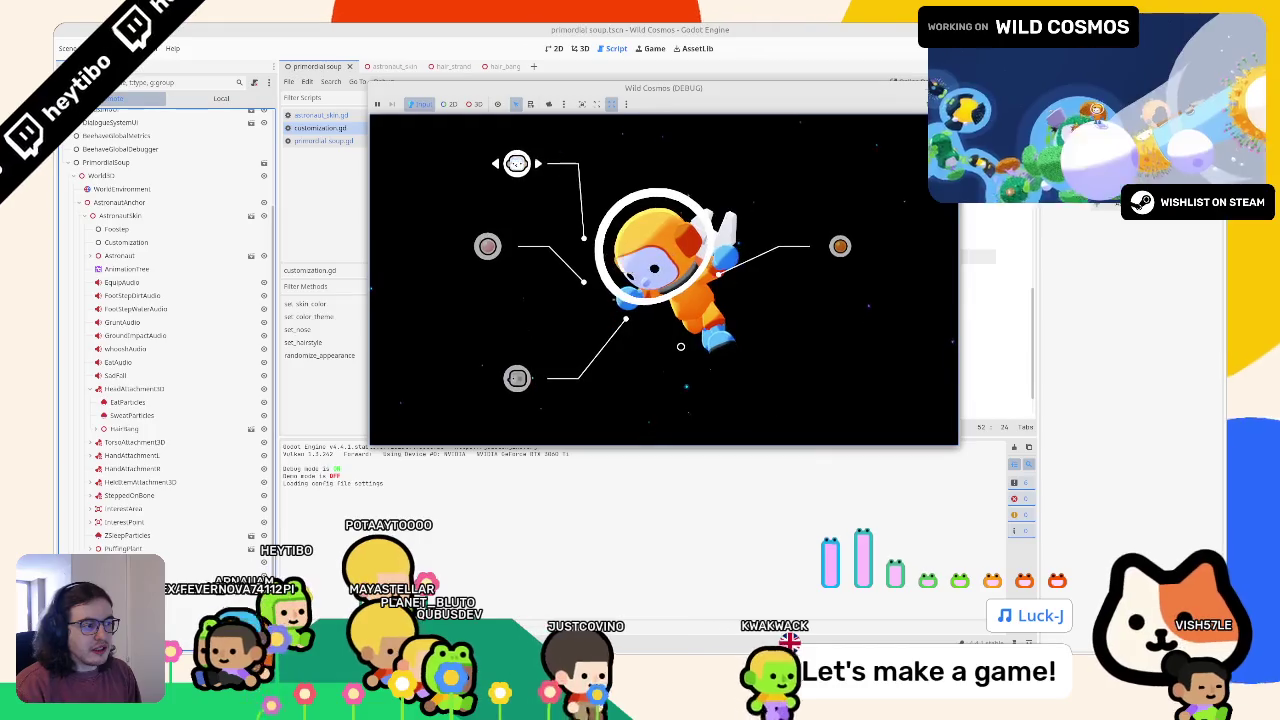
Cycle the suit colour through green and then orange in the running game, then stop the test run
key("Right")
key("Right")
key("Left")
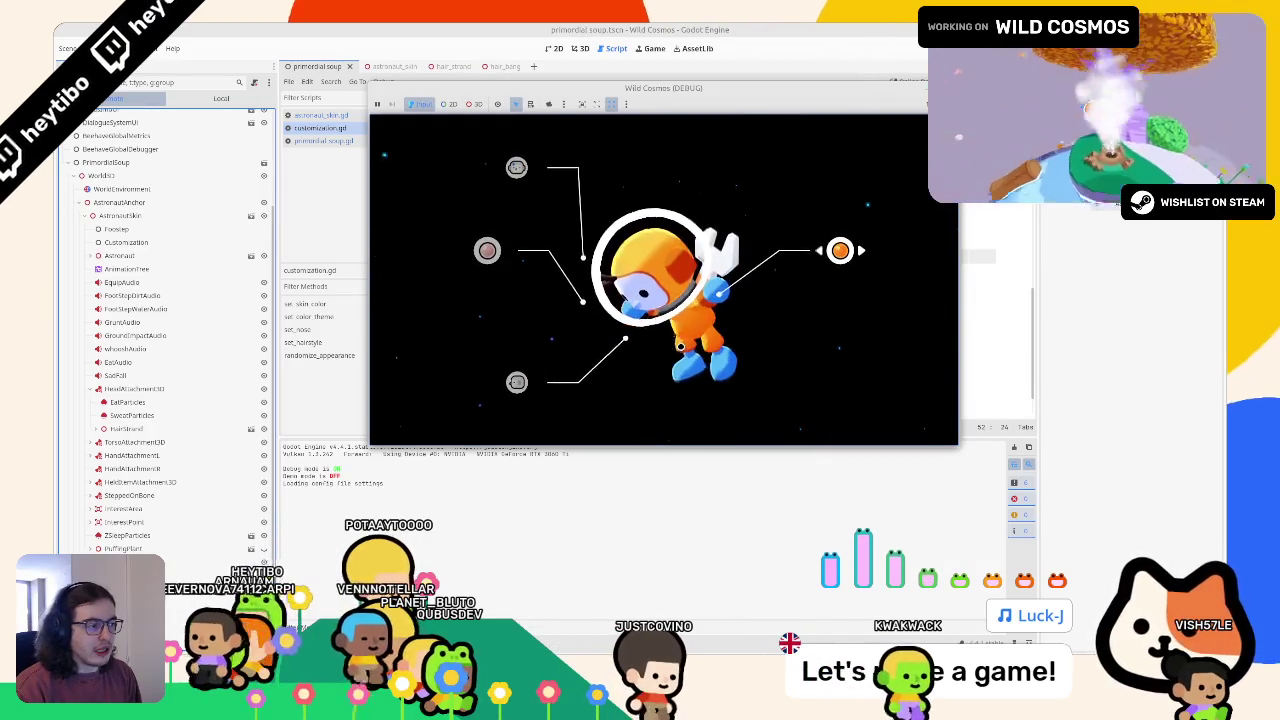
key("Right")
key("Up")
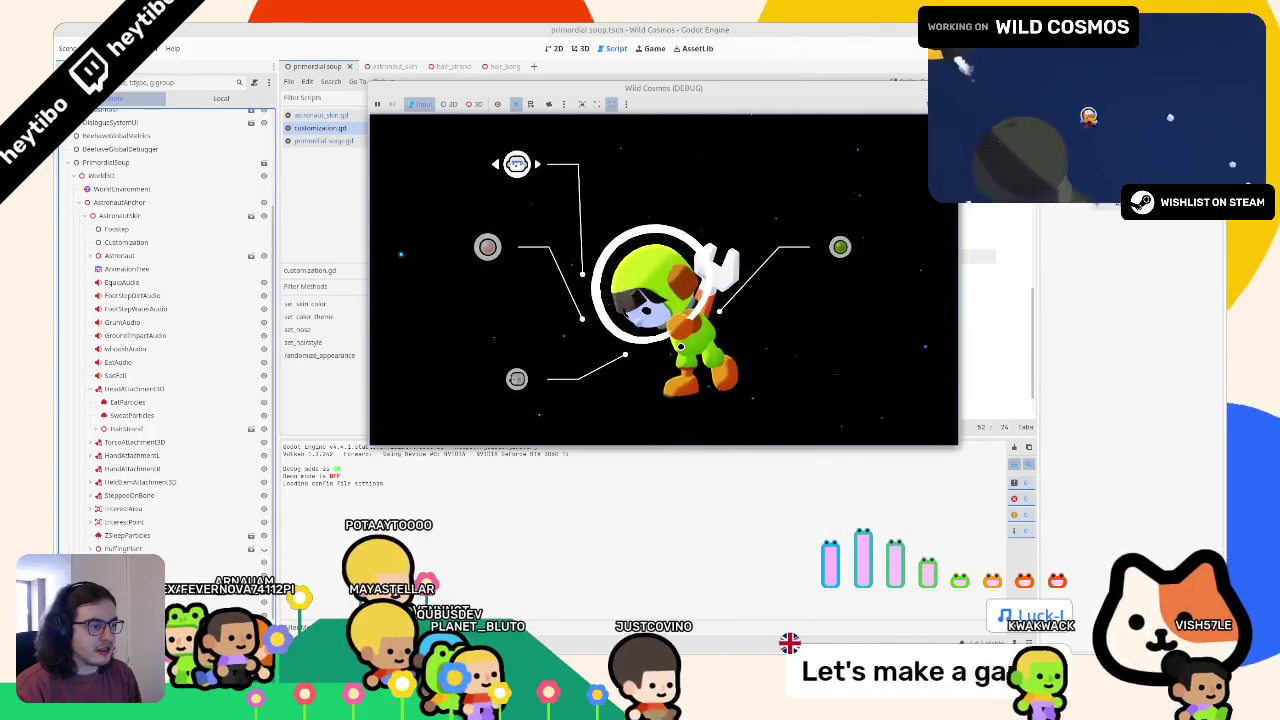
key("Right")
key("Left")
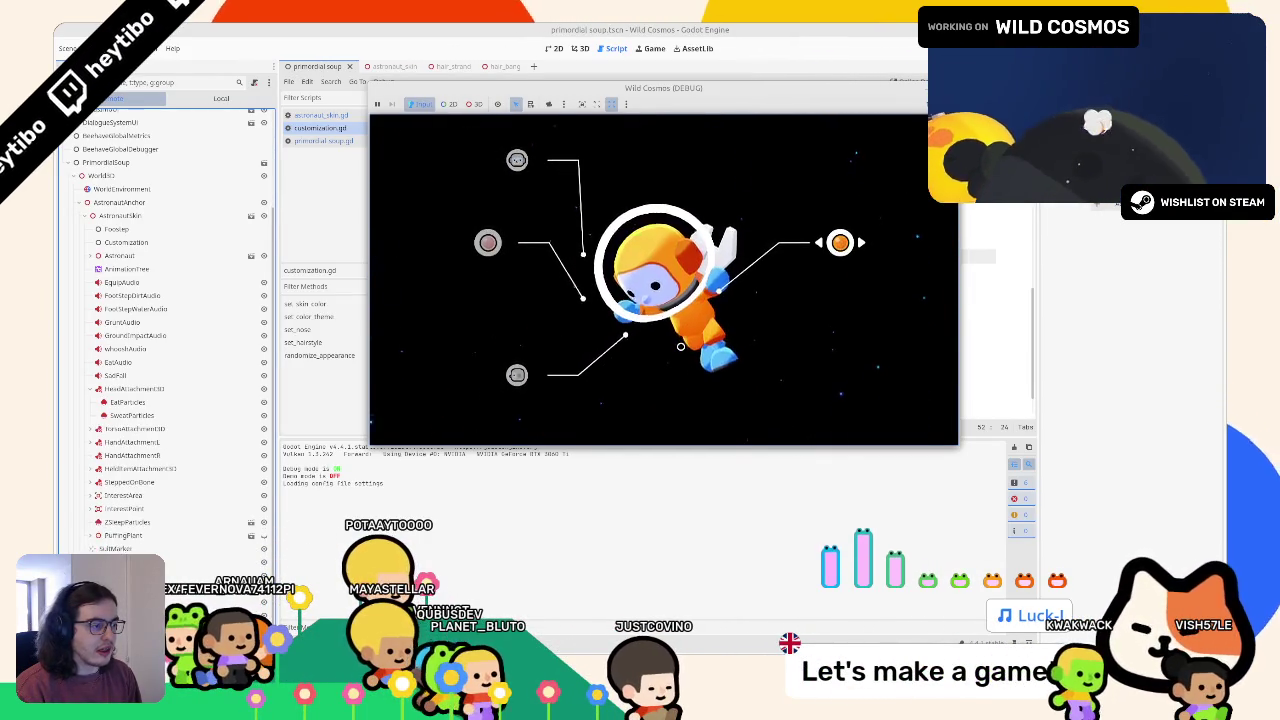
key("Down")
key("Down")
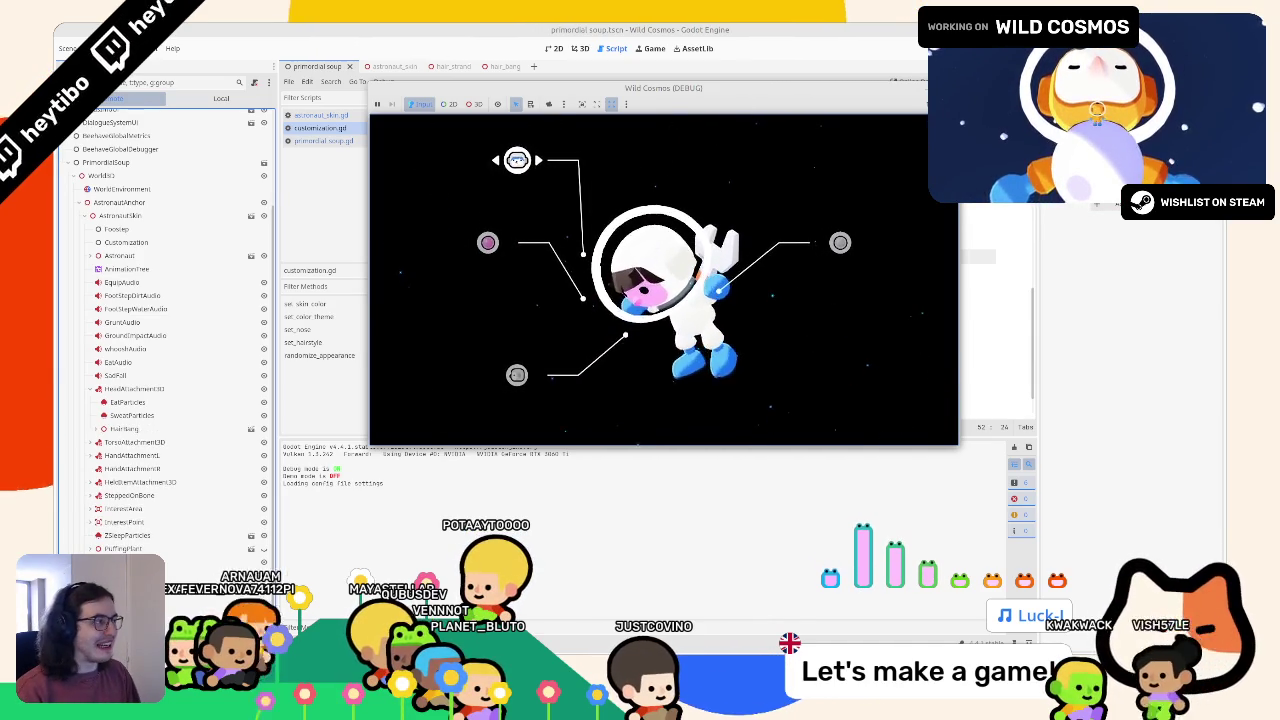
key("F8")
key("ctrl+F2")
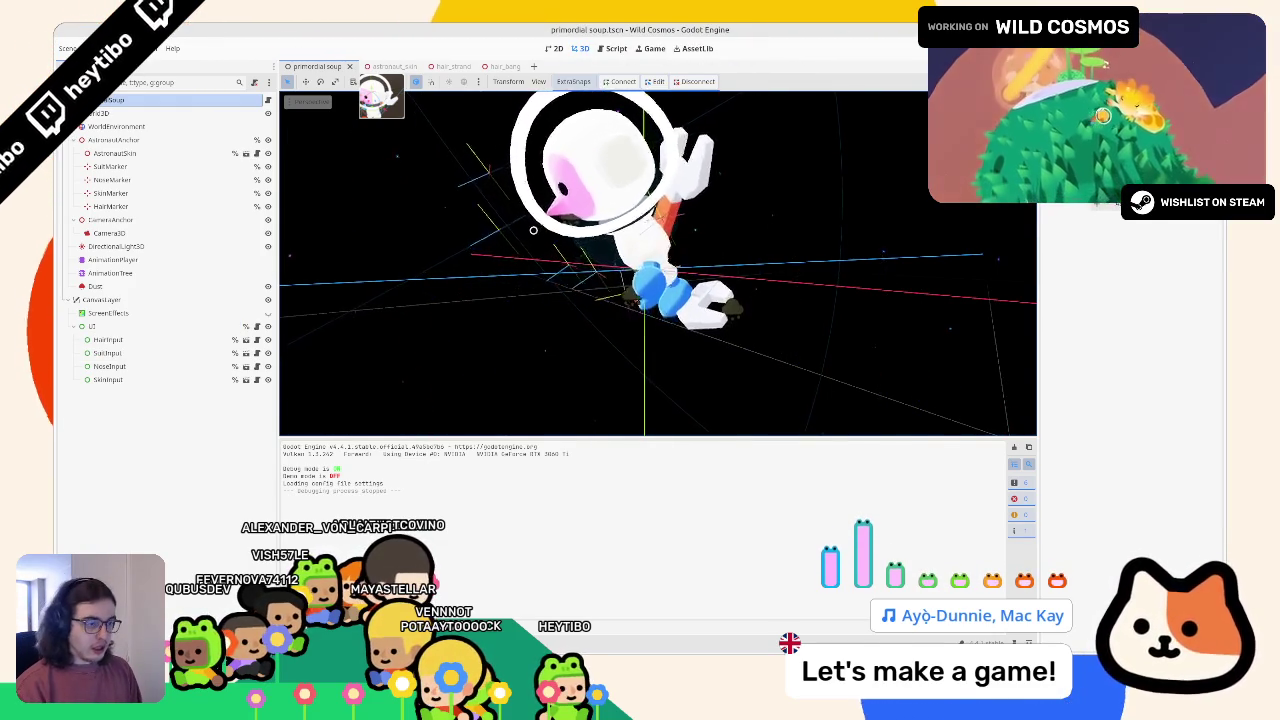
left_click_drag(533, 230, 479, 289)
left_click_drag(300, 231, 431, 234)
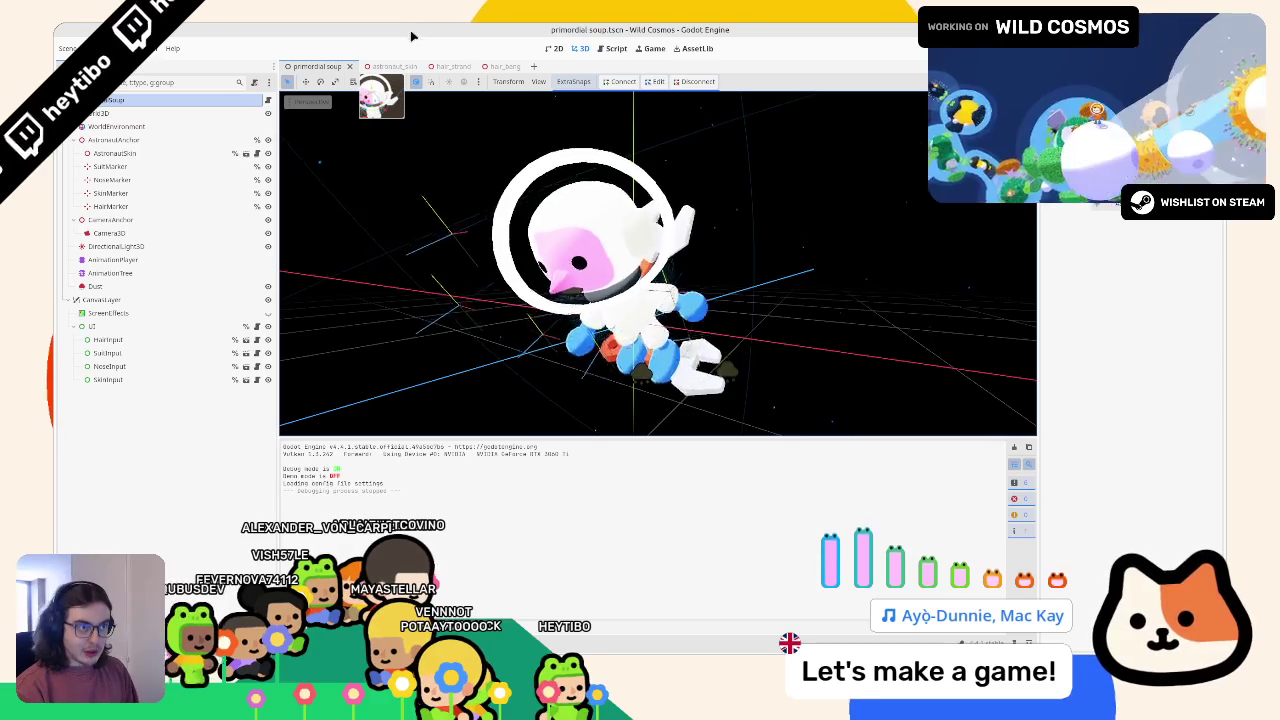
key("F5")
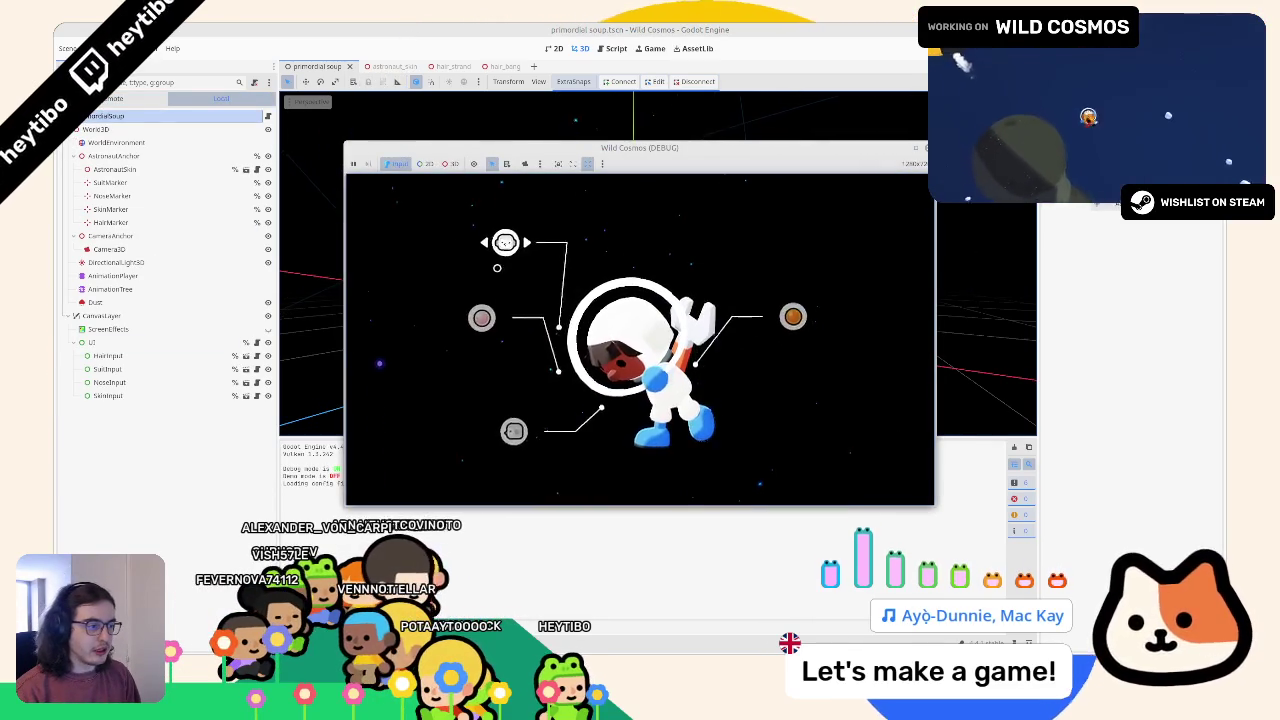
left_click(916, 149)
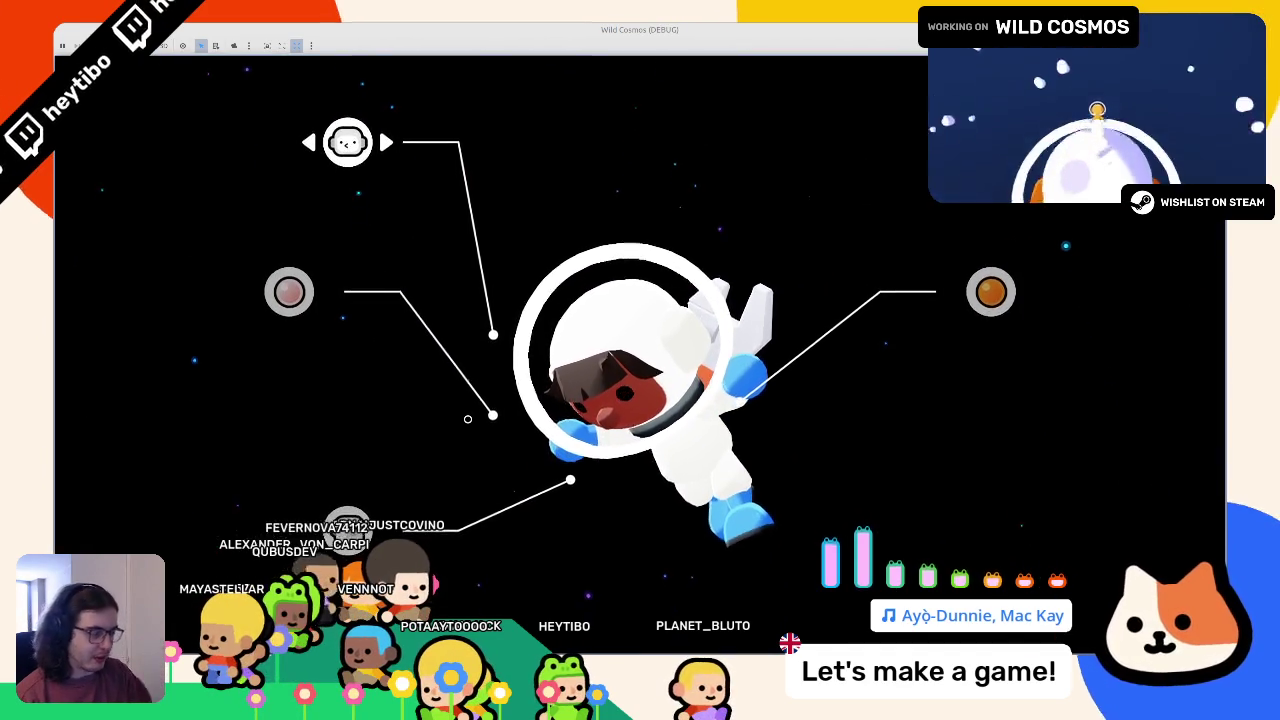
key("Up")
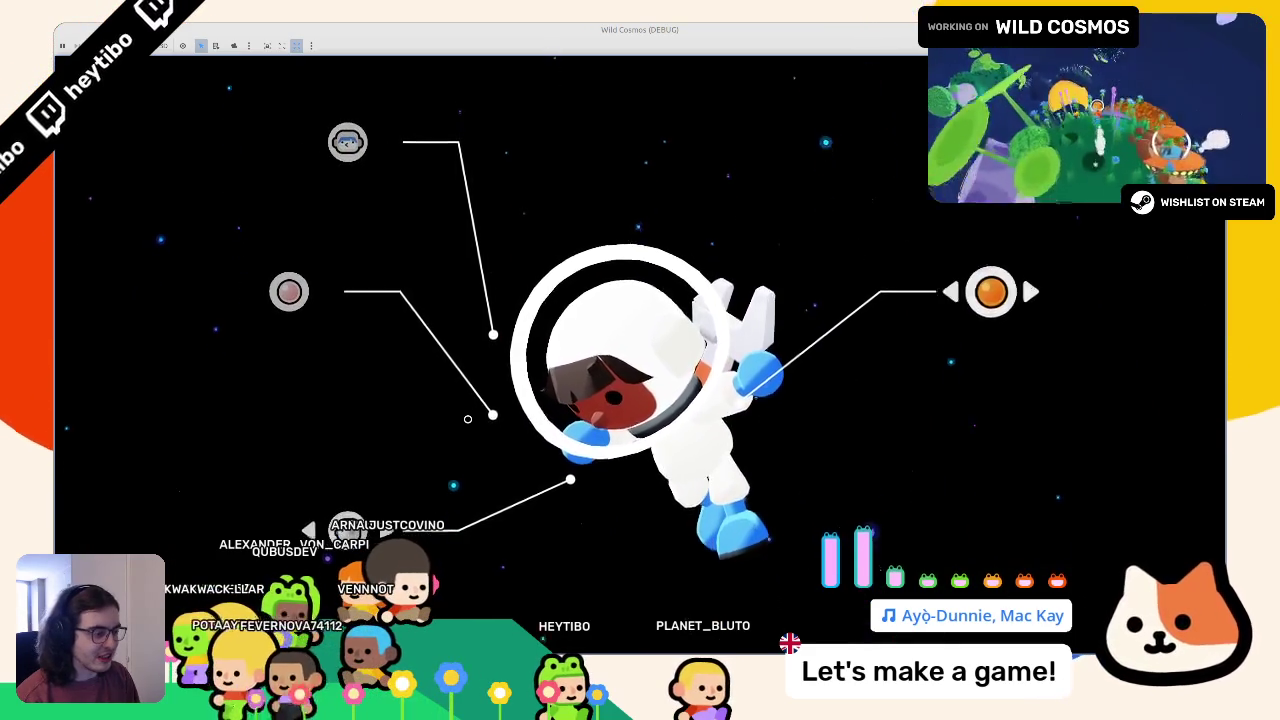
key("Right")
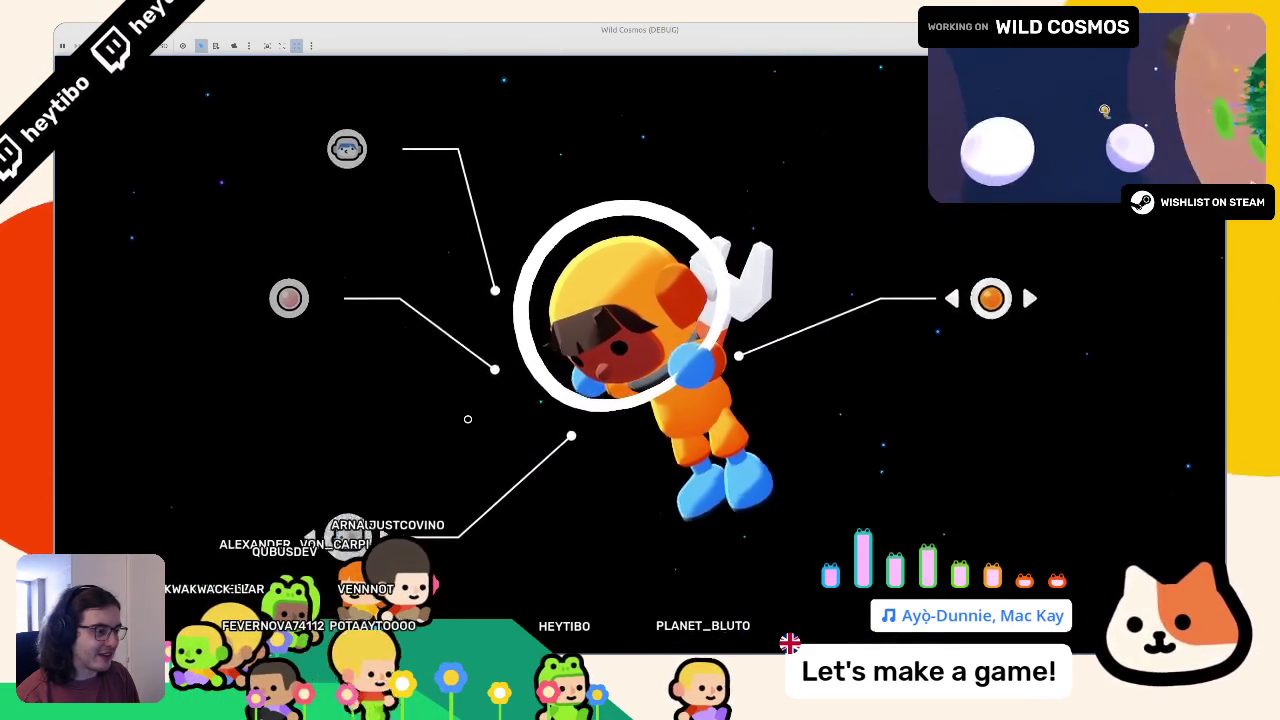
key("Left")
key("Right")
key("Right")
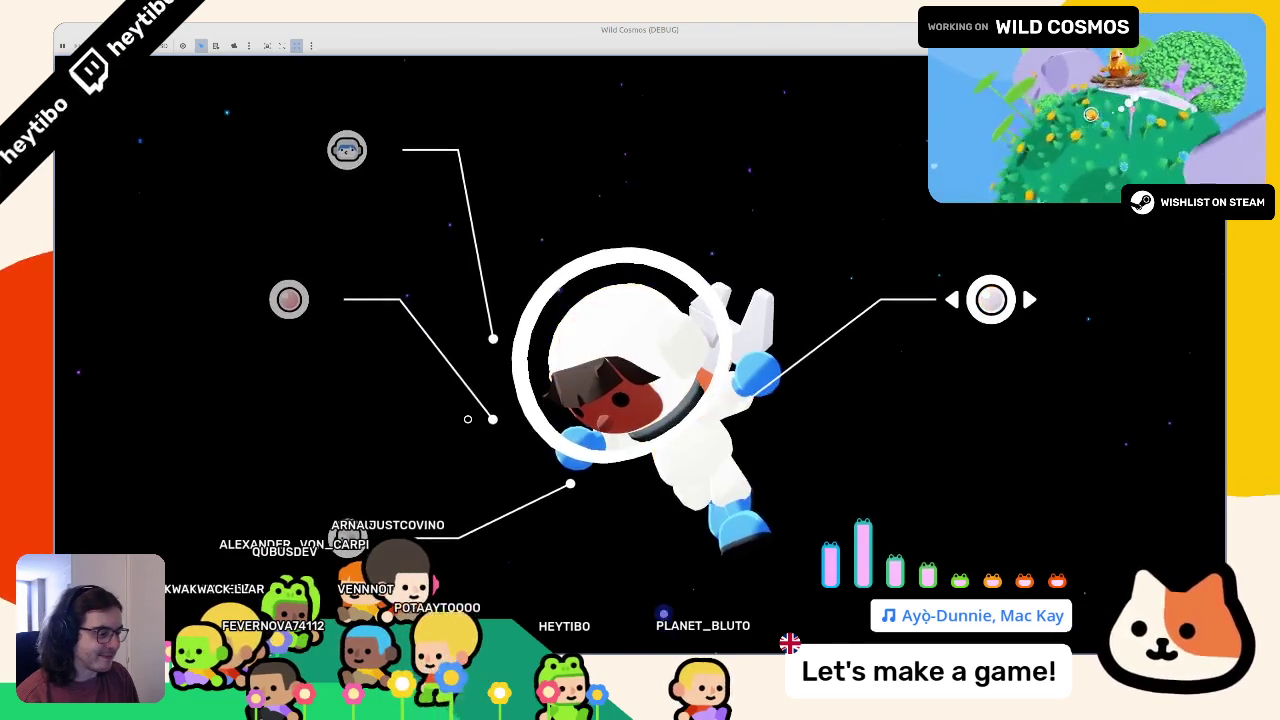
key("Right")
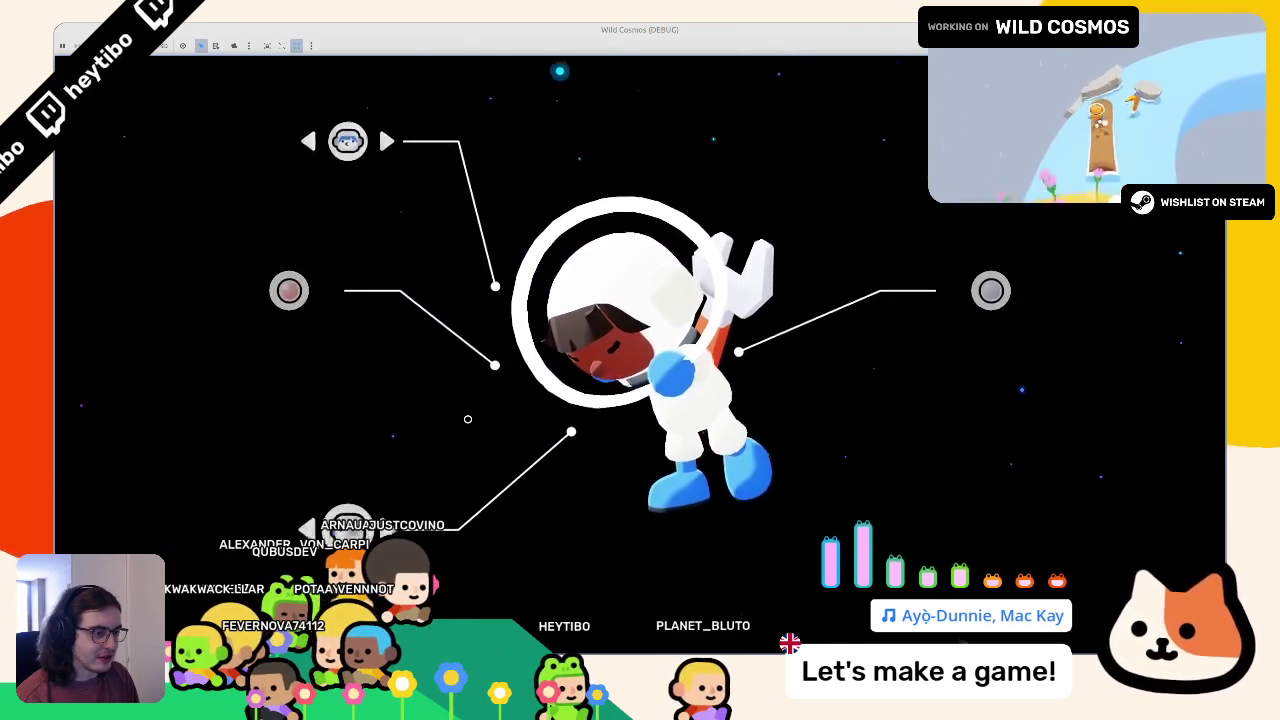
key("Right")
key("Right")
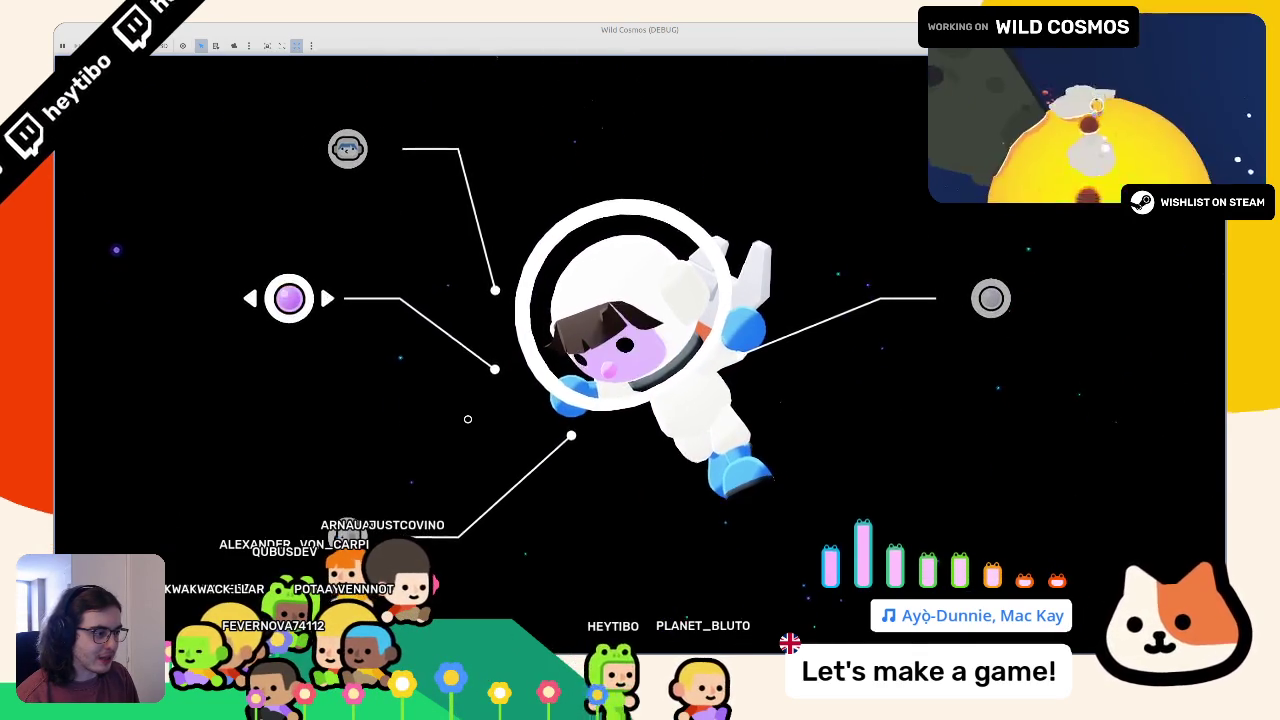
key("Right")
key("Right")
key("Right")
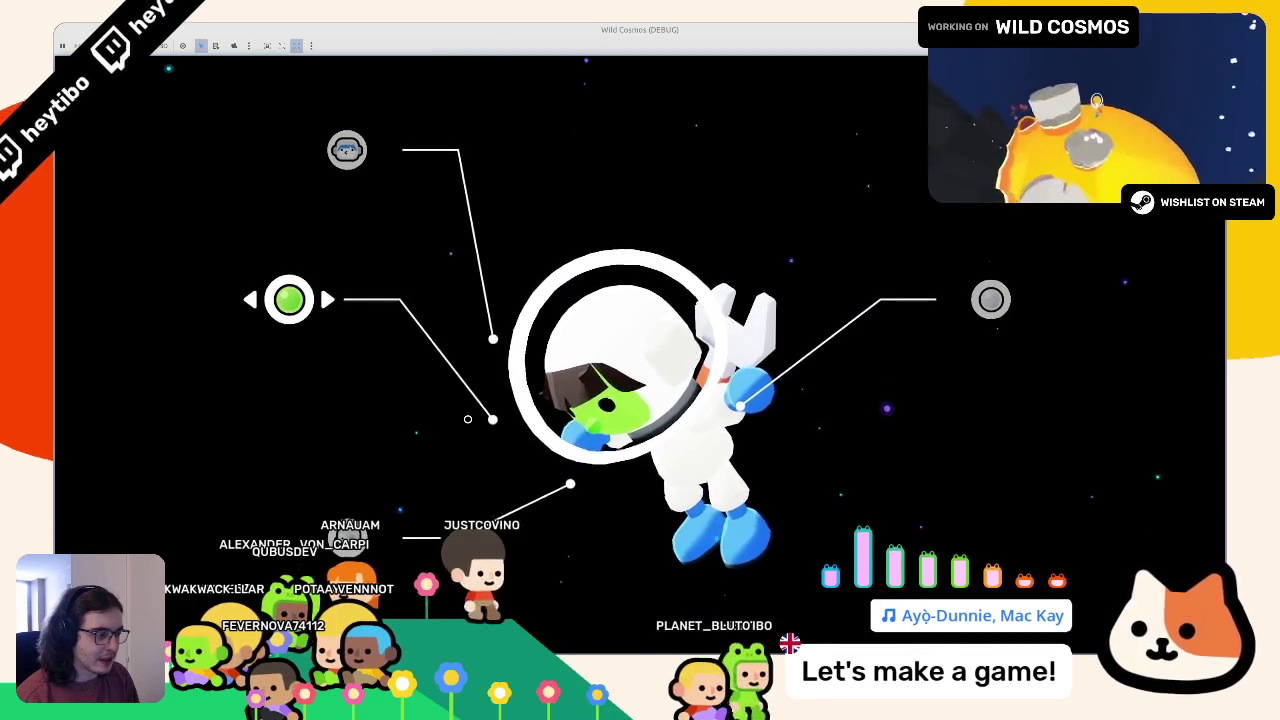
key("Down")
key("Up")
key("Up")
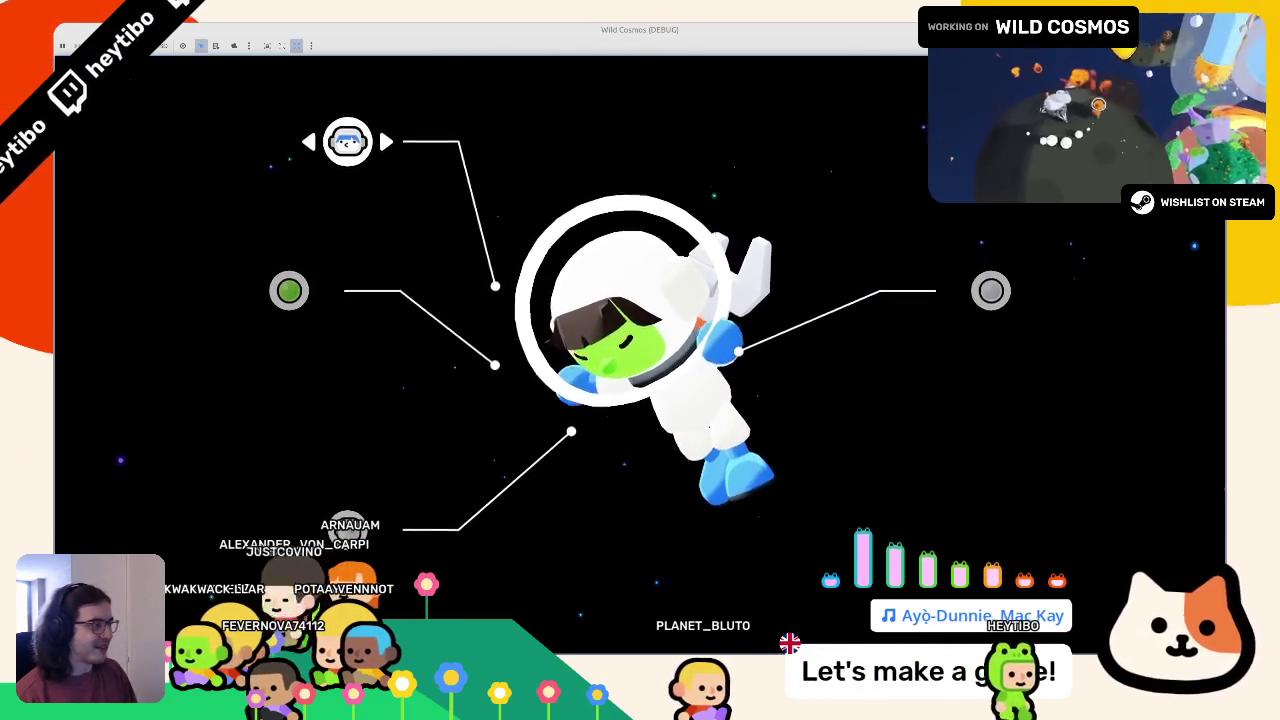
key("F8")
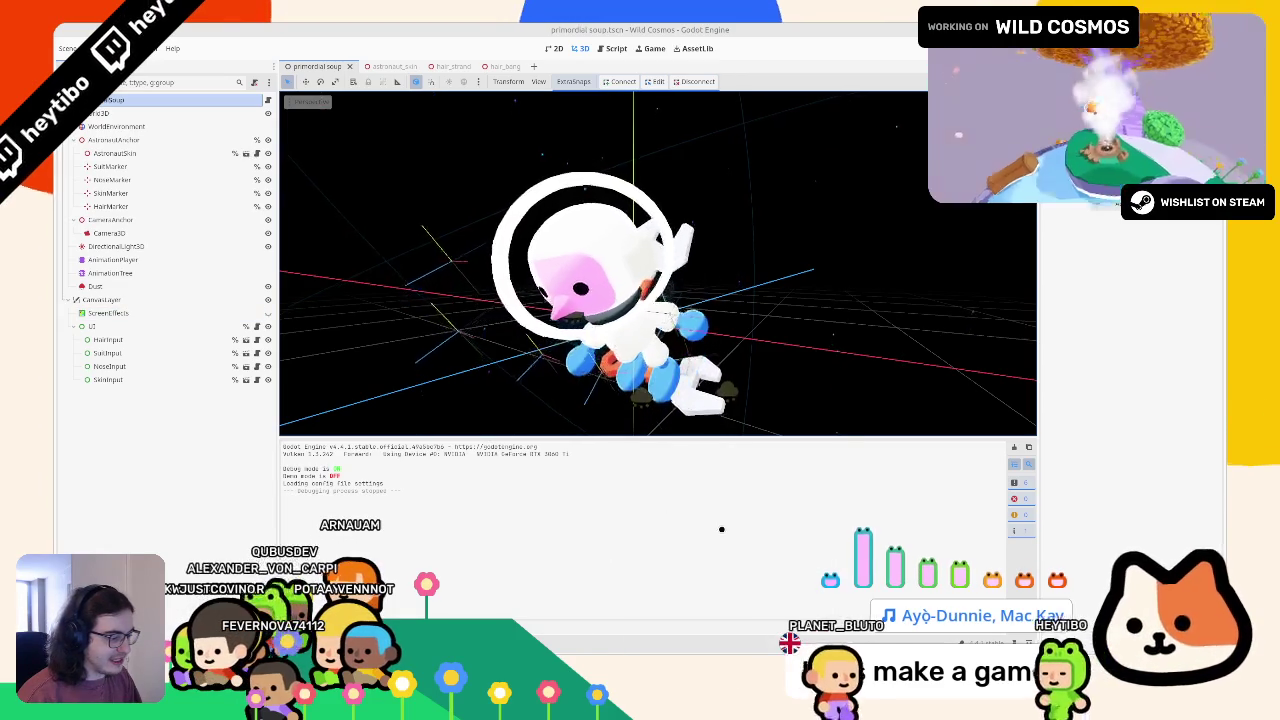
Bring up astronaut_albedo.svg in Inkscape, then switch to the Figma spritesheet design
mouse_move(826, 650)
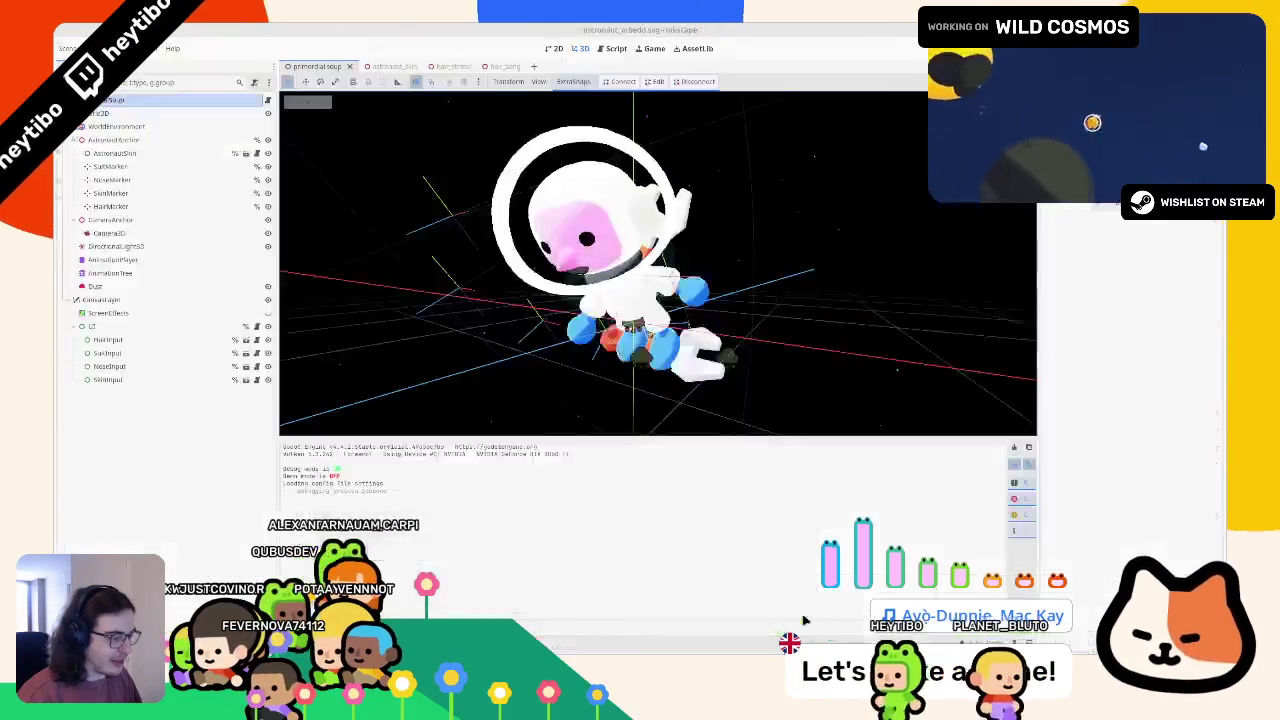
left_click(826, 620)
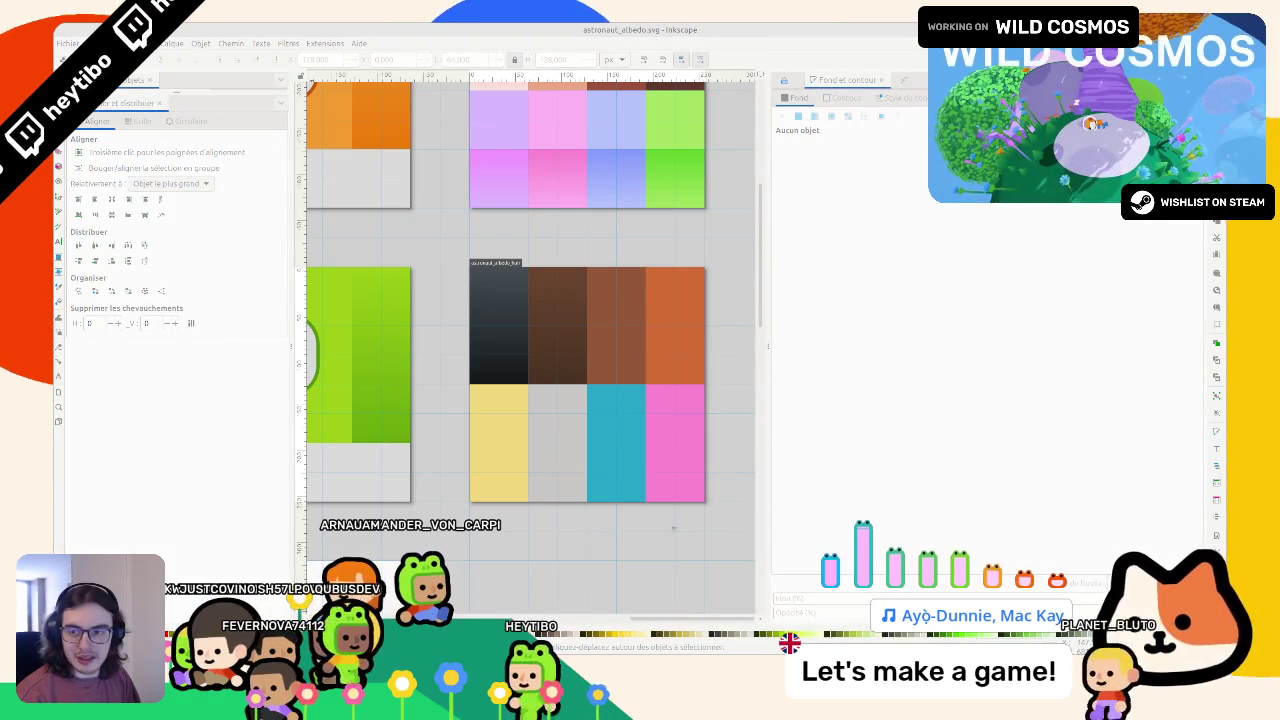
key("alt+Tab")
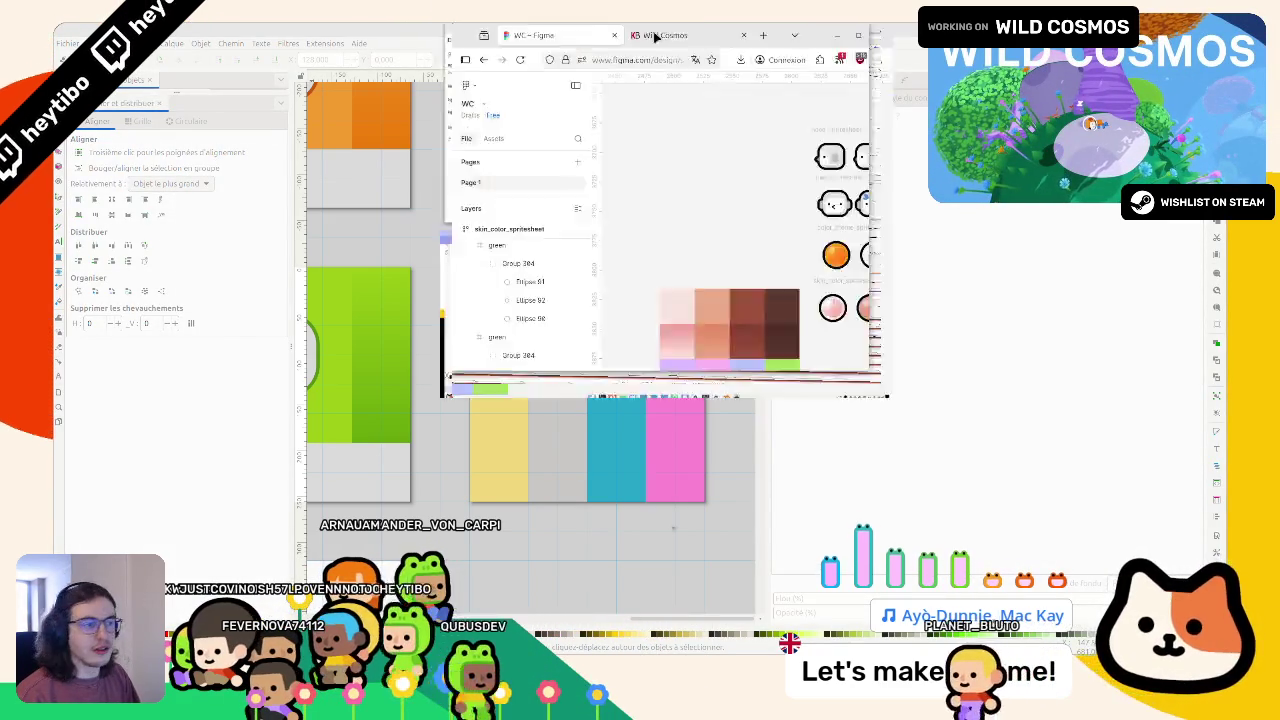
Alt-drag a copy of skin_color_spritesheet beneath the original row and inspect its highlight ellipses and frames
mouse_move(440, 287)
left_mouse_down()
mouse_move(735, 280)
mouse_move(742, 300)
mouse_move(422, 337)
mouse_move(354, 328)
left_mouse_up()
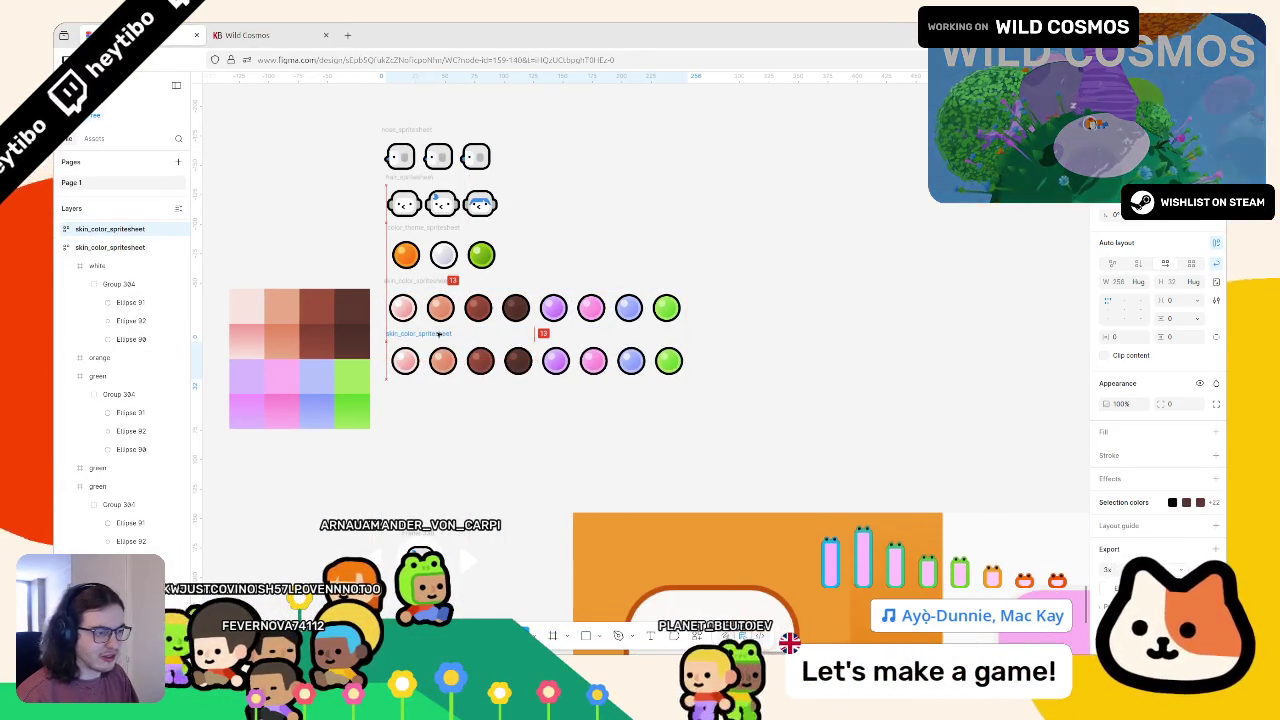
scroll(391, 401, "up", 5)
scroll(400, 390, "up", 3)
scroll(423, 371, "left", 3)
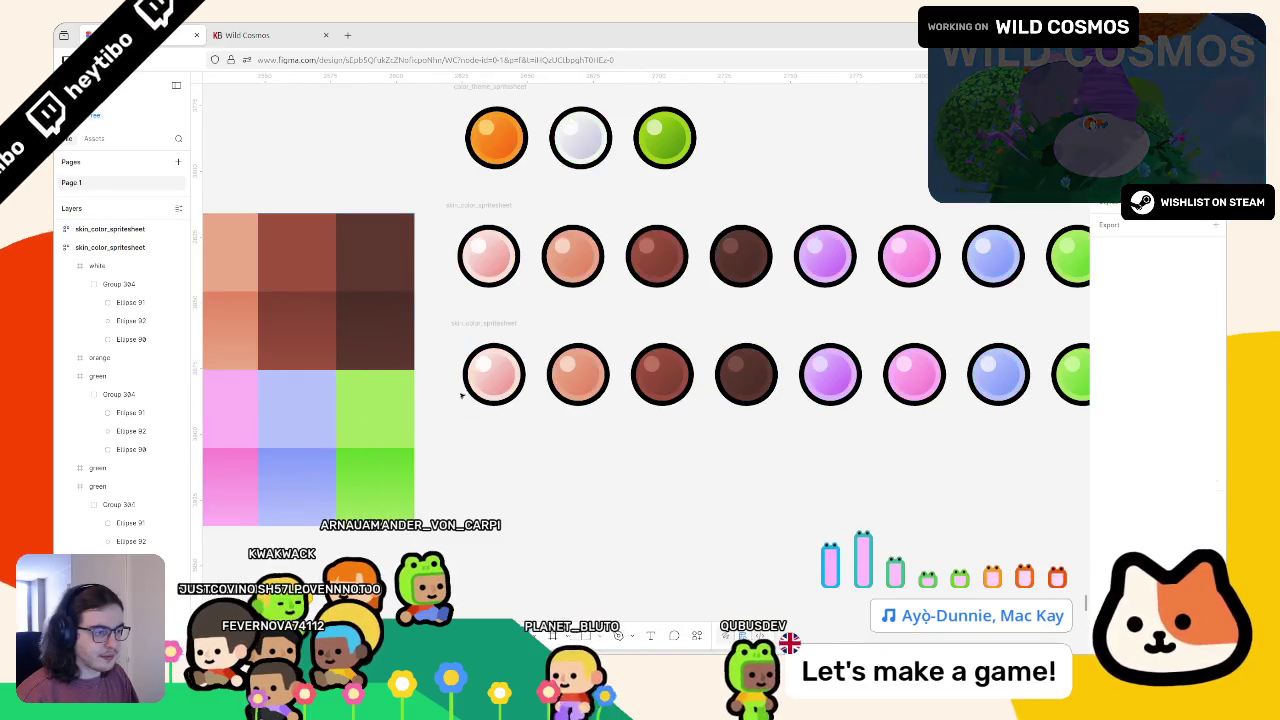
left_click(492, 371)
left_click(567, 365, "shift")
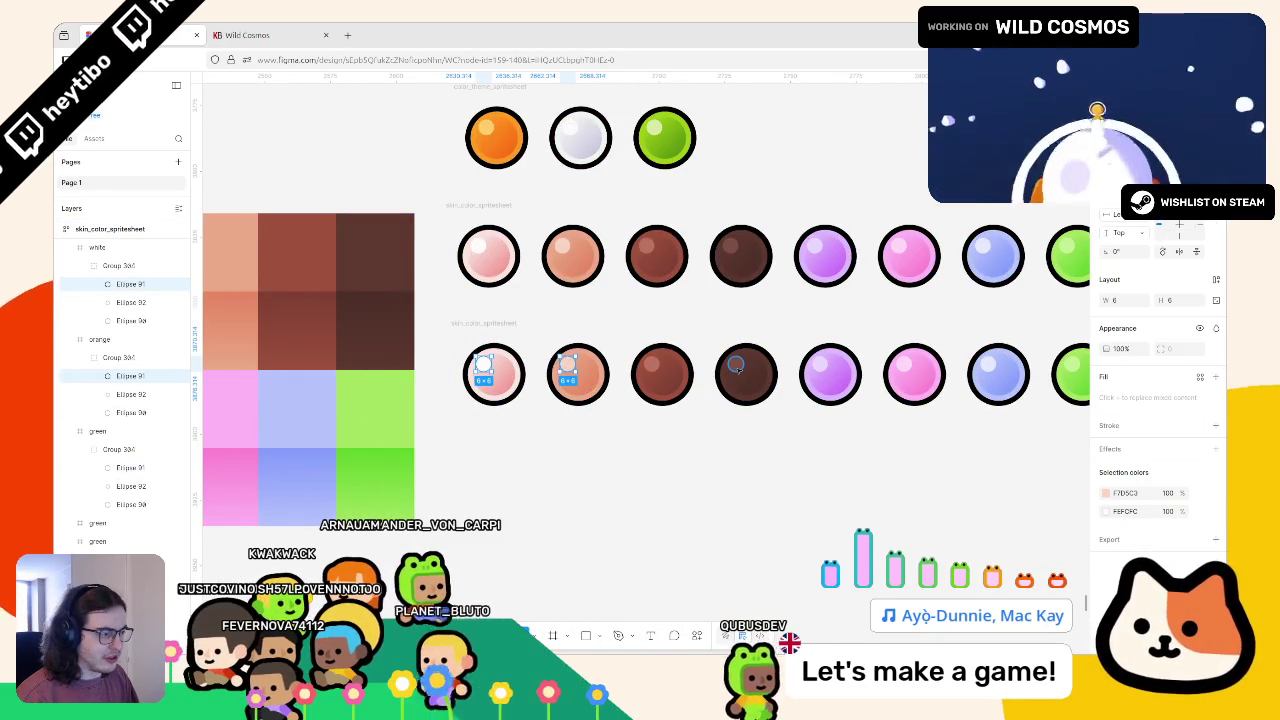
left_click(506, 423)
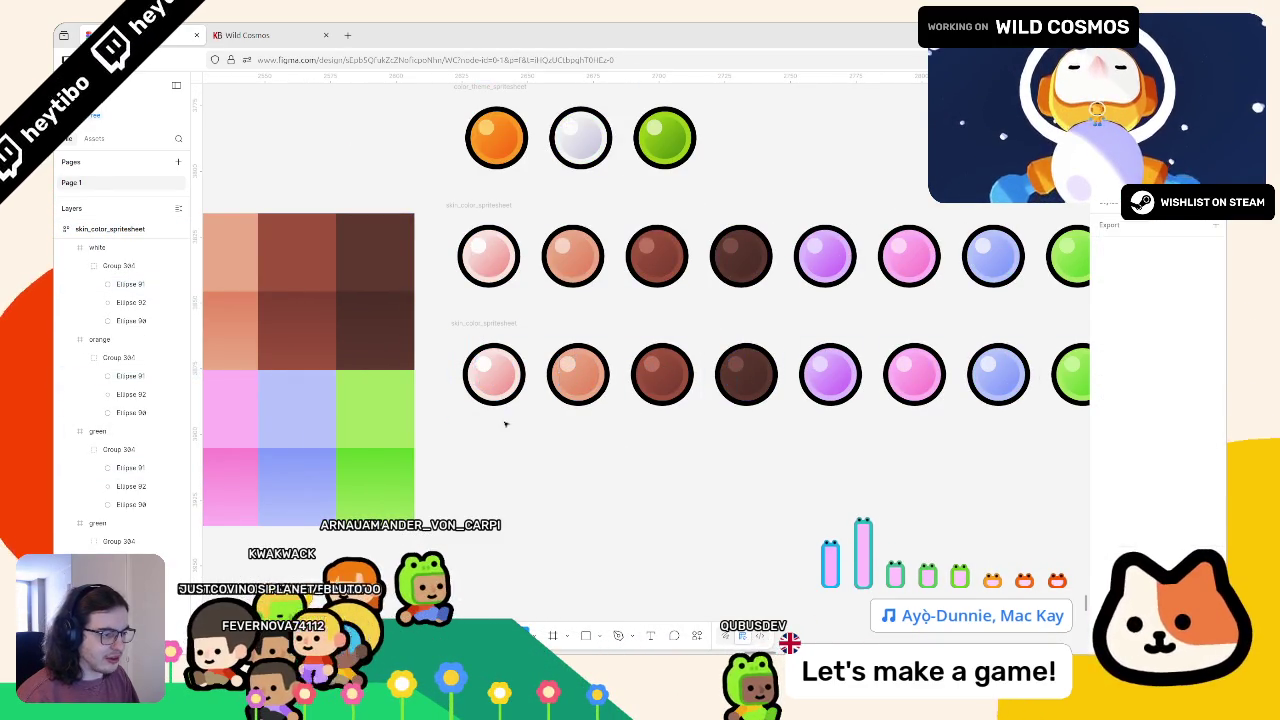
left_click(493, 390)
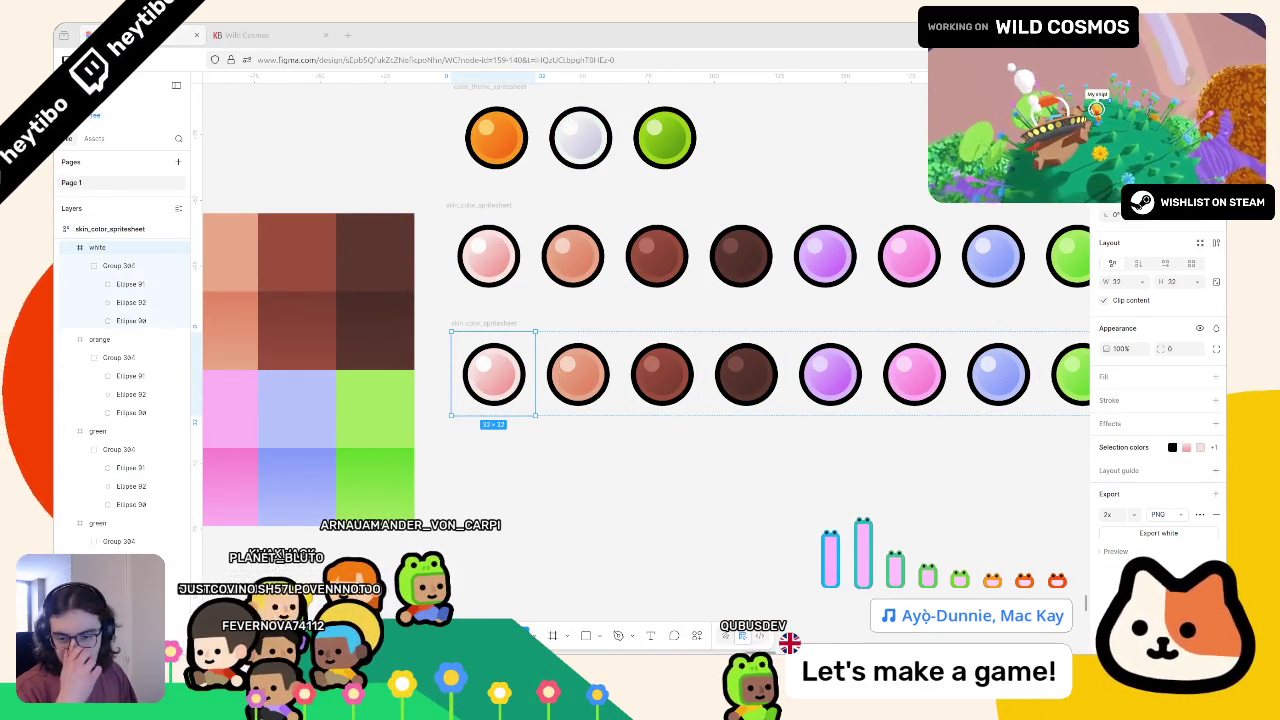
scroll(629, 392, "down", 2)
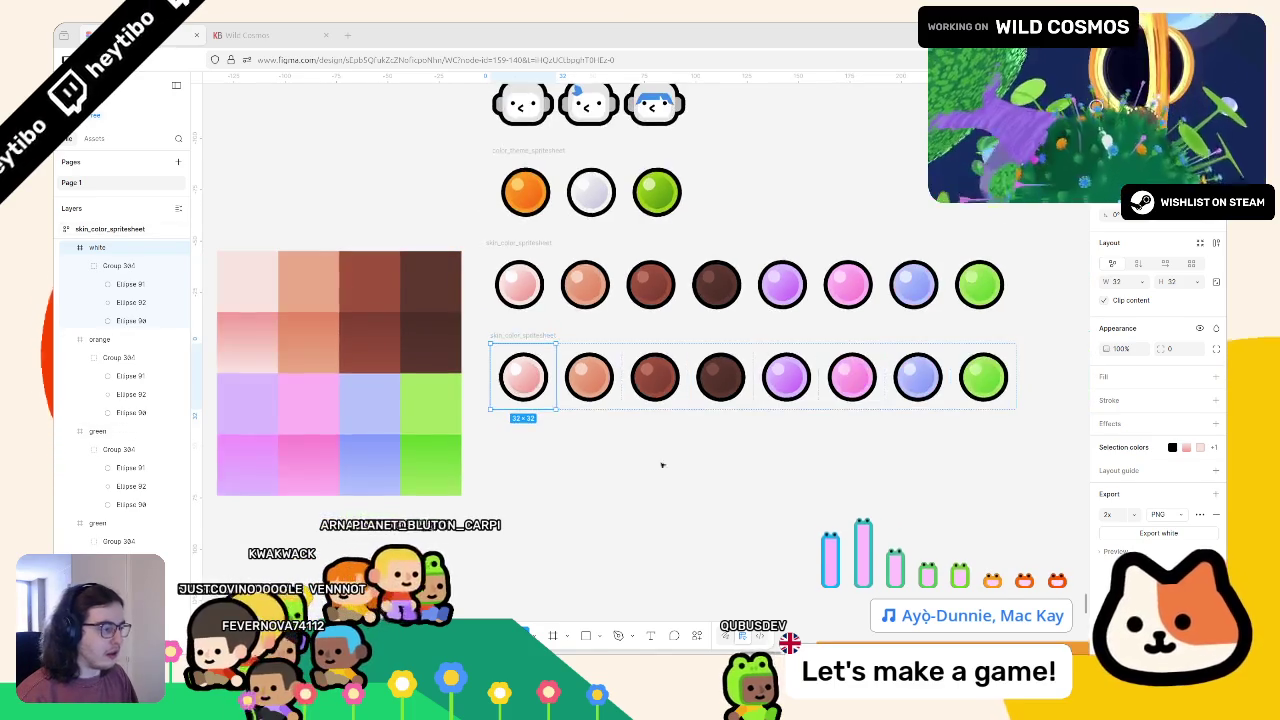
left_click(663, 482)
Return to Godot and select the SkinInput node in the 2D layout
key("alt+Tab")
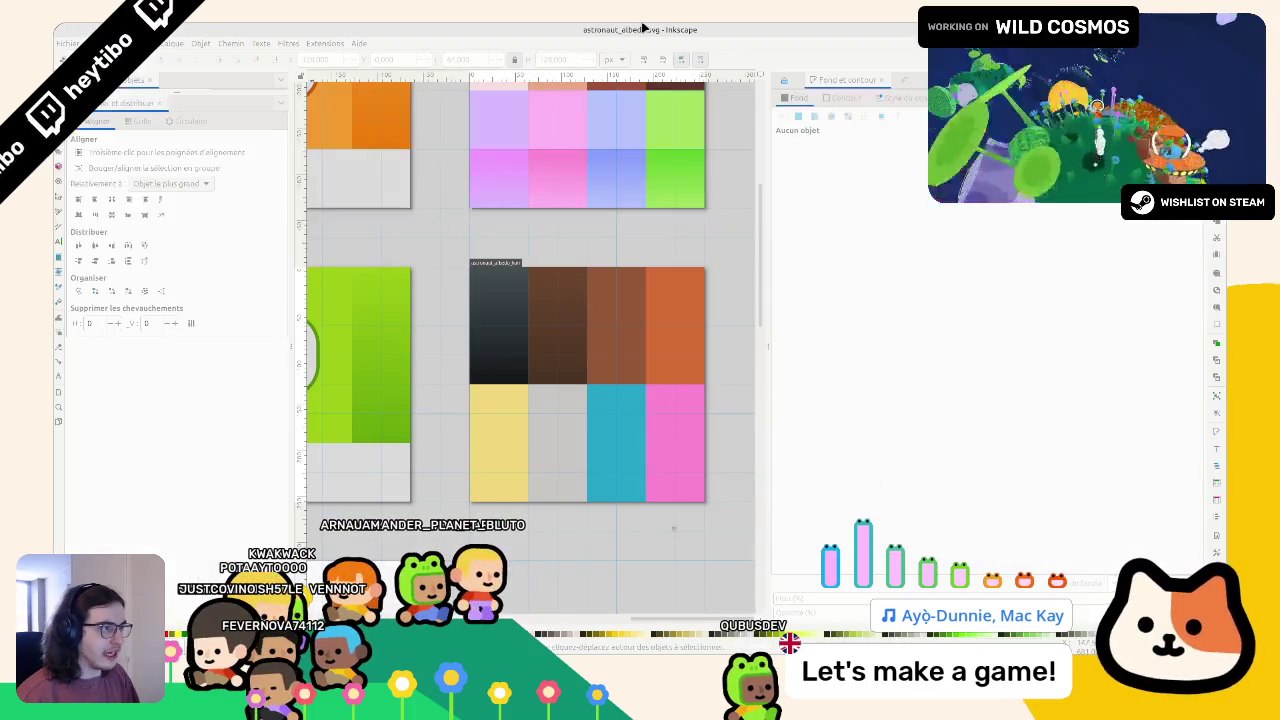
key("alt+Tab")
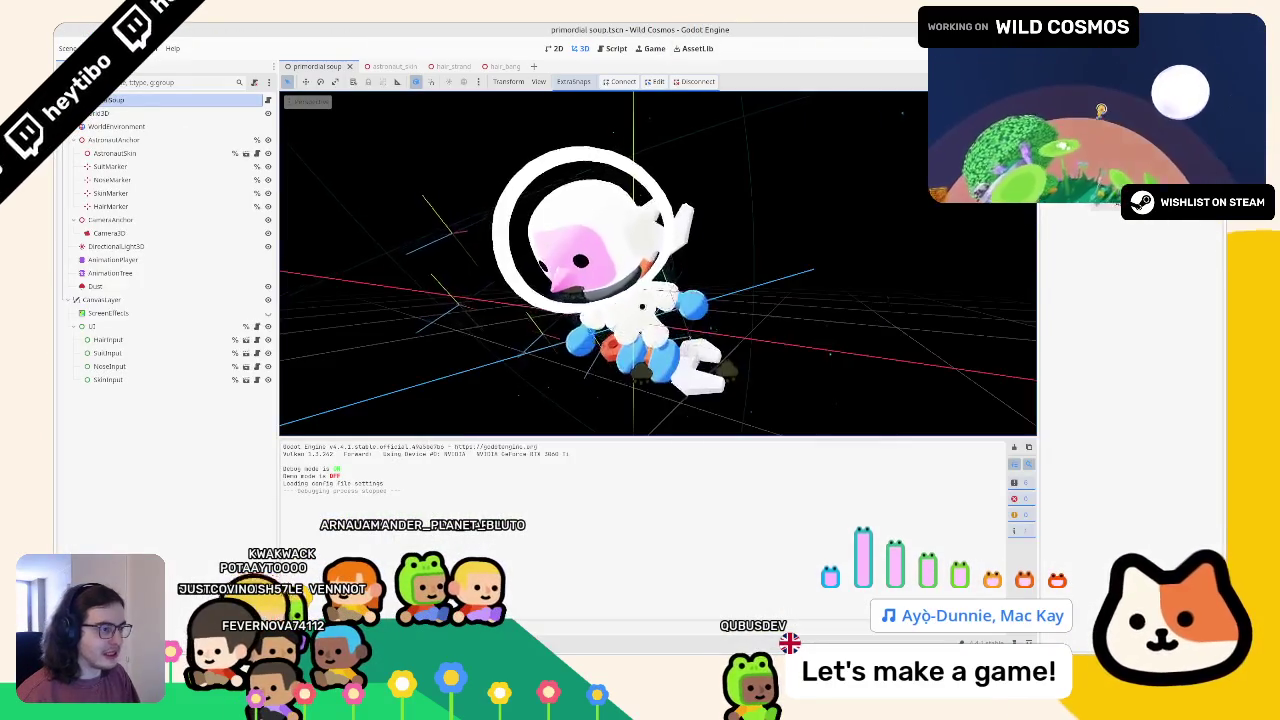
left_click(108, 379)
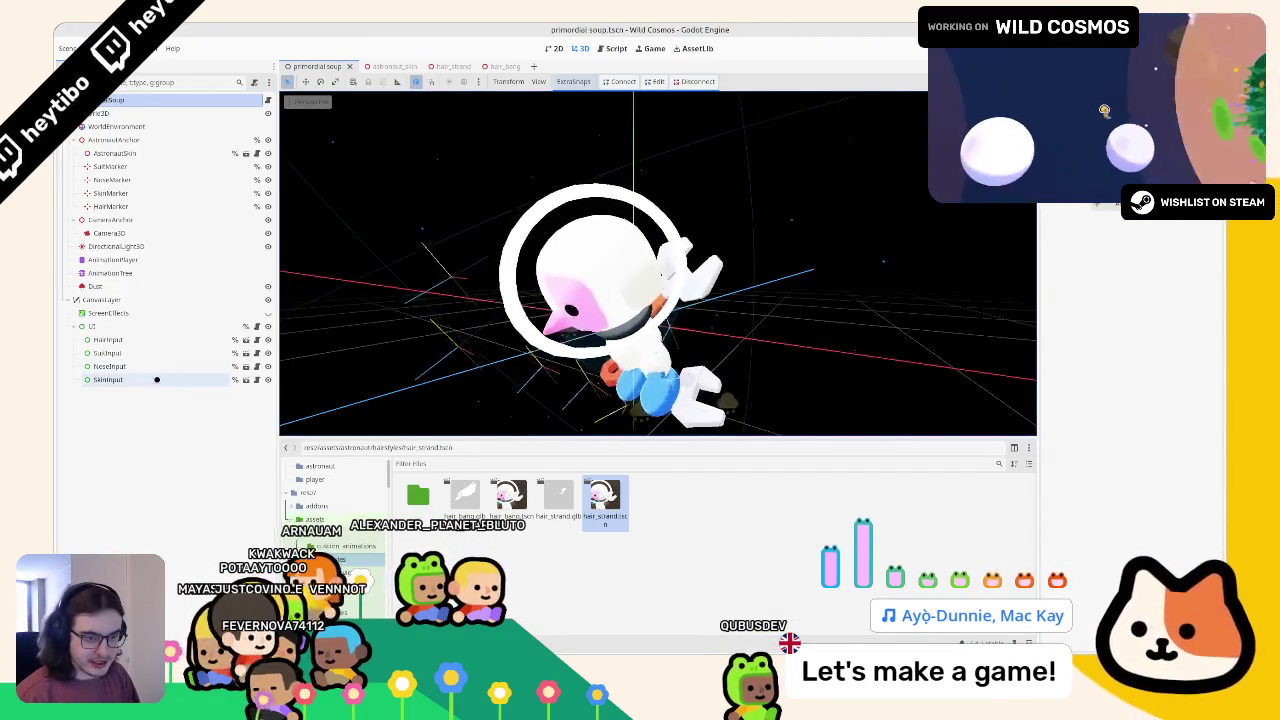
left_click(580, 48)
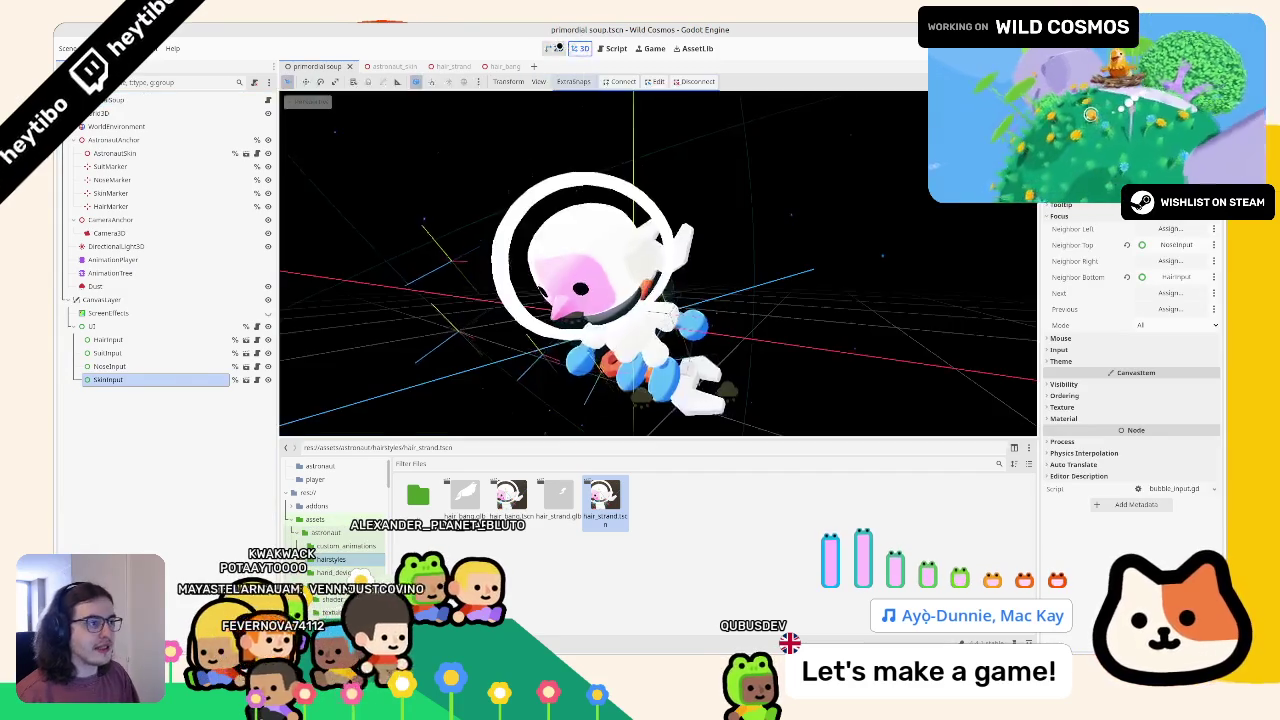
left_click(553, 48)
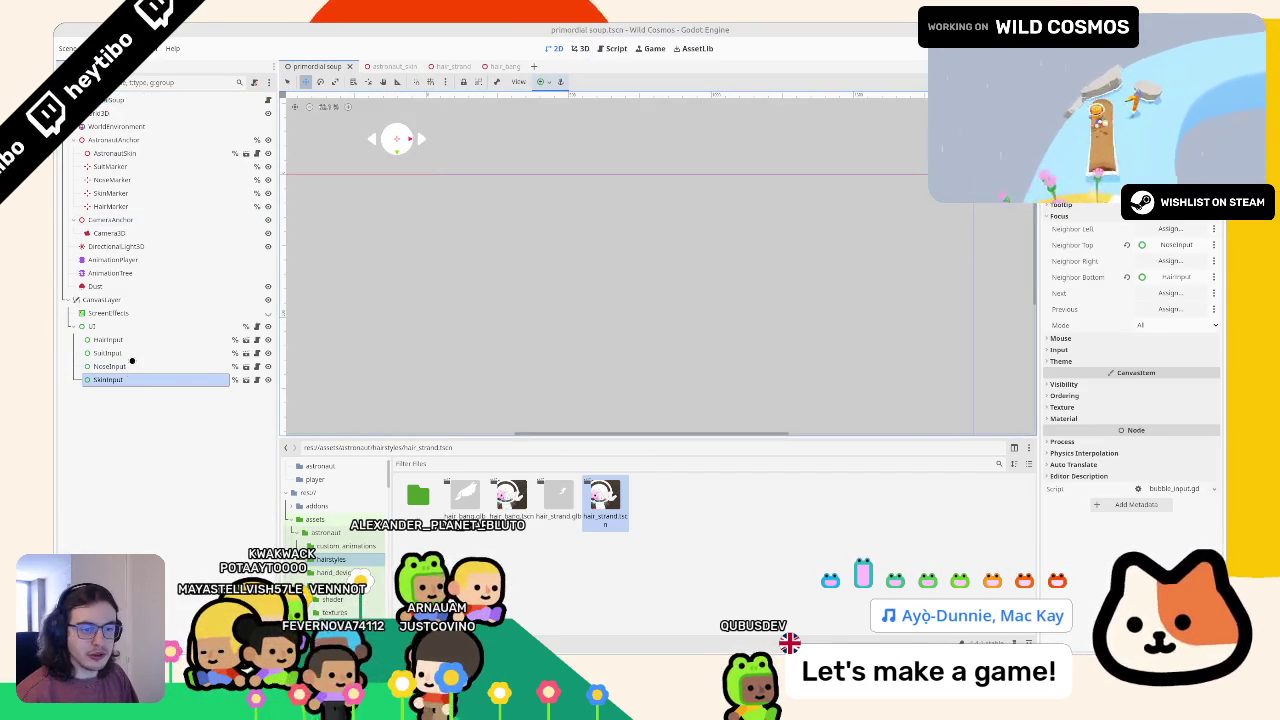
Duplicate SkinInput and rename the copy HairColorInput
key("ctrl+d")
key("F2")
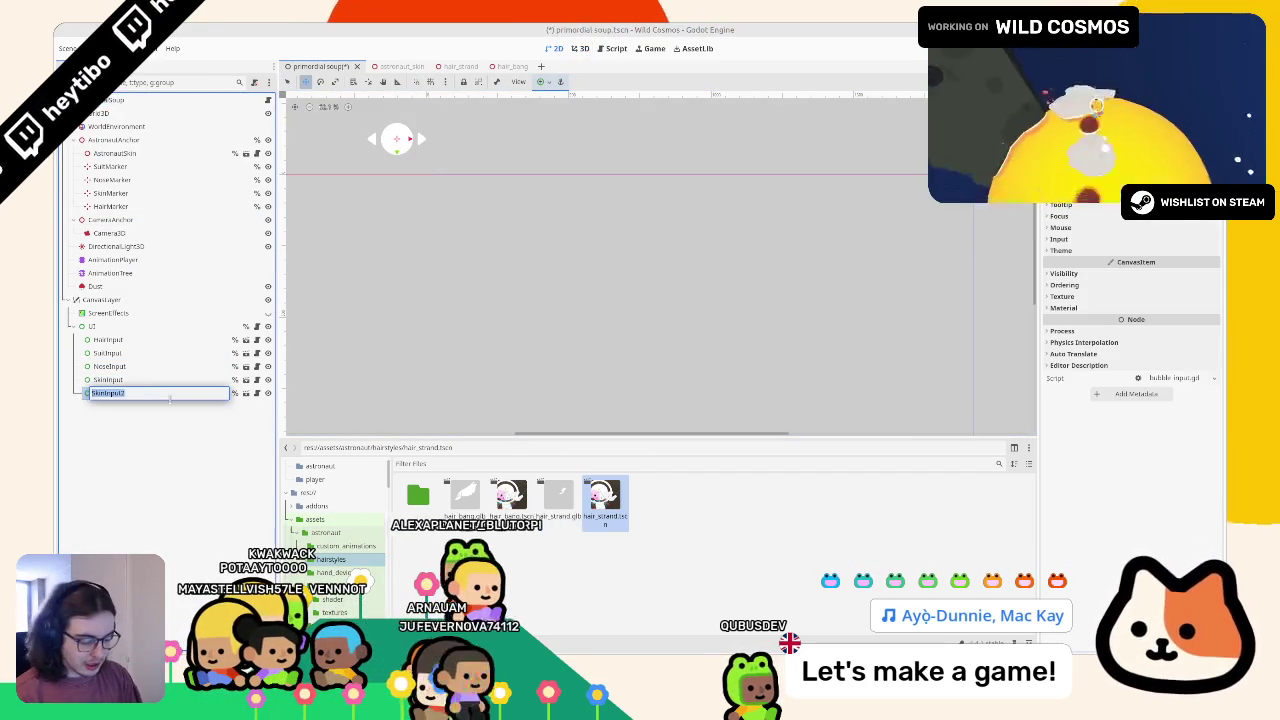
type("Style")
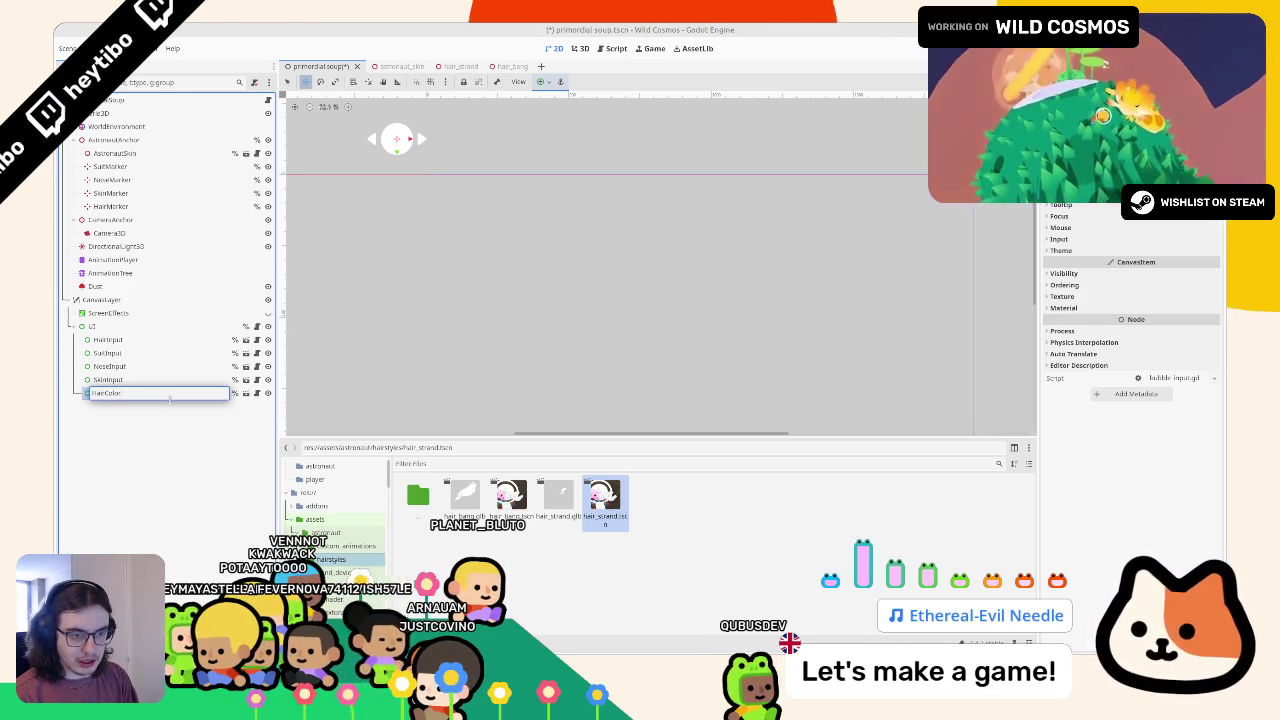
type("ut")
key("Return")
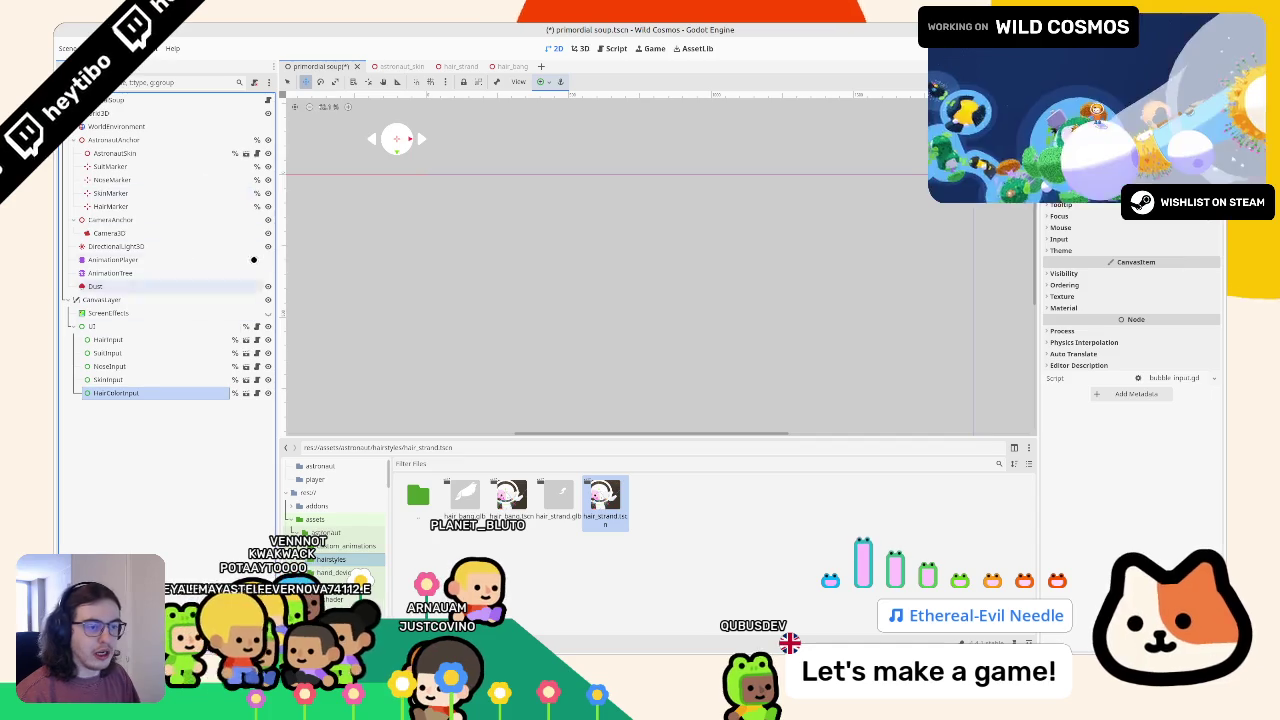
key("ctrl+F3")
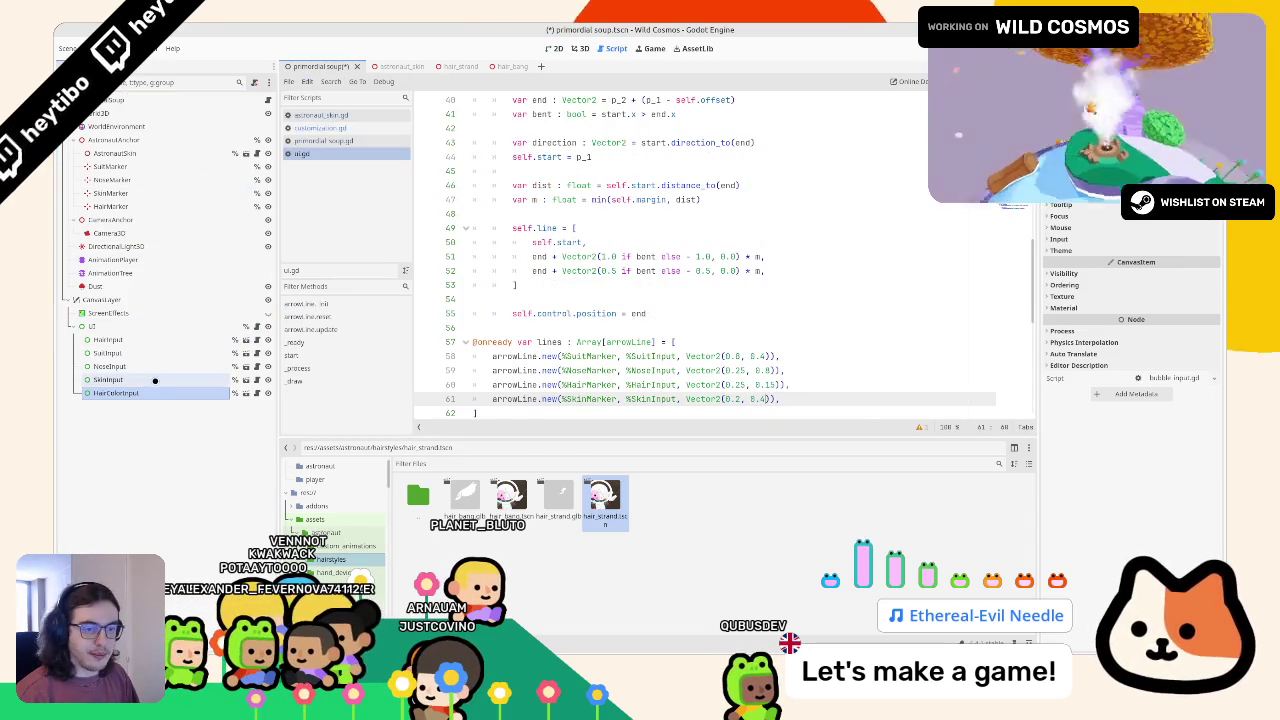
Duplicate the HairMarker arrow line as a HairColorMarker-to-HairColorInput line with Vector2(0.25, 0.25)
scroll(593, 383, "down", 2)
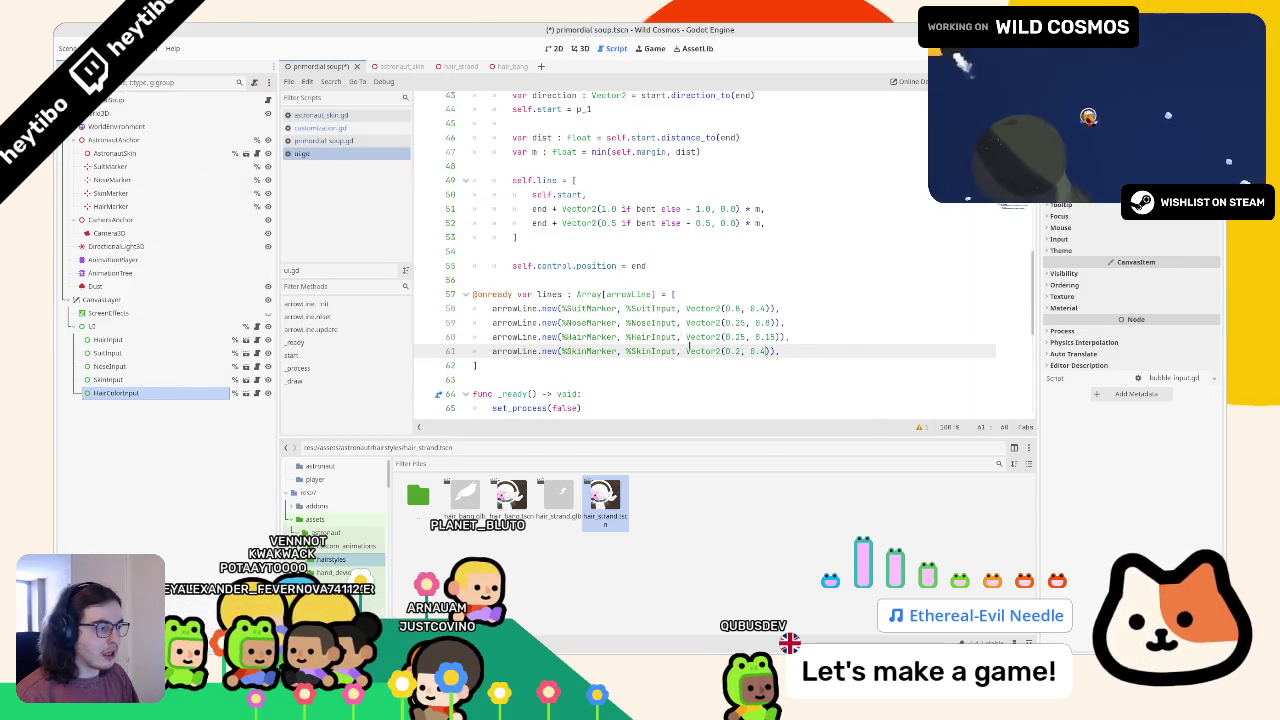
left_click(841, 331)
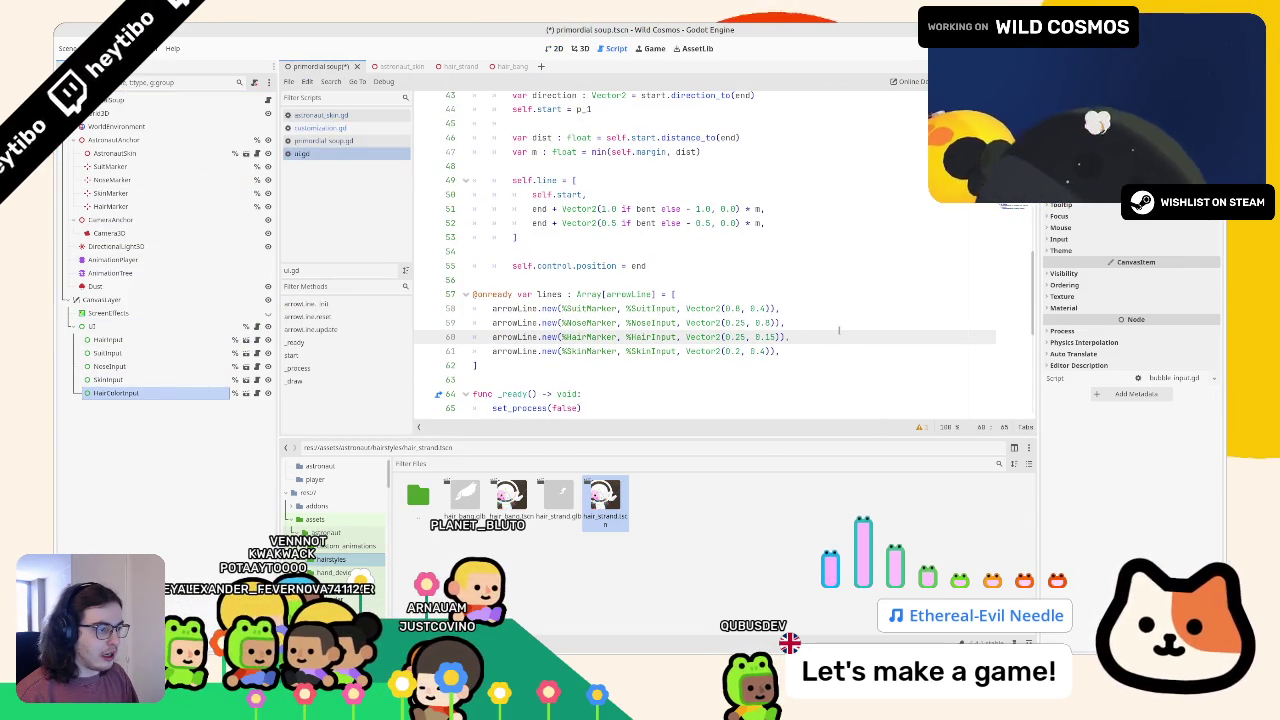
key("ctrl+shift+d")
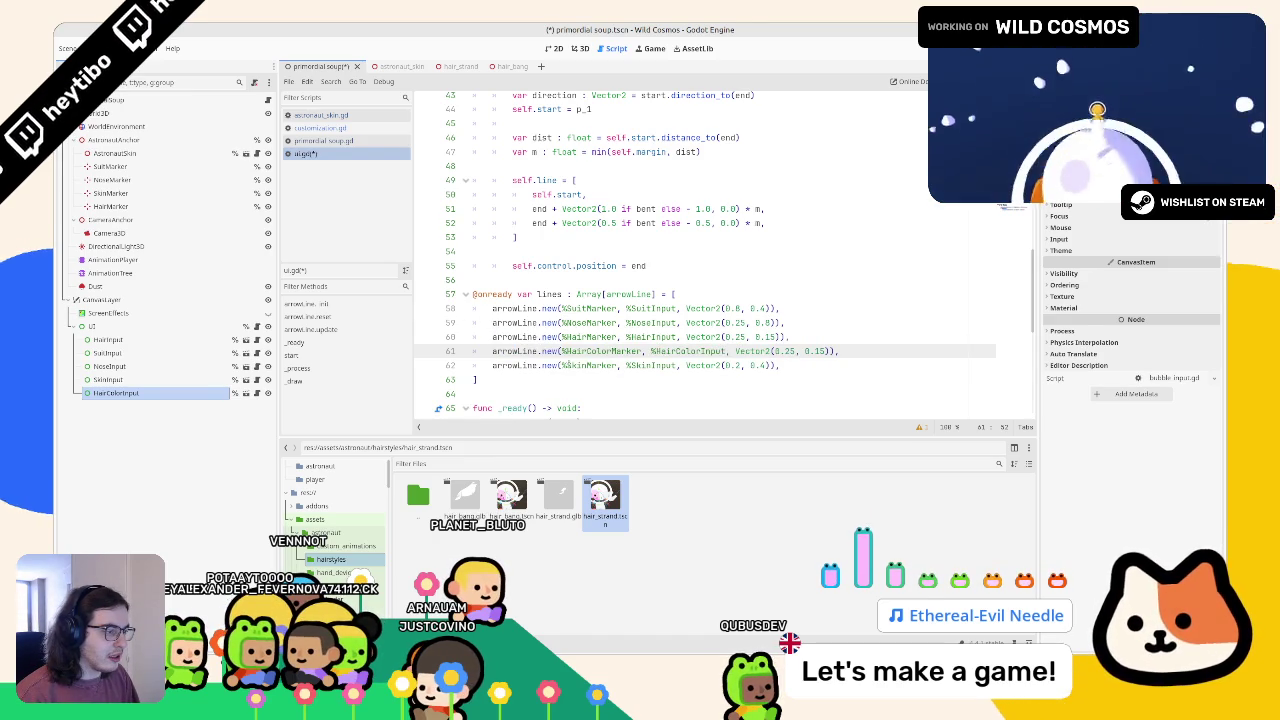
left_click(581, 337)
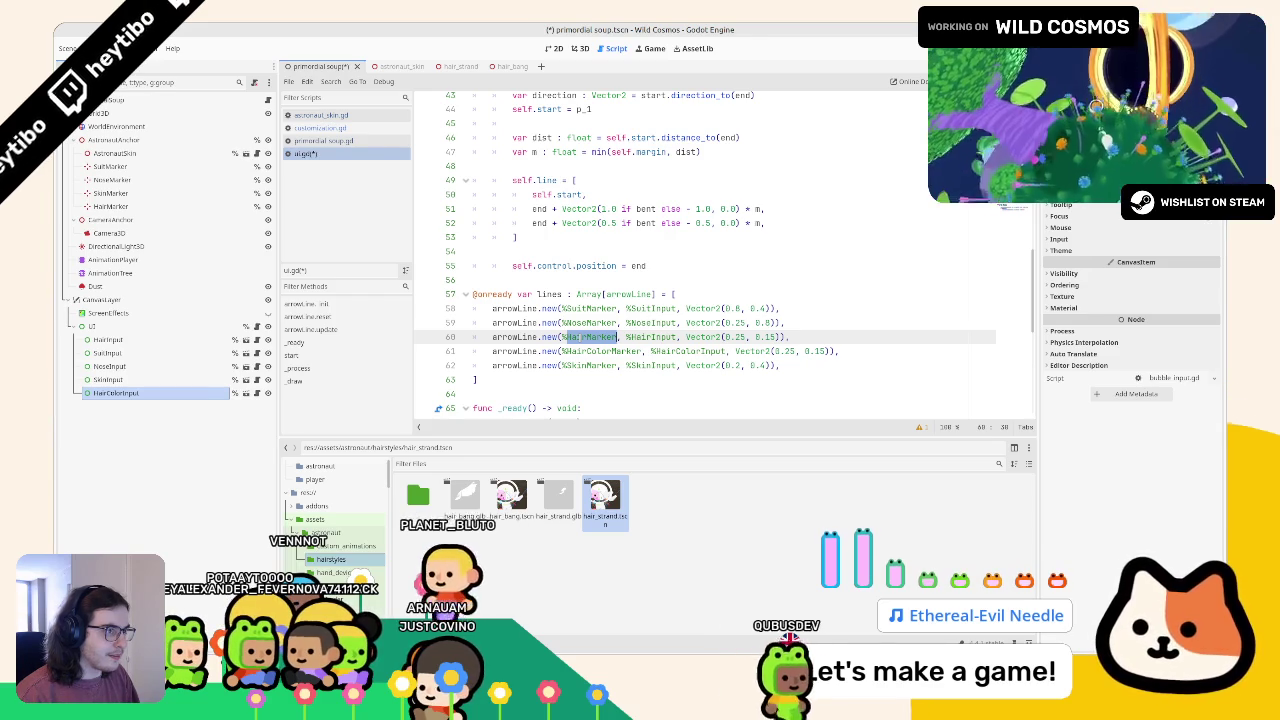
left_click(580, 47)
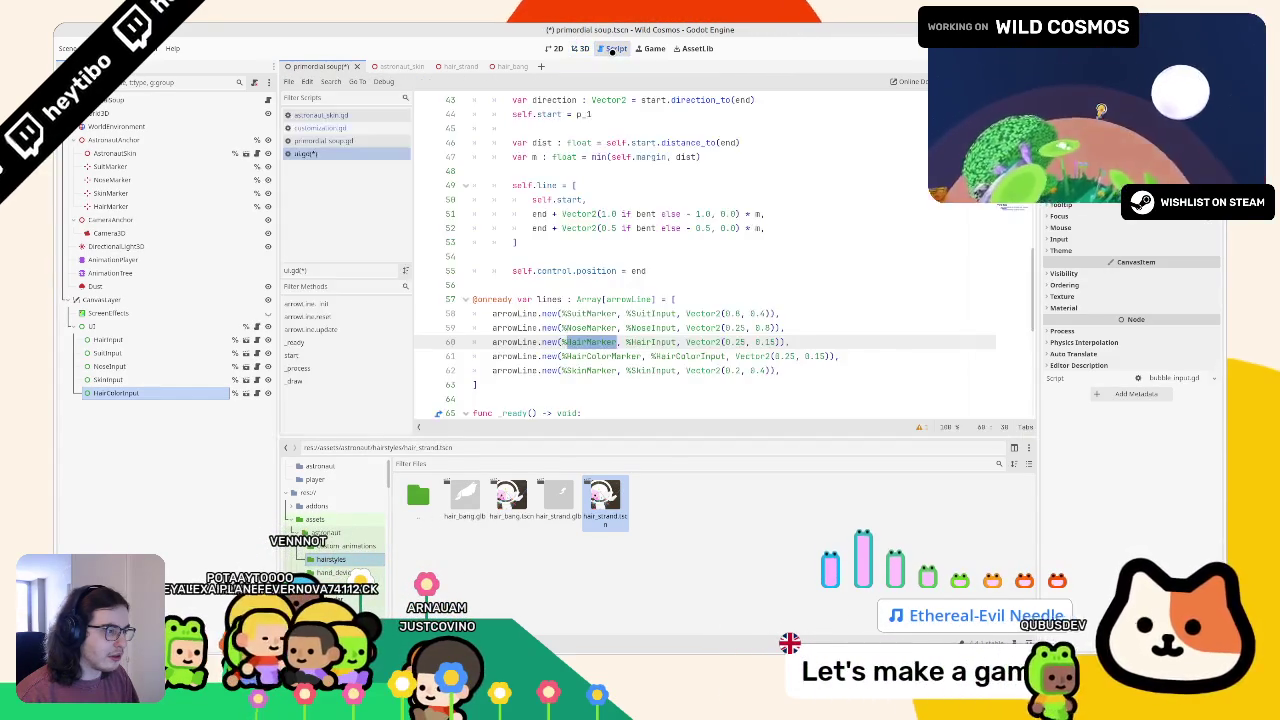
left_click(613, 49)
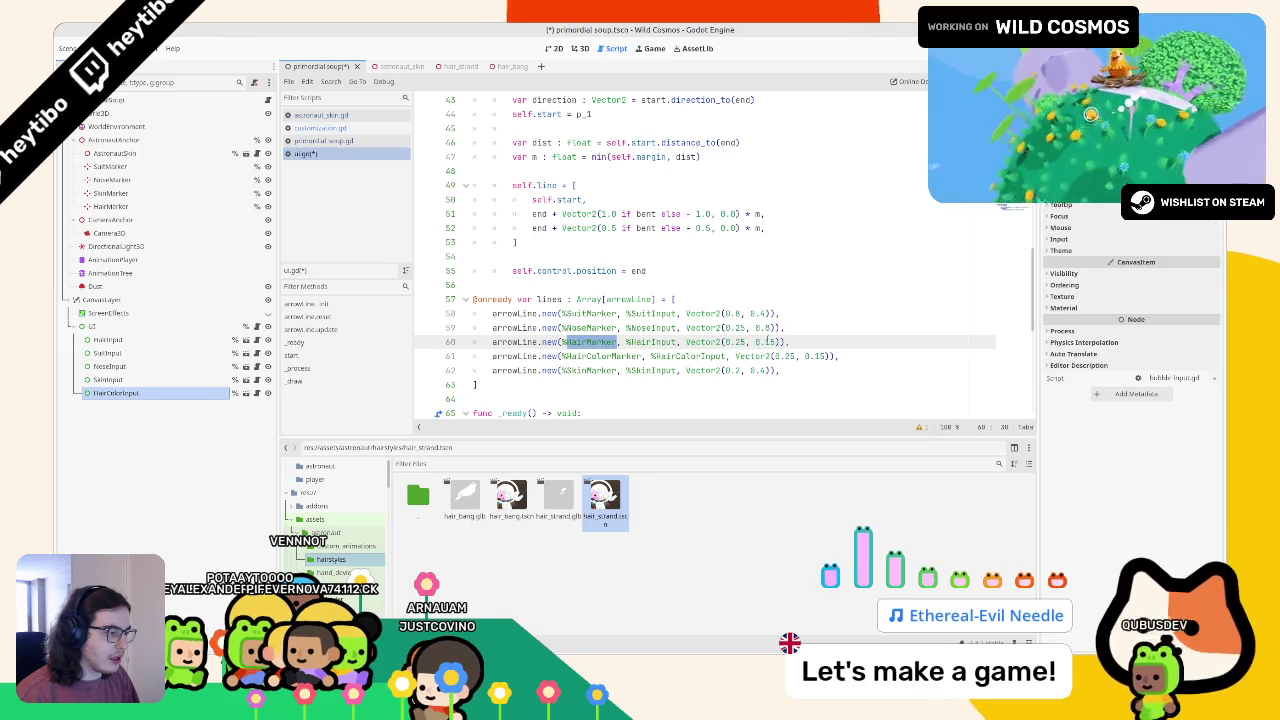
double_click(815, 356)
type("25")
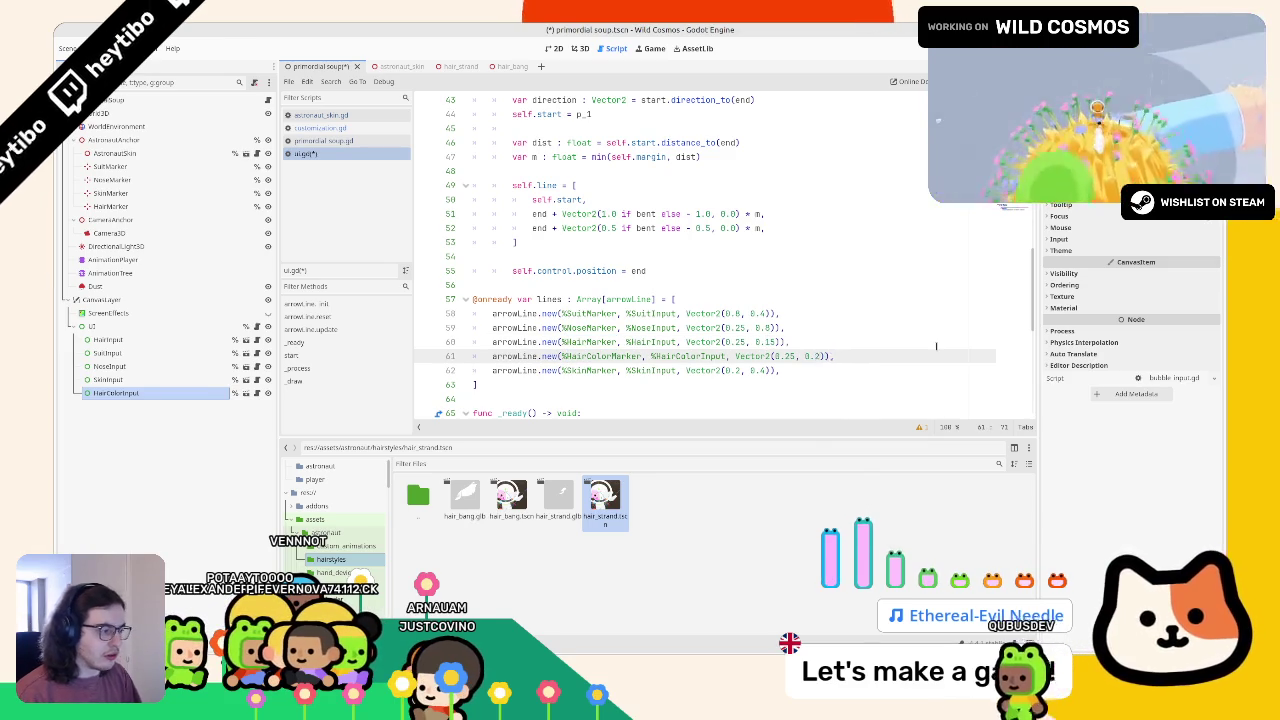
left_click(169, 206)
Duplicate the HairMarker node and rename the copy HairColorMarker
key("ctrl+d")
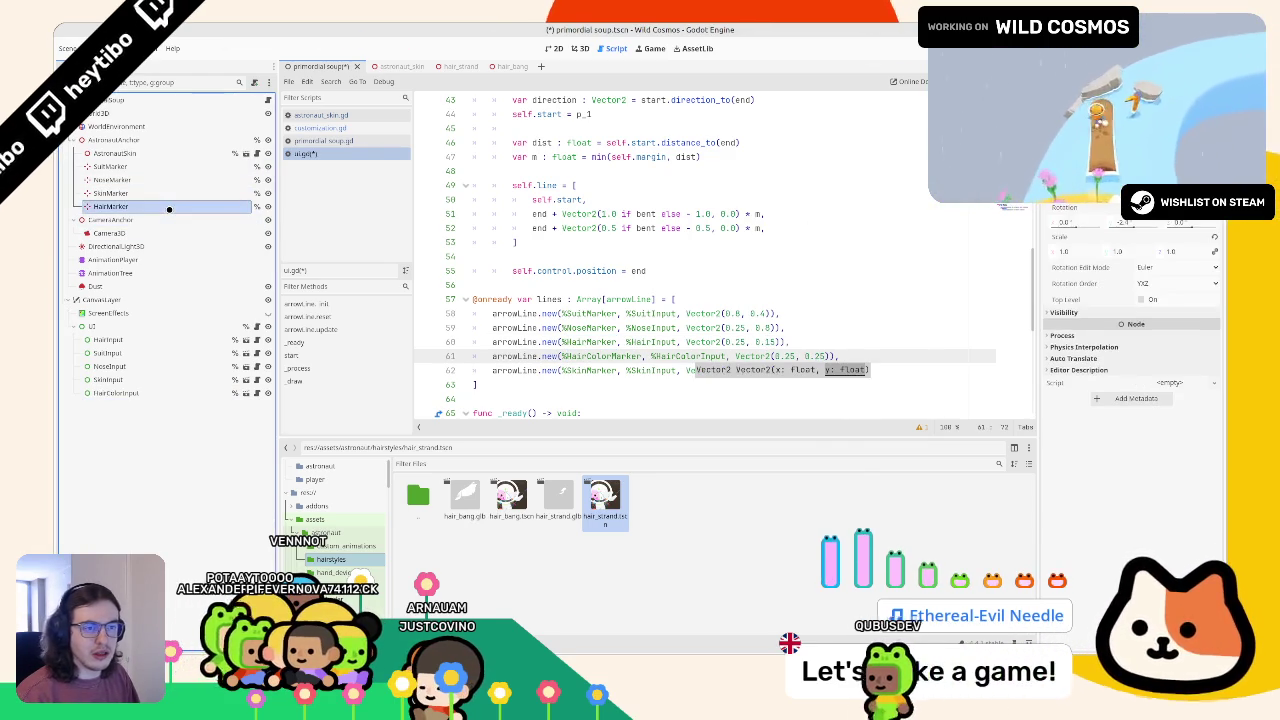
key("F2")
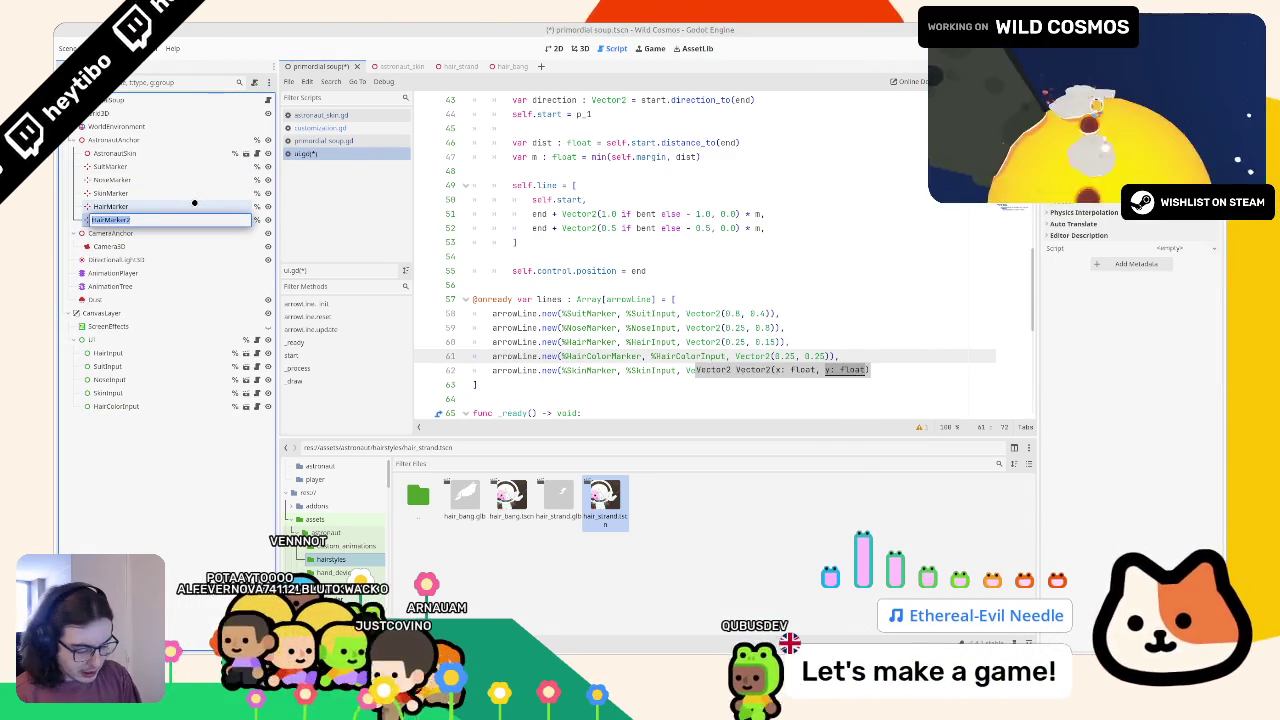
type("HairC")
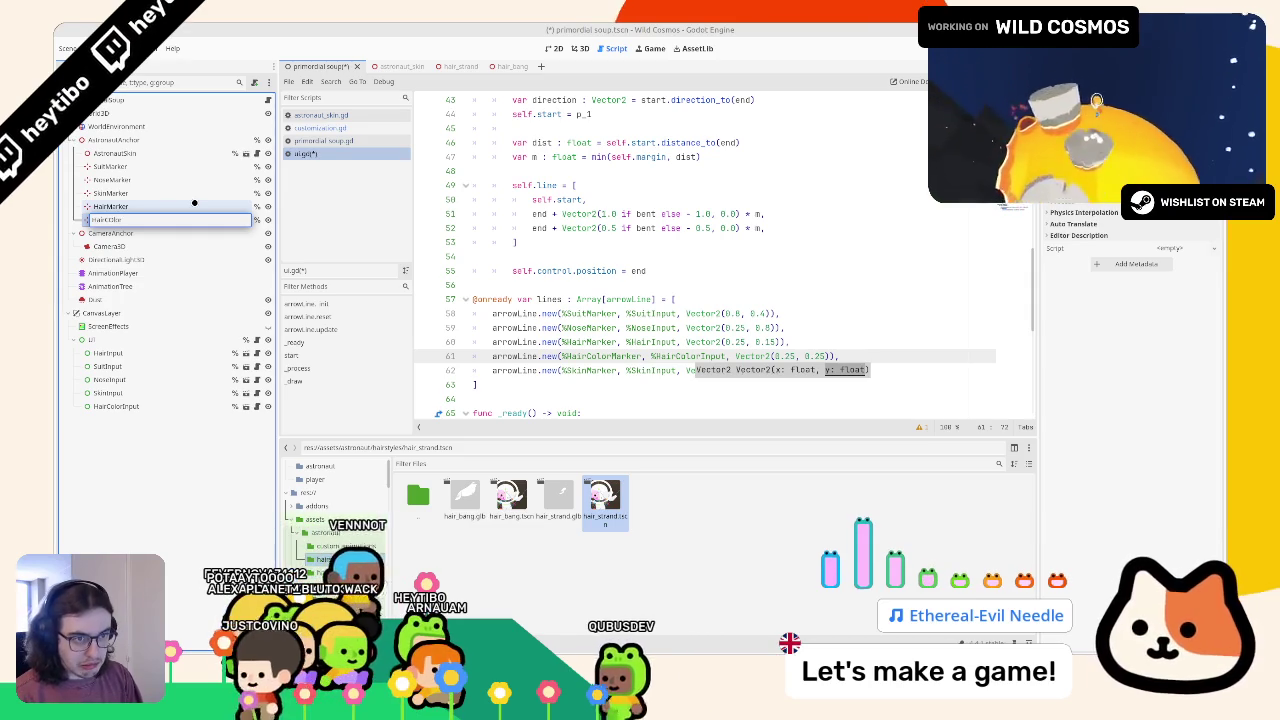
type("olor")
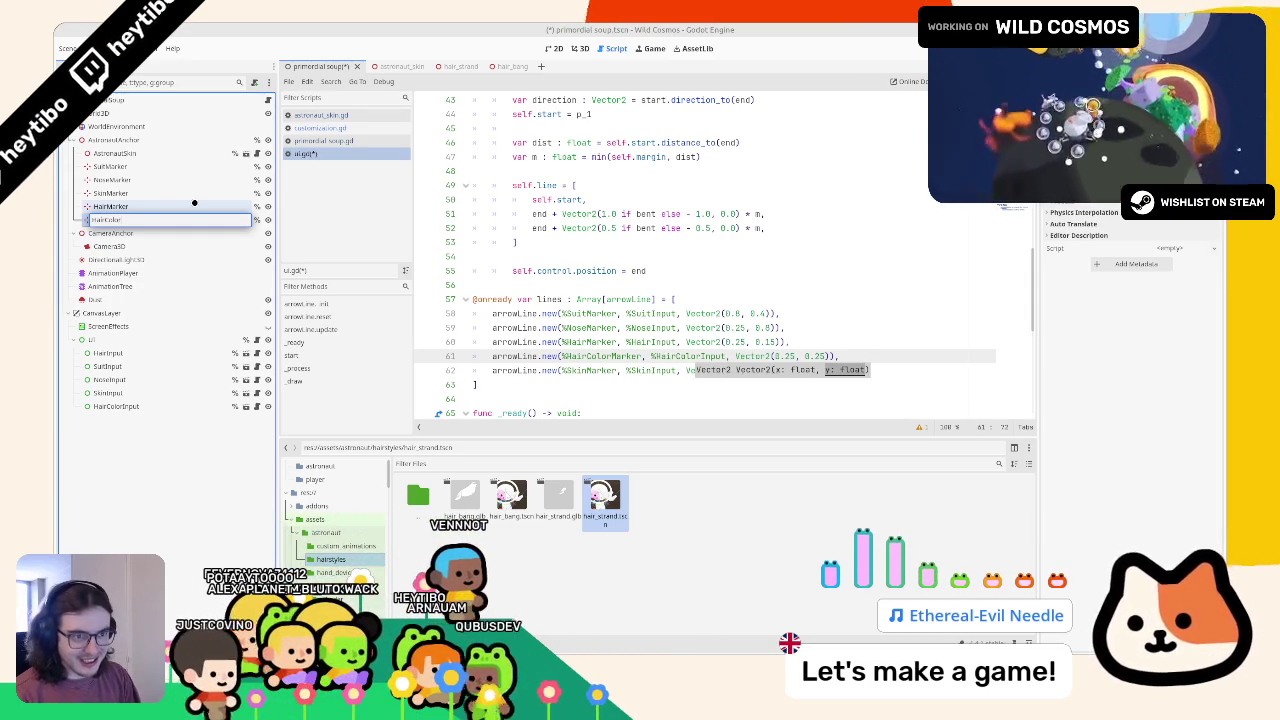
type("rker")
key("Return")
Run the game and move its shrunken window to the lower right of the editor
key("F5")
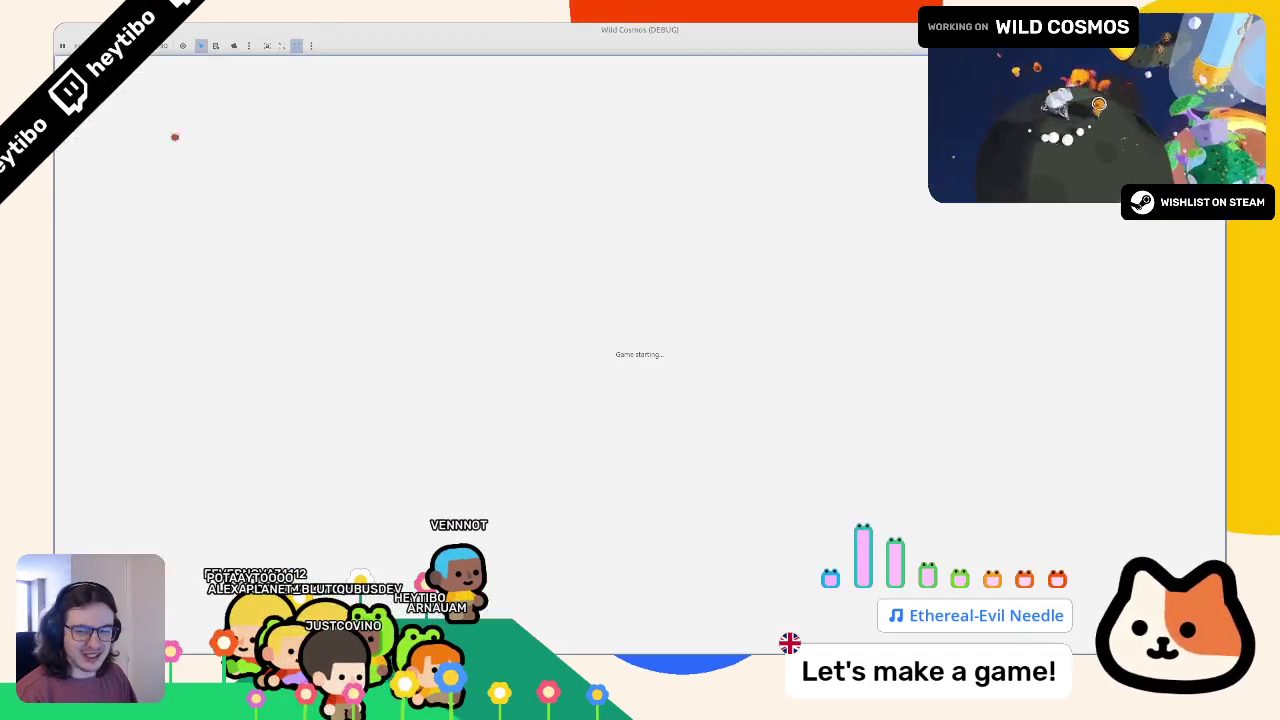
left_click_drag(523, 35, 569, 107)
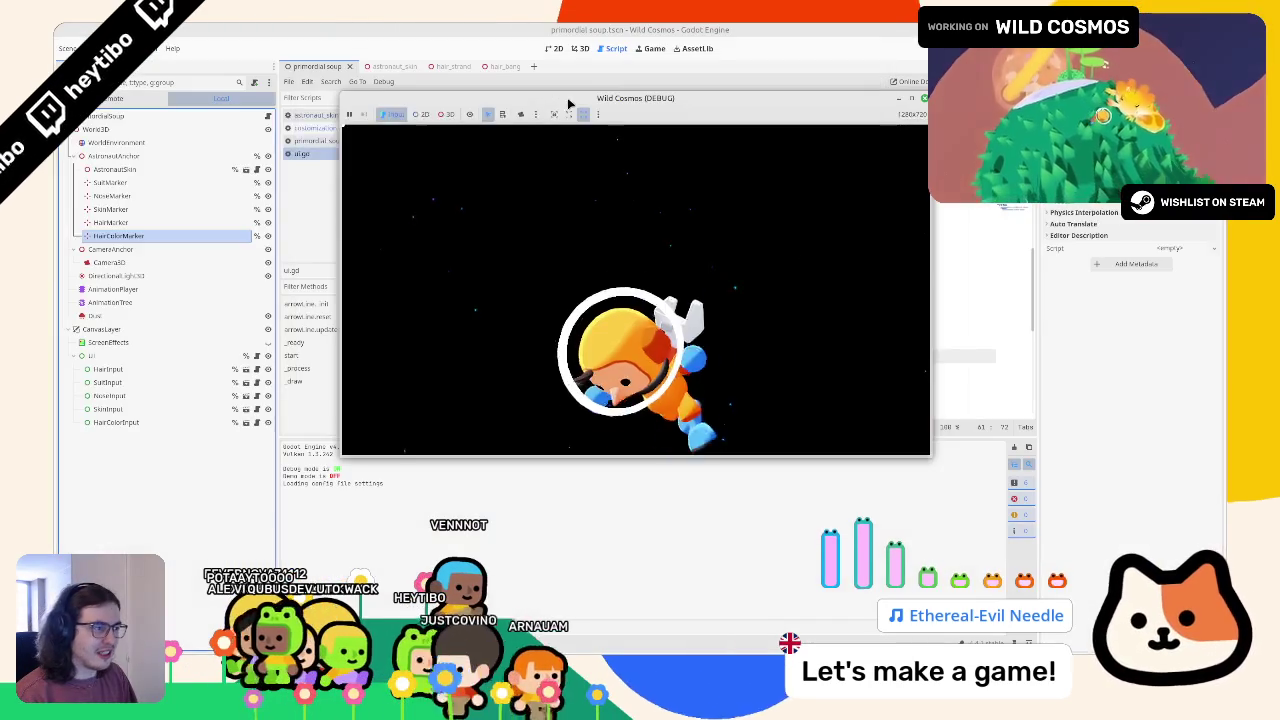
right_click(570, 107)
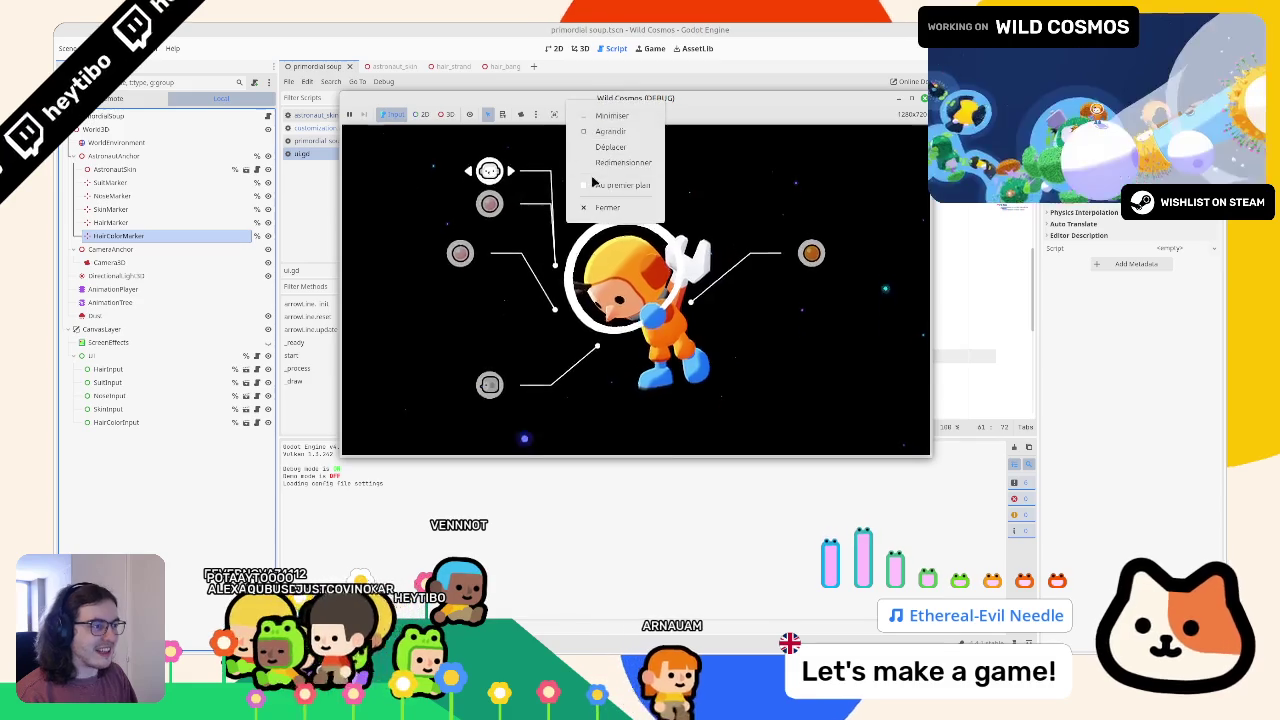
left_click(610, 147)
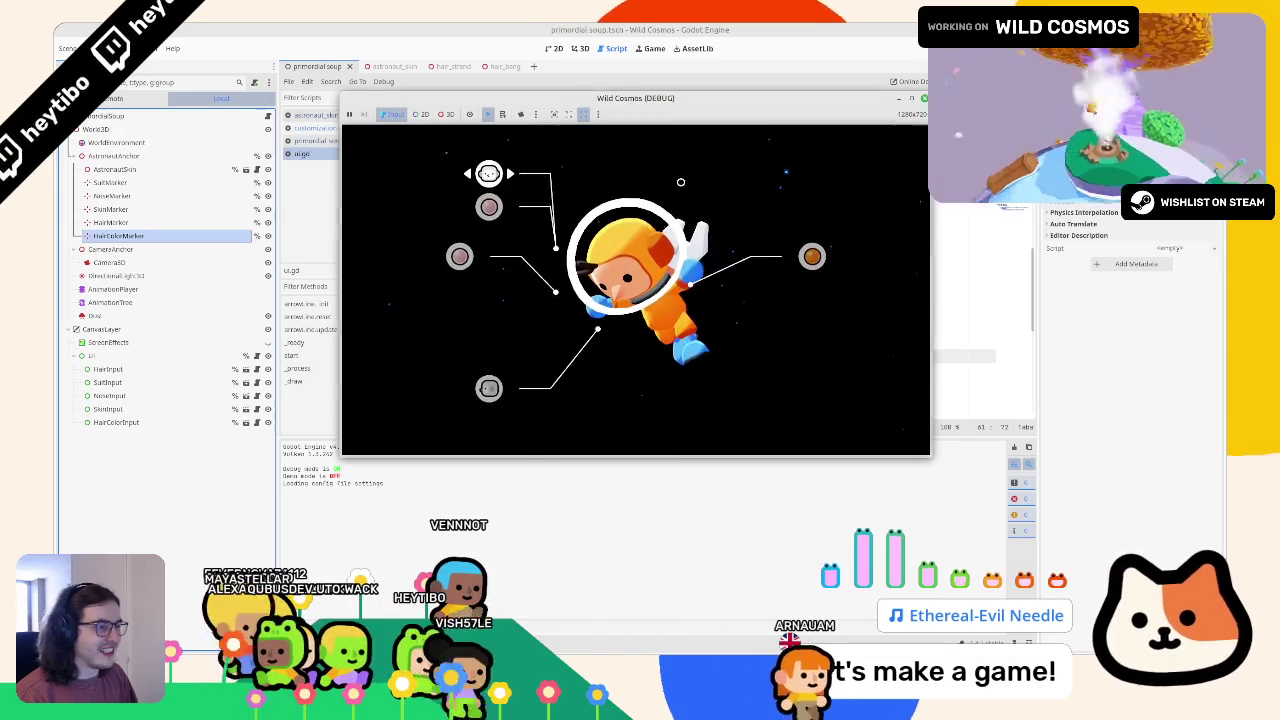
left_click(770, 360)
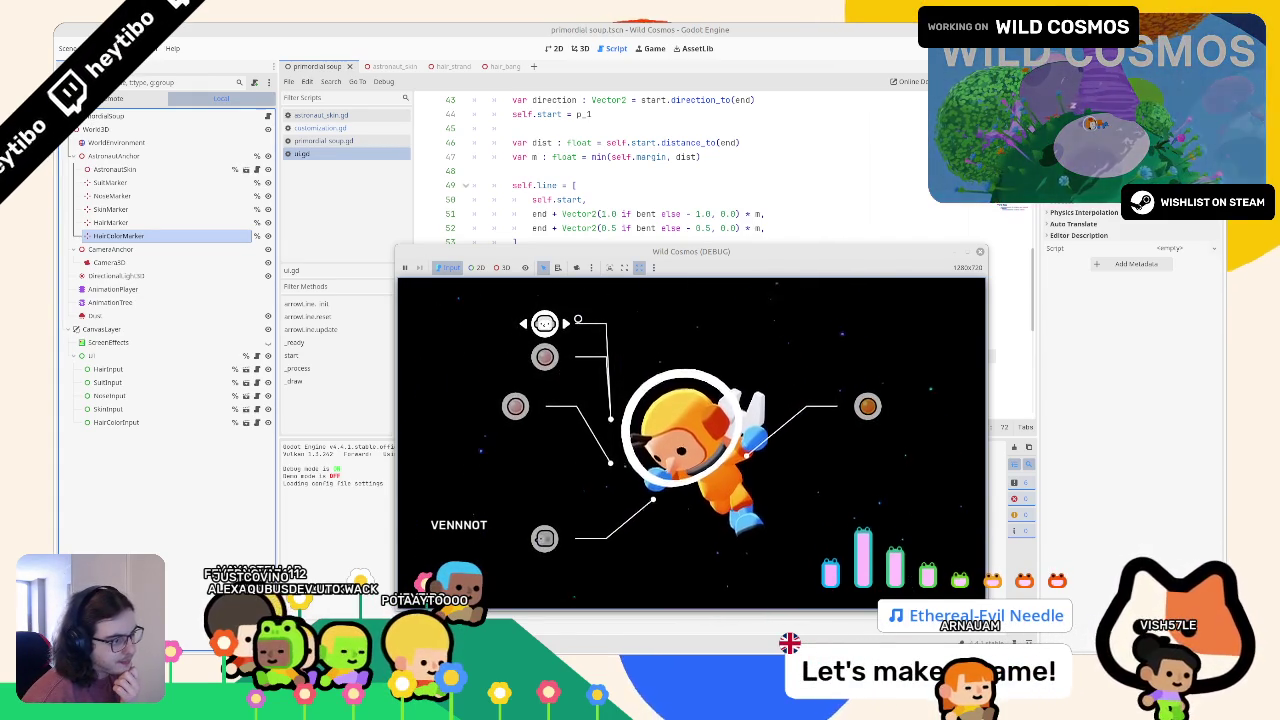
Test the selectors with the arrow keys, maximize and restore the game window, then stop the run
key("Right")
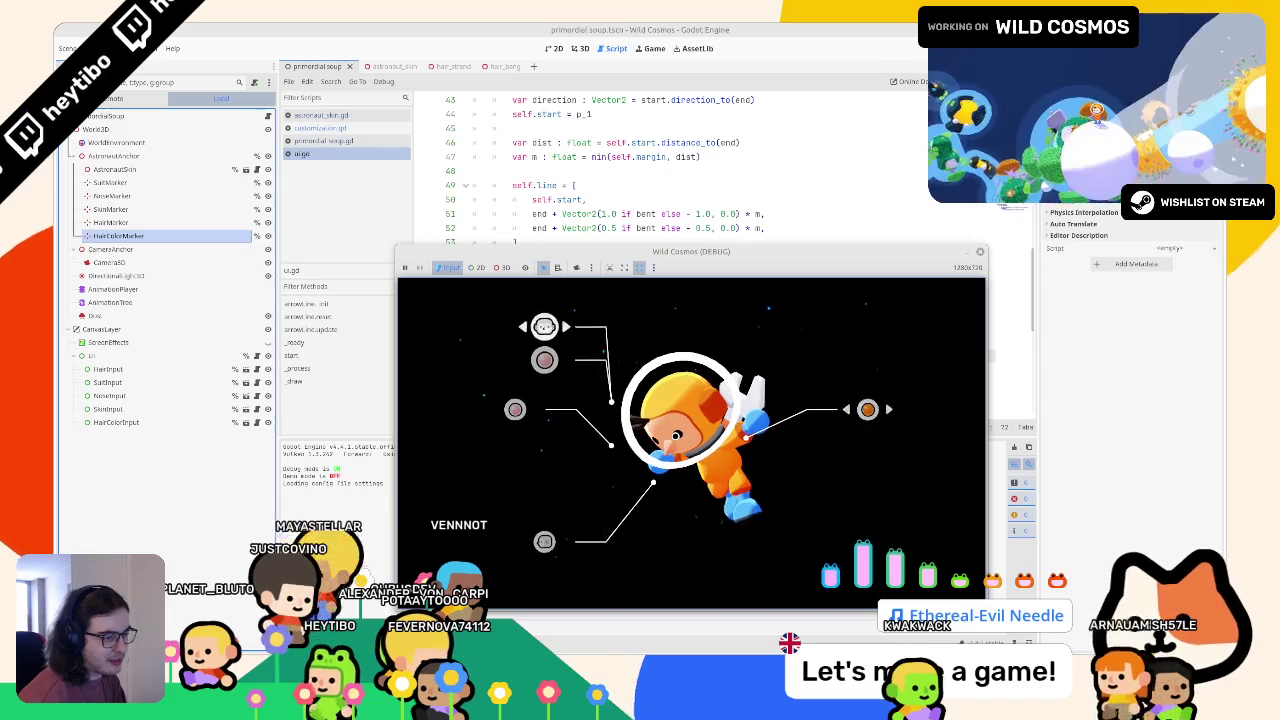
key("Up")
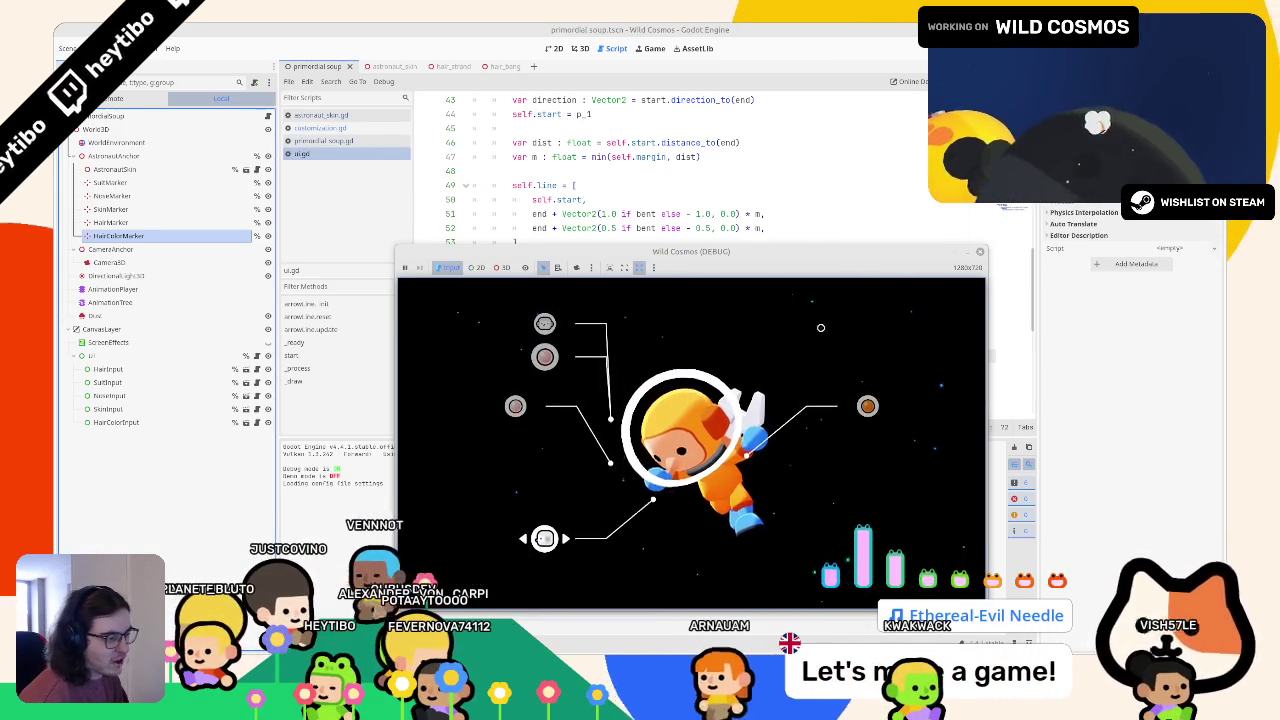
key("super+Up")
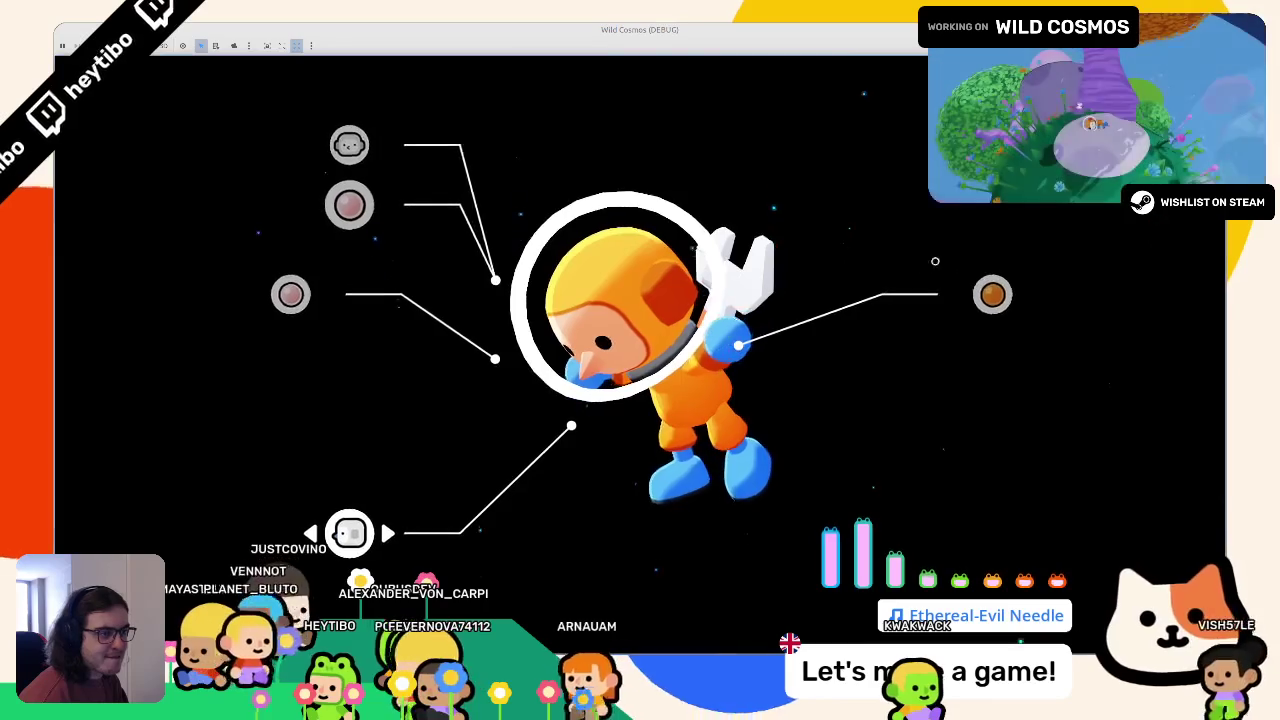
key("super+Down")
right_click(635, 196)
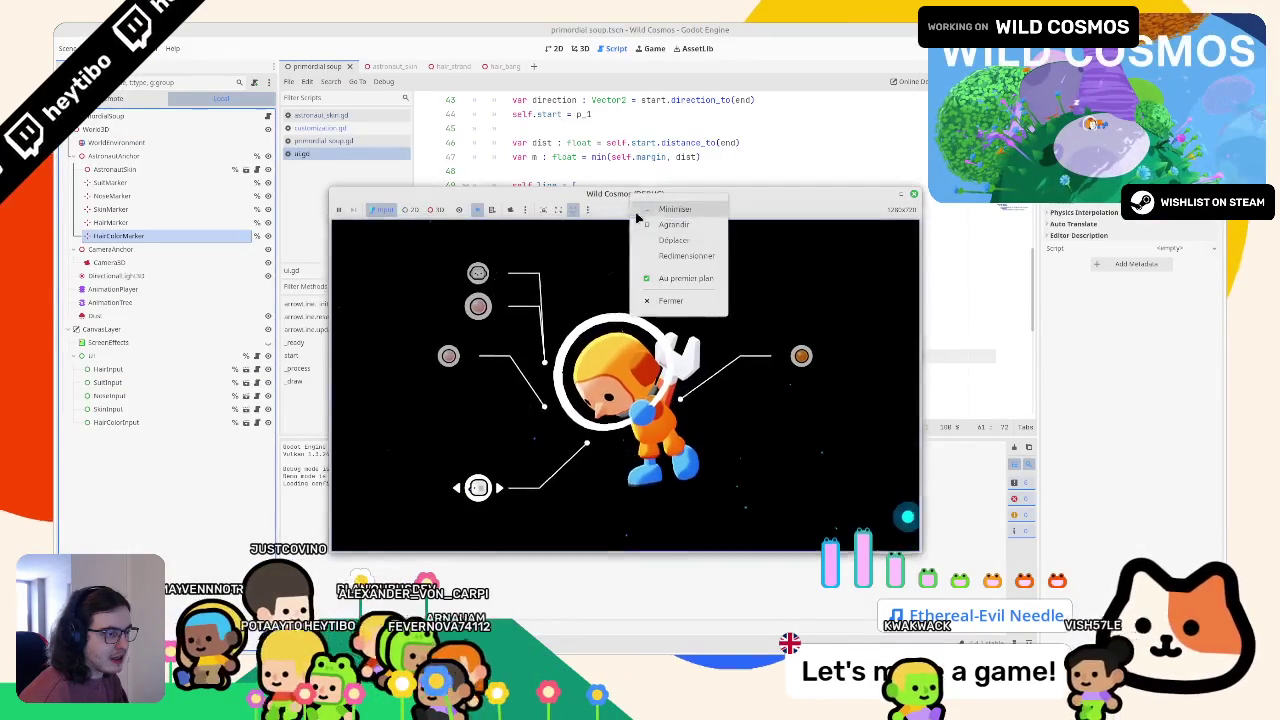
left_click(648, 196)
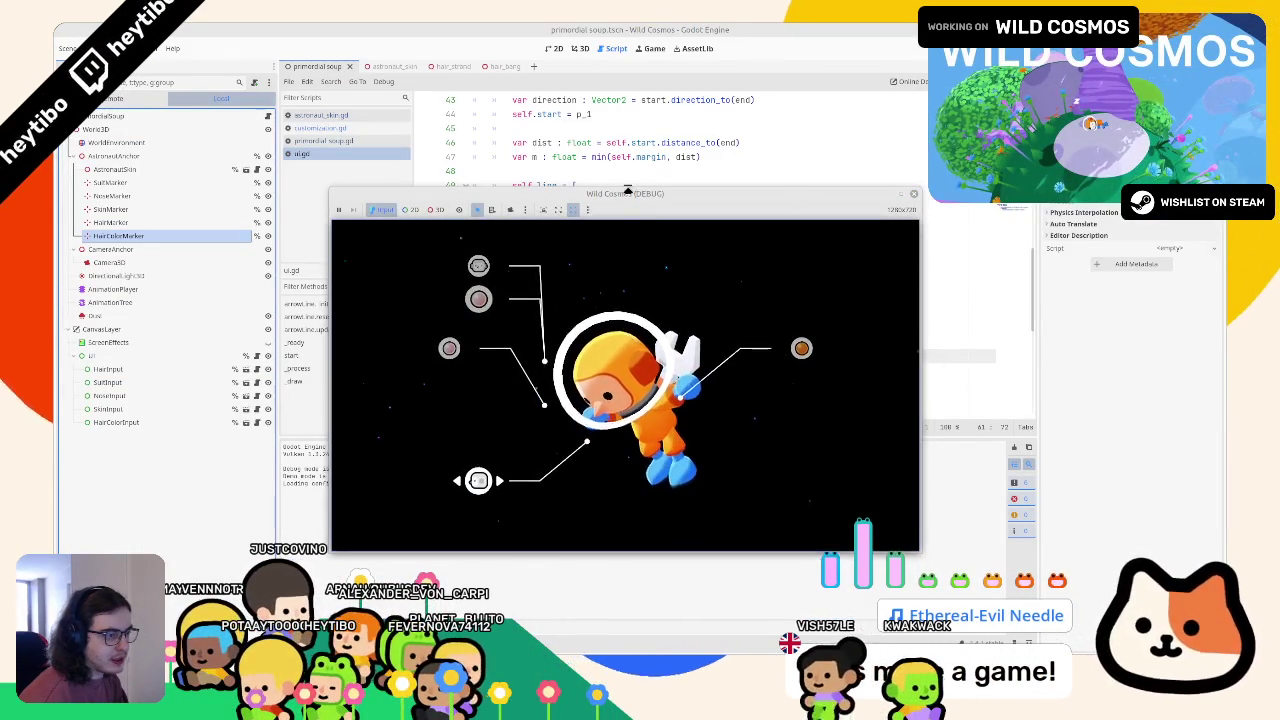
right_click(635, 197)
left_click(552, 308)
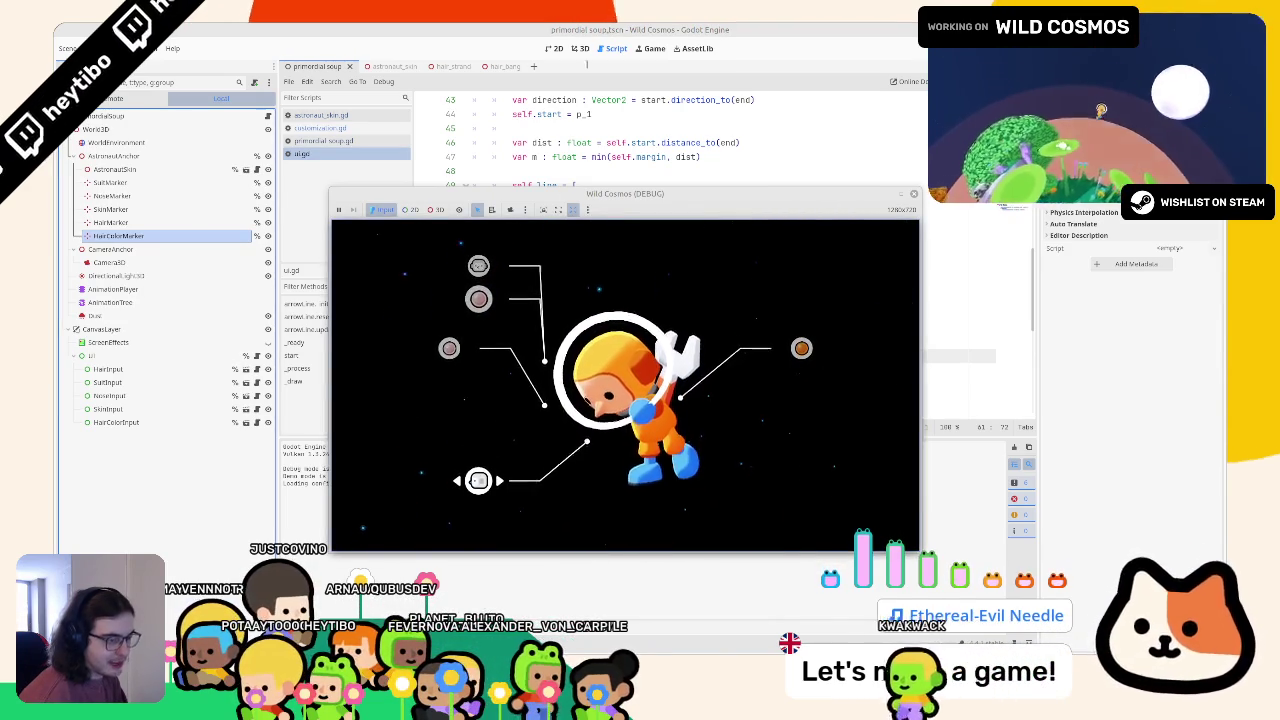
key("F8")
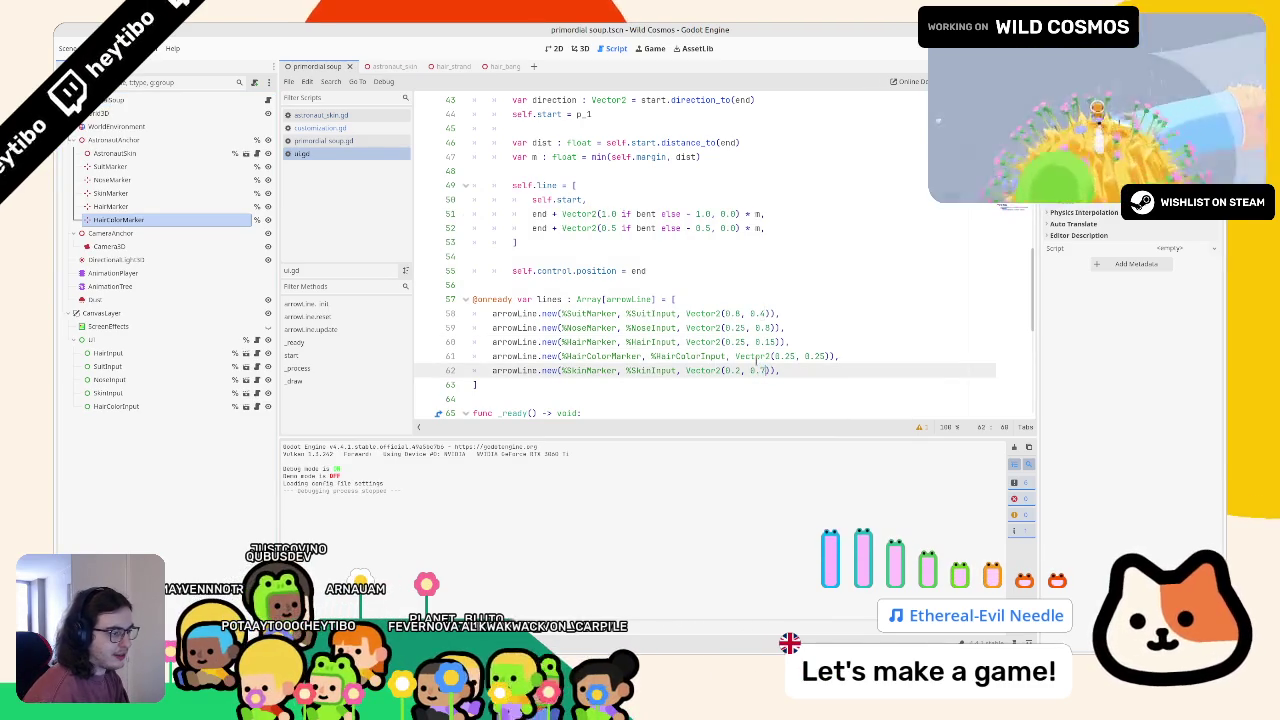
Review the arrows in a test run, then change the SkinInput arrow offset from 0.2 to 0.5 and rerun
key("F5")
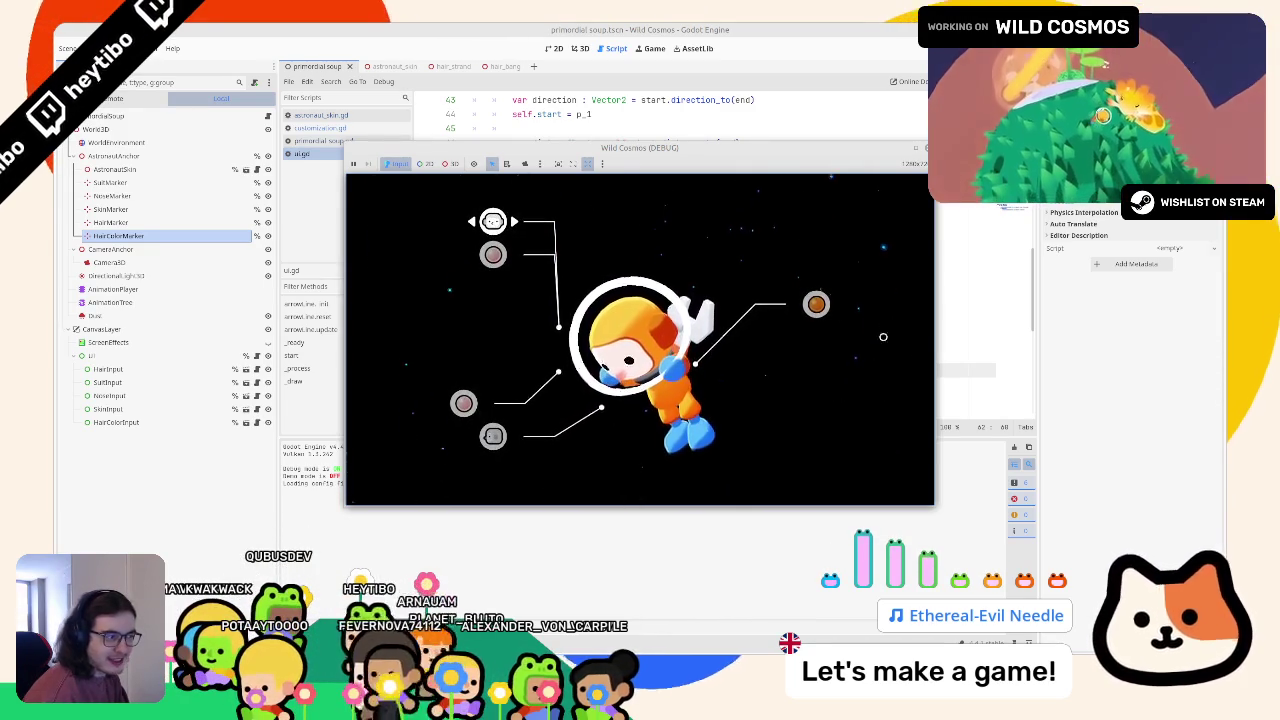
left_click(916, 149)
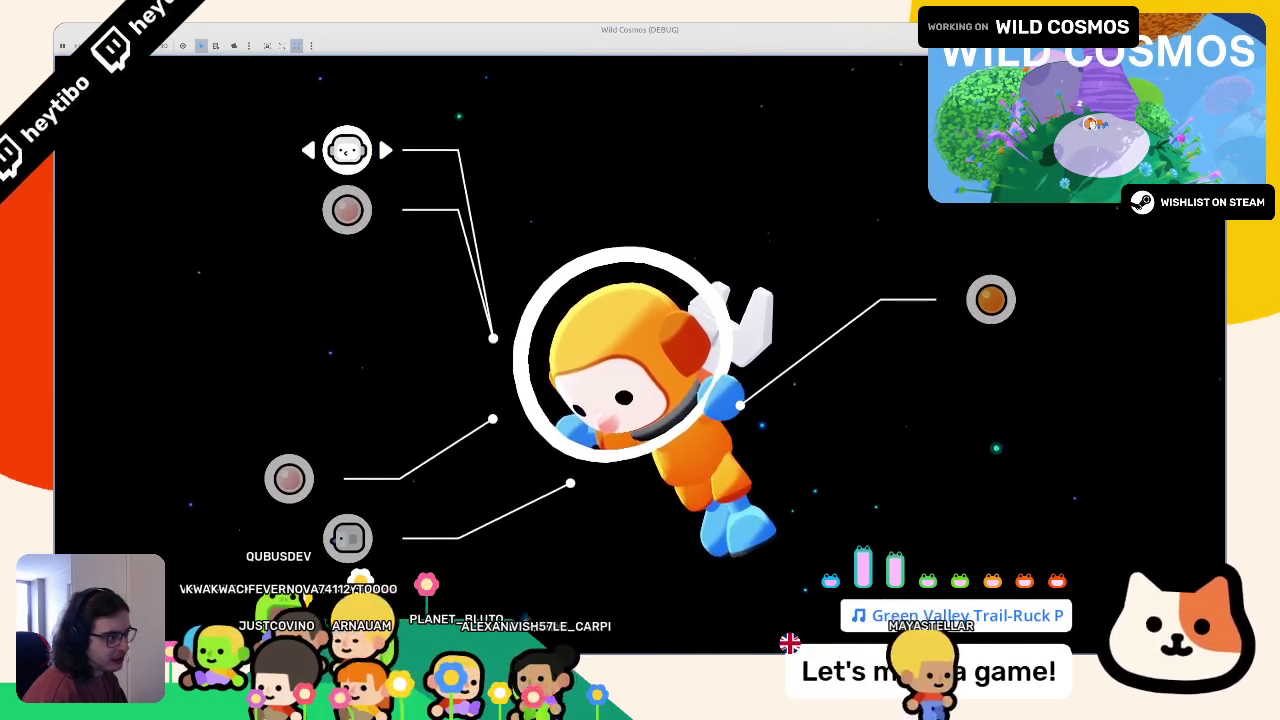
key("F8")
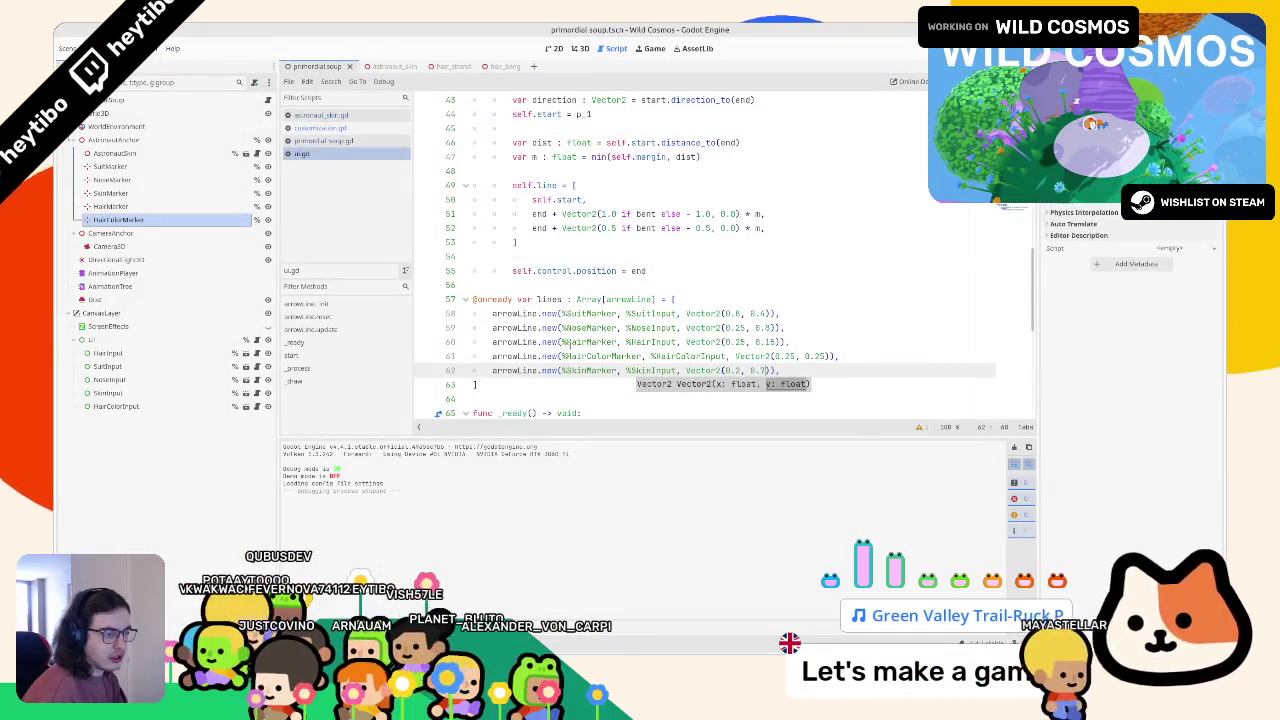
left_click(527, 342)
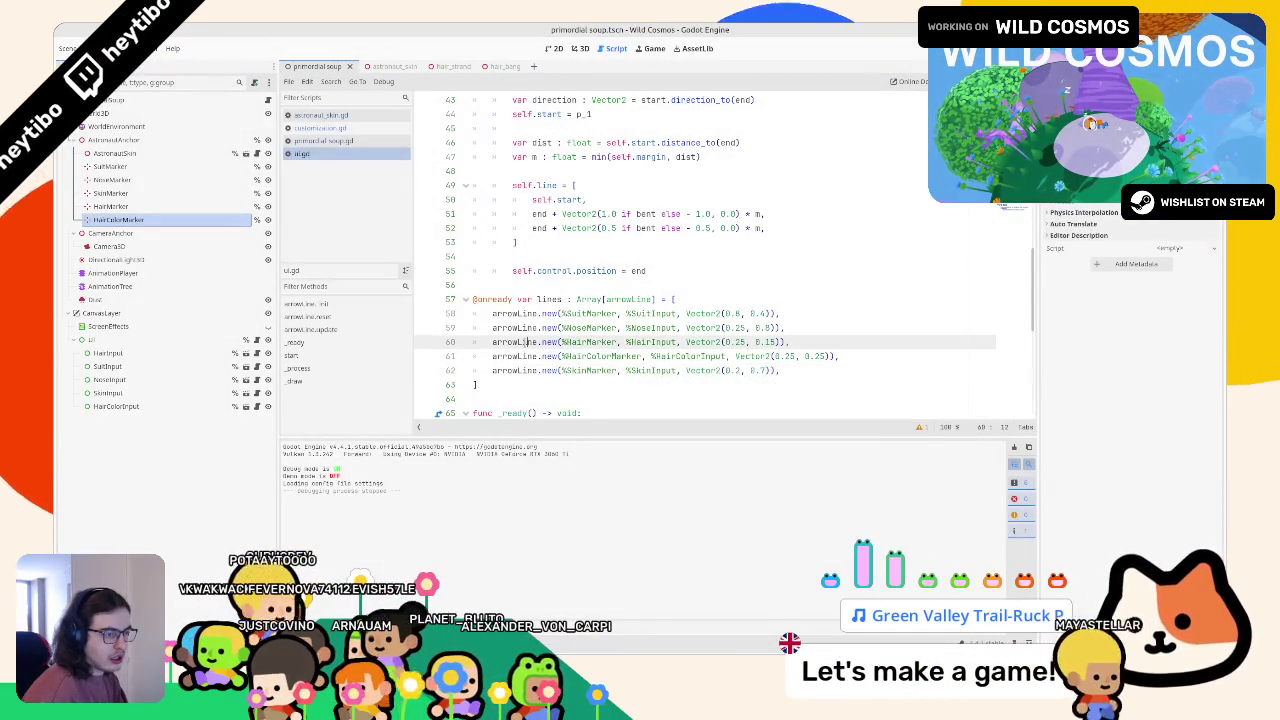
double_click(652, 370)
double_click(653, 313)
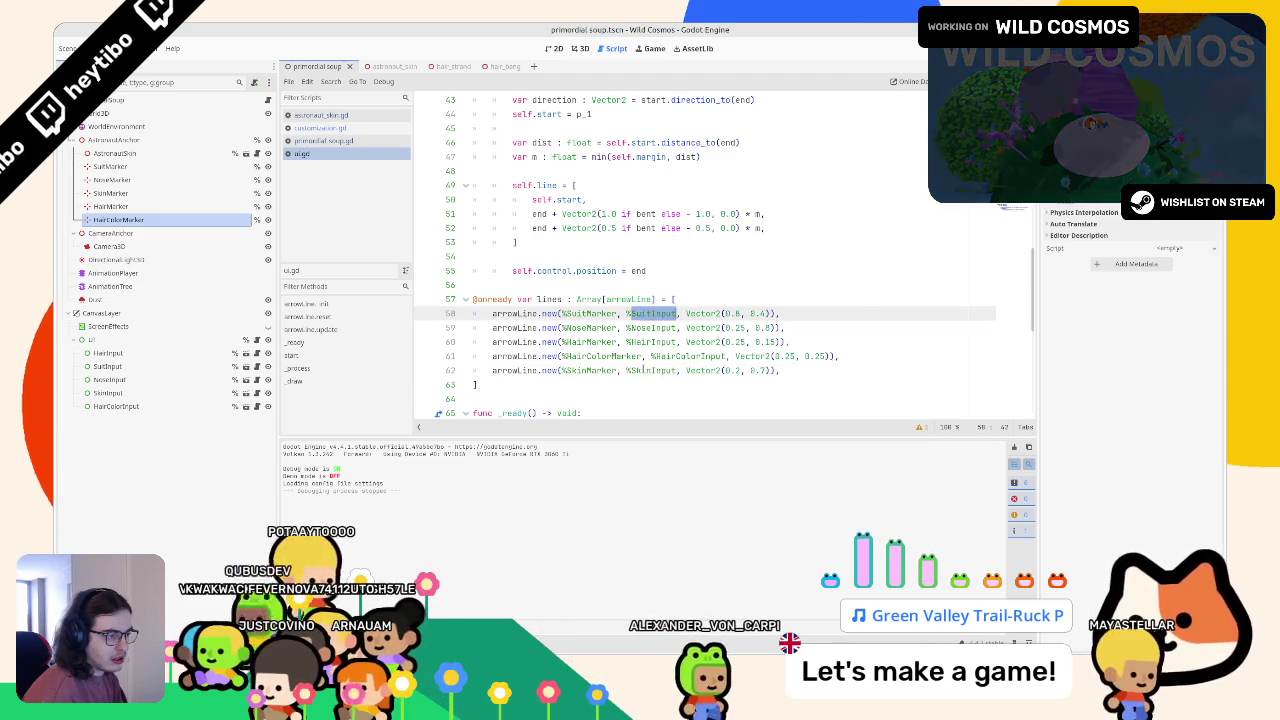
double_click(650, 370)
left_click(738, 371)
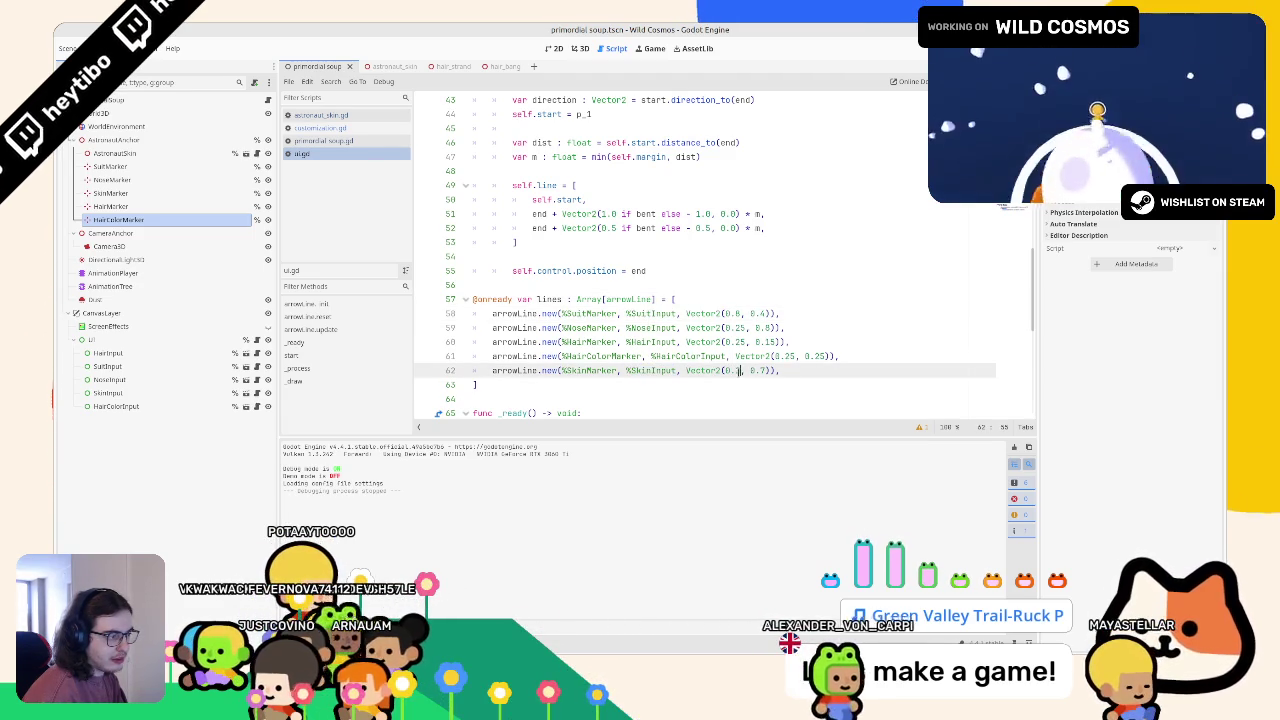
key("BackSpace")
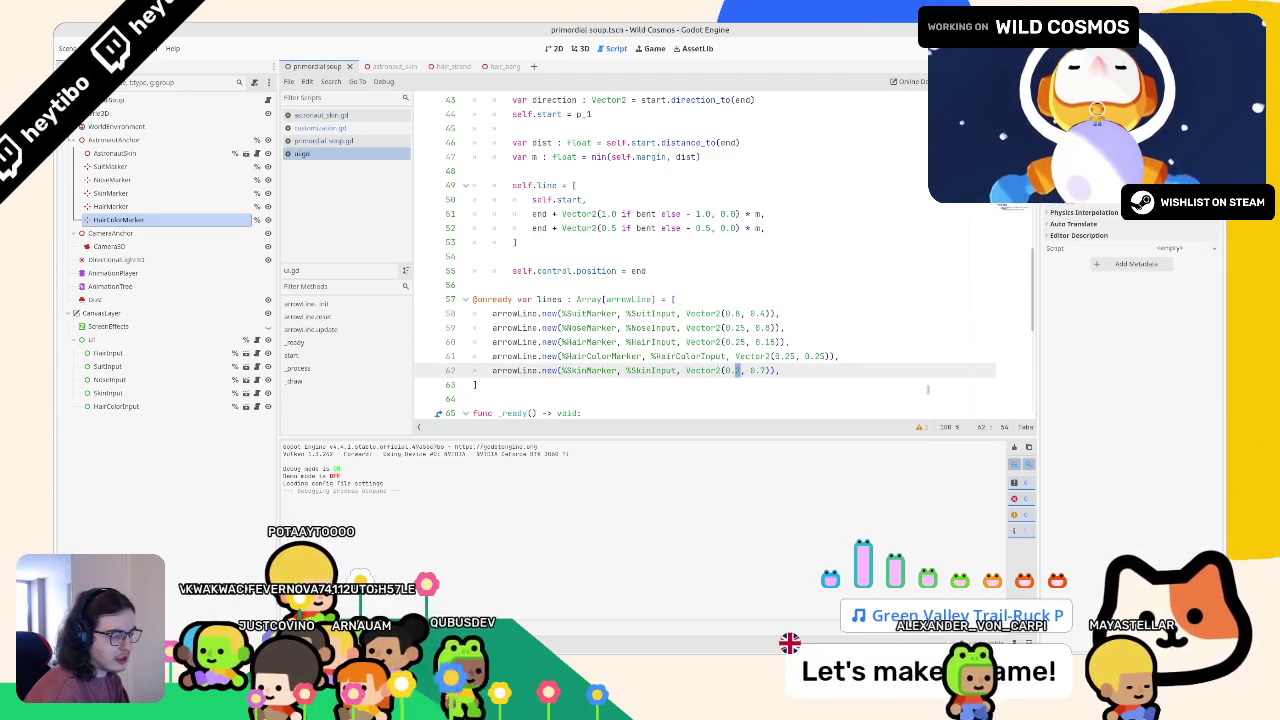
type("5")
key("F5")
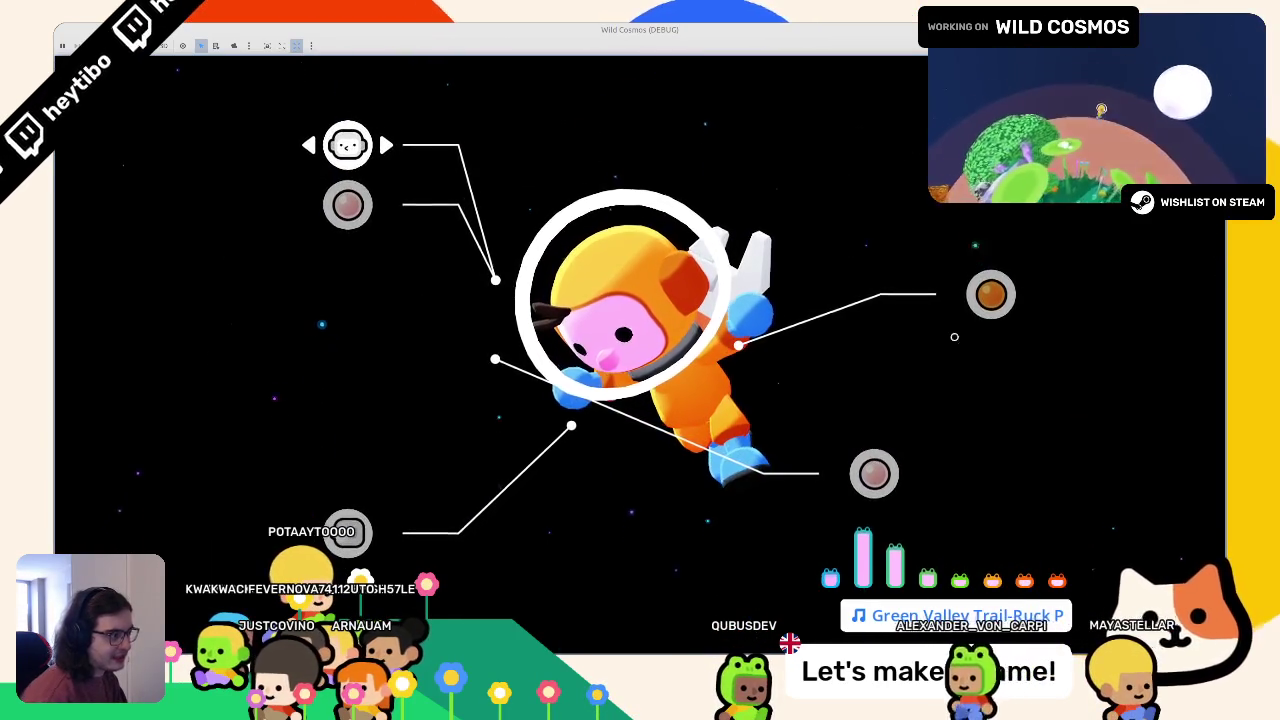
Move the SkinMarker arrow line up under SuitMarker, set its second offset to 0.4 and the suit line's to 0.8, and rerun
key("Escape")
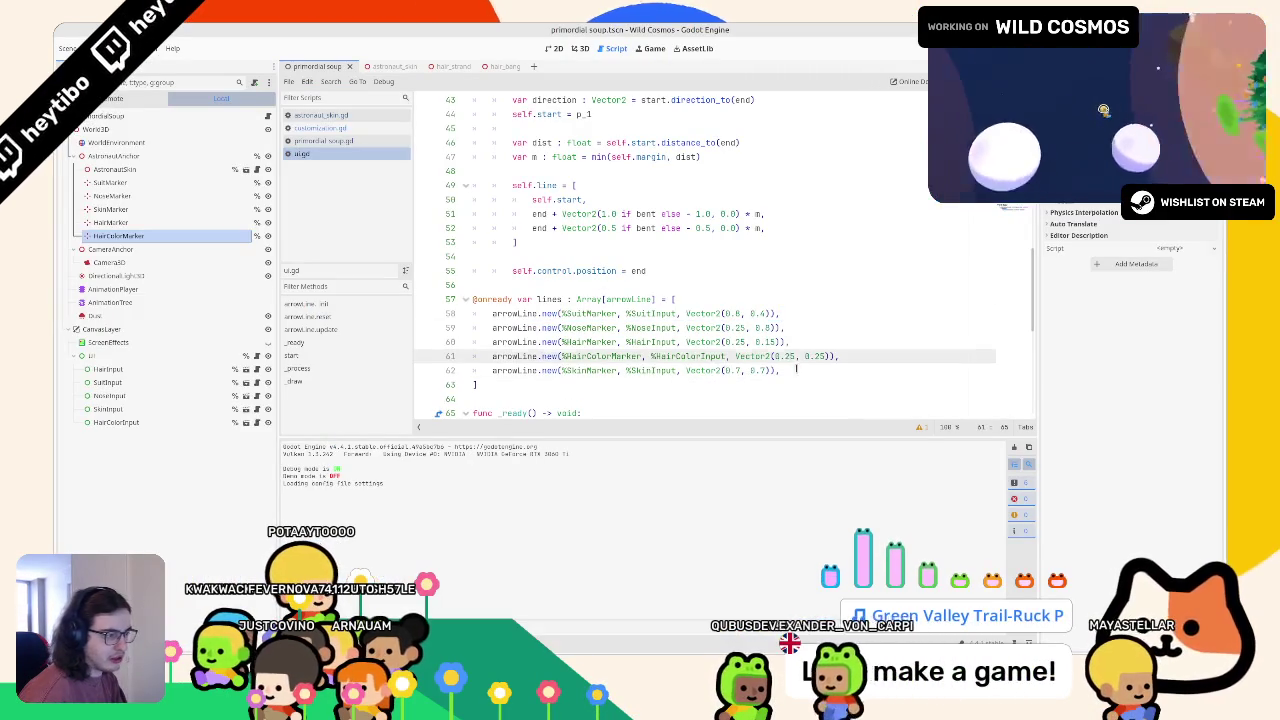
left_click(796, 369)
key("alt+Up")
key("alt+Up")
key("alt+Up")
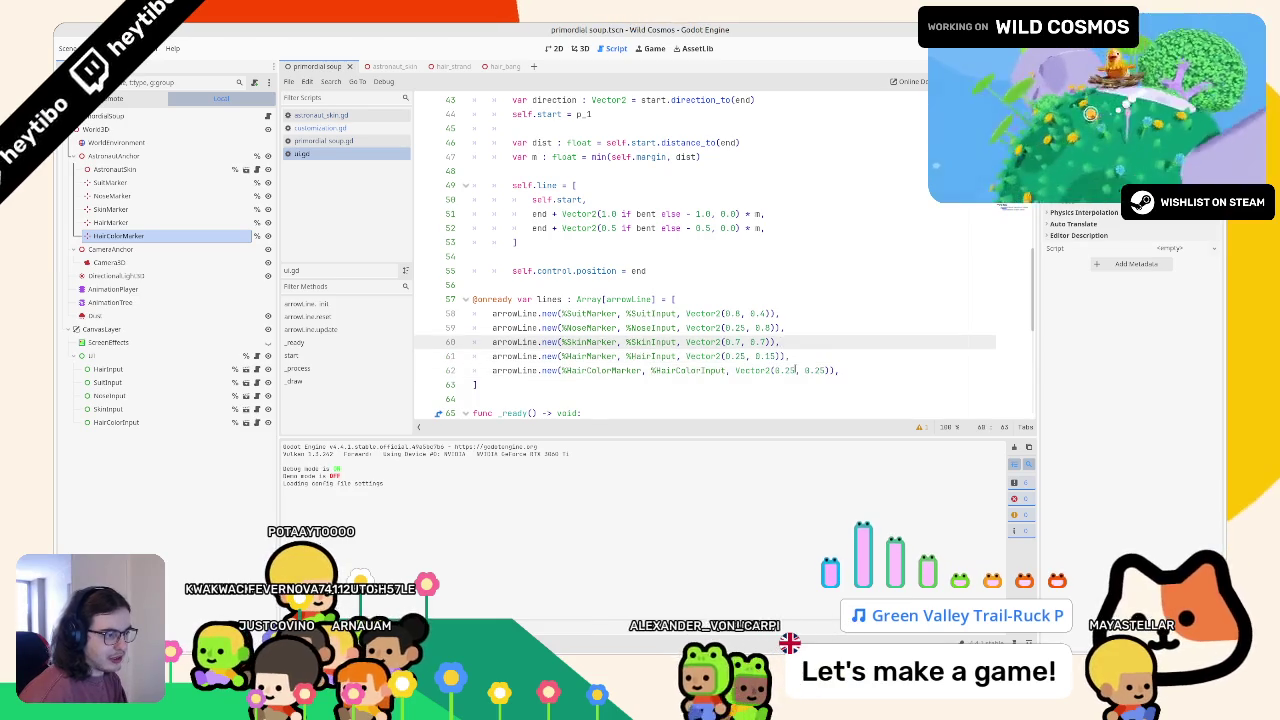
key("Left")
key("Left")
key("Left")
key("BackSpace")
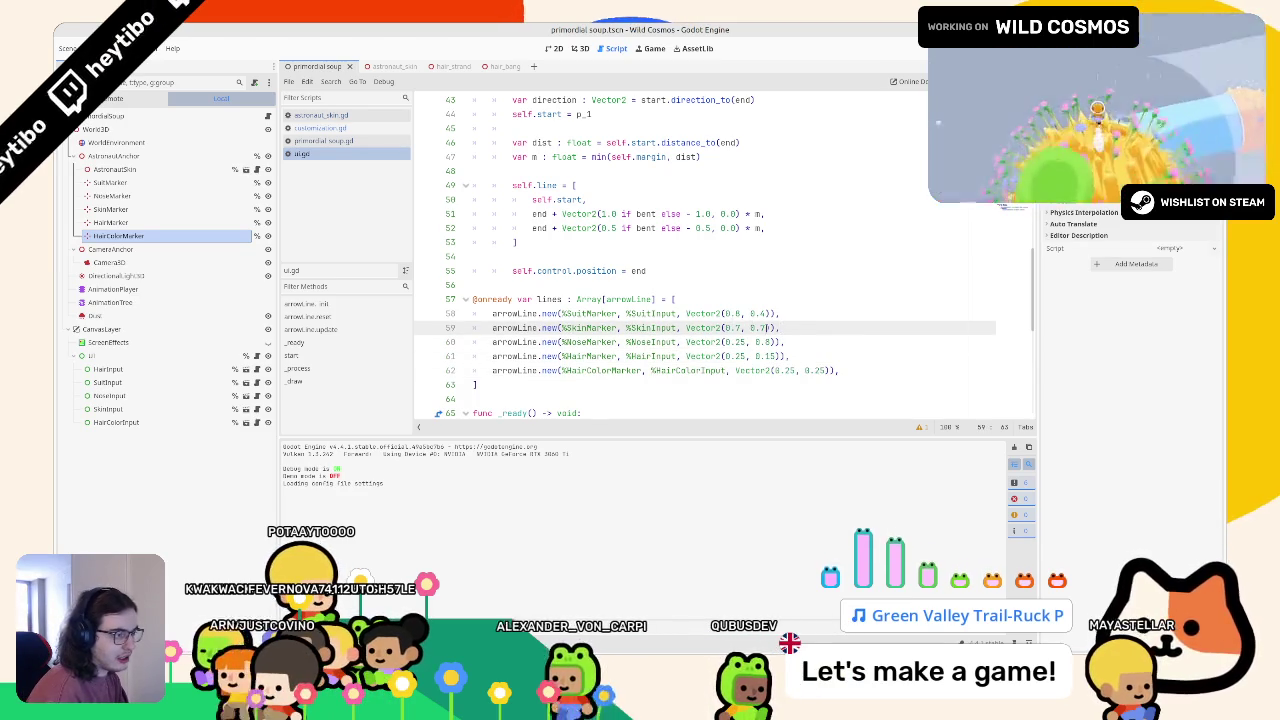
type("4")
key("Up")
key("BackSpace")
type("8")
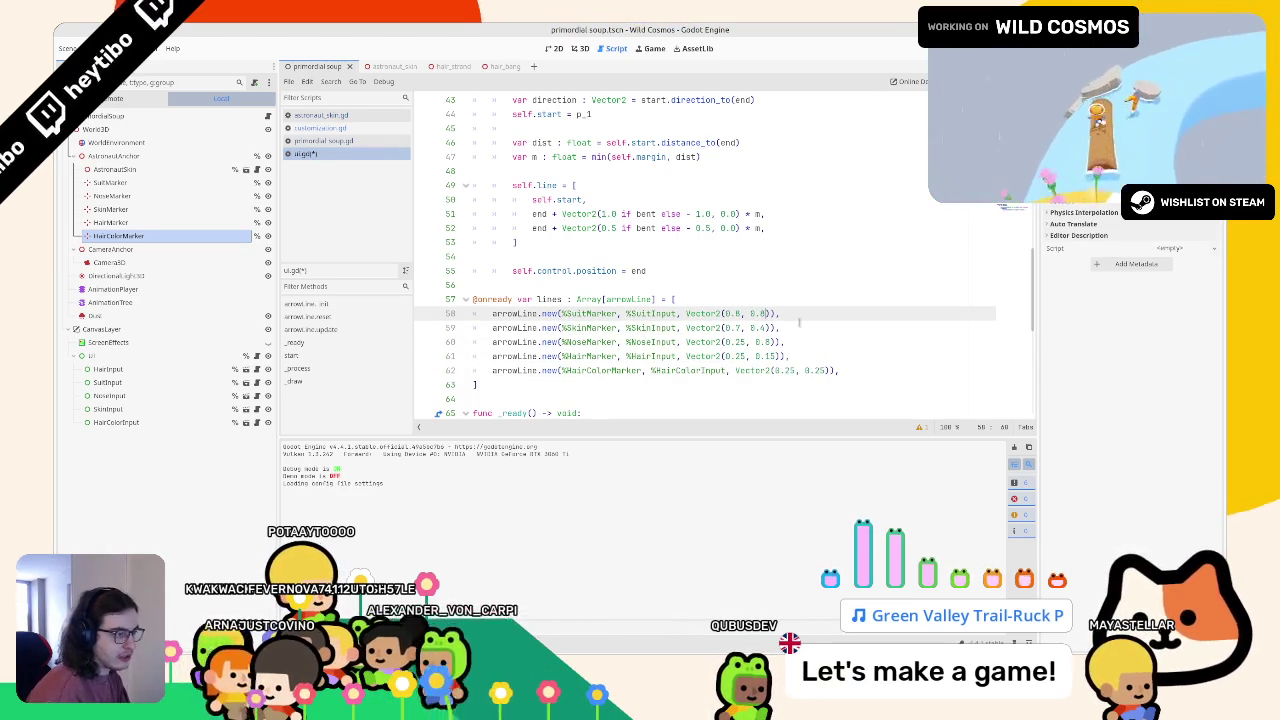
key("F5")
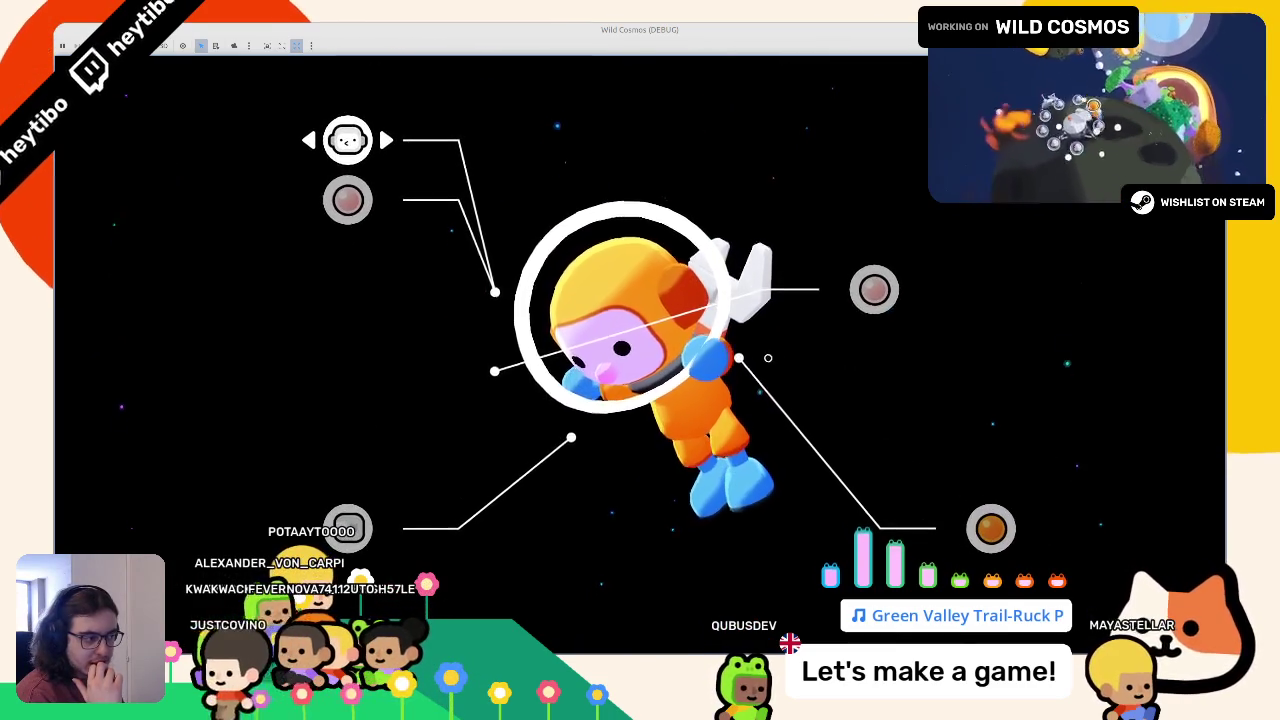
Set the shrunken game window Always on Top, undo the HairMarker move in 3D, and stop the game
left_click_drag(703, 30, 705, 210)
right_click(705, 210)
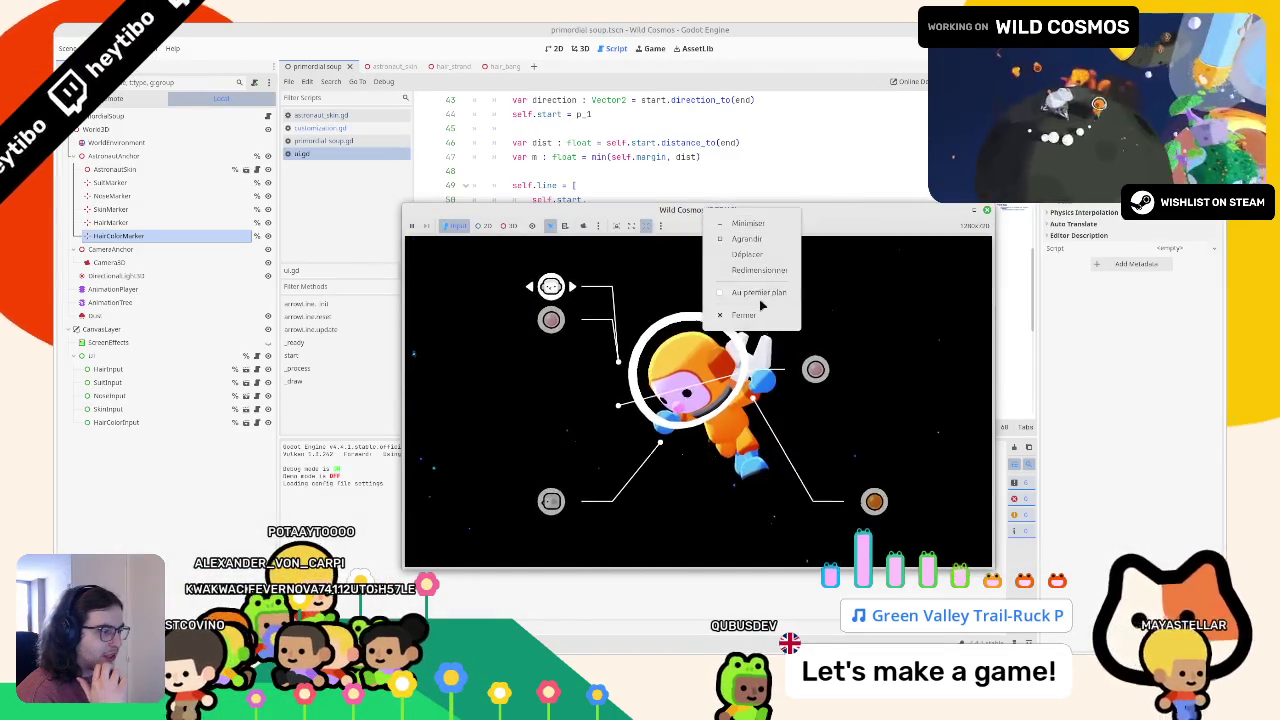
left_click(758, 292)
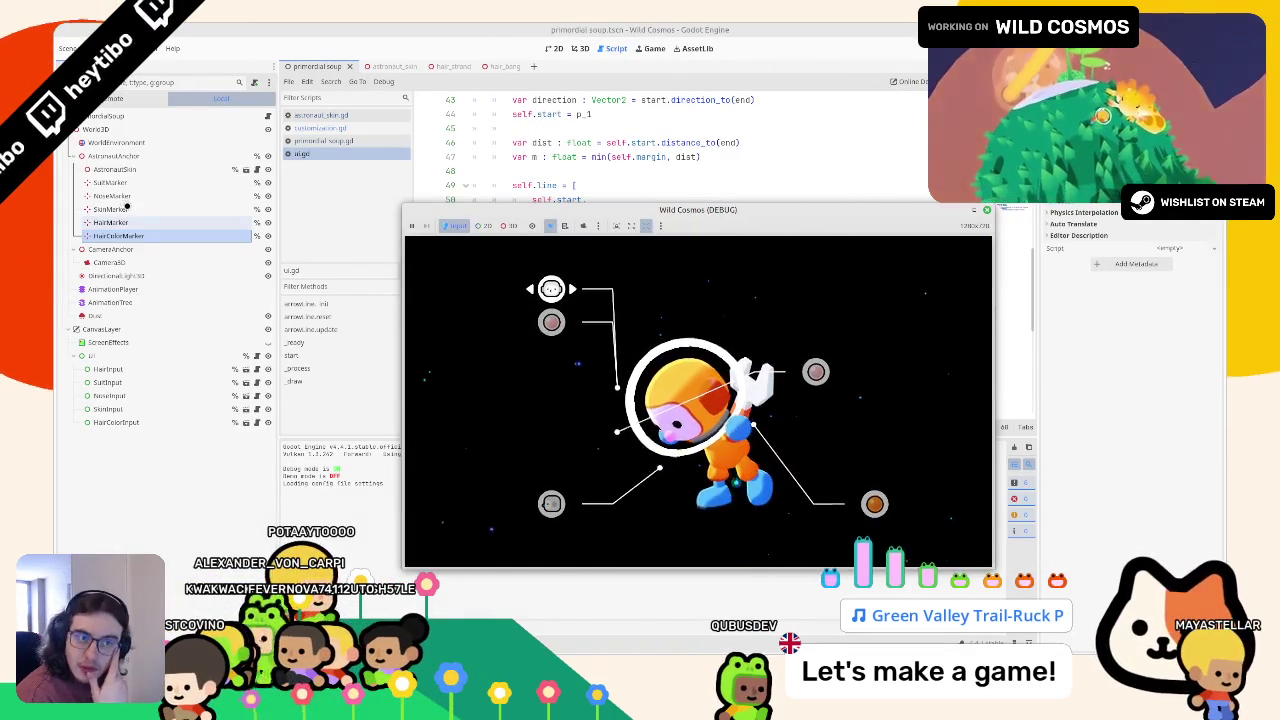
left_click(118, 222)
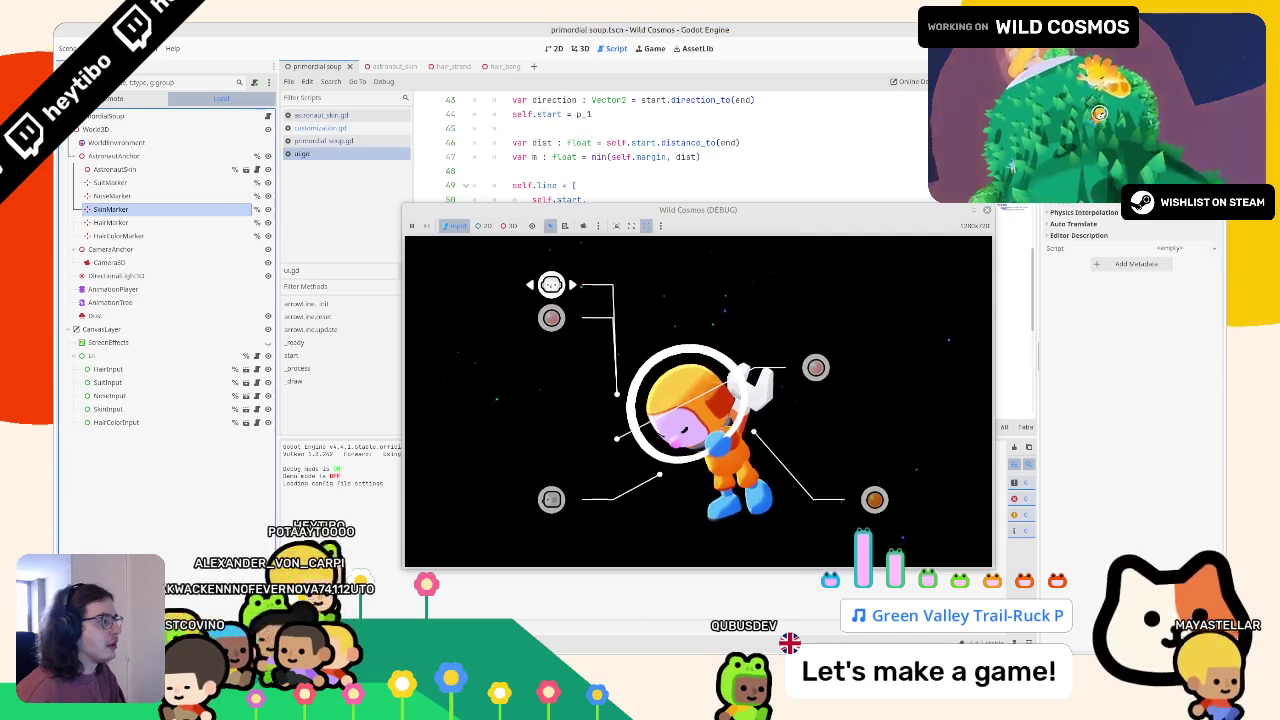
scroll(1133, 320, "up", 3)
left_click(583, 48)
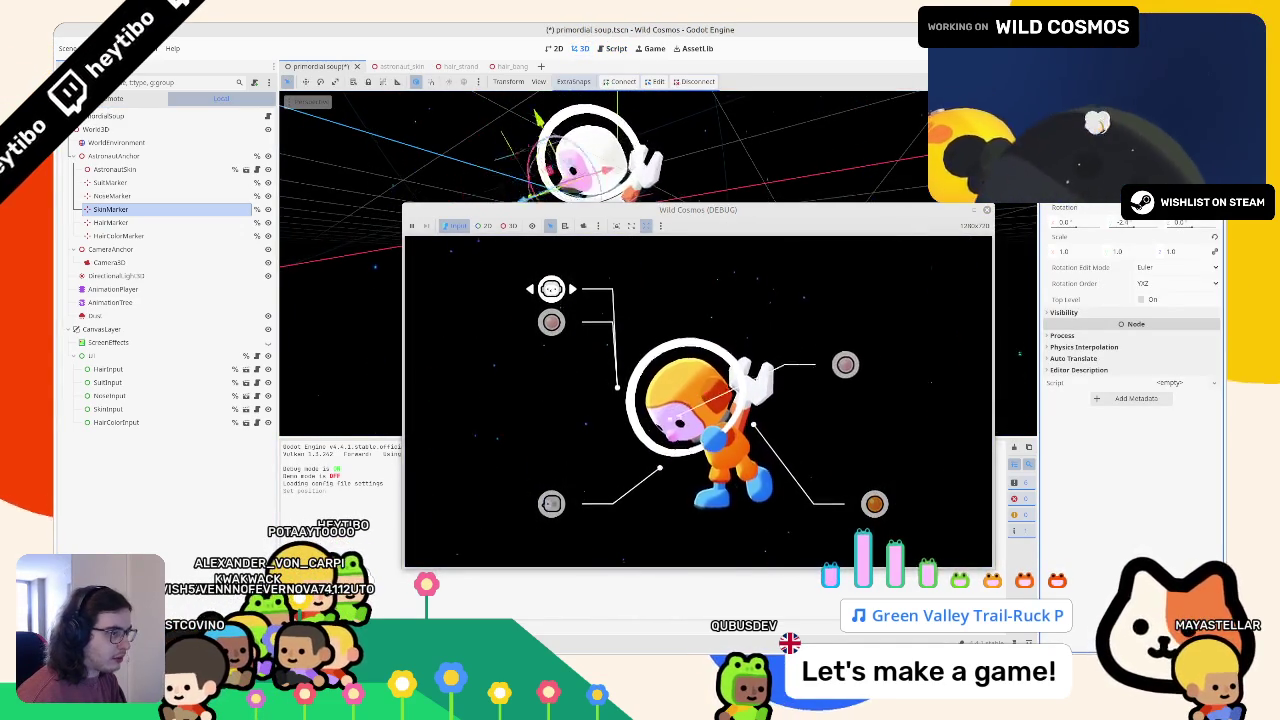
key("ctrl+z")
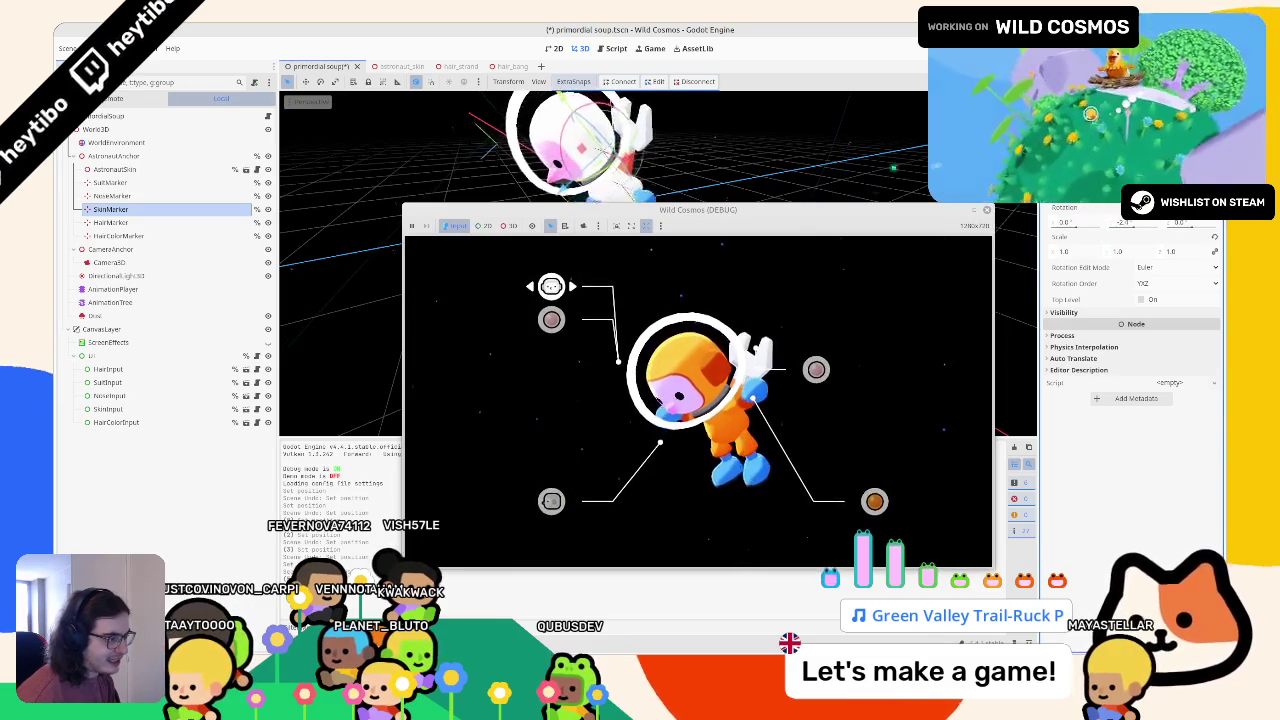
key("F8")
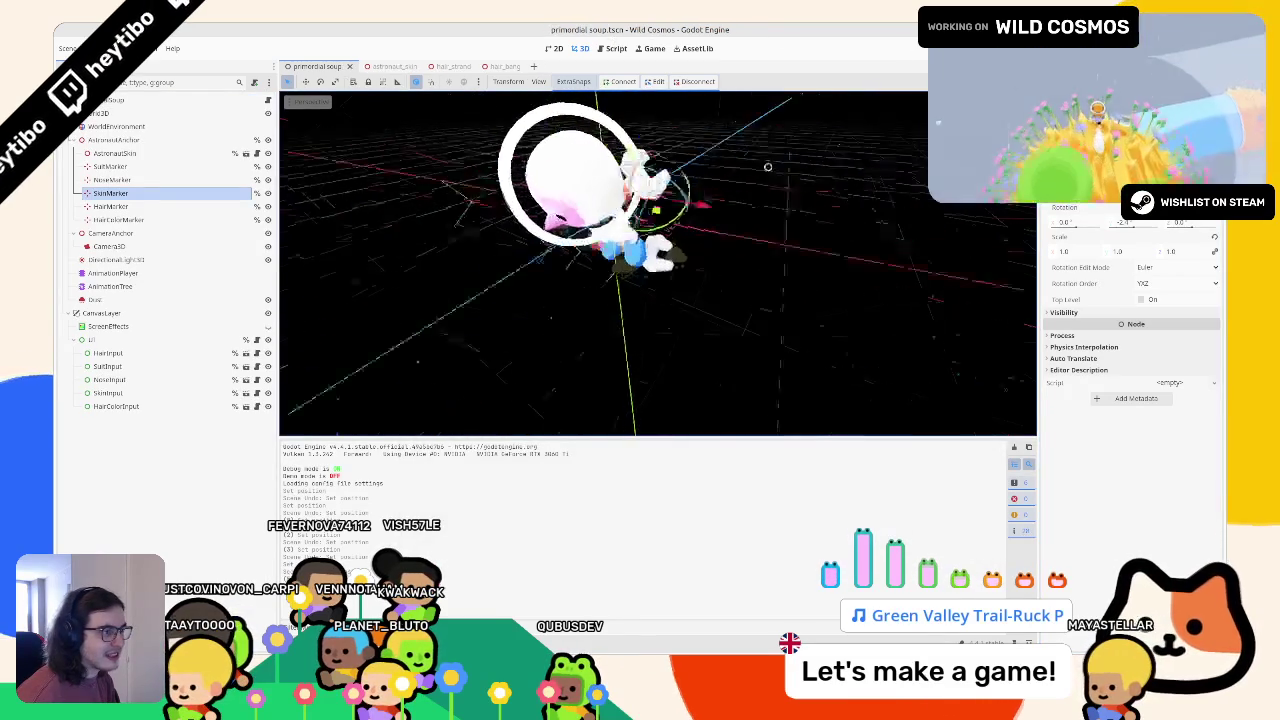
Turn off the Has Flute and Has Device debug launch options and run the game
left_click(614, 48)
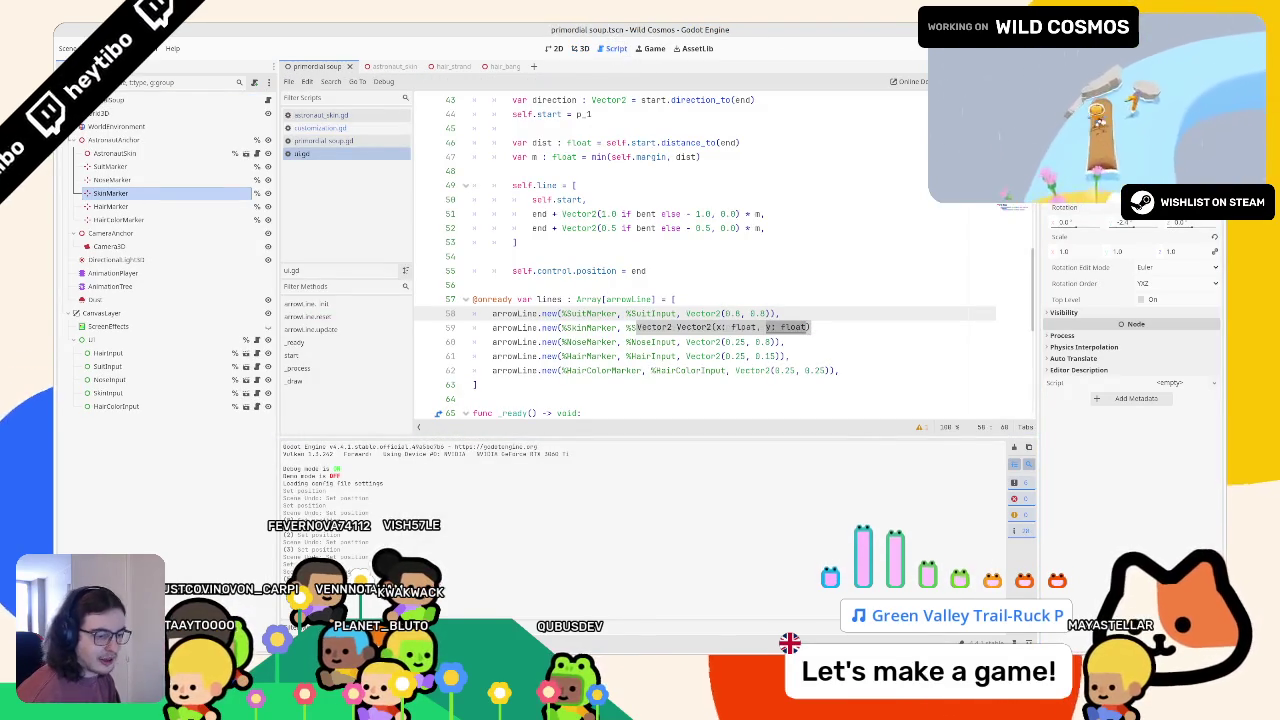
key("alt+f")
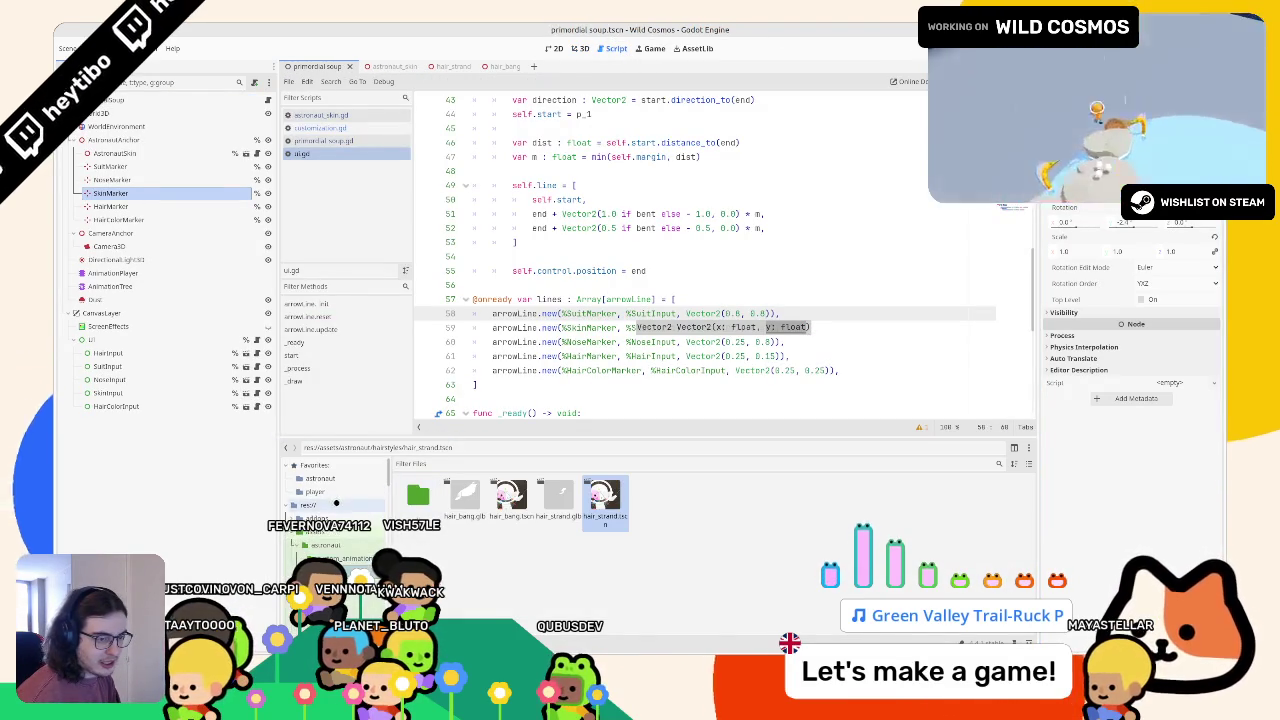
left_click(340, 505)
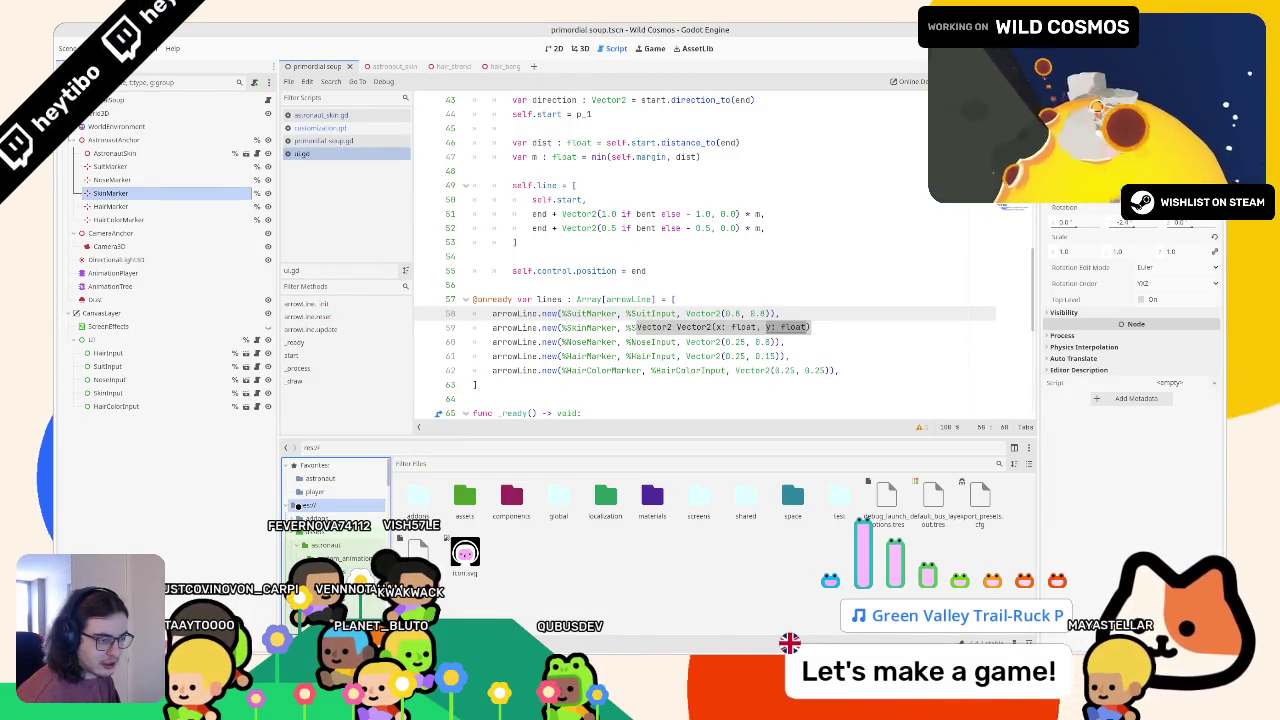
left_click(886, 497)
left_click(1124, 250)
left_click(1122, 264)
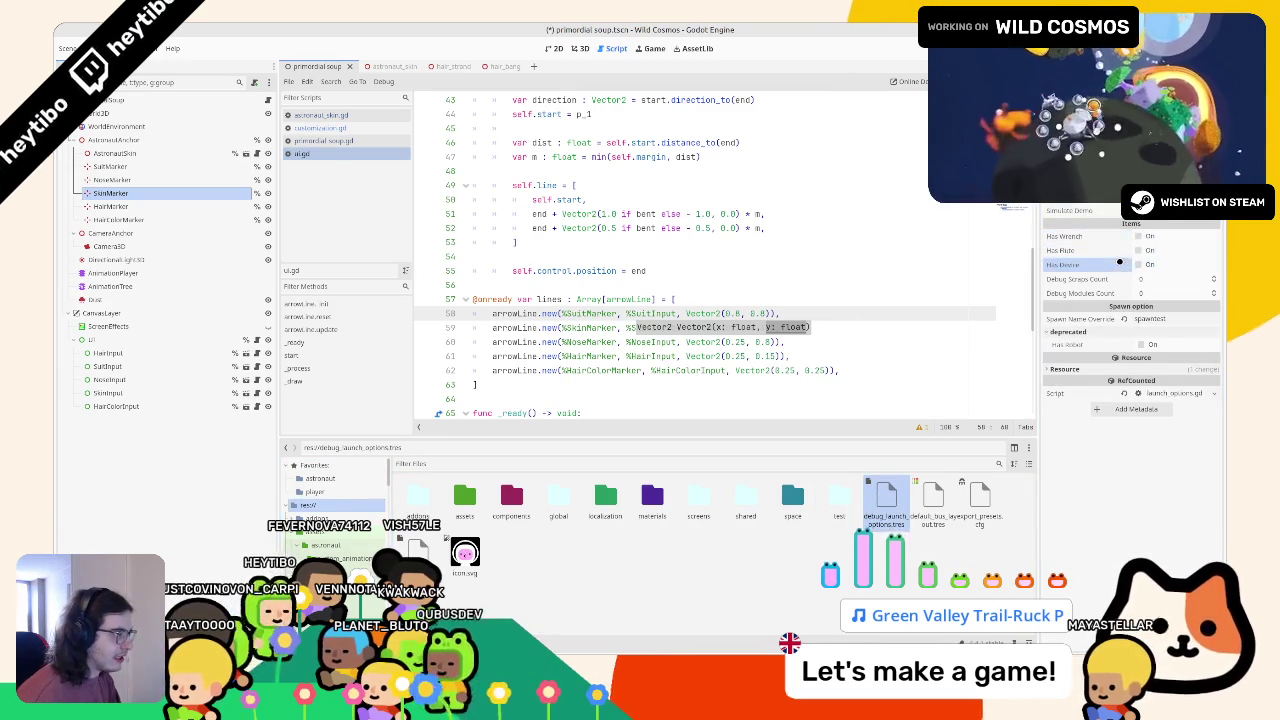
key("F5")
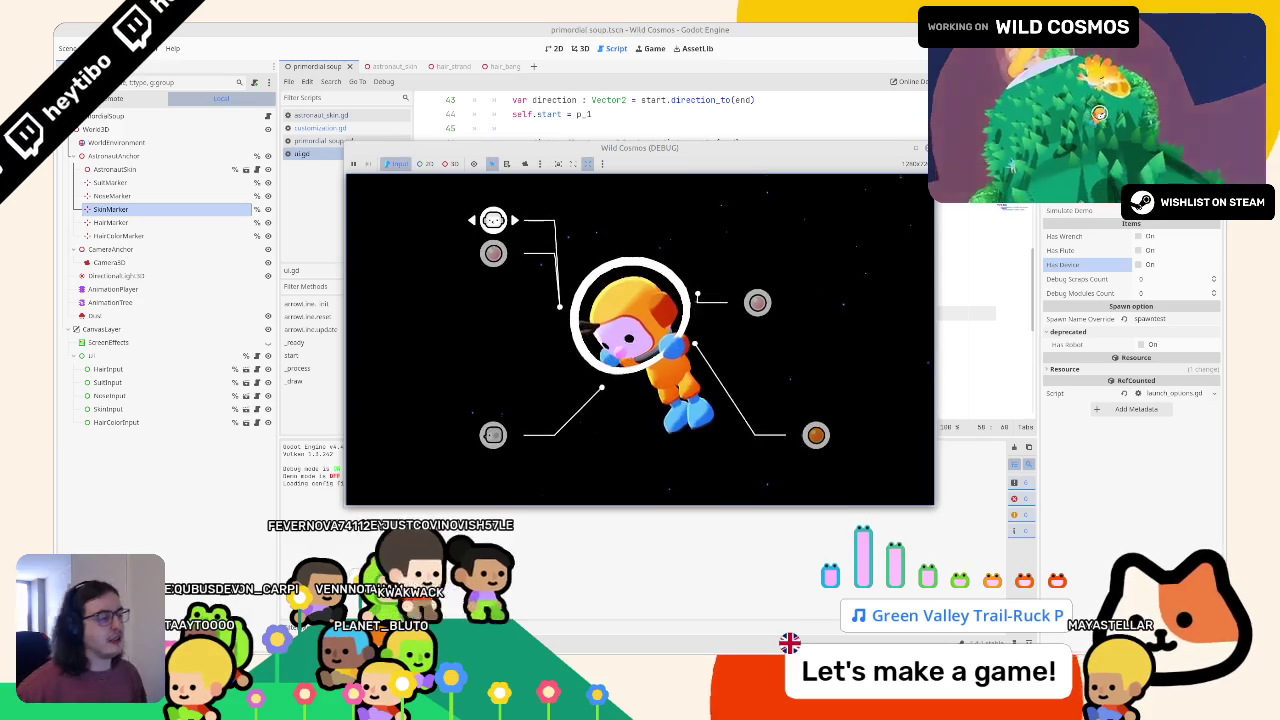
Edit the skin arrow's offset values (first 9, second 2) and run the game to check it
key("alt+Tab")
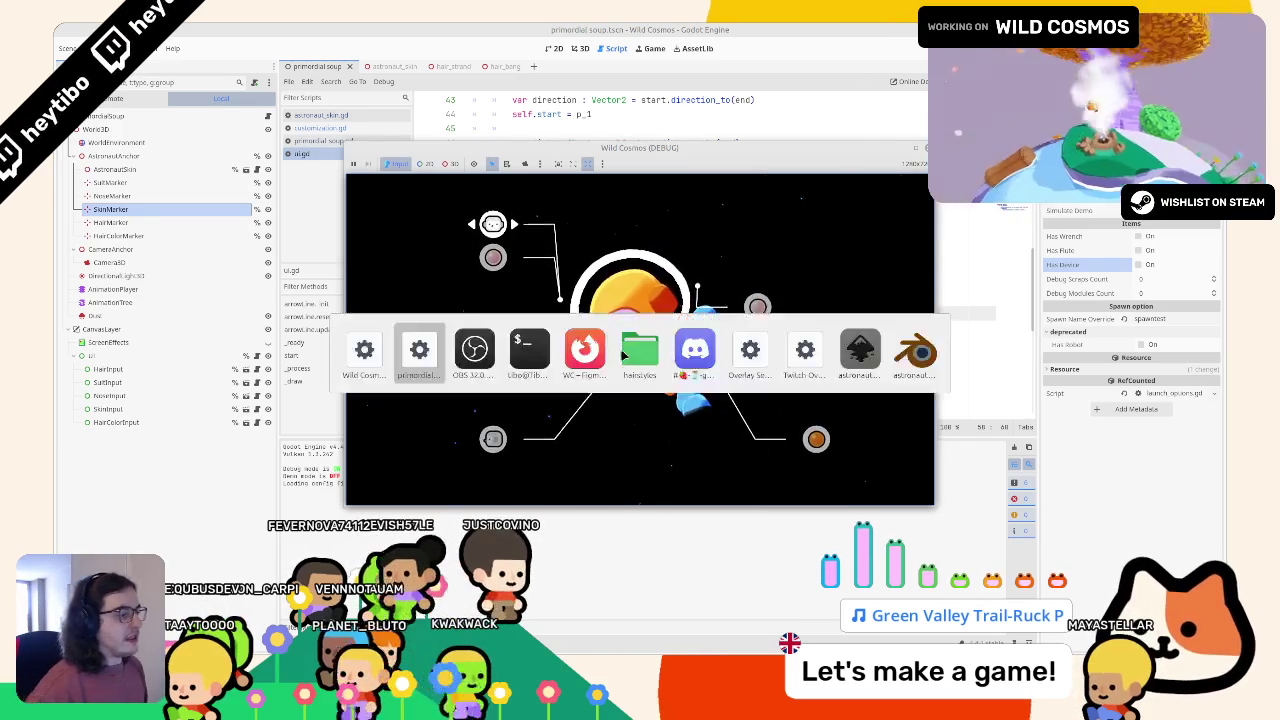
left_click(803, 219)
double_click(740, 327)
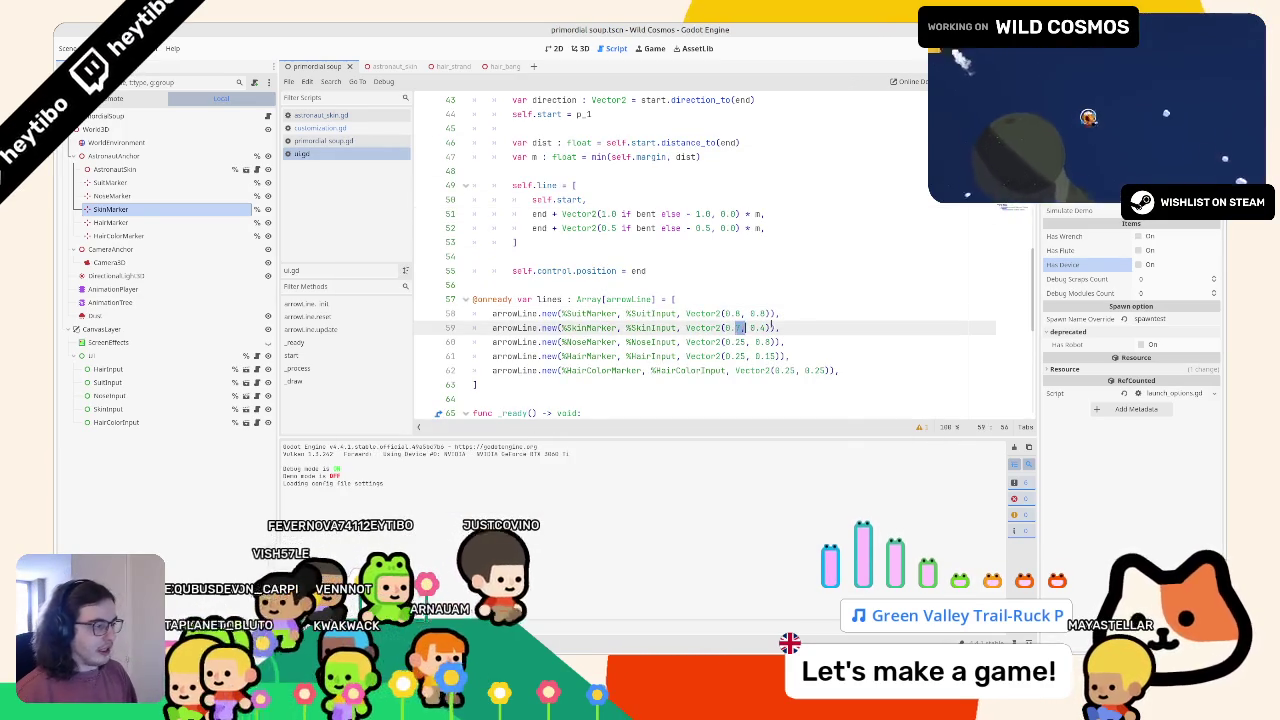
type("7")
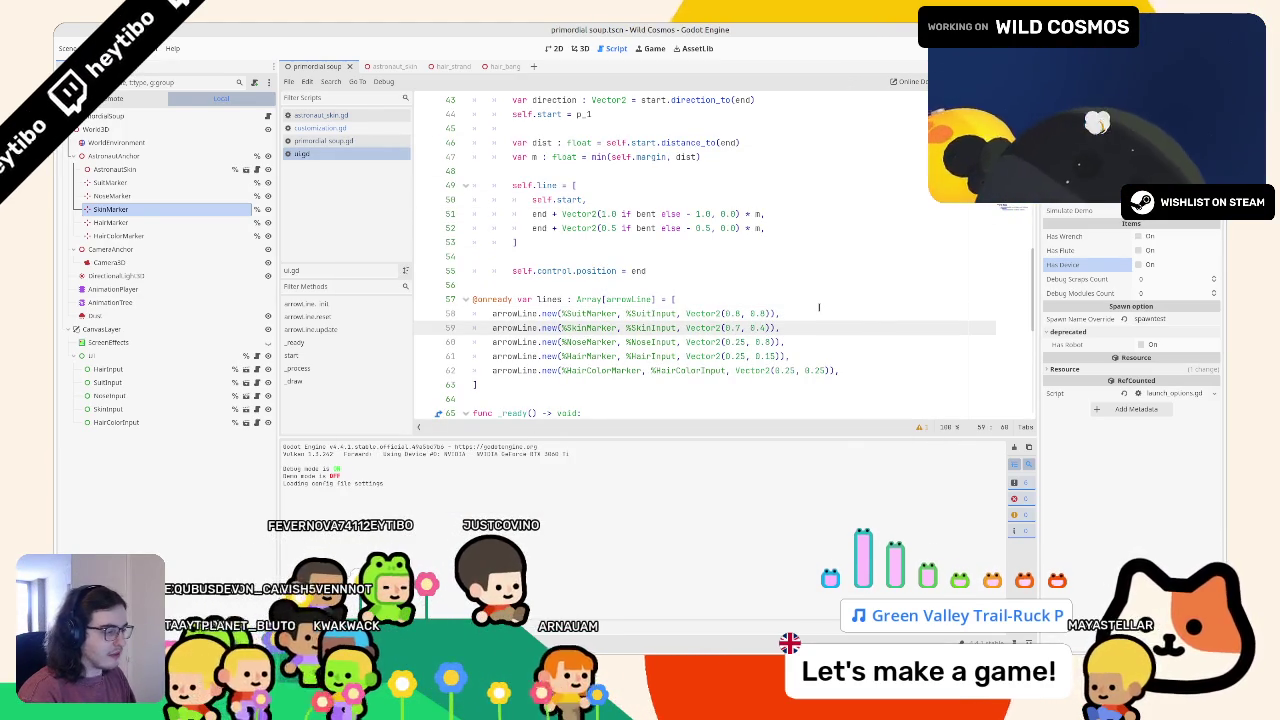
key("BackSpace")
type("9")
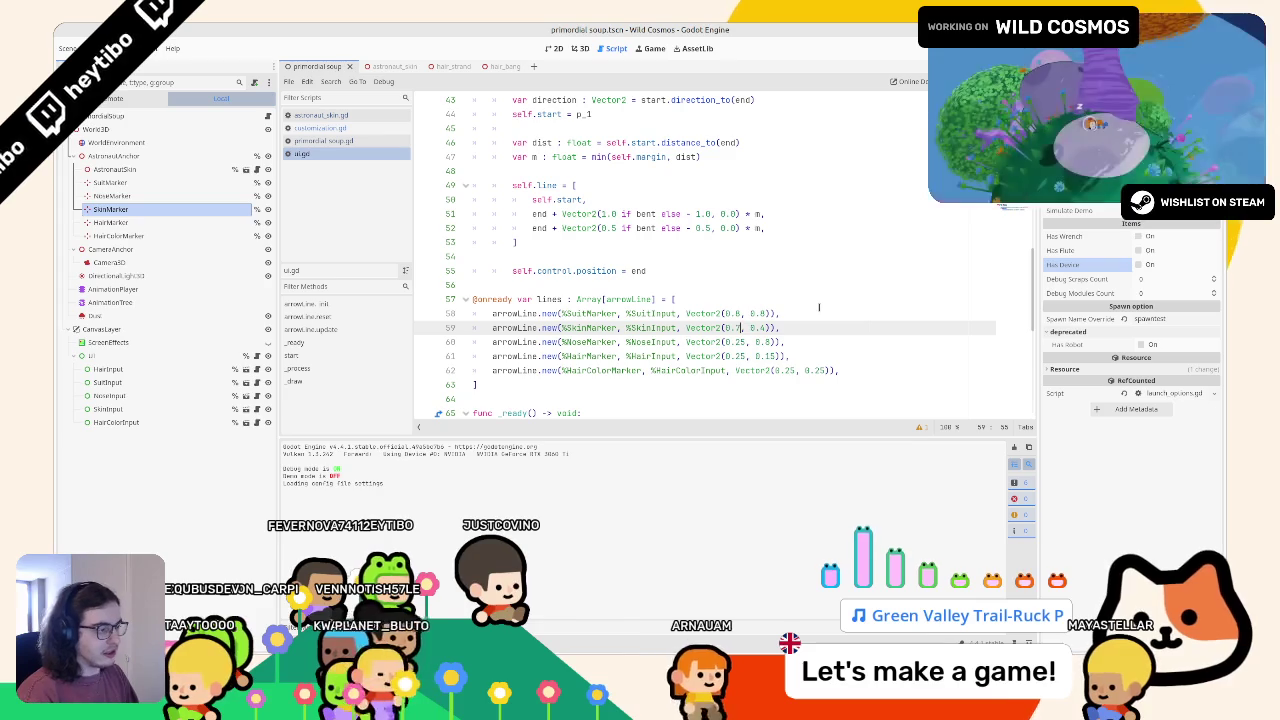
key("BackSpace")
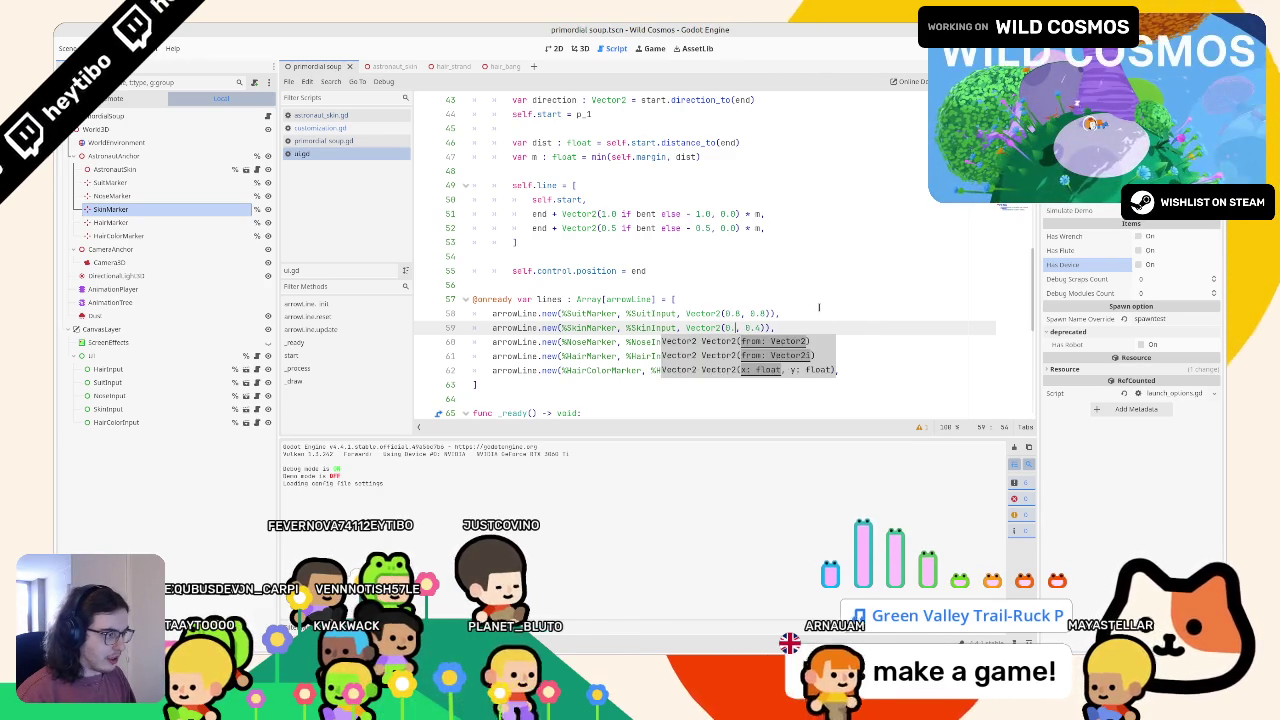
type("9")
key("Right")
key("Right")
key("Right")
key("BackSpace")
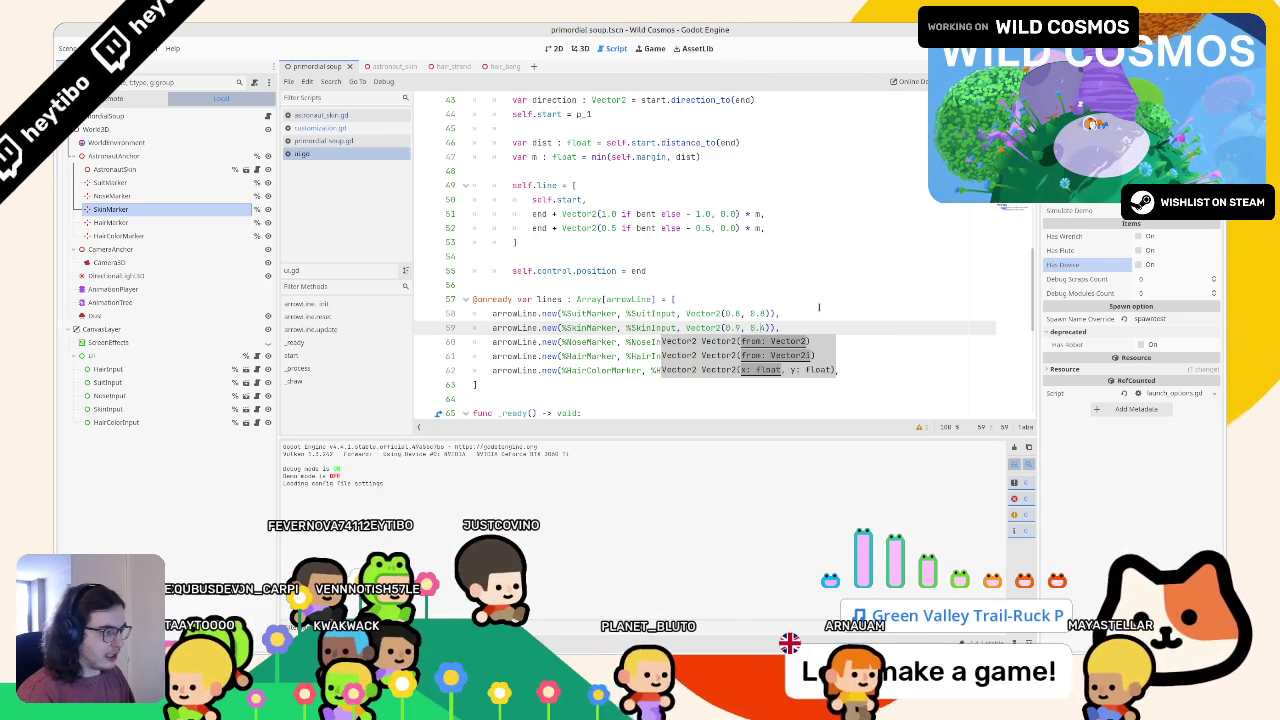
type("2")
key("F5")
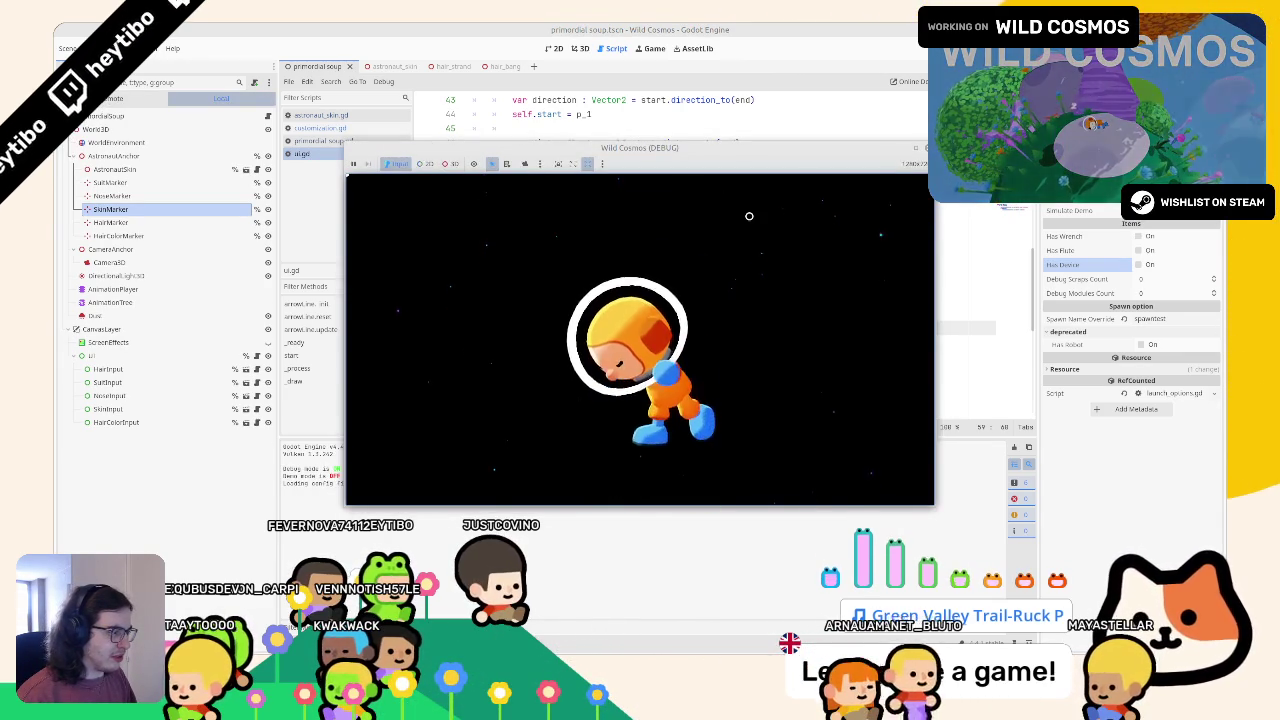
Rerun the game and inspect the Suit, Nose, Skin, Hair and HairColor marker nodes
left_click(822, 22)
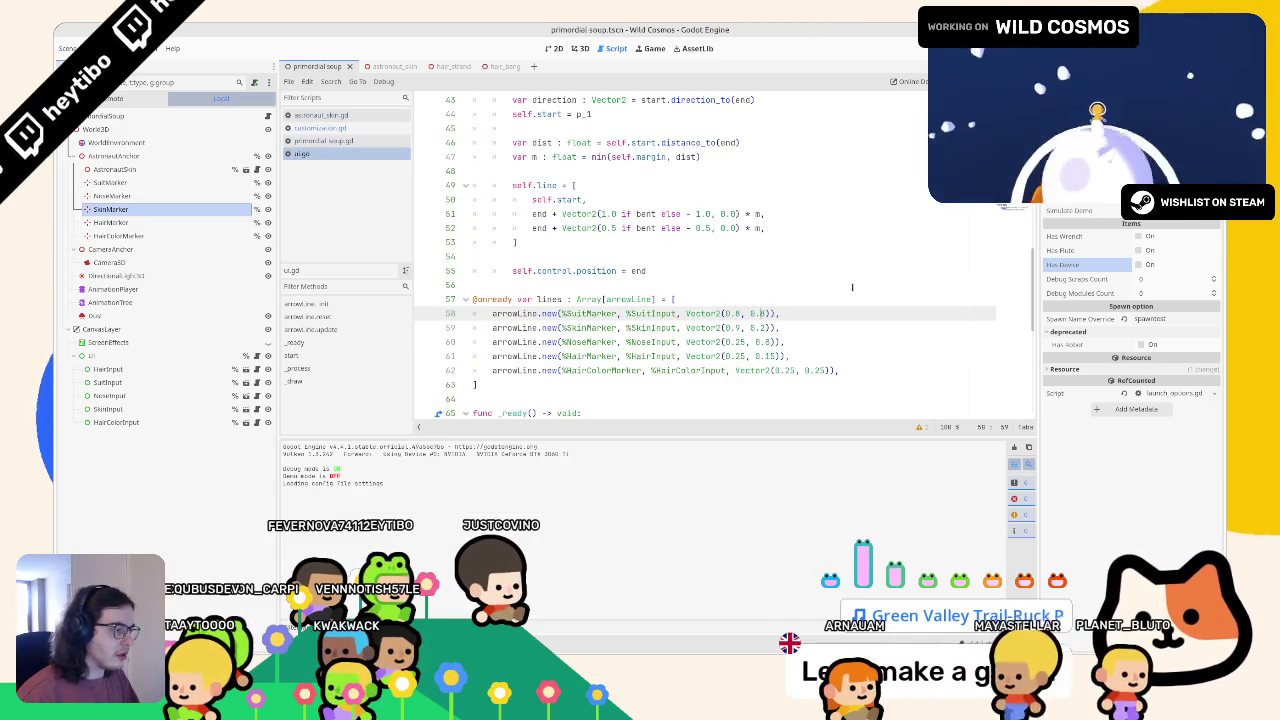
key("F5")
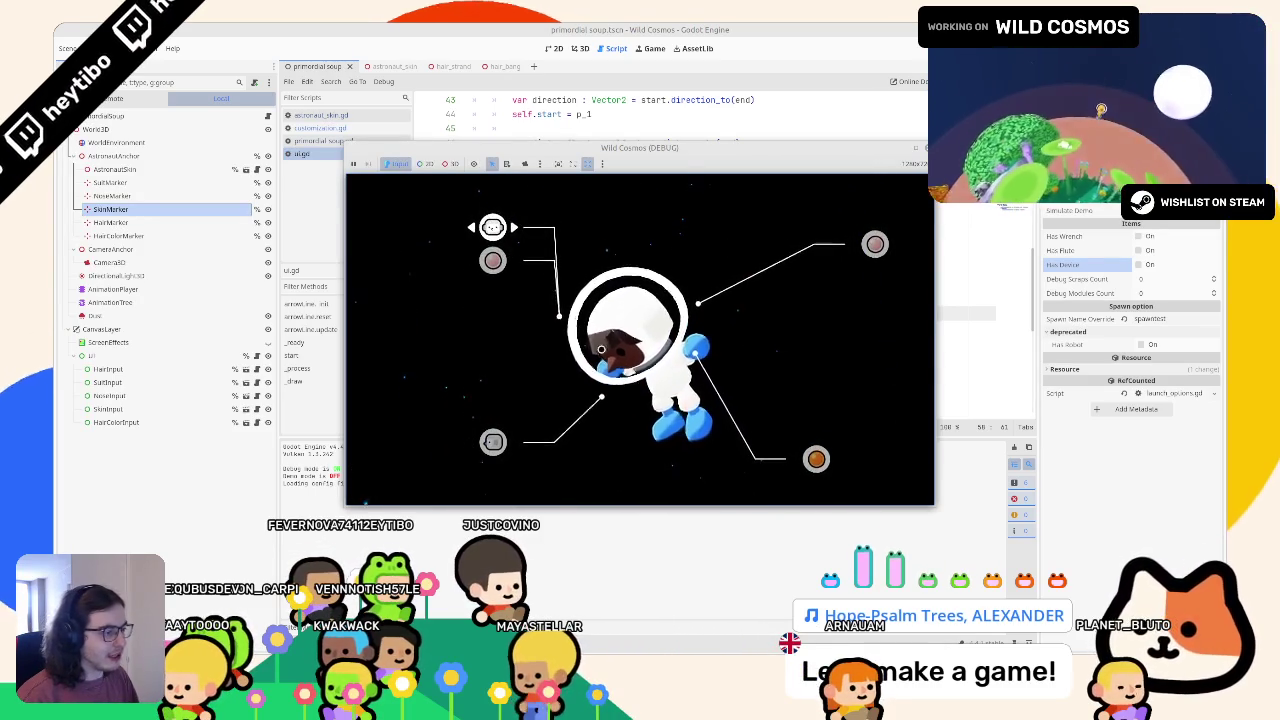
right_click(628, 158)
left_click(118, 222)
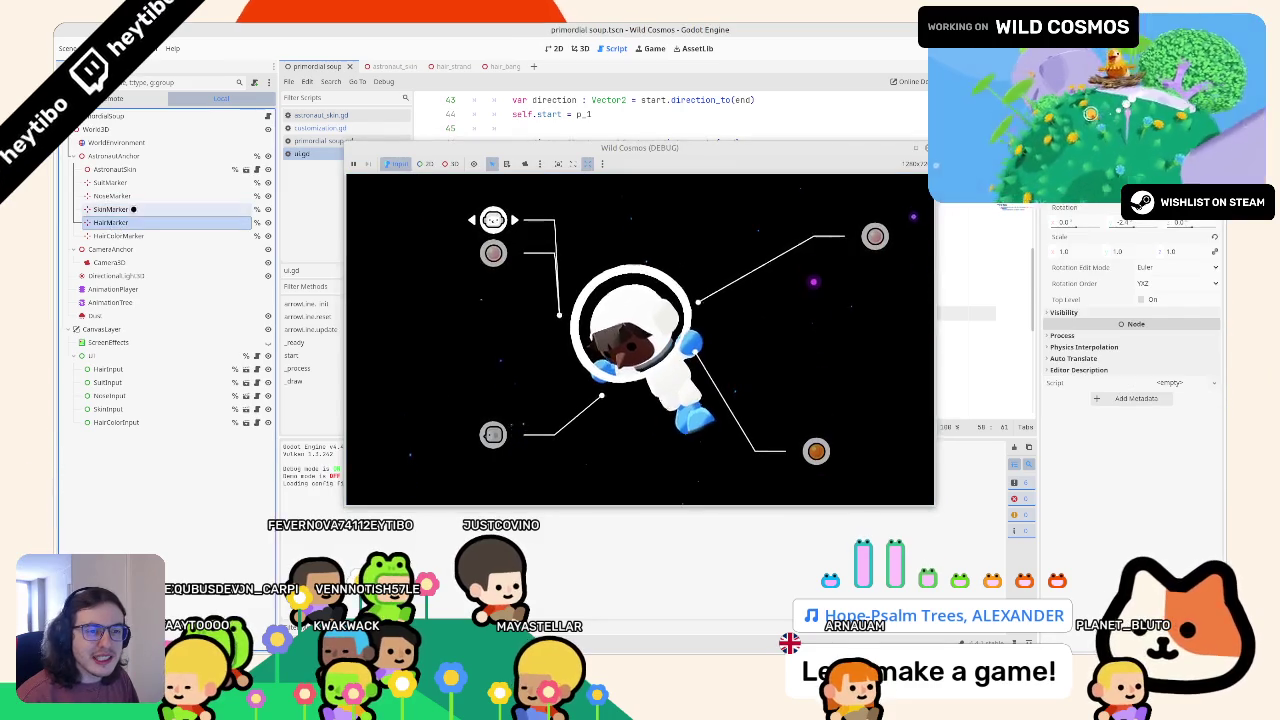
left_click(120, 235)
left_click(139, 182)
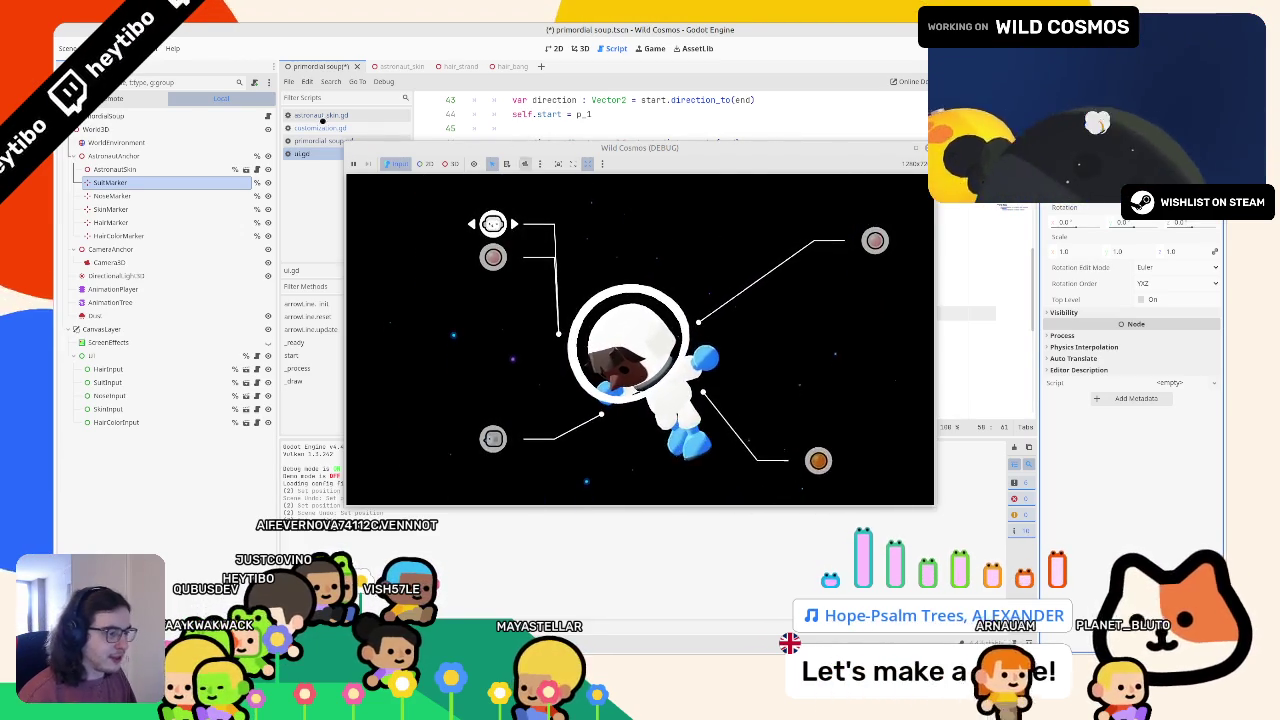
left_click(121, 196)
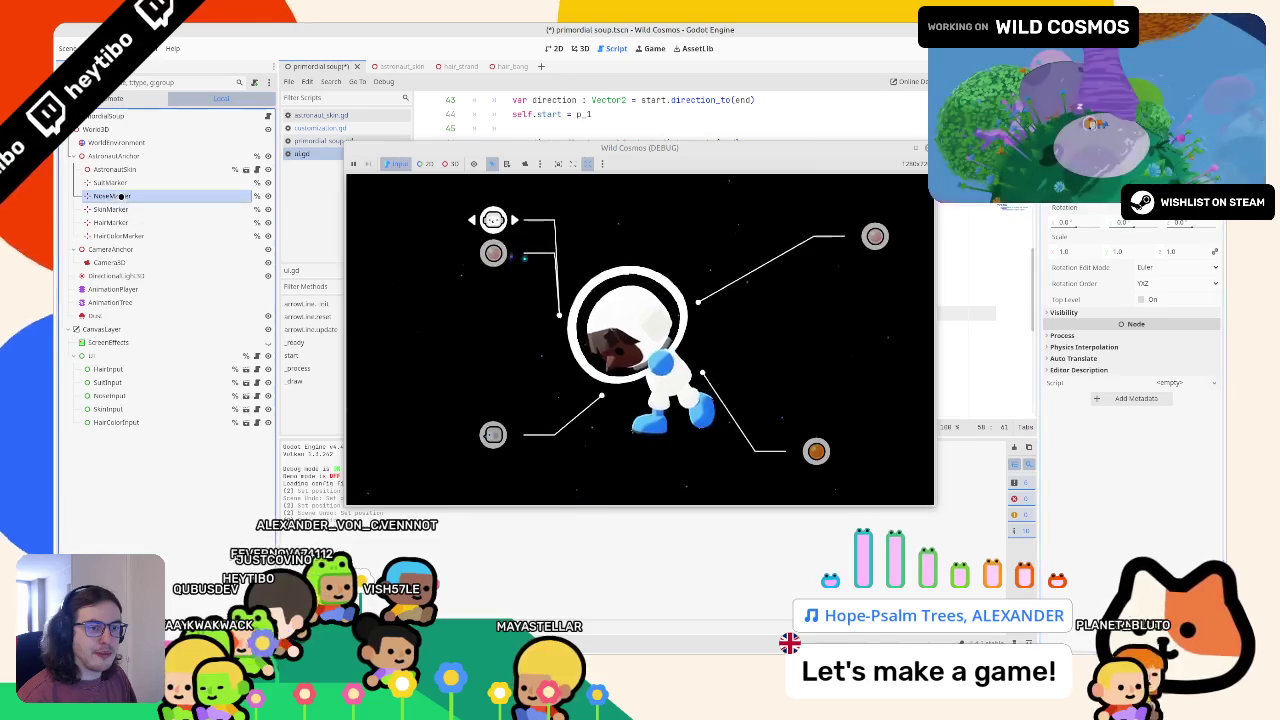
left_click(121, 209)
left_click(121, 222)
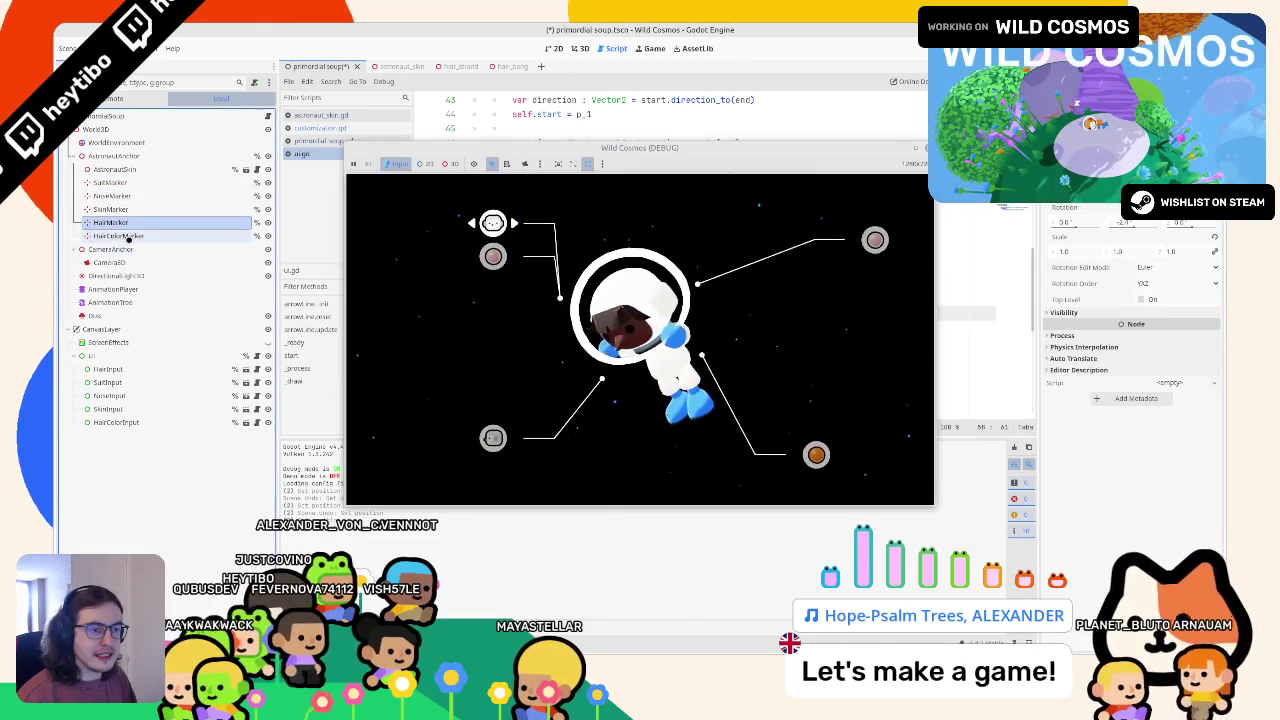
left_click(129, 236)
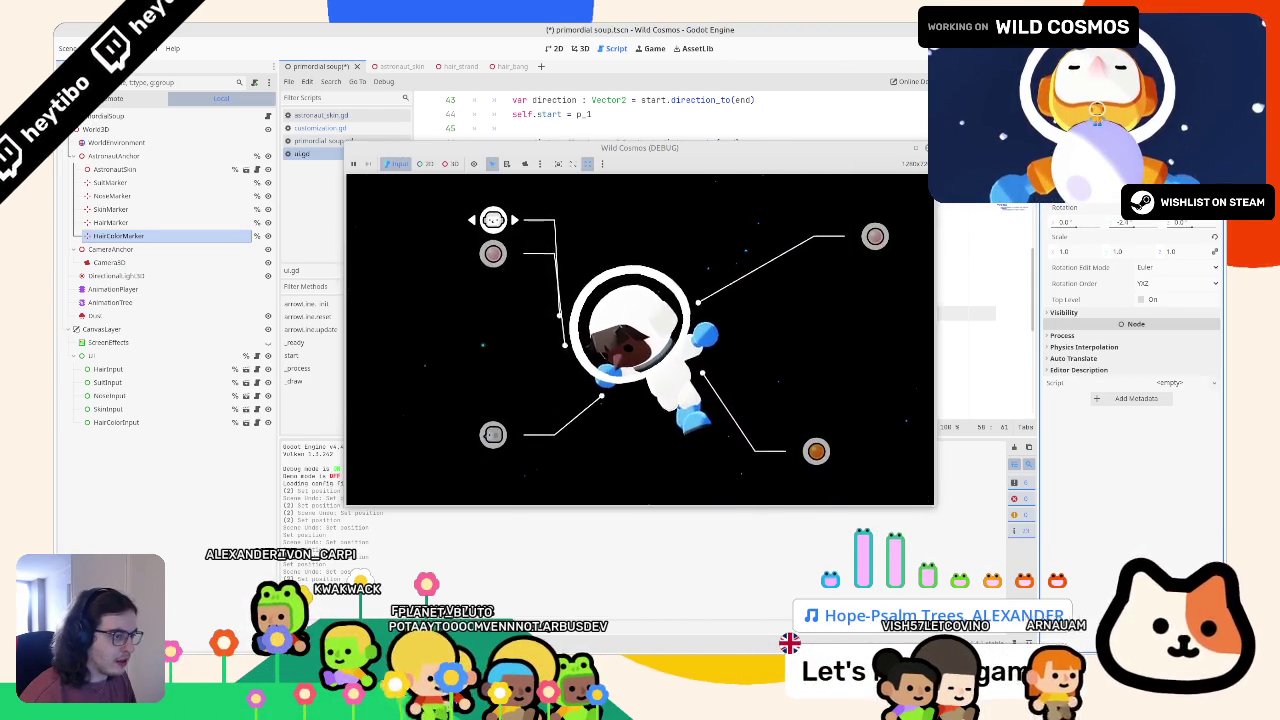
Change line 62's hair arrow offset to Vector2(0.15, 0.40), test-running between edits, then return to 3D
key("F8")
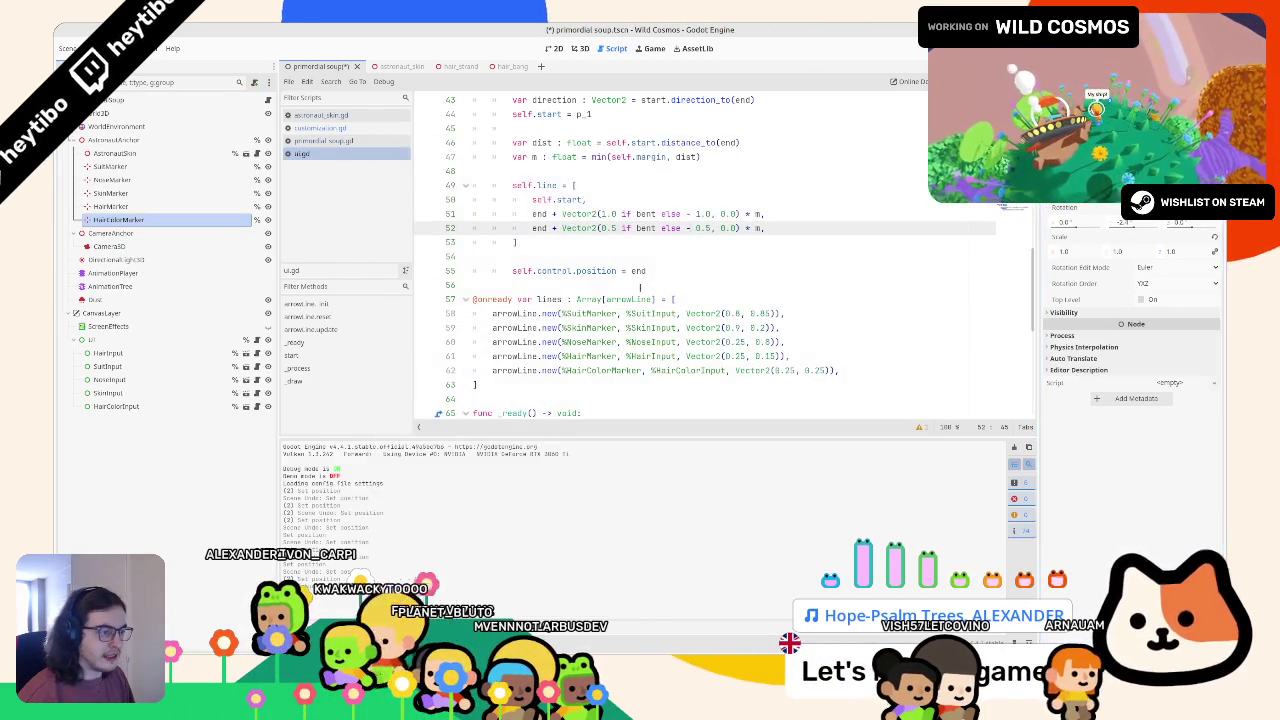
left_click(746, 356)
double_click(652, 356)
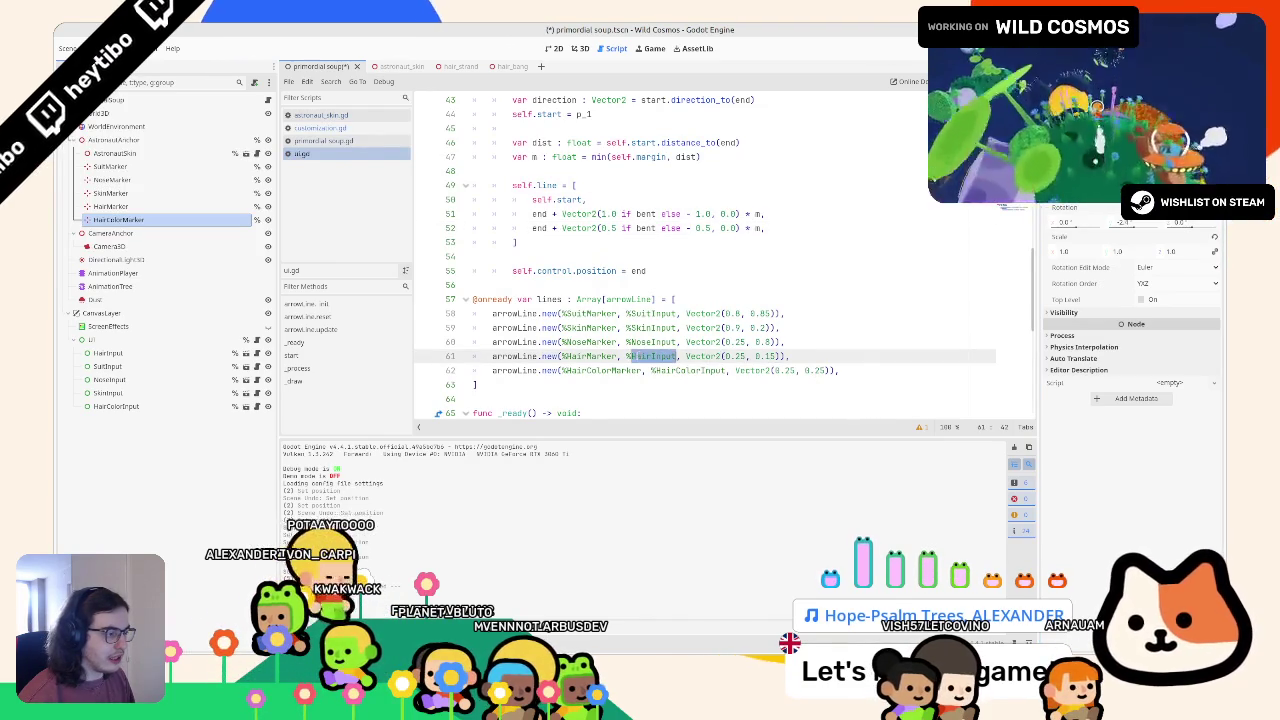
left_click(786, 371)
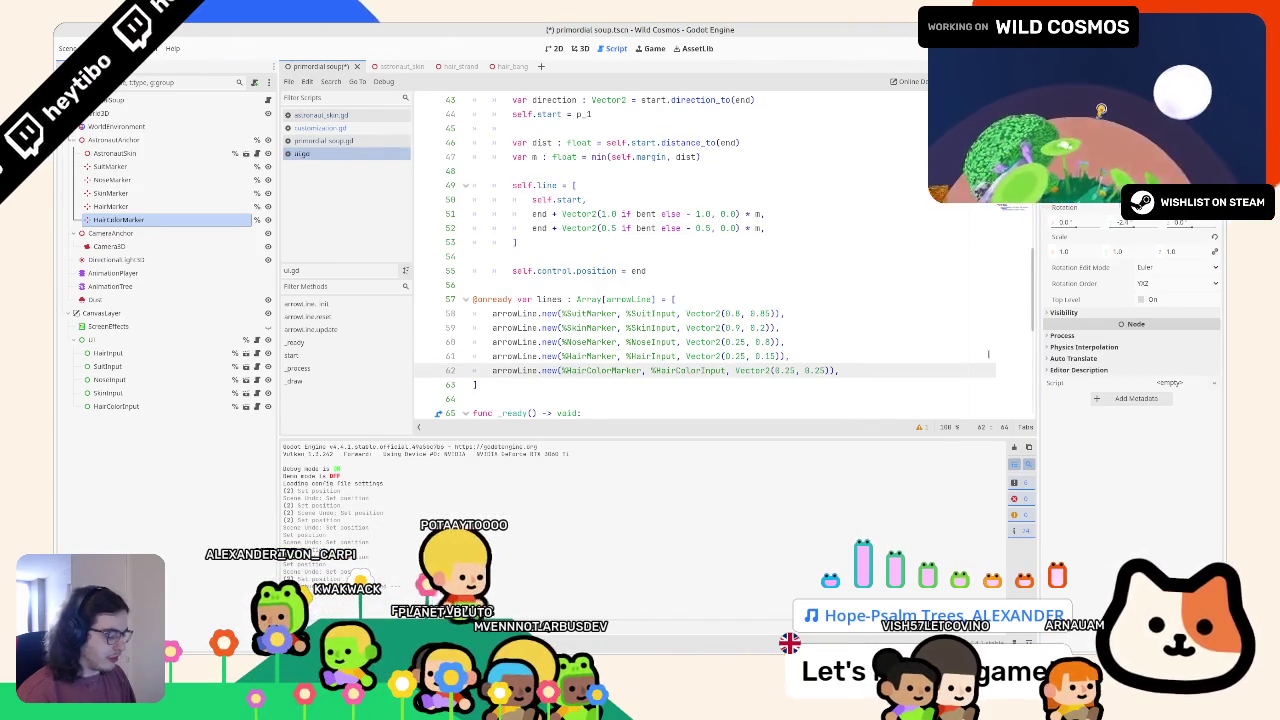
type("1")
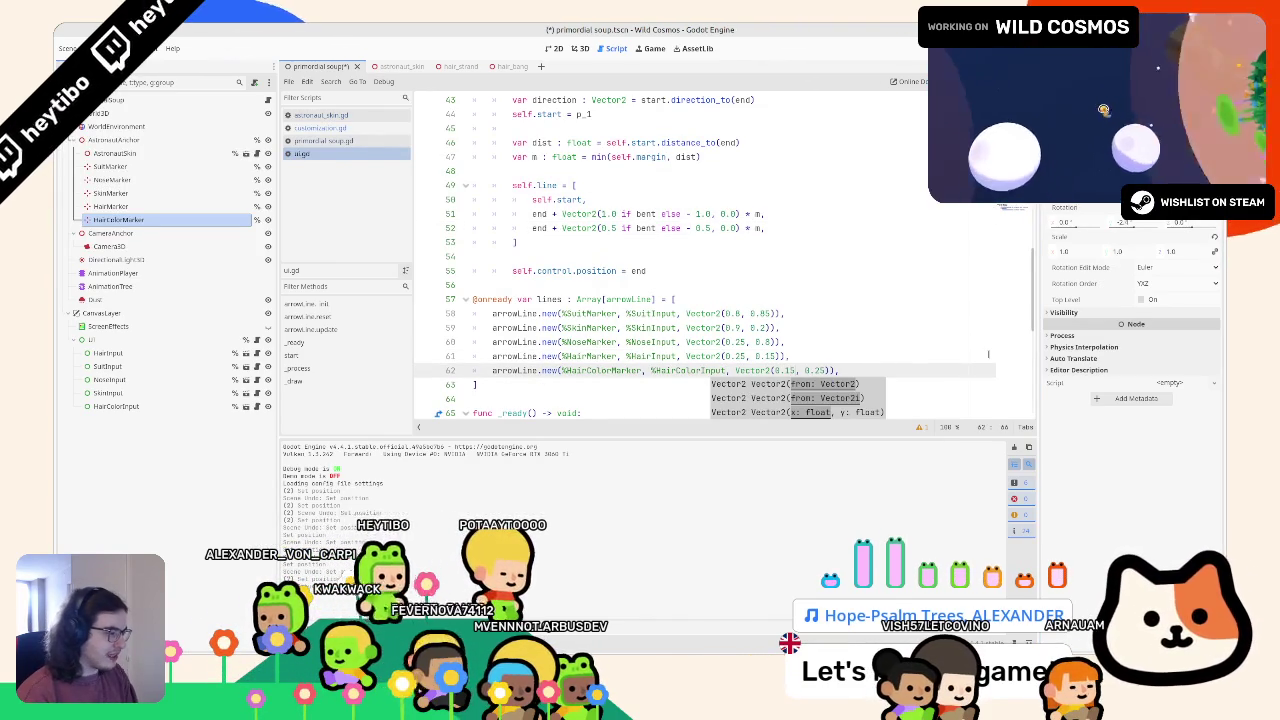
key("F5")
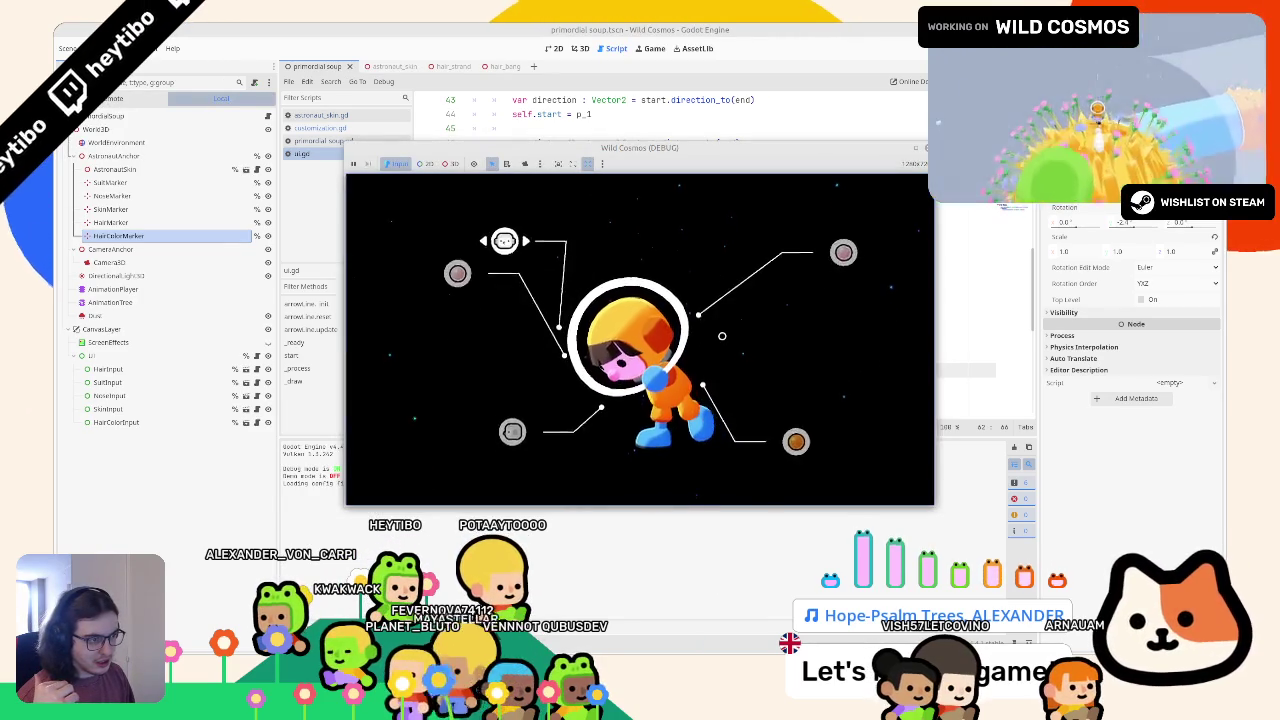
key("F8")
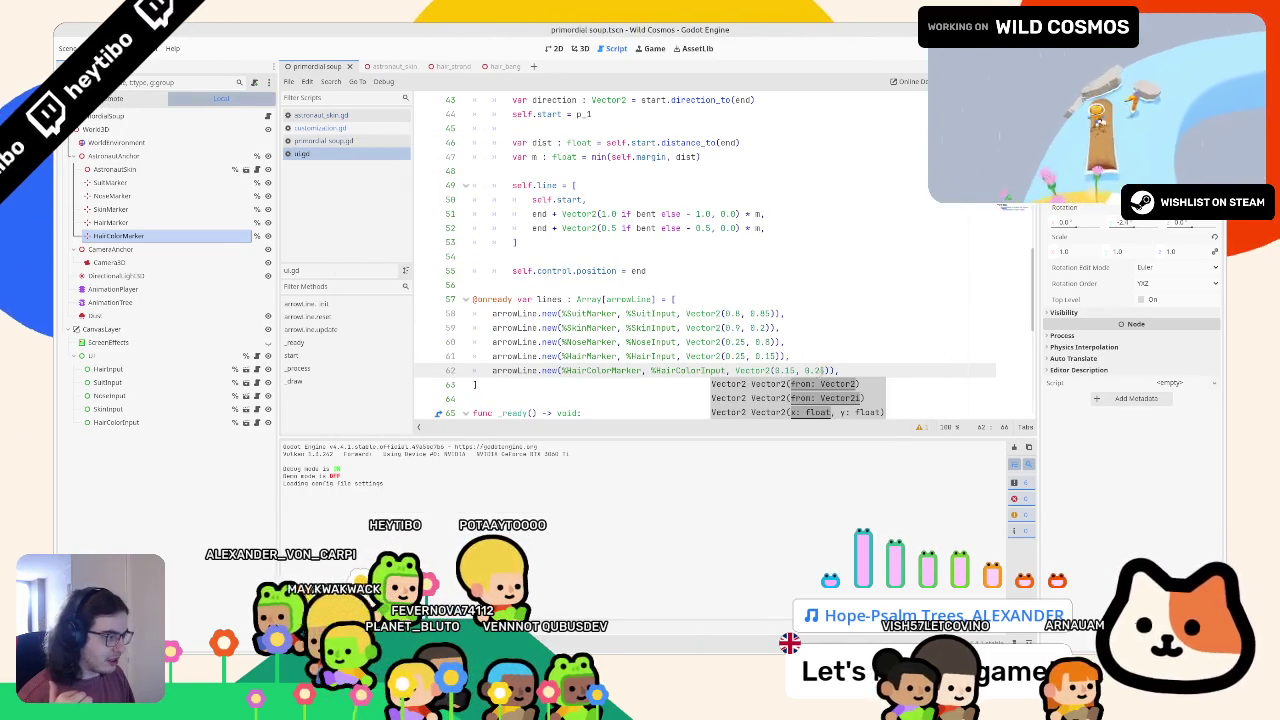
double_click(815, 370)
key("F5")
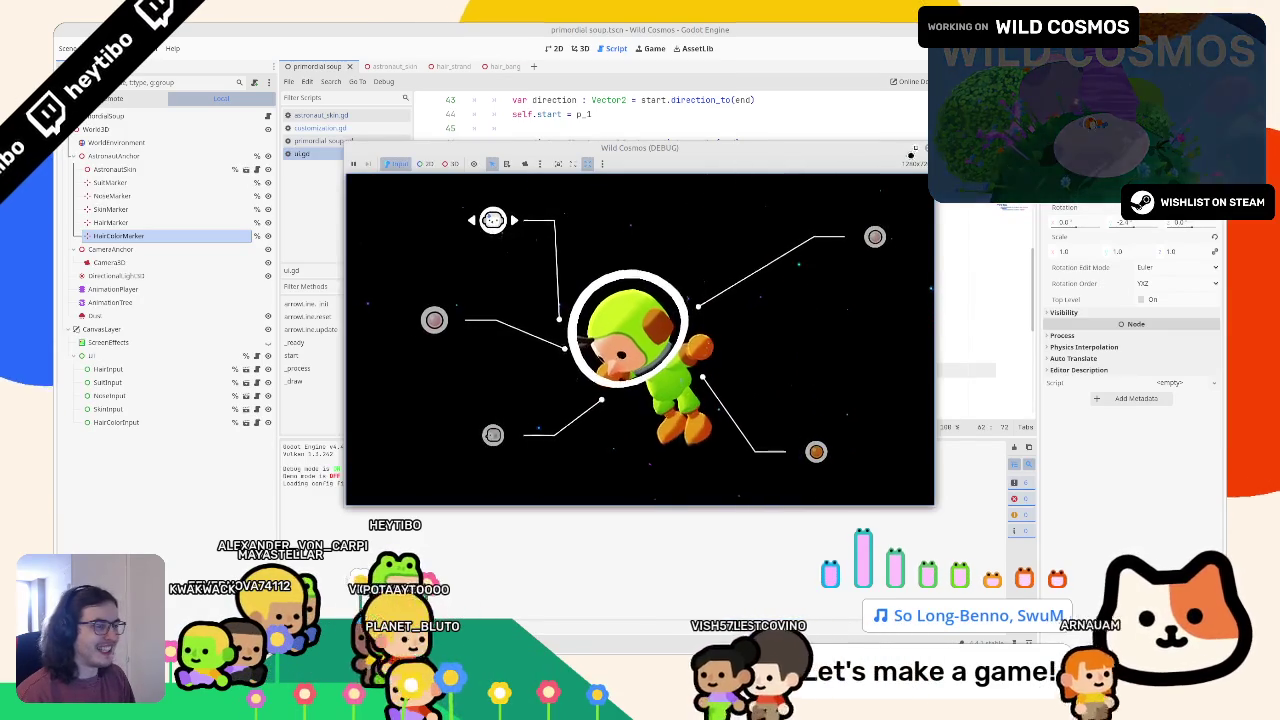
key("F8")
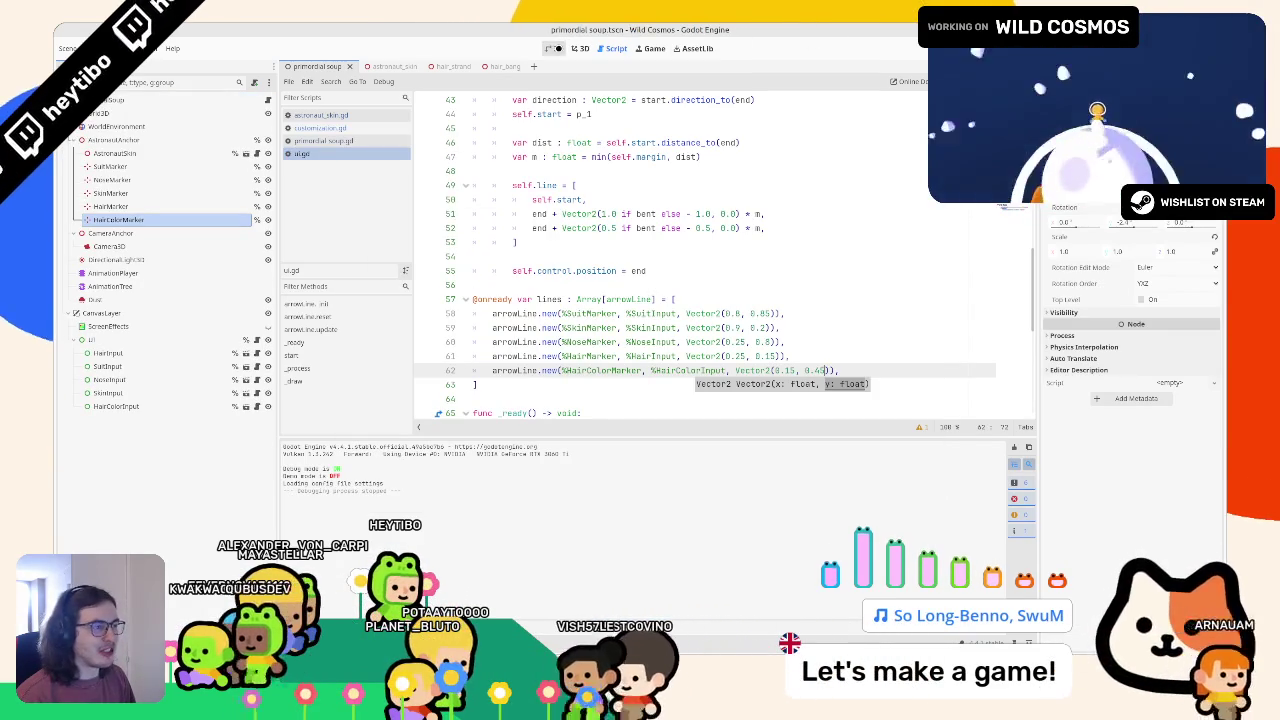
key("ctrl+F2")
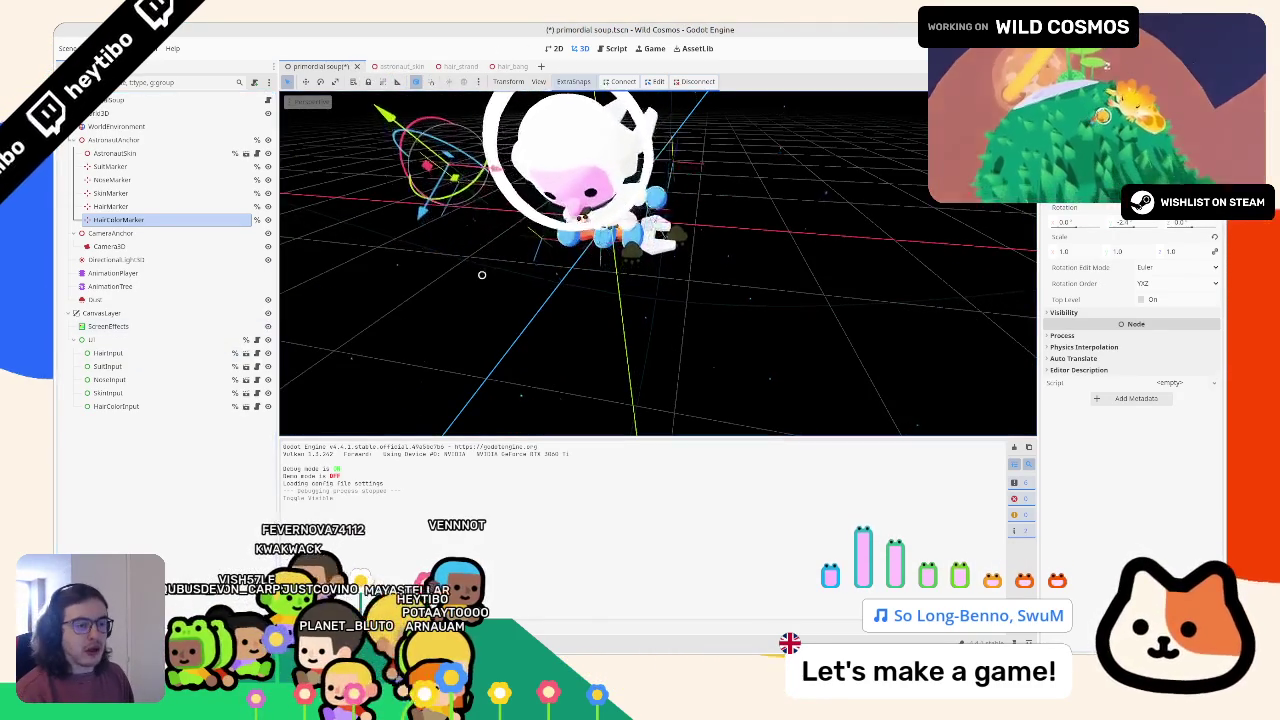
Test-run the game, hide the ScreenEffects node, and return to the script editor
key("F5")
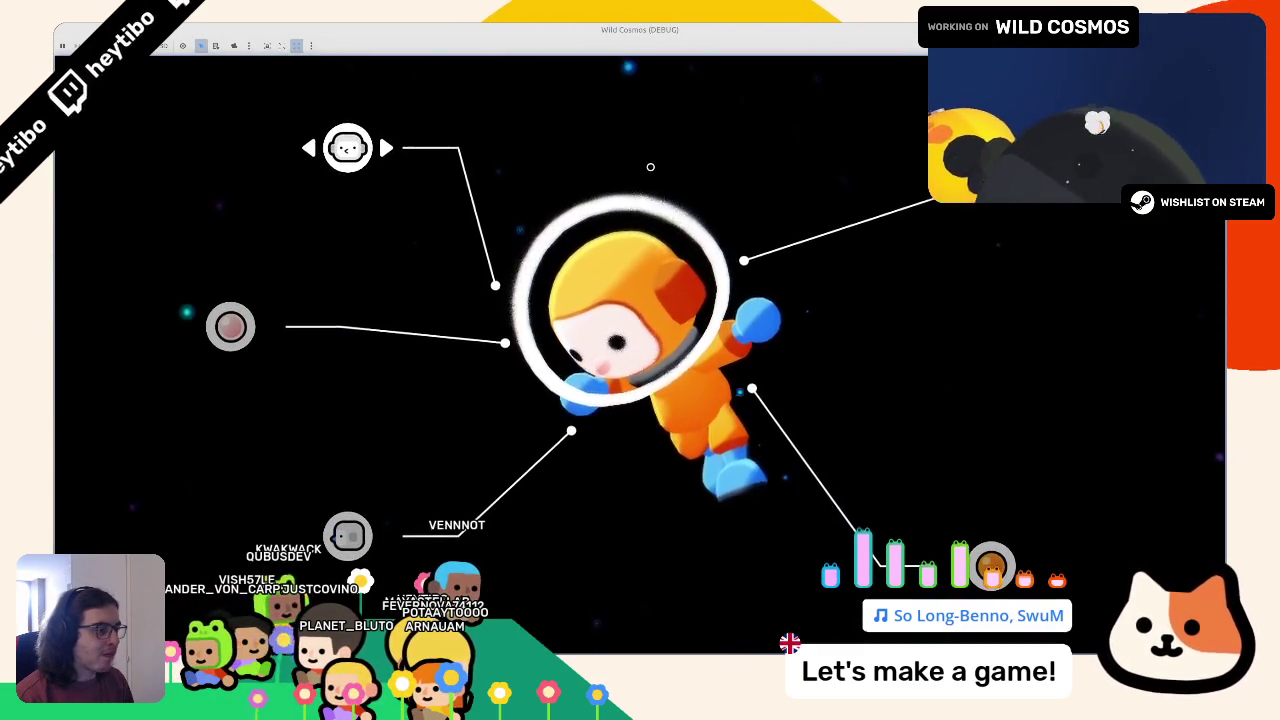
key("F8")
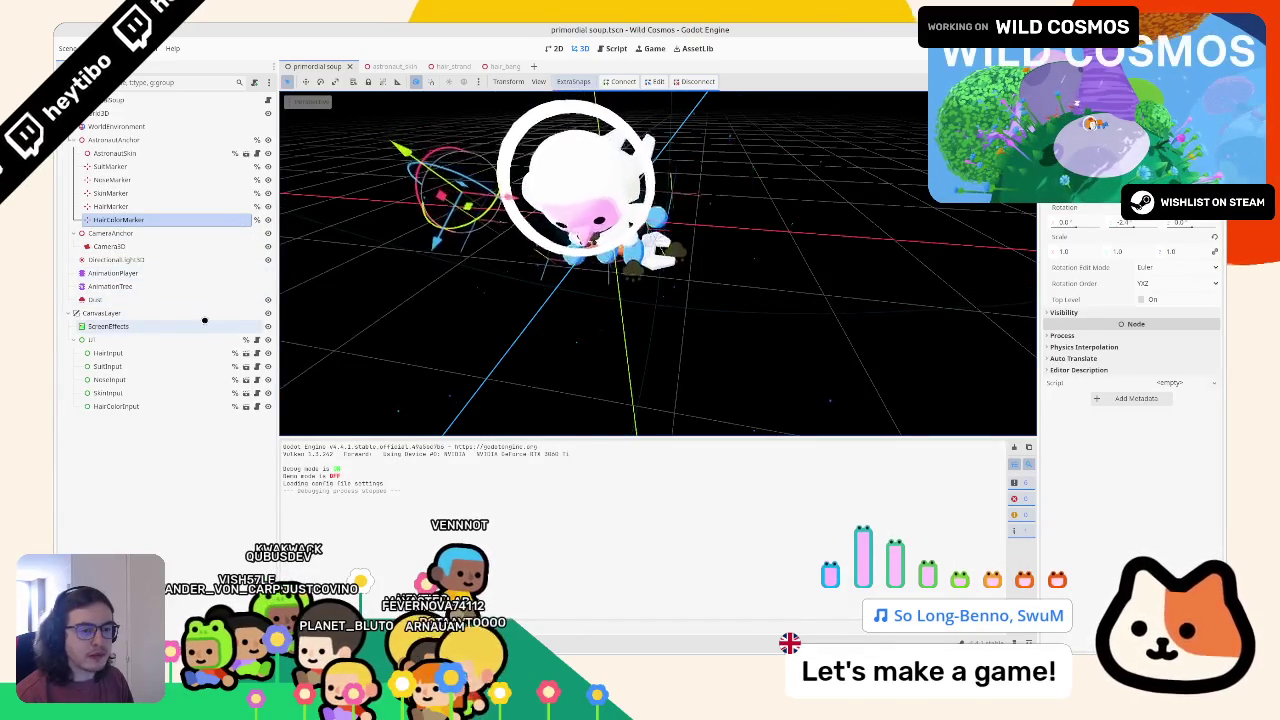
left_click(266, 326)
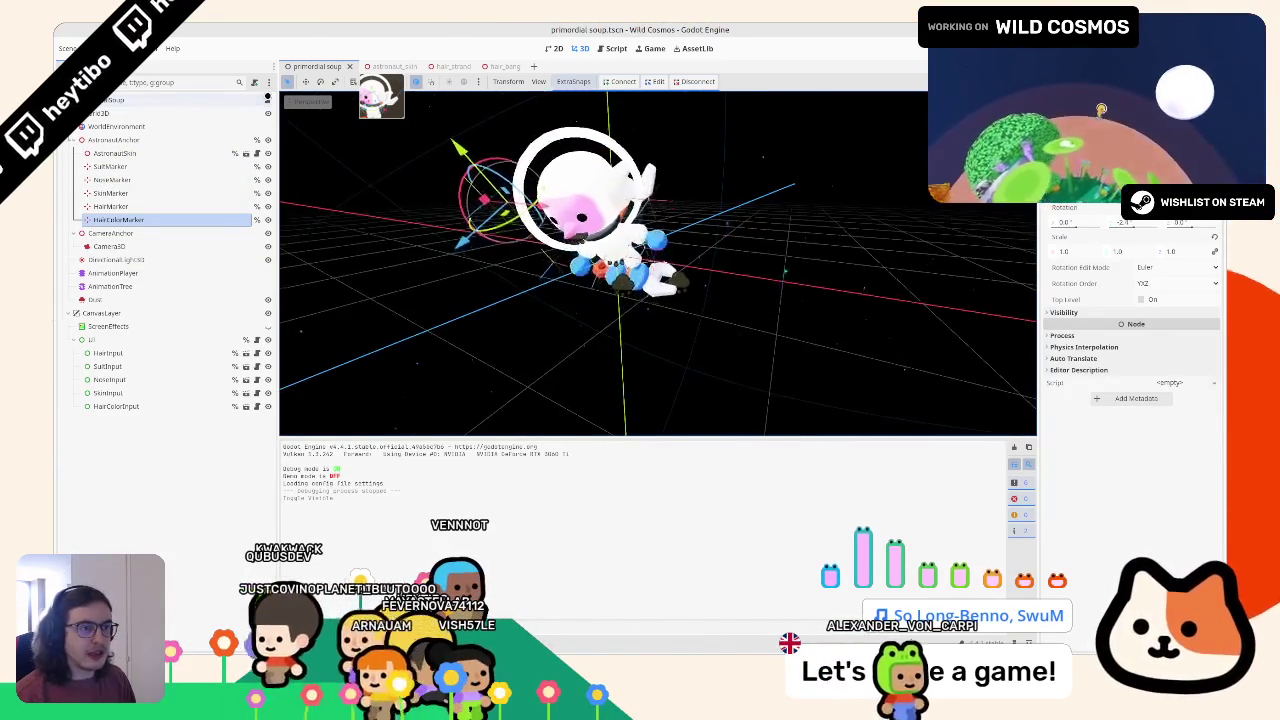
key("ctrl+F3")
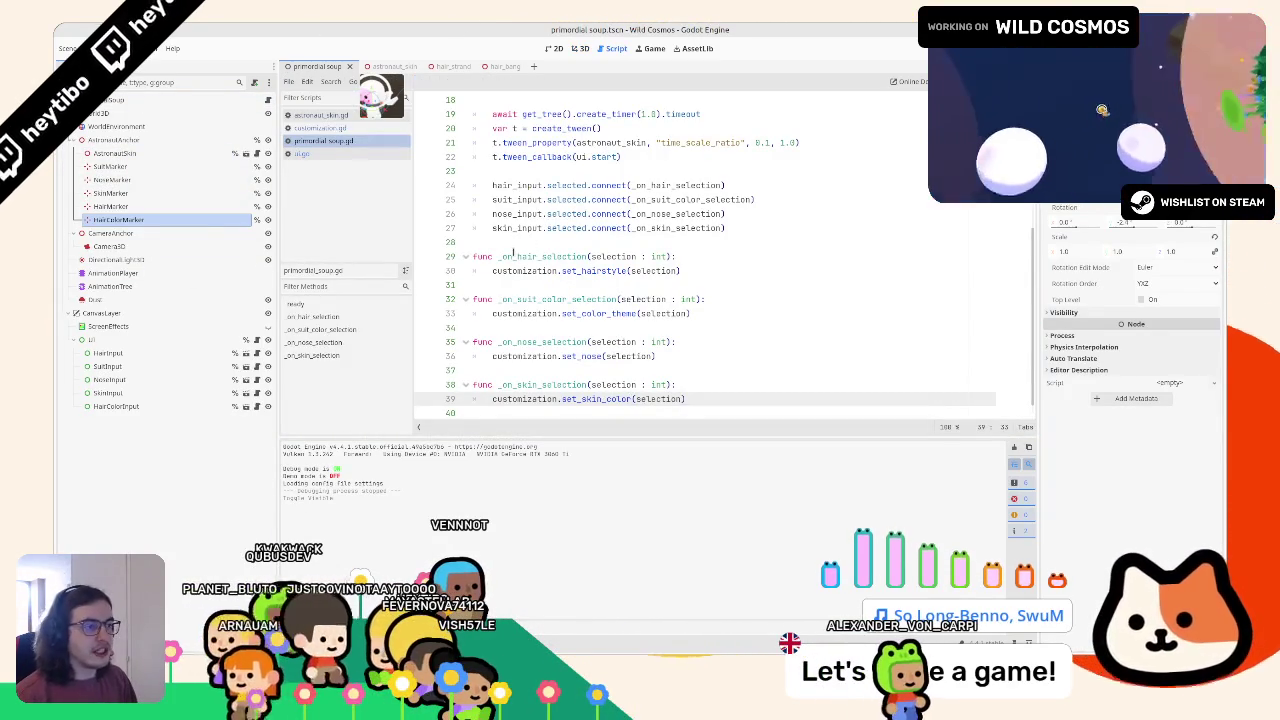
Add a HairColorInput onready reference and connect hair_color_input to a new _on_hair_color_selection handler
scroll(598, 258, "up", 6)
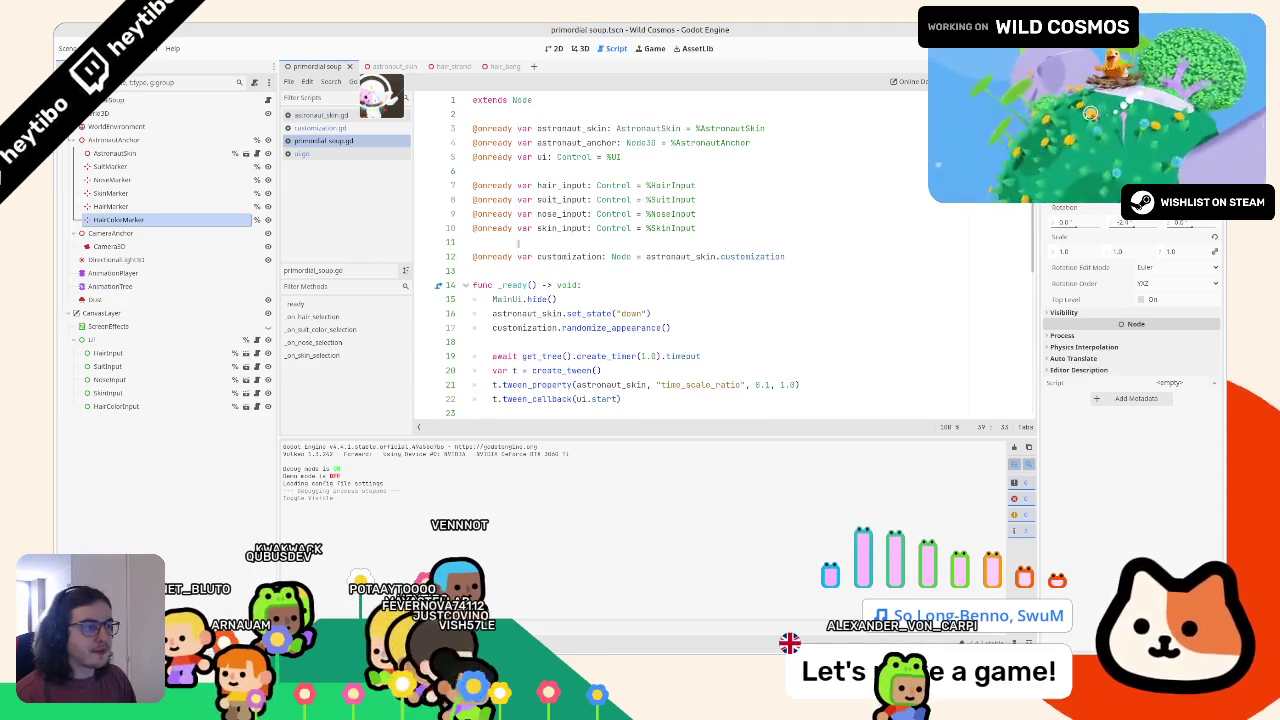
left_click_drag(116, 406, 565, 242)
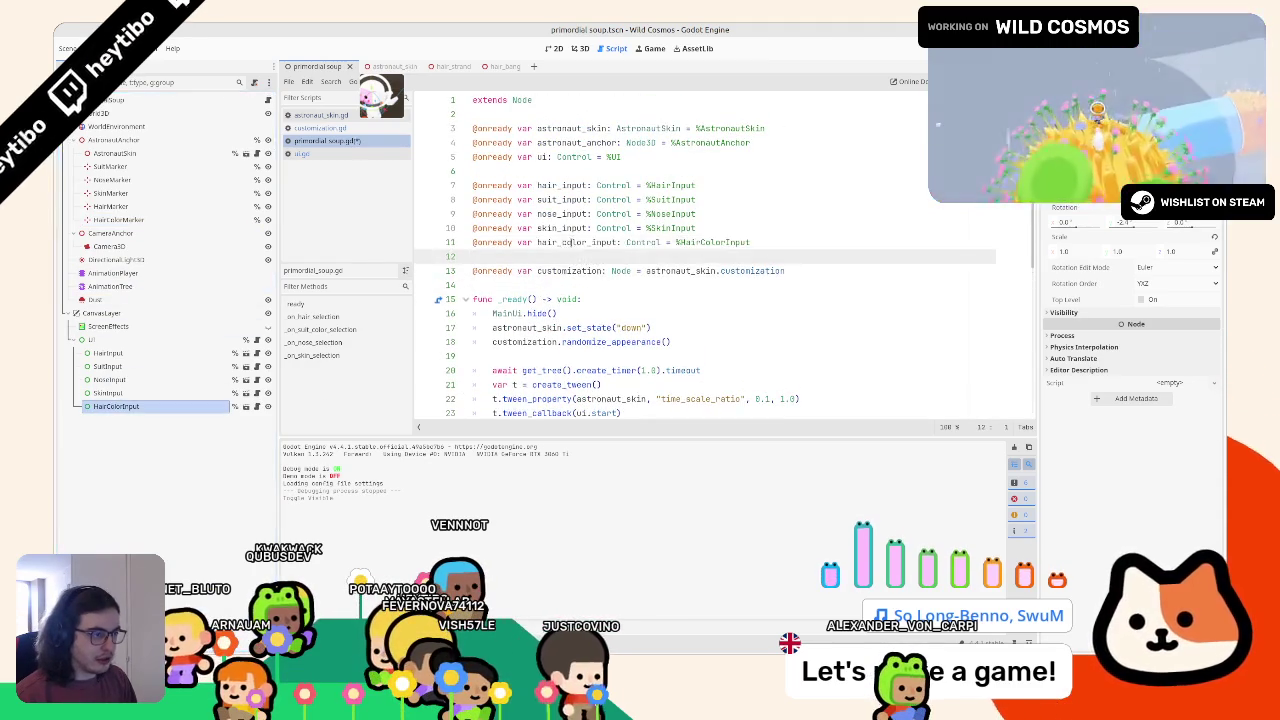
scroll(565, 242, "down", 4)
left_click(725, 313)
key("ctrl+shift+d")
double_click(516, 327)
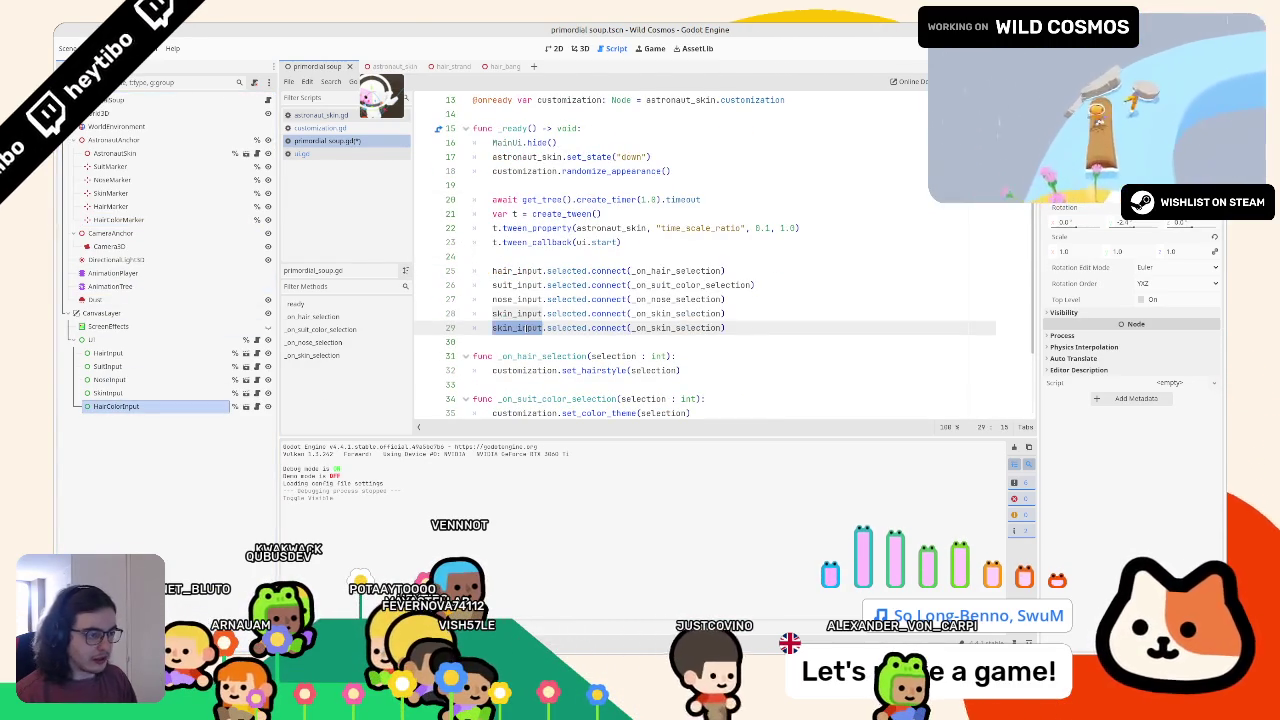
type("hair_color")
scroll(525, 327, "down", 1)
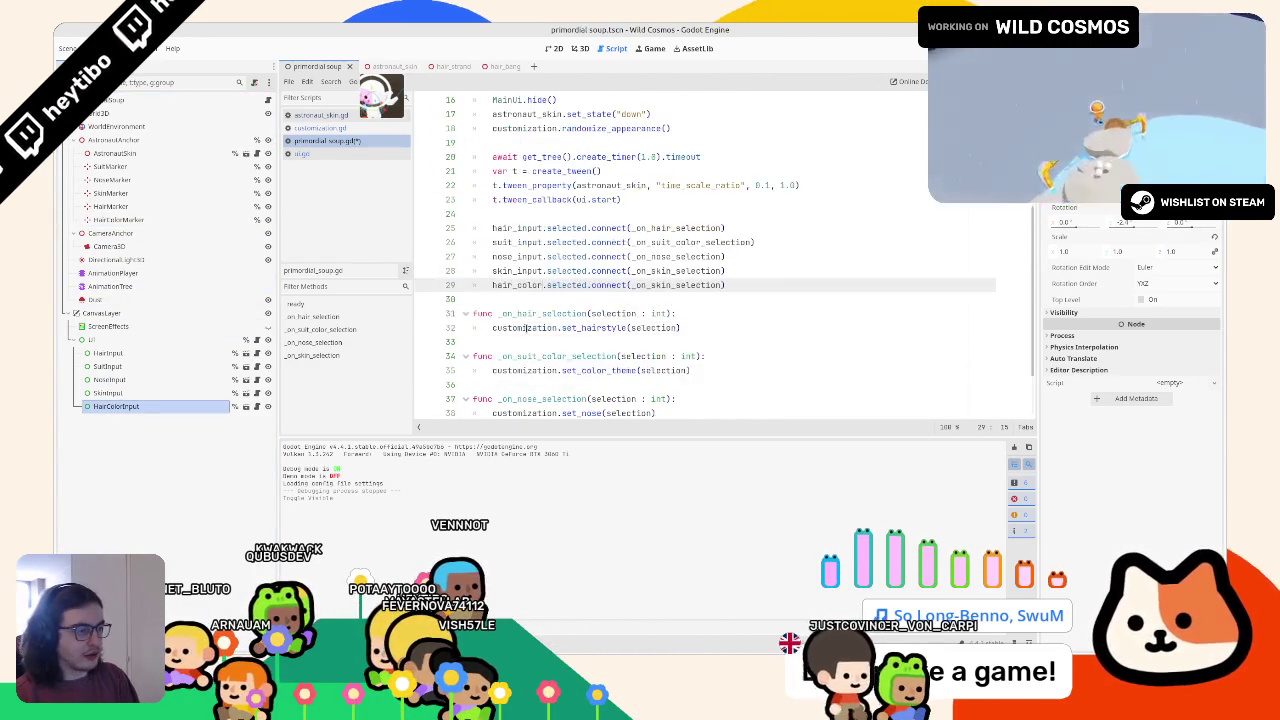
type("_input")
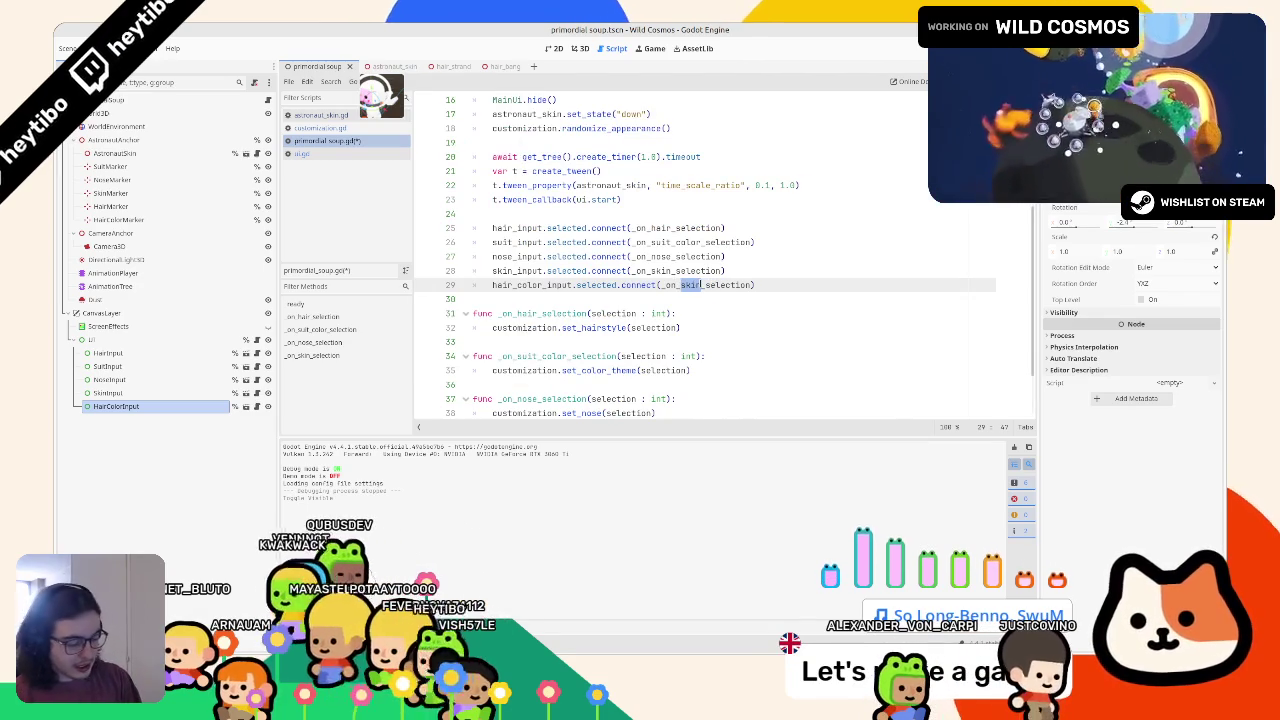
type("hair_color")
double_click(725, 285)
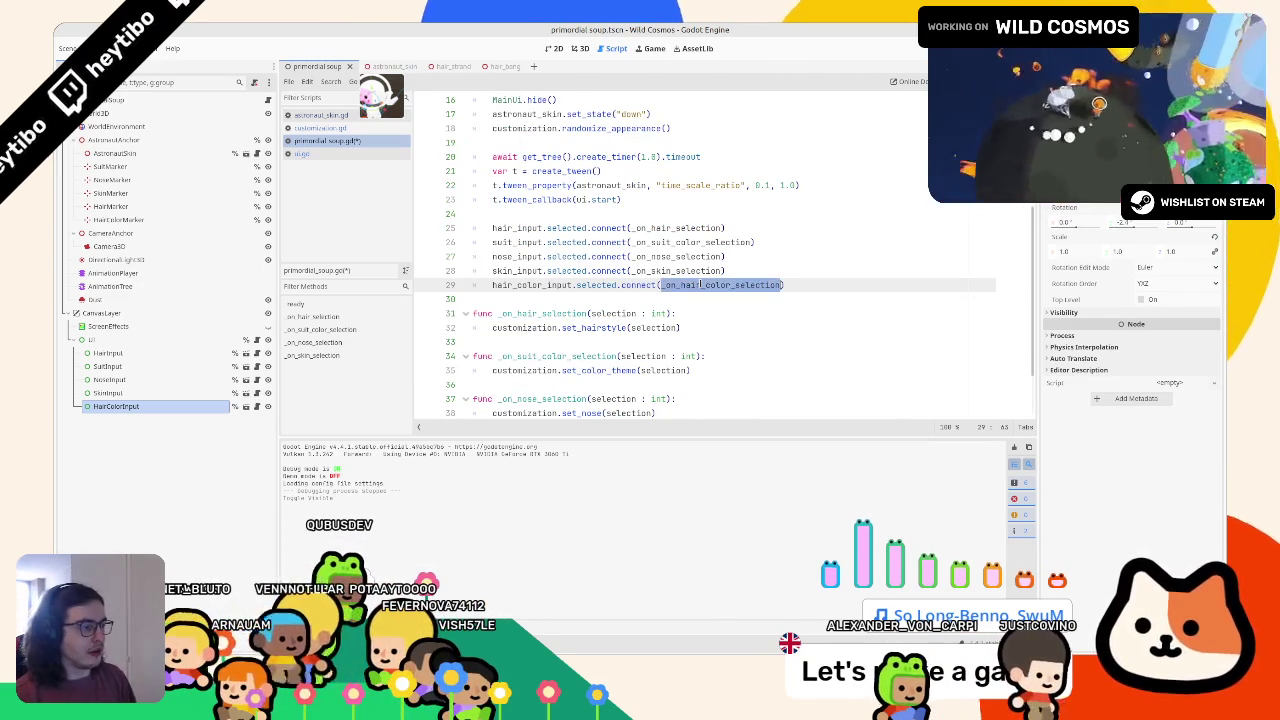
Add '->' return arrows on lines 31, 34, 37 and 40 and finish the new handler signature as void
scroll(700, 300, "down", 2)
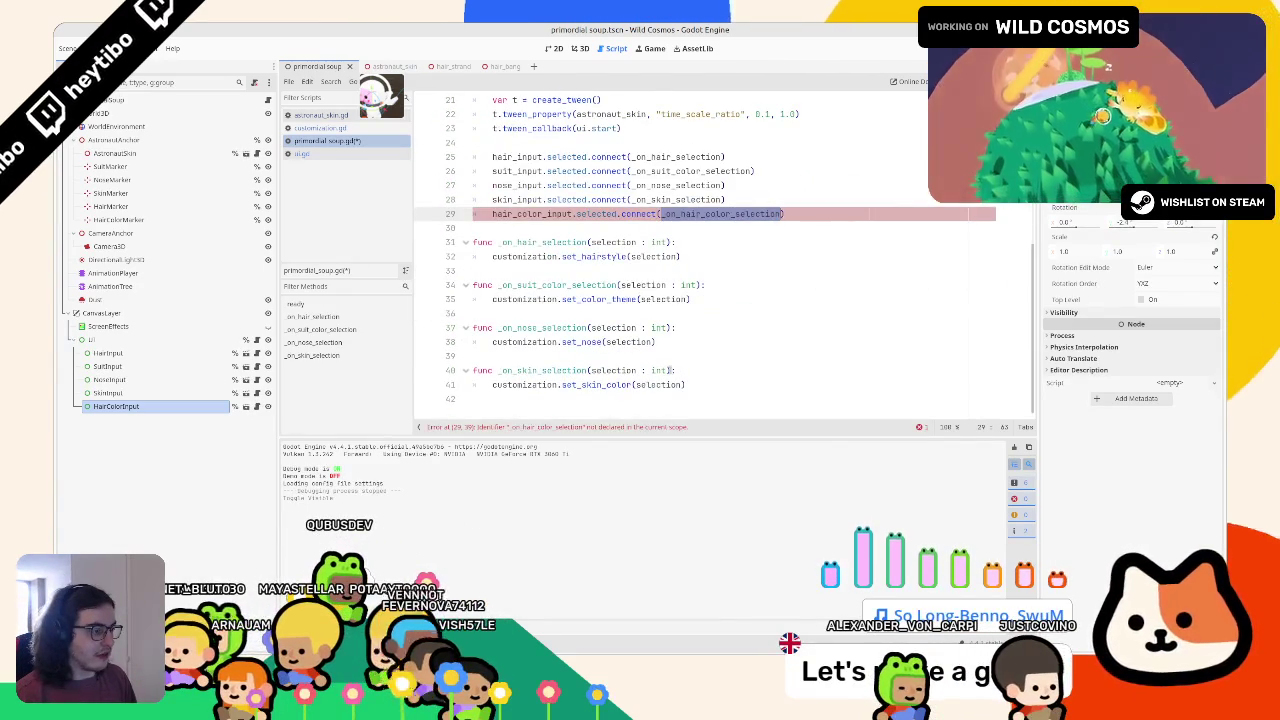
left_click(671, 370)
left_click(671, 327, "alt")
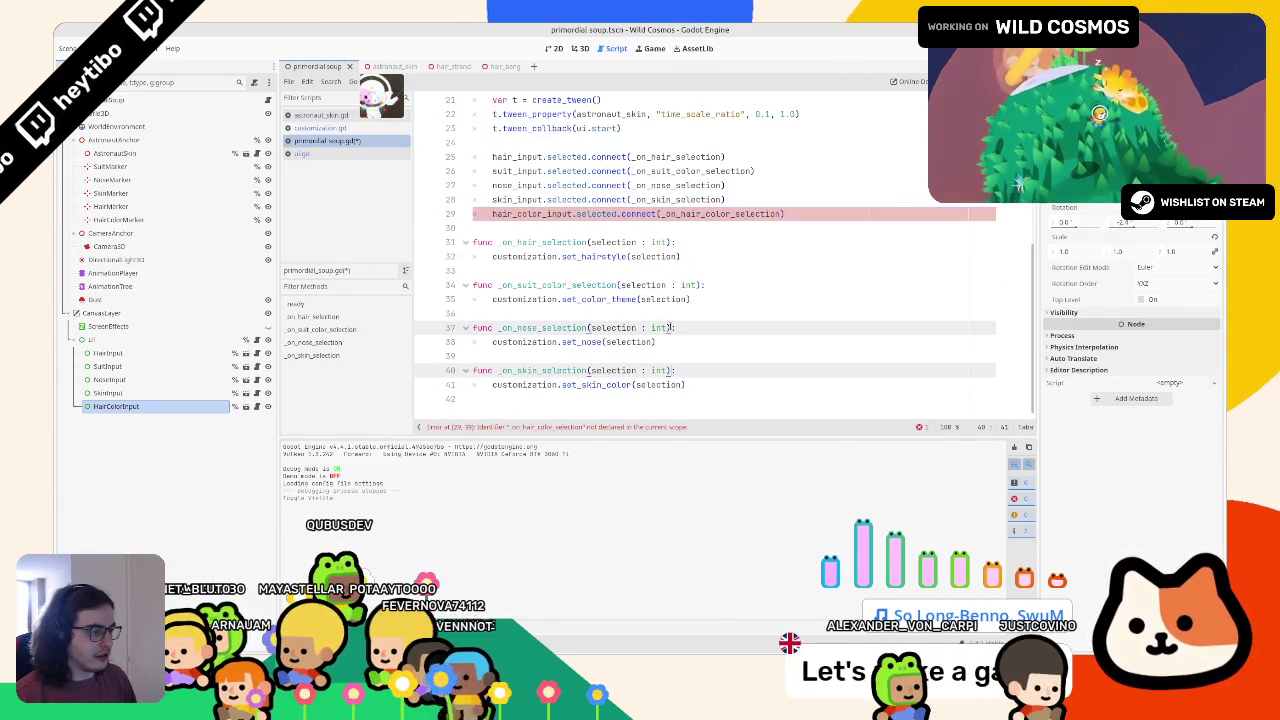
left_click(702, 285, "alt")
left_click(671, 242, "alt")
type("-> void")
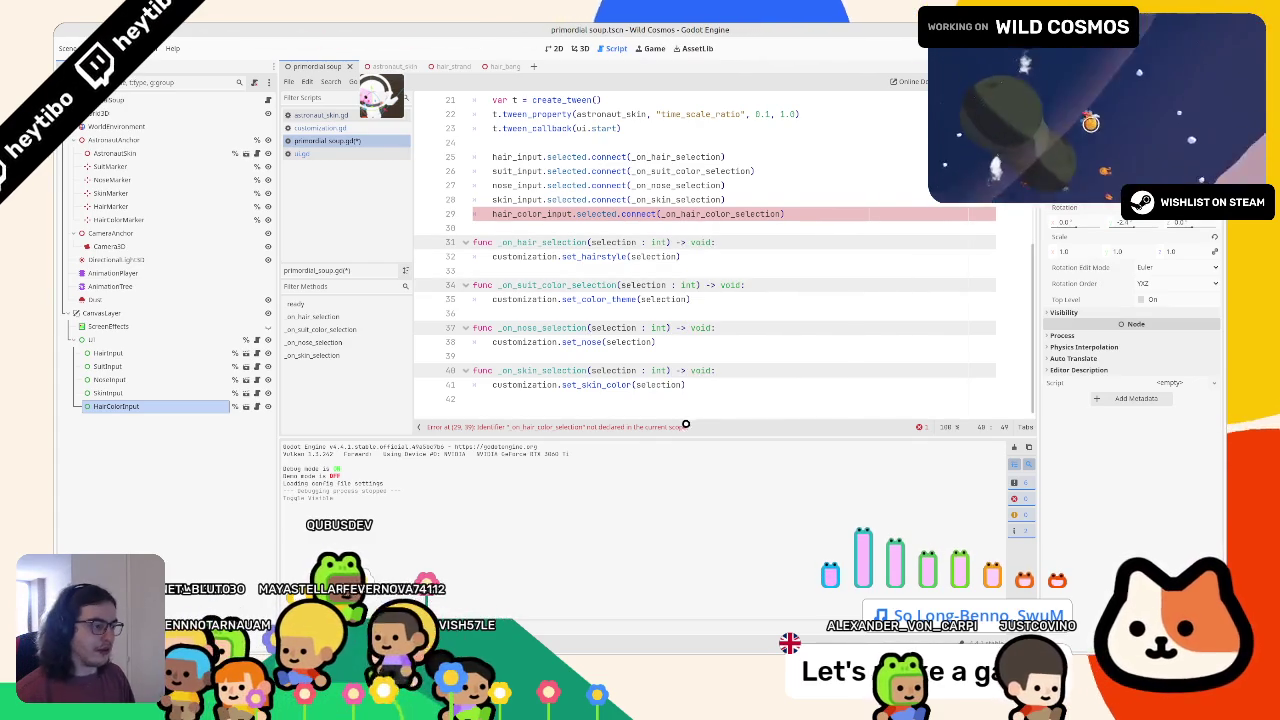
key("Escape")
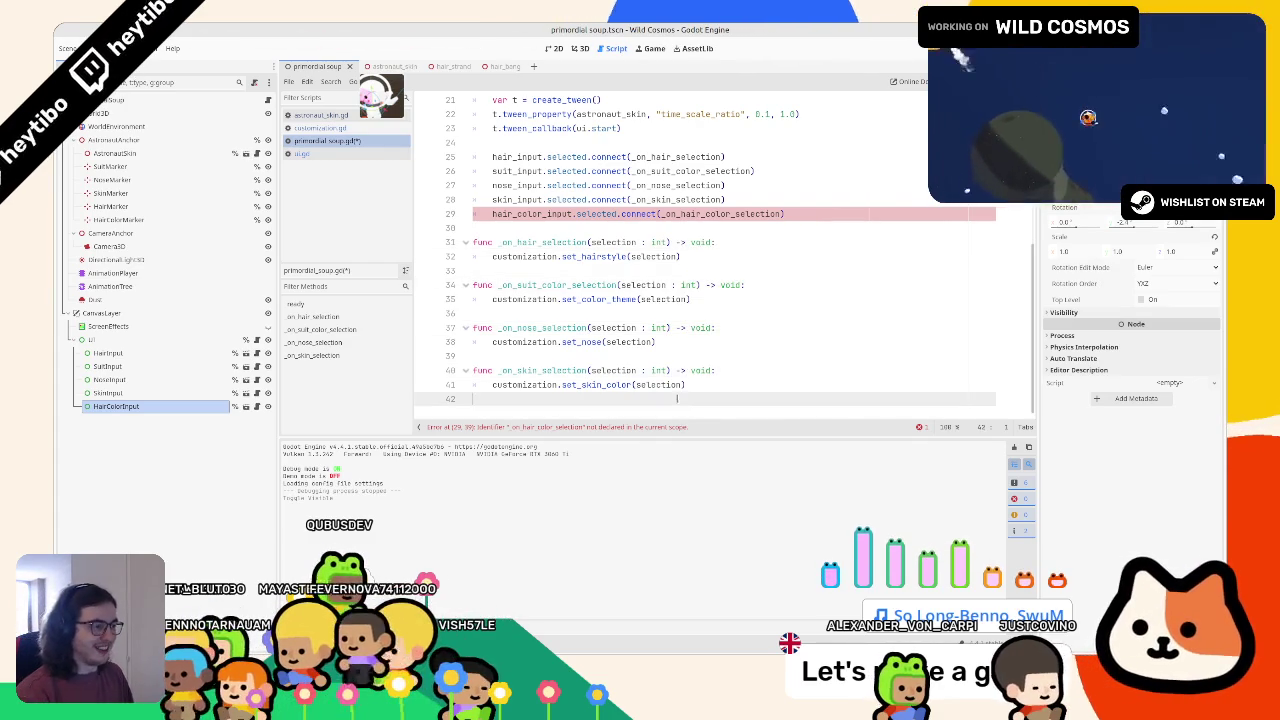
scroll(660, 200, "up", 4)
scroll(609, 185, "down", 4)
type("func _on_hair_color_selection(selection : int) -> v")
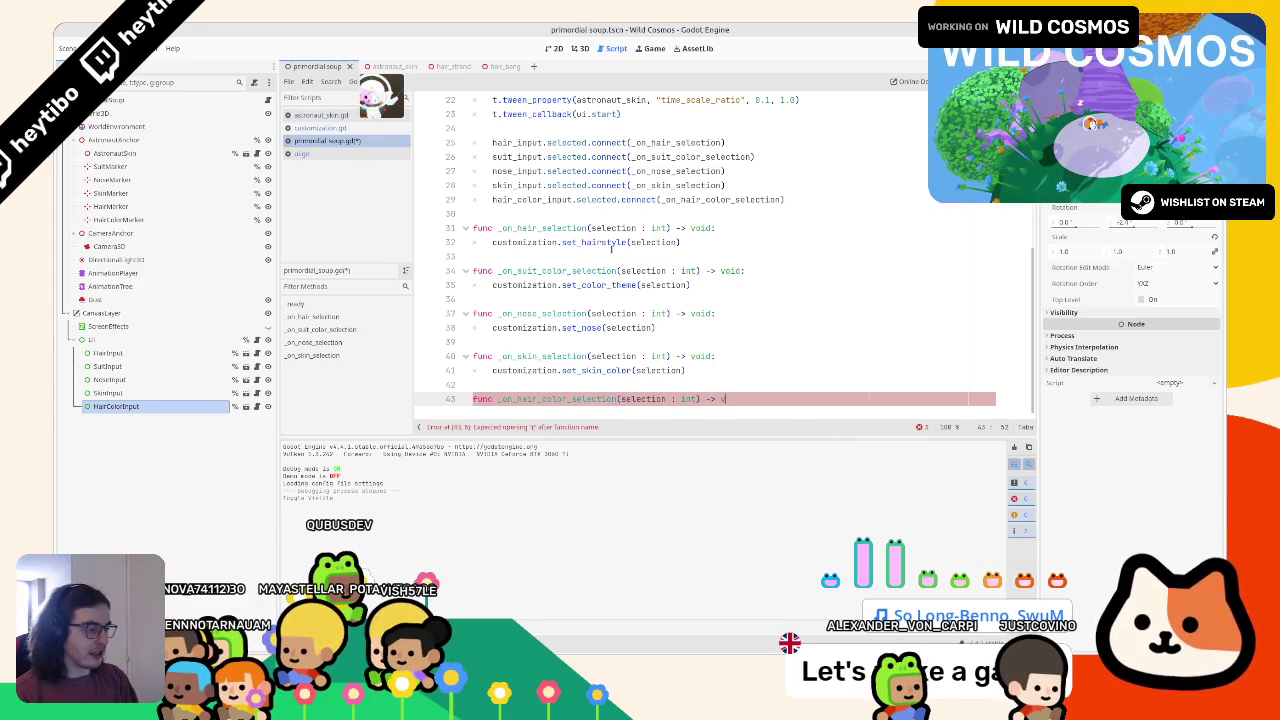
type("oid:")
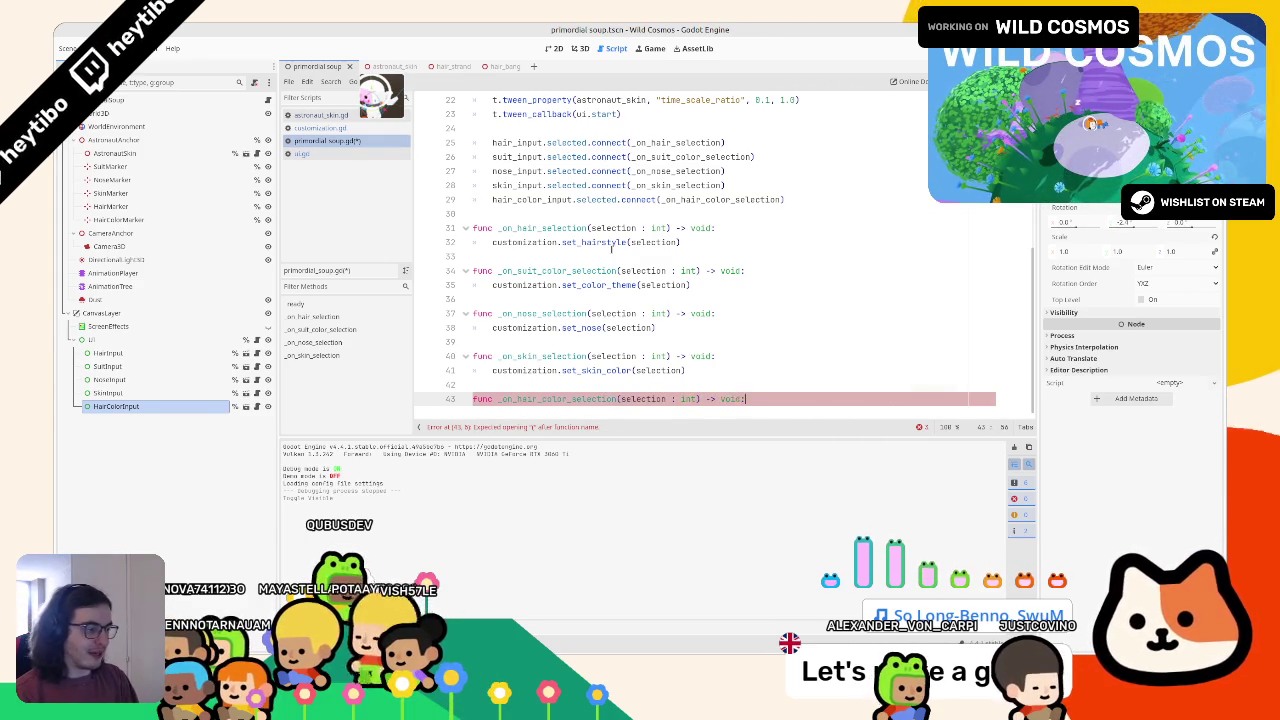
key("Return")
type("c")
type("ss")
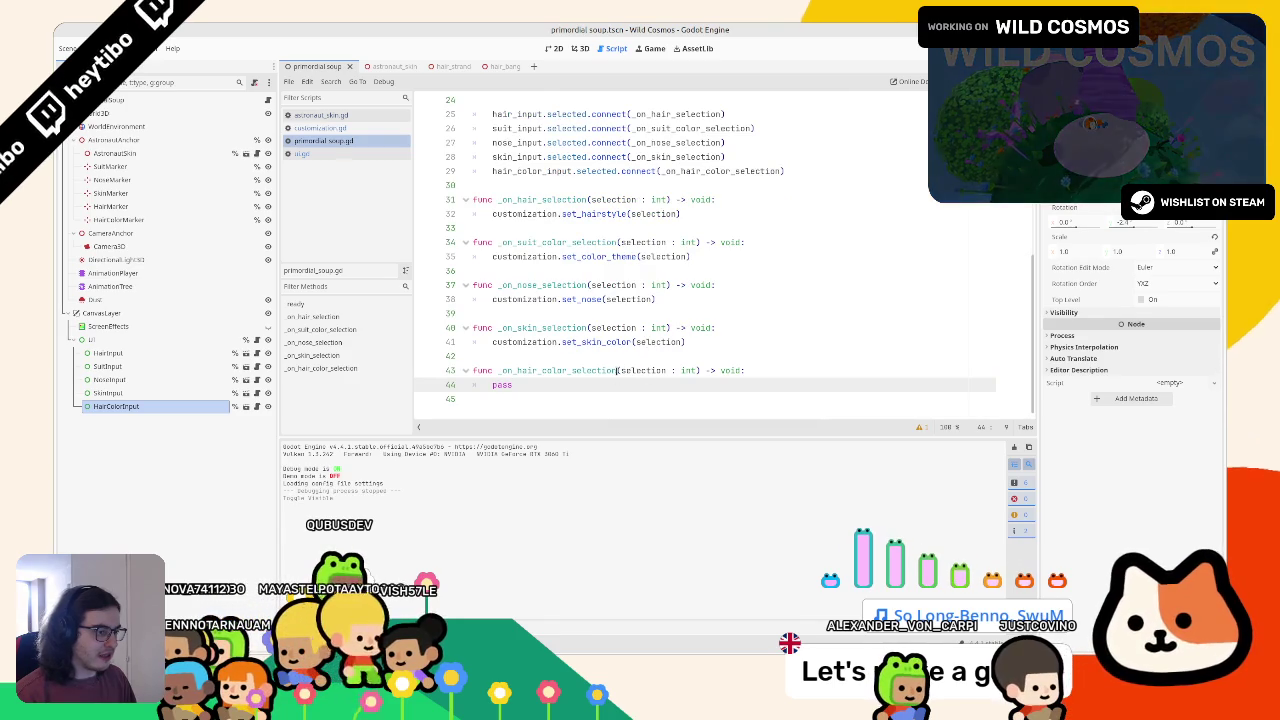
Replace the handler's pass with customization.set_hair_color(), removing the stray colon and empty line
double_click(533, 342)
key("ctrl+c")
double_click(503, 384)
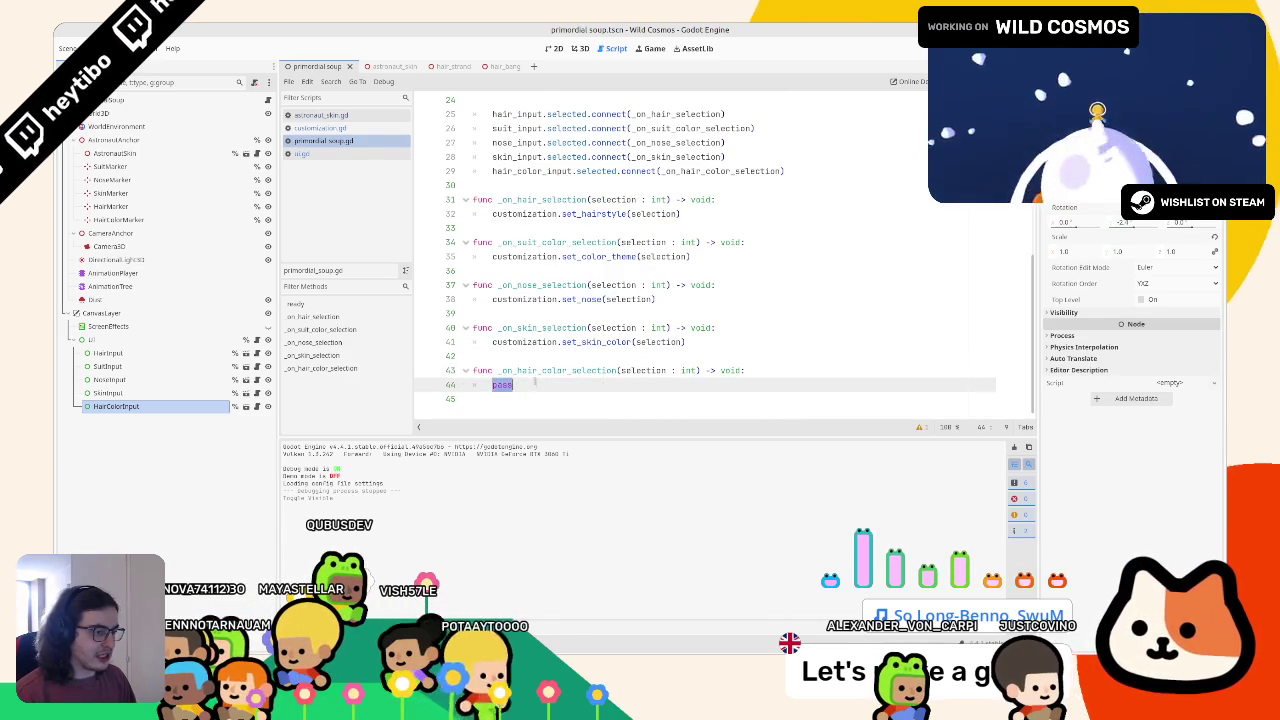
key("ctrl+v")
type(".set_hai")
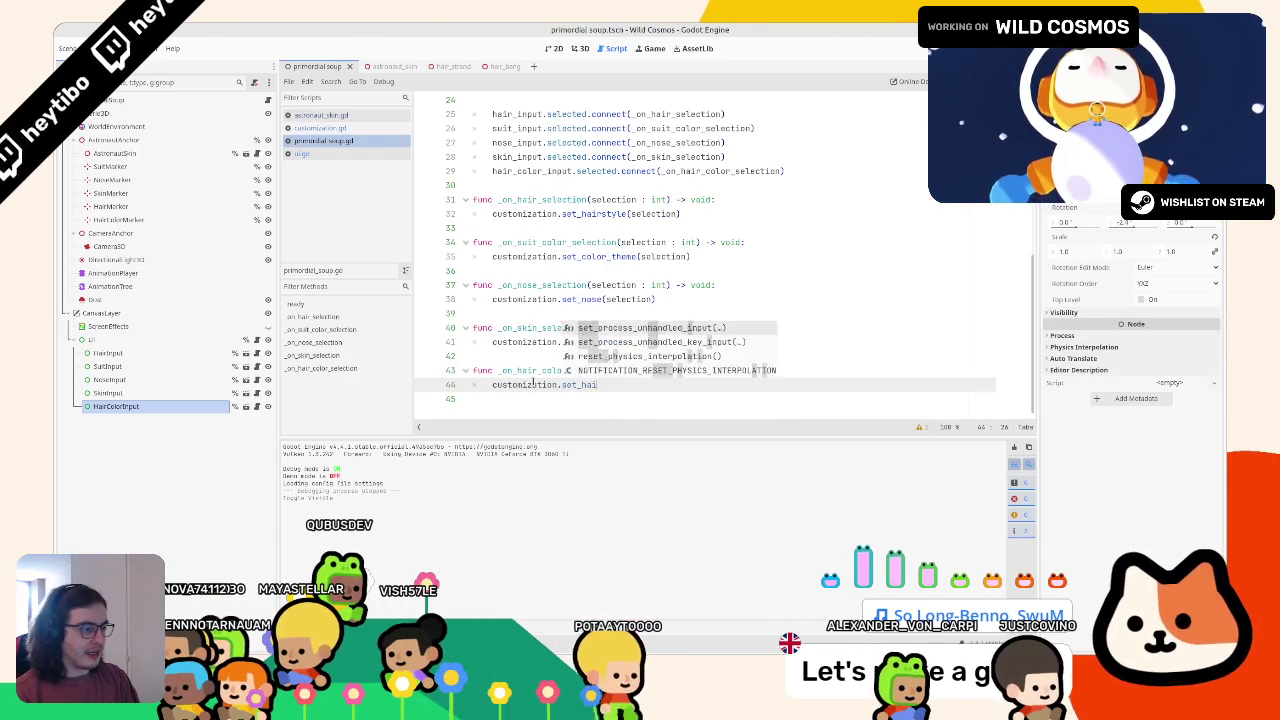
type("r_color():")
key("Return")
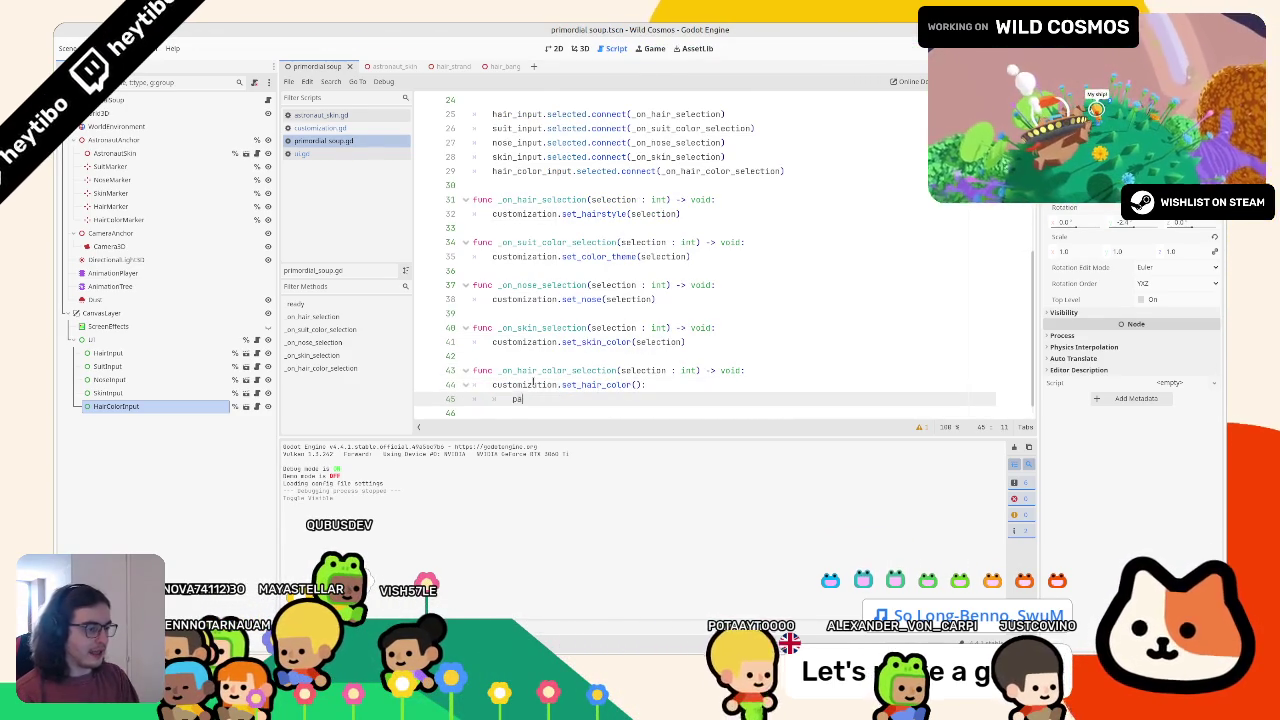
key("BackSpace")
key("BackSpace")
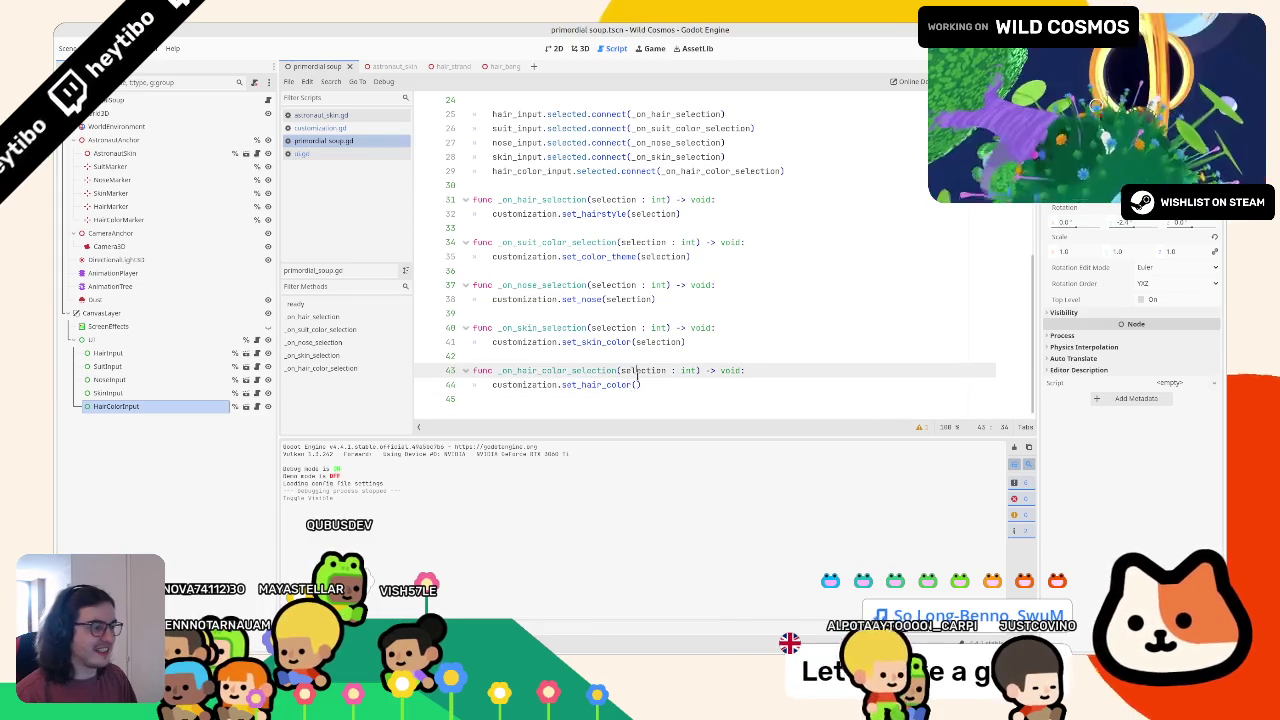
key("BackSpace")
key("Left")
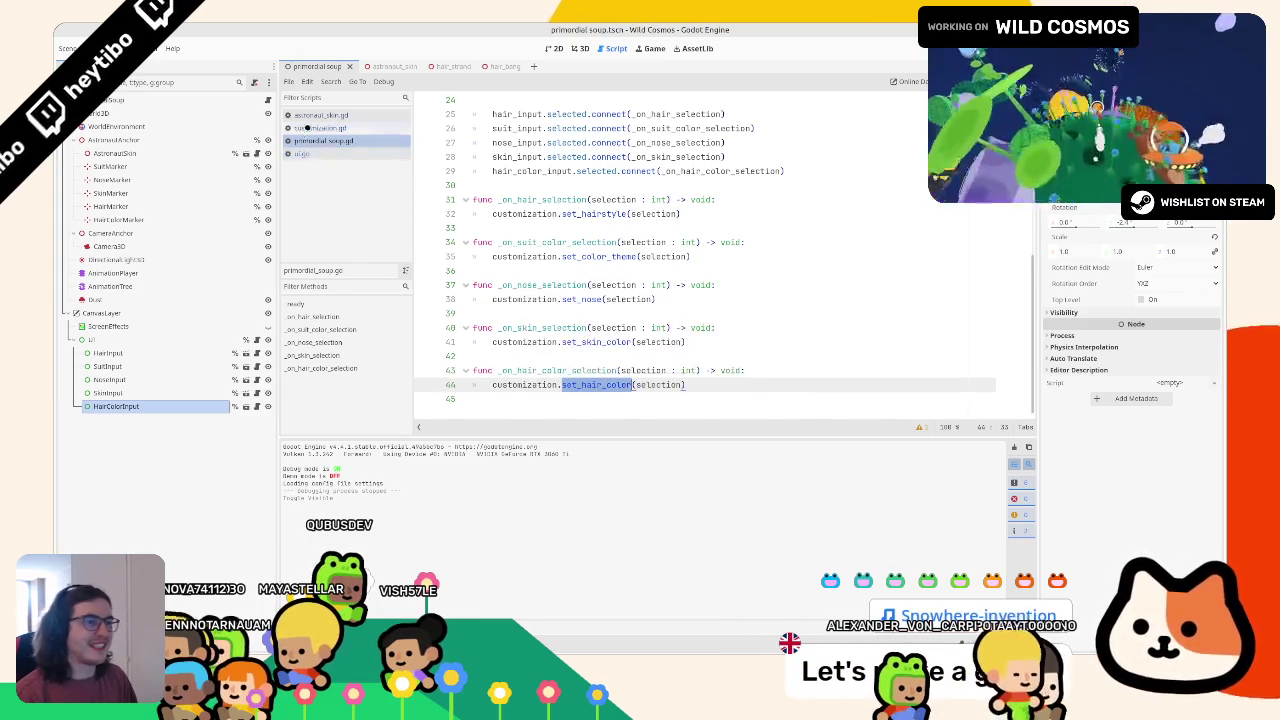
In customization.gd, add func set_hair_color(hair_color_idx : int) -> void: with pass below set_skin_color
left_click(301, 128)
key("ctrl+f")
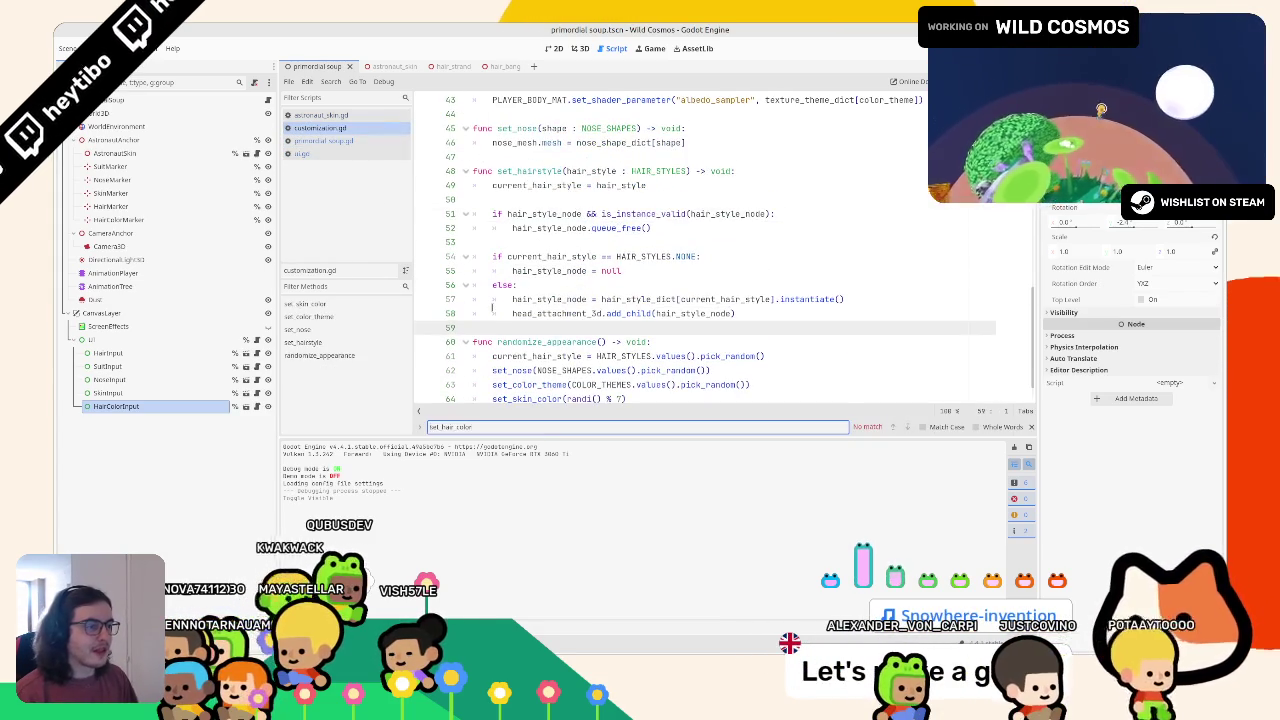
key("Escape")
scroll(500, 308, "up", 5)
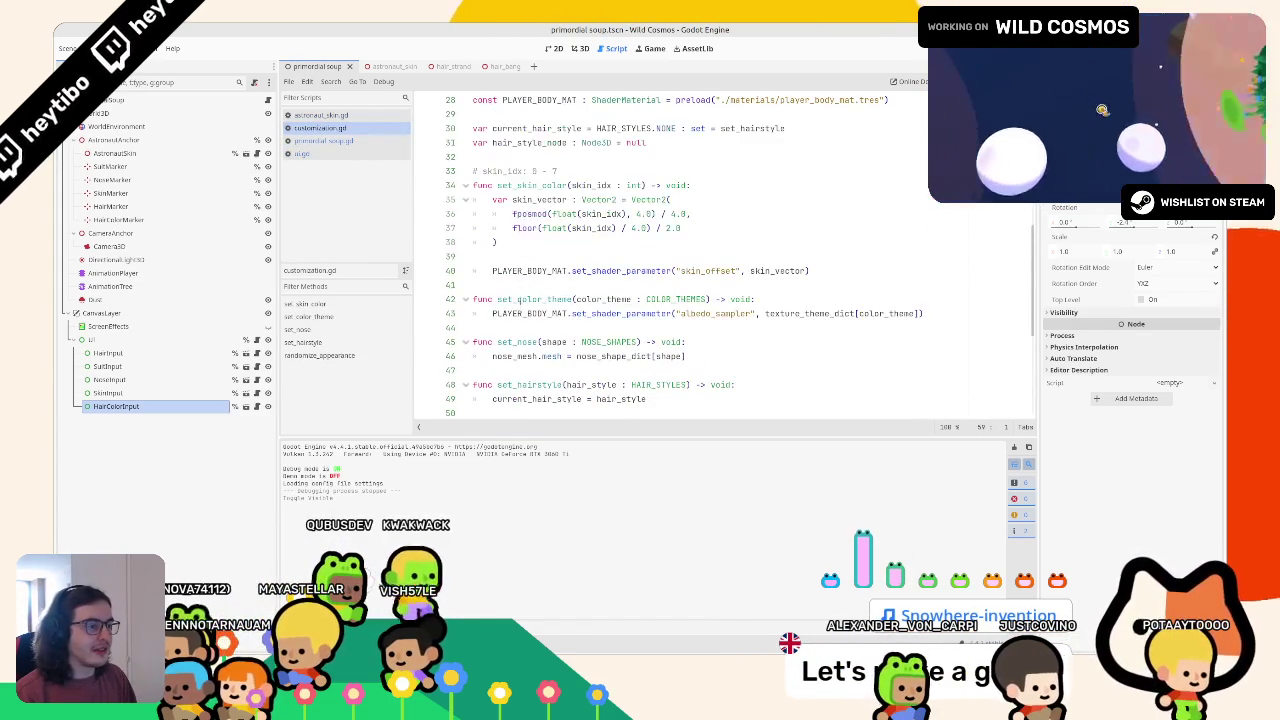
left_click(512, 327)
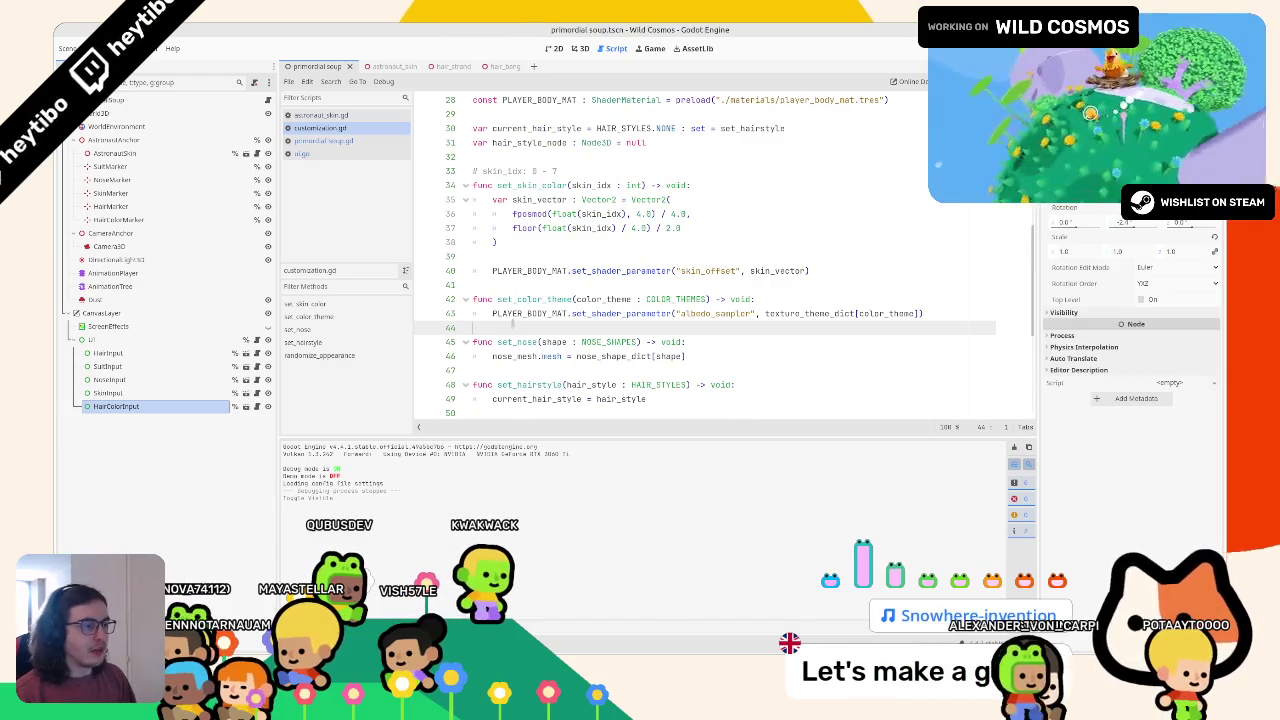
left_click(515, 281)
key("Return")
key("Return")
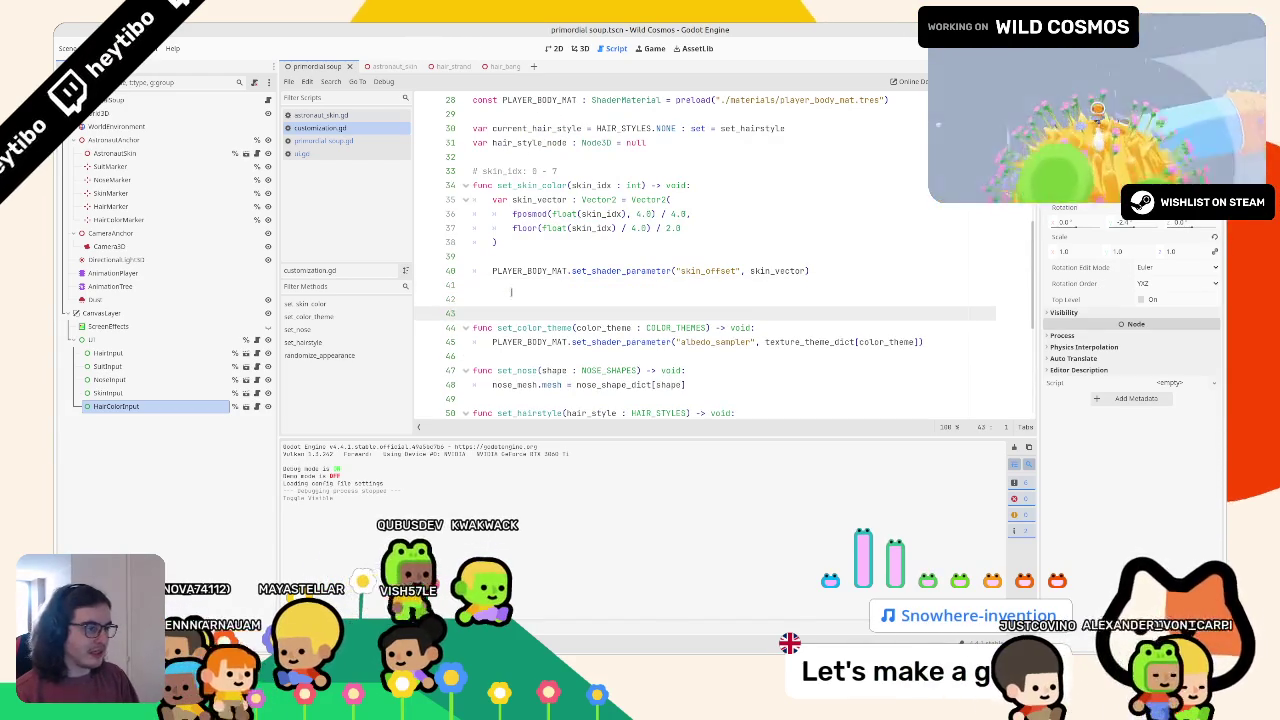
key("Up")
type("func set_hair_color(")
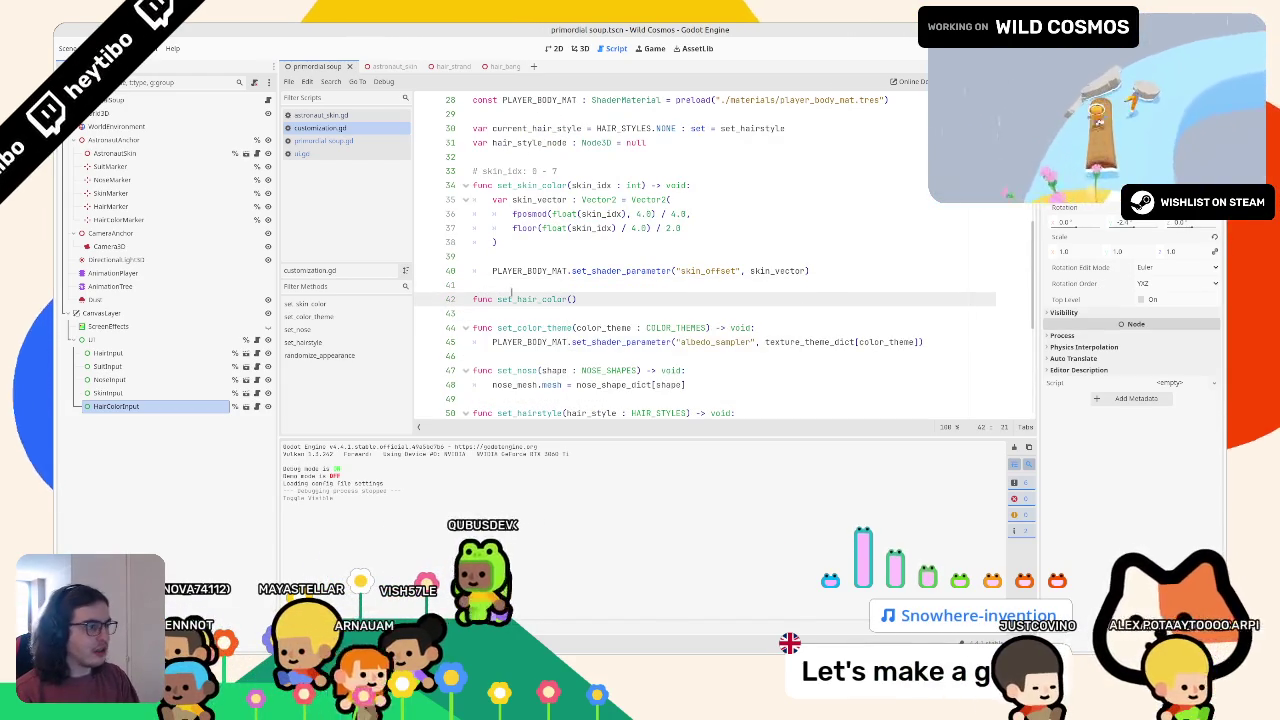
type("hair_")
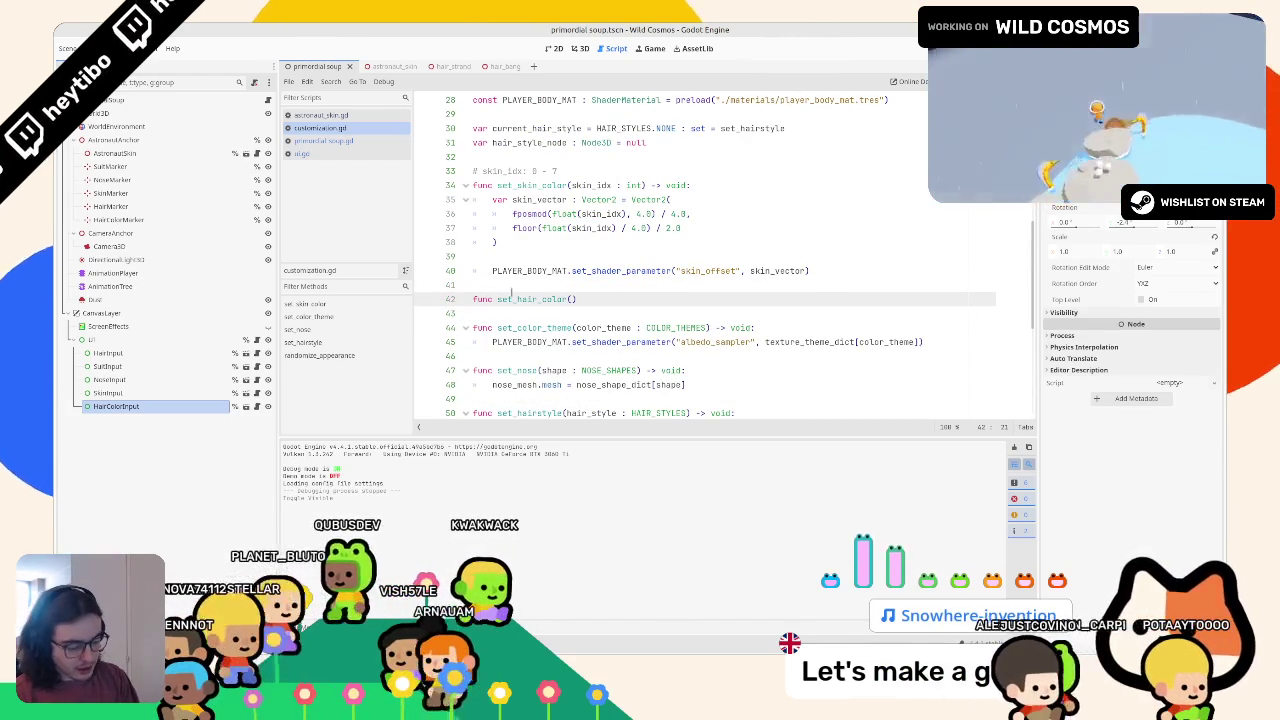
type("color_idx : ")
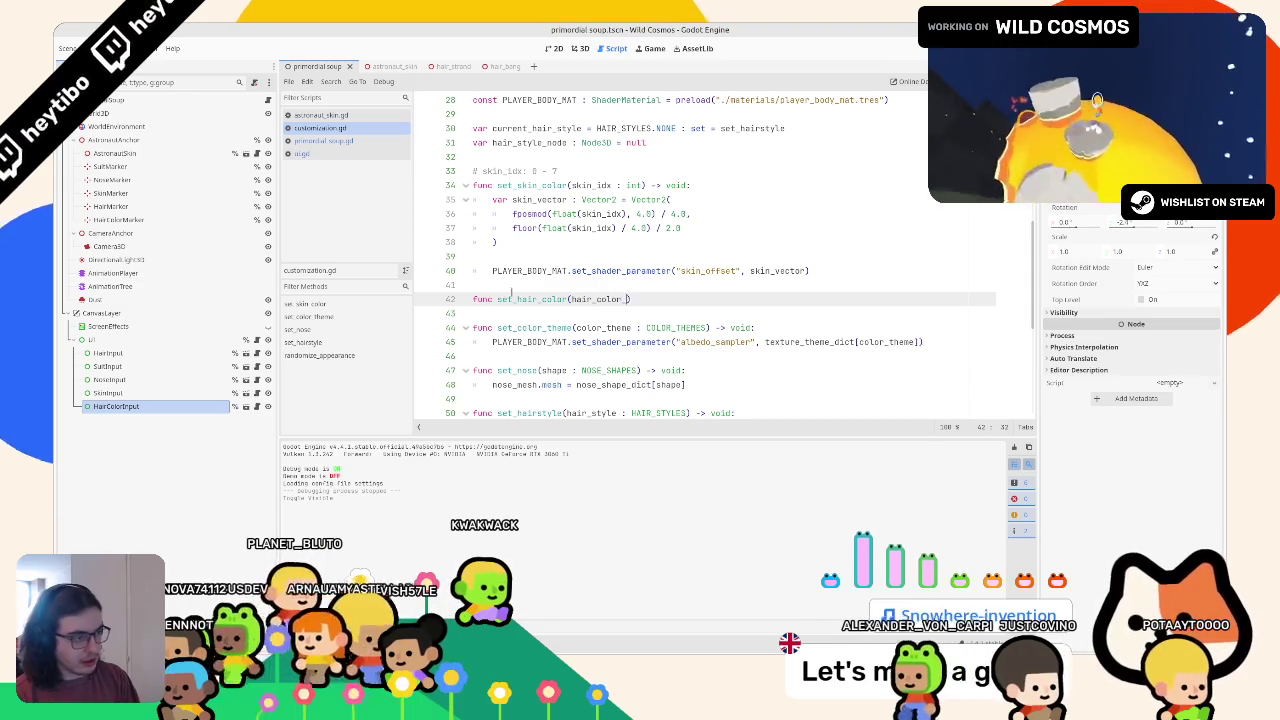
type("int) ")
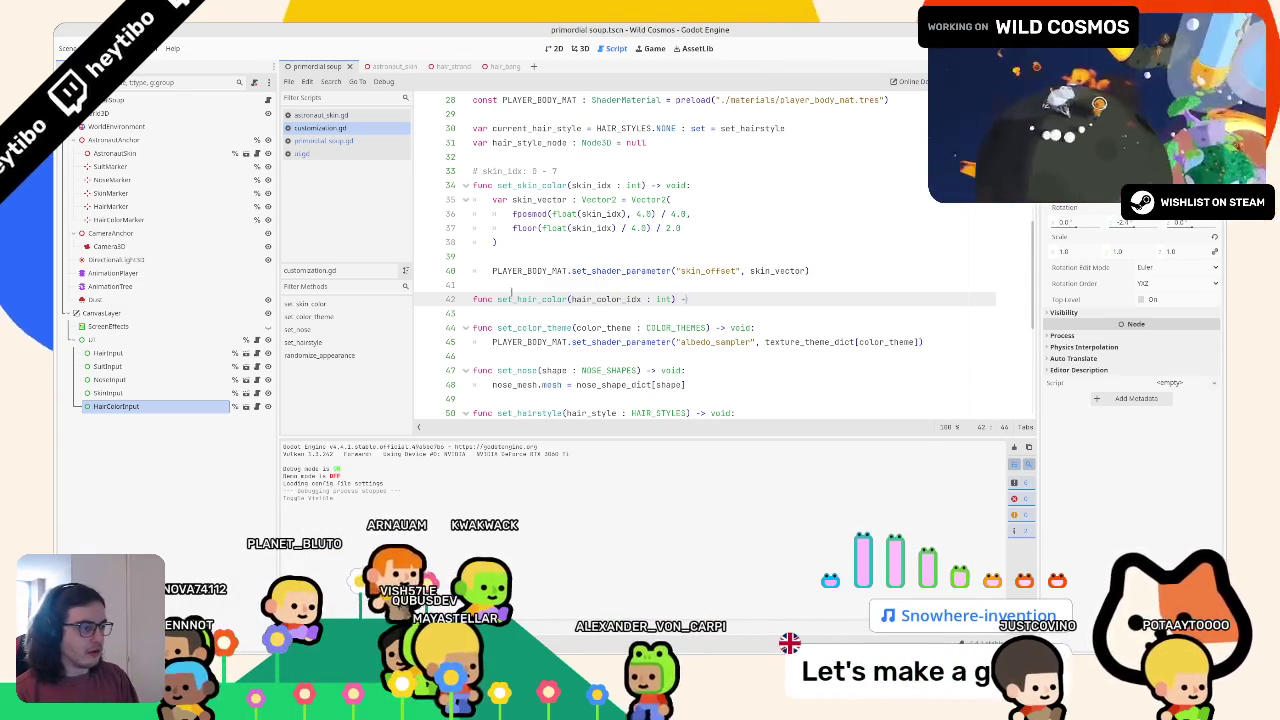
type("-> void:")
key("Return")
type("pass")
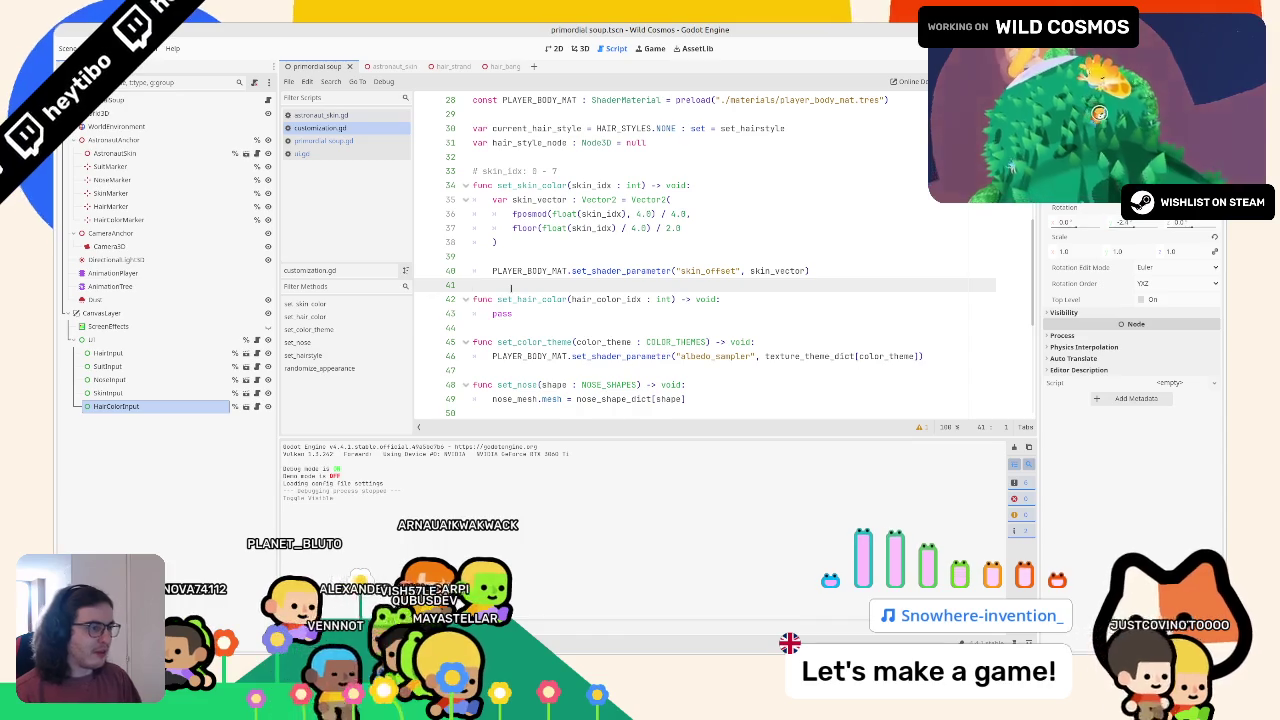
Paste the 'hair_color_idx: 0 - 7' range comment and check the colour swatches in Inkscape
key("Return")
key("ctrl+v")
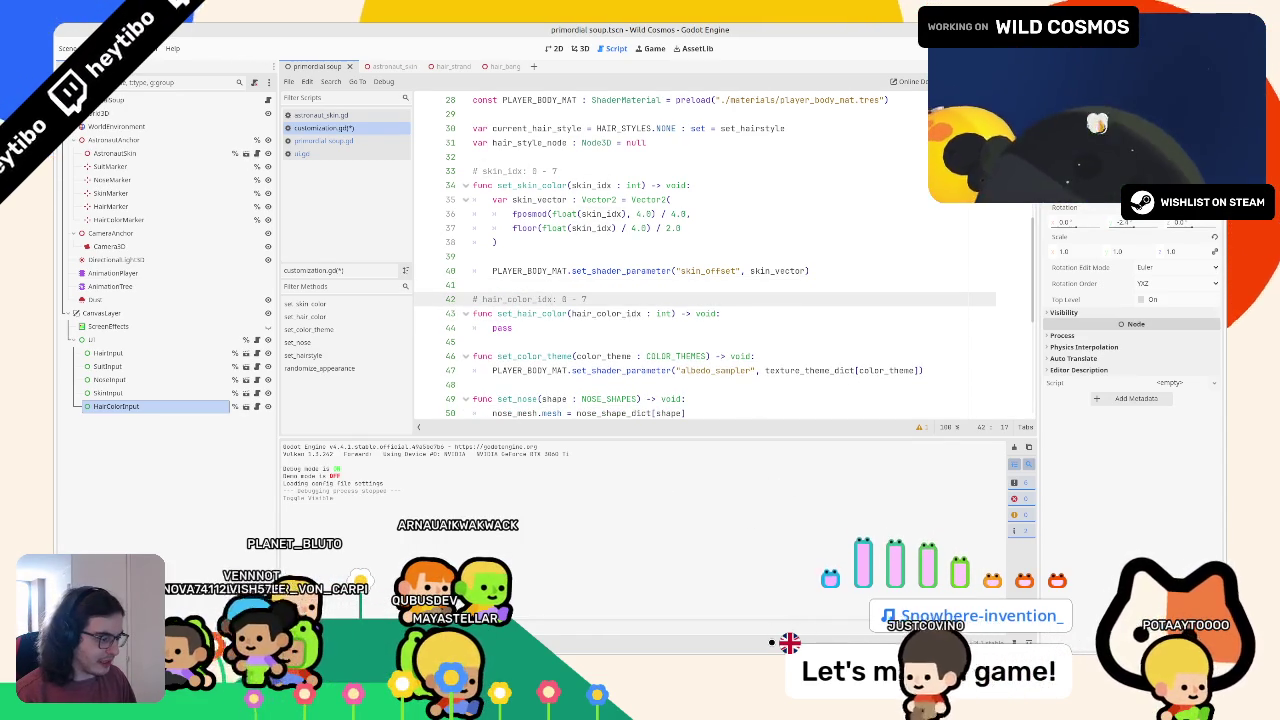
key("alt+Tab")
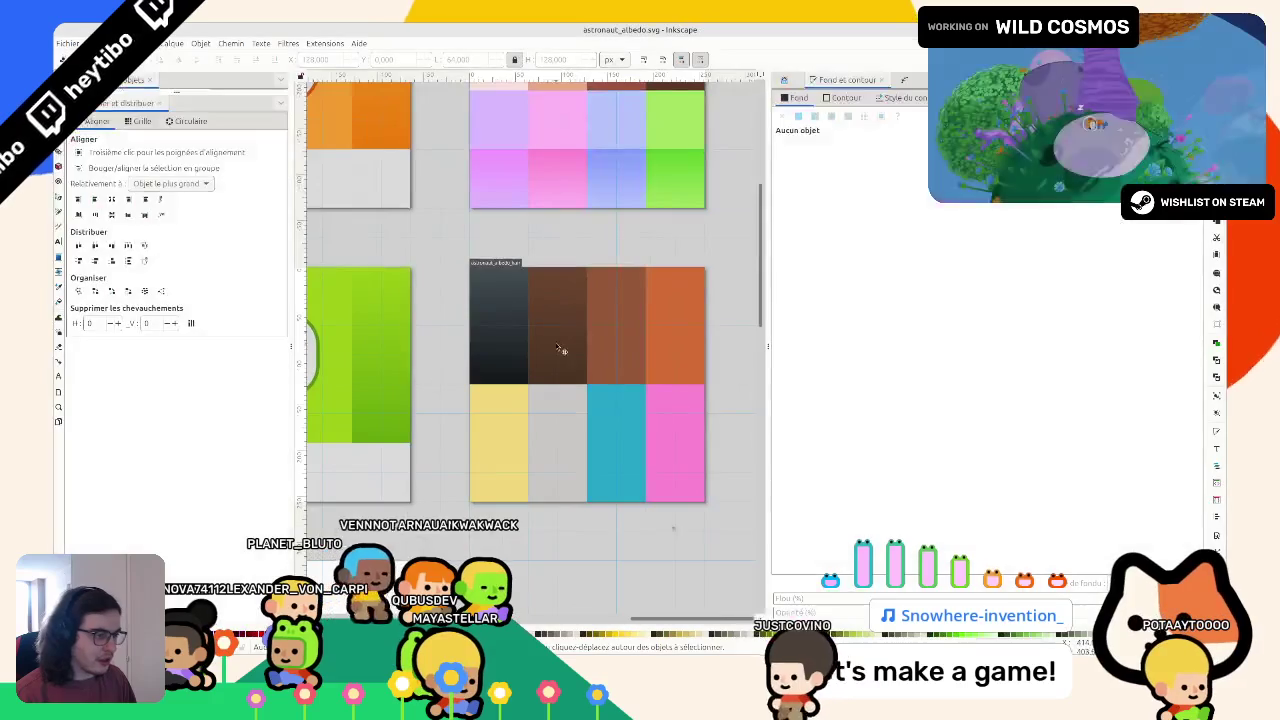
scroll(495, 280, "up", 3)
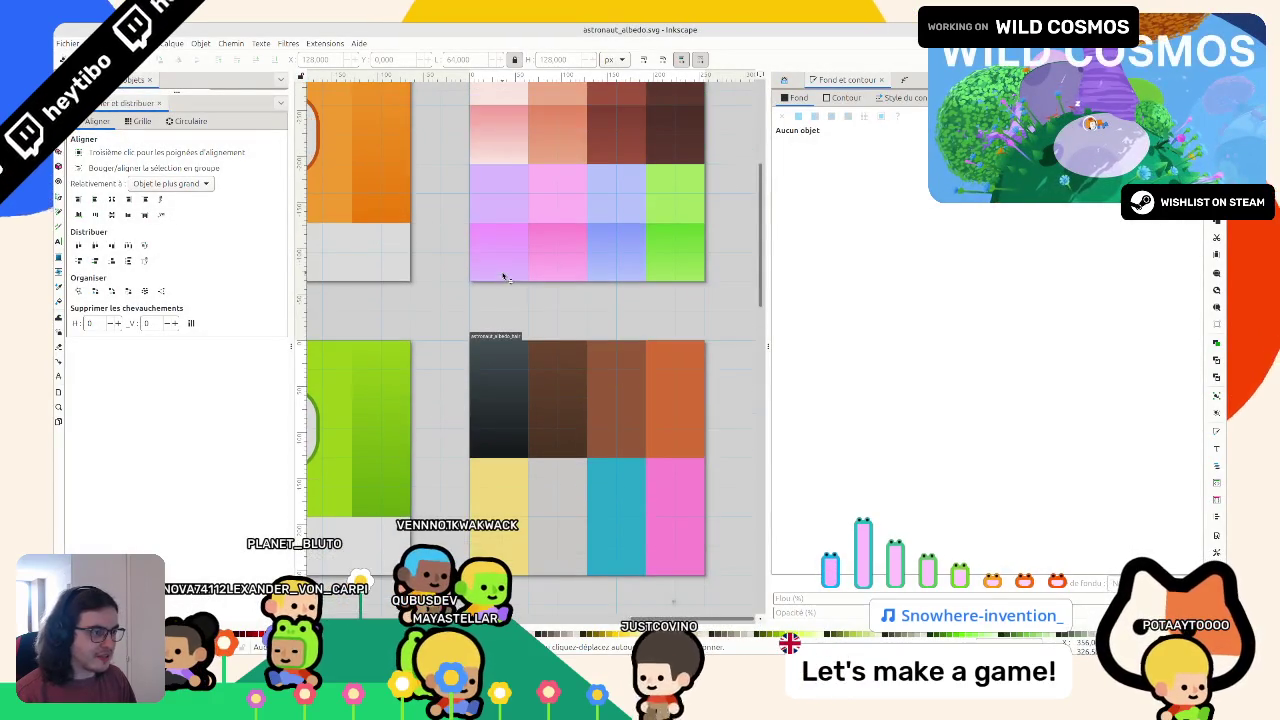
scroll(500, 279, "down", 1)
Copy set_skin_color's Vector2 calculation lines over pass in set_hair_color
key("alt+Tab")
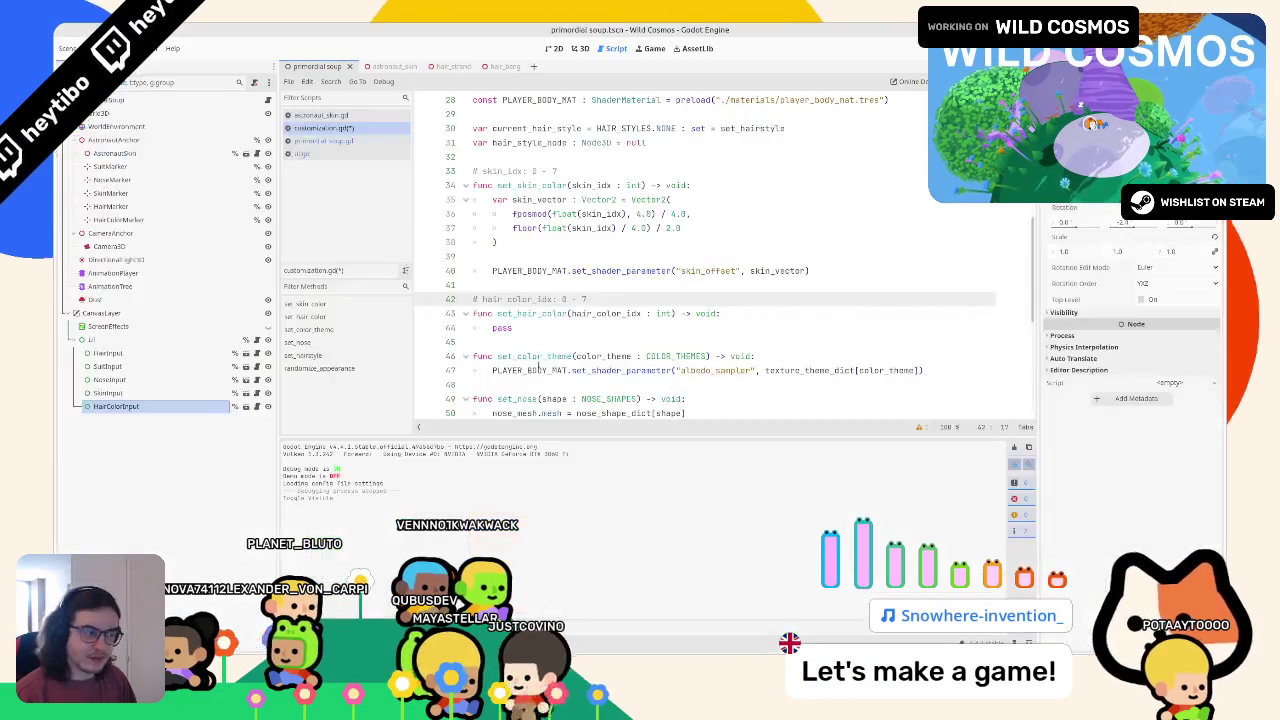
mouse_move(627, 245)
left_mouse_down()
mouse_move(470, 186)
mouse_move(397, 199)
left_mouse_up()
mouse_move(480, 199)
left_mouse_down()
mouse_move(600, 228)
mouse_move(498, 242)
left_mouse_up()
key("ctrl+c")
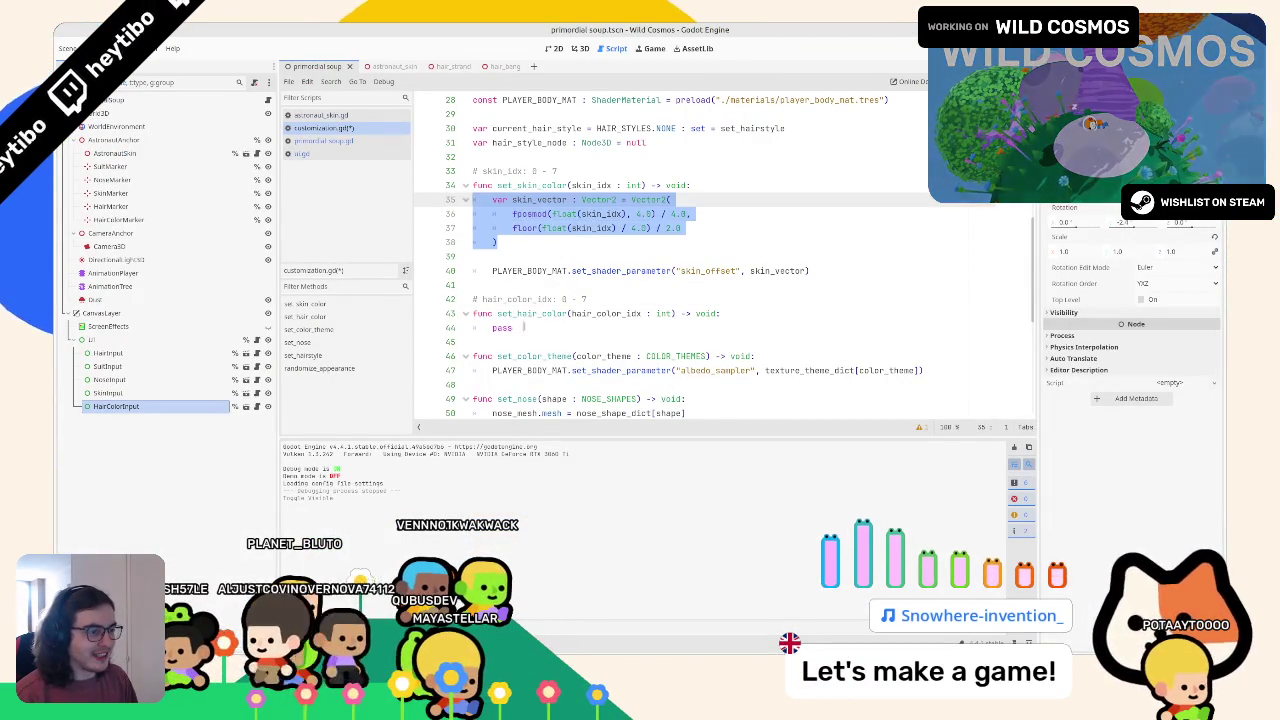
double_click(501, 327)
key("ctrl+v")
key("Return")
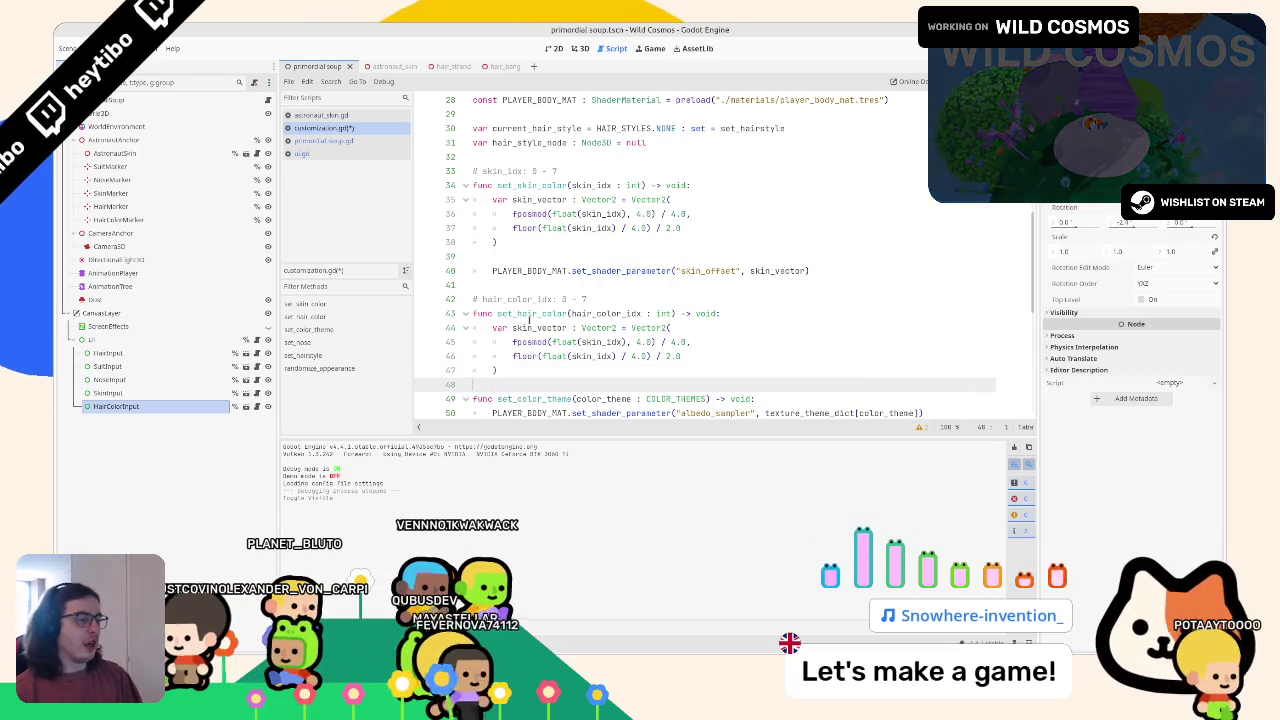
Rename skin_idx to hair_color_idx and skin_vector to hair_vector in the pasted code, then save
double_click(528, 327)
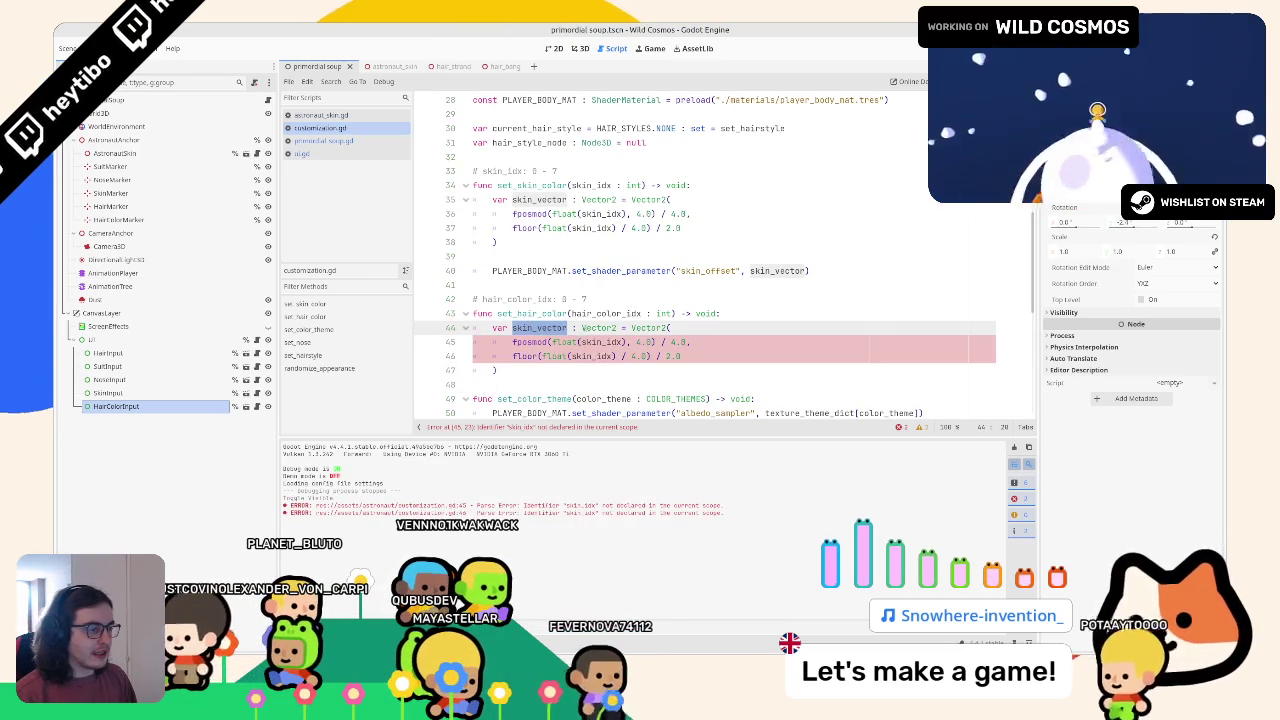
double_click(605, 313)
key("ctrl+c")
double_click(585, 356)
key("ctrl+v")
double_click(605, 341)
key("ctrl+v")
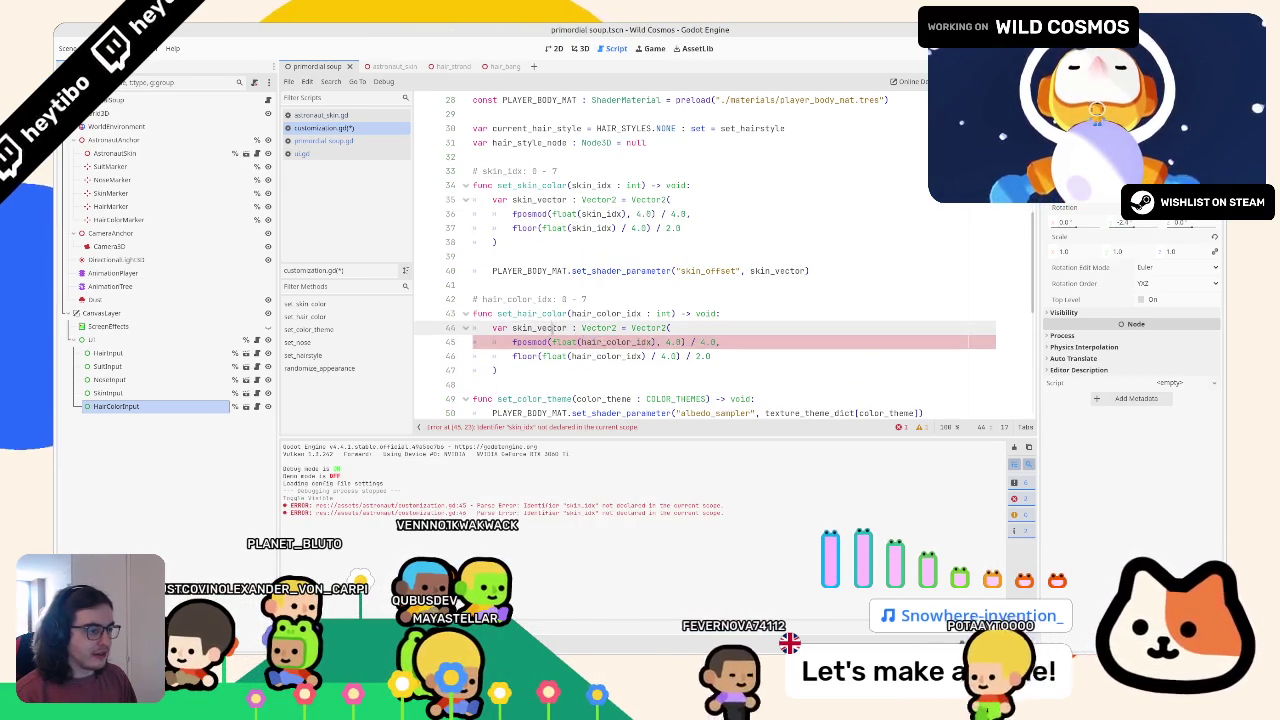
double_click(538, 327)
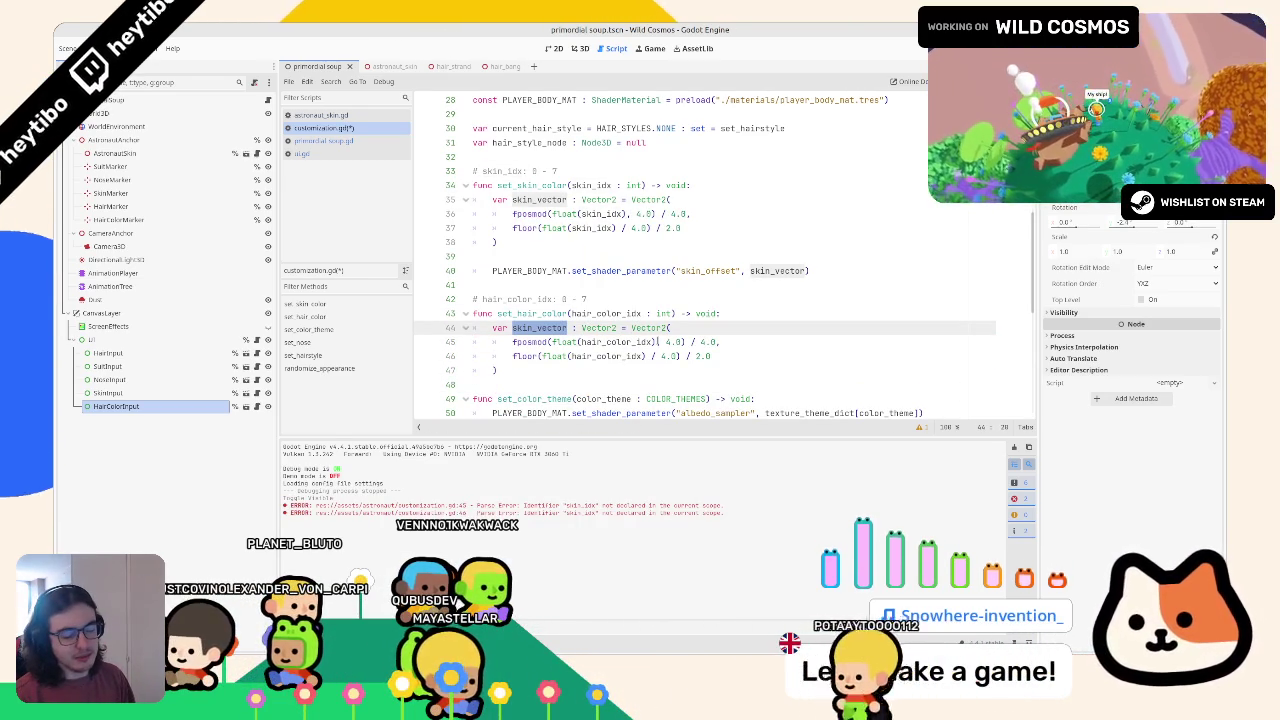
type("hair_ve")
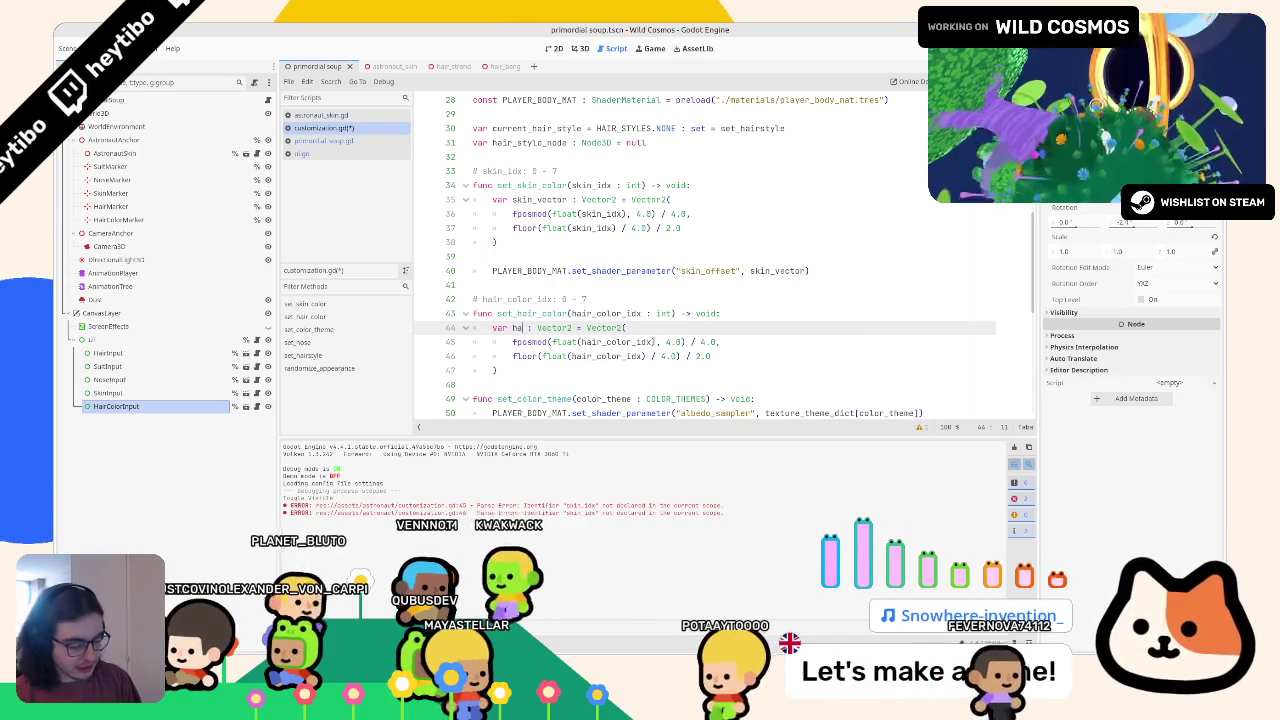
type("ctor")
key("ctrl+s")
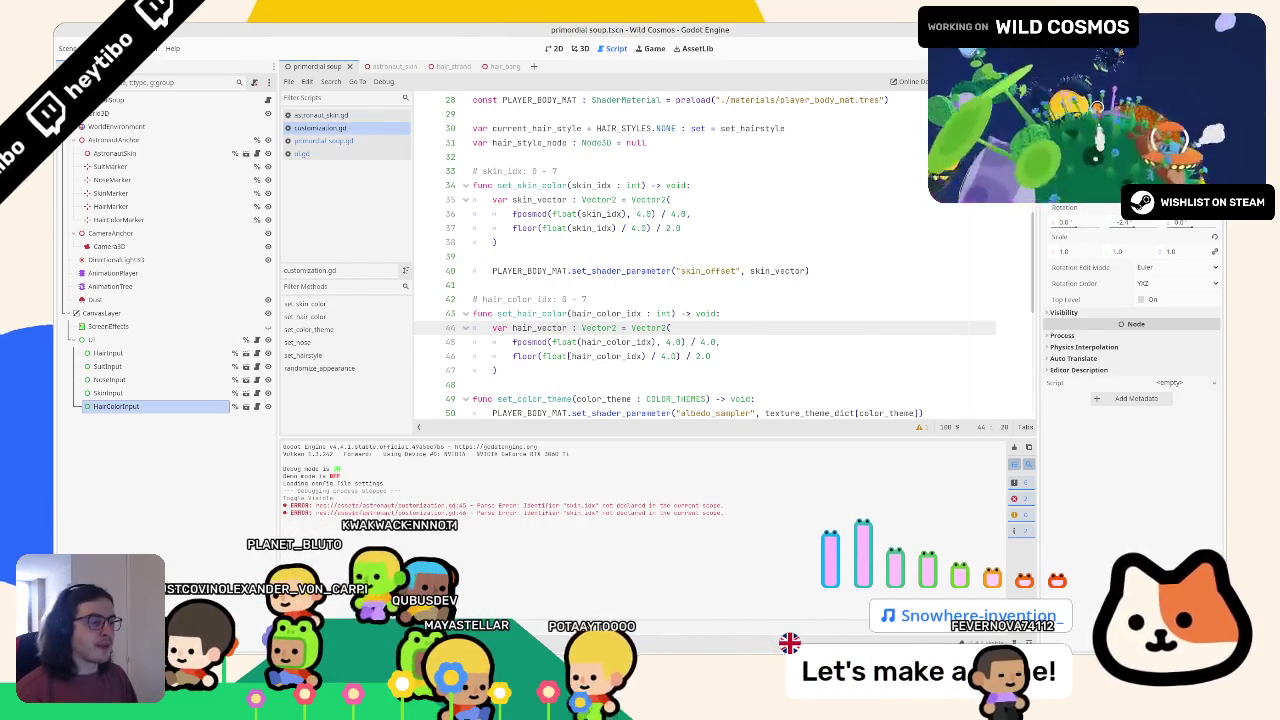
Add a preload line for hair_mat.tres from the astronaut materials folder using a relative path
left_click(580, 50)
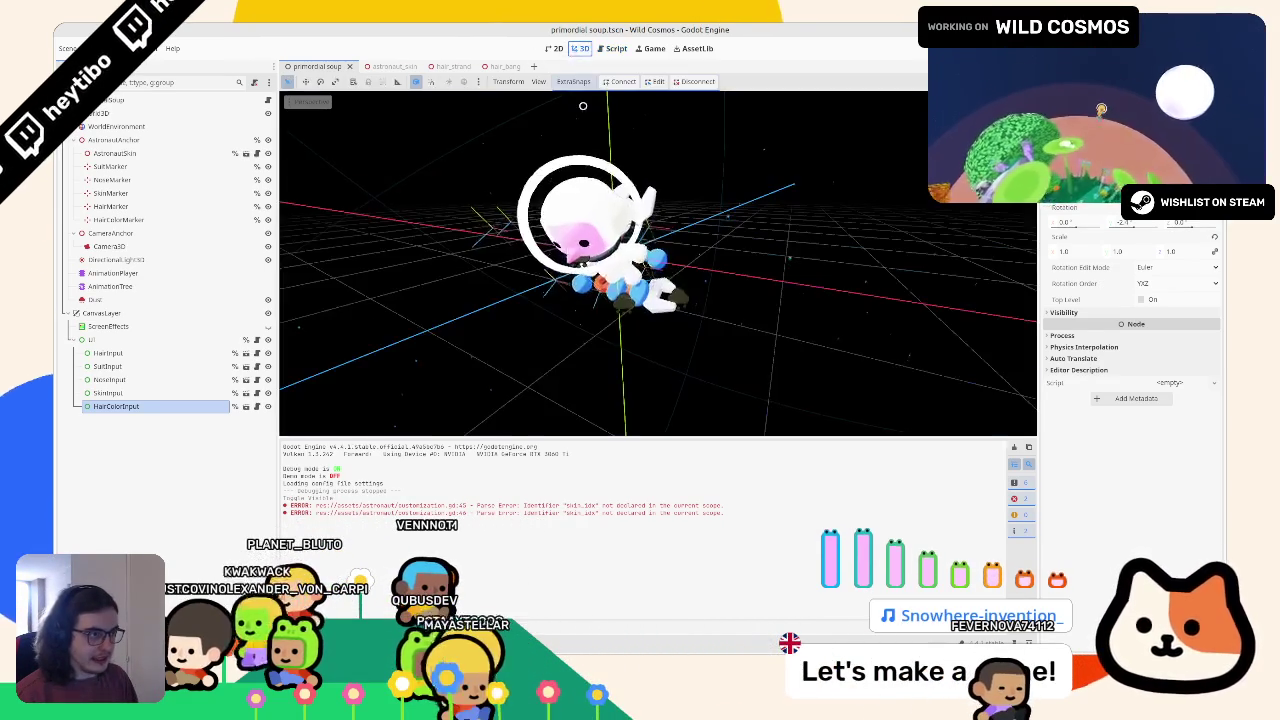
key("alt+f")
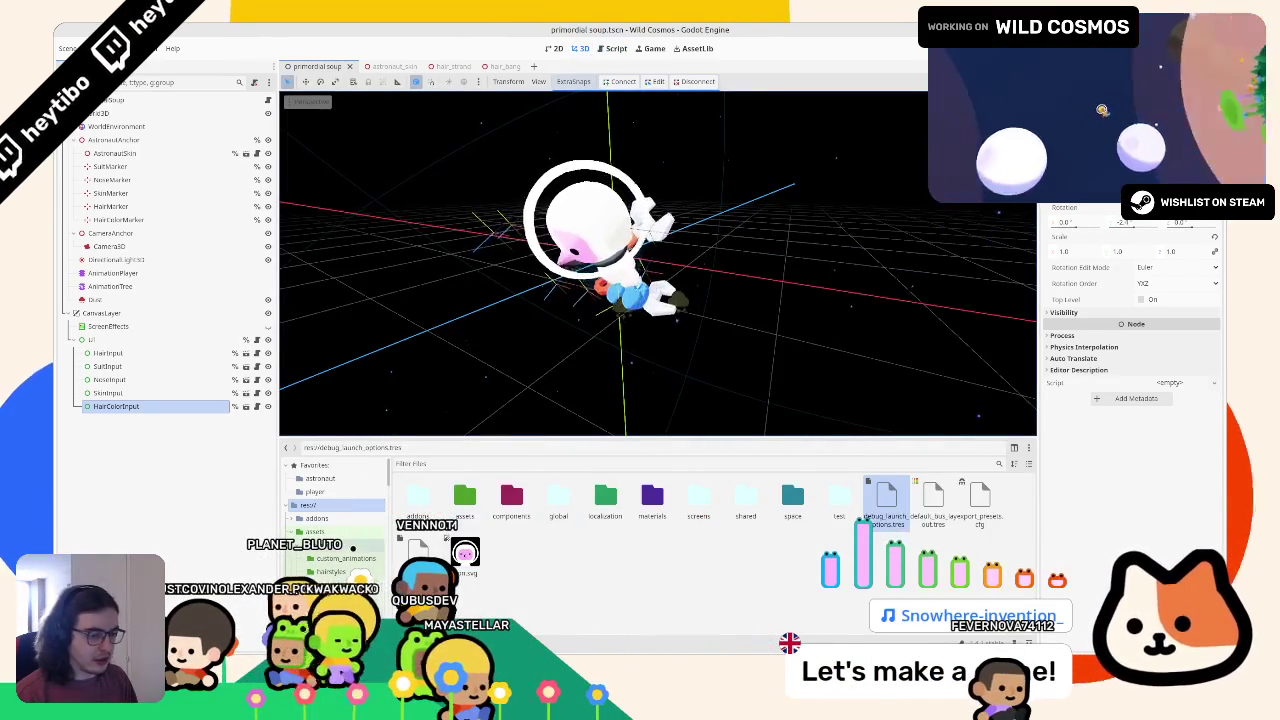
left_click(320, 478)
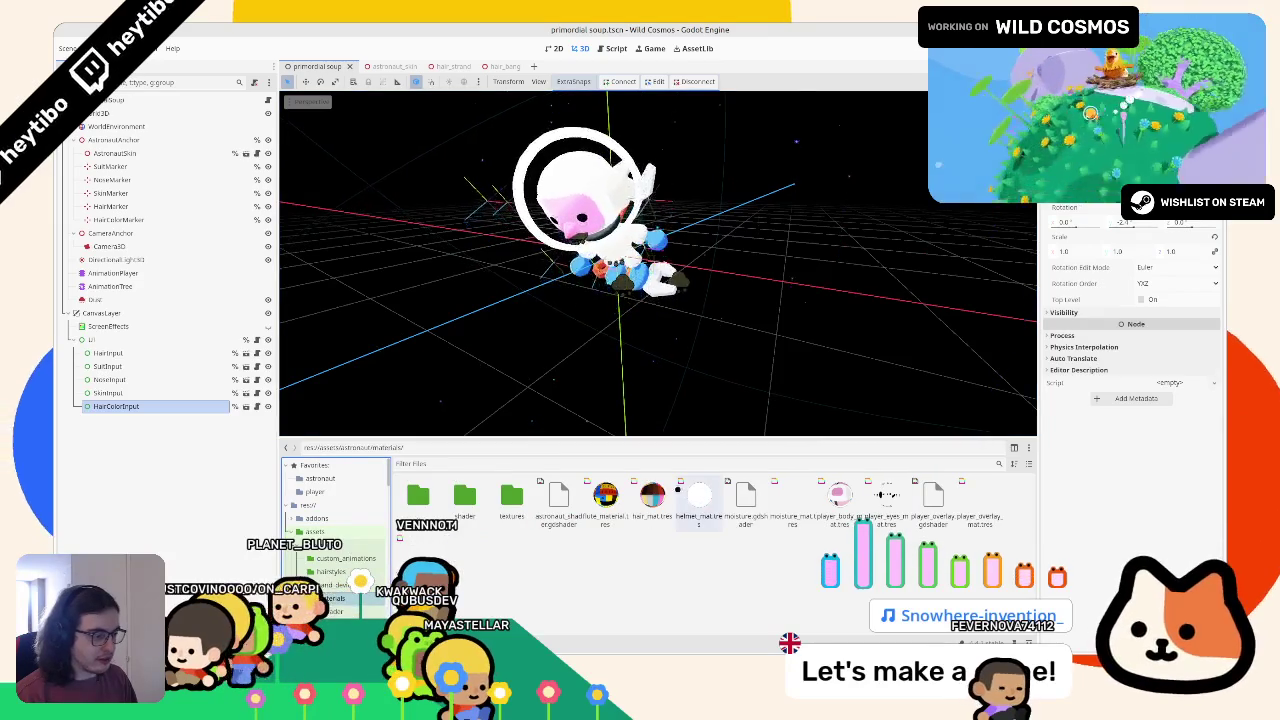
key("ctrl+F3")
scroll(651, 280, "up", 4)
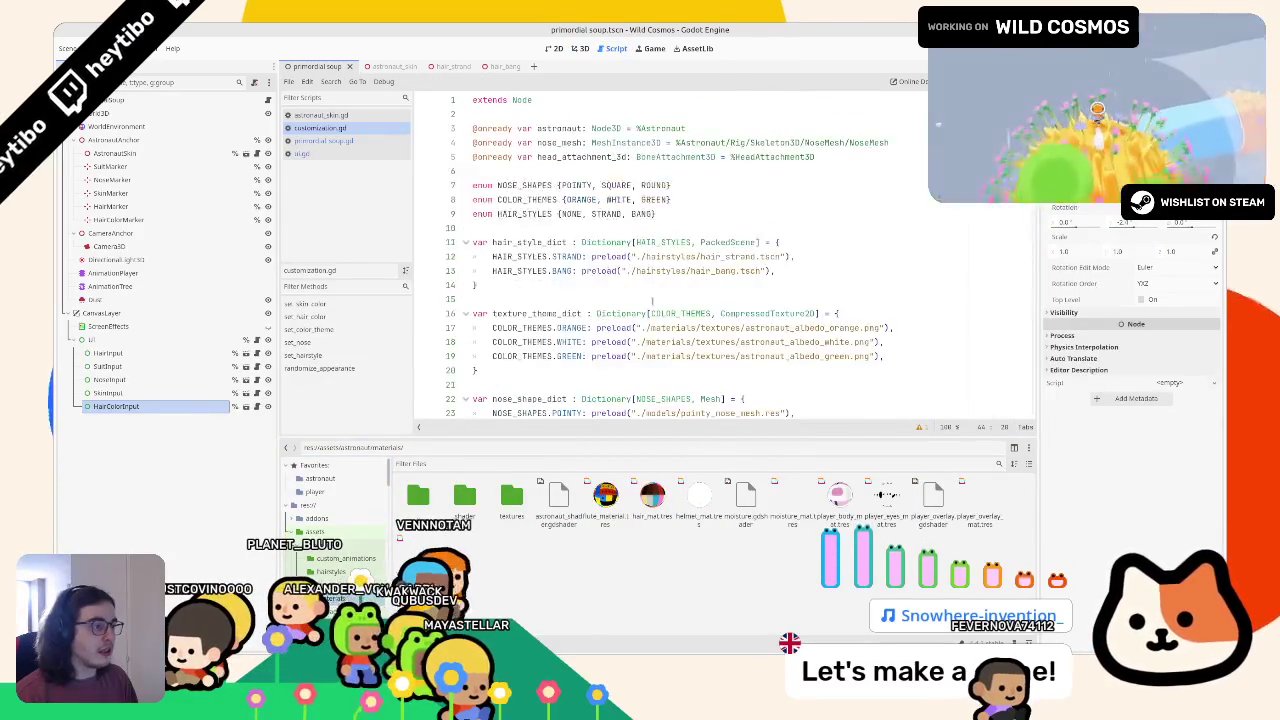
scroll(680, 279, "down", 5)
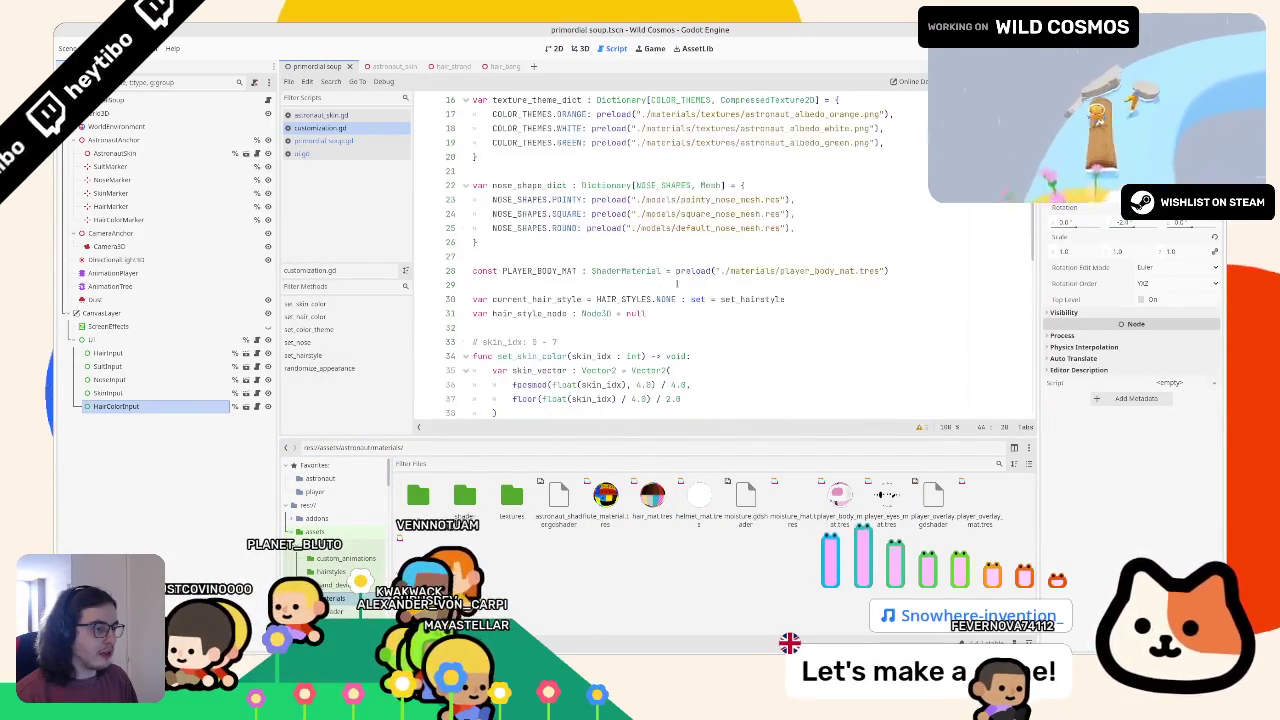
mouse_move(652, 495)
left_mouse_down()
mouse_move(560, 285)
mouse_move(664, 286)
left_mouse_up()
key("Return")
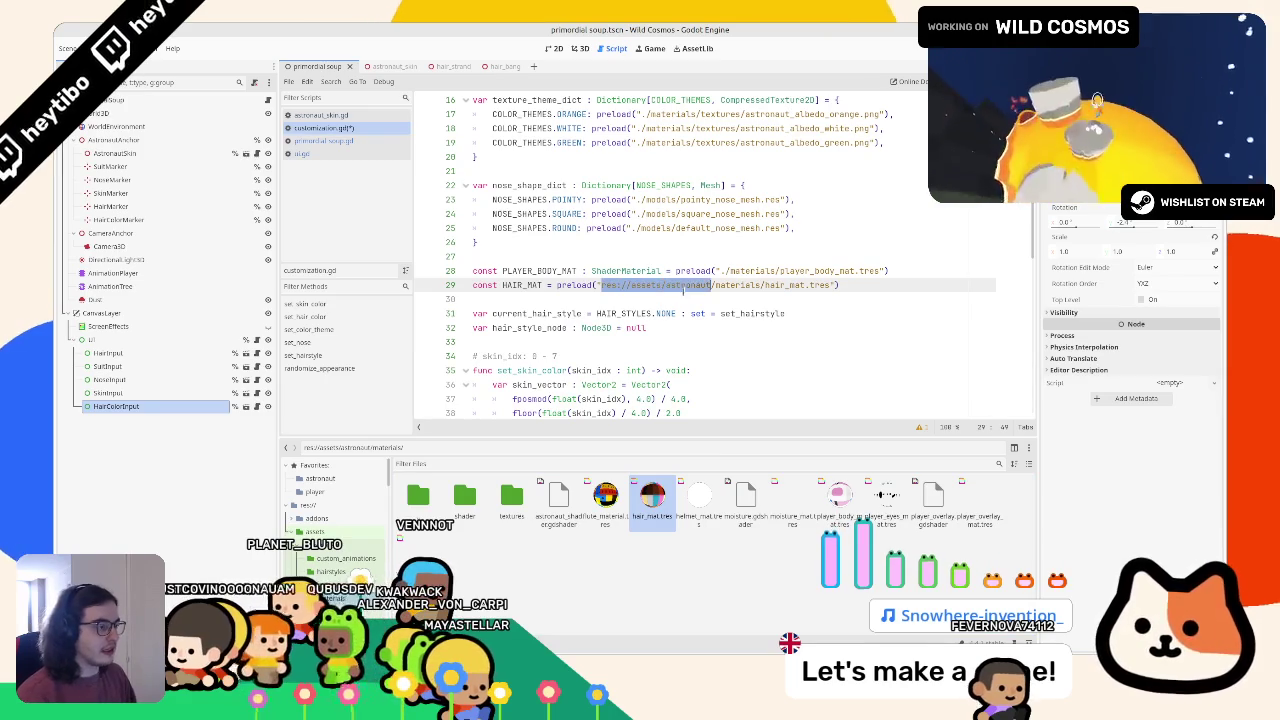
type(".")
key("Escape")
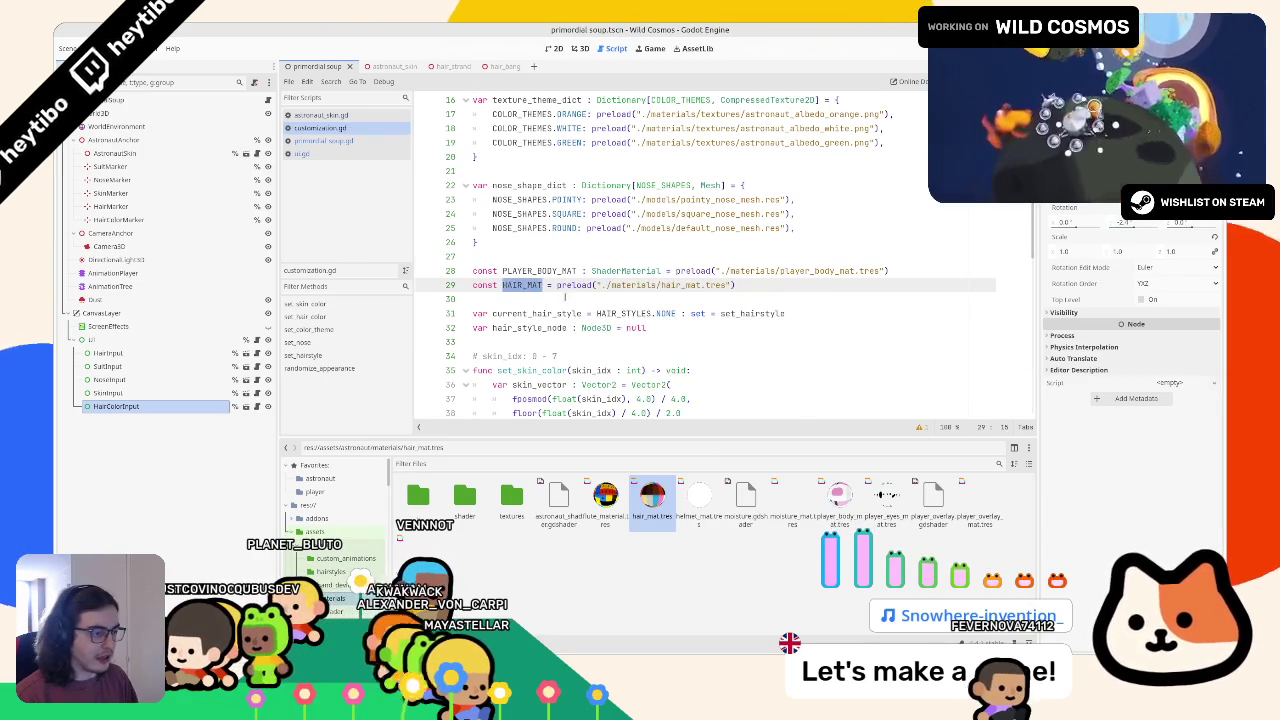
Copy set_skin_color's set_shader_parameter line to the end of set_hair_color and inspect hair_mat.tres
scroll(565, 297, "down", 5)
scroll(565, 297, "down", 2)
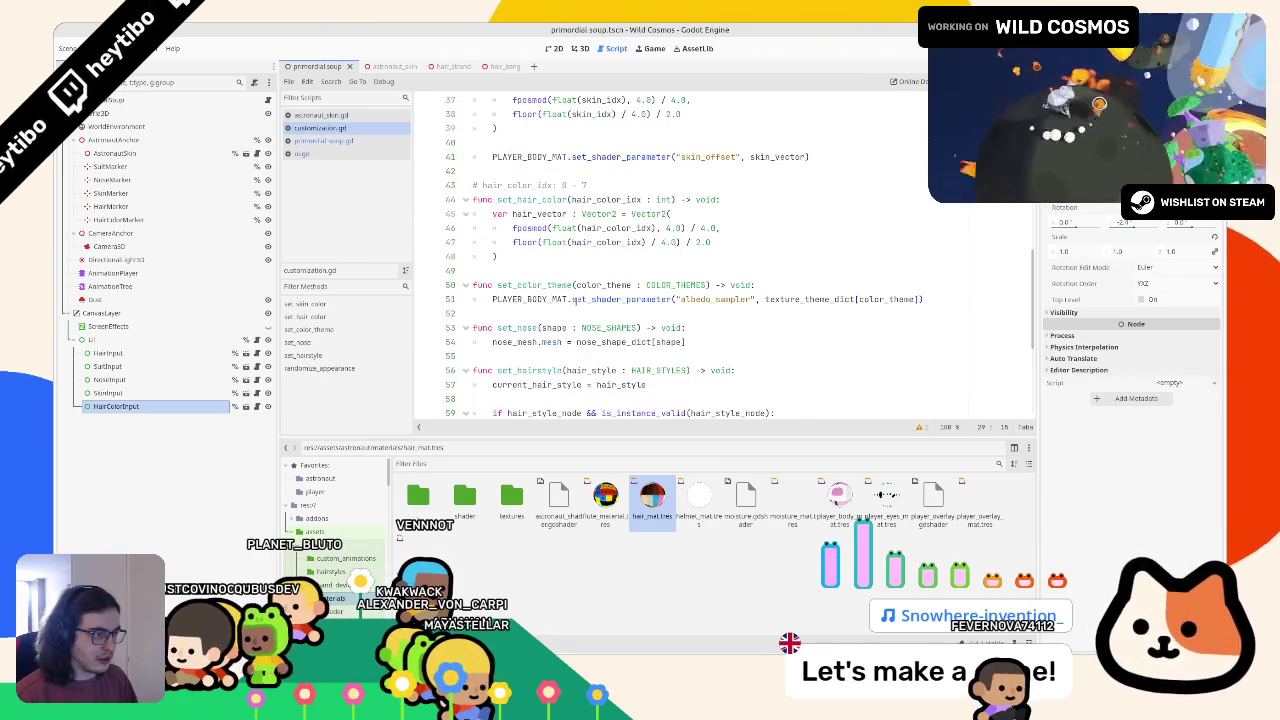
scroll(550, 297, "up", 3)
left_click_drag(529, 284, 968, 281)
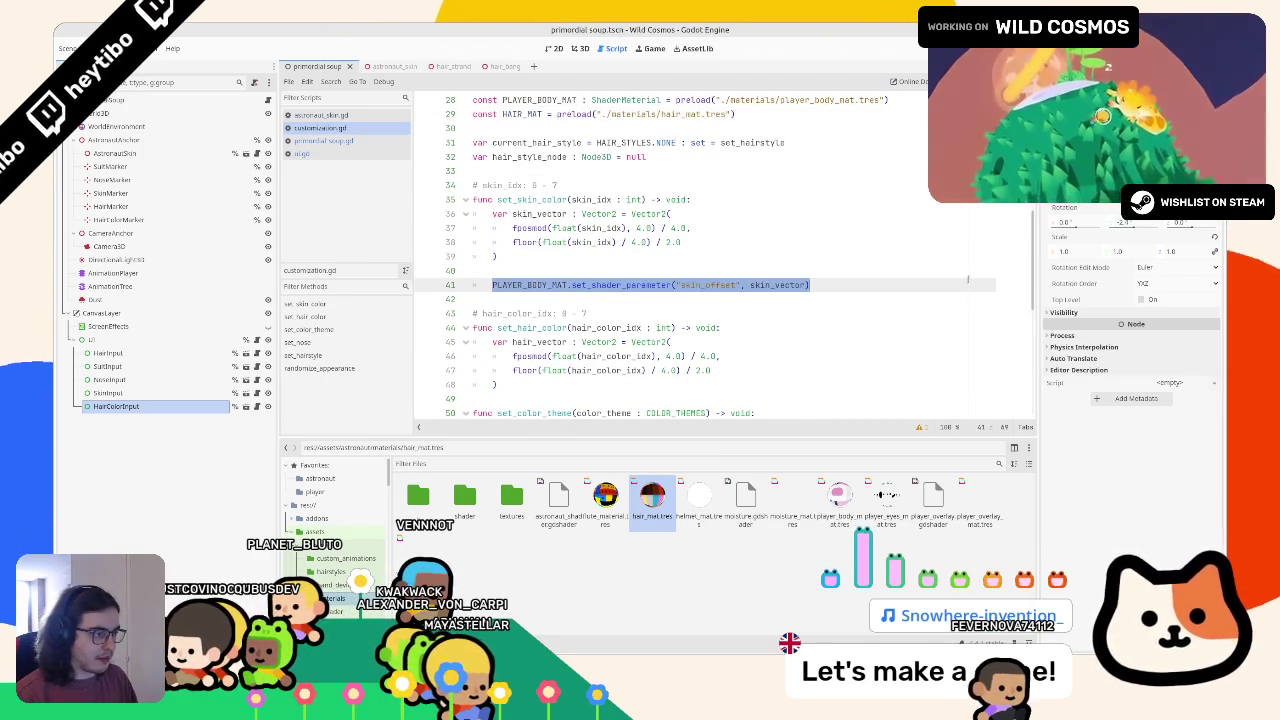
left_click(573, 384)
key("Return")
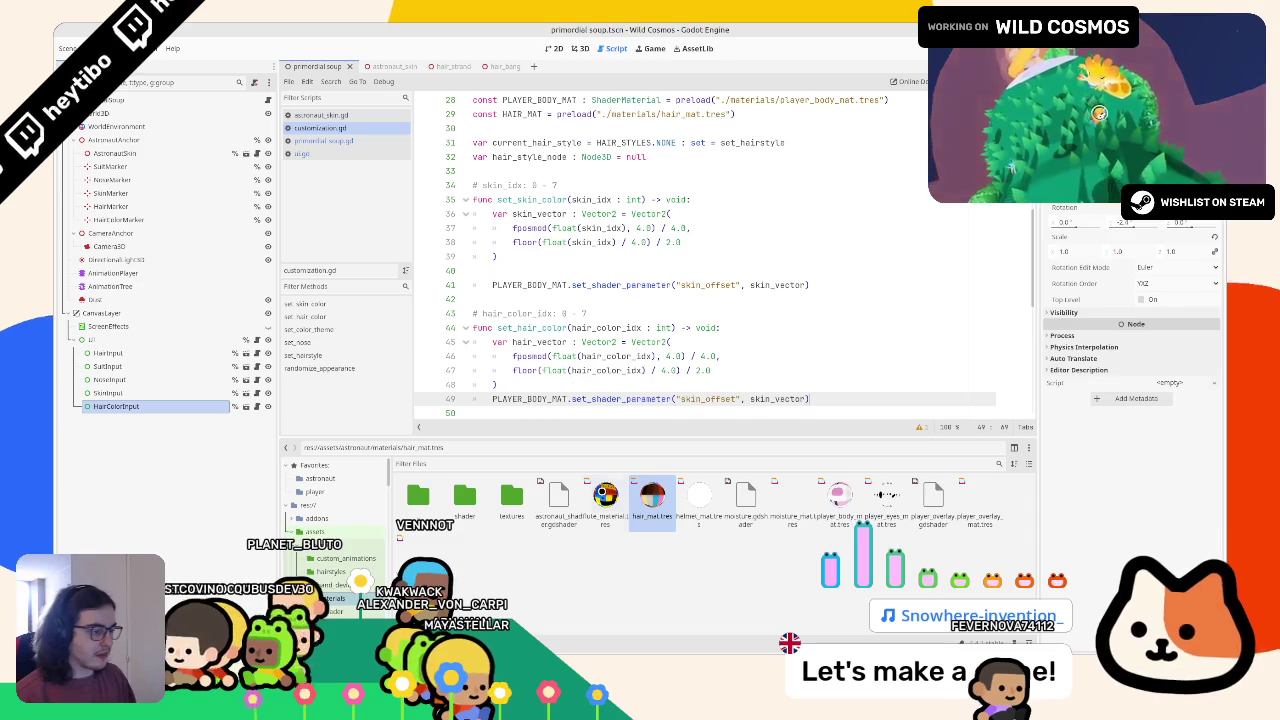
double_click(652, 497)
Make line 49 set uv_offset from hair_vector, then open astronaut_skin.gd
double_click(698, 399)
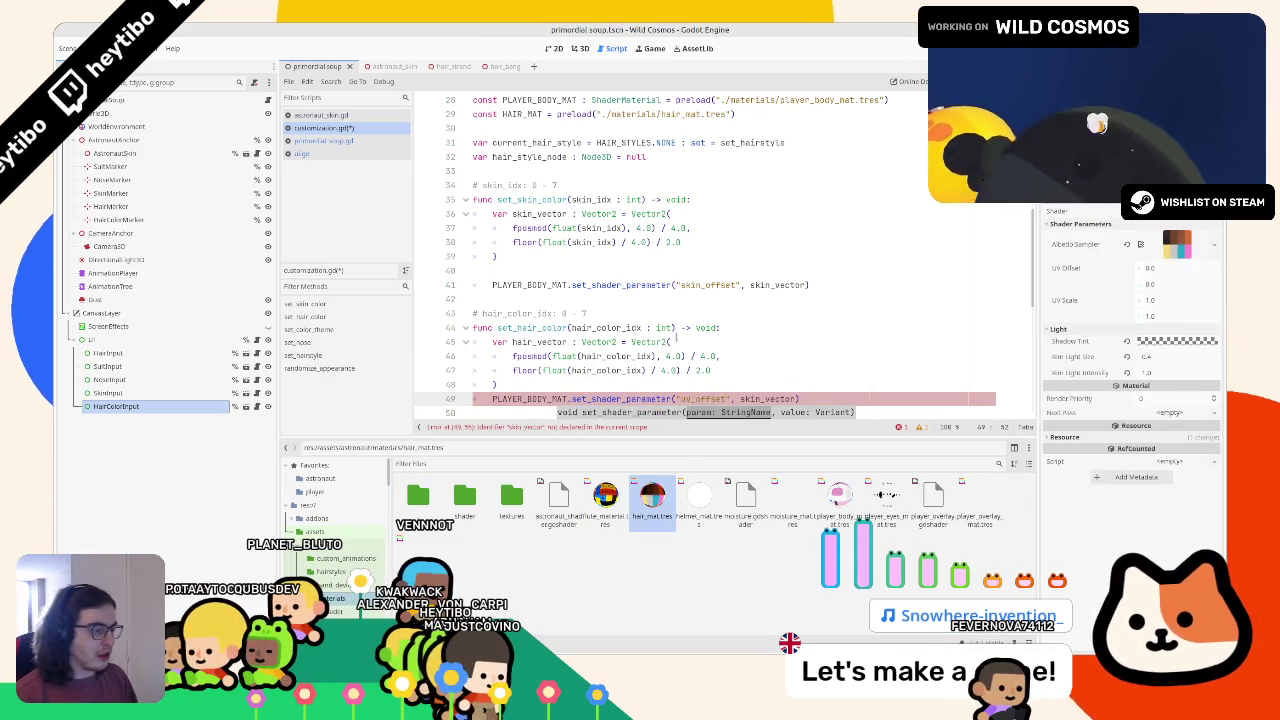
double_click(527, 343)
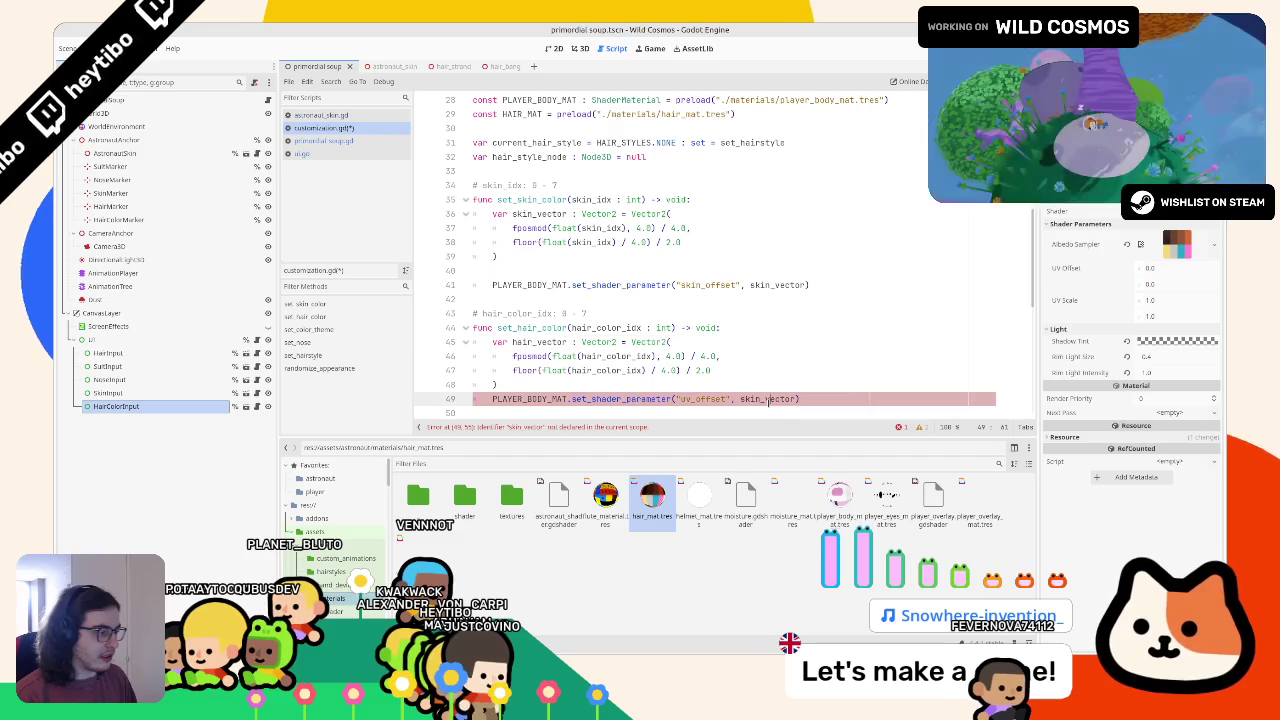
double_click(768, 399)
type("hair_vector")
left_click(771, 376)
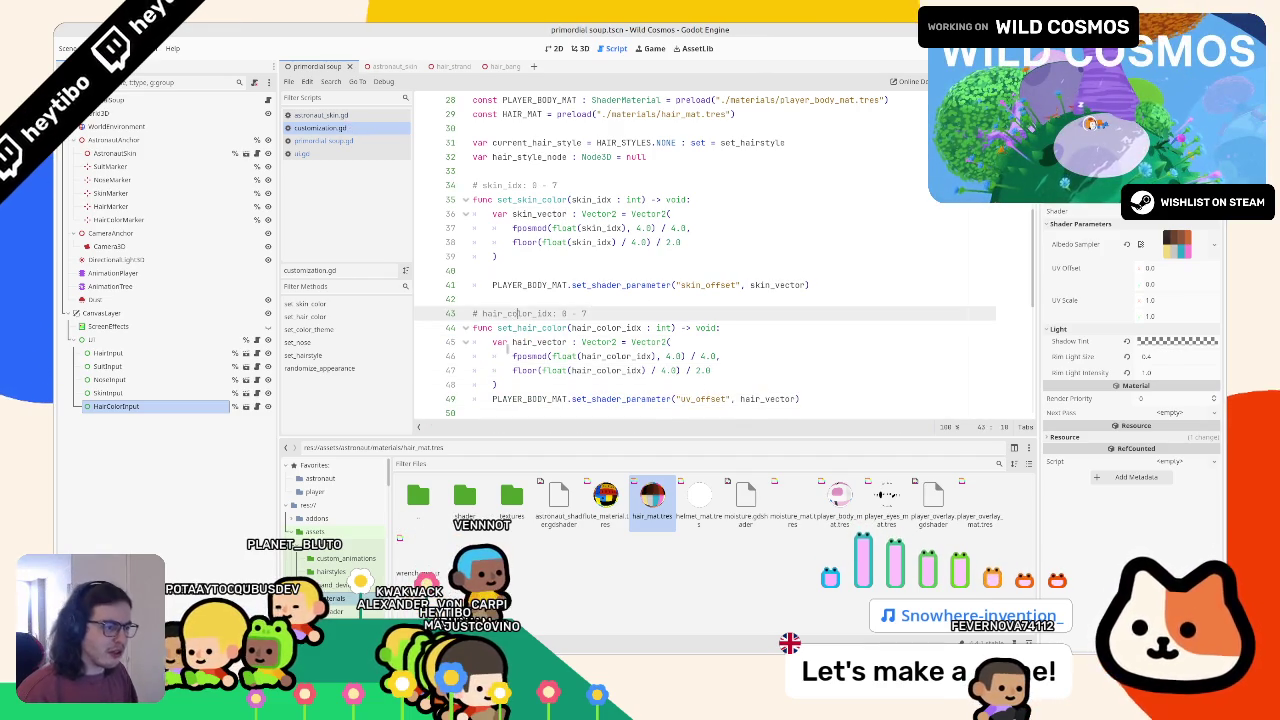
double_click(521, 328)
left_click(369, 114)
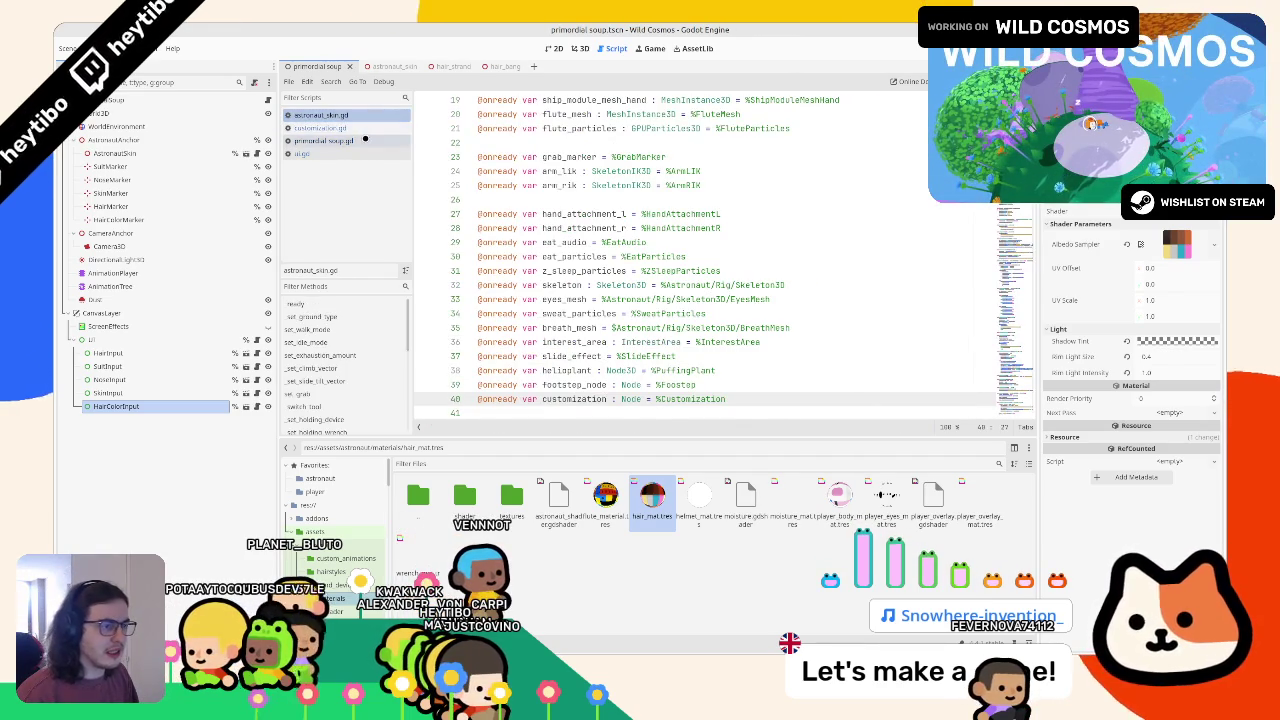
Open primordial_soup.gd and launch the game to test the hair colours
left_click(365, 140)
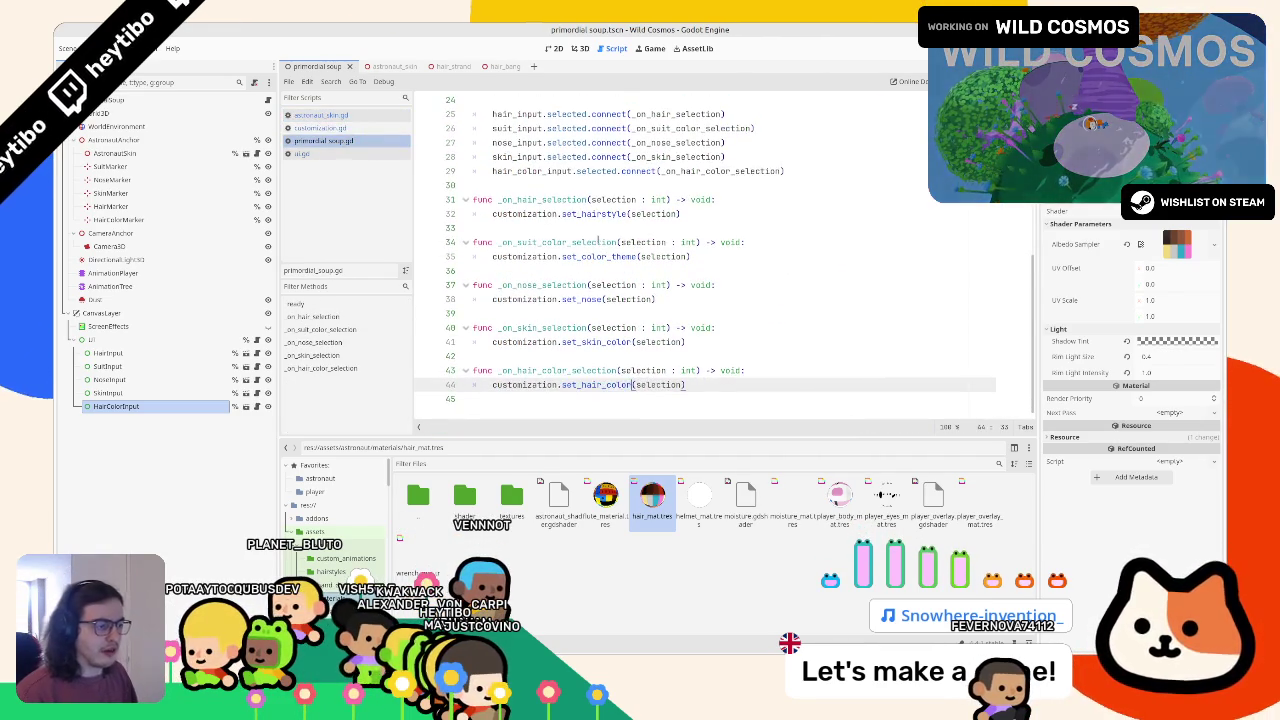
key("F5")
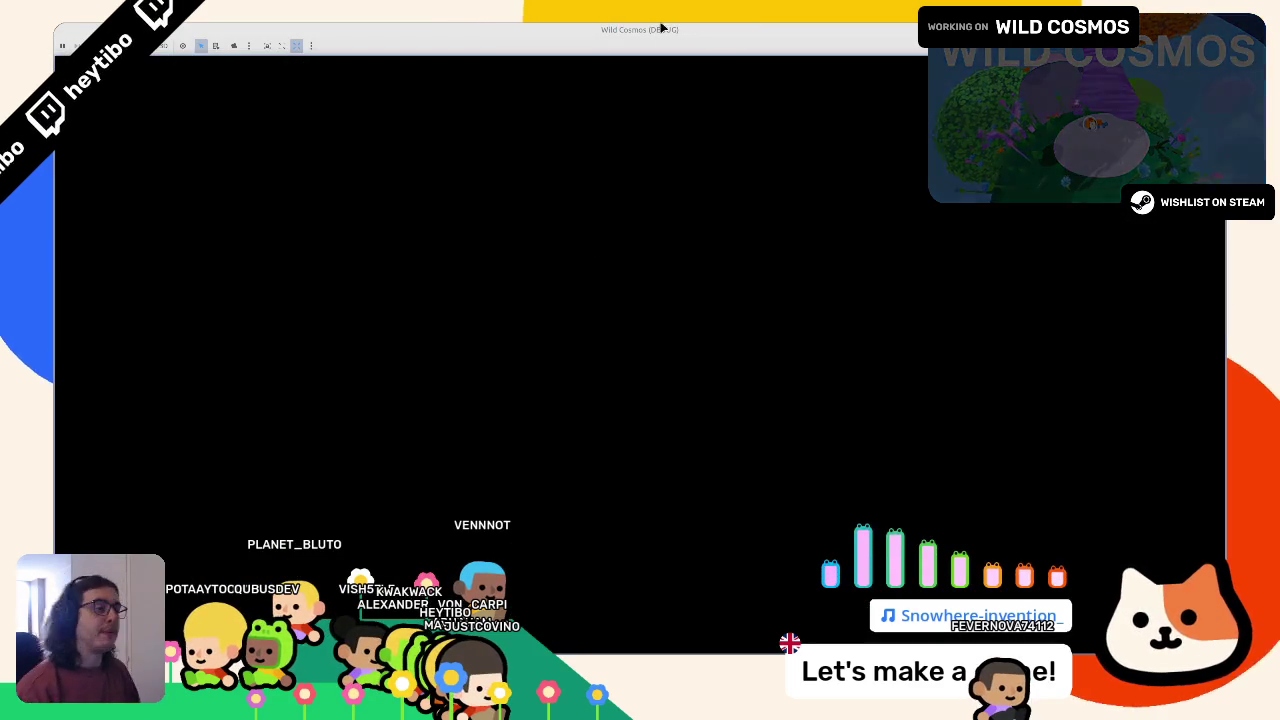
key("F8")
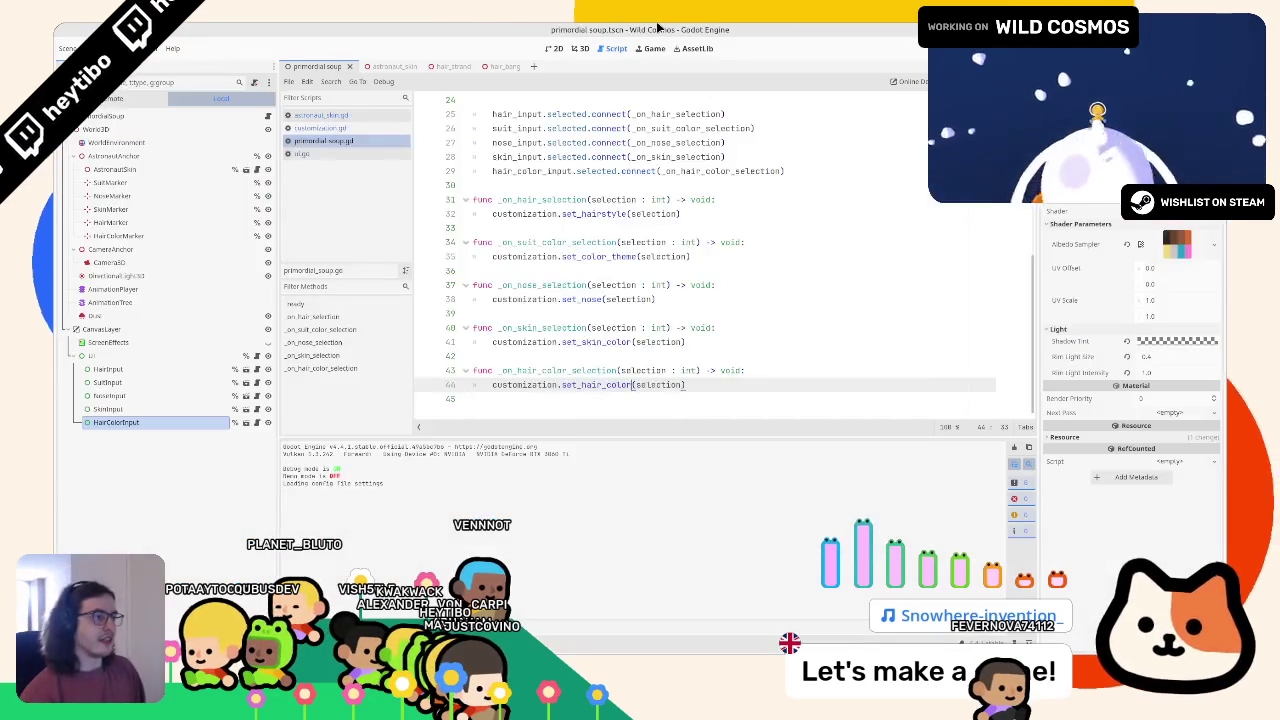
key("F5")
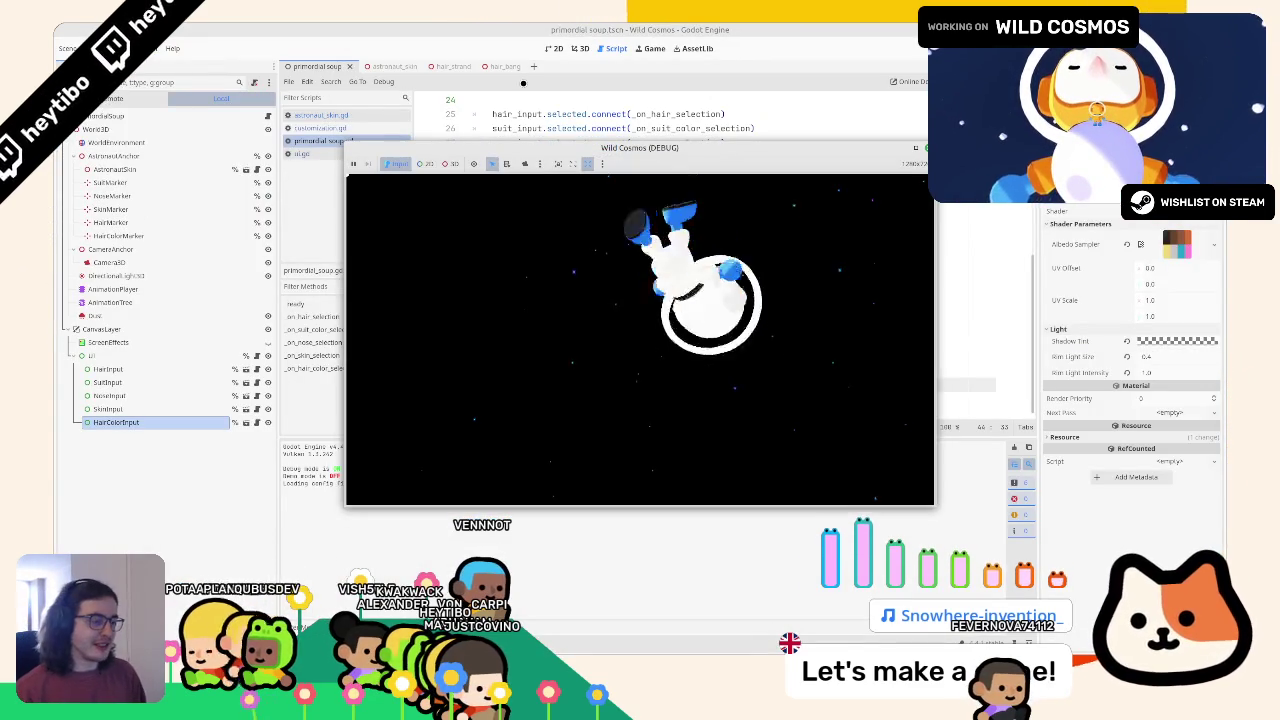
Restart the test run several more times, finishing with the game stopped
key("F8")
key("F5")
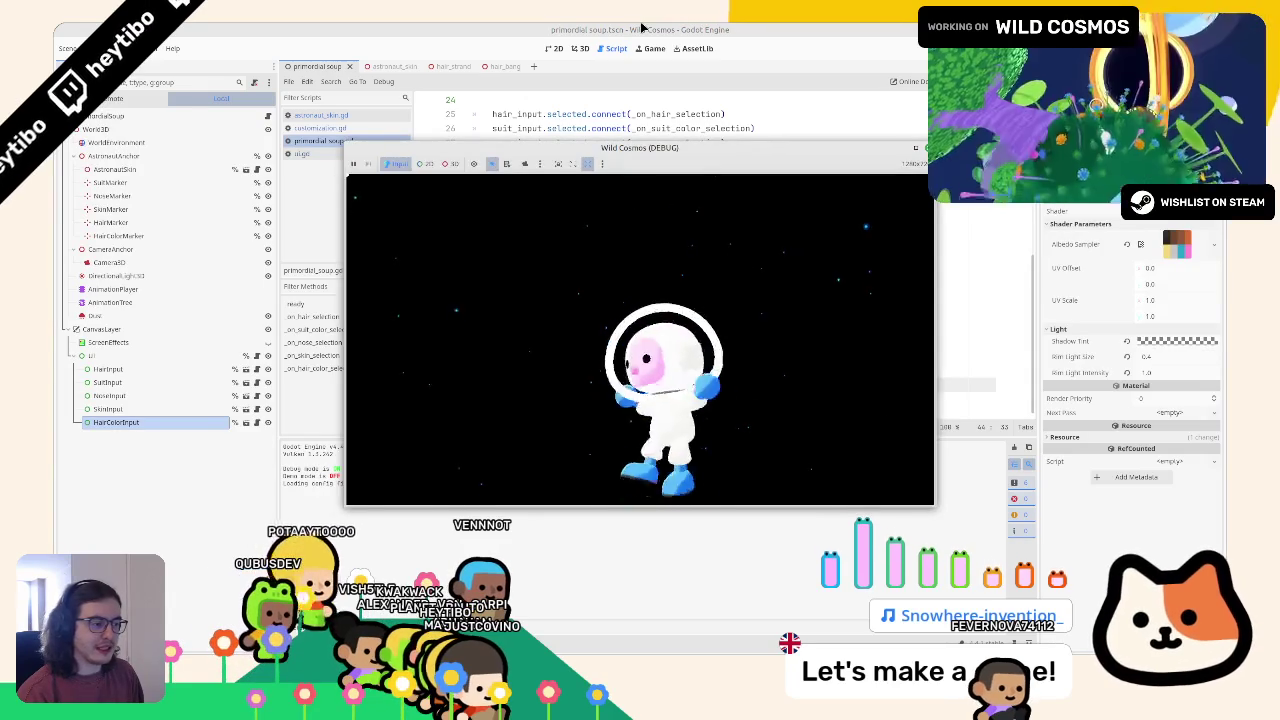
key("F8")
key("F5")
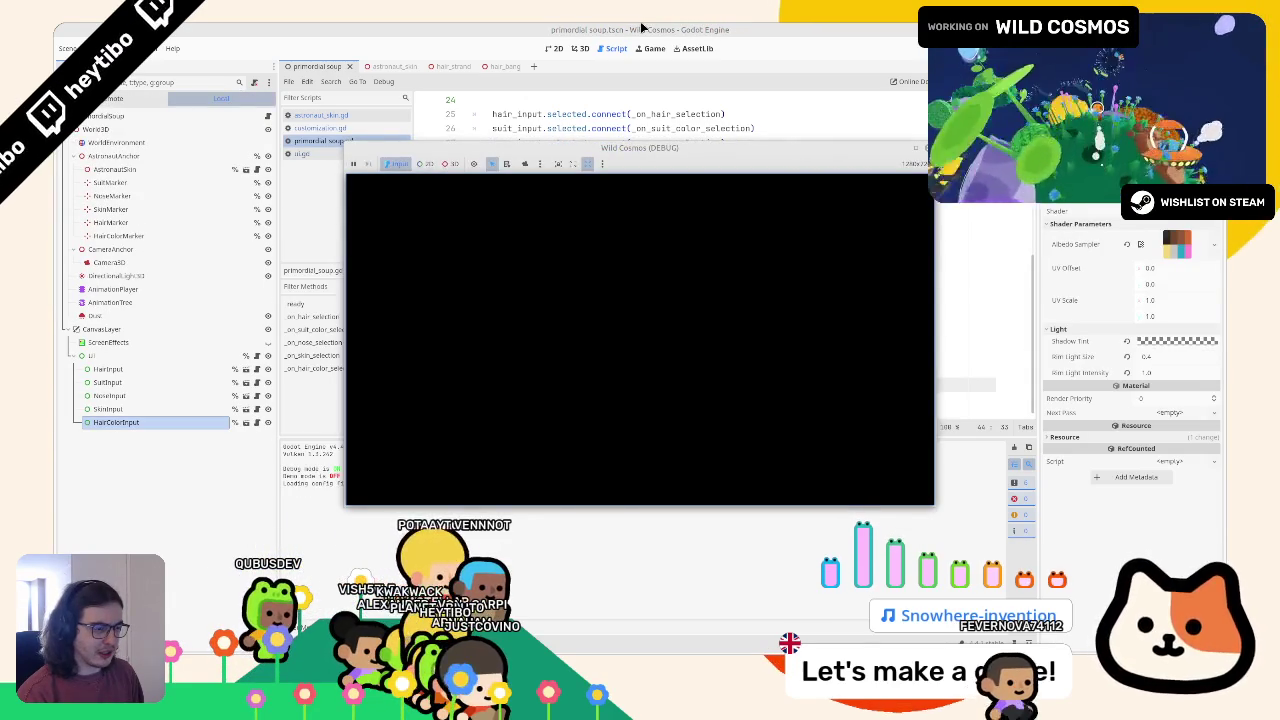
key("F8")
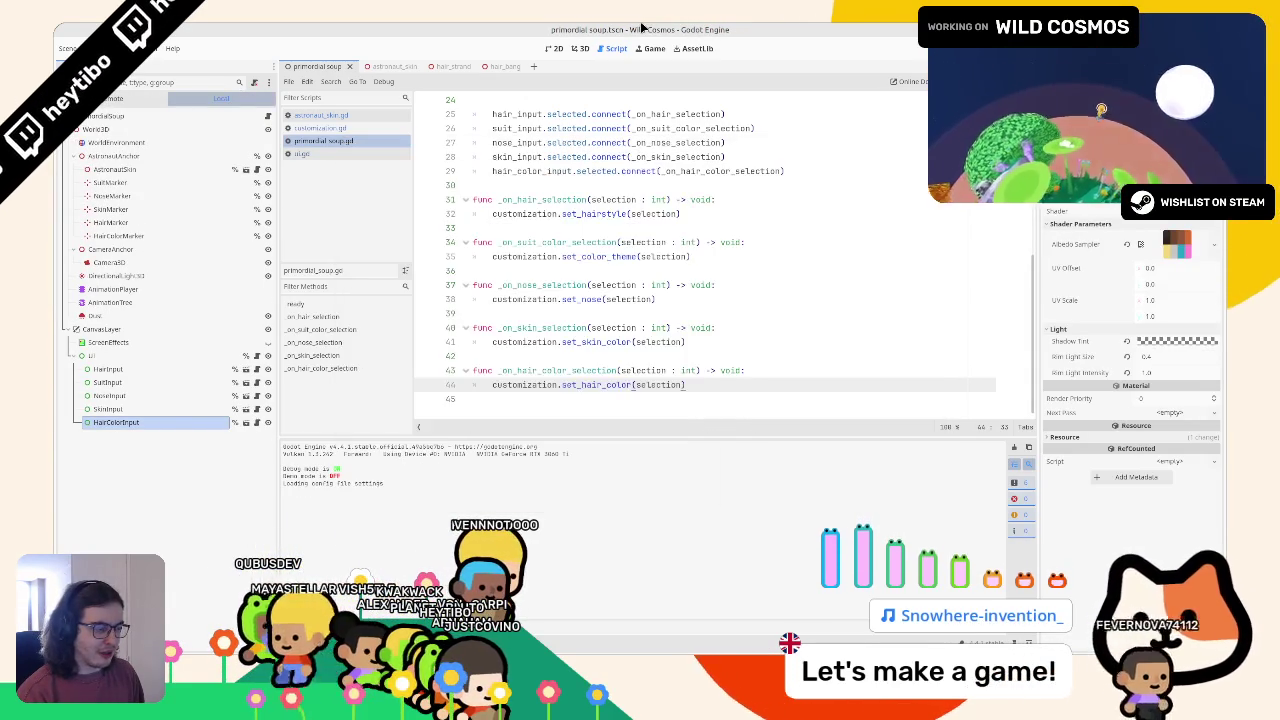
key("F5")
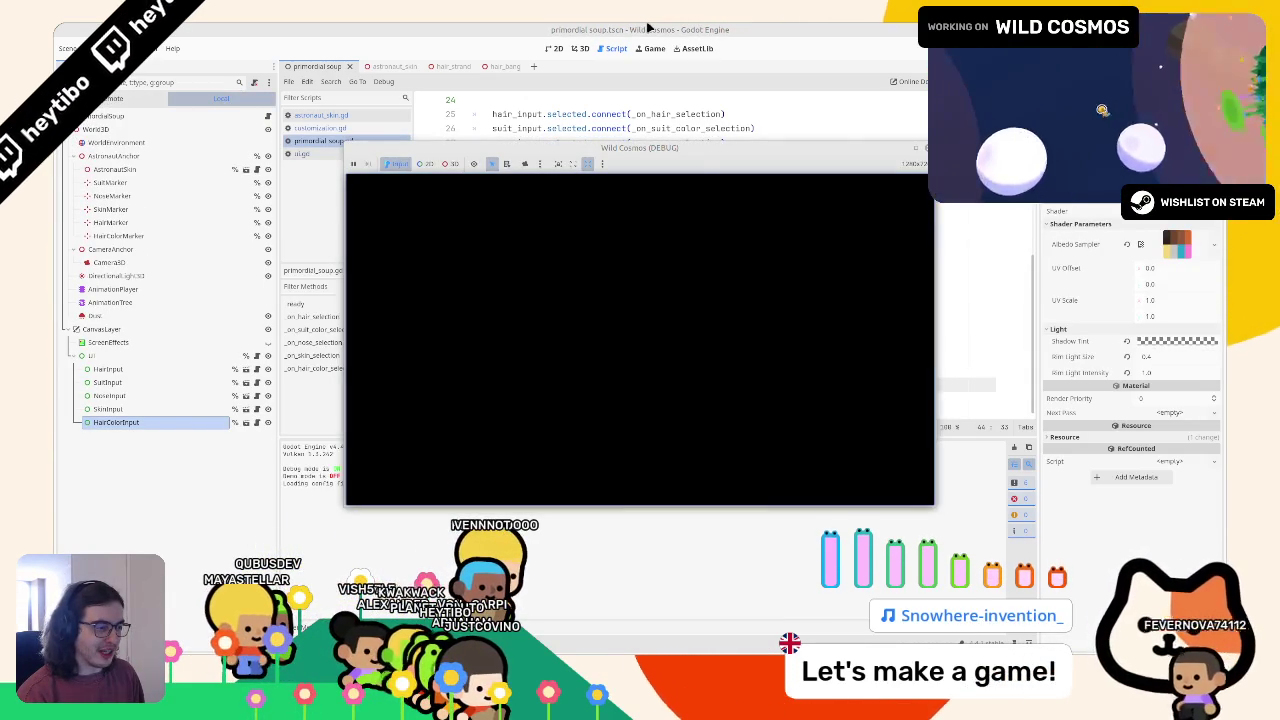
key("F8")
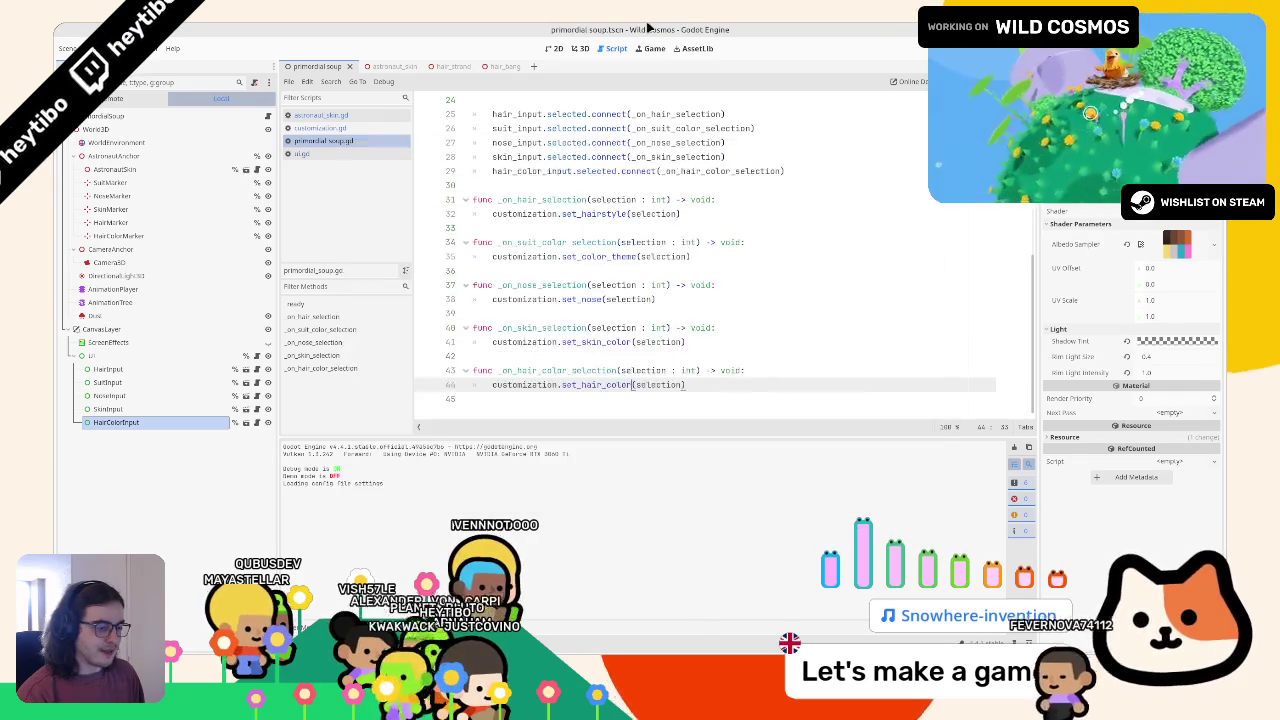
key("F5")
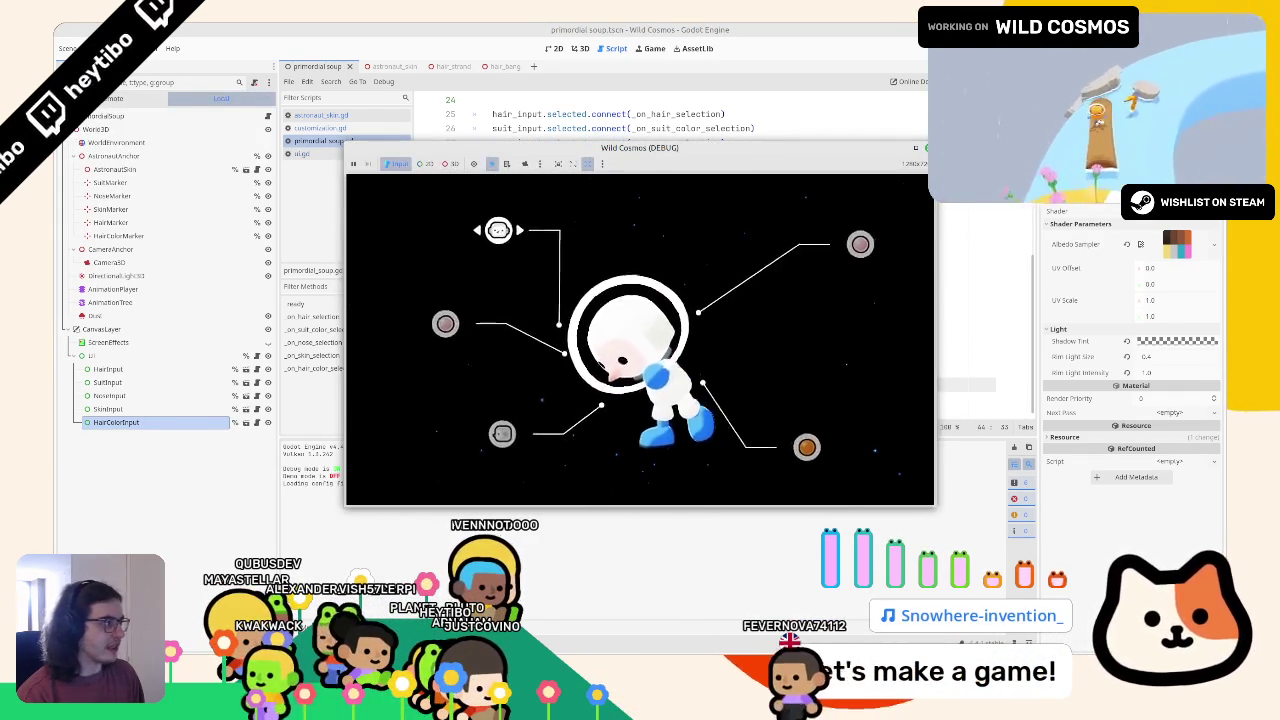
key("F8")
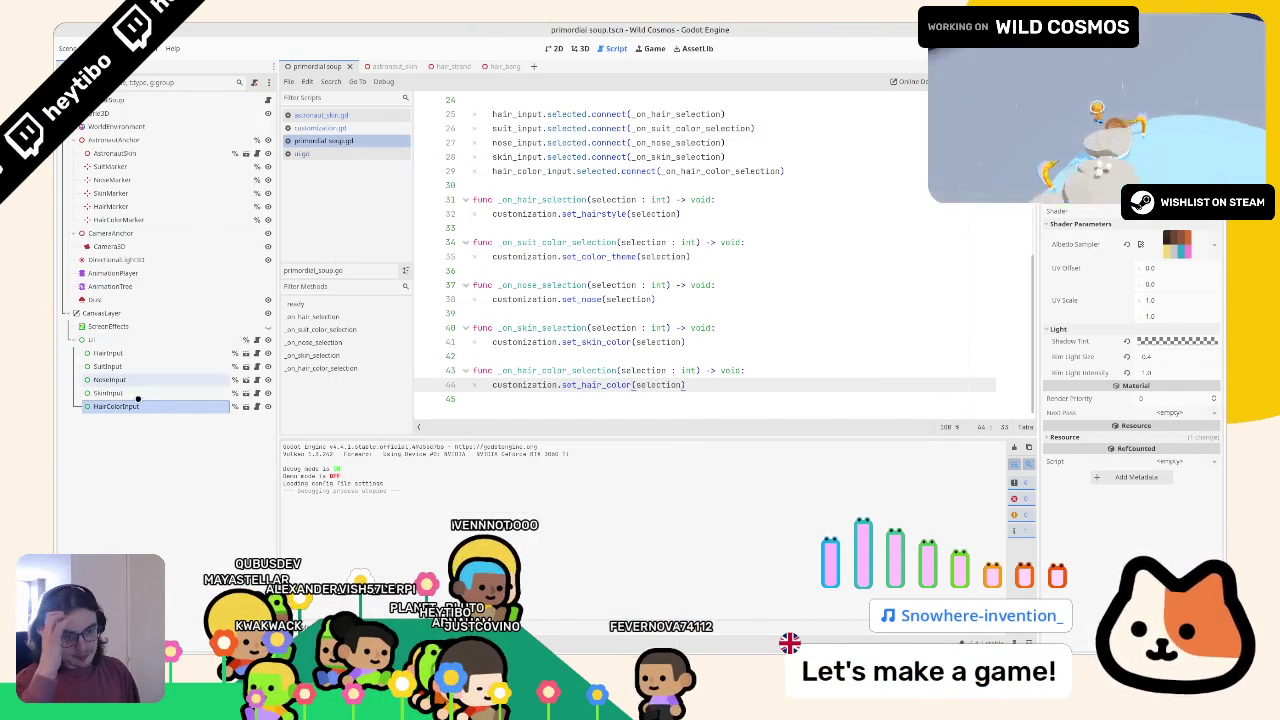
From the 3D view, select HairInput, run the game, dismiss its window menu, then select SuitInput
left_click(579, 48)
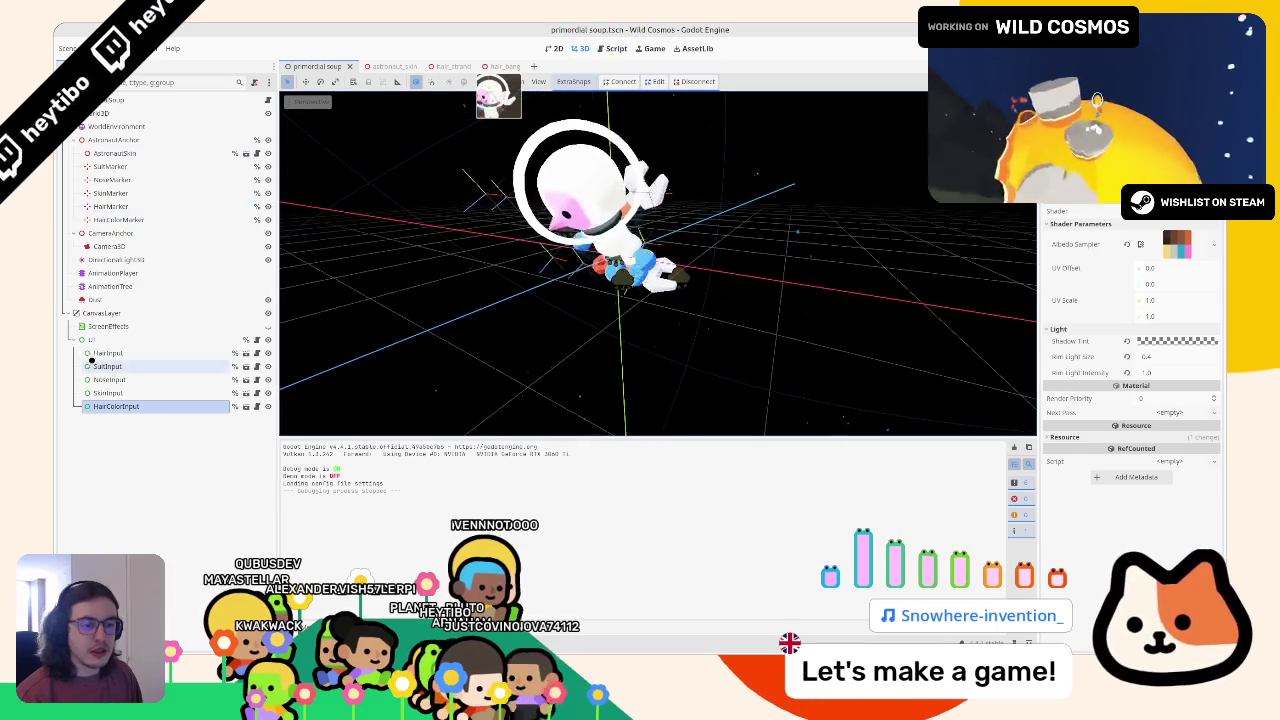
left_click(88, 353)
left_click(580, 49)
key("F5")
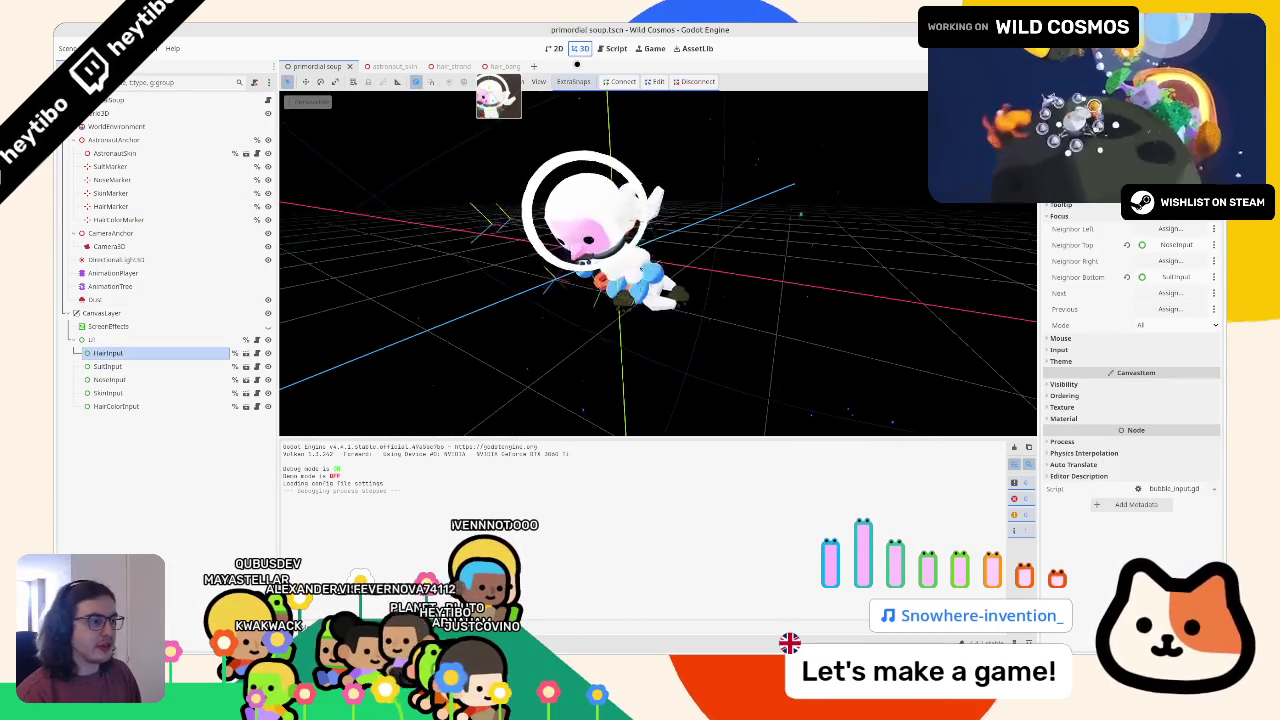
right_click(632, 150)
left_click(641, 231)
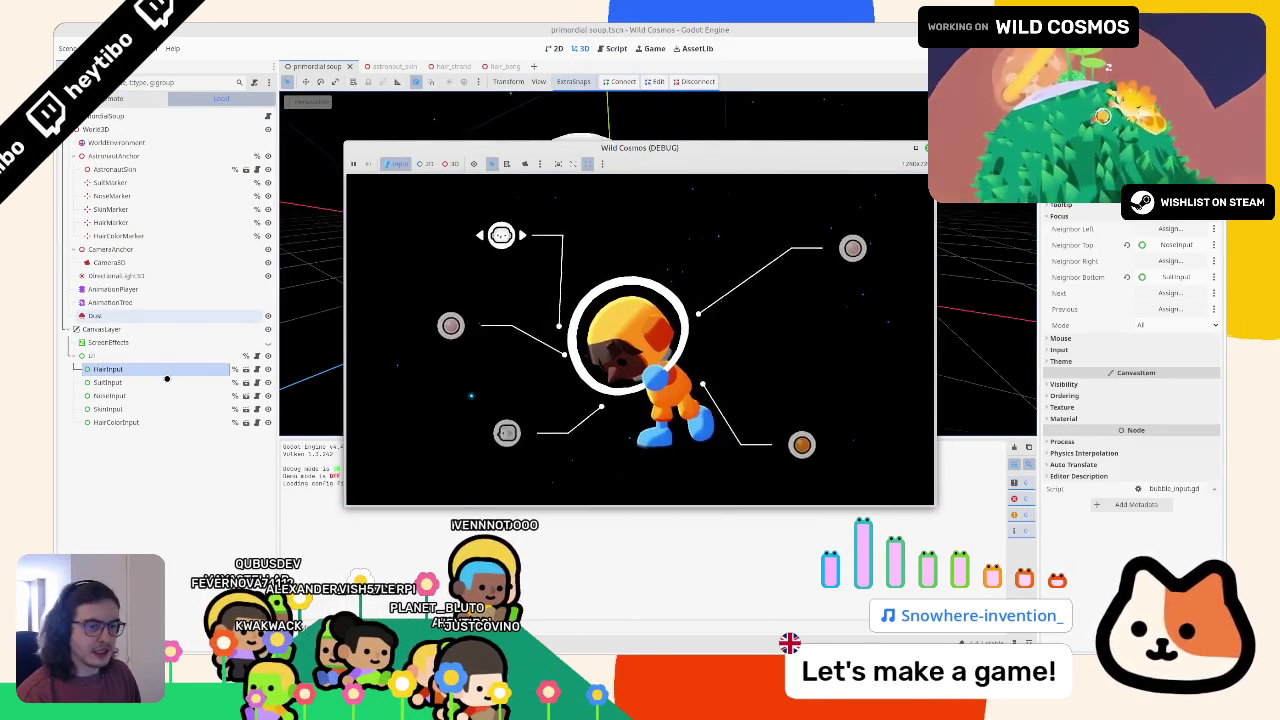
left_click(167, 379)
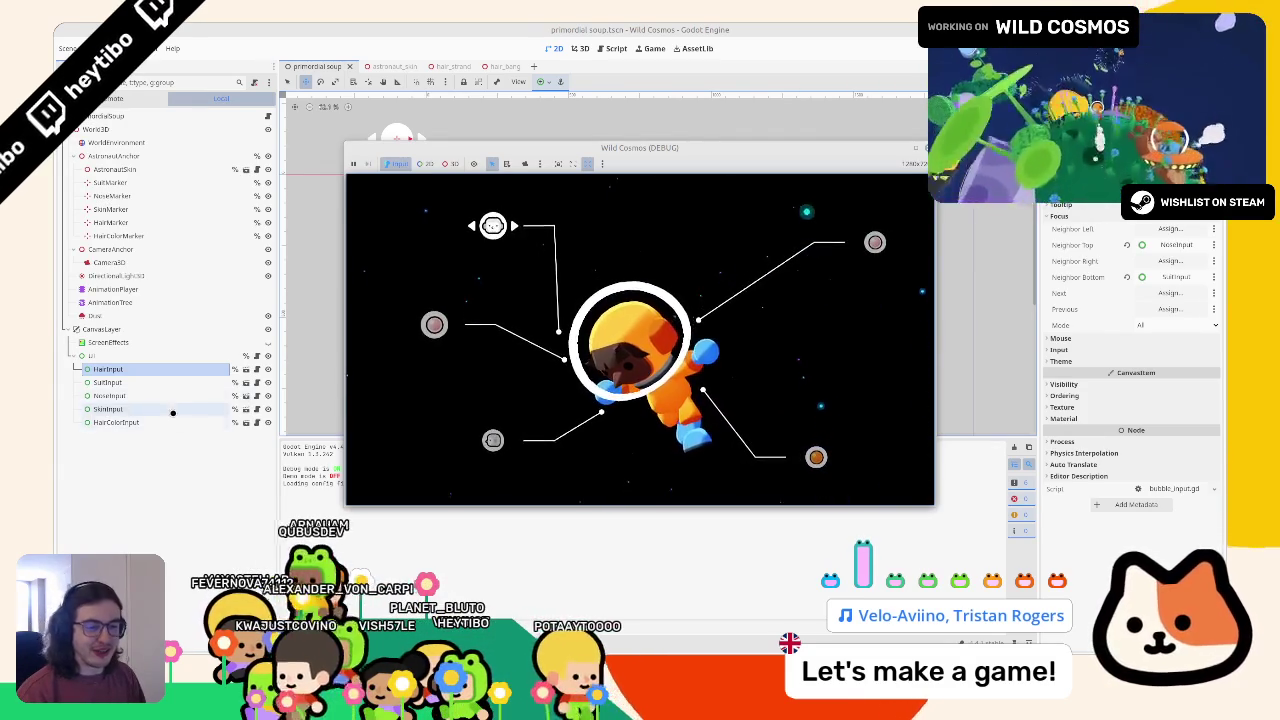
For all five input nodes, revert Focus Neighbor Top/Bottom, set Mode to All, and save the scene
left_click(116, 422, "shift")
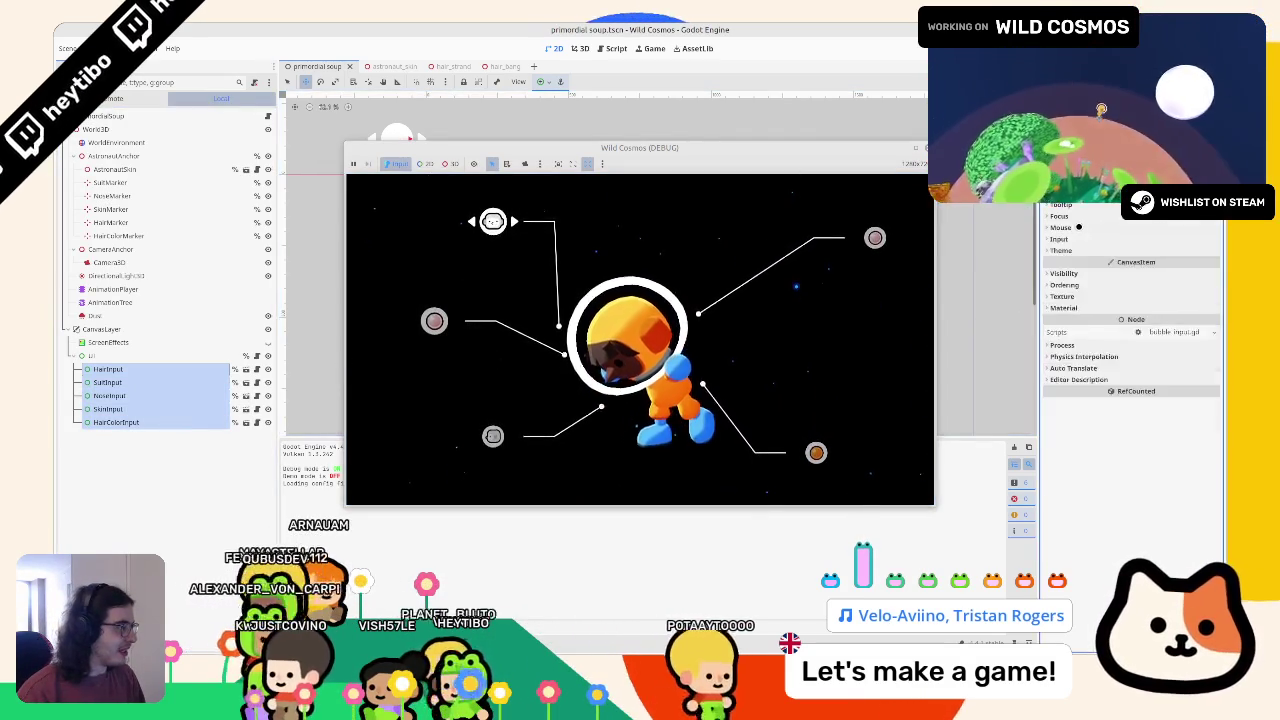
left_click(1062, 216)
left_click(1126, 245)
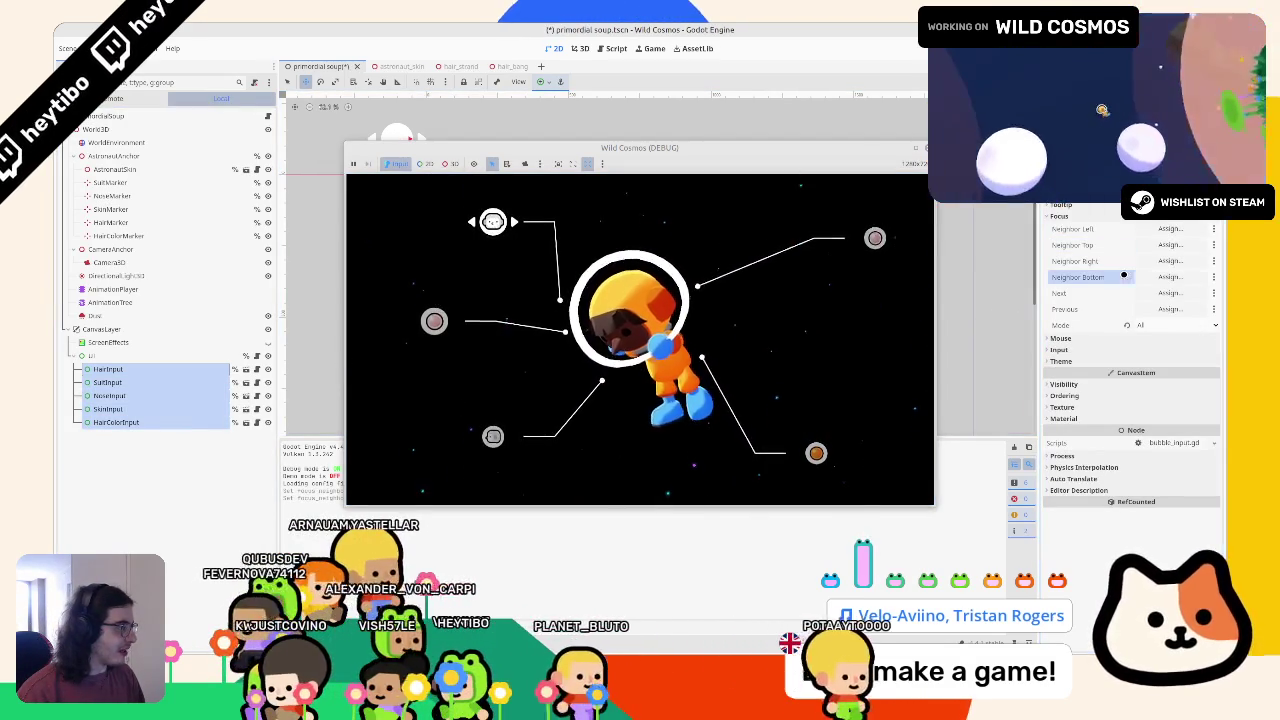
left_click(1127, 277)
left_click(1127, 325)
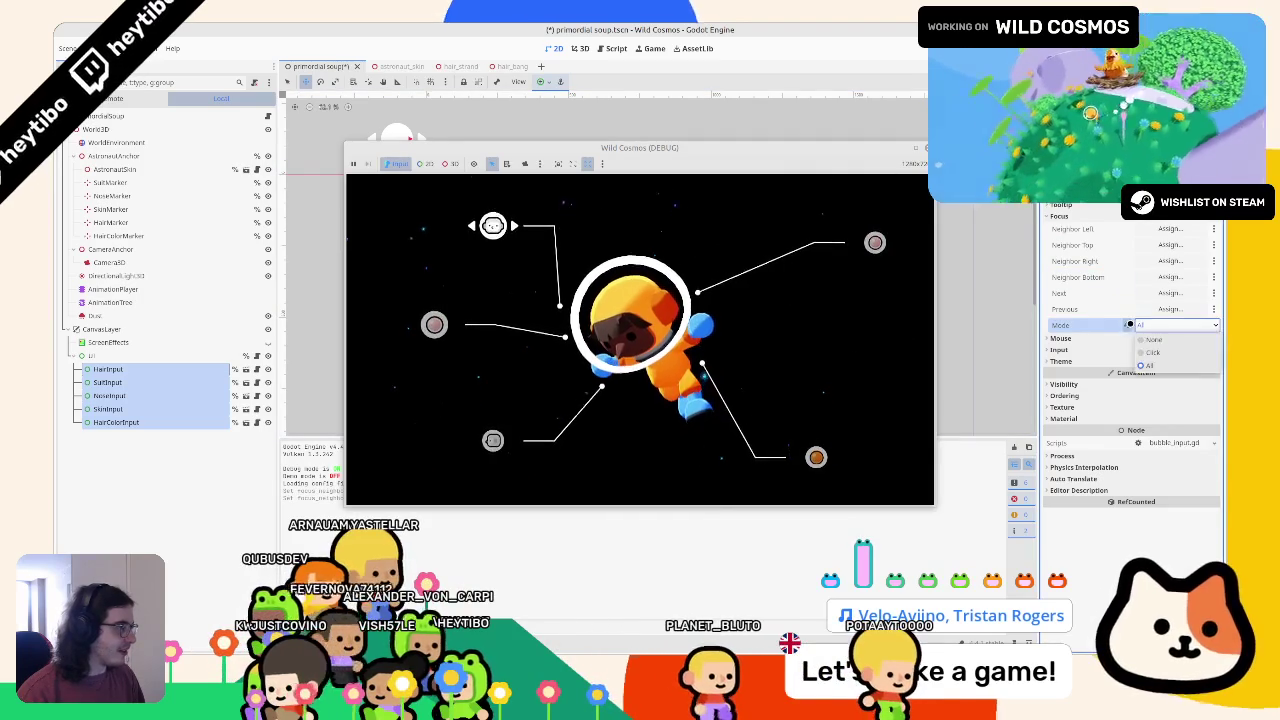
left_click(1155, 325)
key("ctrl+s")
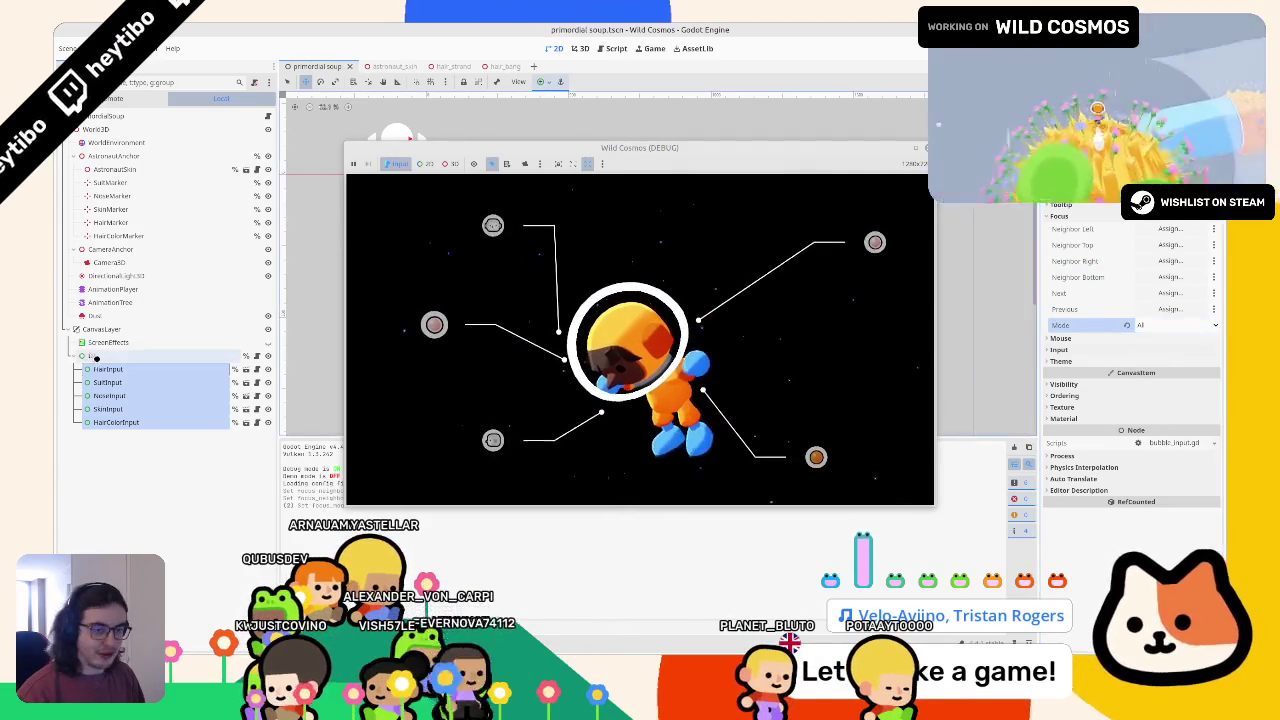
left_click(100, 369)
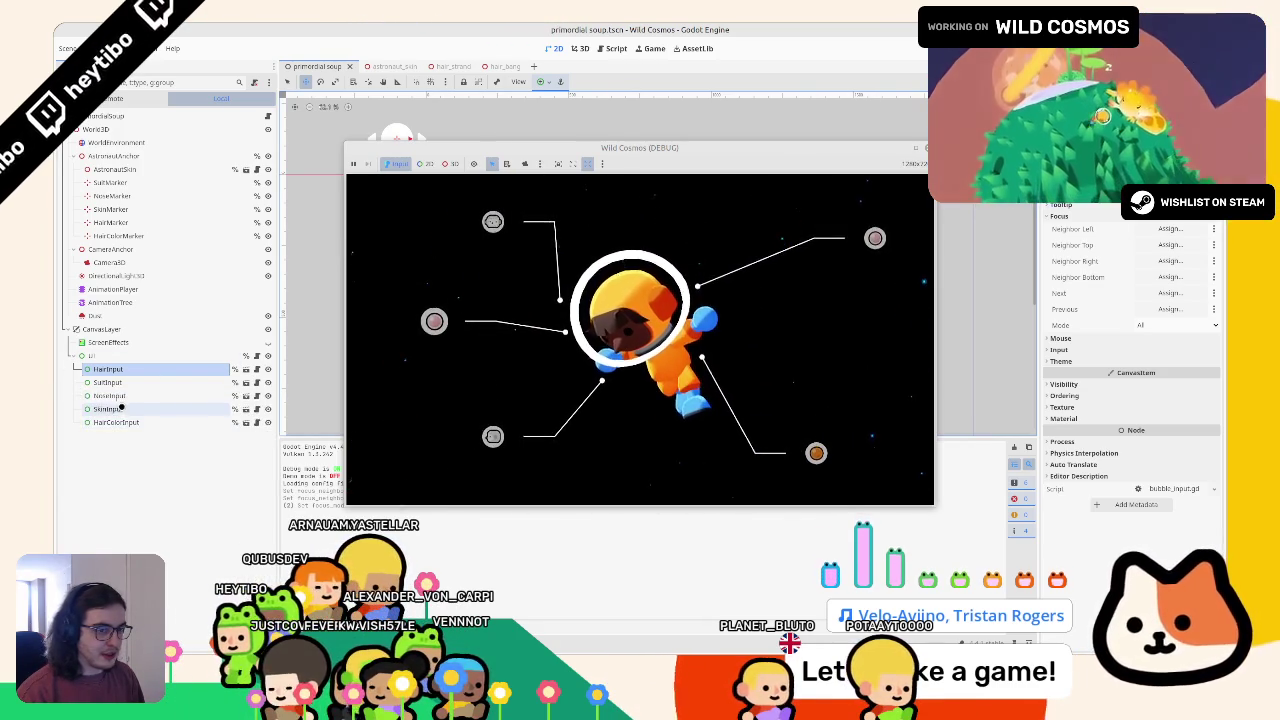
Drag HairColorInput below HairInput and NoseInput below HairColorInput, then select HairInput
left_click_drag(116, 422, 127, 380)
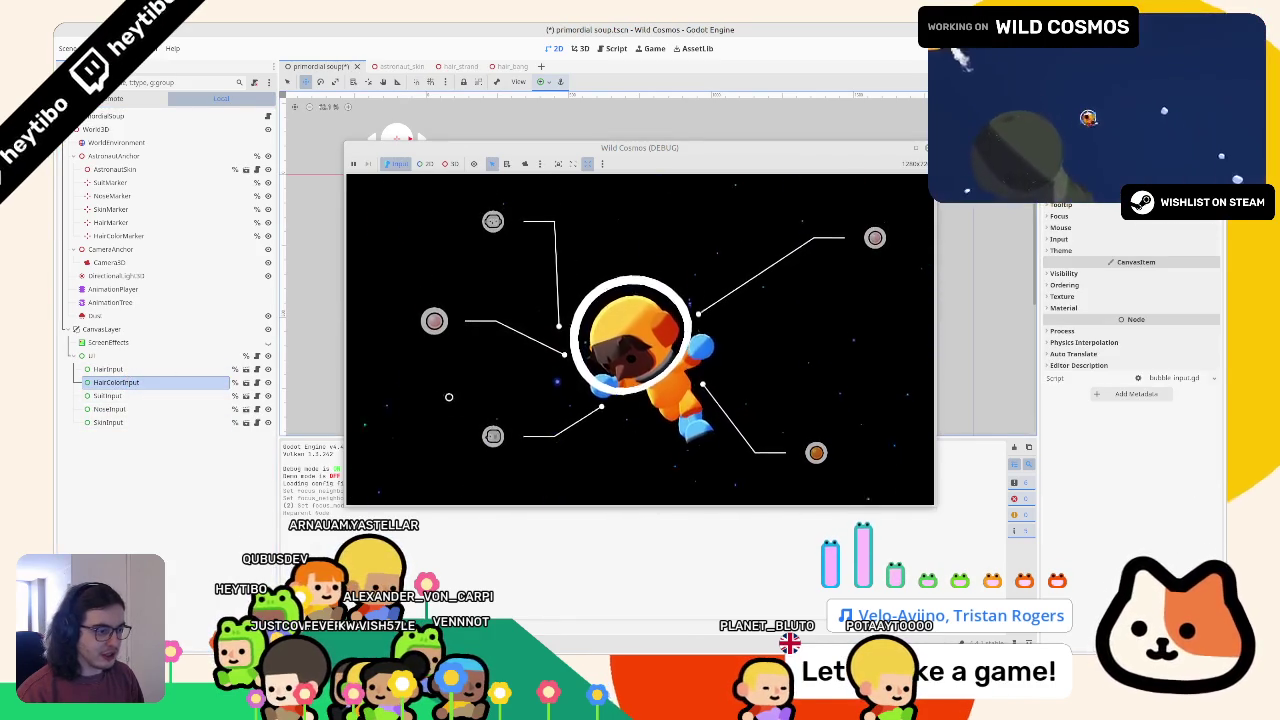
left_click(137, 409)
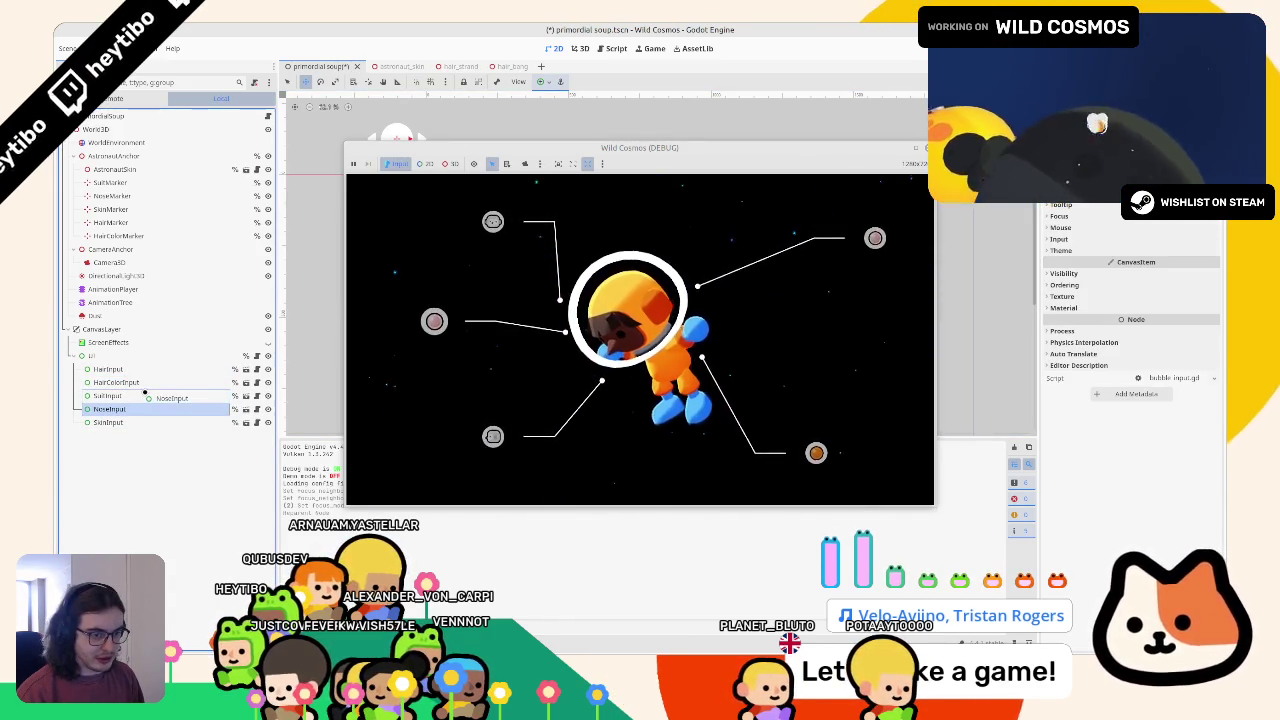
mouse_move(146, 393)
left_mouse_down()
mouse_move(135, 415)
mouse_move(121, 409)
left_mouse_up()
left_click(128, 370)
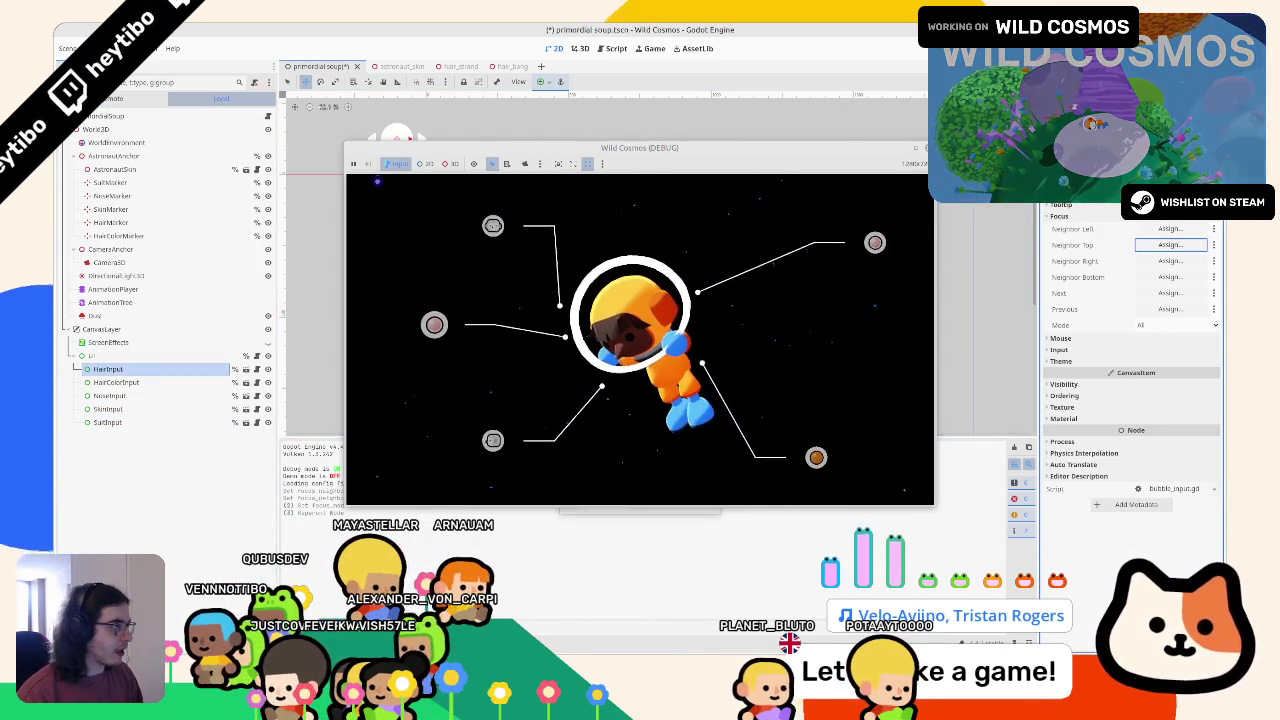
Stop the game and give HairInput top neighbour SuitInput and bottom neighbour HairColorInput
left_click(925, 147)
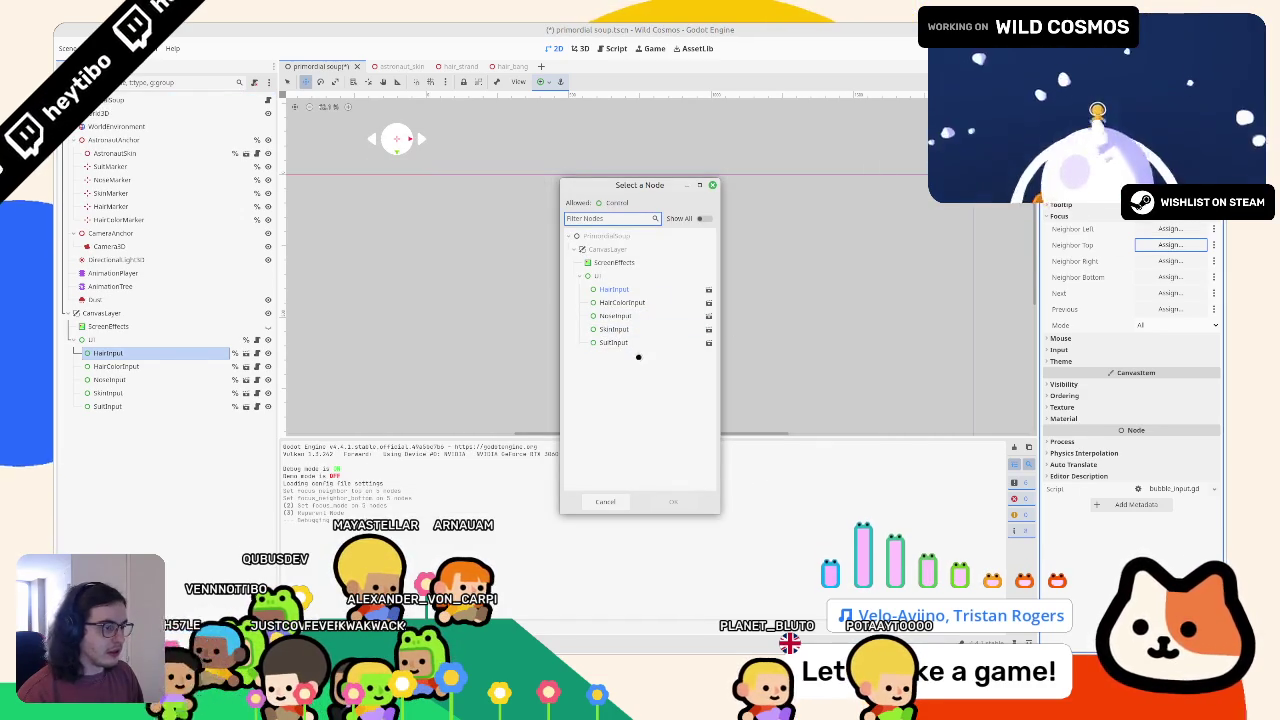
double_click(637, 344)
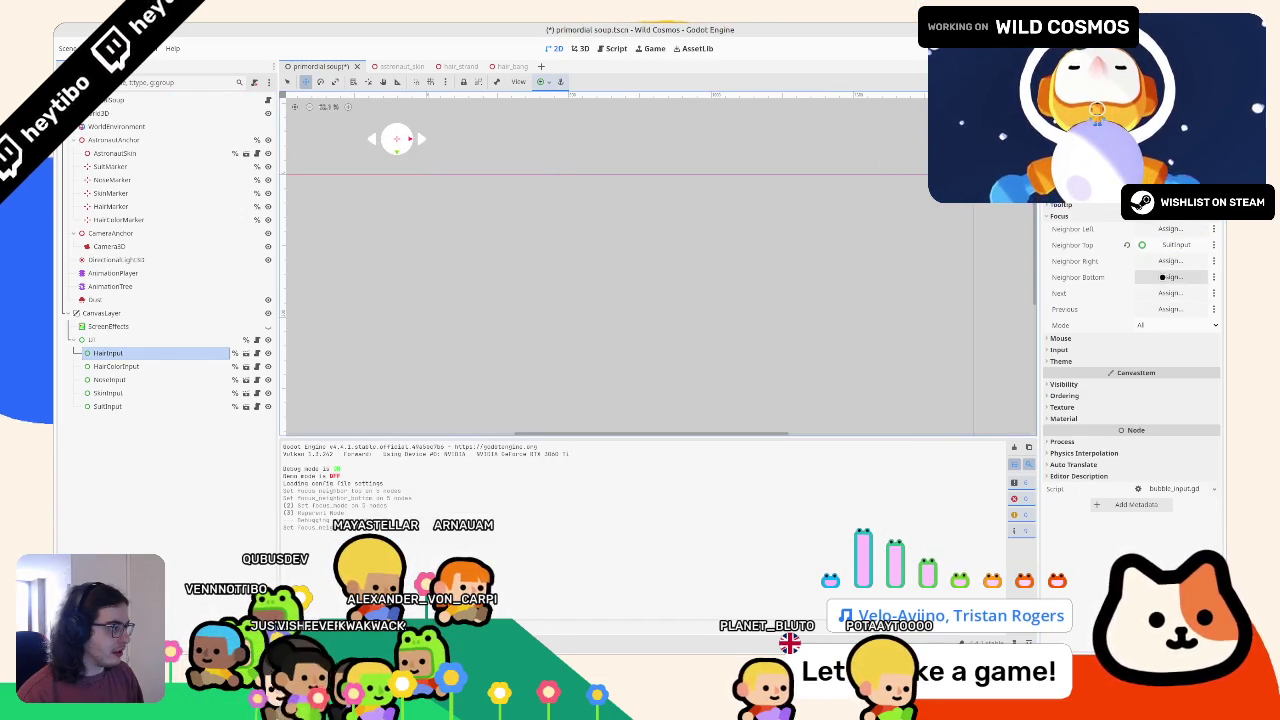
left_click(1163, 277)
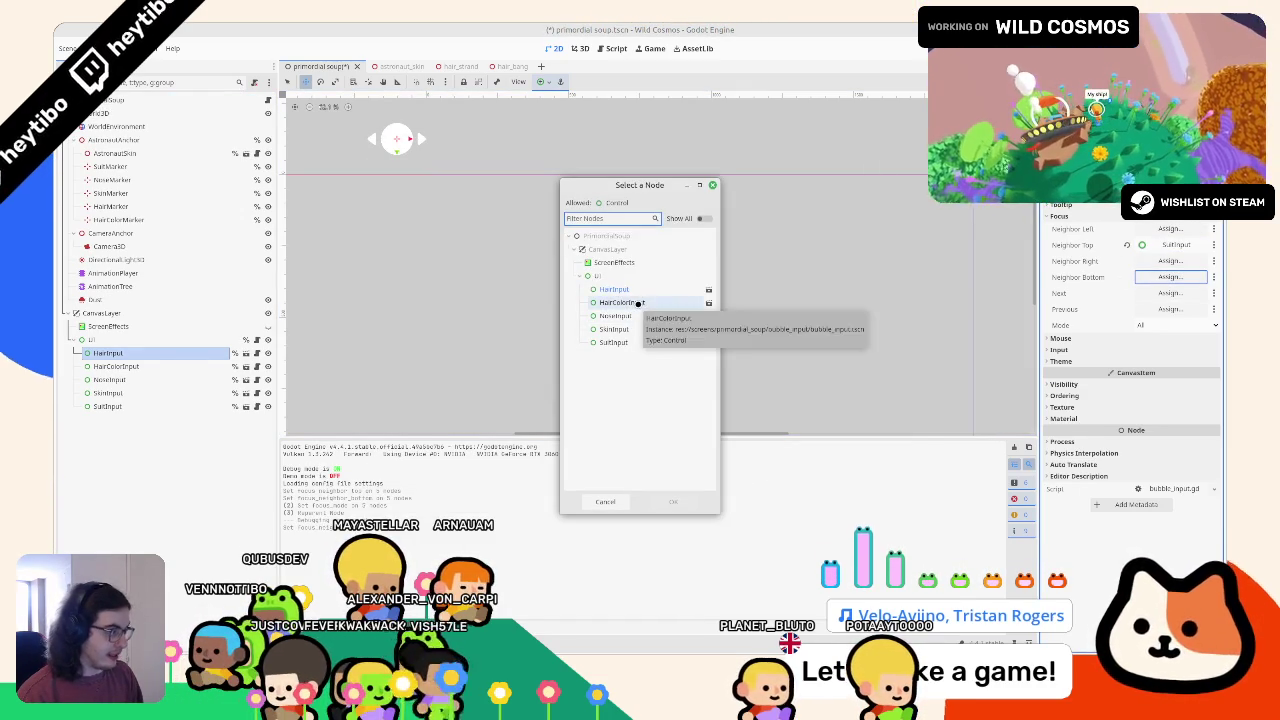
double_click(637, 303)
Give HairColorInput top focus neighbour HairInput and bottom neighbour NoseInput
left_click(96, 367)
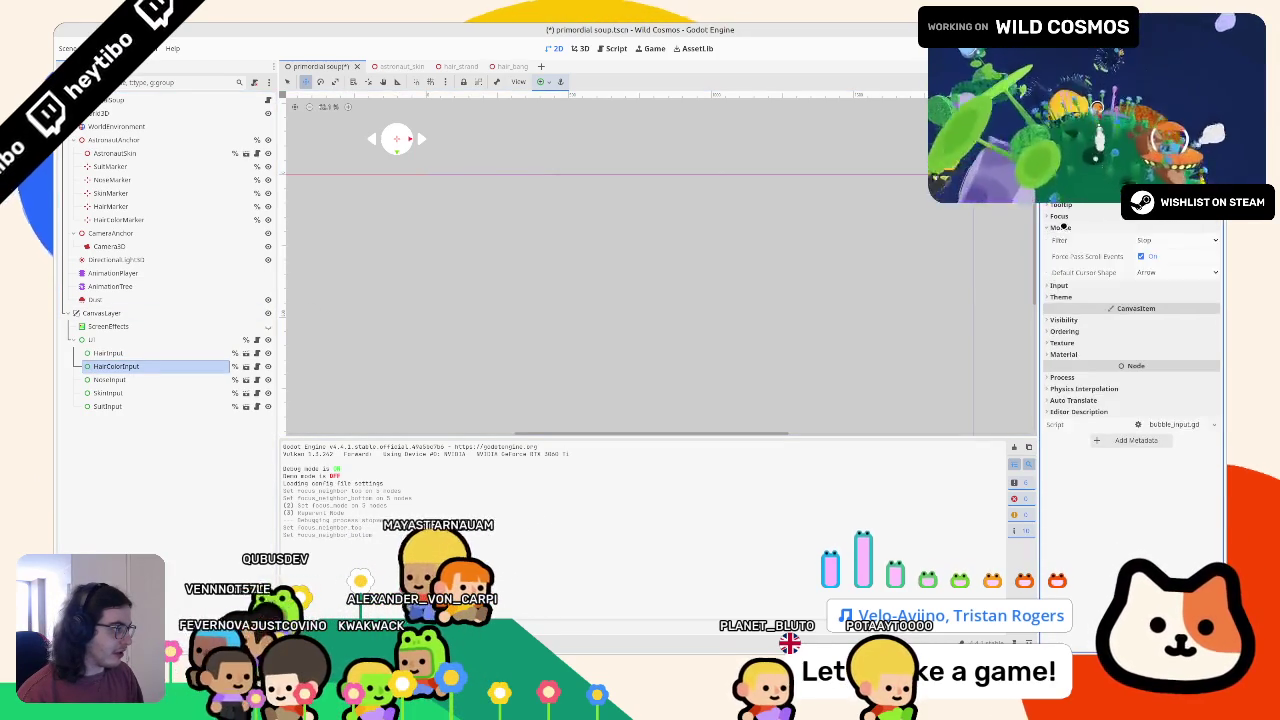
left_click(1058, 240)
left_click(1062, 216)
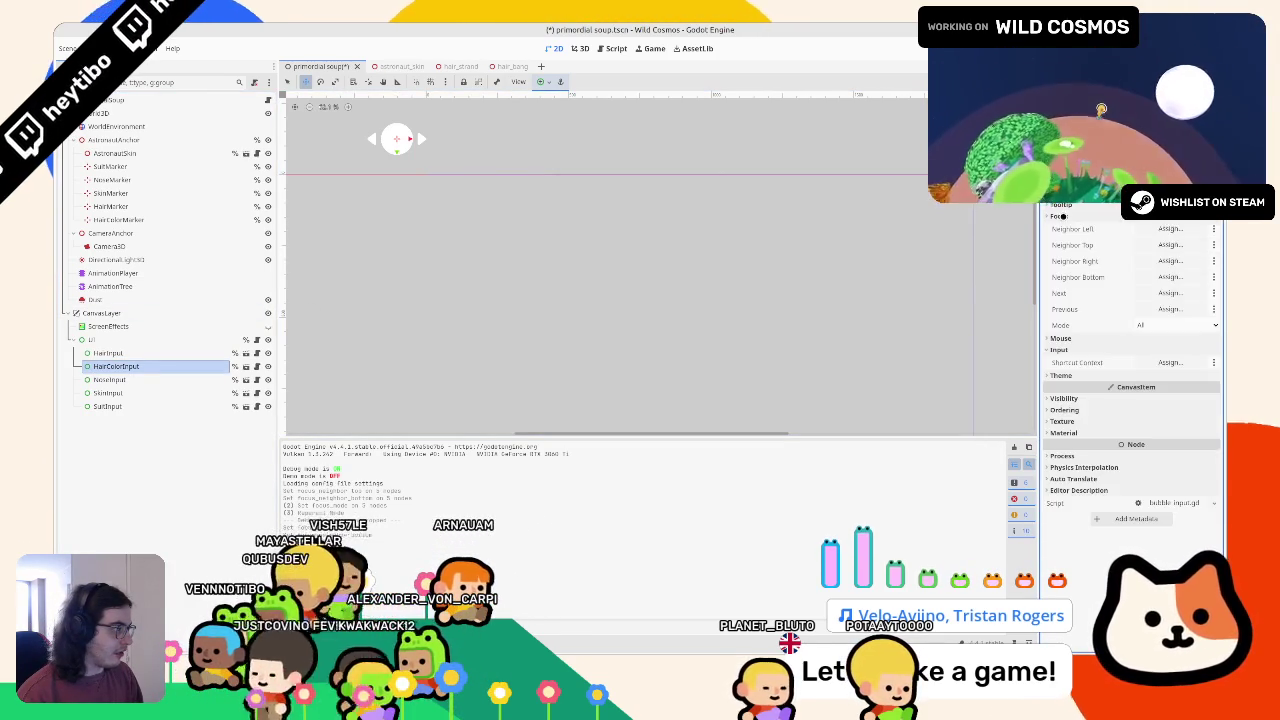
left_click(1166, 244)
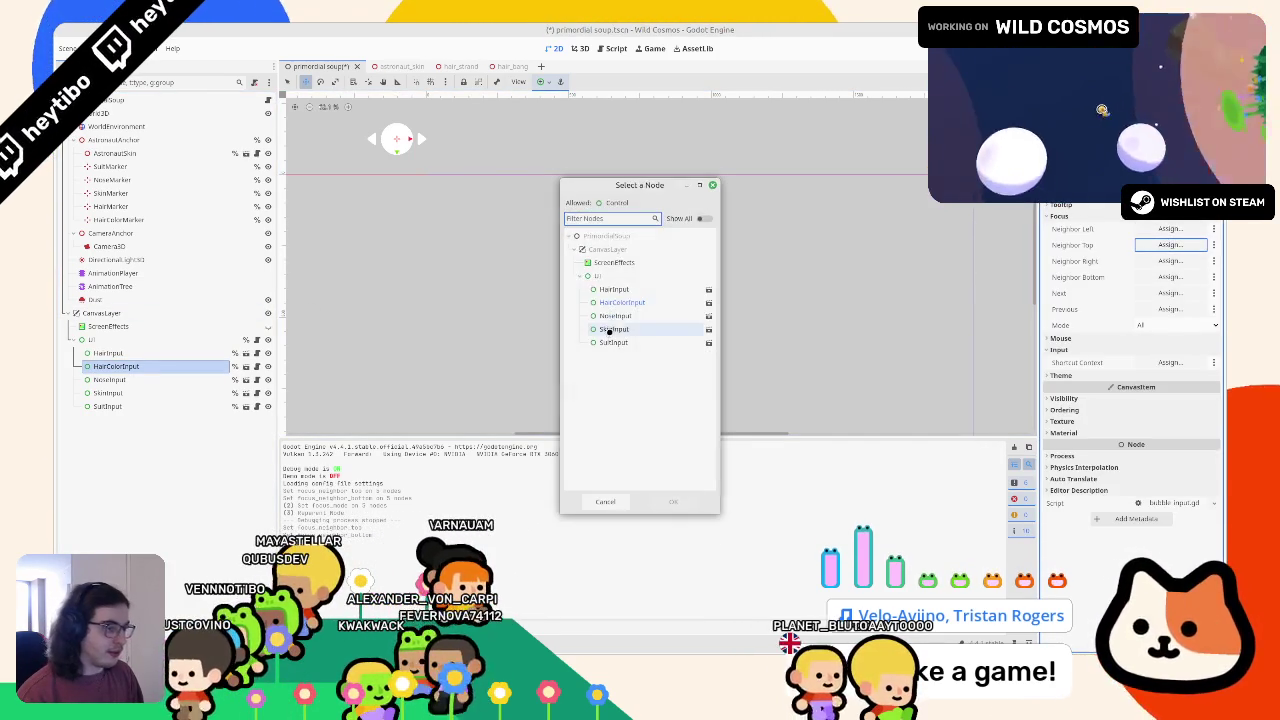
double_click(619, 290)
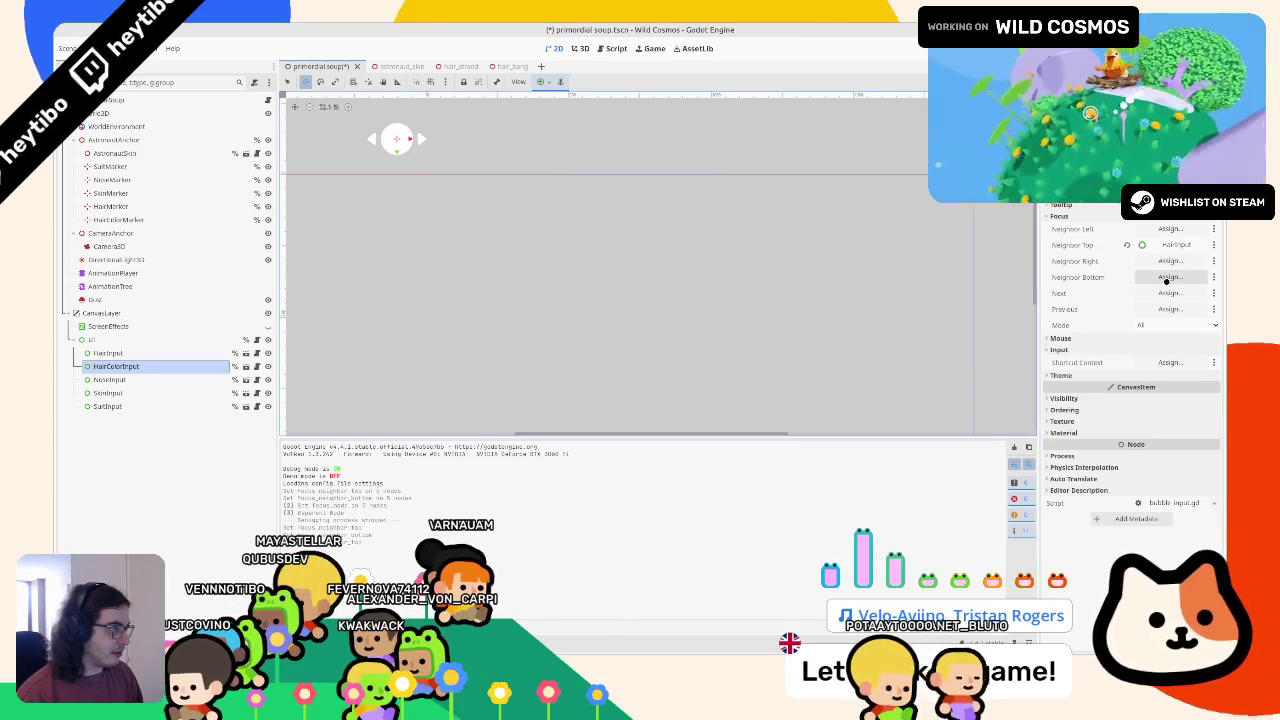
left_click(1166, 277)
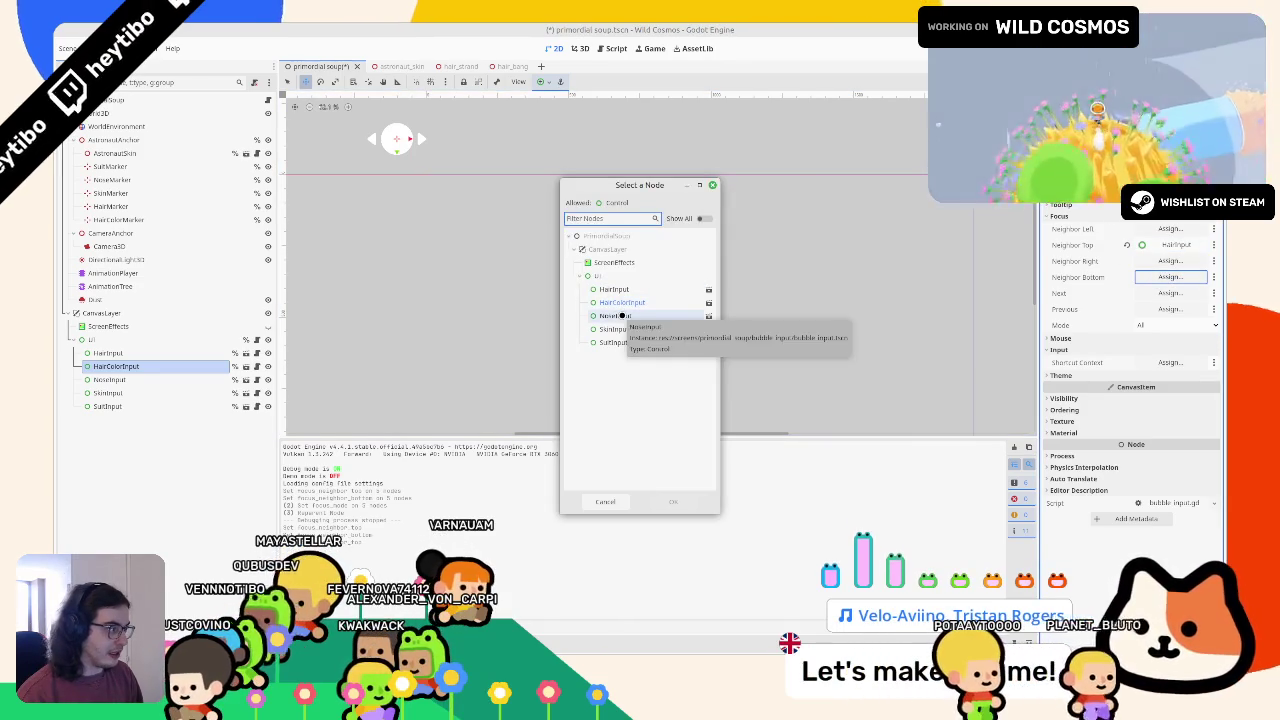
left_click(621, 315)
double_click(635, 315)
Give NoseInput top focus neighbour HairColorInput and bottom neighbour SkinInput
left_click(160, 379)
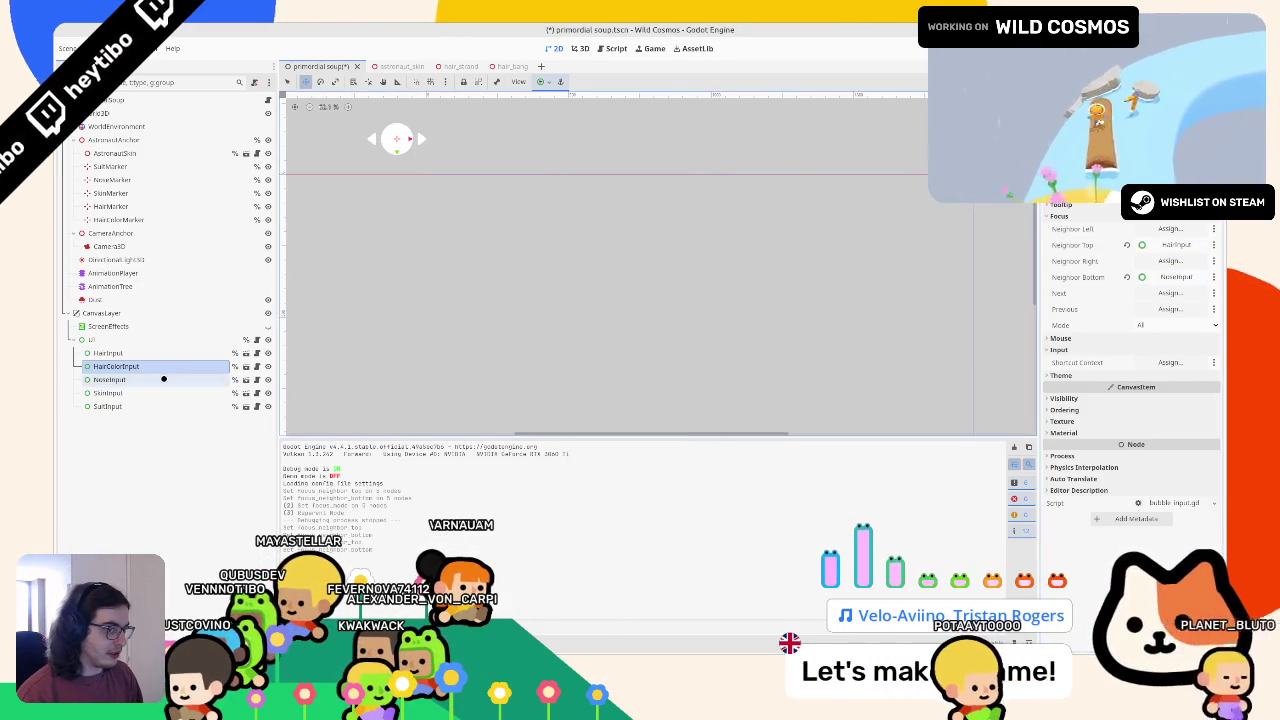
left_click(1166, 245)
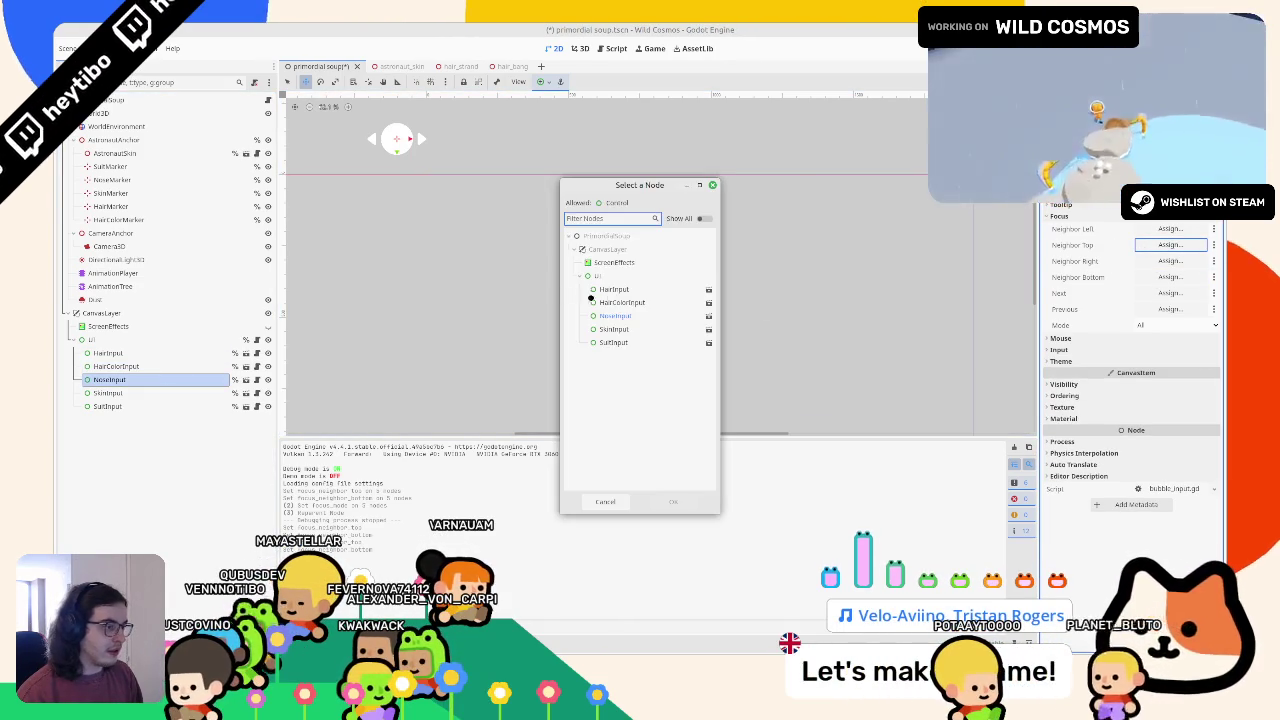
double_click(630, 302)
left_click(1160, 277)
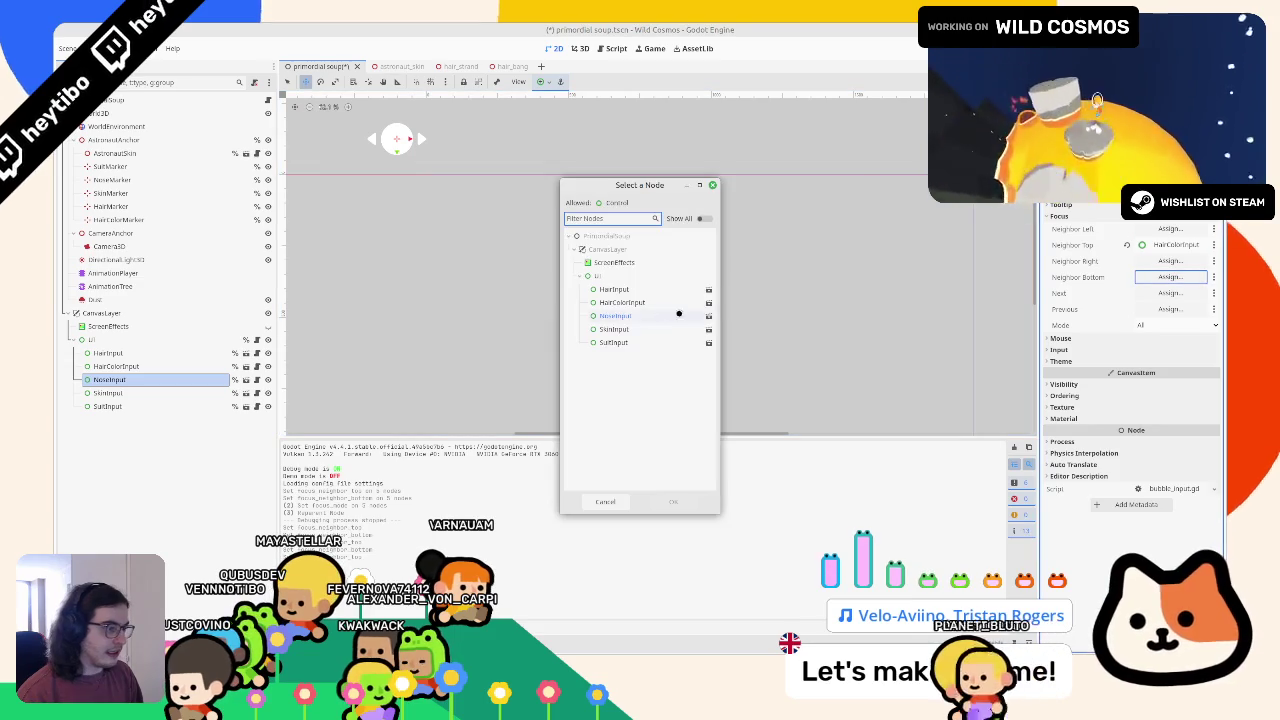
double_click(620, 329)
Give SkinInput top focus neighbour NoseInput and bottom neighbour SuitInput
left_click(143, 392)
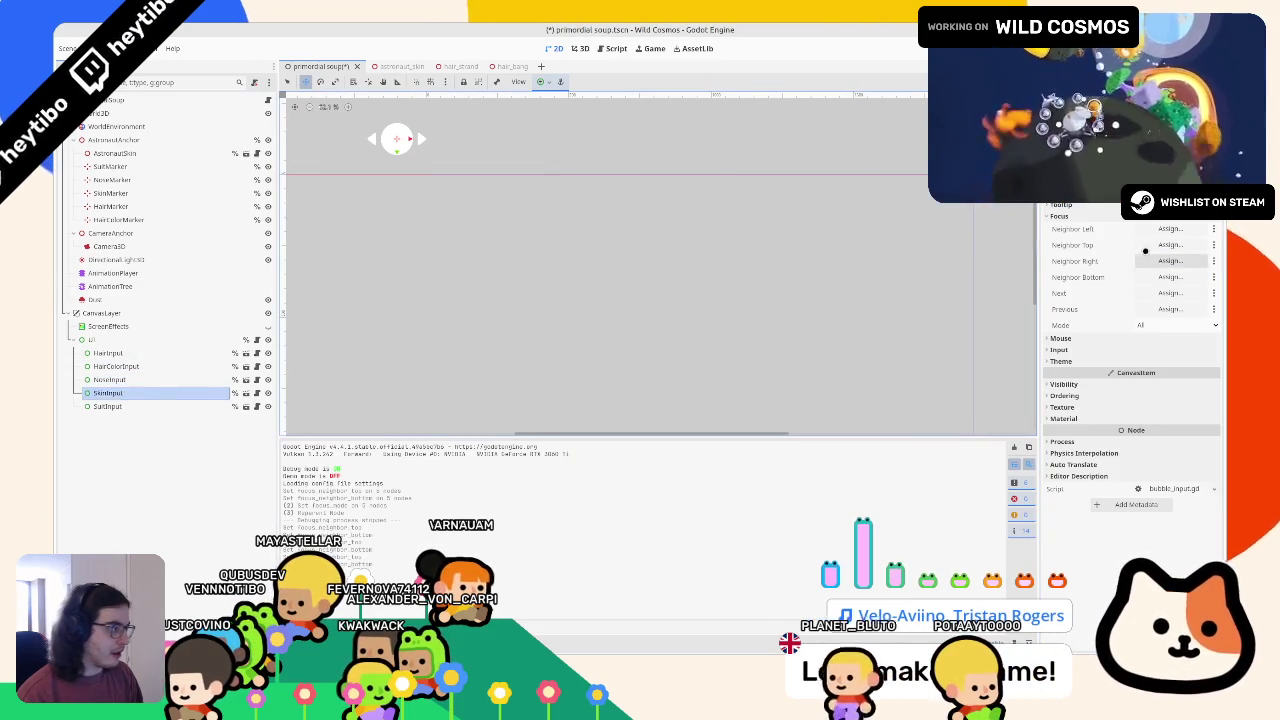
left_click(1166, 245)
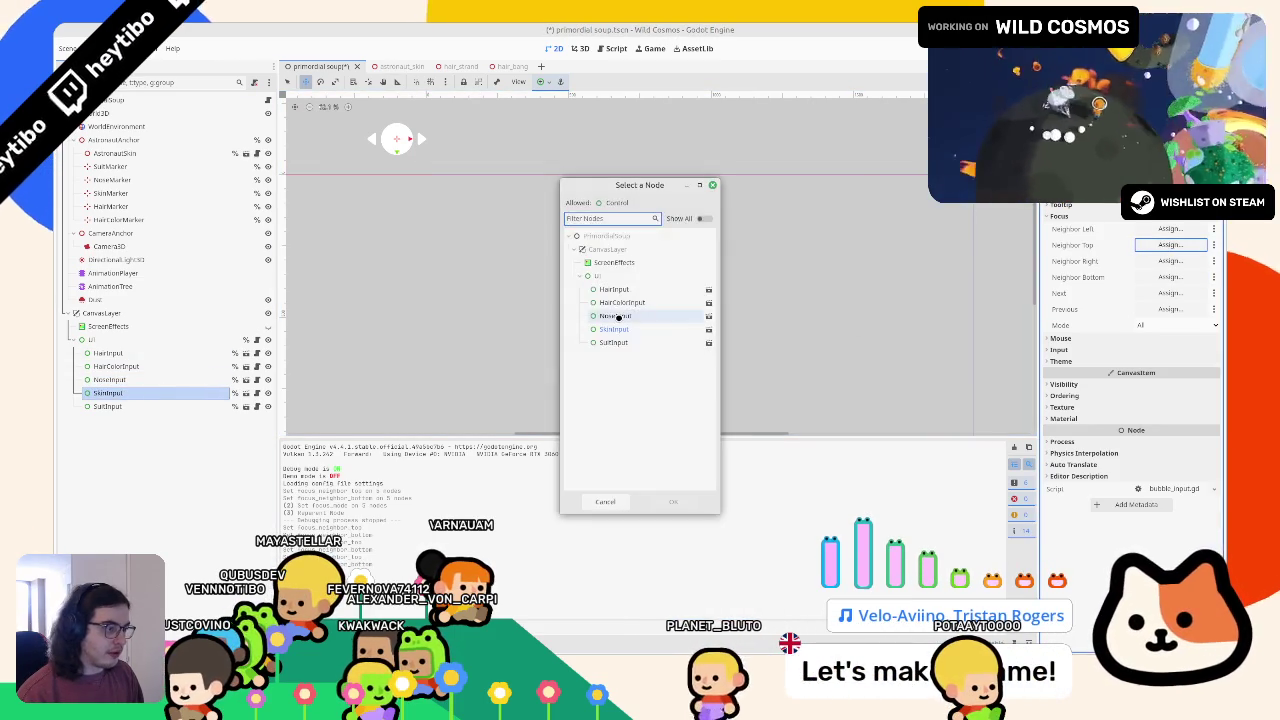
double_click(618, 316)
left_click(1160, 277)
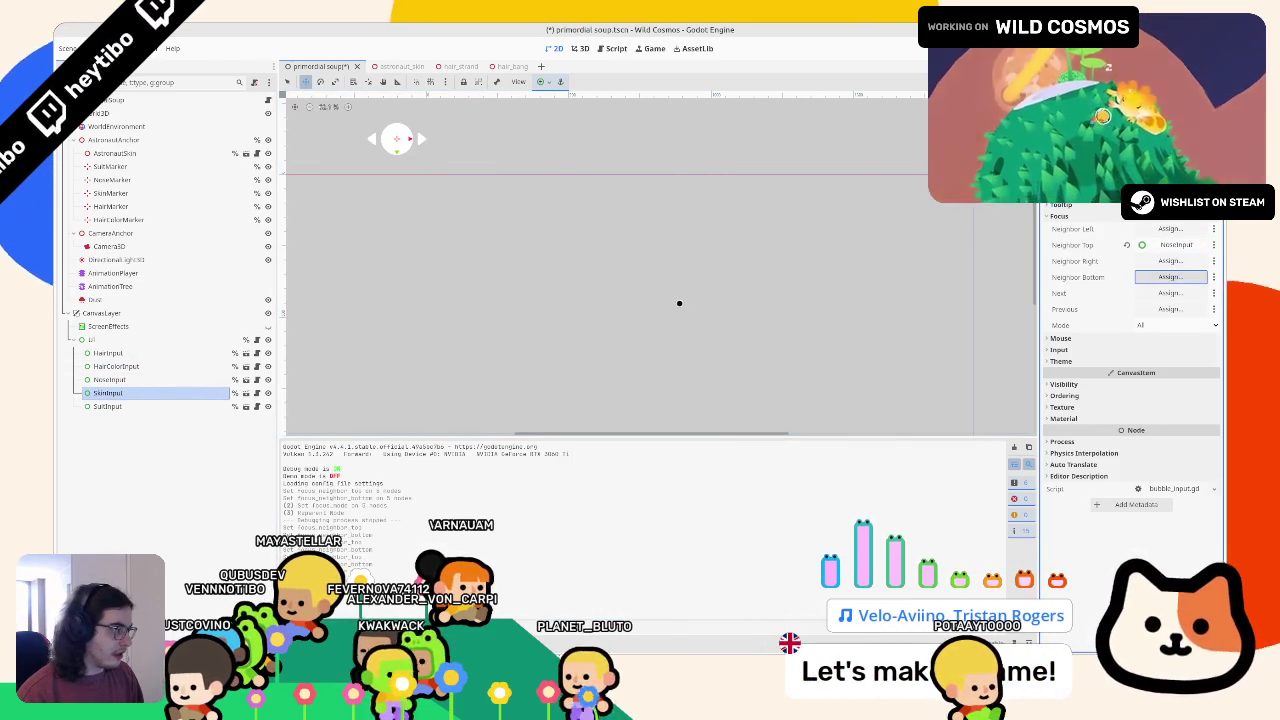
double_click(615, 342)
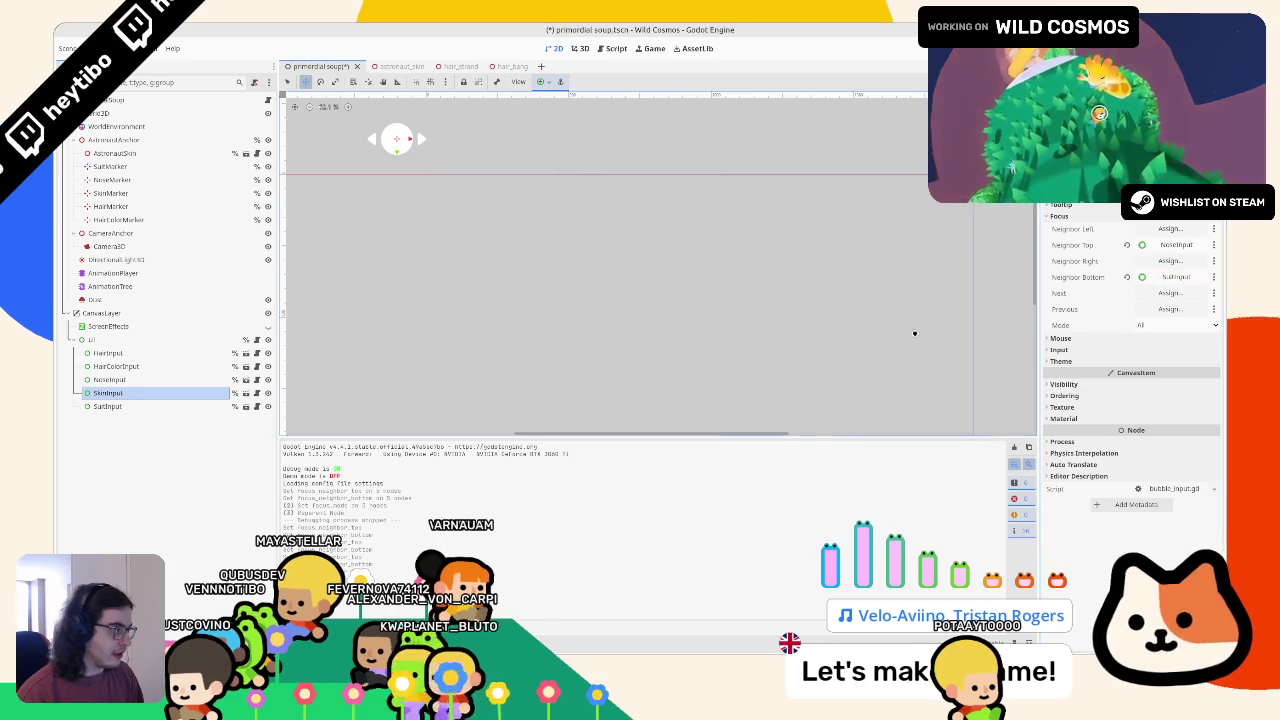
Give SuitInput top neighbour SkinInput and bottom neighbour HairInput, then save and run
left_click(108, 406)
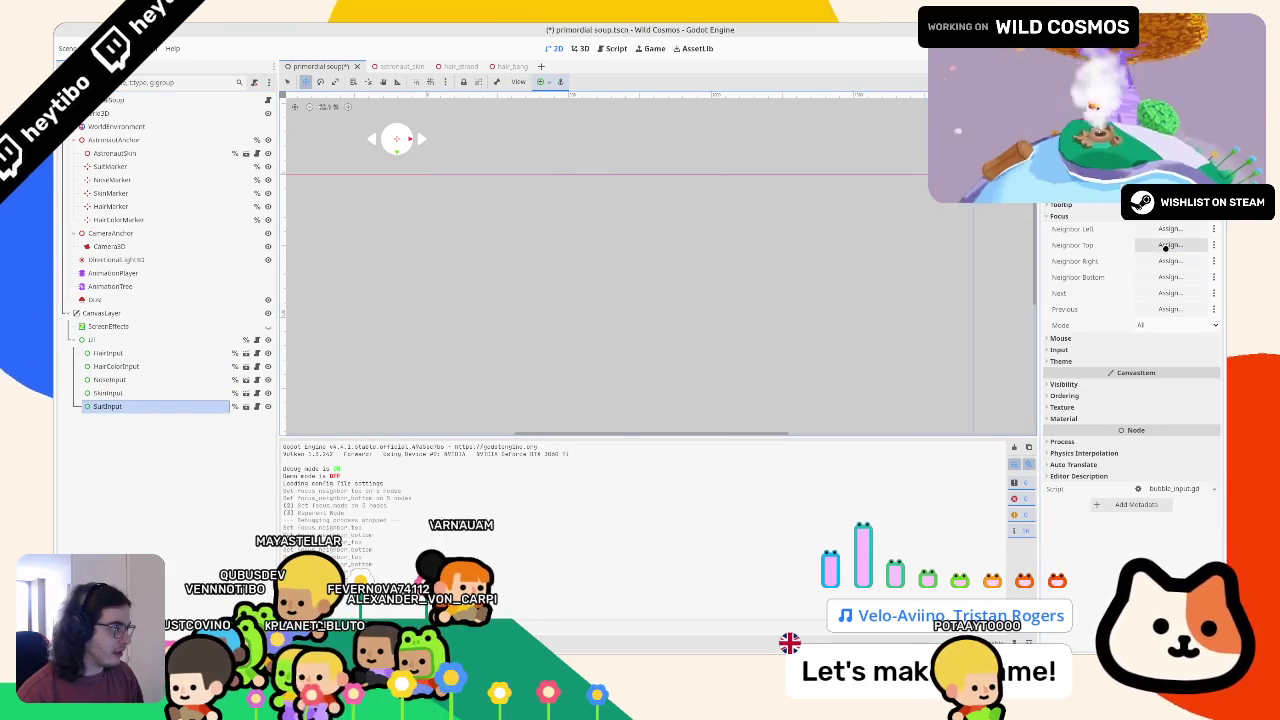
left_click(1167, 245)
double_click(622, 329)
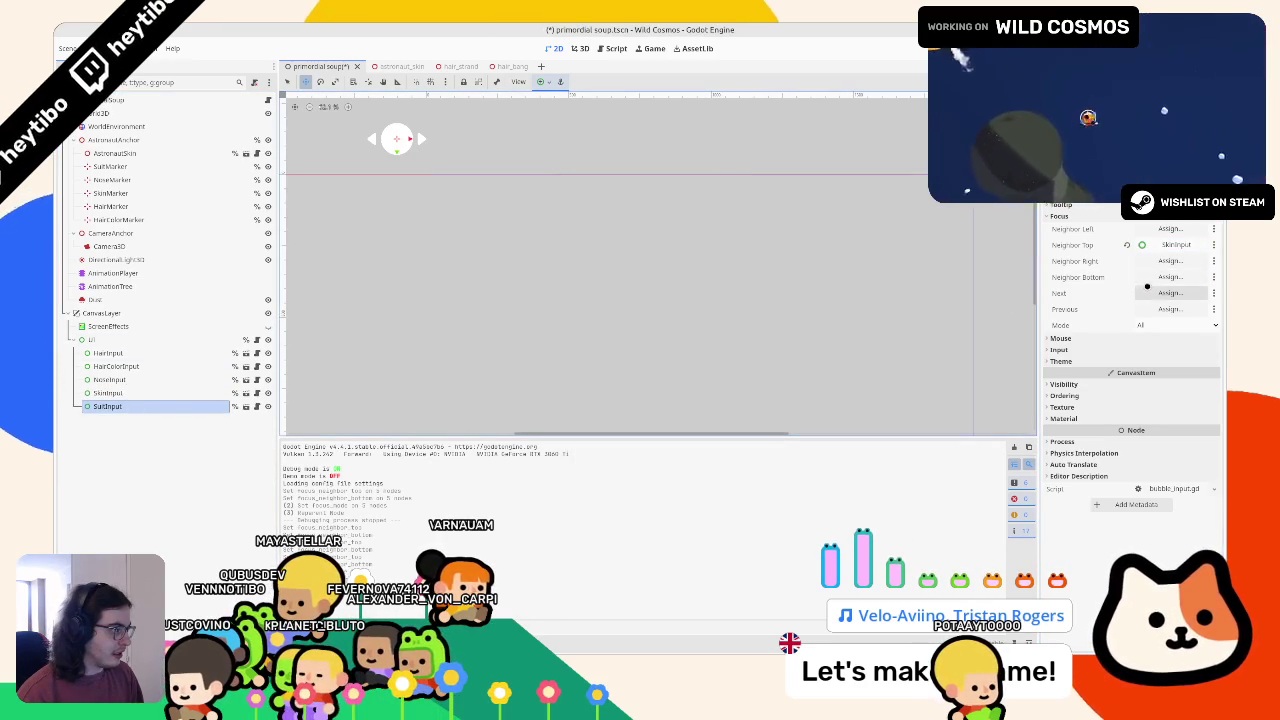
left_click(1167, 276)
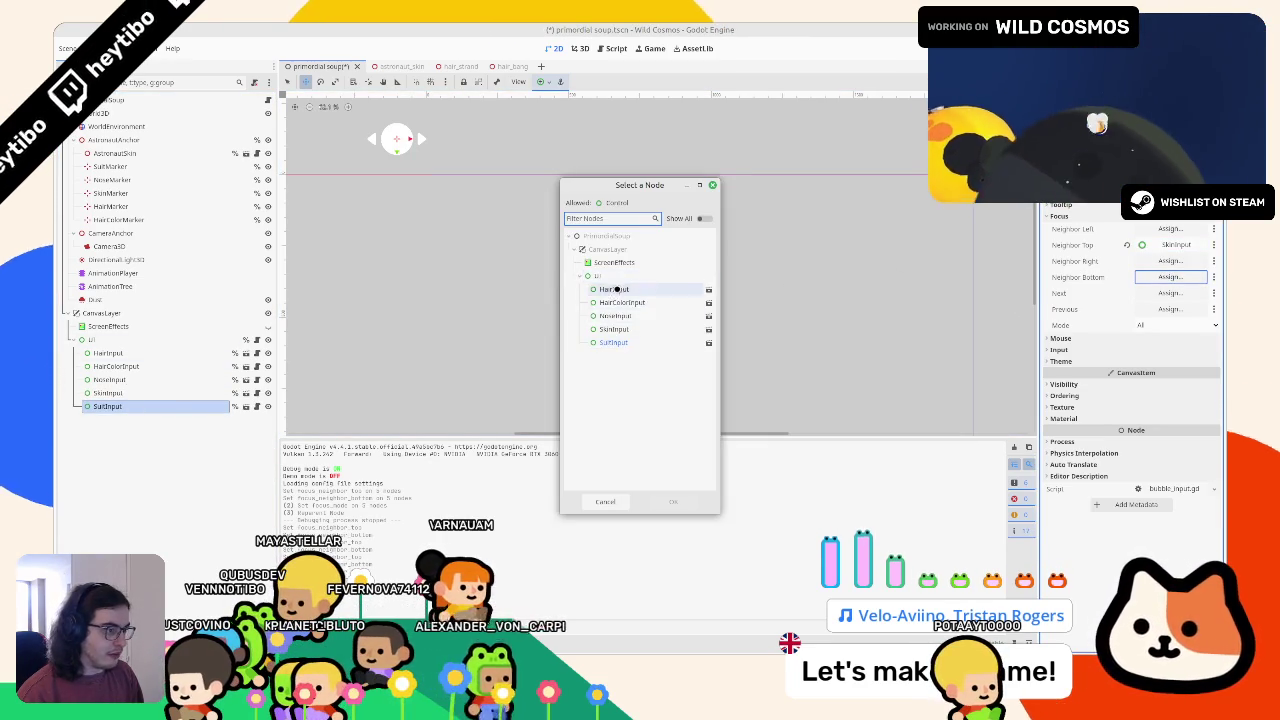
double_click(612, 290)
key("F5")
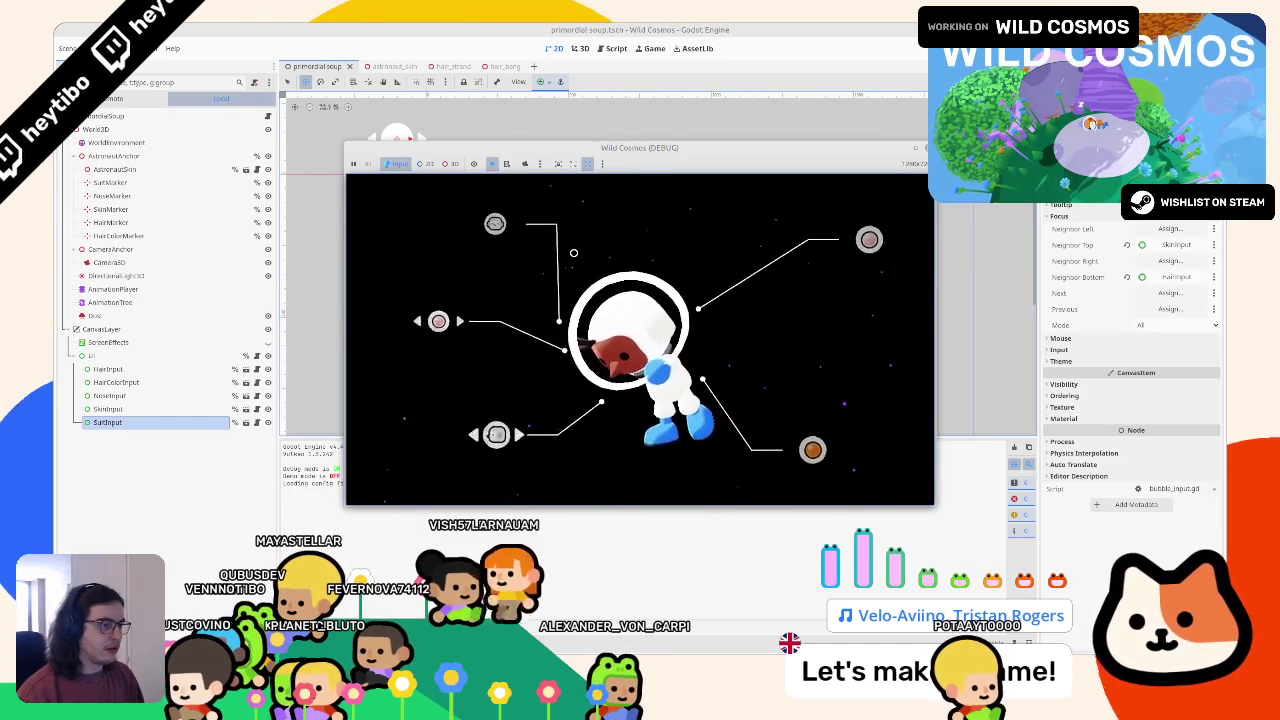
In the running game, reach the left hair-colour bubble, cycle two colours, then stop the game
key("Right")
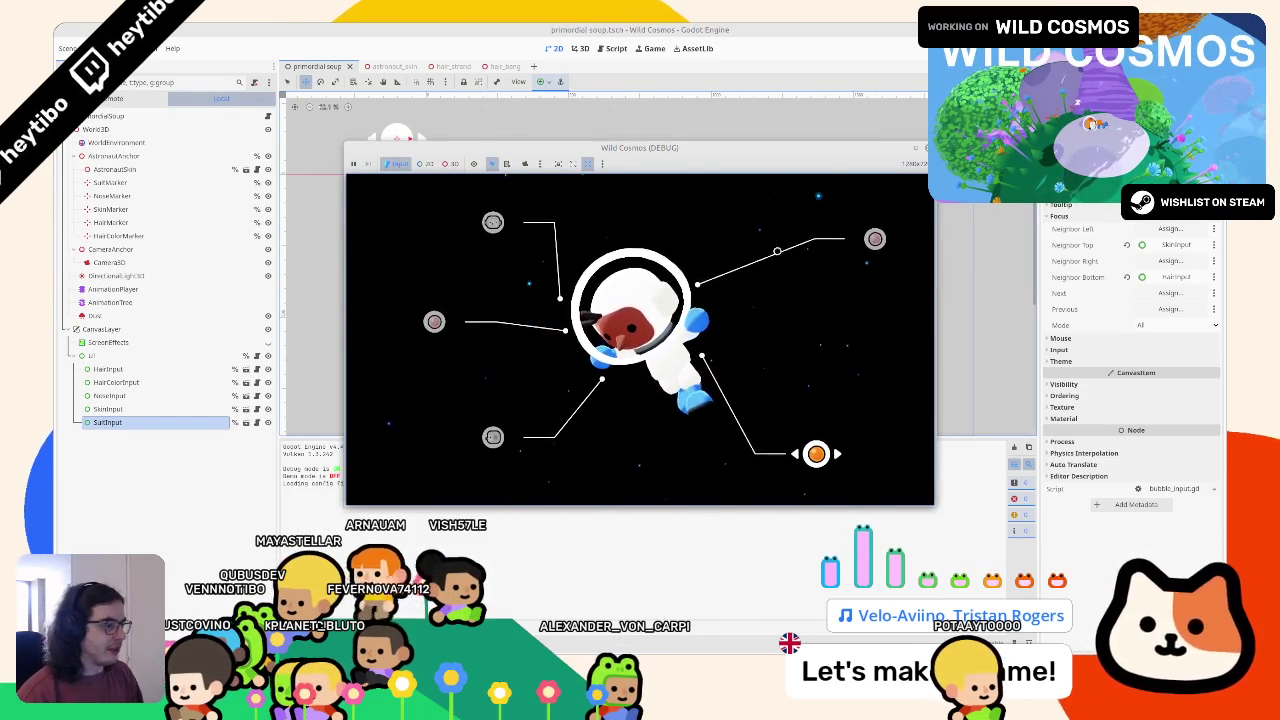
key("Up")
key("Right")
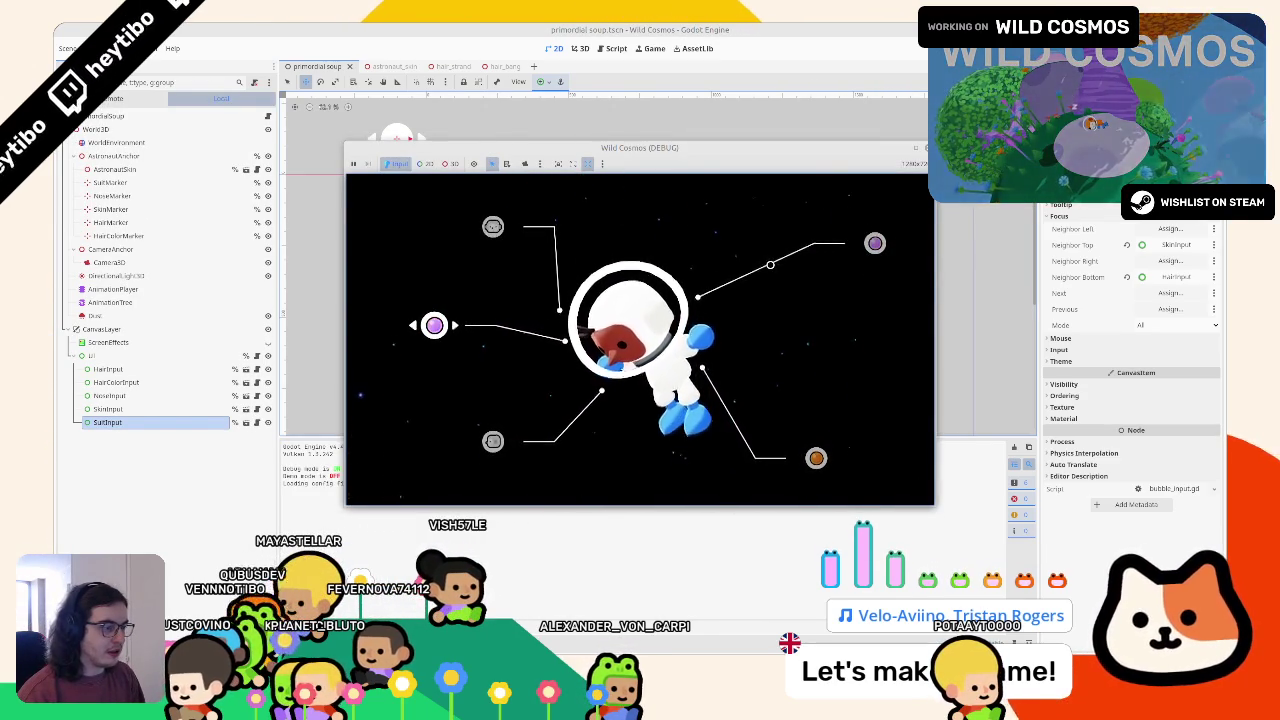
key("Right")
key("Right")
key("Right")
key("F8")
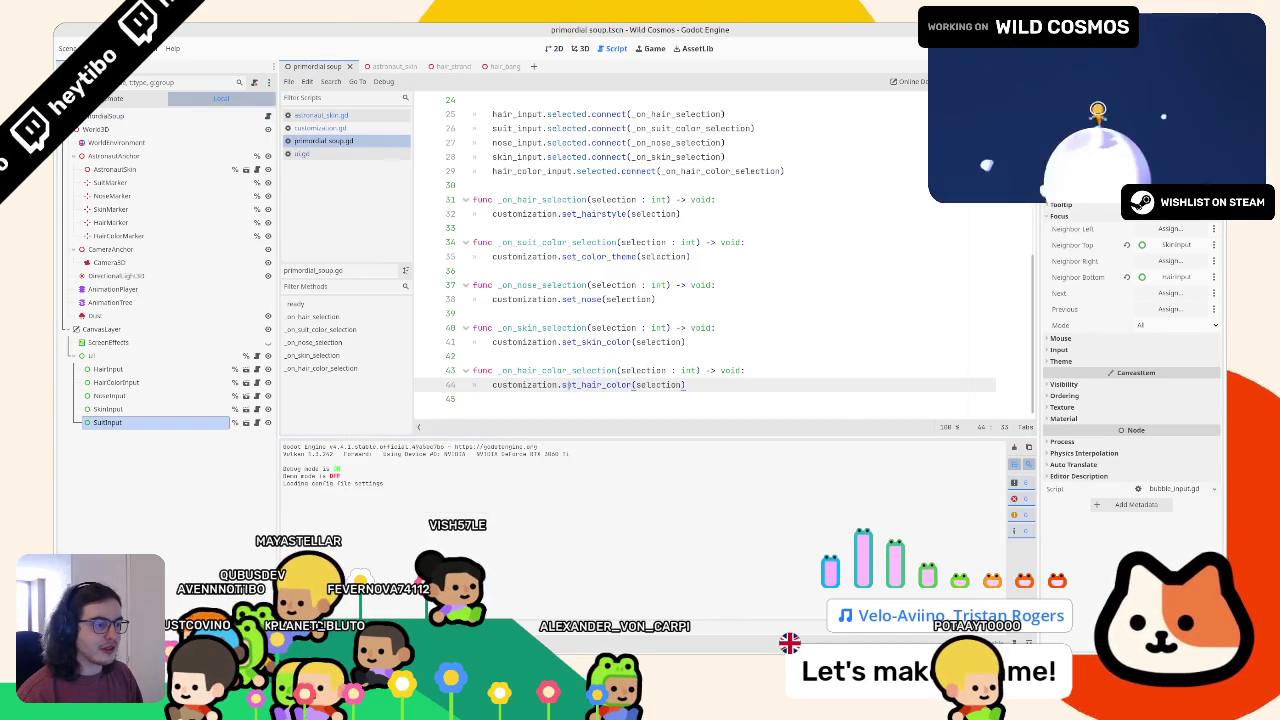
Add a print of the selection to the hair-colour handler and test-run it while cycling colours
double_click(565, 371)
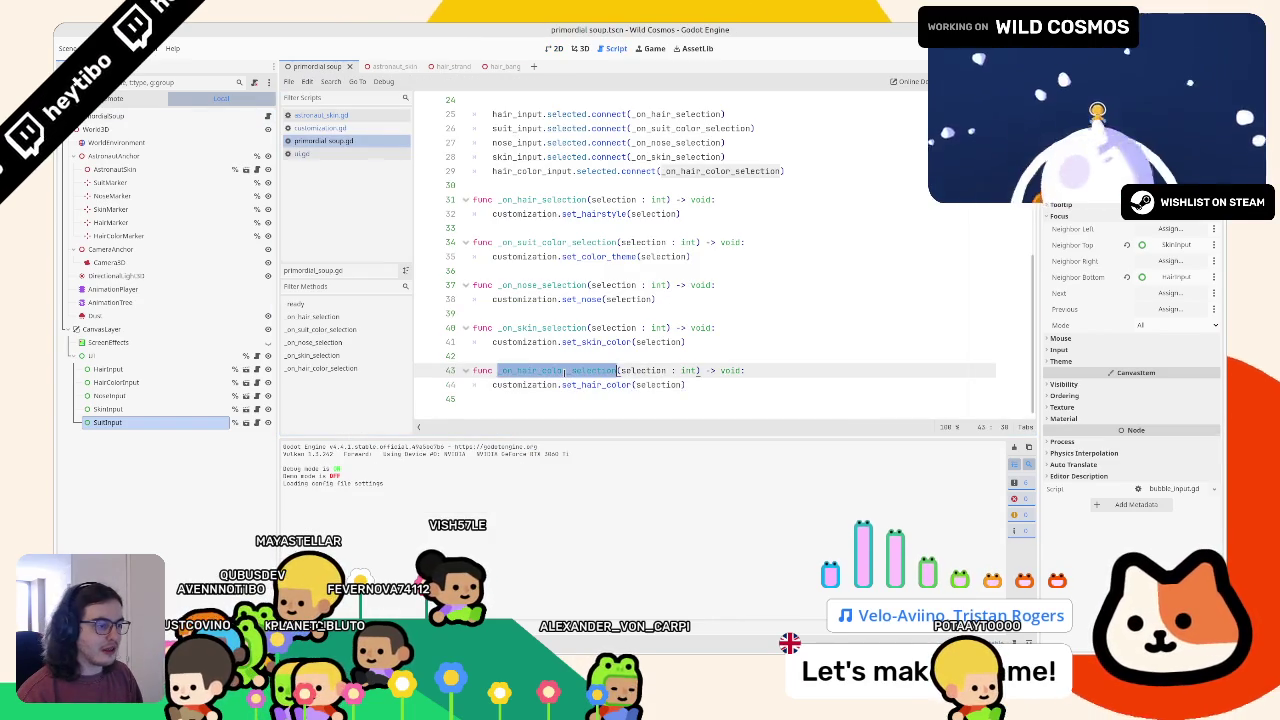
double_click(538, 172)
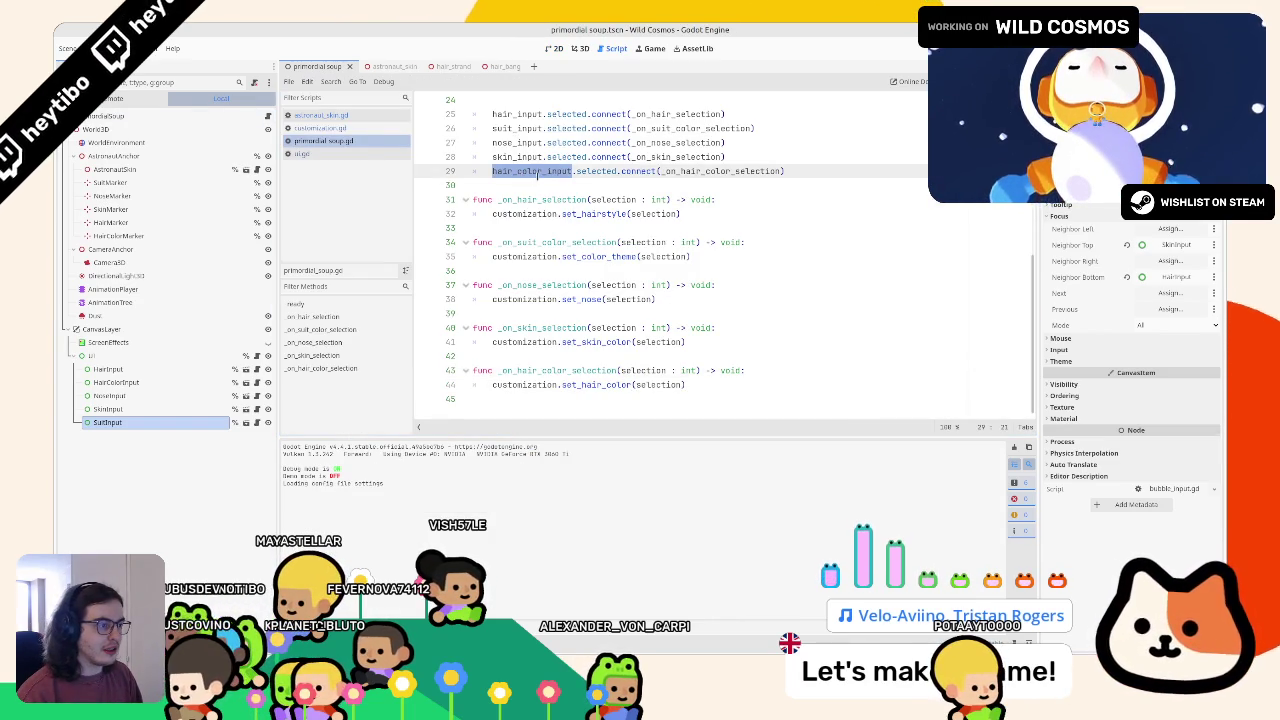
left_click(805, 371)
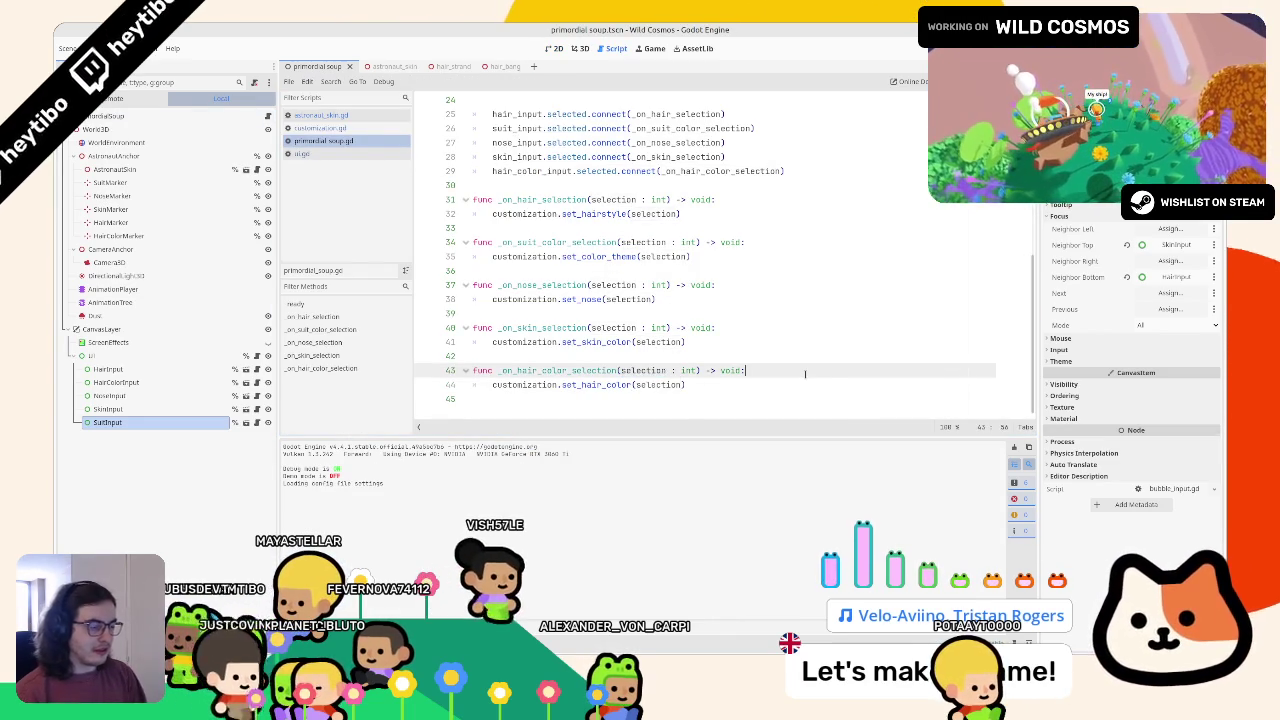
key("Return")
type("pr")
type("selection")
key("F6")
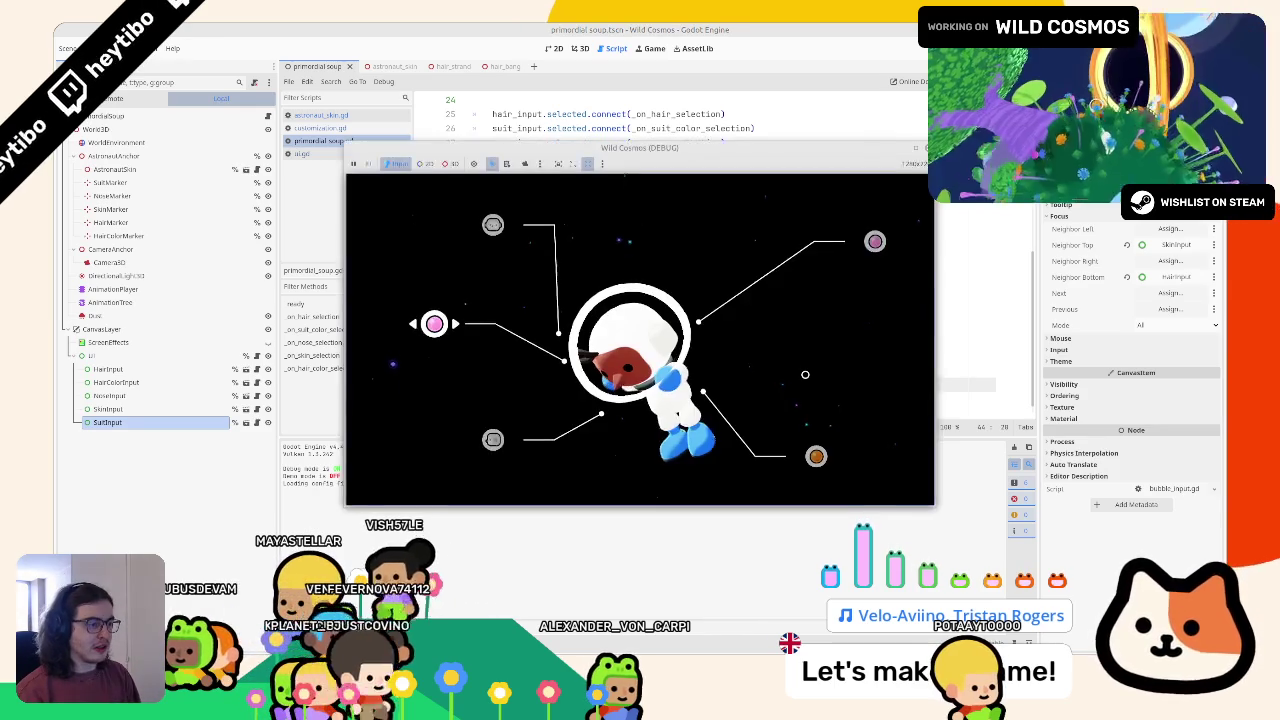
key("Right")
key("Right")
key("Right")
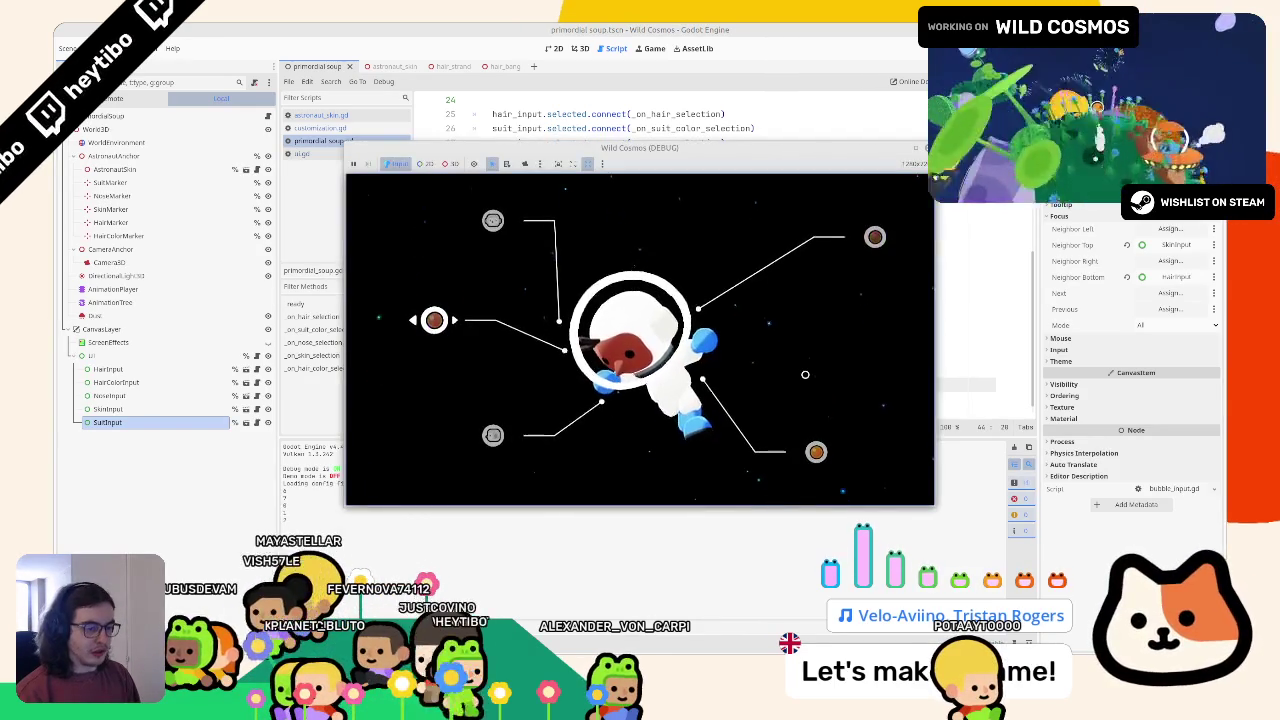
key("F8")
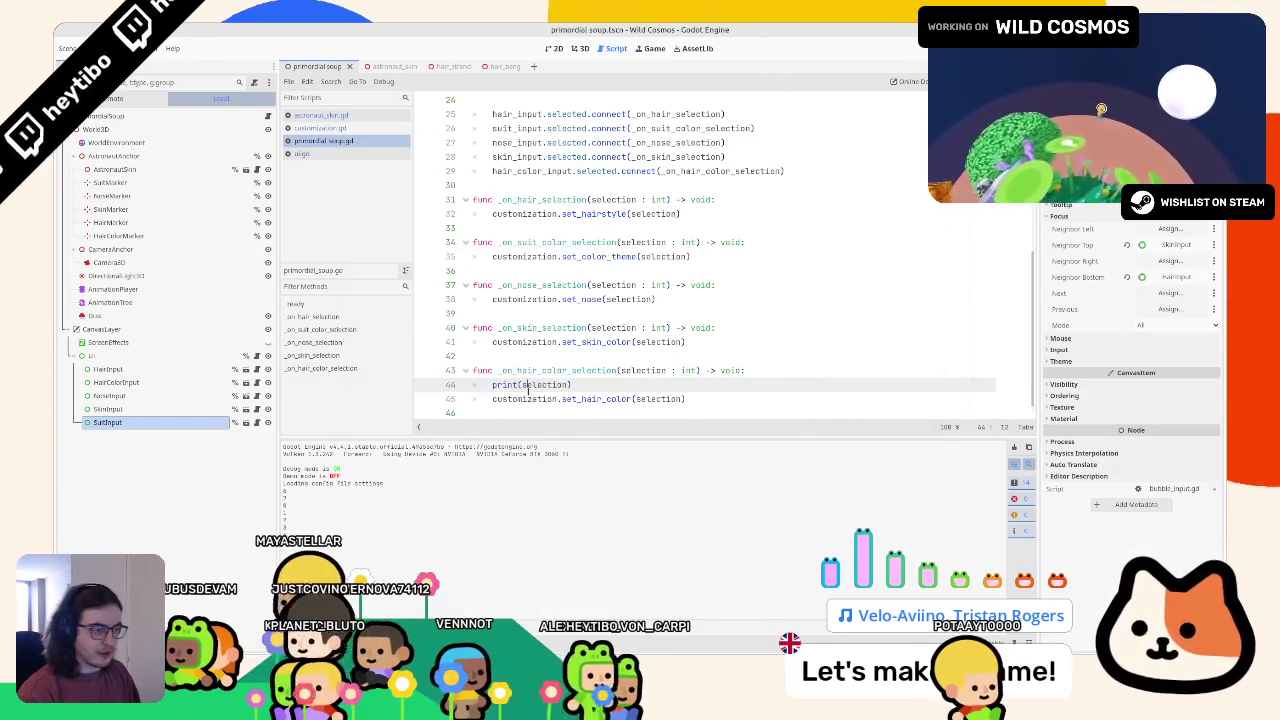
In set_hair_color, compare with the HAIR_MAT constant and select PLAYER_BODY_MAT on line 49
left_click(597, 399, "ctrl")
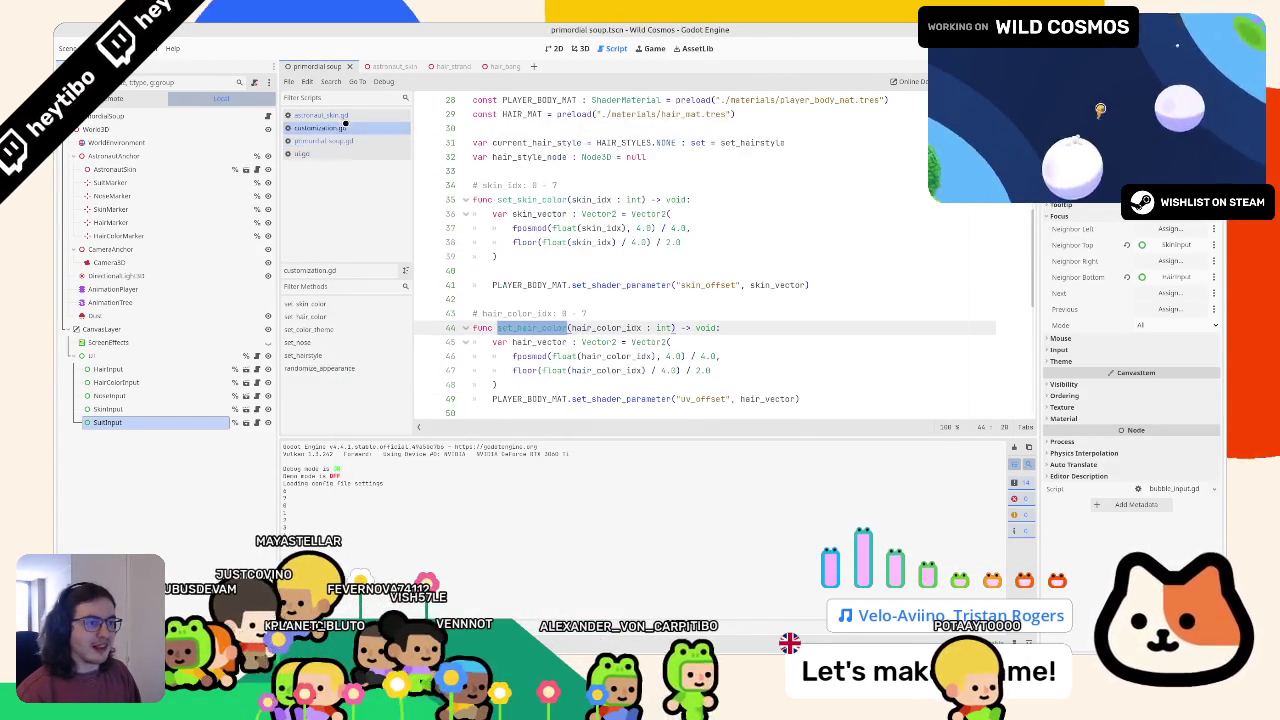
scroll(573, 276, "down", 2)
double_click(553, 313)
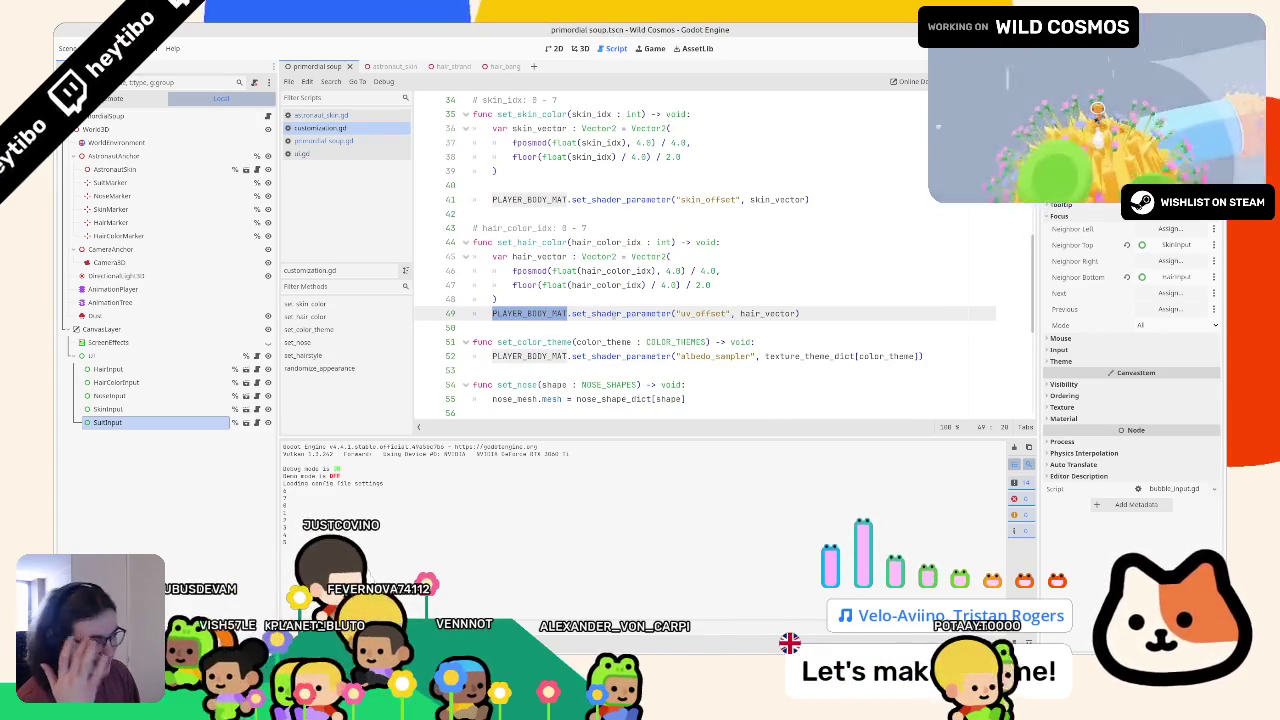
left_click(614, 299)
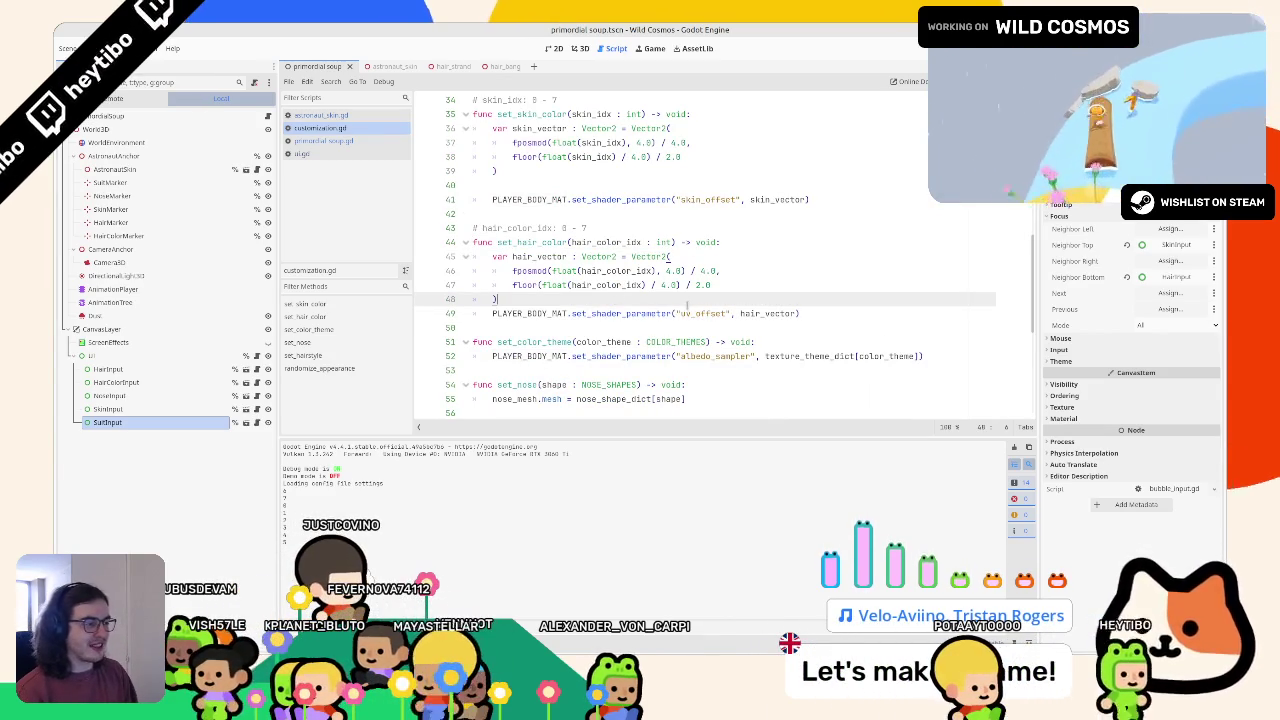
double_click(693, 312)
scroll(546, 313, "up", 7)
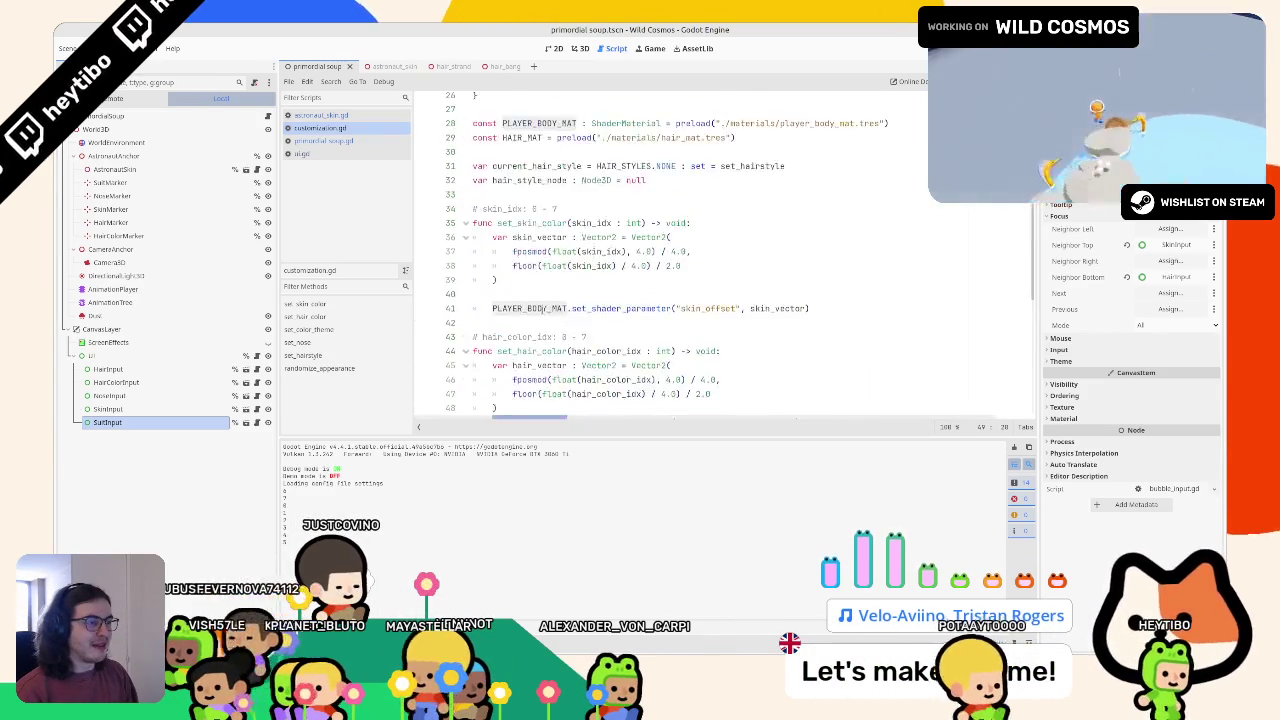
double_click(521, 316)
scroll(528, 300, "down", 5)
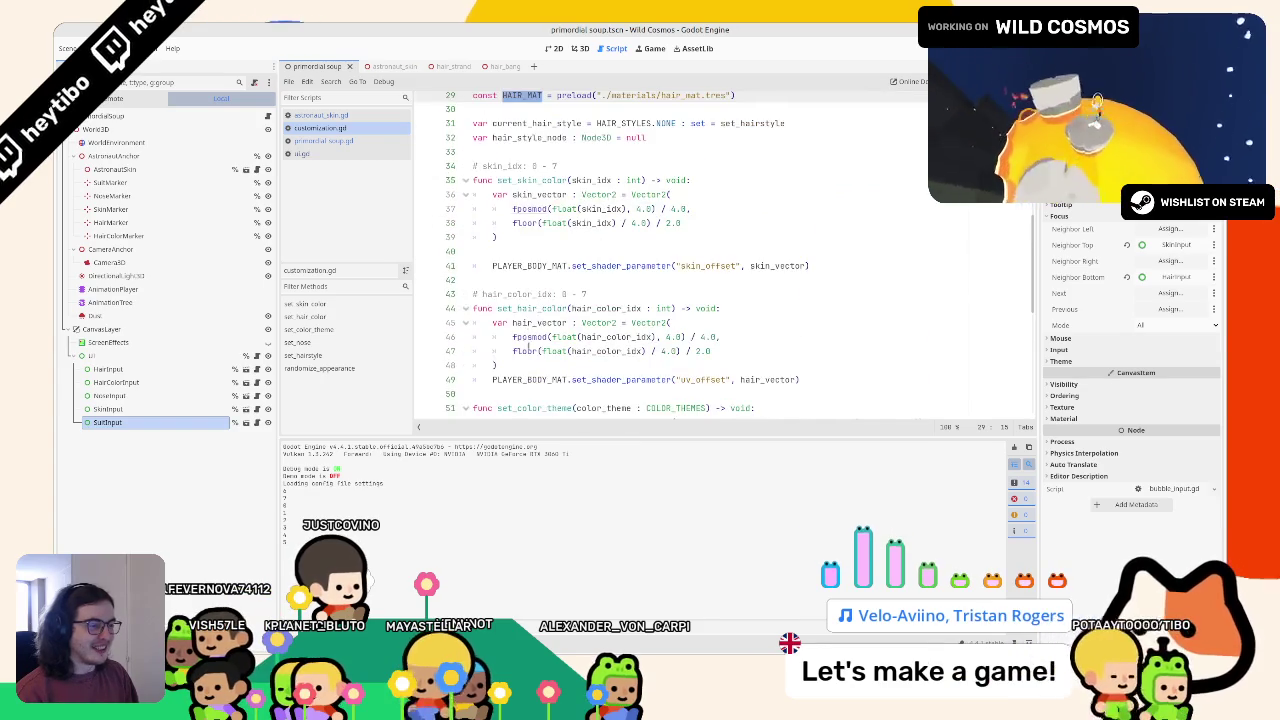
scroll(528, 347, "down", 2)
left_click(521, 336)
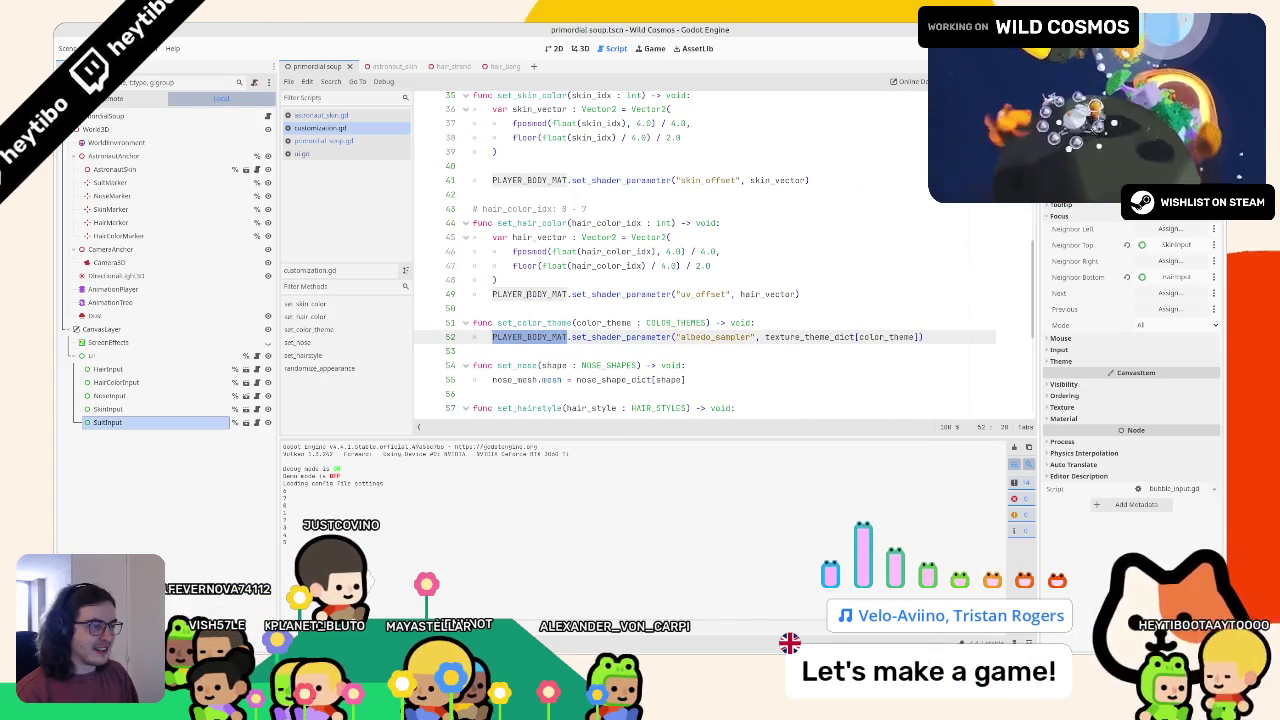
double_click(527, 294)
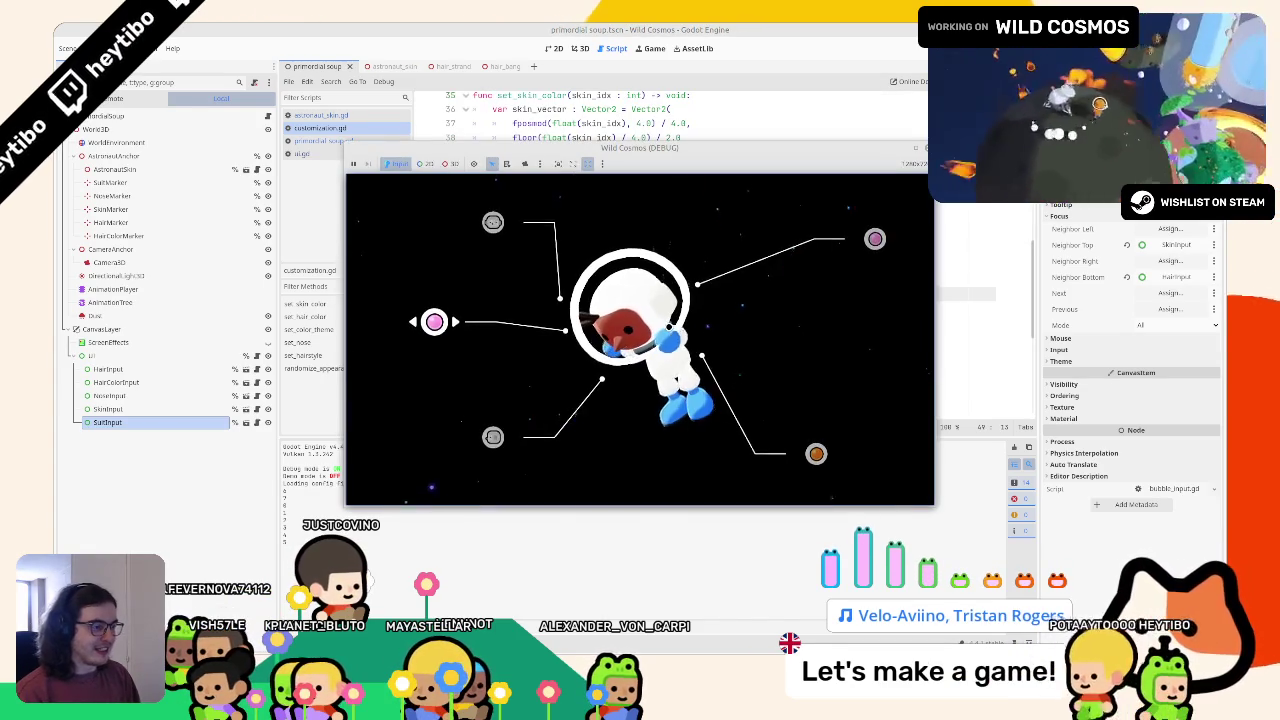
Relaunch the game and cycle the hair-colour bubble, reaching dark brown hair
key("F6")
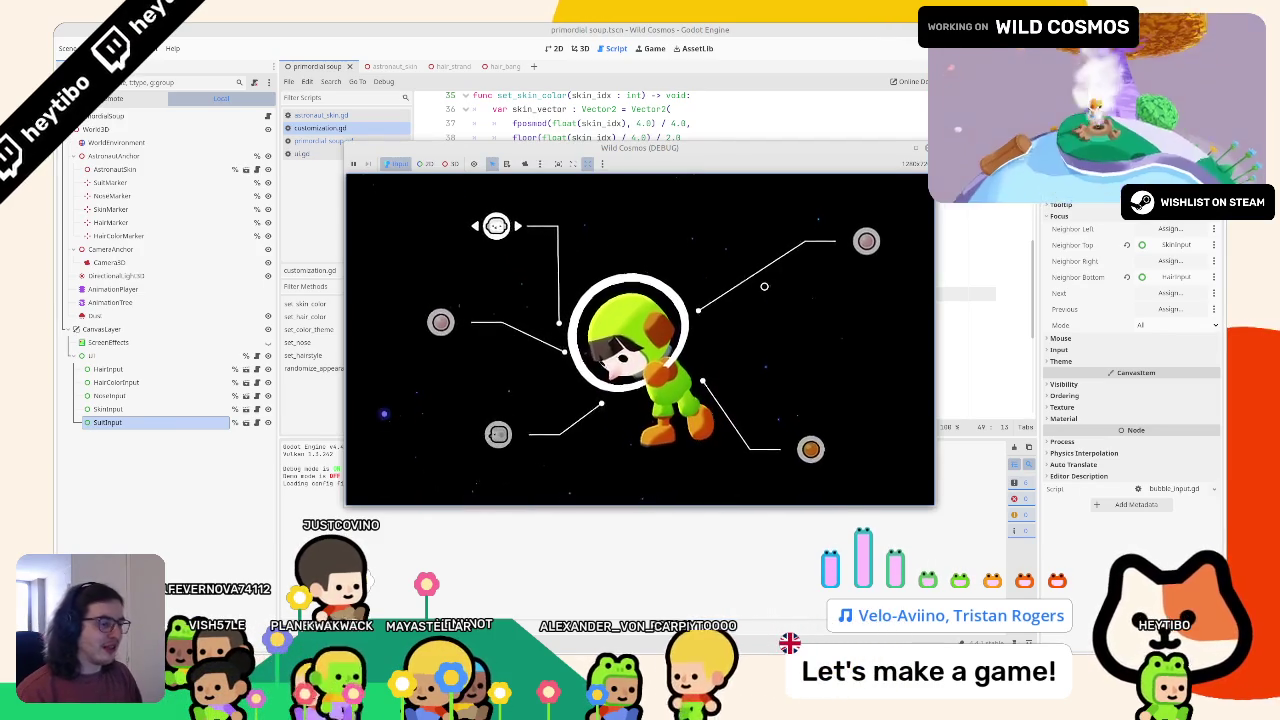
key("Down")
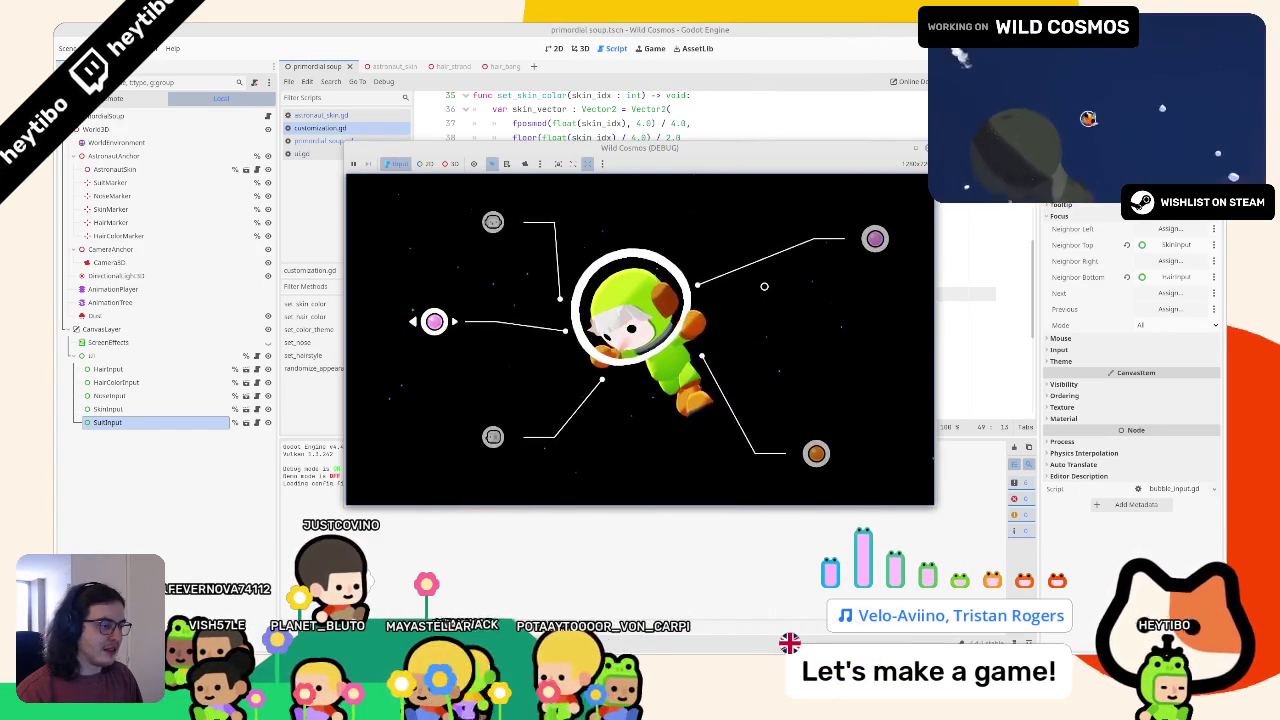
key("Right")
key("Right")
key("Left")
key("Down")
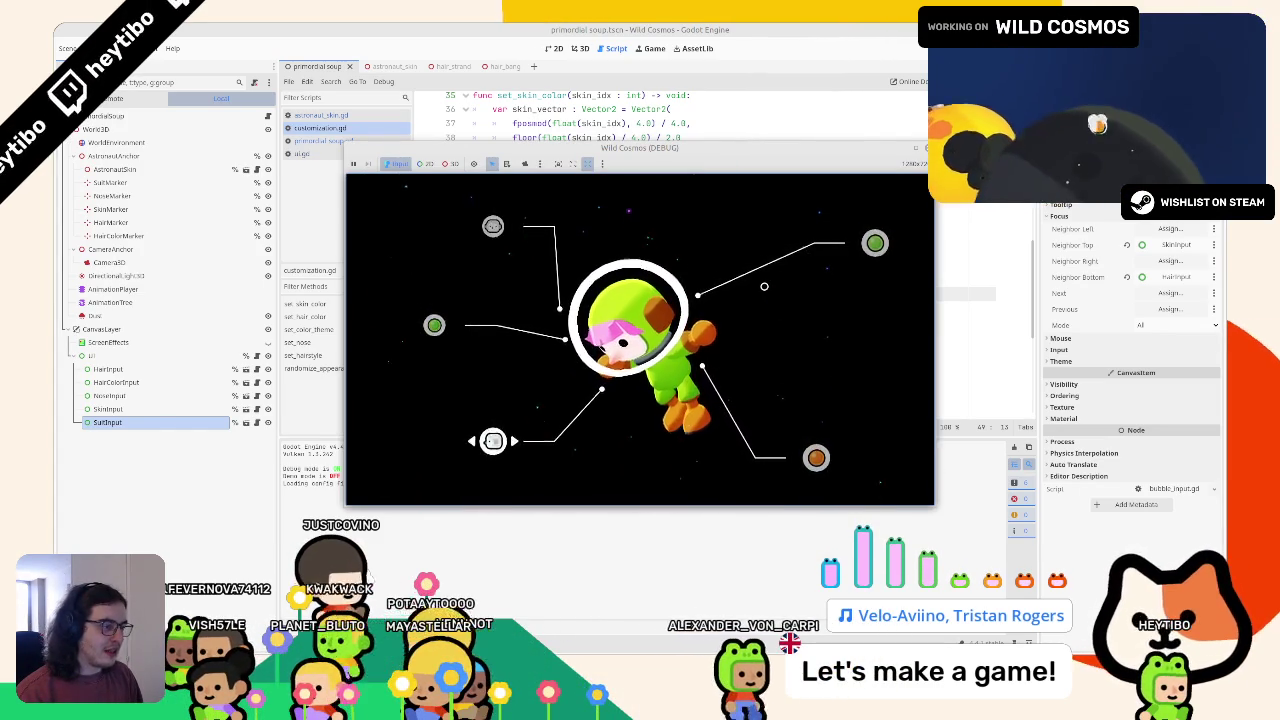
key("Up")
key("Right")
key("Right")
key("Right")
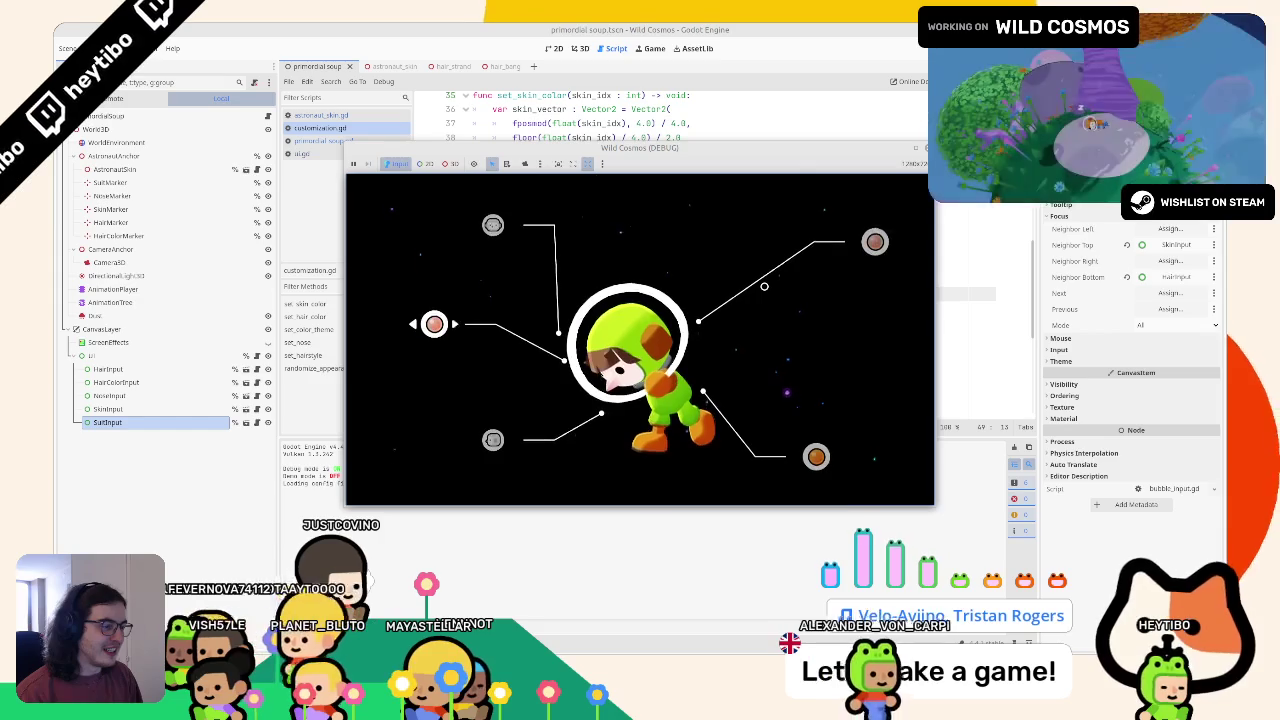
key("Right")
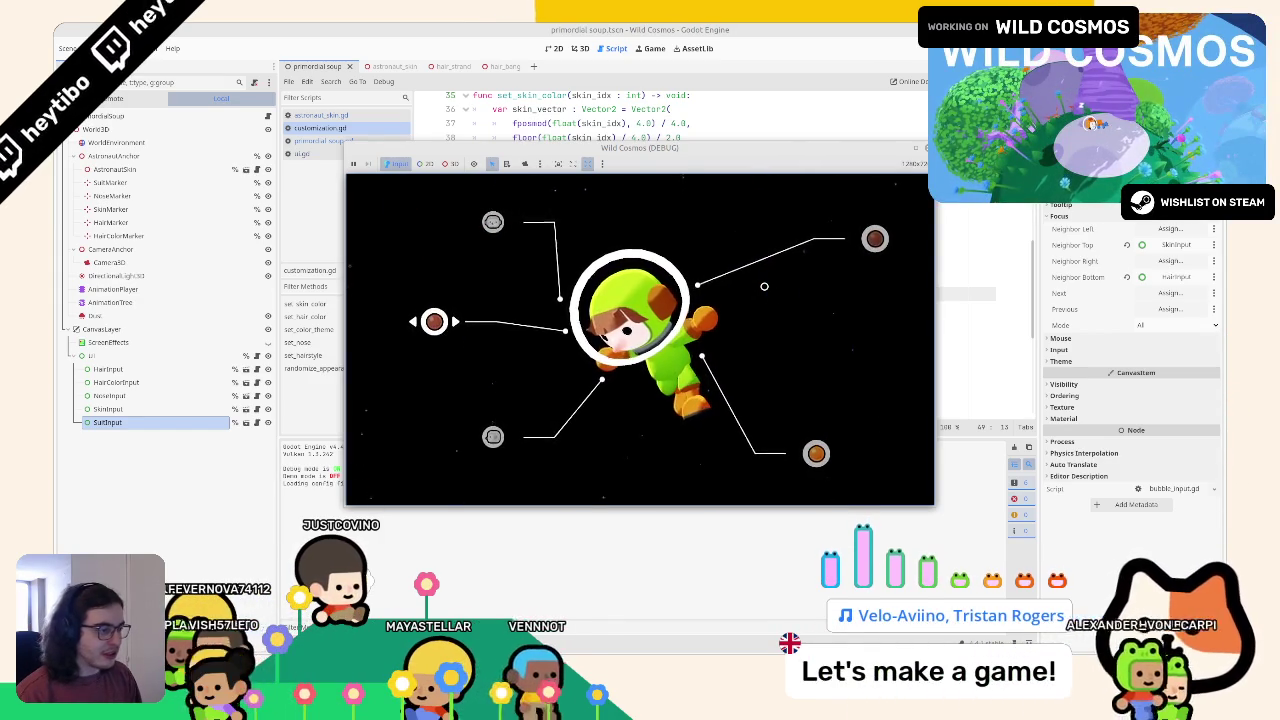
key("Right")
key("Right")
key("Right")
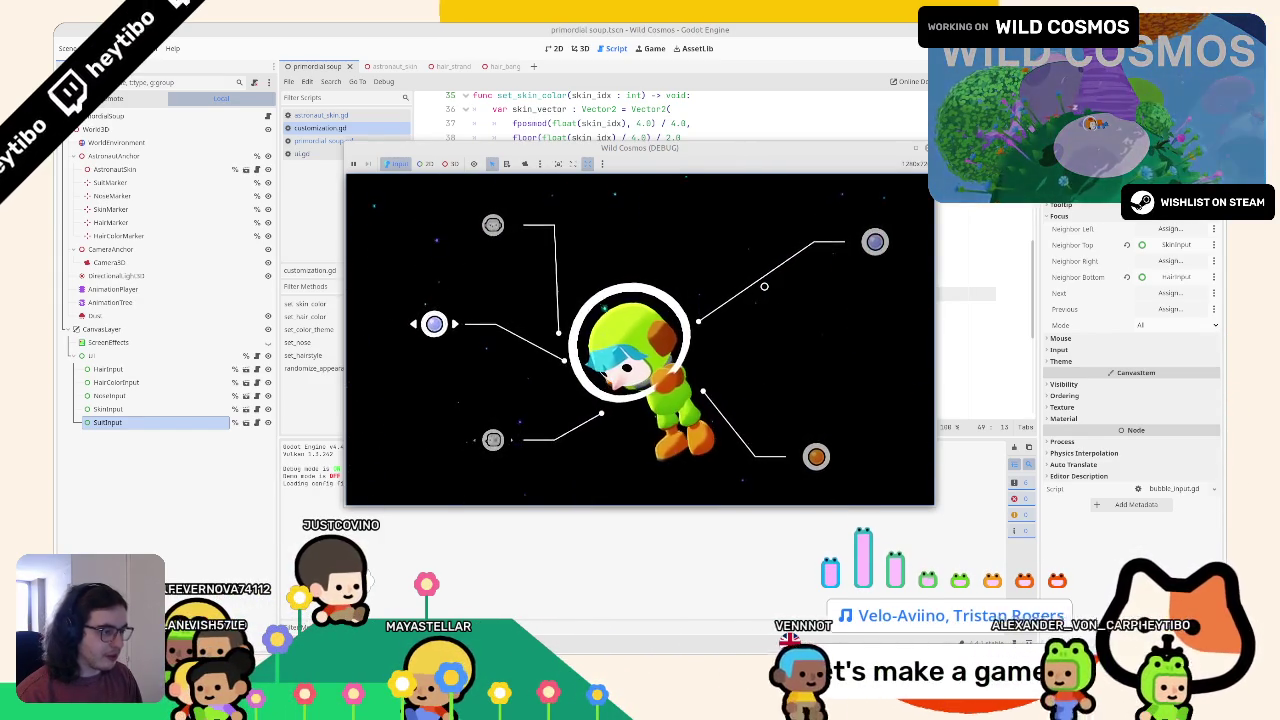
Set the top-right option to purple and the suit to orange, then return to the hair bubble
key("Down")
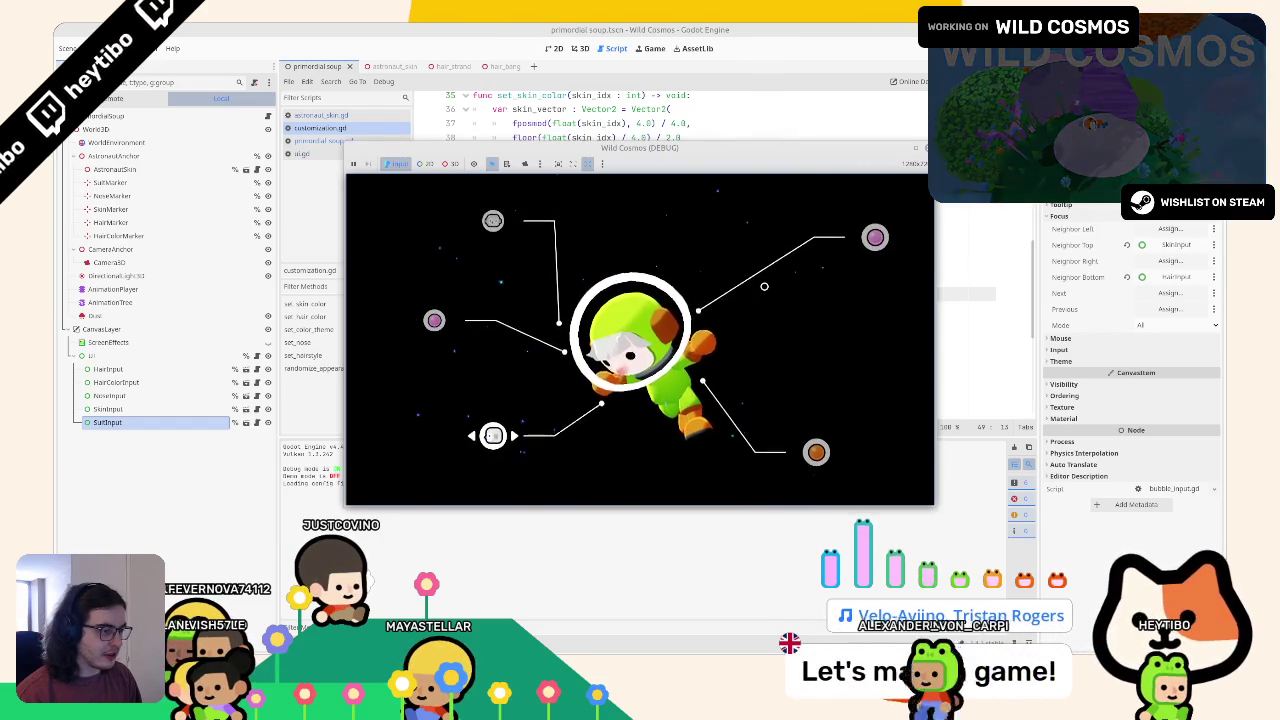
key("Left")
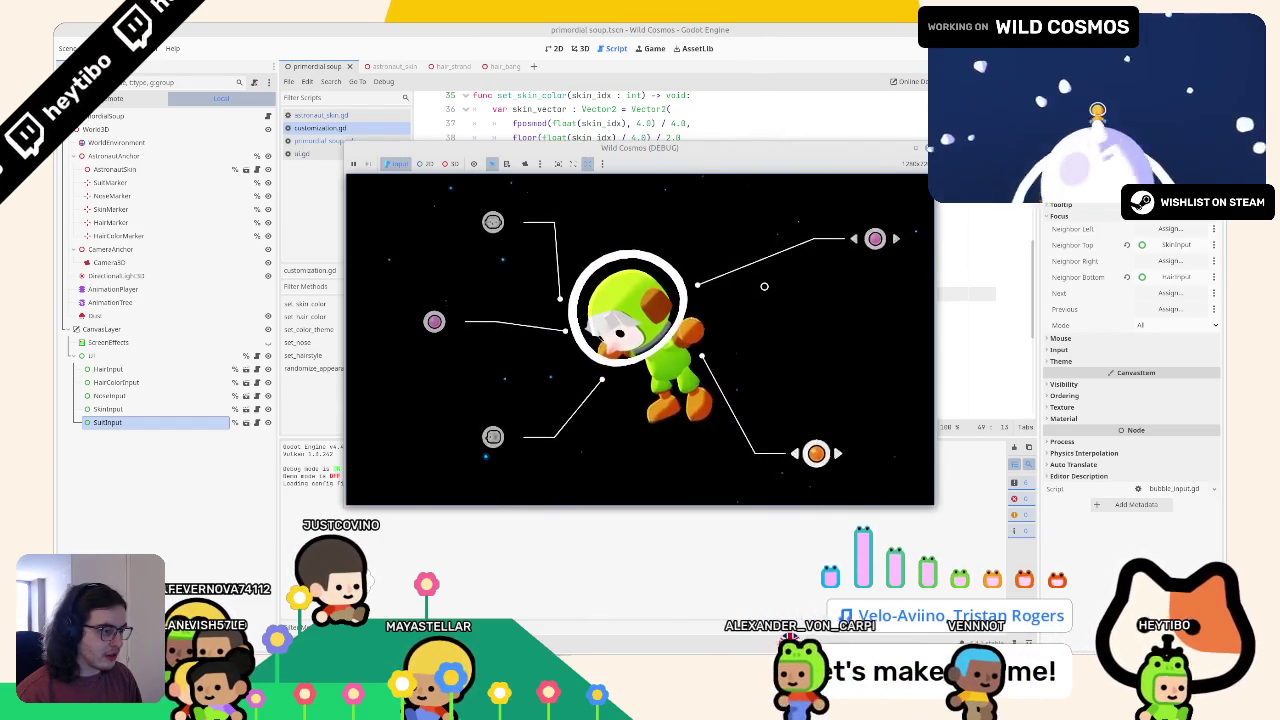
key("Up")
key("Left")
key("Down")
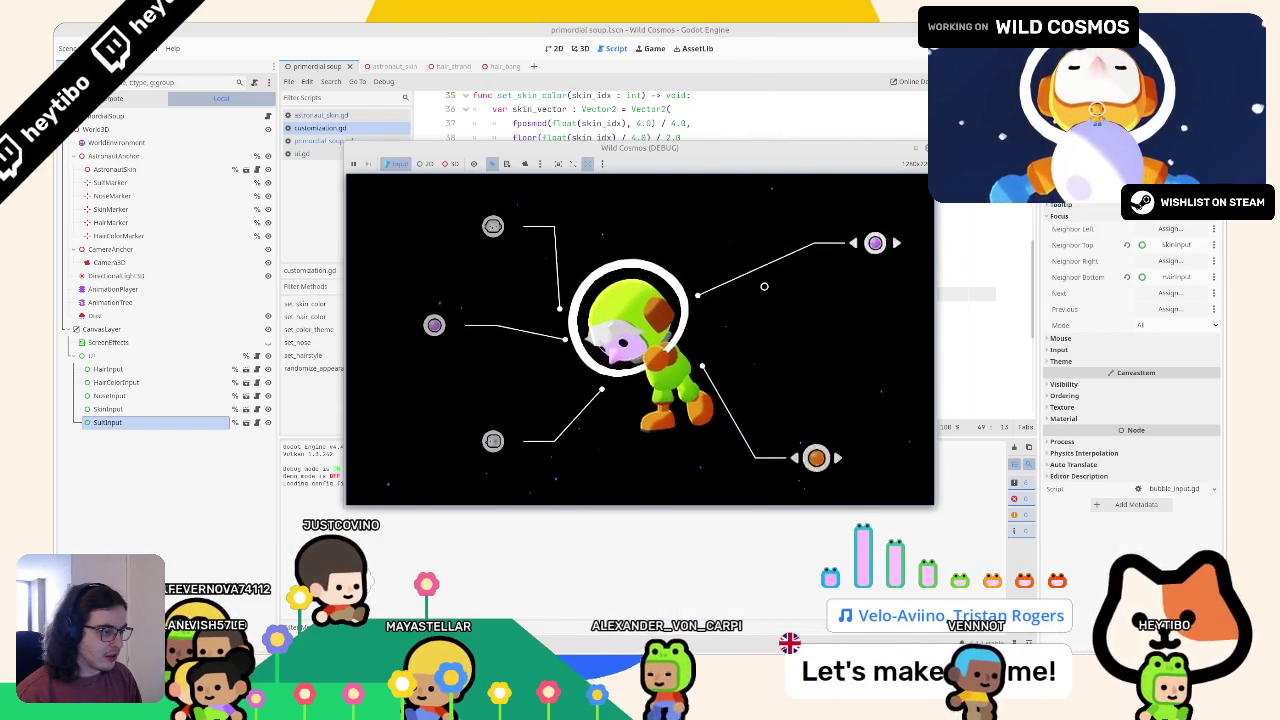
key("Left")
key("Left")
key("Down")
key("Up")
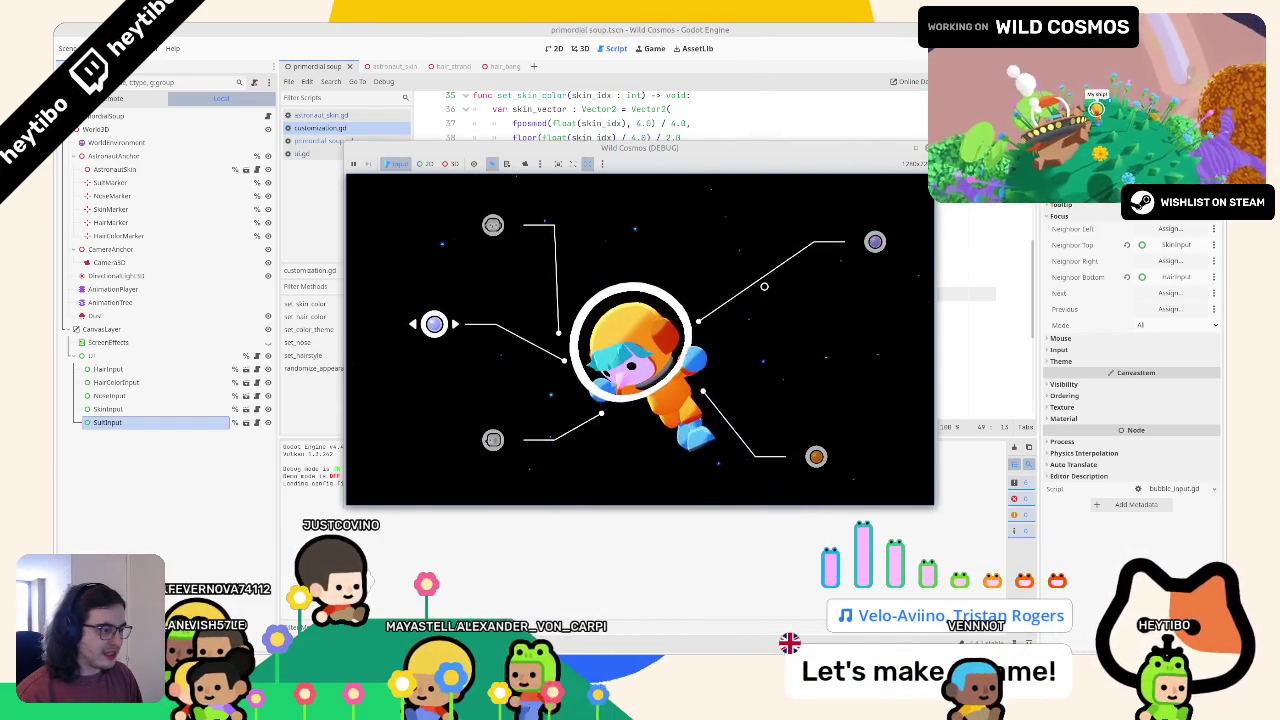
key("Left")
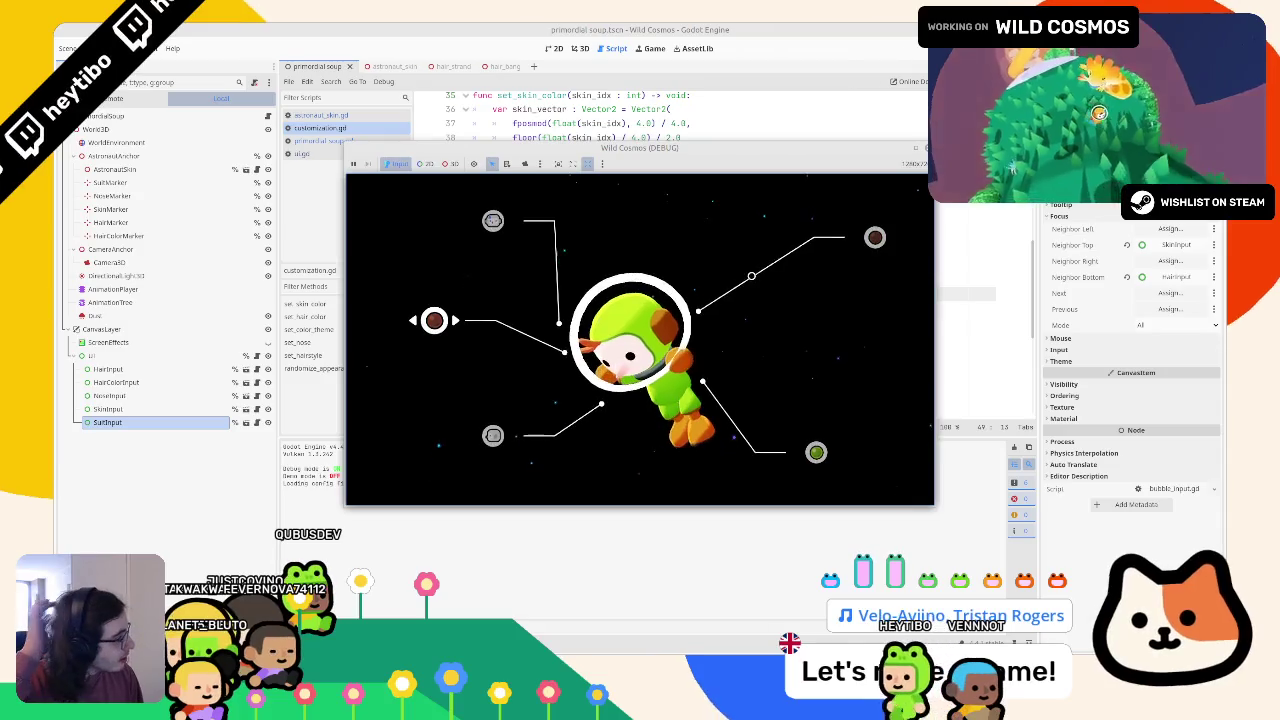
key("Down")
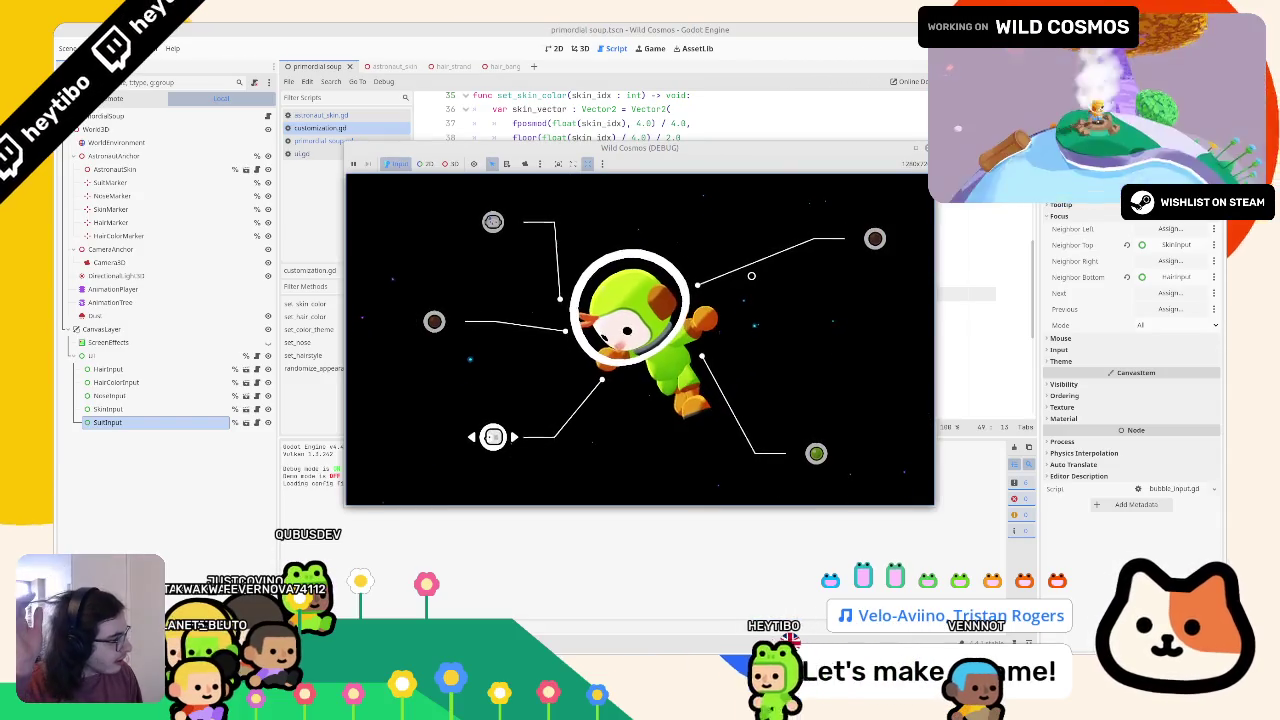
key("Up")
key("Up")
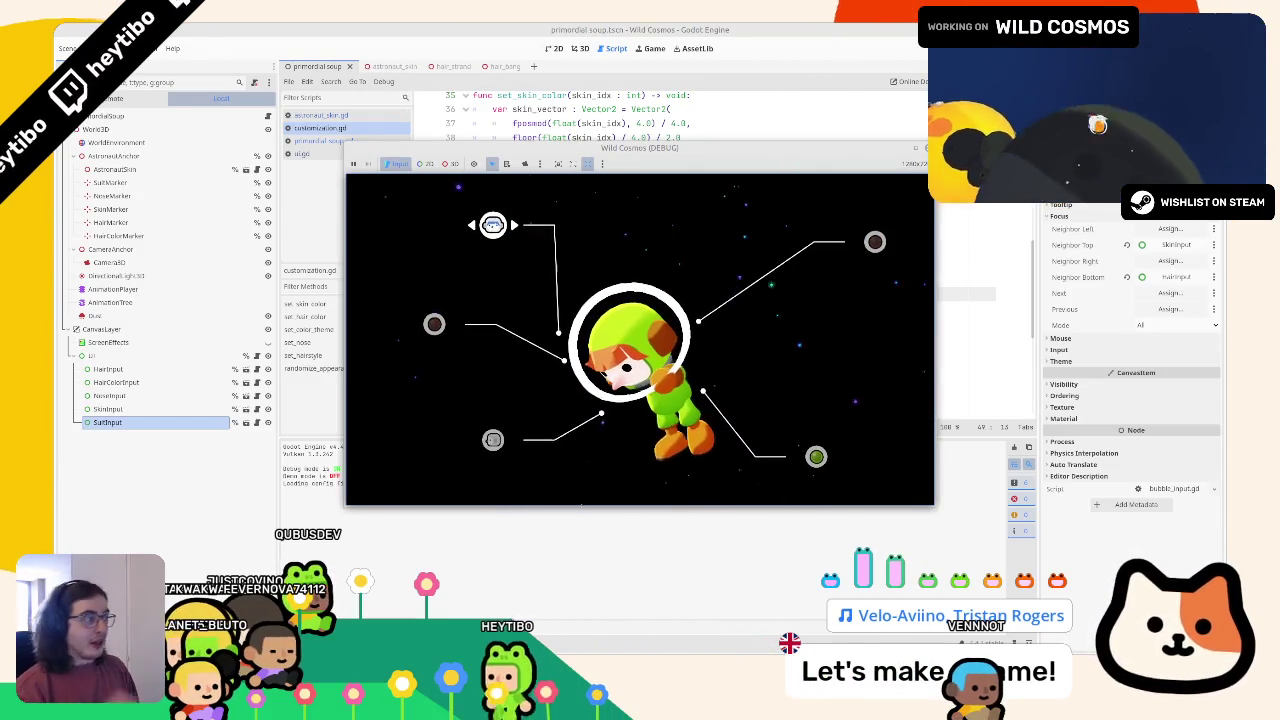
Stop the game and view the Figma swatch design full screen
key("F8")
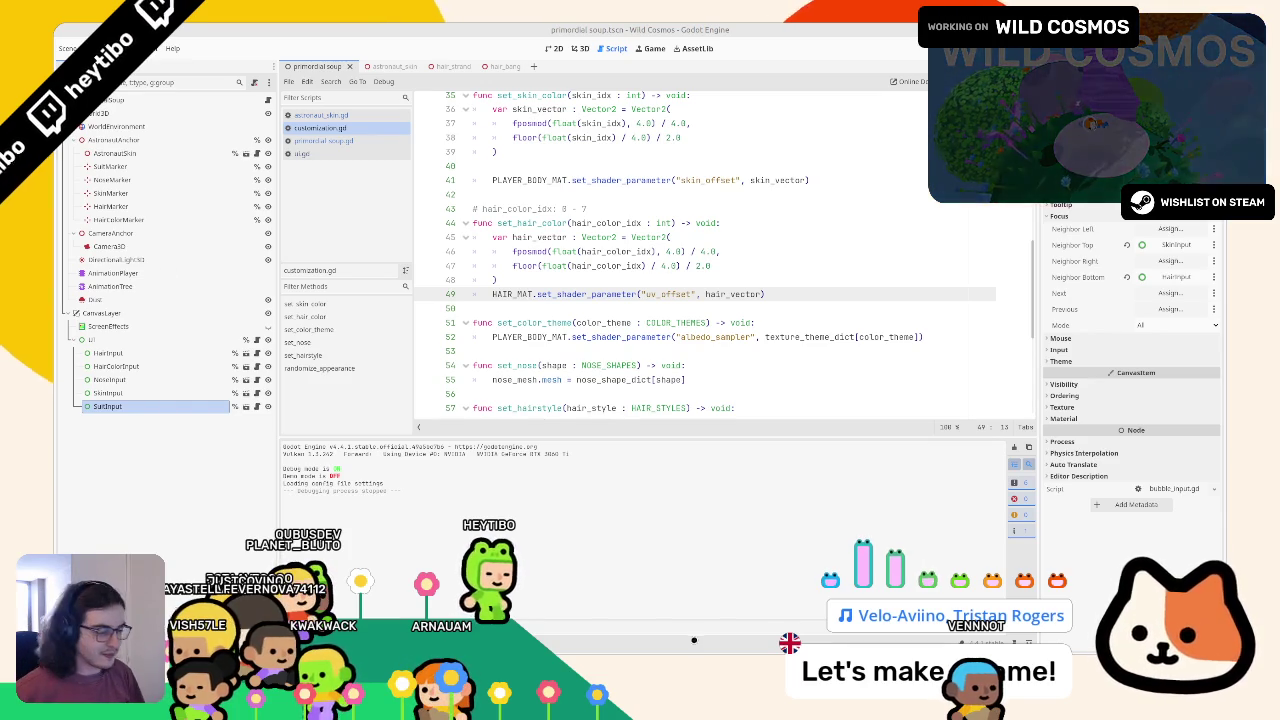
key("alt+Tab")
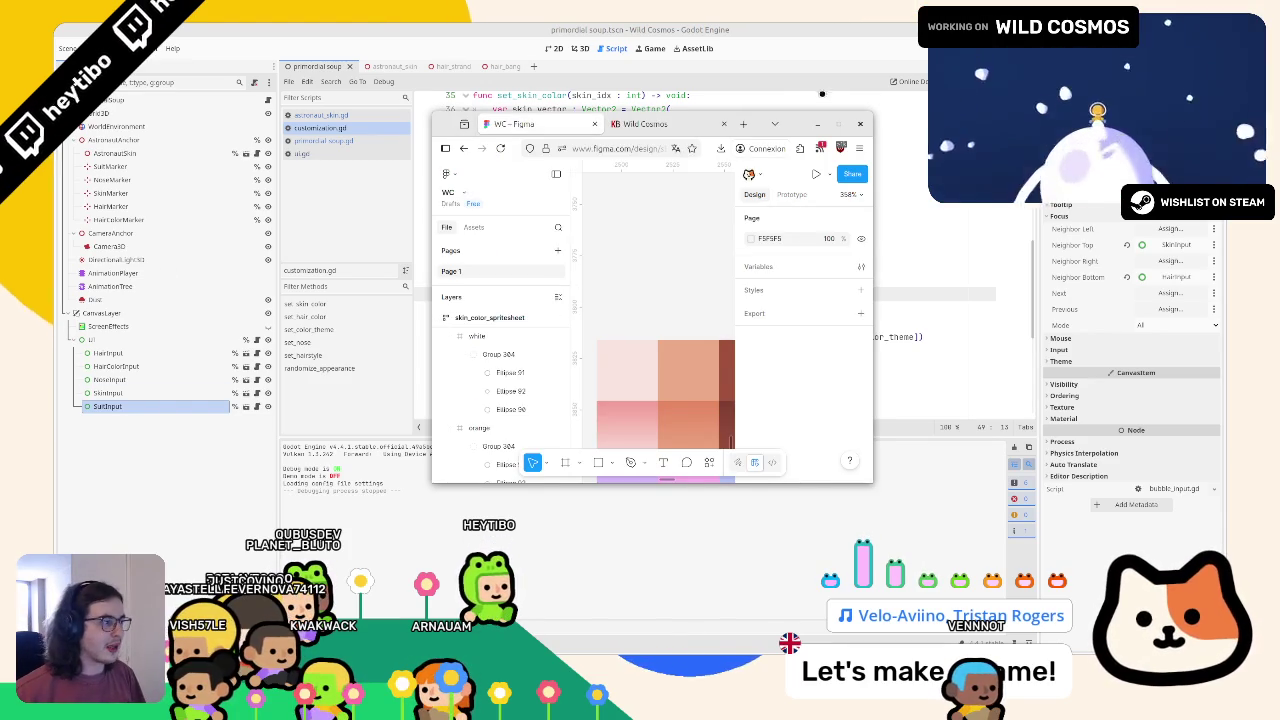
left_click(840, 122)
scroll(556, 367, "down", 3)
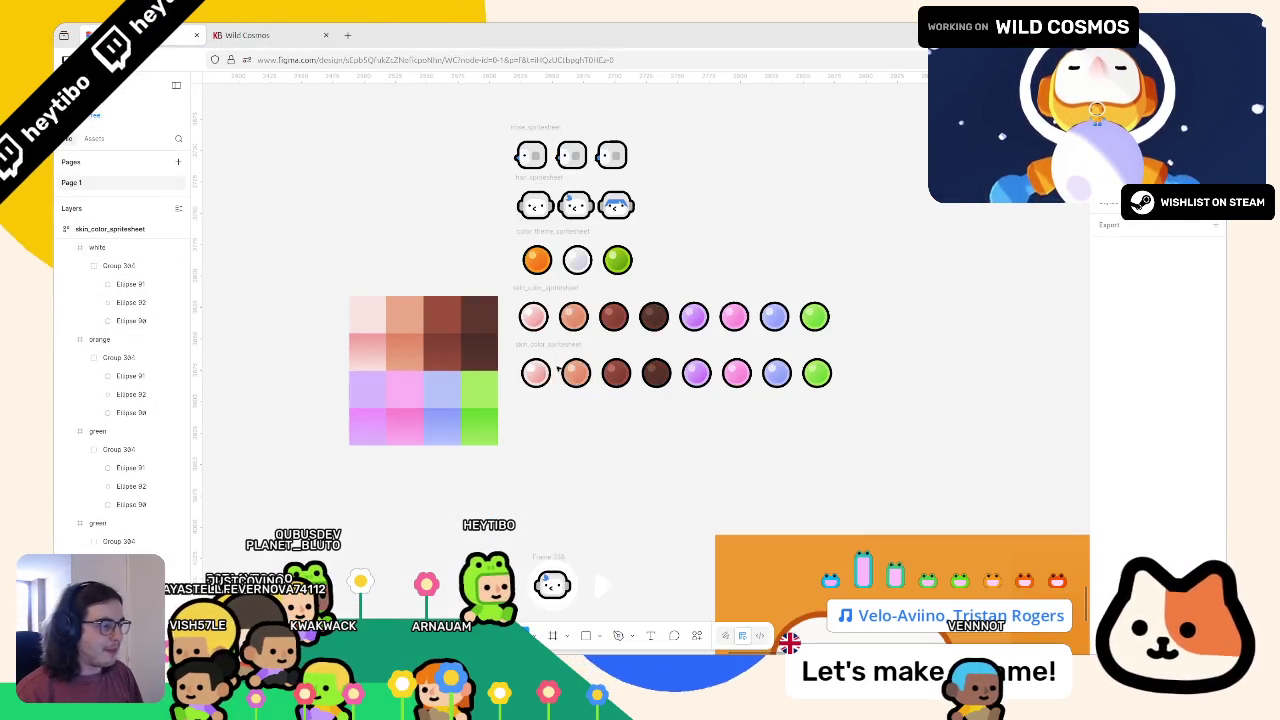
Retune the brown gradient's stops, brightening the top stop and setting the dark stop's lightness to 23
key("alt+Tab")
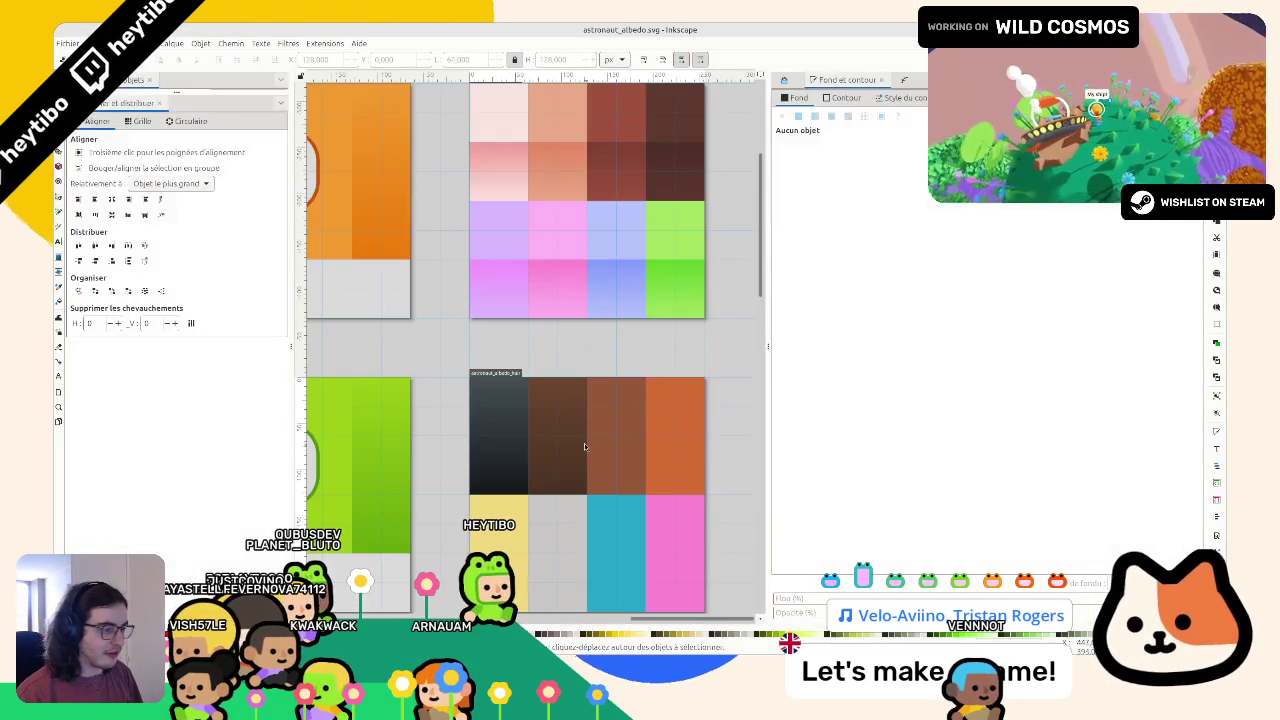
scroll(580, 382, "down", 1)
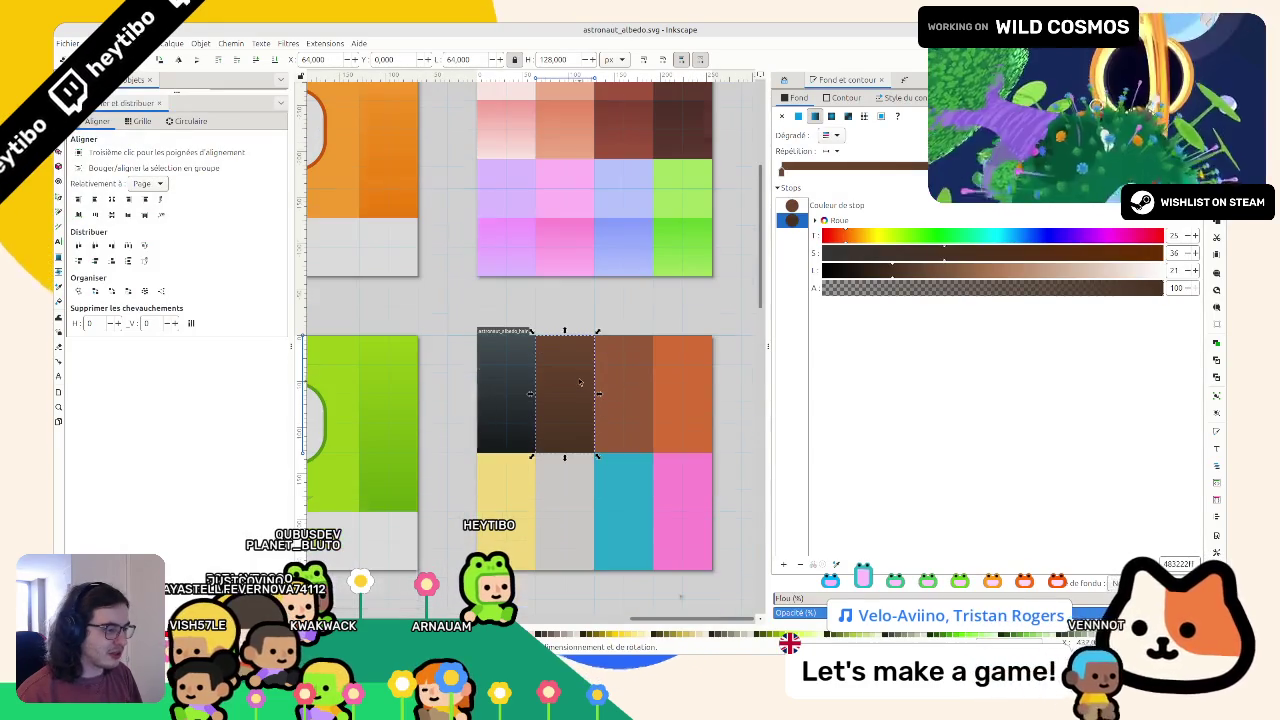
mouse_move(900, 270)
left_mouse_down()
mouse_move(915, 271)
mouse_move(885, 272)
left_mouse_up()
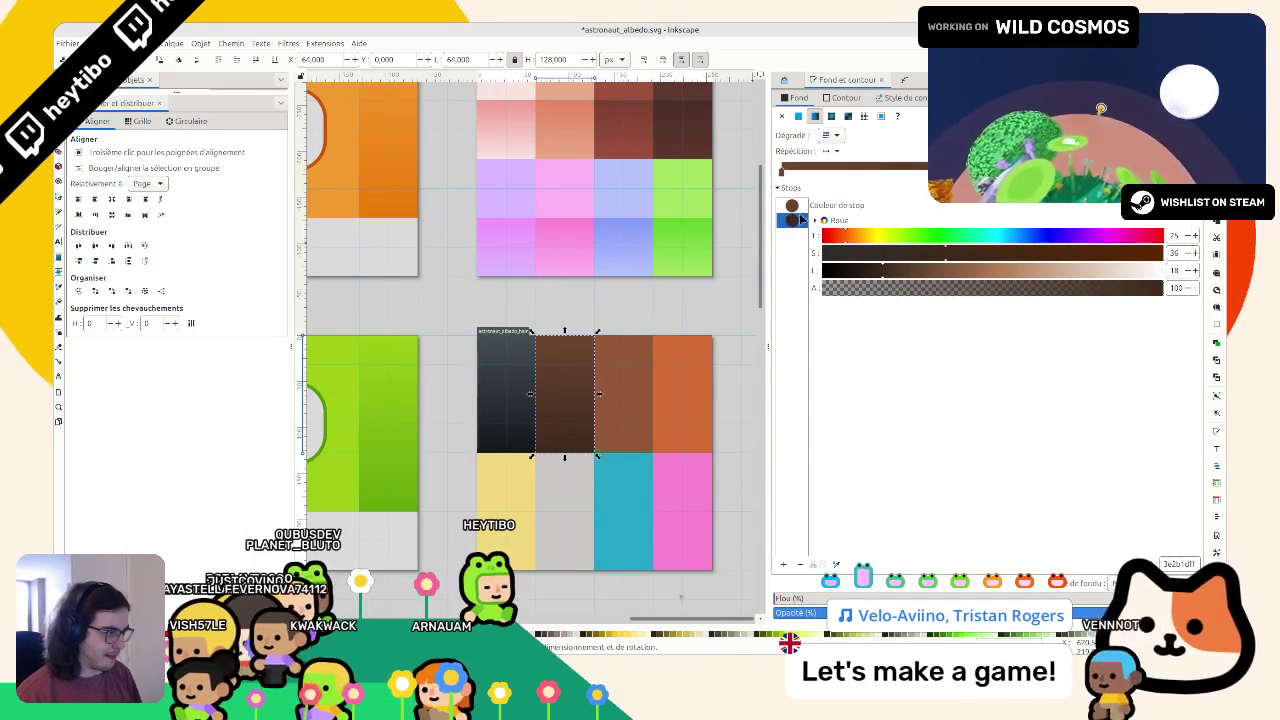
left_click(792, 205)
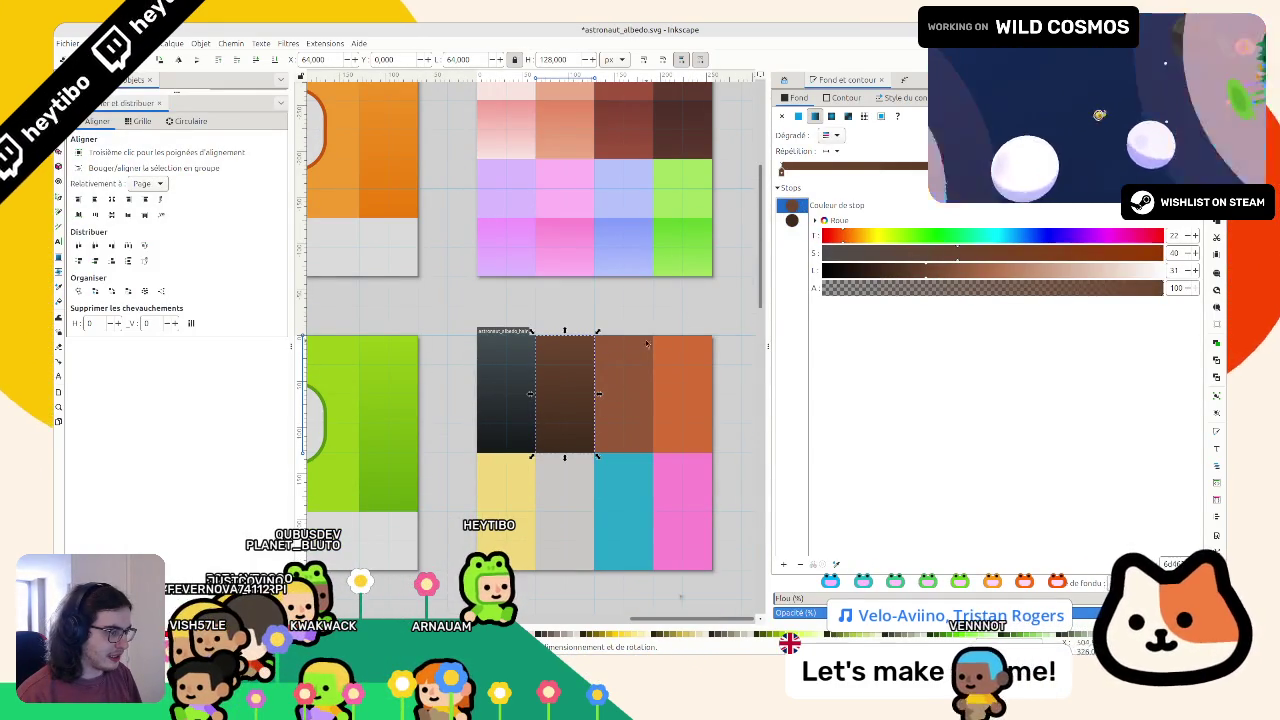
left_click(941, 270)
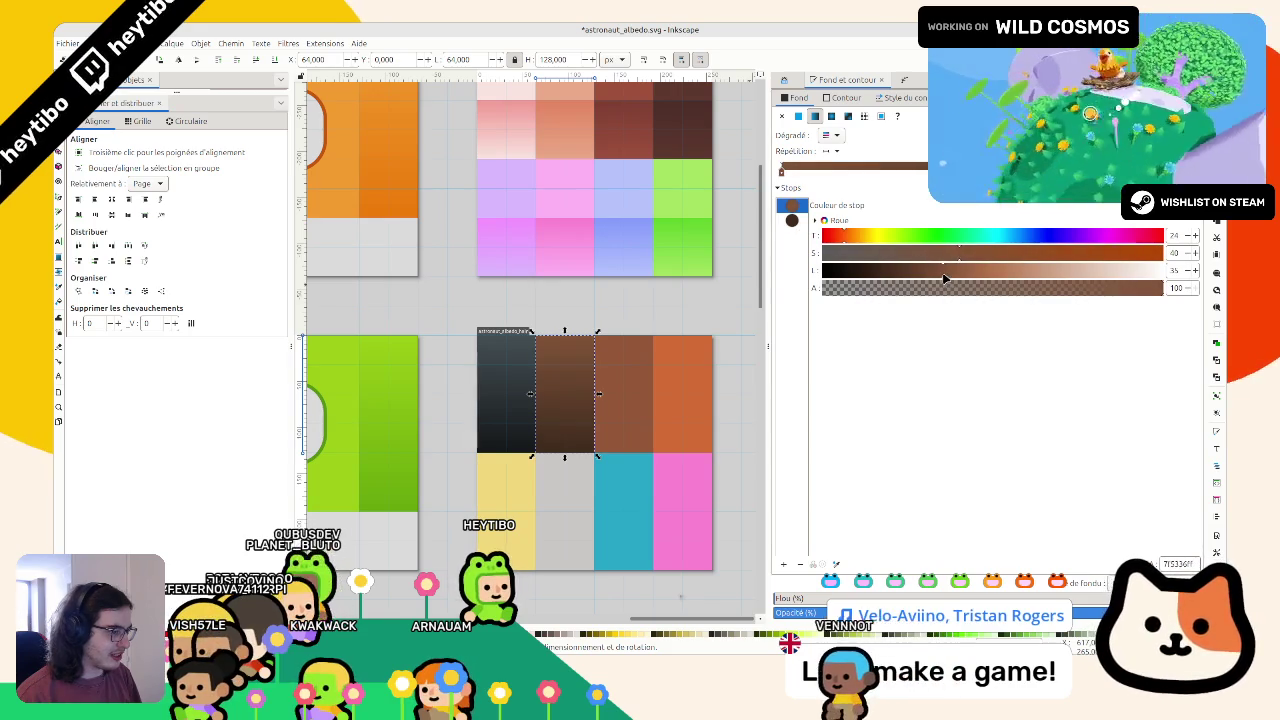
left_click(792, 220)
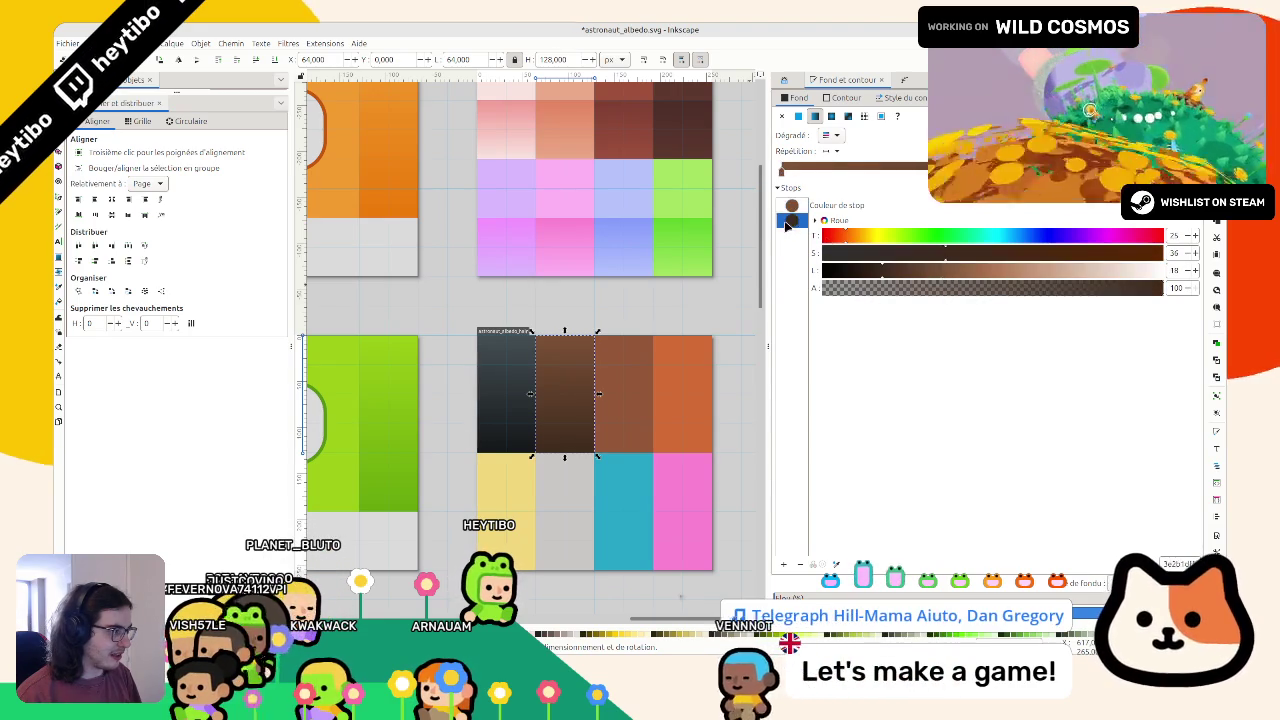
left_click(899, 271)
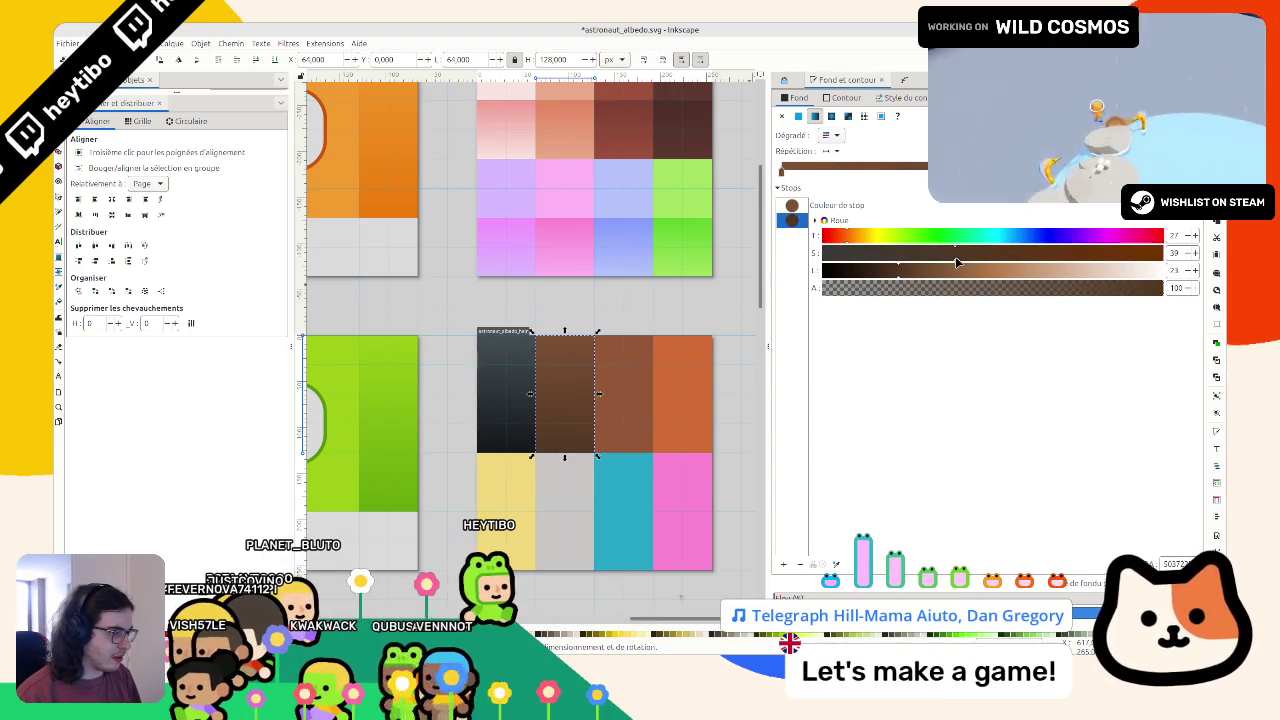
left_click(654, 341)
left_click(630, 347)
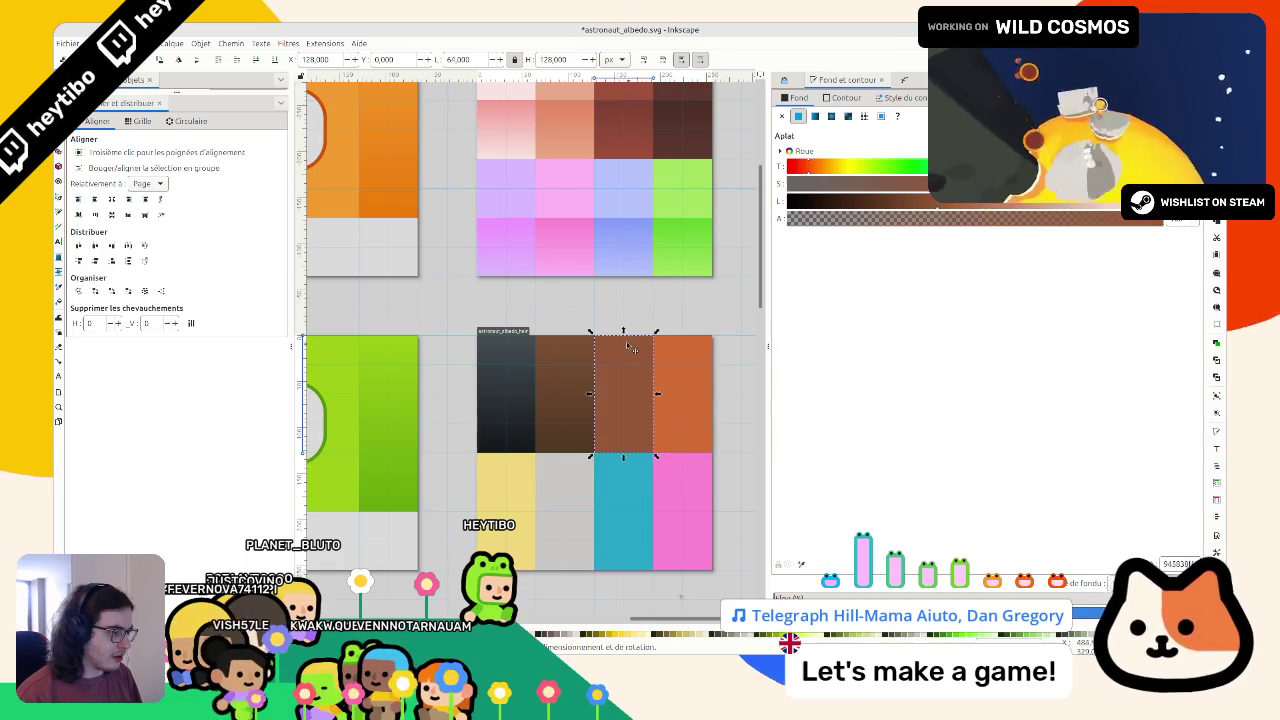
Delete the dark brown tile, move the brown tile into its slot, and give it an opaque linear gradient
left_click(573, 352)
key("Delete")
left_click(622, 395)
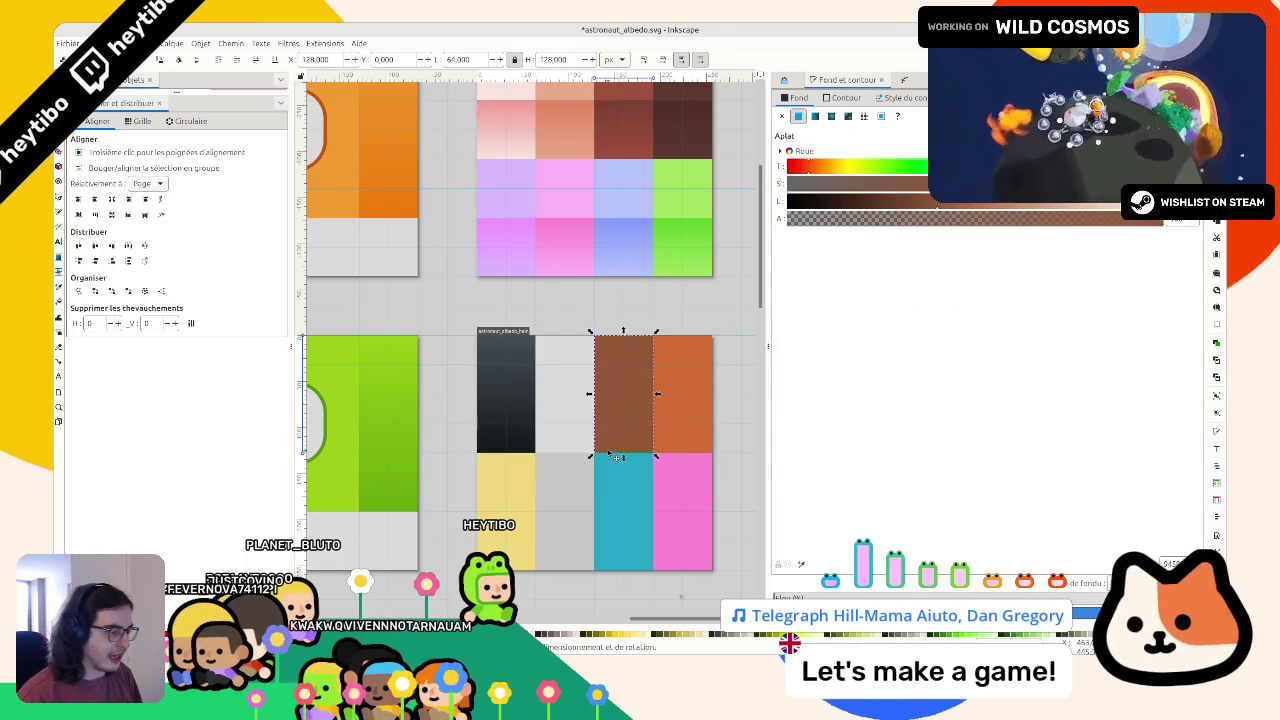
left_click_drag(615, 457, 552, 452)
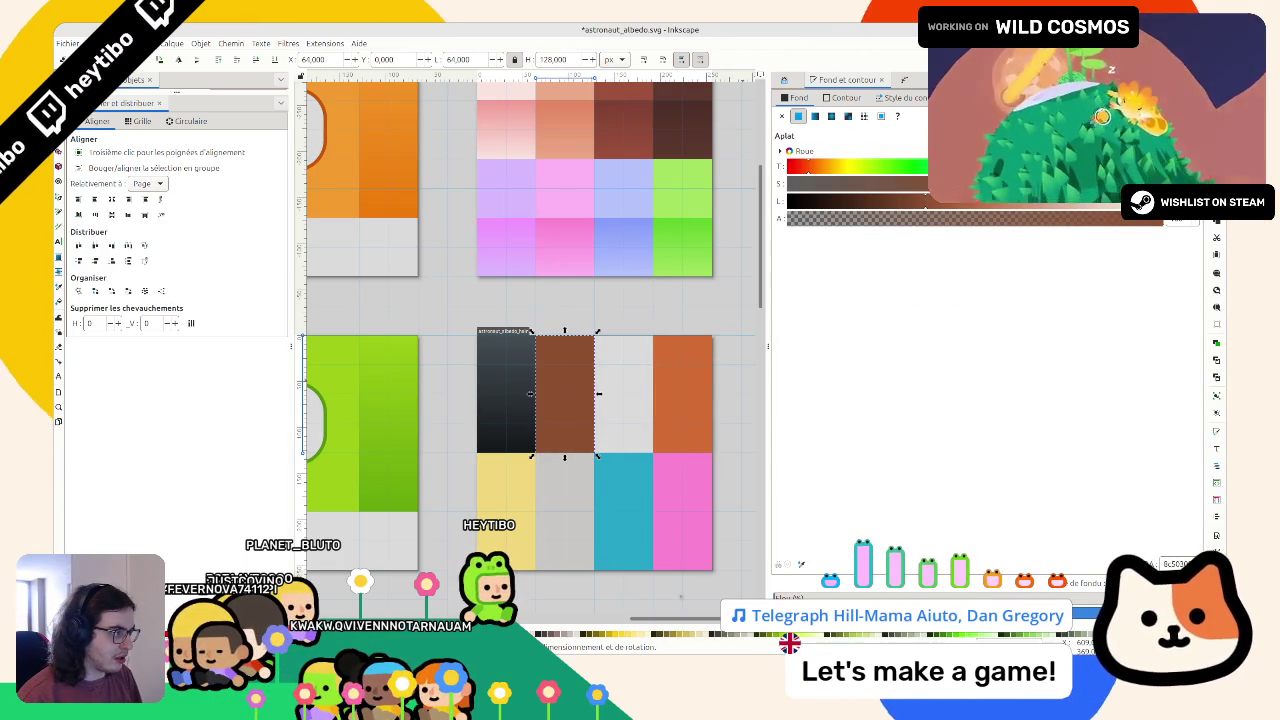
left_click(815, 116)
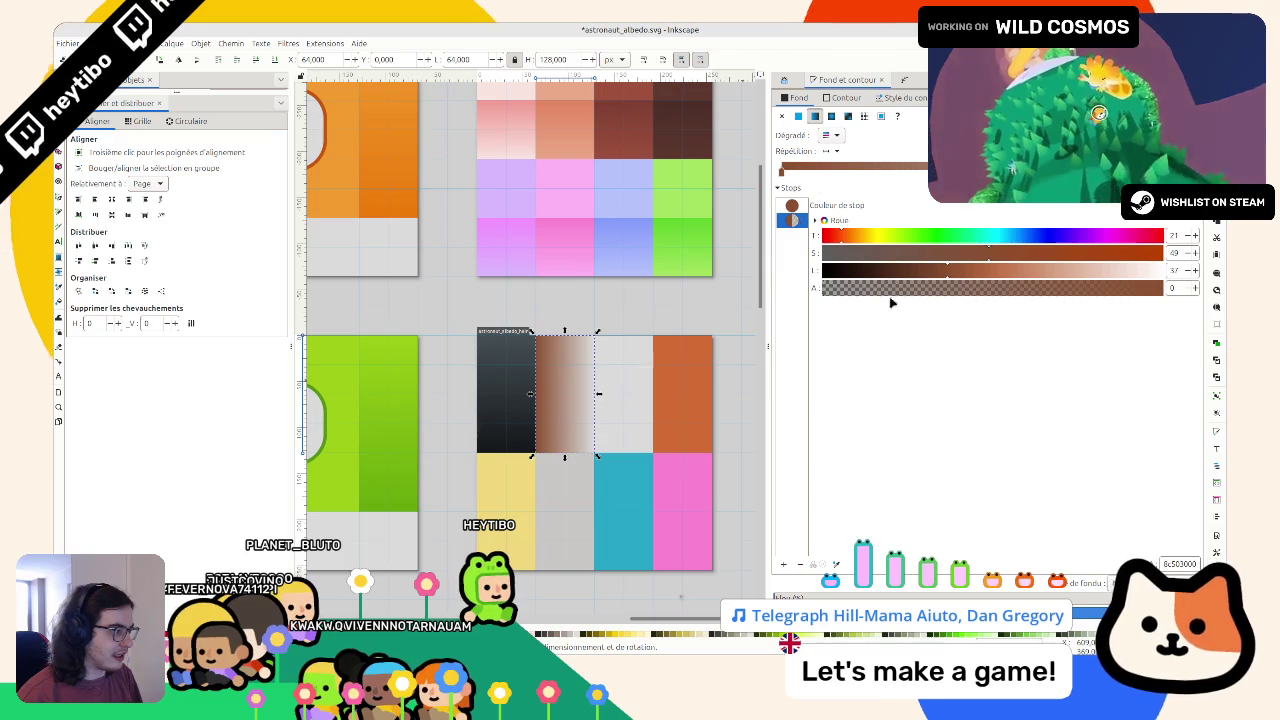
left_click_drag(892, 289, 1165, 288)
left_click_drag(928, 265, 918, 262)
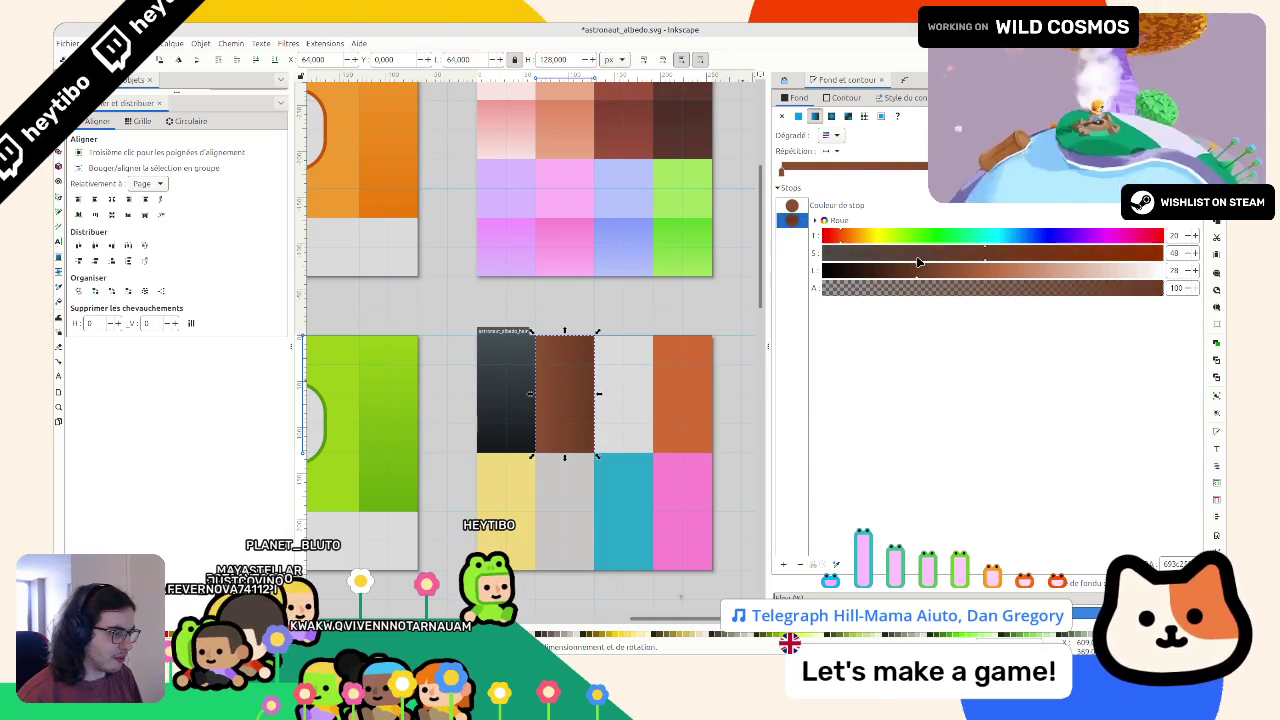
Move the orange tile left with an opaque gradient, and run the brown gradient top to bottom
left_click_drag(685, 390, 626, 390)
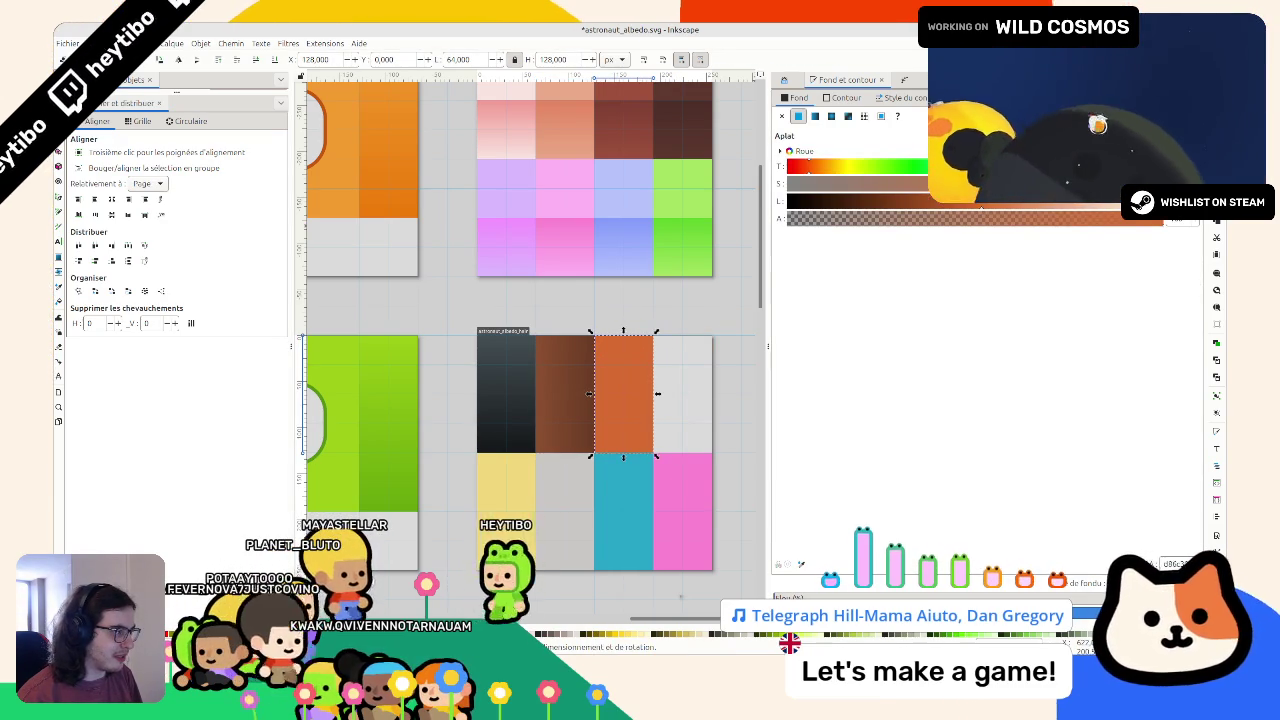
left_click(815, 116)
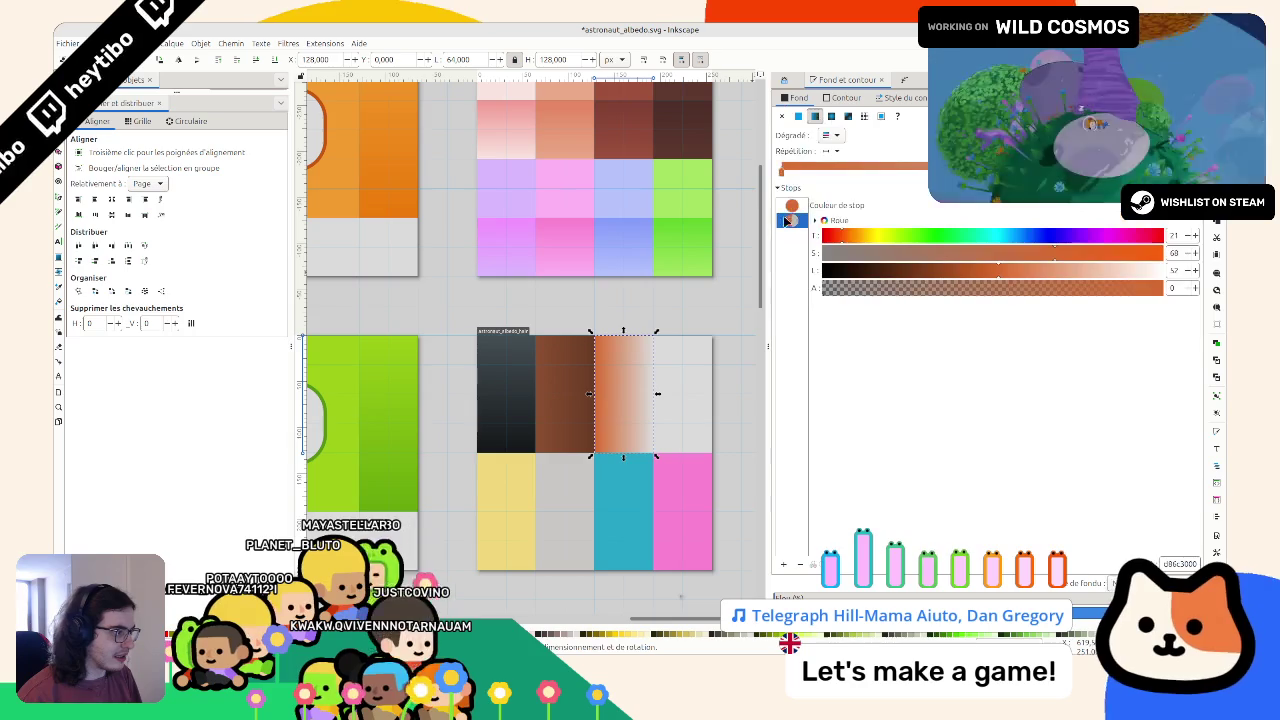
left_click_drag(948, 293, 1003, 295)
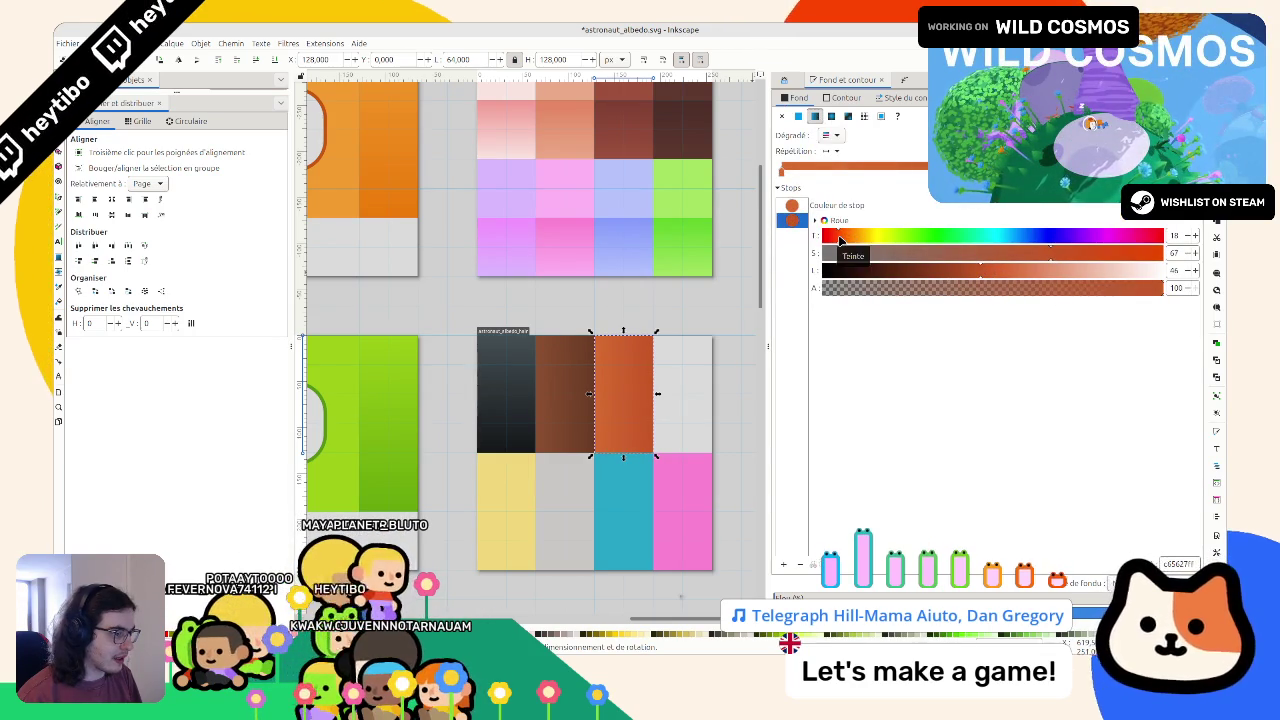
left_click(576, 383)
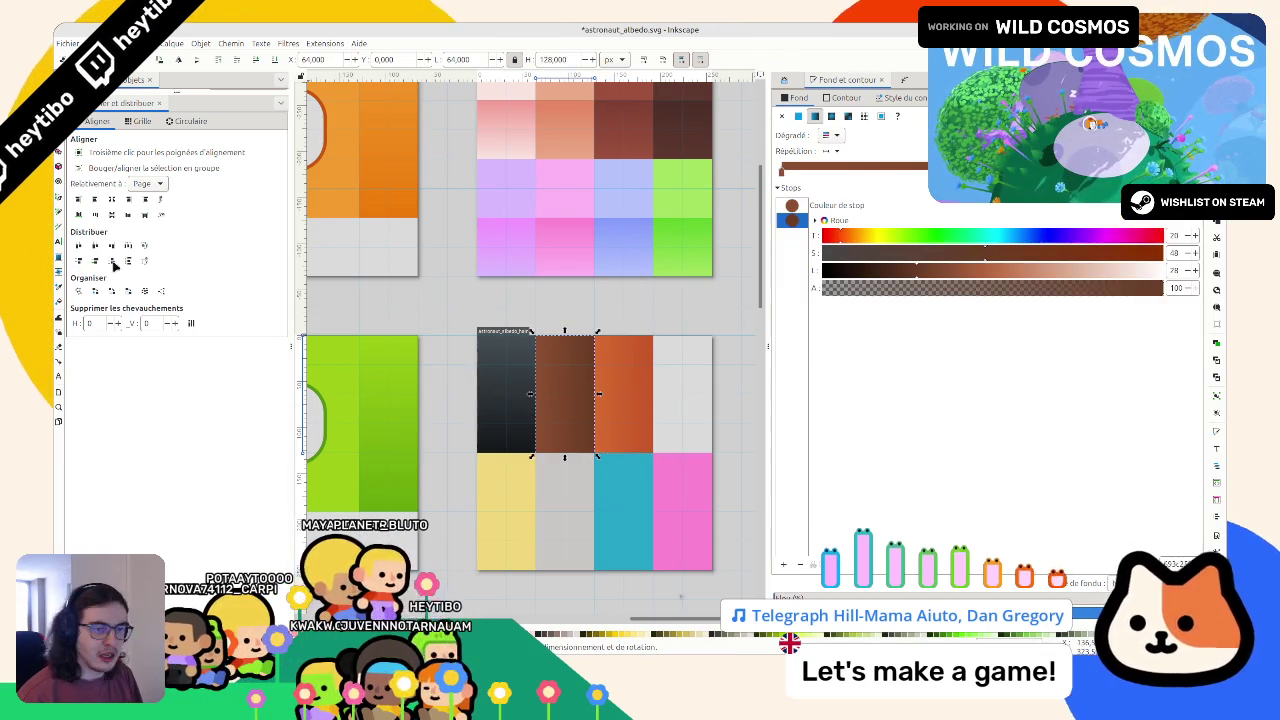
left_click(58, 258)
left_click_drag(572, 343, 566, 451)
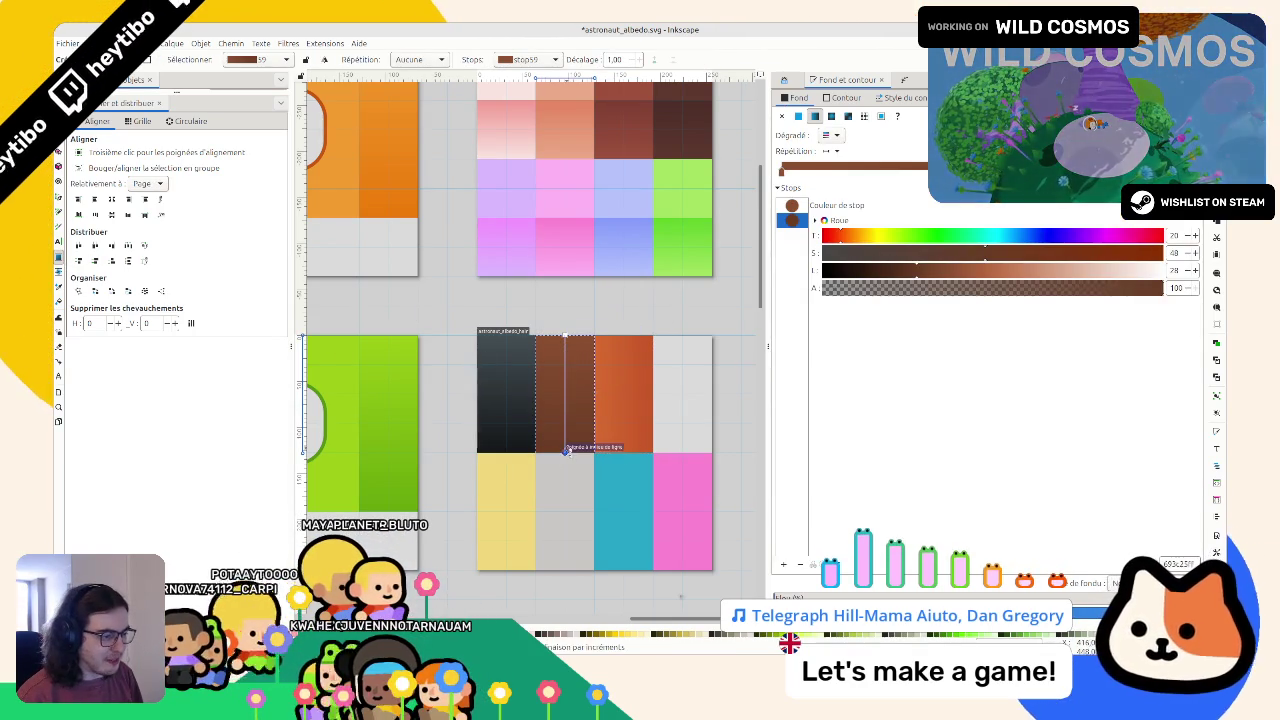
Move the yellow tile into the lower grid's top-right cell
left_click(622, 348)
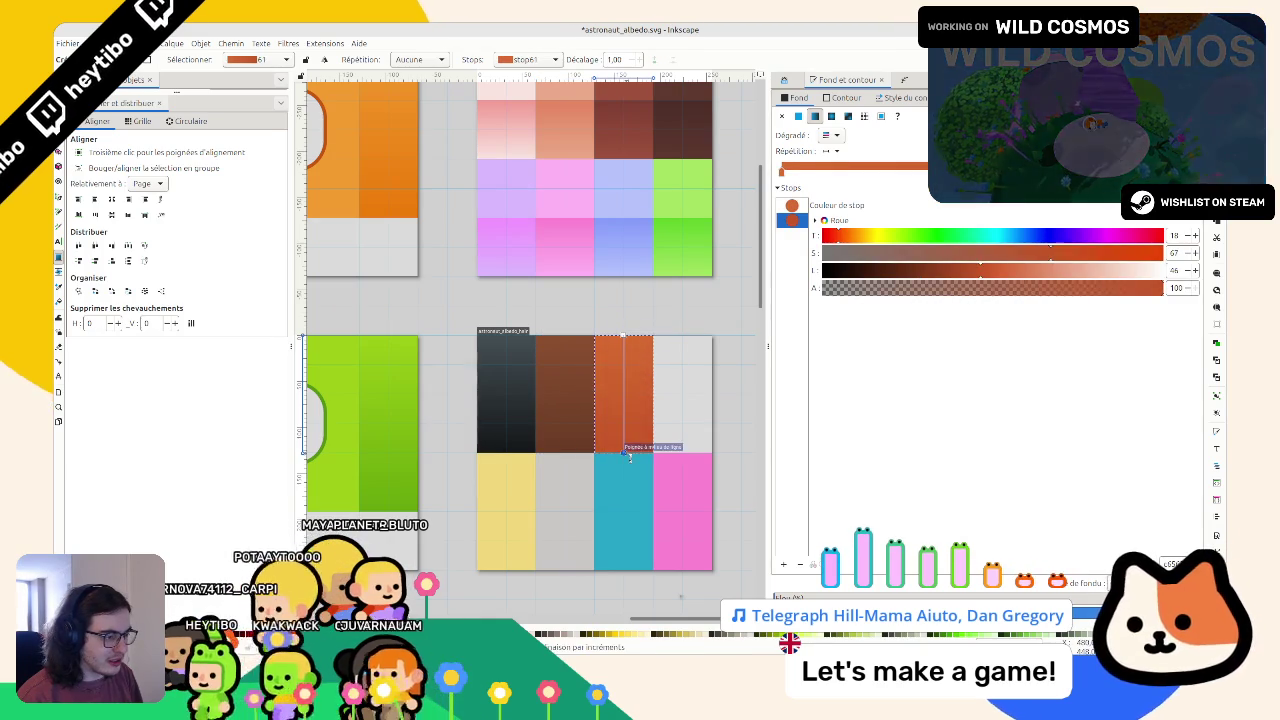
key("Escape")
key("s")
left_click_drag(488, 476, 672, 345)
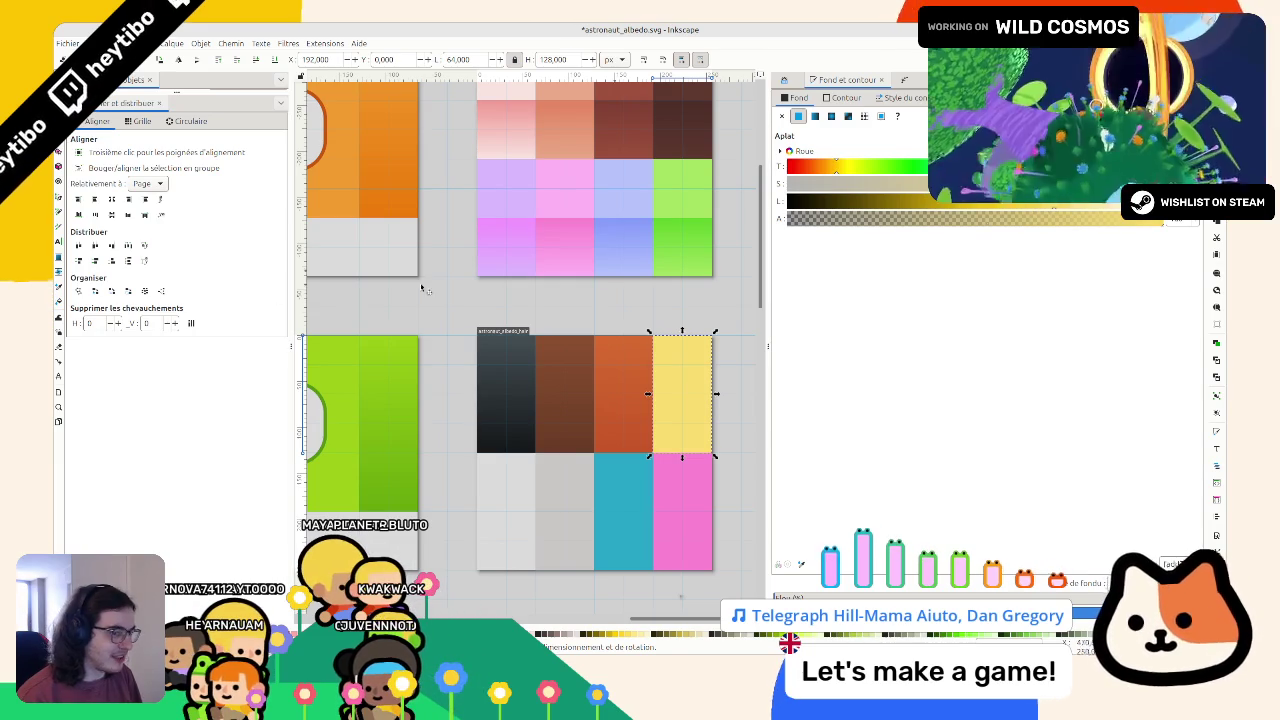
Give the yellow tile a gradient with a fully opaque end stop and lightness lowered from 71 to 64
key("g")
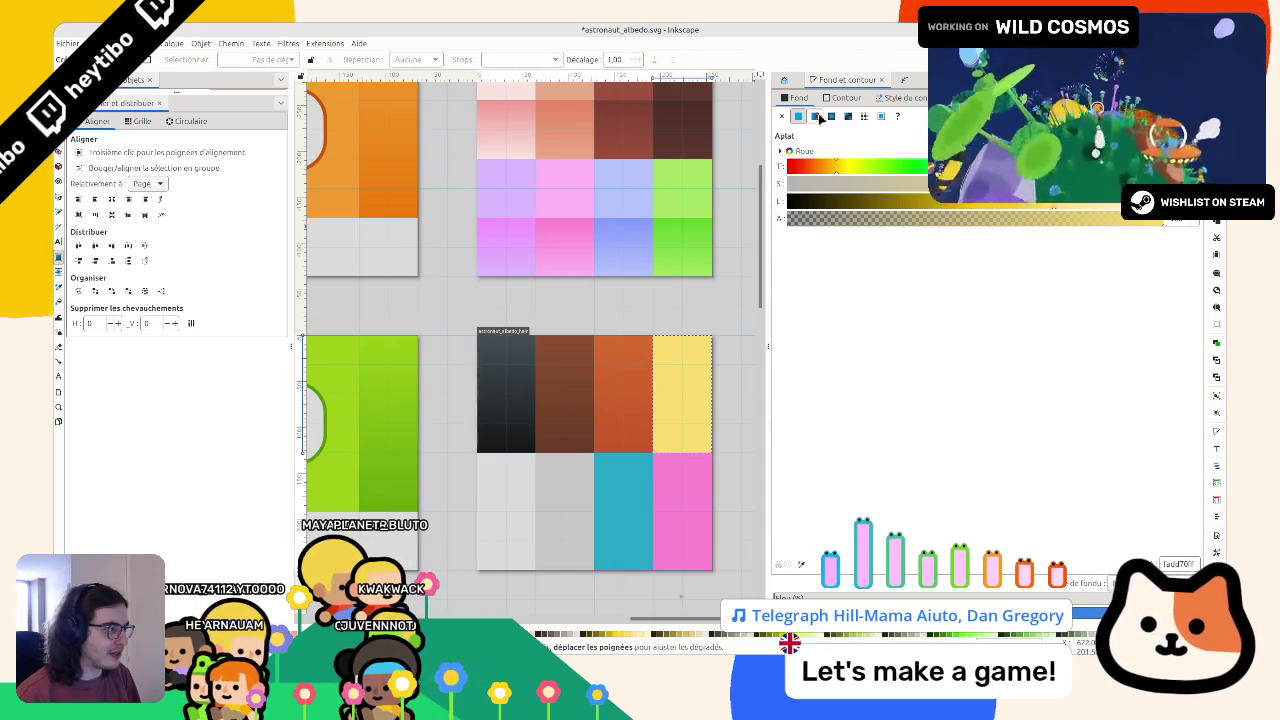
double_click(682, 394)
left_click_drag(1078, 290, 1163, 288)
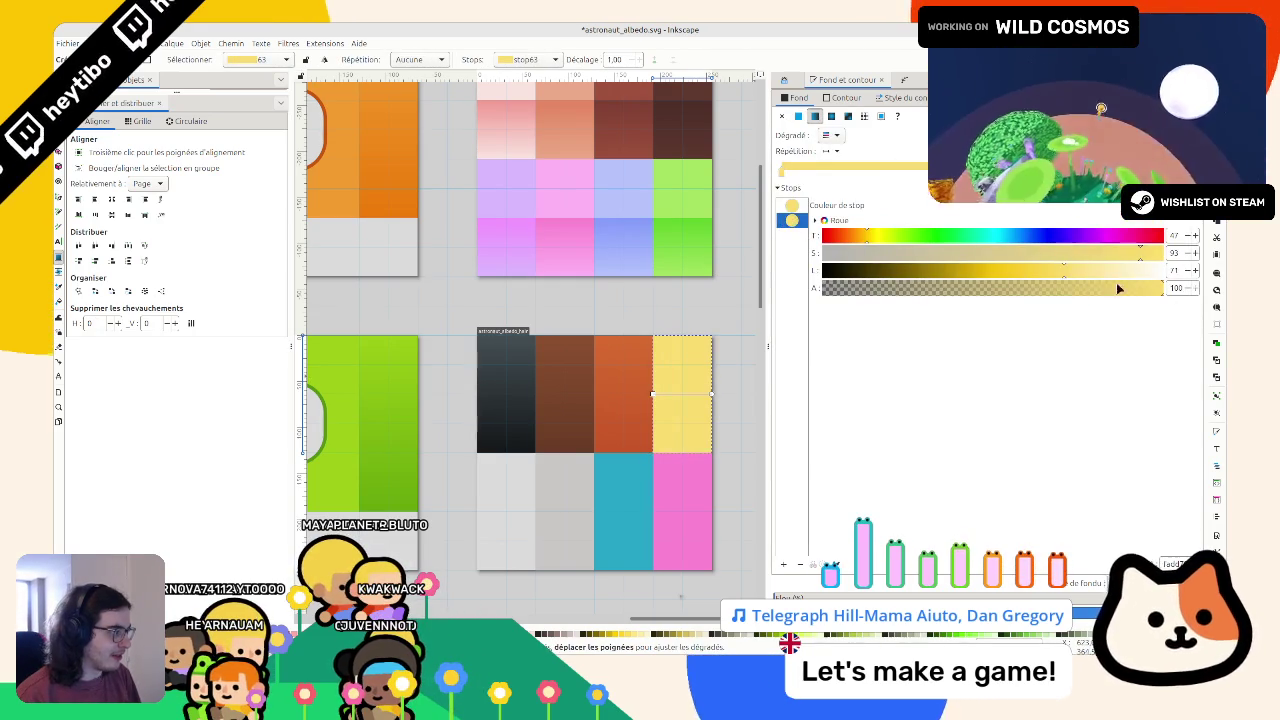
left_click_drag(1063, 270, 1045, 272)
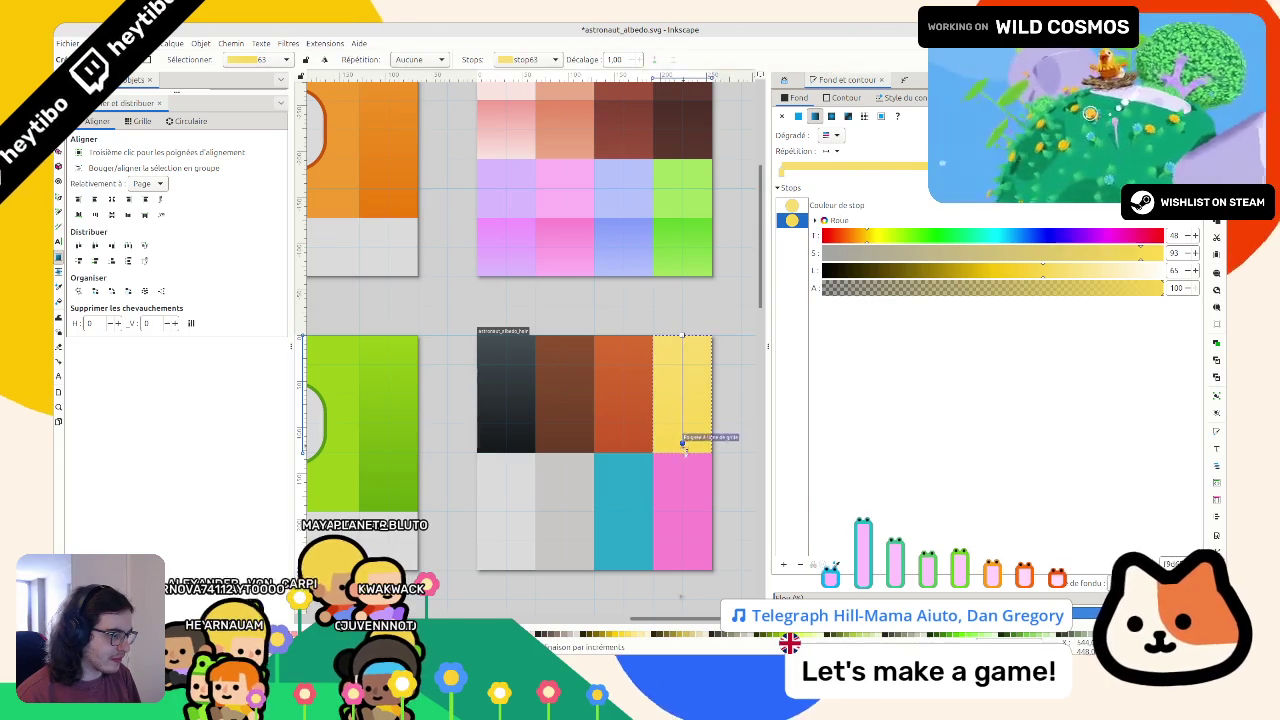
key("s")
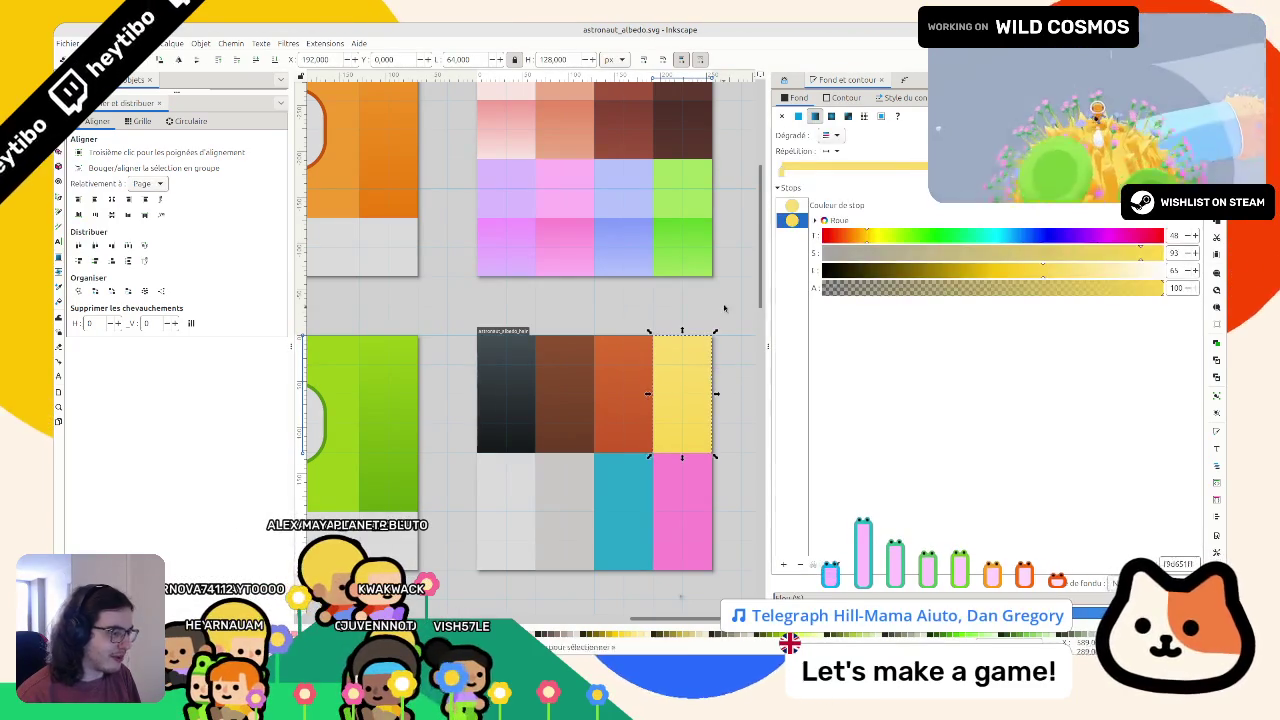
key("Tab")
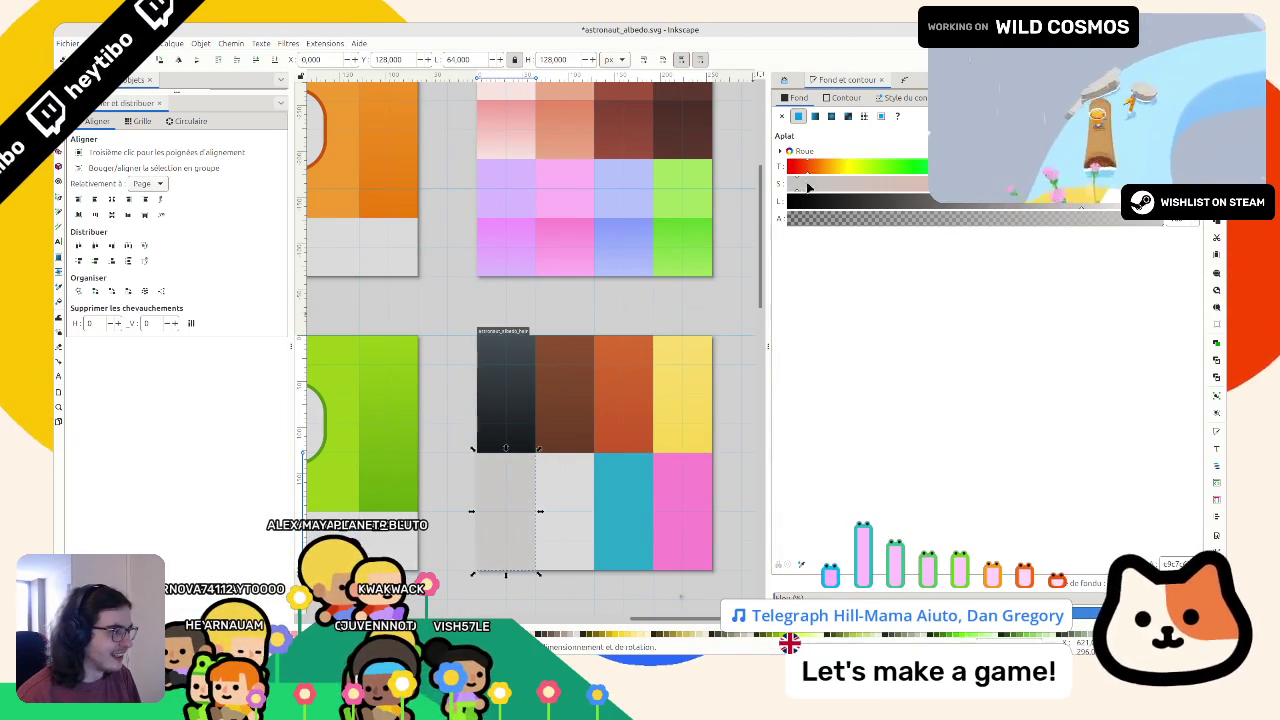
Give the grey tile a linear gradient with an opaque end stop and tweaked hue, saturation and lightness
left_click(815, 116)
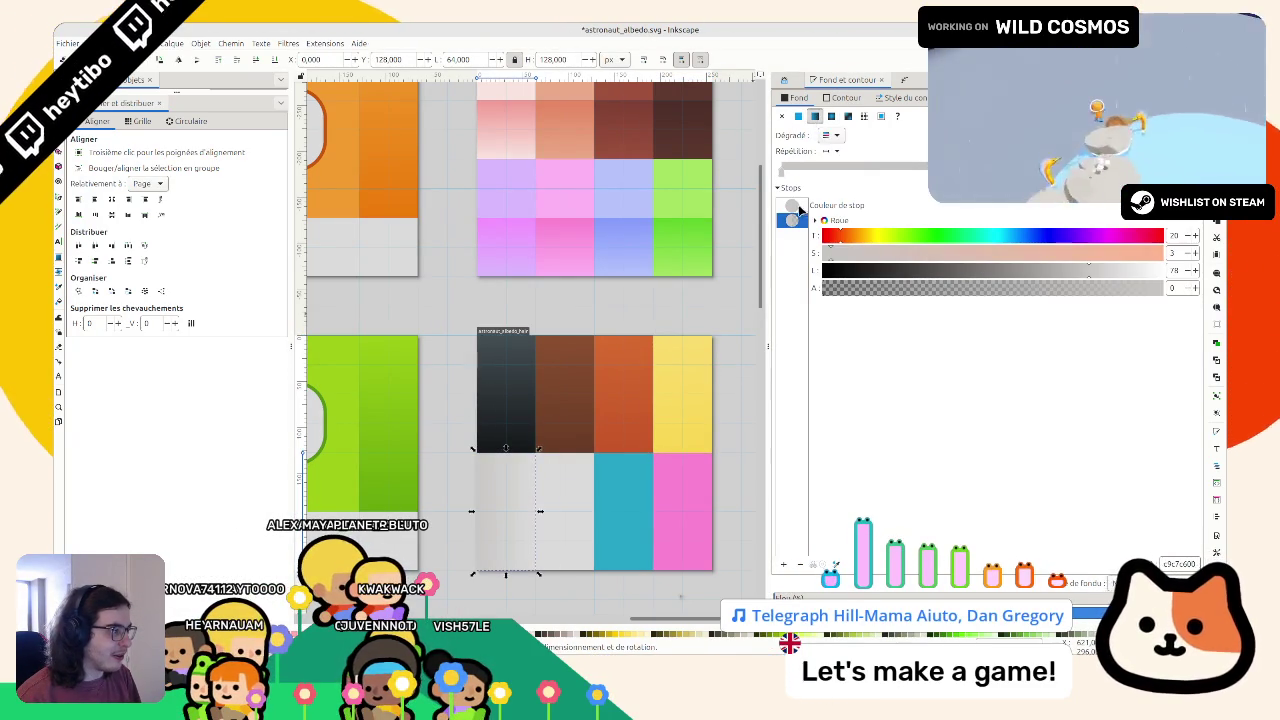
left_click(791, 220)
left_click_drag(1060, 287, 1165, 288)
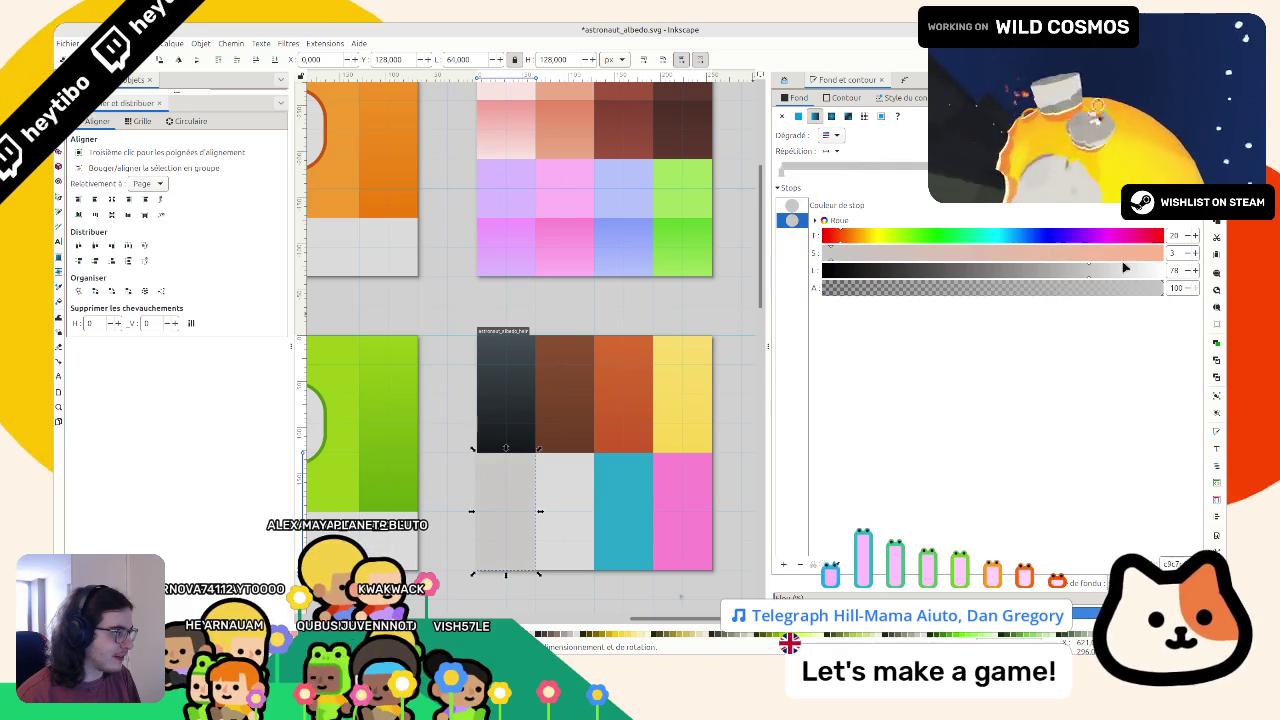
left_click_drag(1085, 270, 1063, 270)
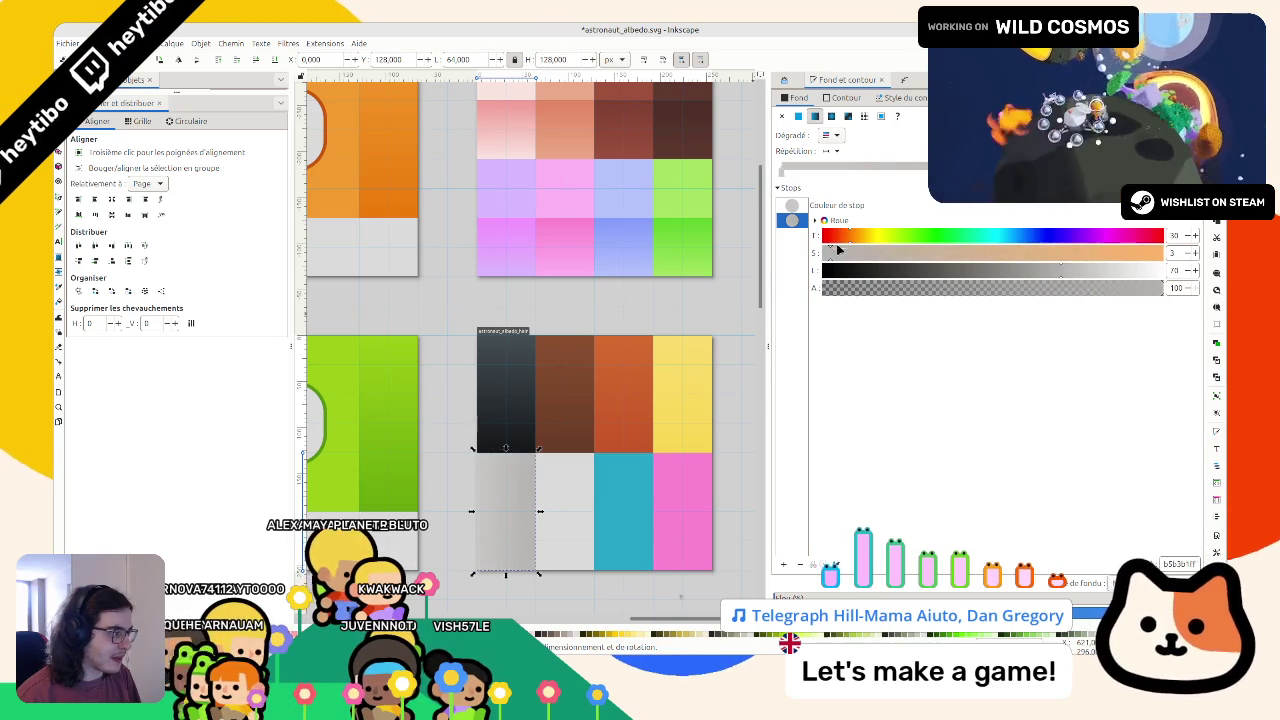
left_click_drag(838, 258, 830, 258)
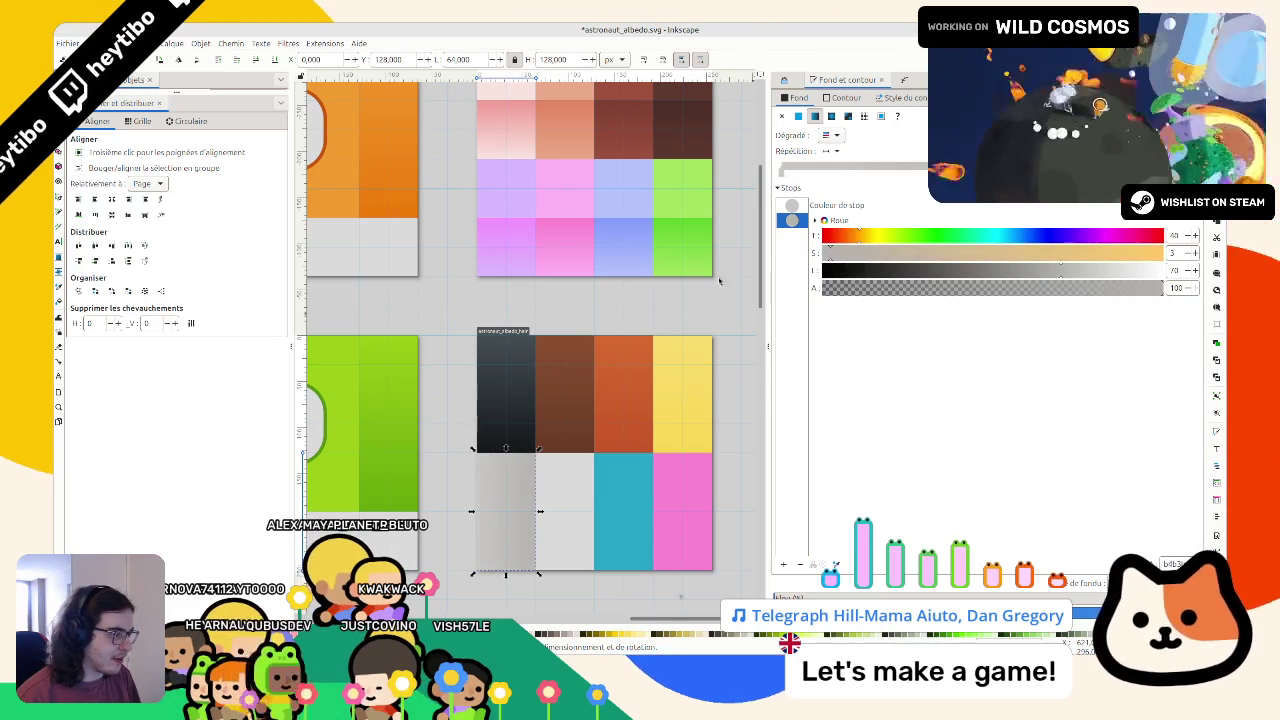
left_click(791, 205)
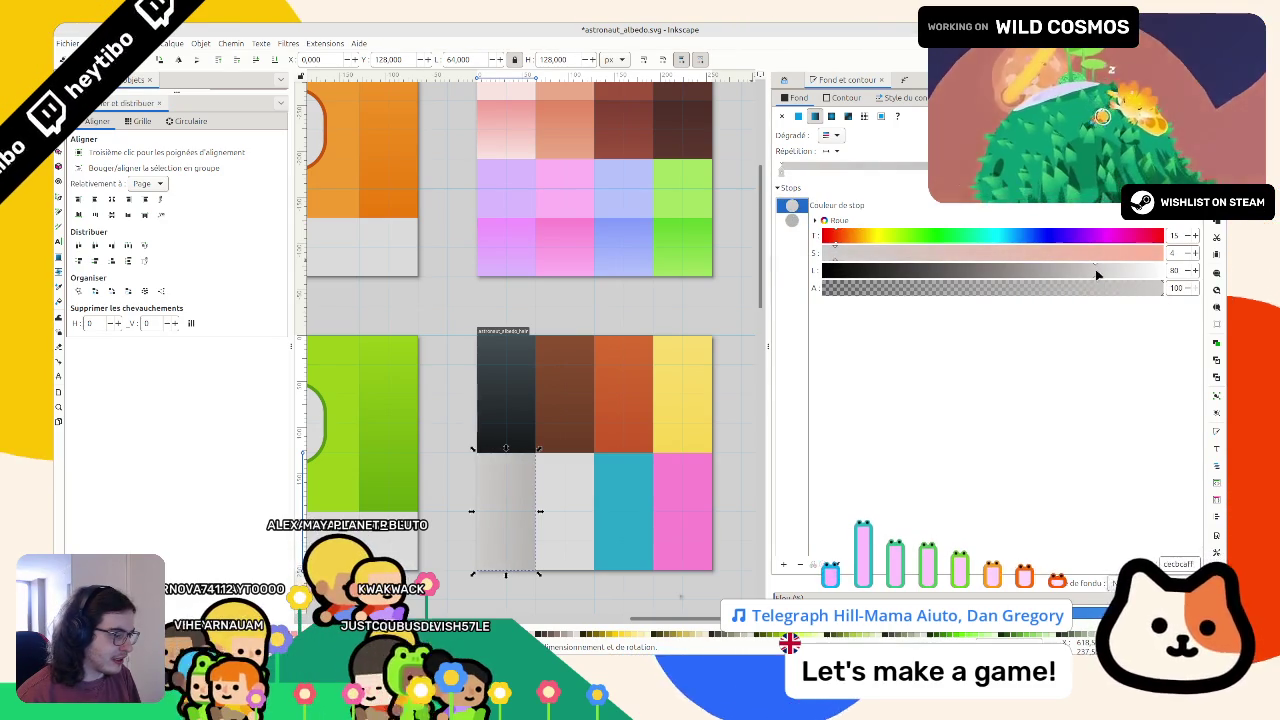
key("Down")
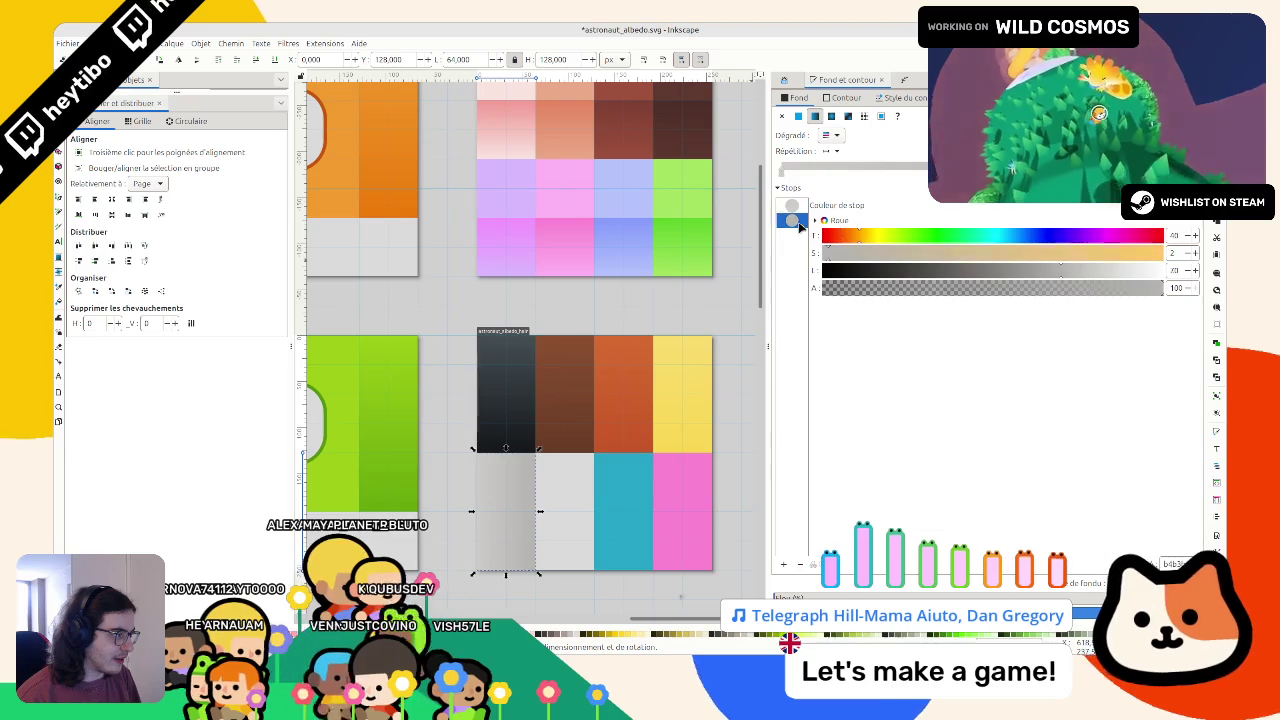
left_click(841, 238)
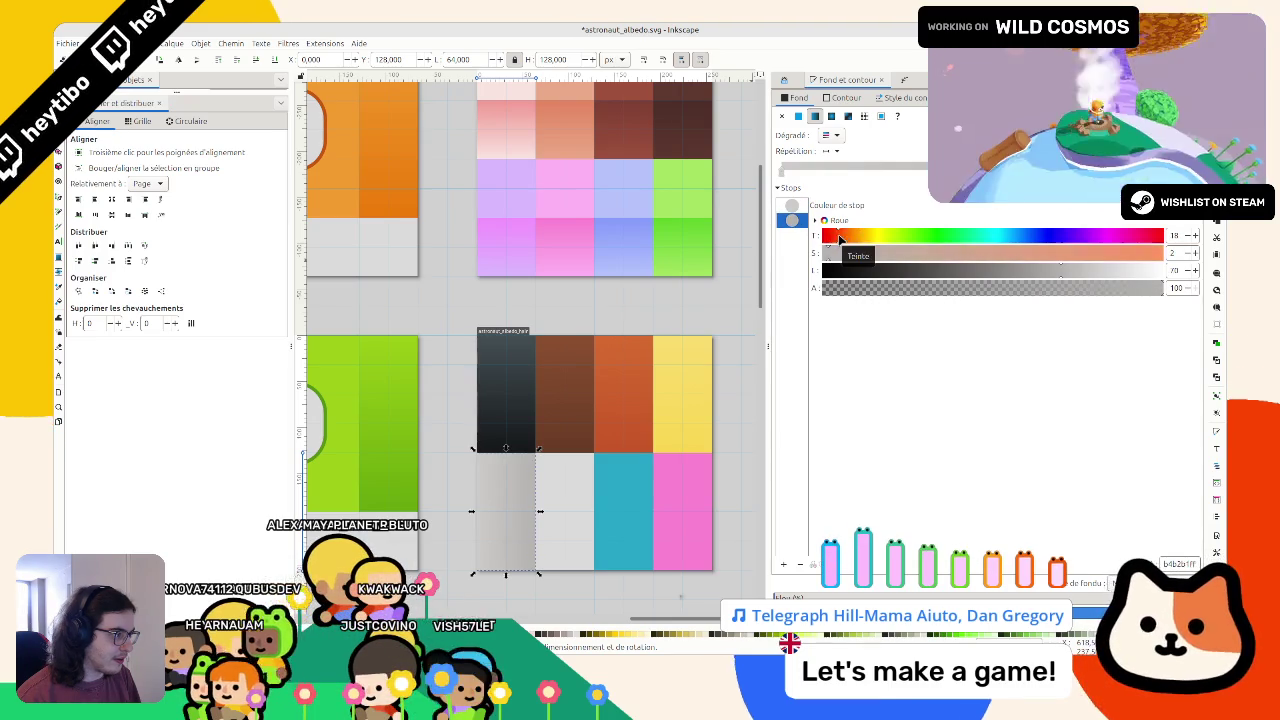
left_click(791, 205)
left_click(792, 220)
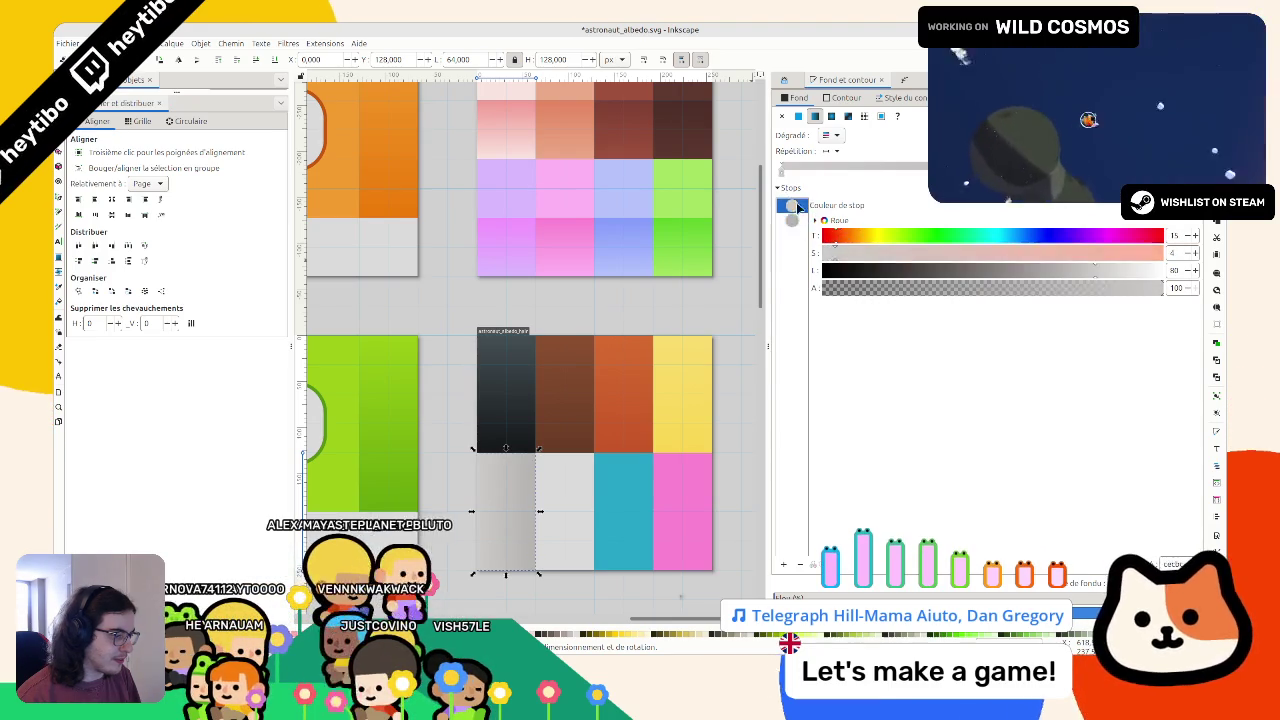
Run the grey tile's gradient vertically top to bottom and move the light-grey tile one cell right
left_click(59, 425)
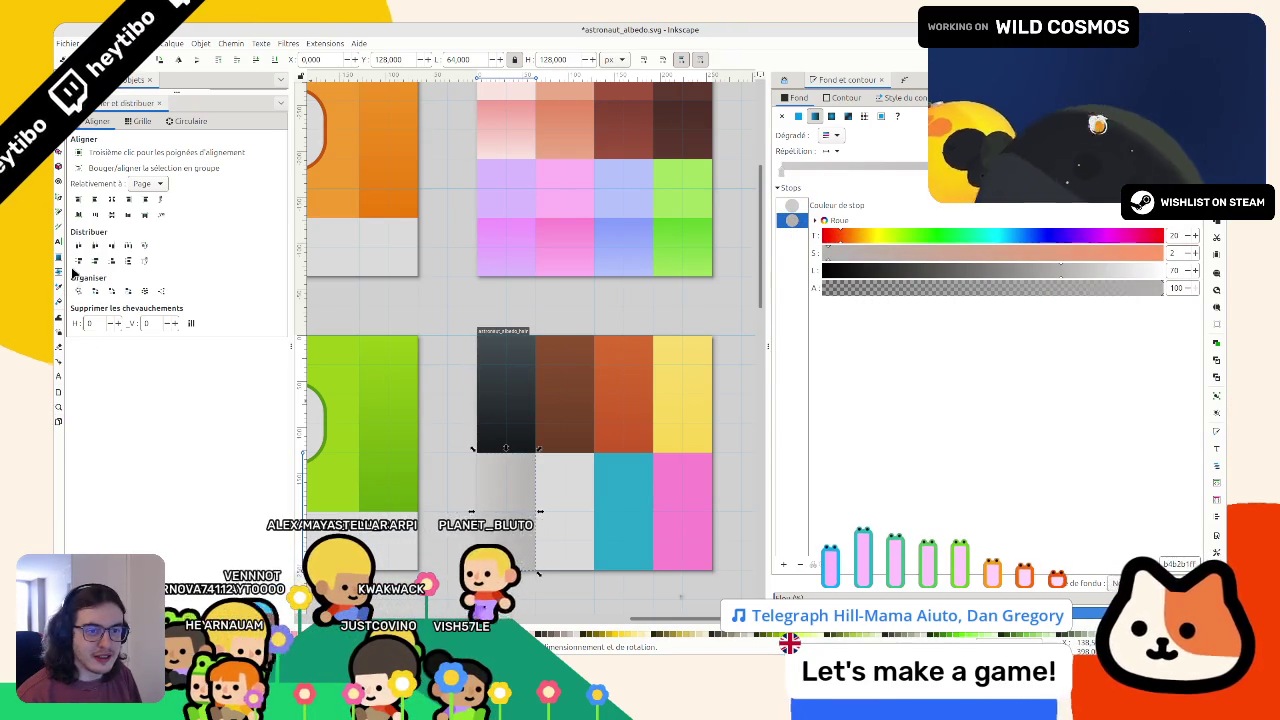
left_click_drag(505, 453, 498, 560)
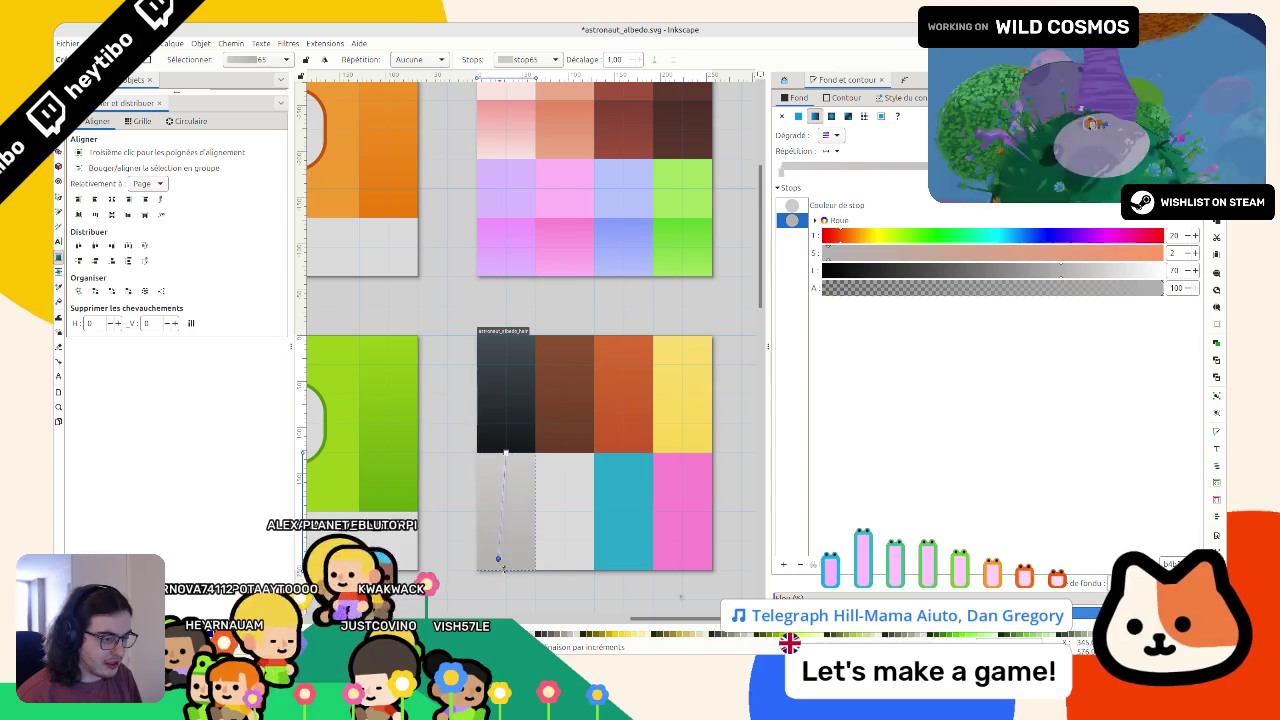
key("s")
mouse_move(572, 460)
left_mouse_down()
mouse_move(630, 460)
mouse_move(607, 461)
left_mouse_up()
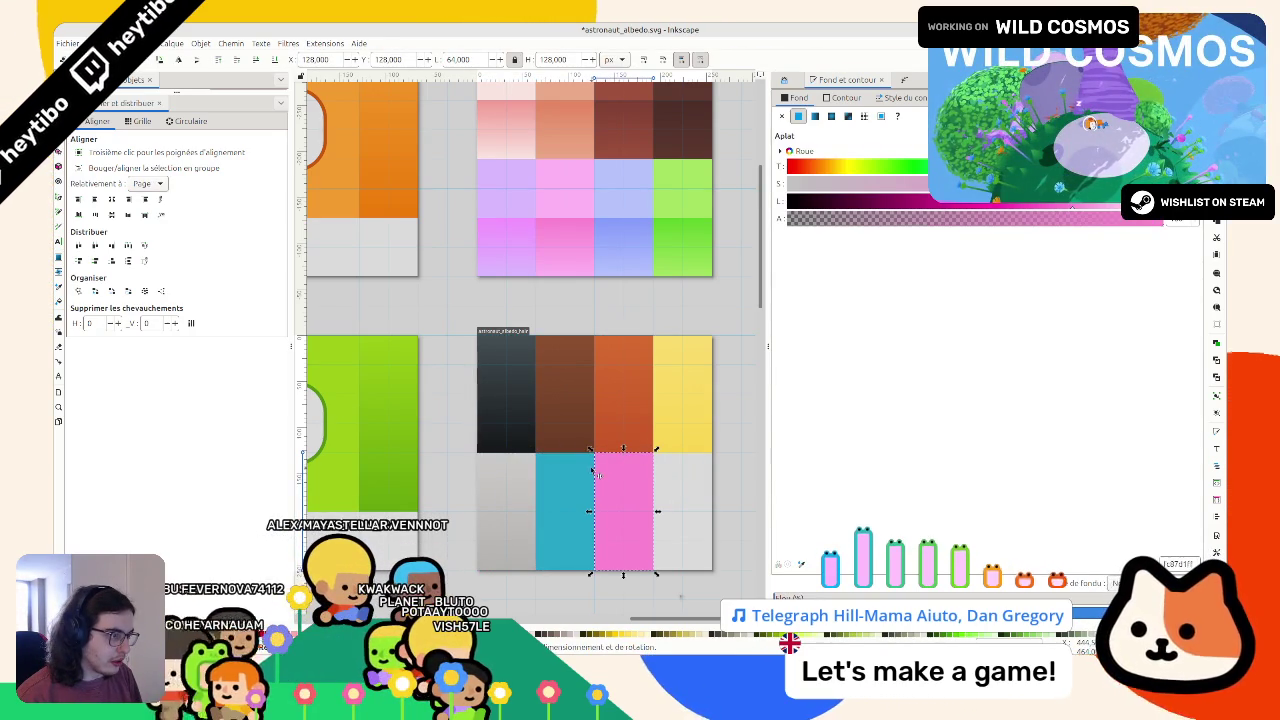
Undo the tile move so pink returns to the bottom-right cell, save astronaut_albedo.svg, and view the upper grid
key("ctrl+z")
key("Escape")
scroll(622, 475, "up", 2)
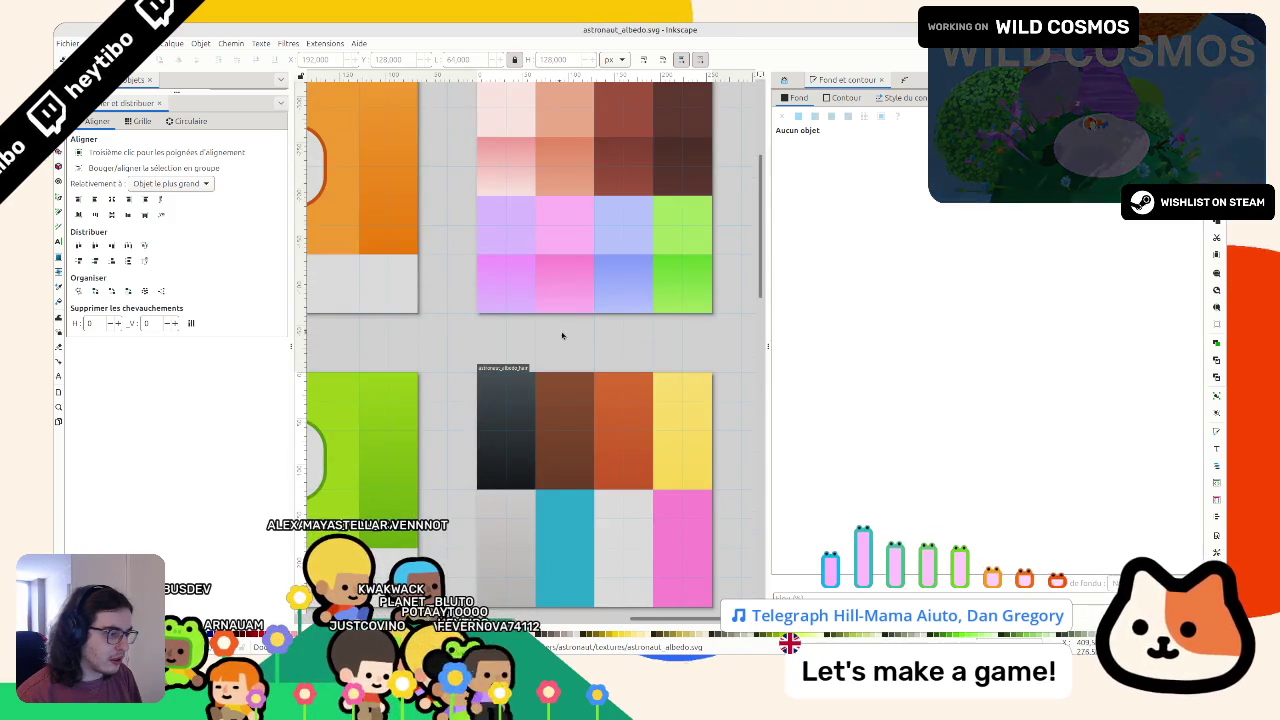
scroll(562, 336, "up", 2)
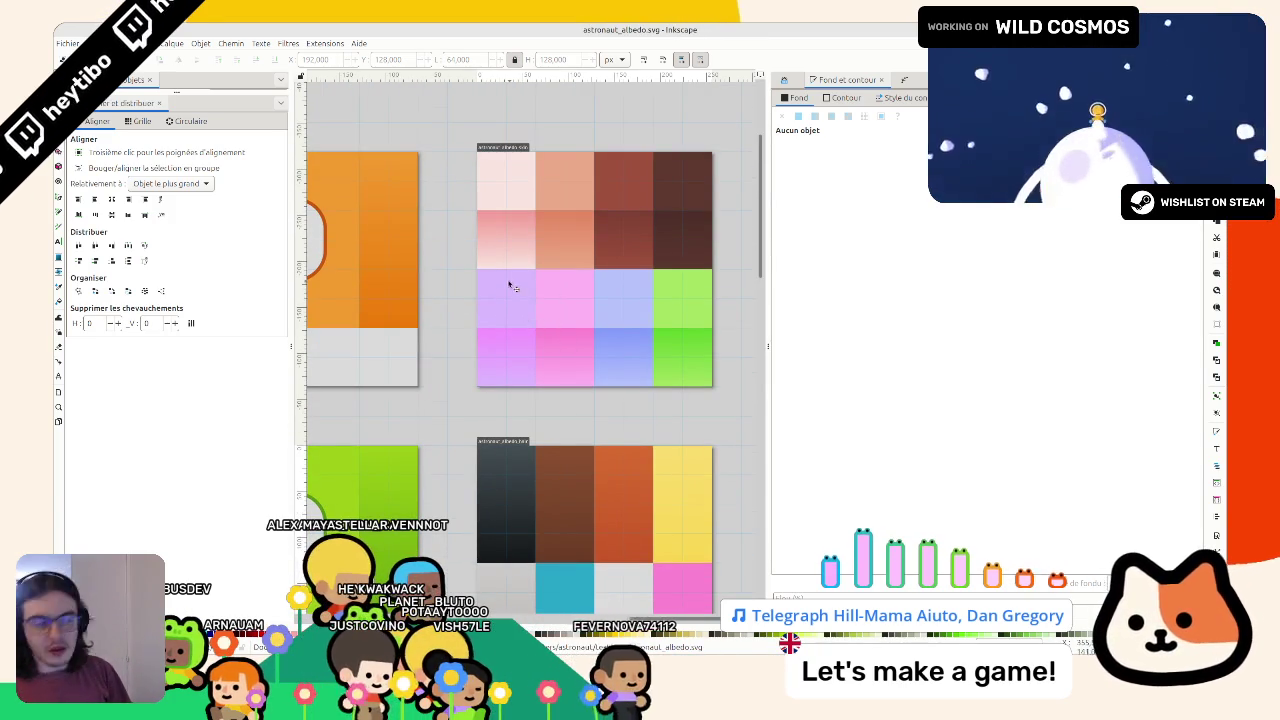
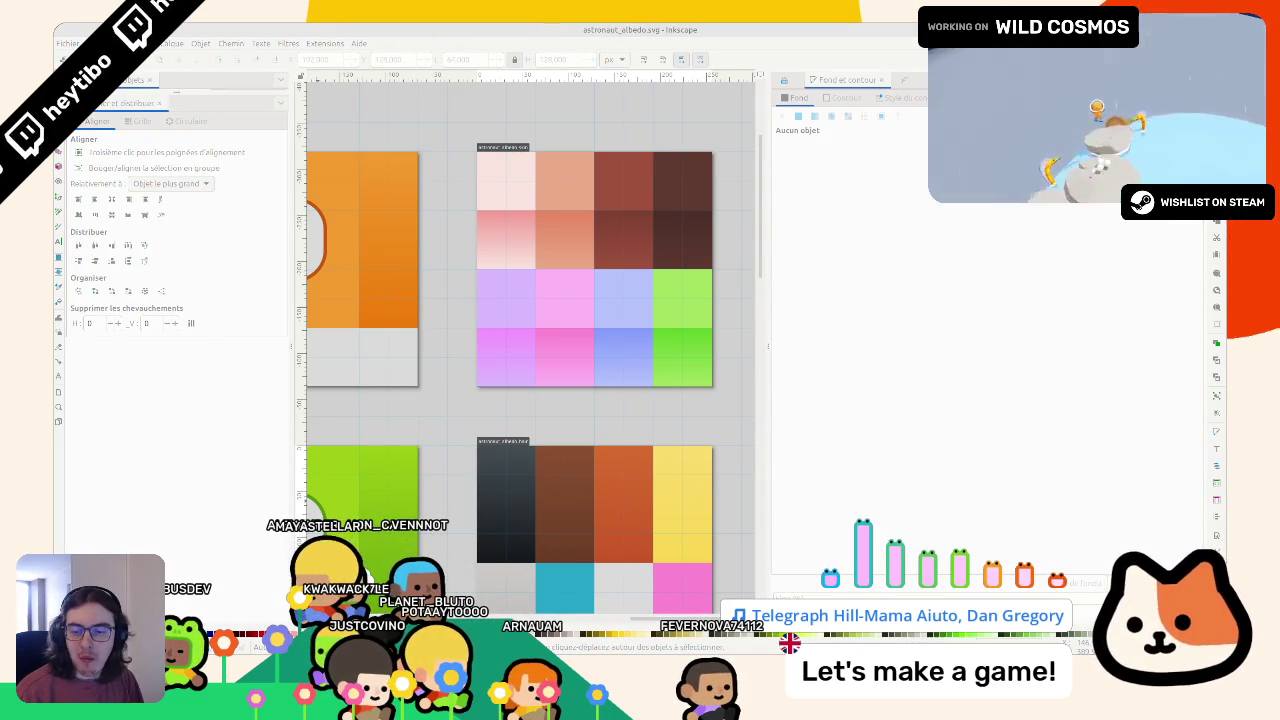
Move the pink swatch one cell left so it sits beside the cyan swatch
left_click(518, 28)
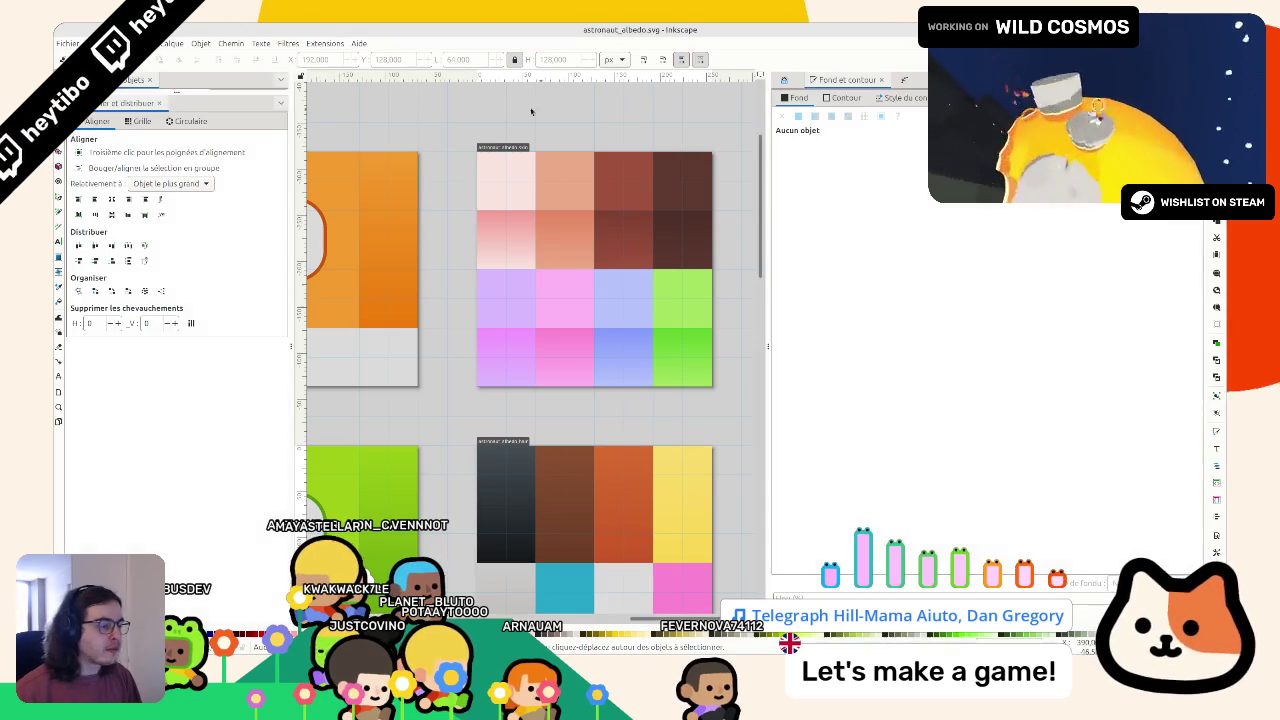
scroll(658, 434, "down", 3)
left_click_drag(658, 434, 604, 432)
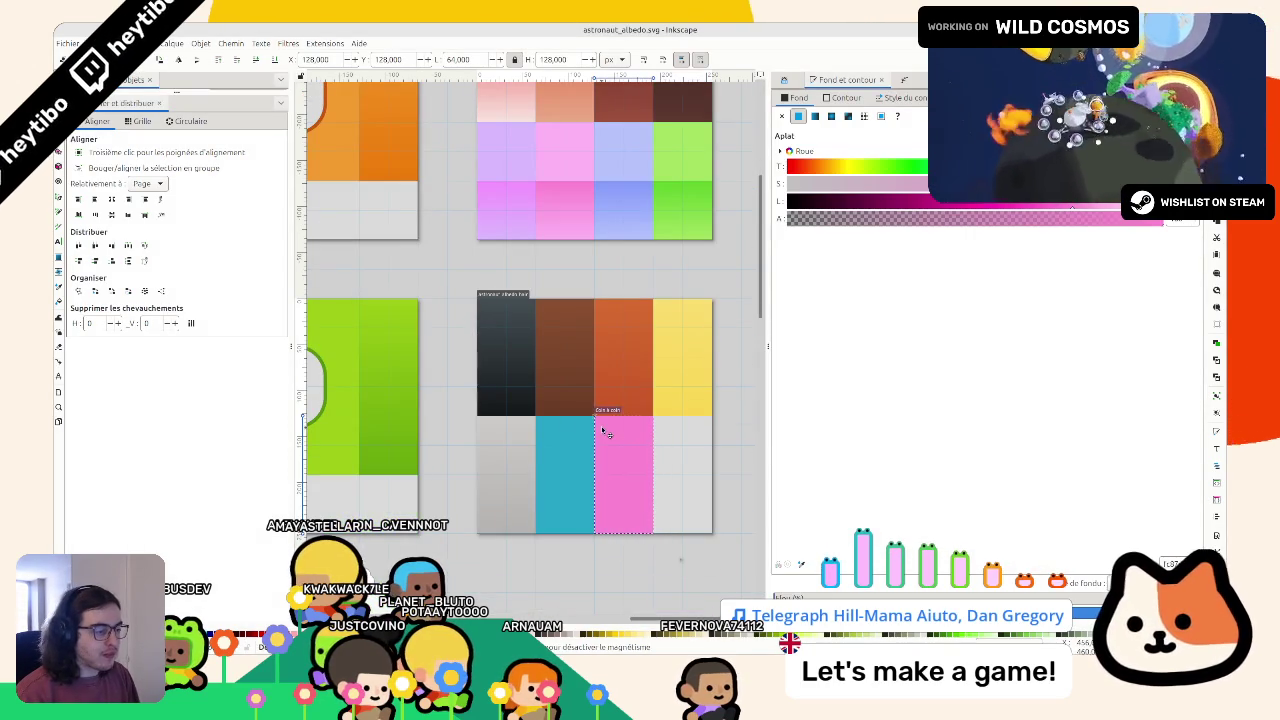
left_click(585, 250)
scroll(580, 260, "right", 2)
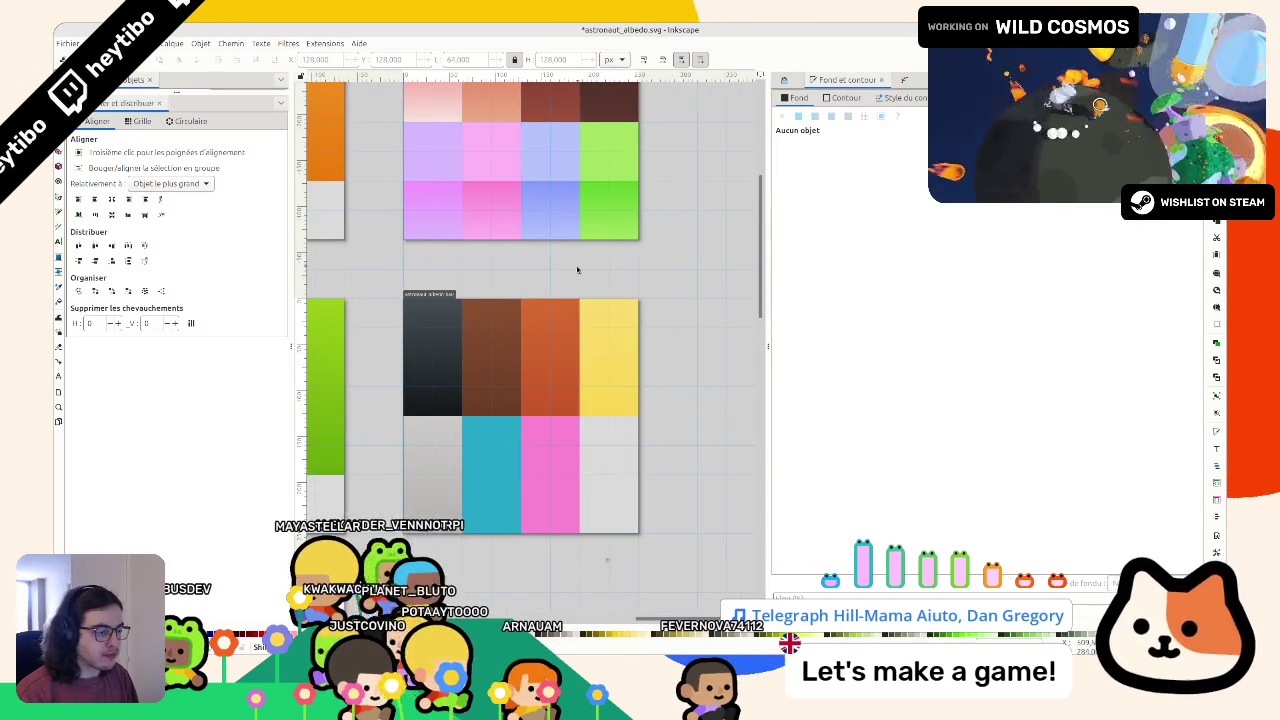
Give the pink swatch a linear gradient fill with fully opaque stops
left_click(565, 458)
left_click(814, 116)
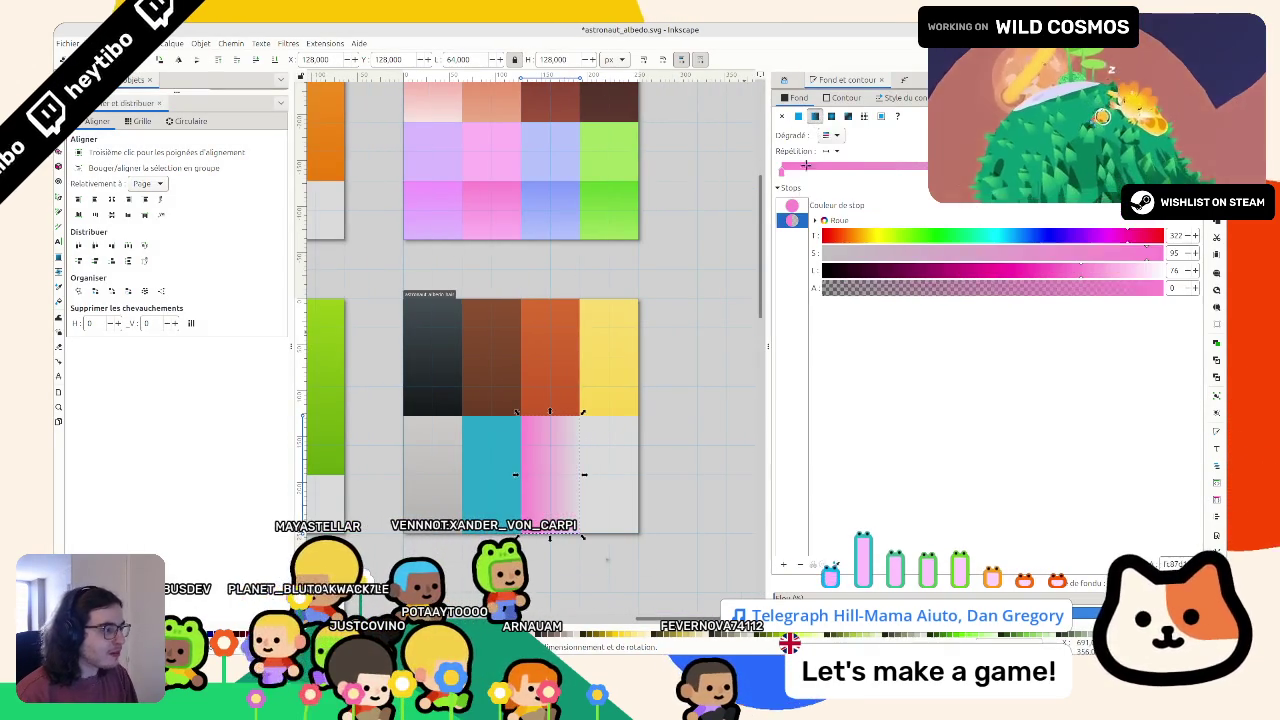
mouse_move(940, 290)
left_mouse_down()
mouse_move(1068, 279)
mouse_move(1056, 267)
left_mouse_up()
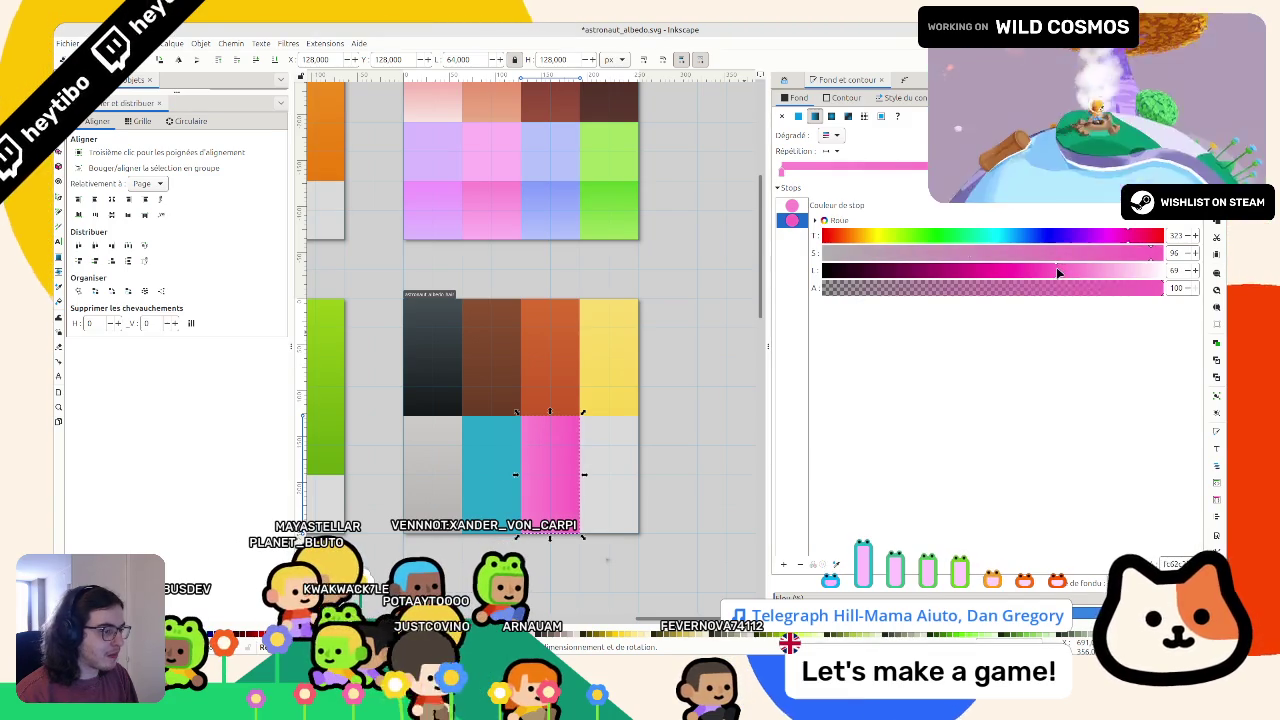
left_click(795, 206)
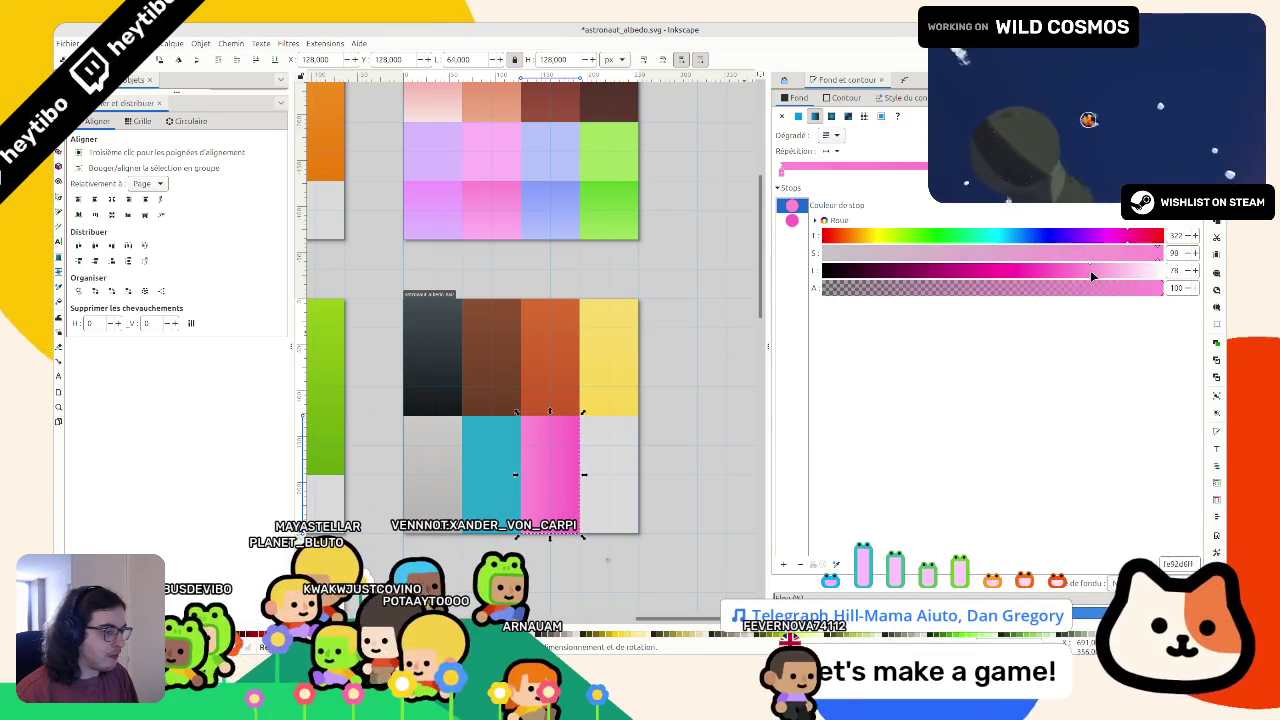
key("g")
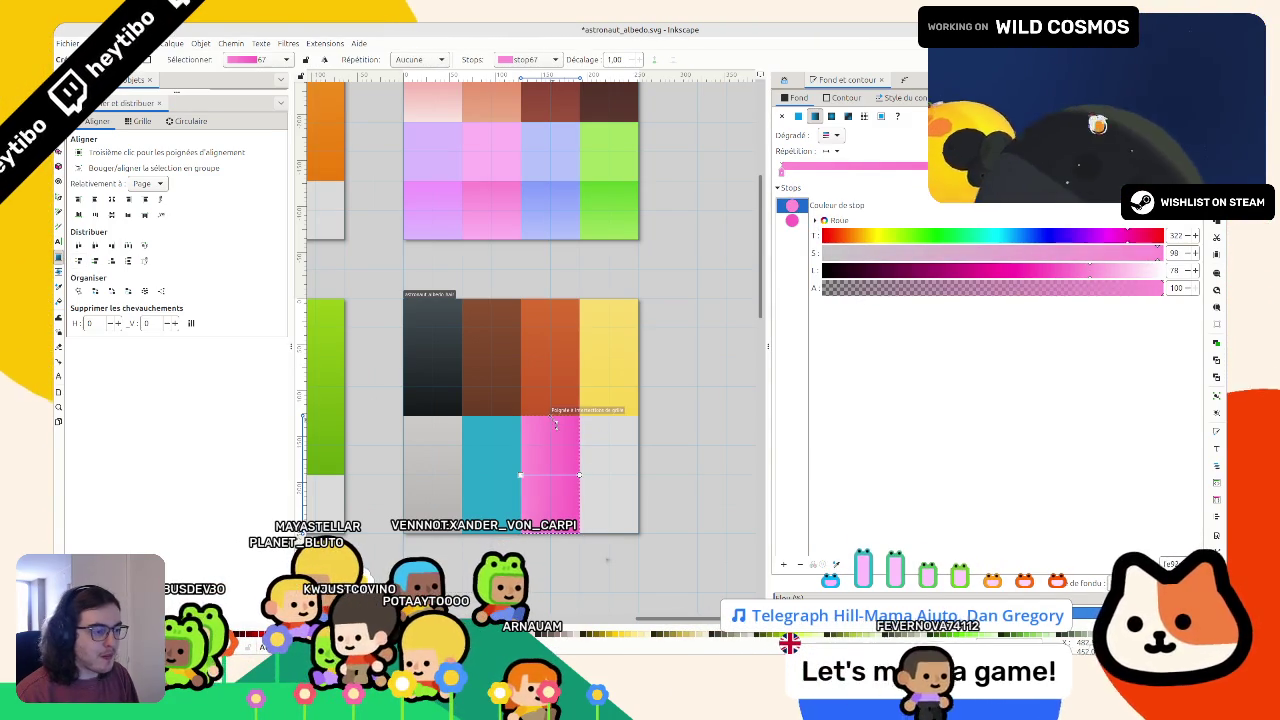
Give the cyan swatch an opaque, slightly lightened linear gradient running top to bottom
left_click(798, 116)
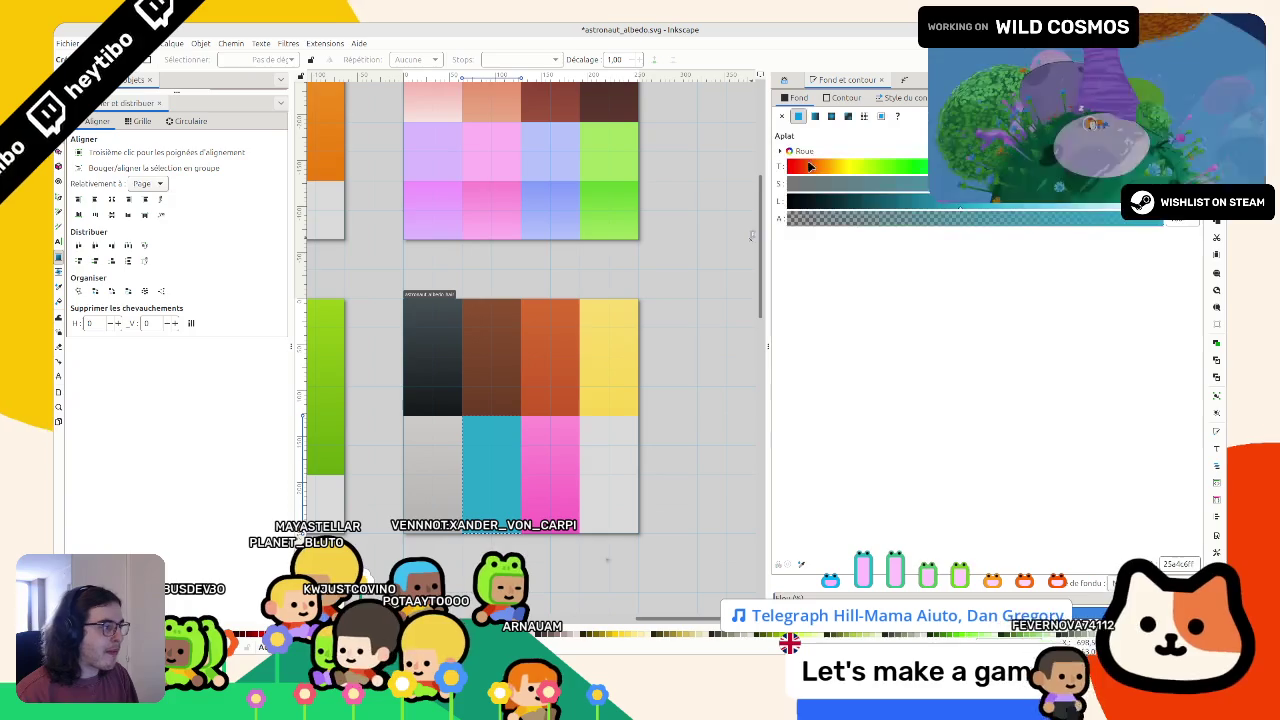
left_click(815, 117)
left_click_drag(1006, 289, 1165, 289)
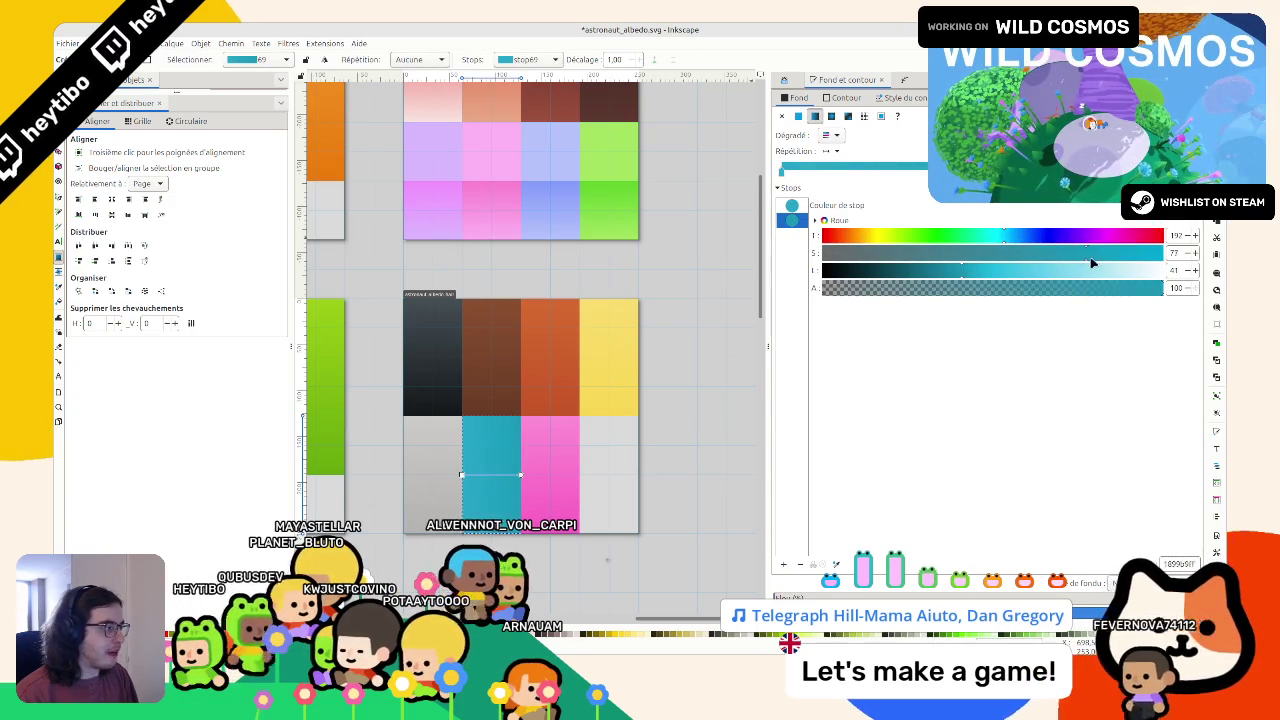
left_click_drag(949, 278, 975, 283)
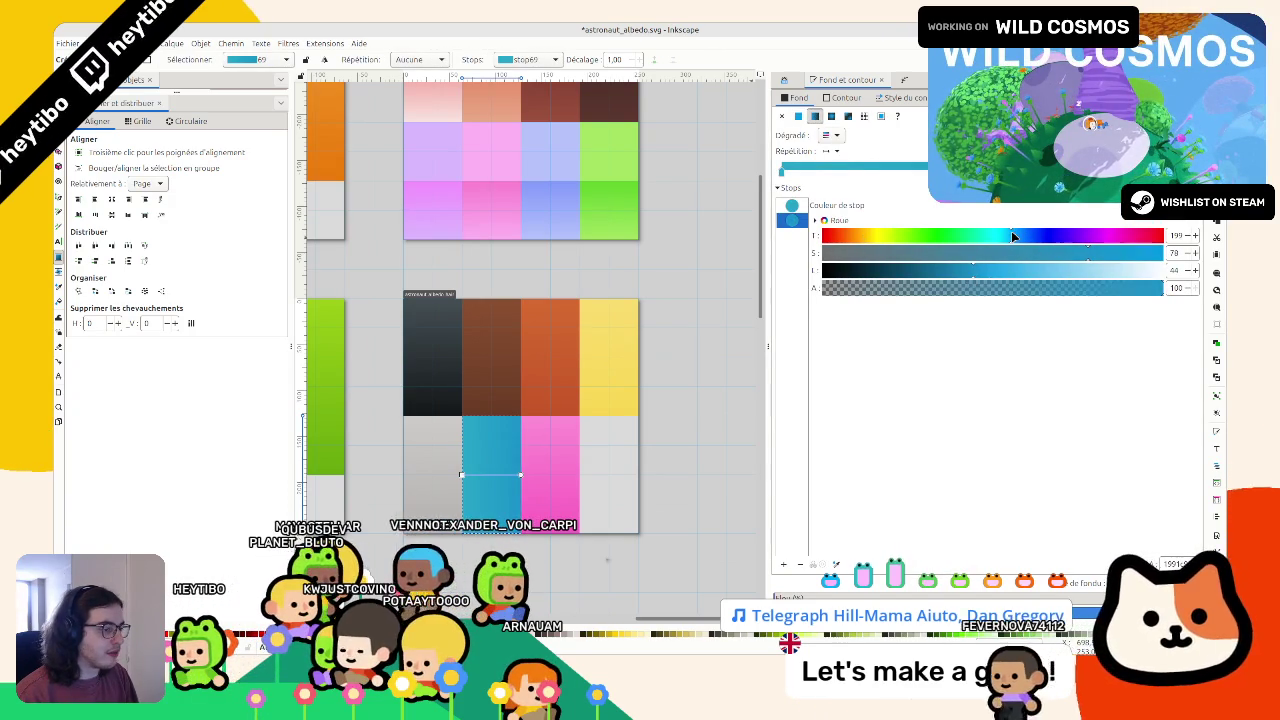
left_click(792, 206)
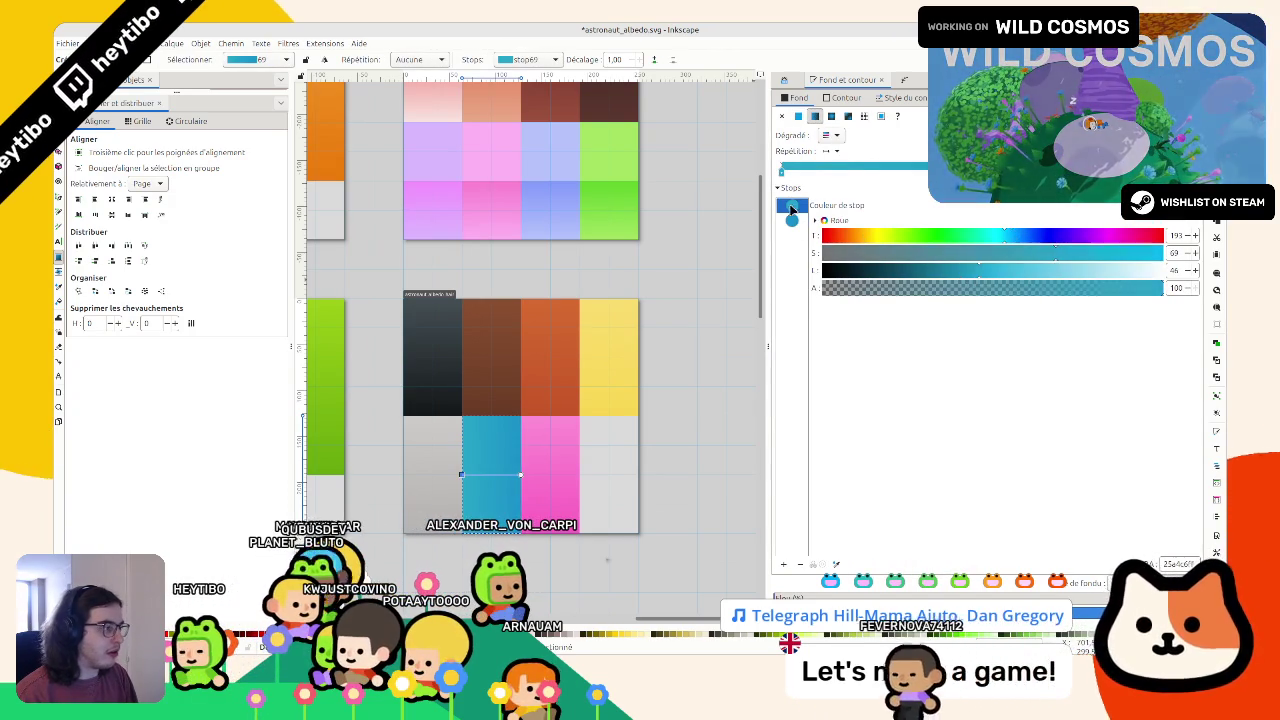
left_click(991, 270)
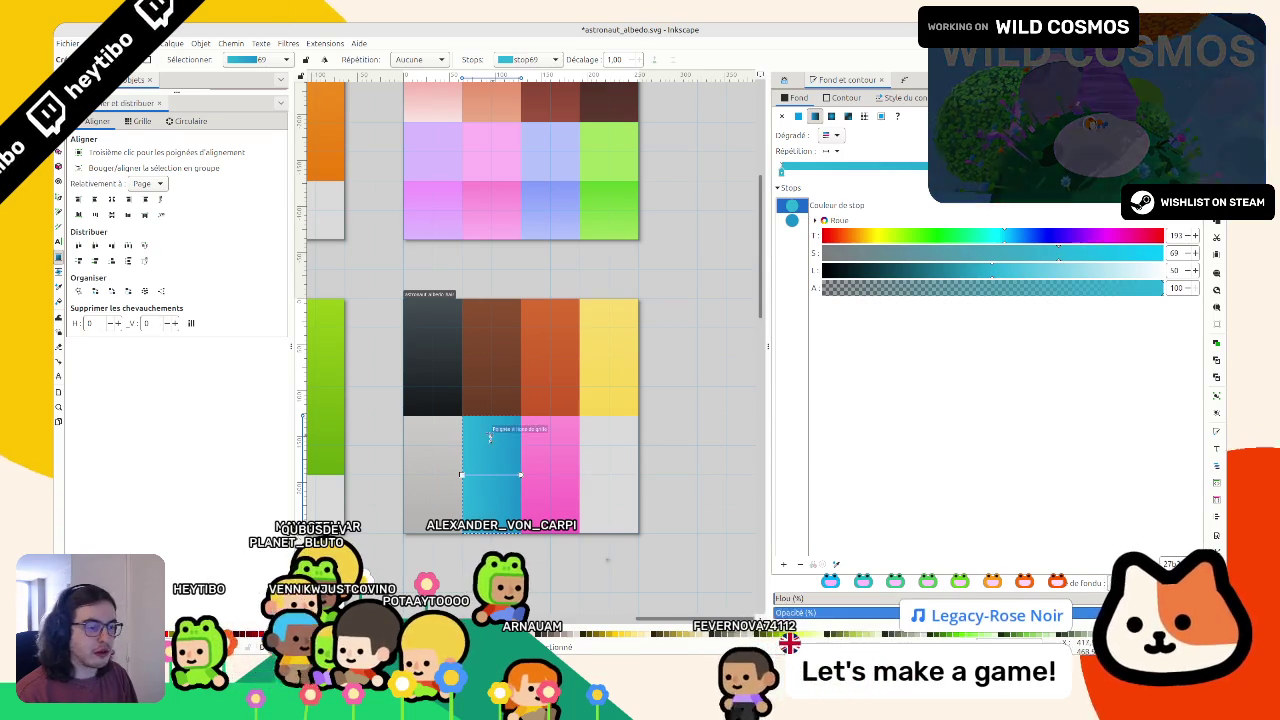
left_click_drag(490, 415, 493, 535)
Undo the accidental moves of the brown and yellow swatches, leaving them in place
key("s")
key("Escape")
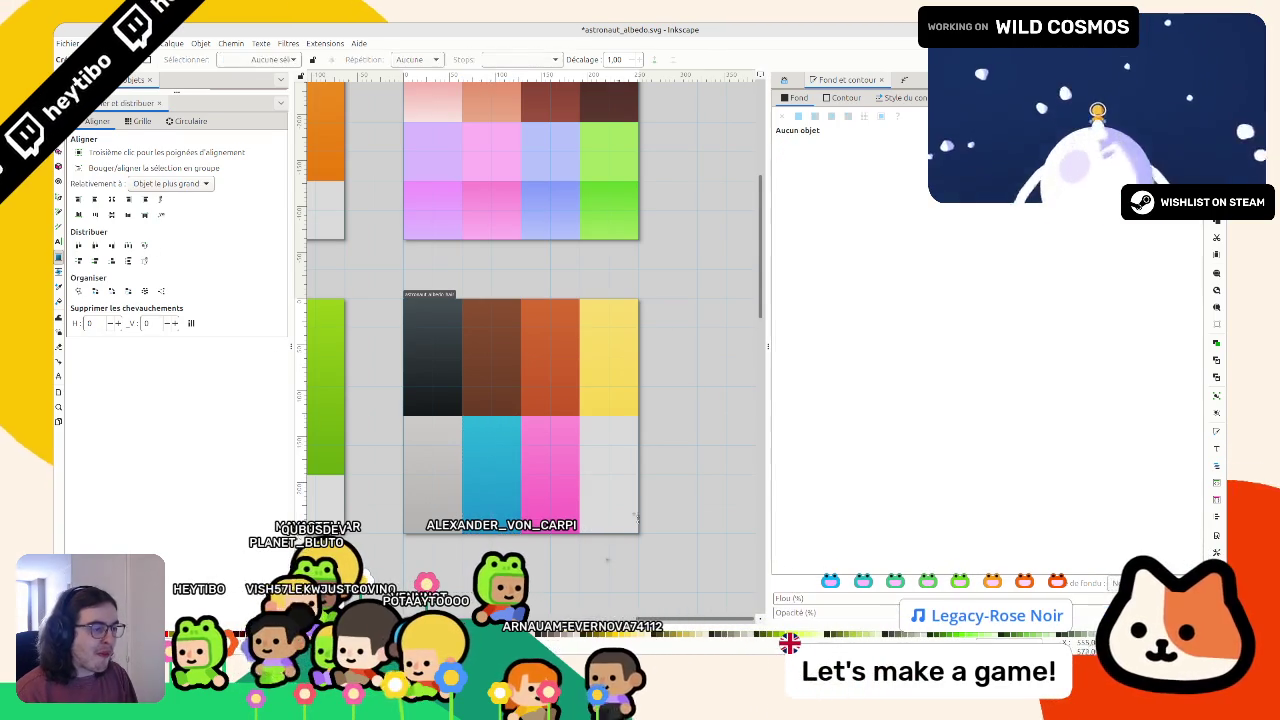
scroll(596, 506, "down", 2)
scroll(526, 501, "down", 5)
scroll(640, 530, "up", 5)
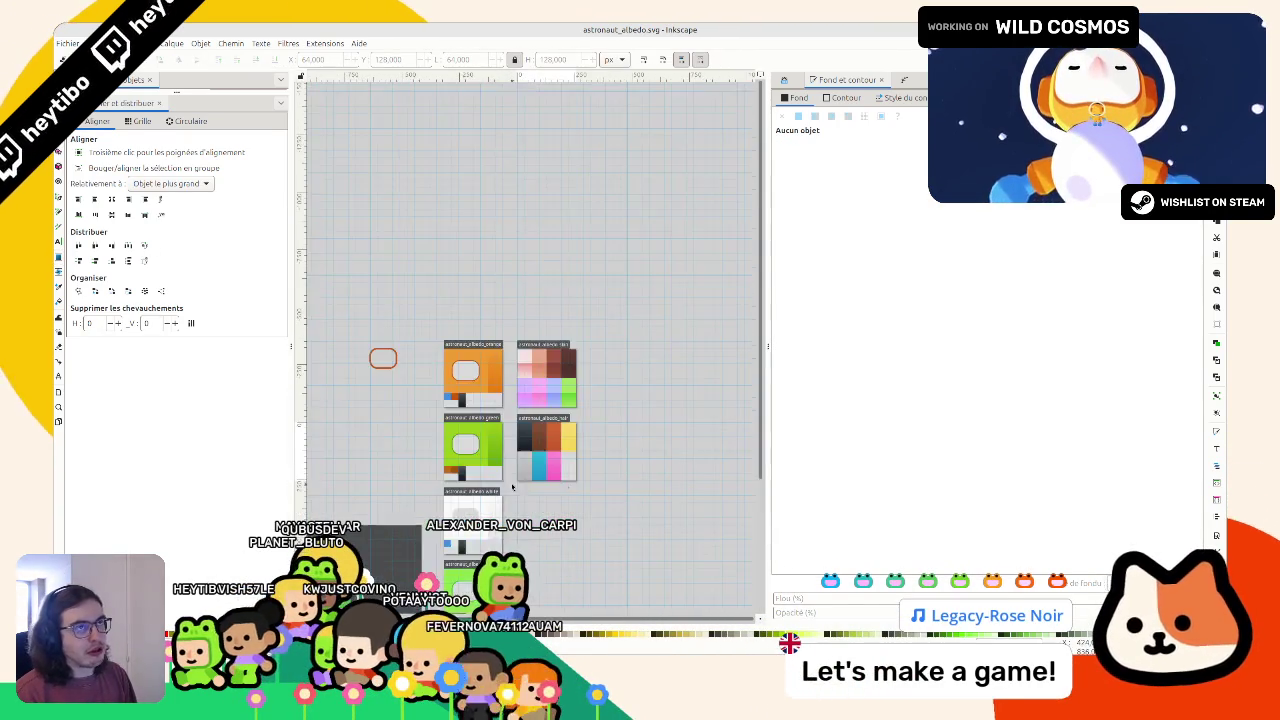
scroll(721, 498, "up", 1)
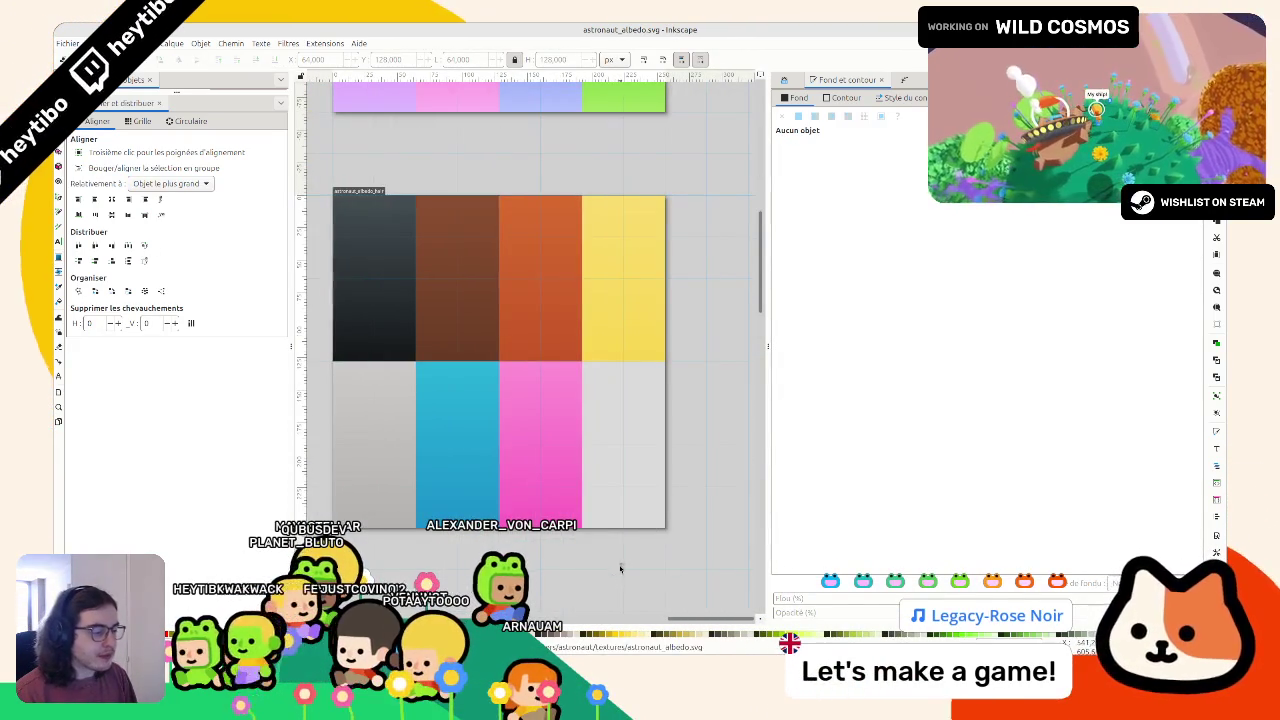
scroll(644, 551, "down", 1)
scroll(600, 450, "up", 1)
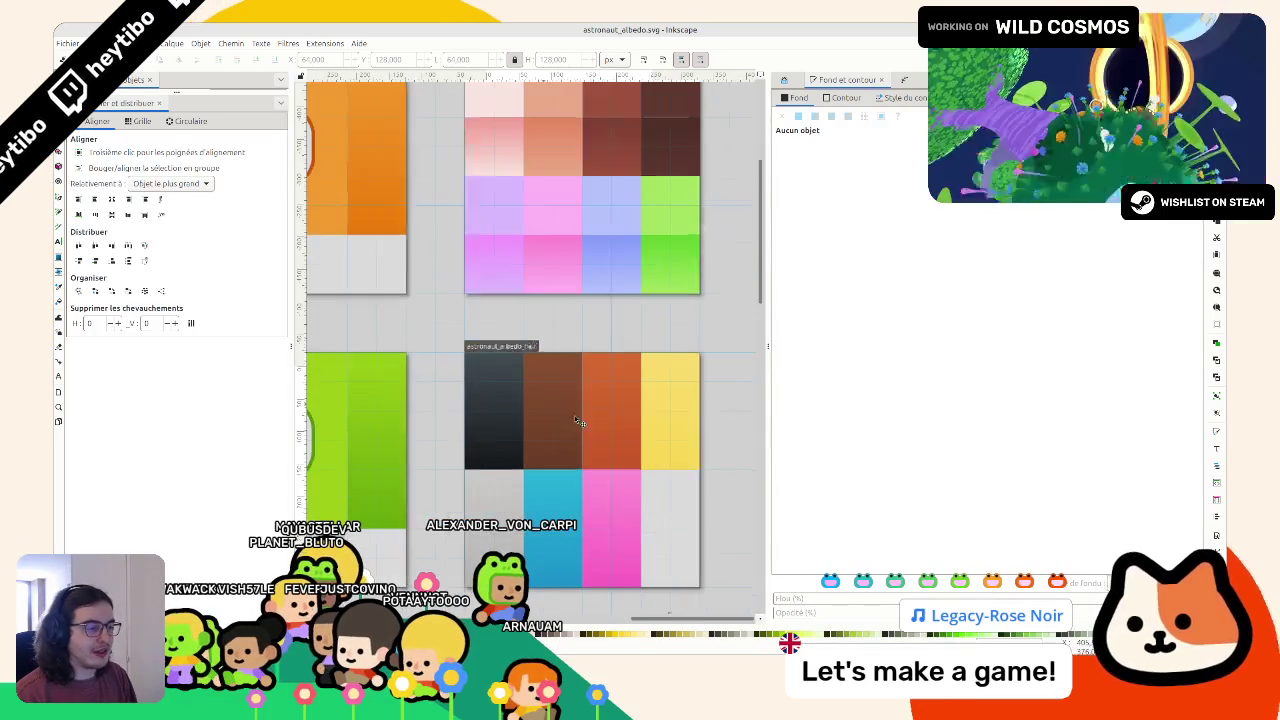
scroll(577, 410, "down", 1)
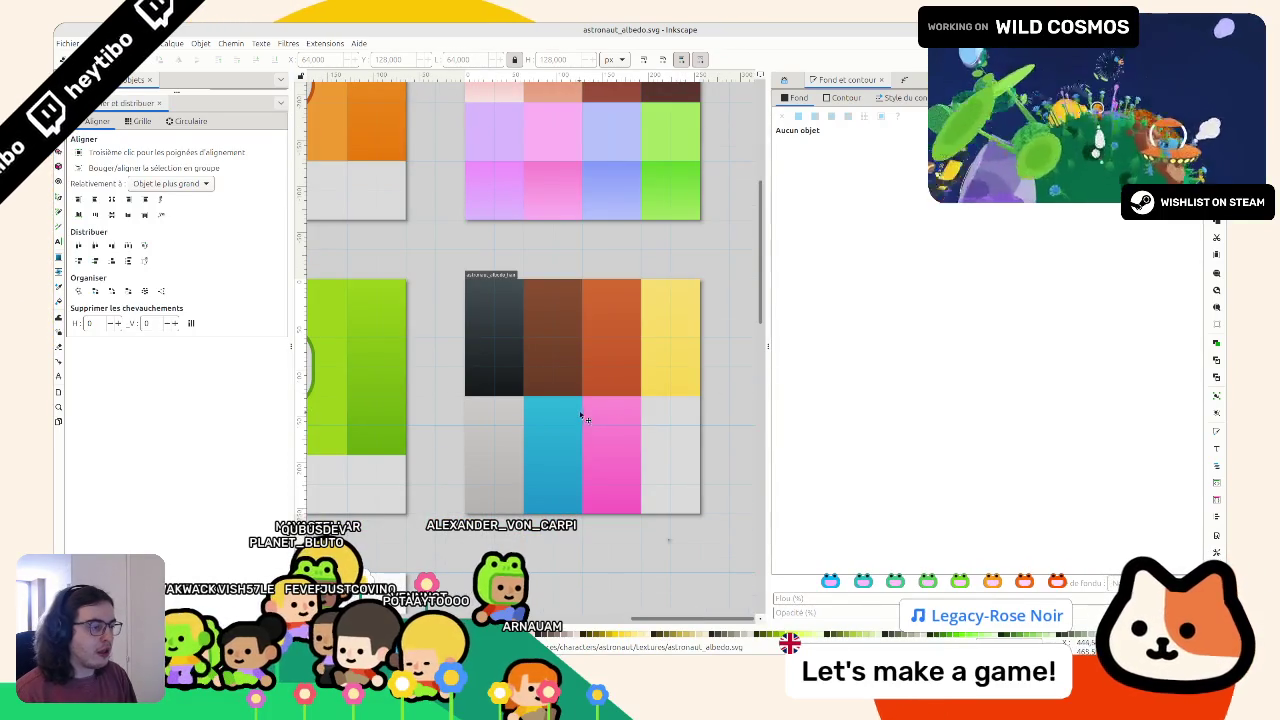
scroll(580, 412, "up", 2)
scroll(585, 420, "up", 2)
scroll(580, 450, "down", 4)
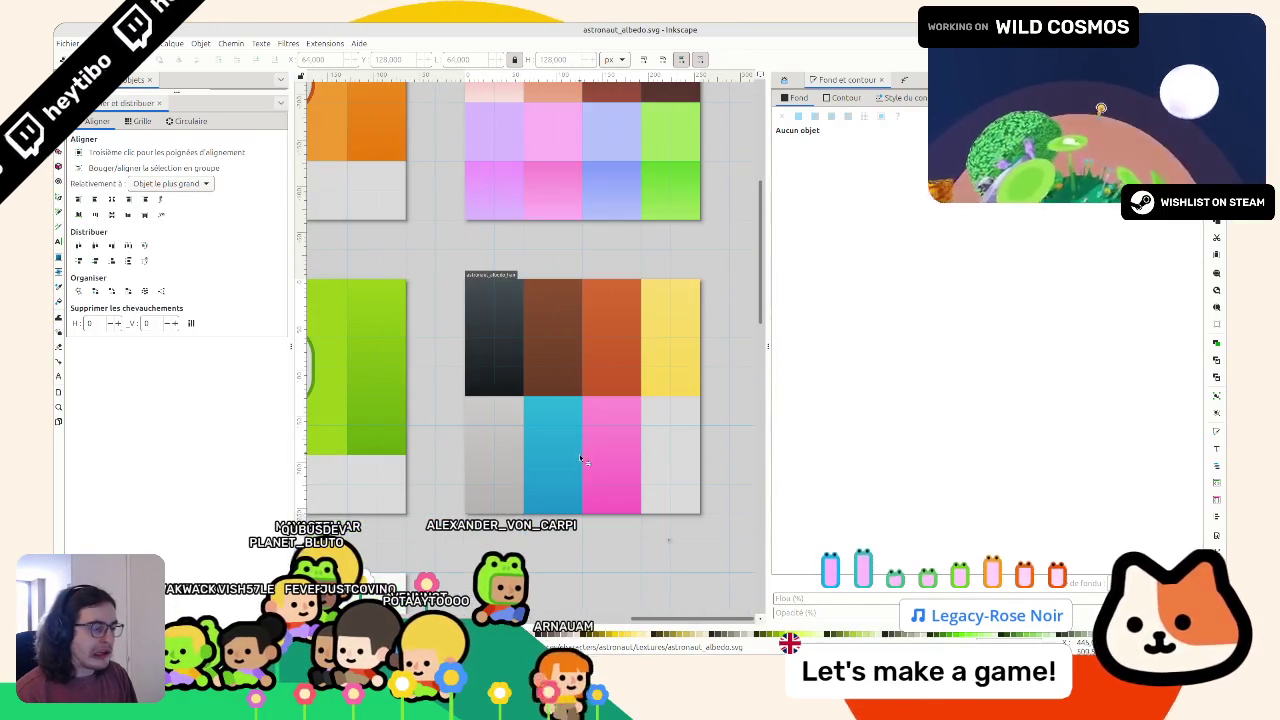
left_click(530, 356)
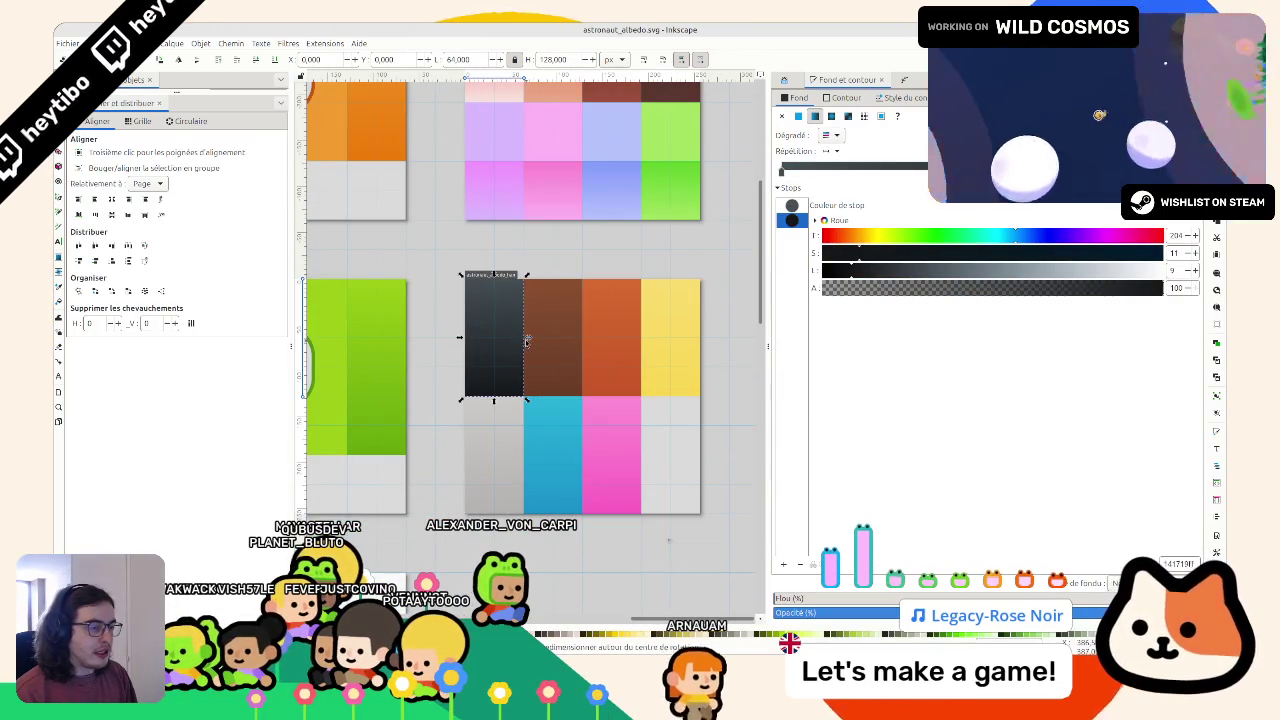
left_click_drag(537, 332, 505, 328)
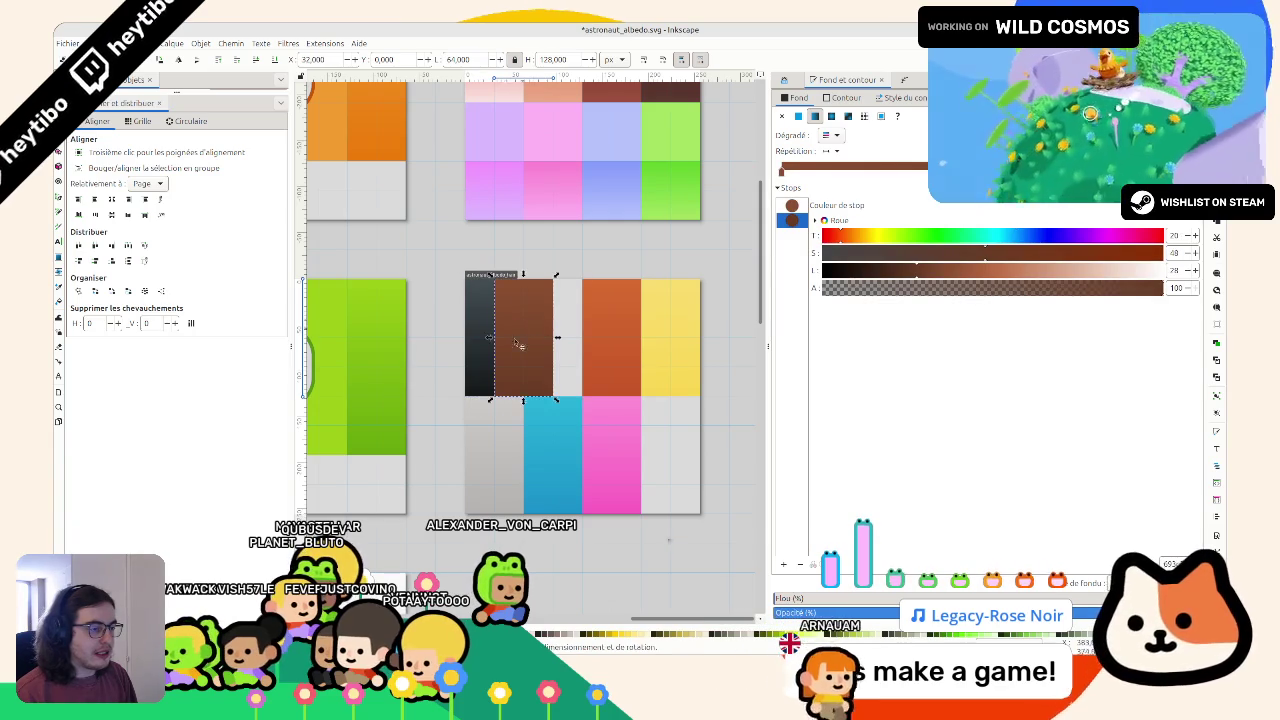
key("ctrl+z")
key("ctrl+z")
left_click(422, 335)
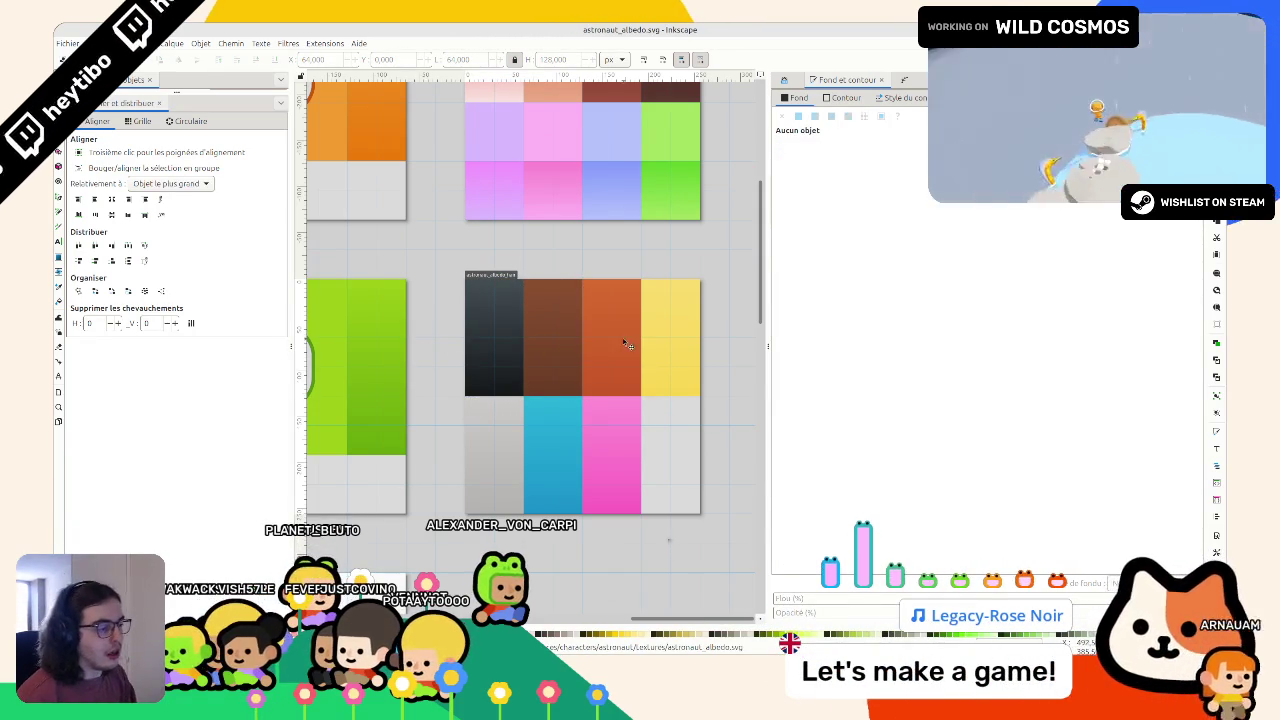
left_click_drag(627, 344, 643, 349)
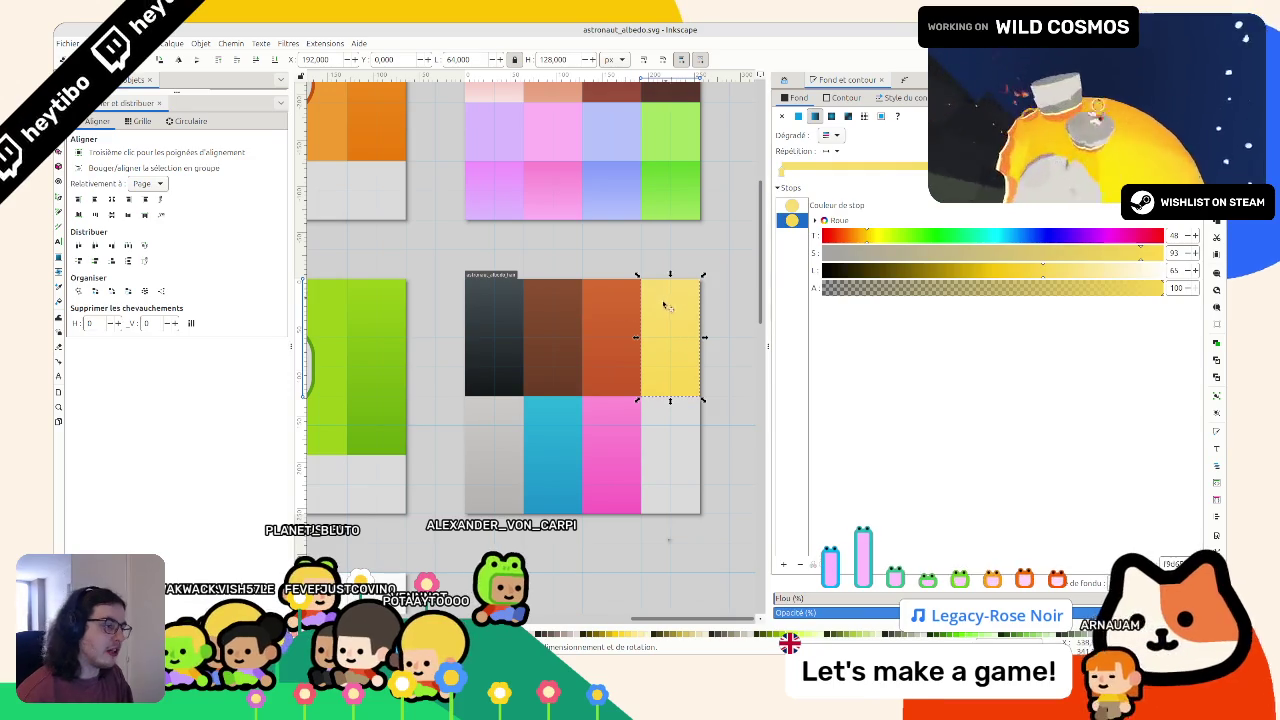
key("Escape")
Duplicate the orange gradient swatch into the bottom-right grey slot
left_click(626, 288)
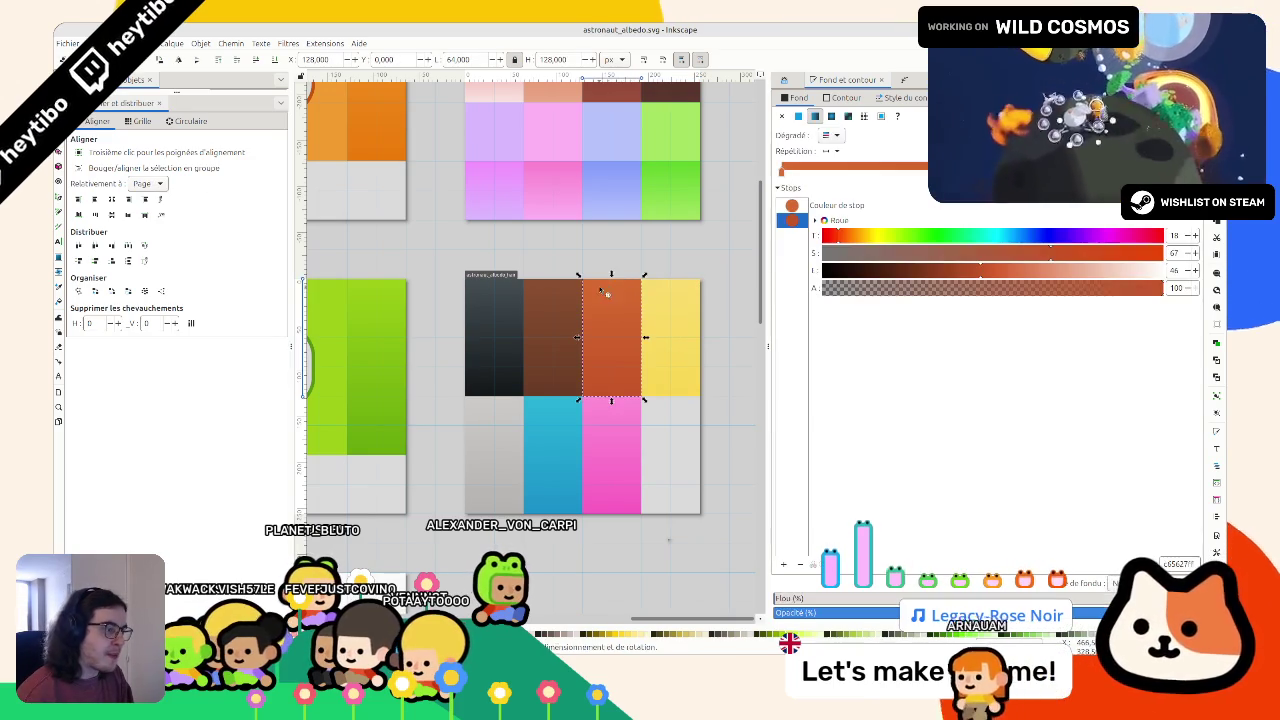
left_click_drag(628, 338, 687, 456)
key("ctrl+d")
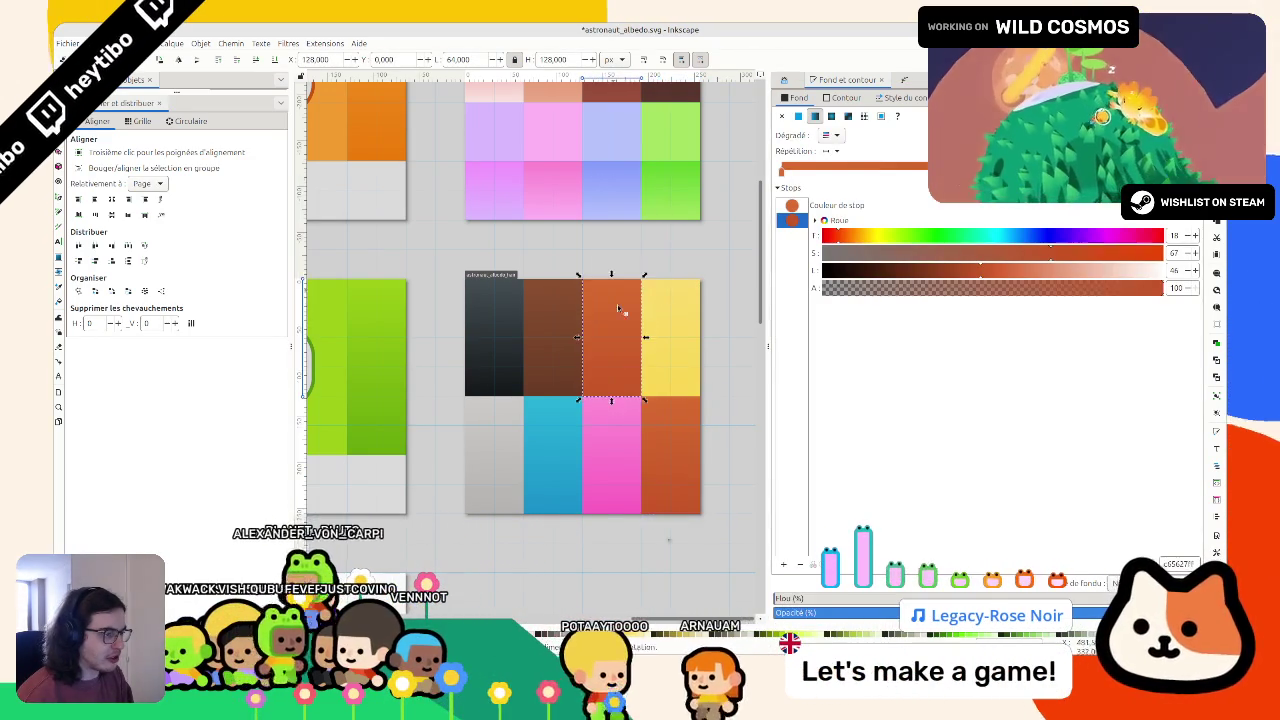
left_click(788, 207)
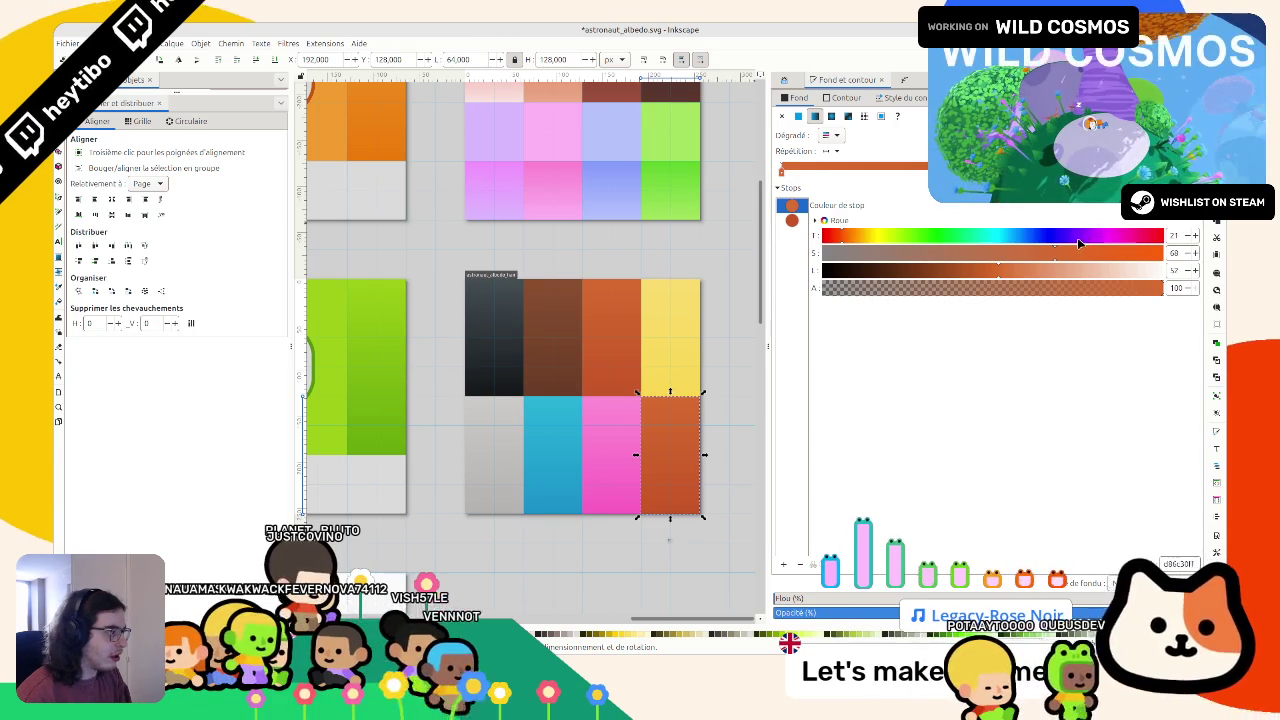
Recolour the copied swatch's gradient green, with a slightly darker yellow-green second stop
left_click(928, 235)
left_click(791, 220)
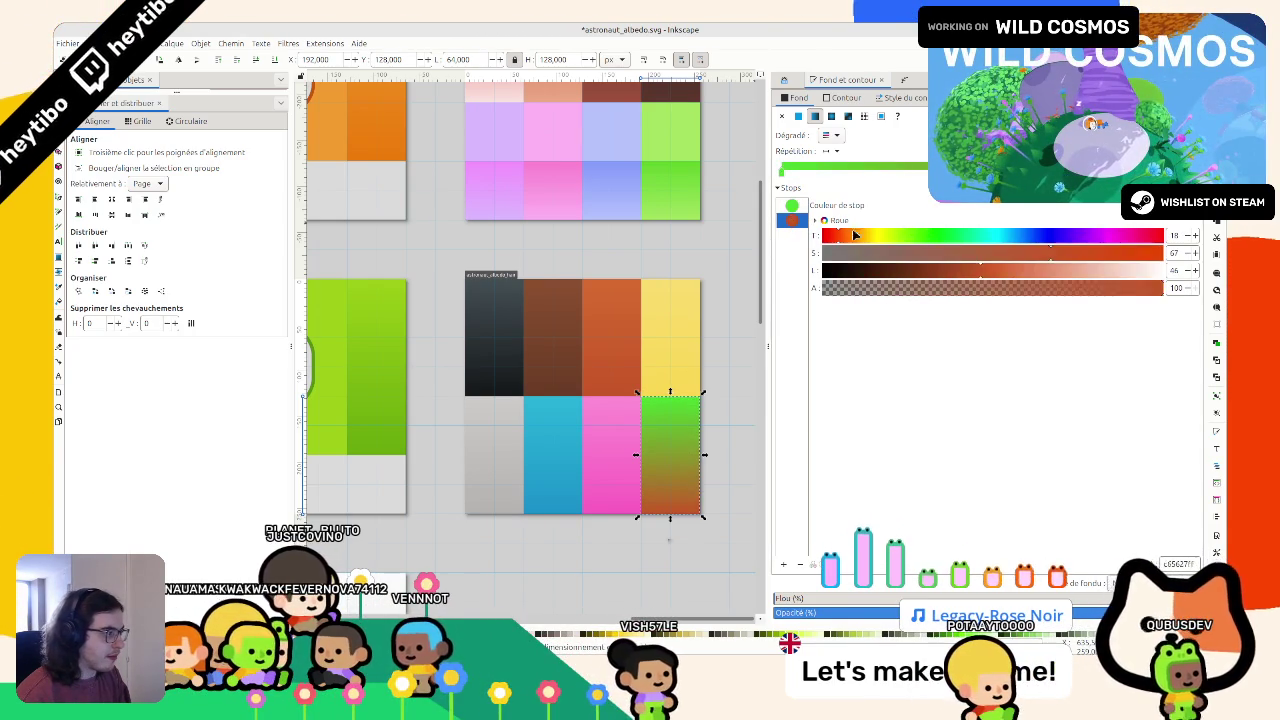
left_click(979, 236)
mouse_move(969, 236)
left_mouse_down()
mouse_move(920, 240)
mouse_move(955, 244)
left_mouse_up()
left_click(791, 205)
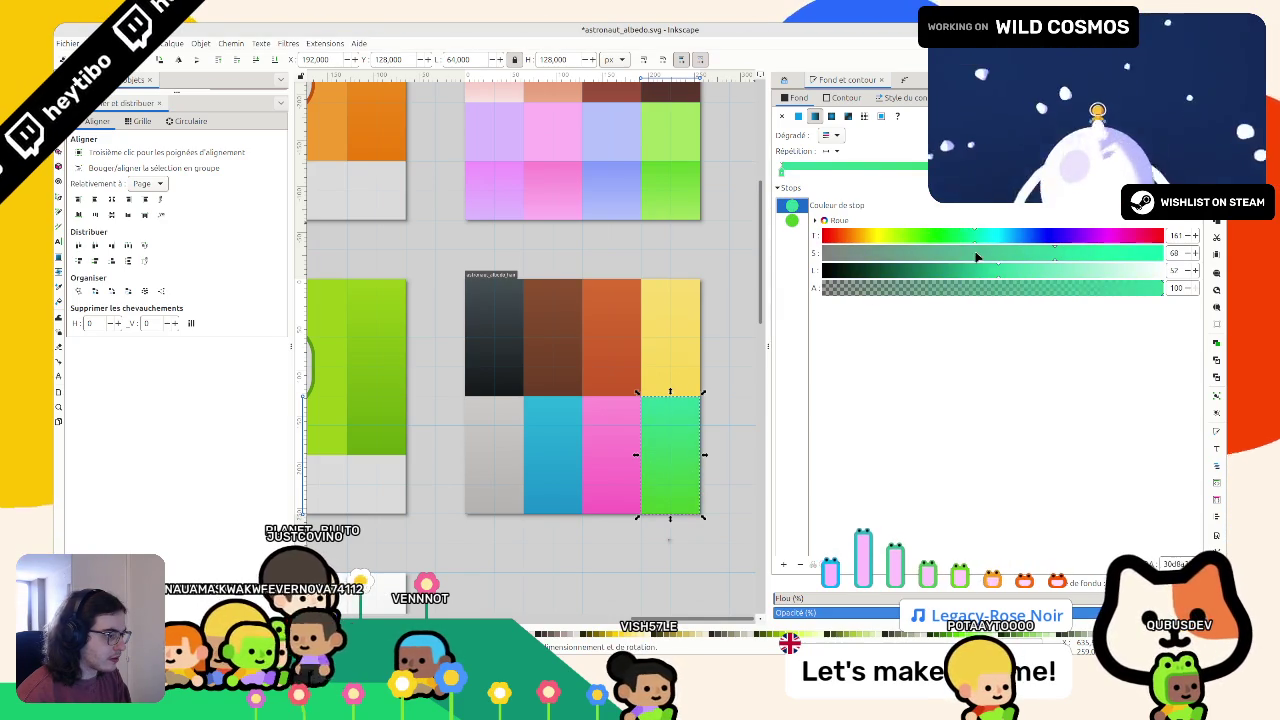
left_click(791, 220)
left_click(1043, 259)
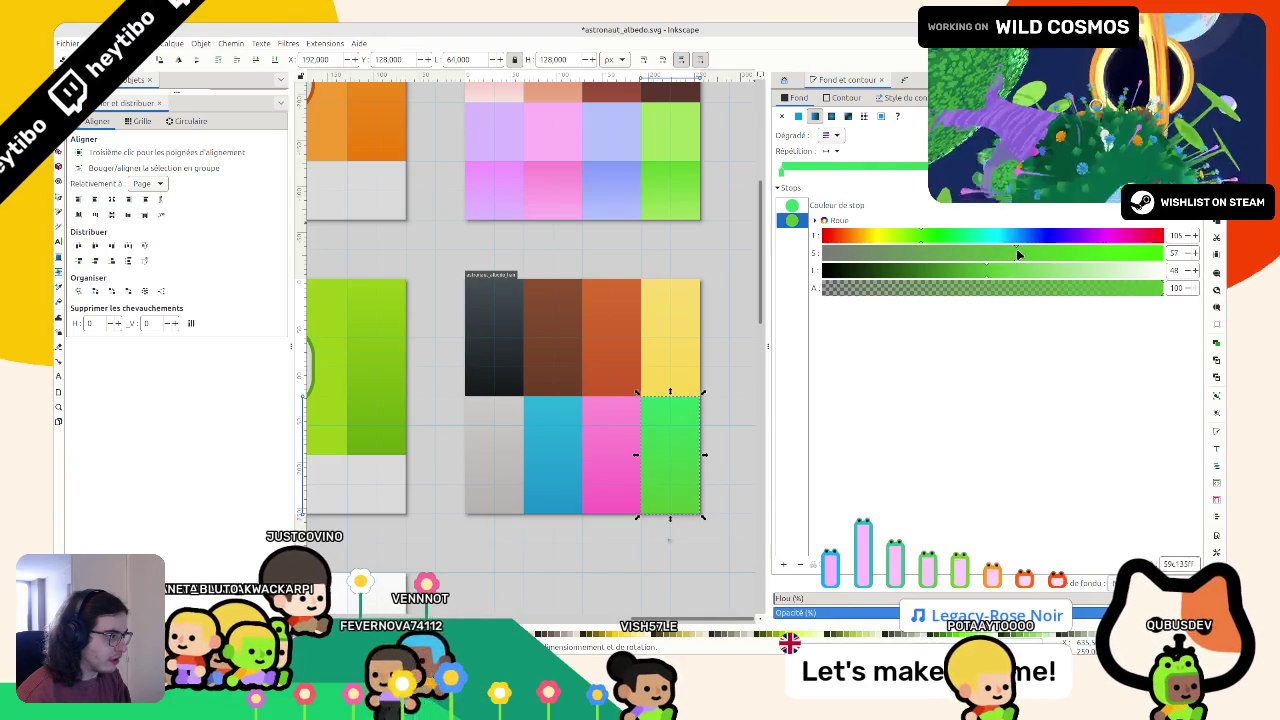
left_click_drag(983, 266, 974, 266)
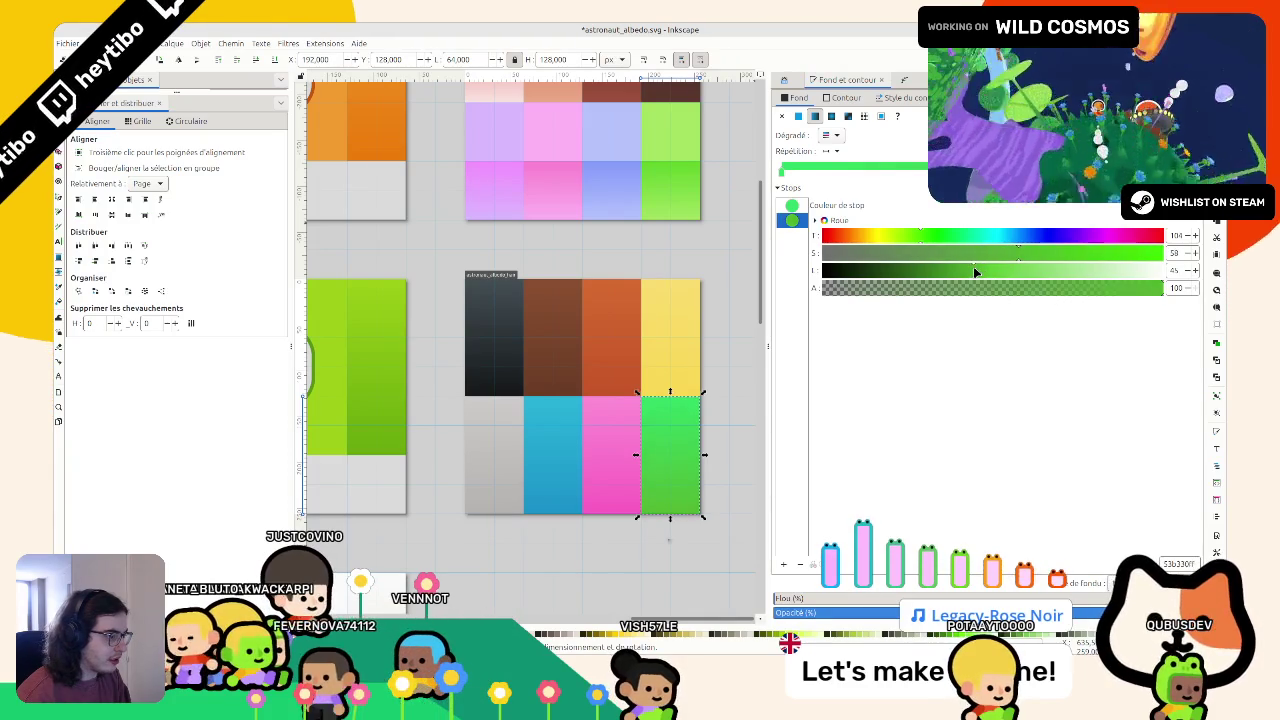
left_click(911, 238)
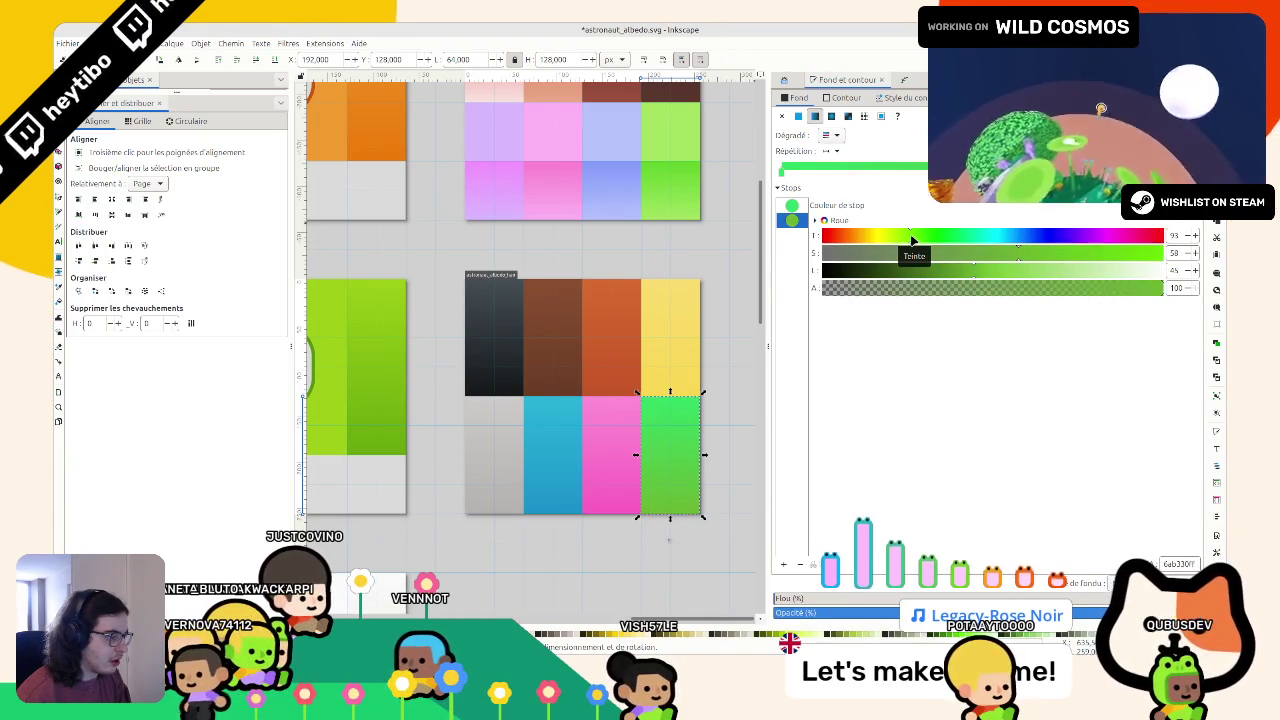
key("Up")
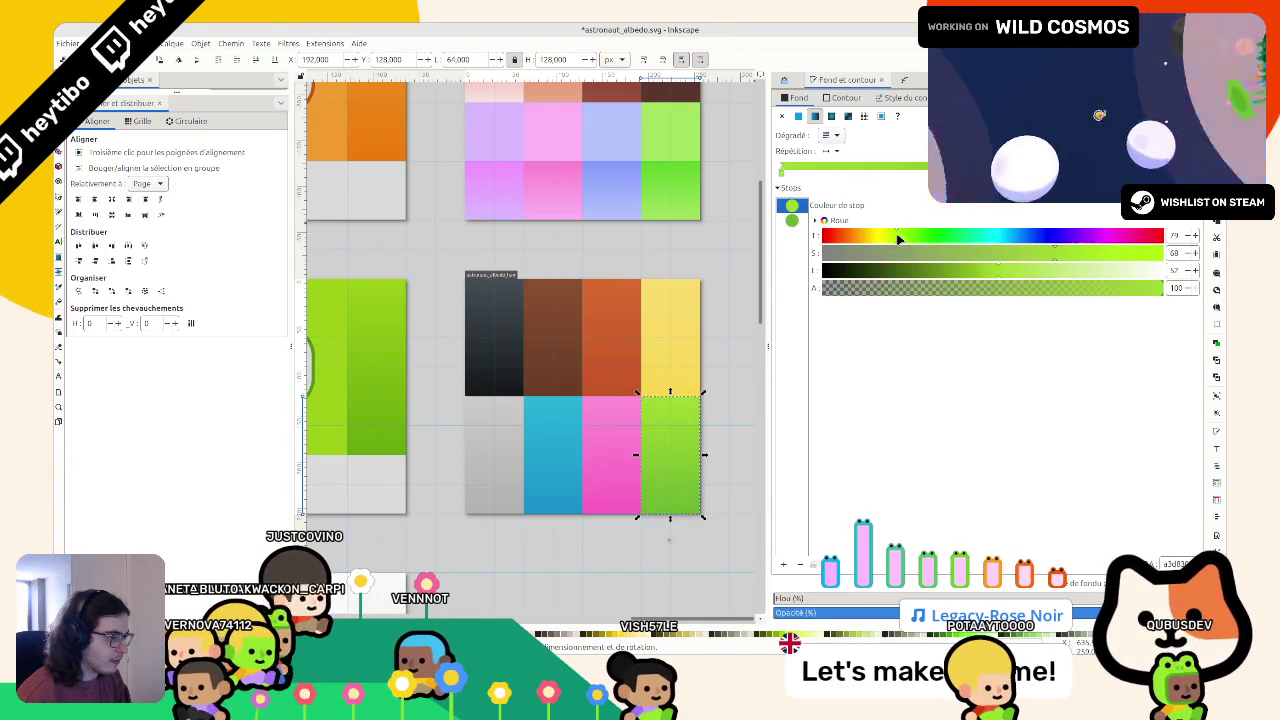
key("Down")
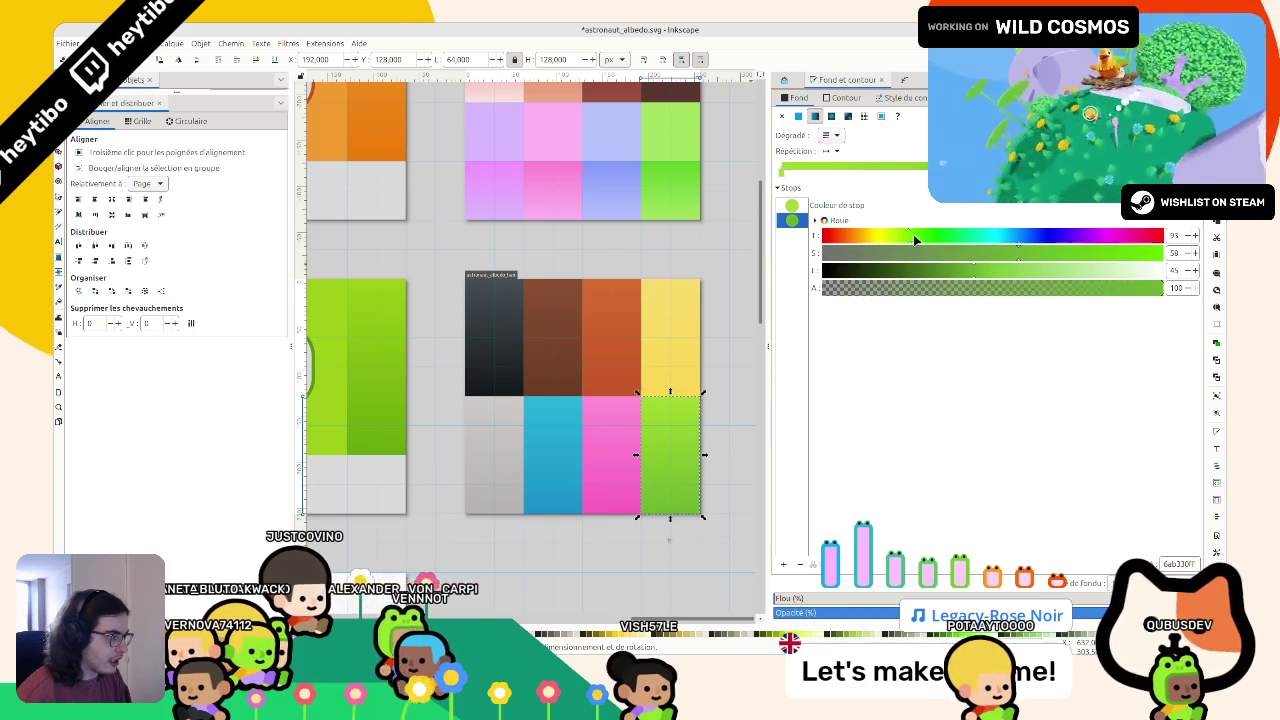
left_click(966, 270)
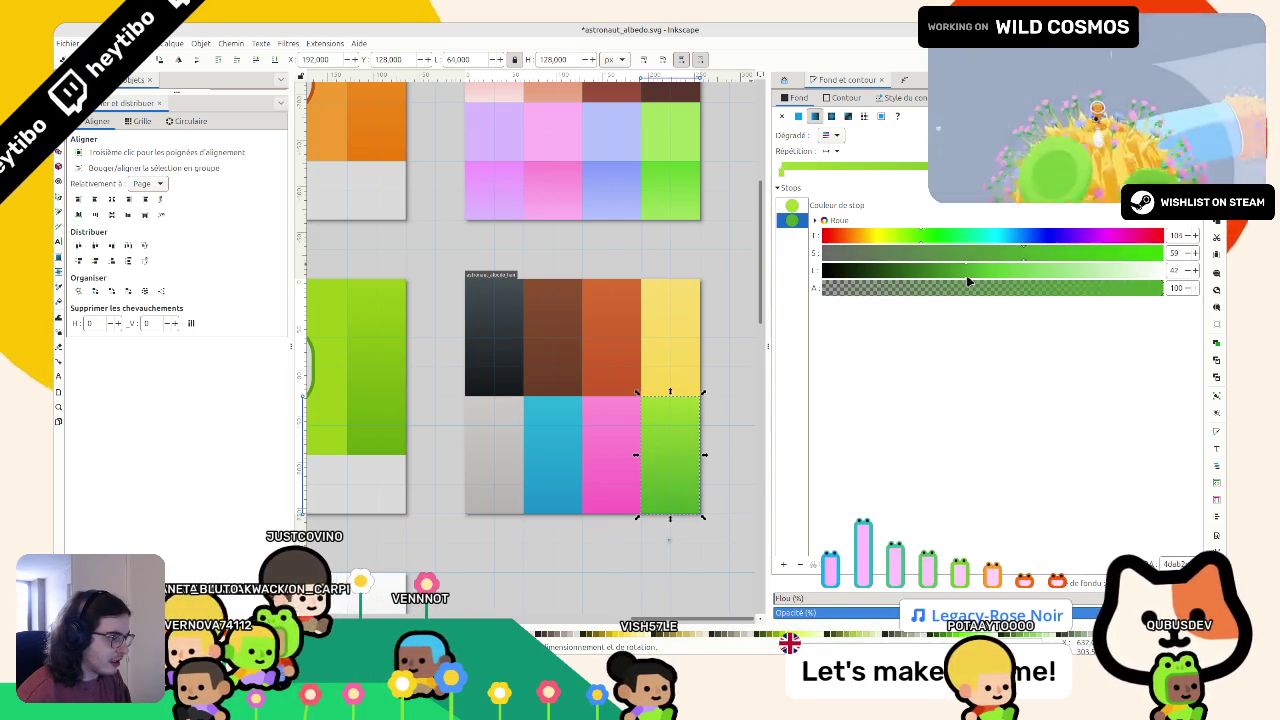
Save astronaut_albedo.svg and bring up the export settings at 512 × 512 px
left_click(697, 250)
key("ctrl+s")
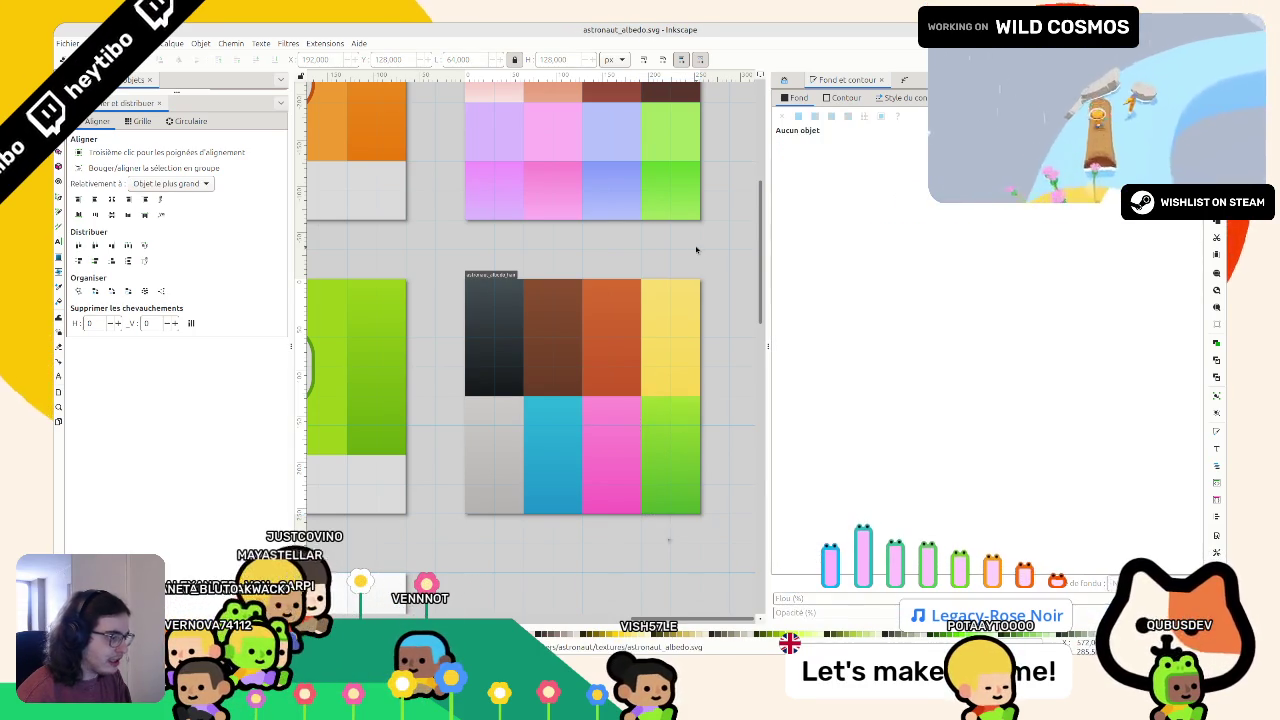
key("ctrl+shift+e")
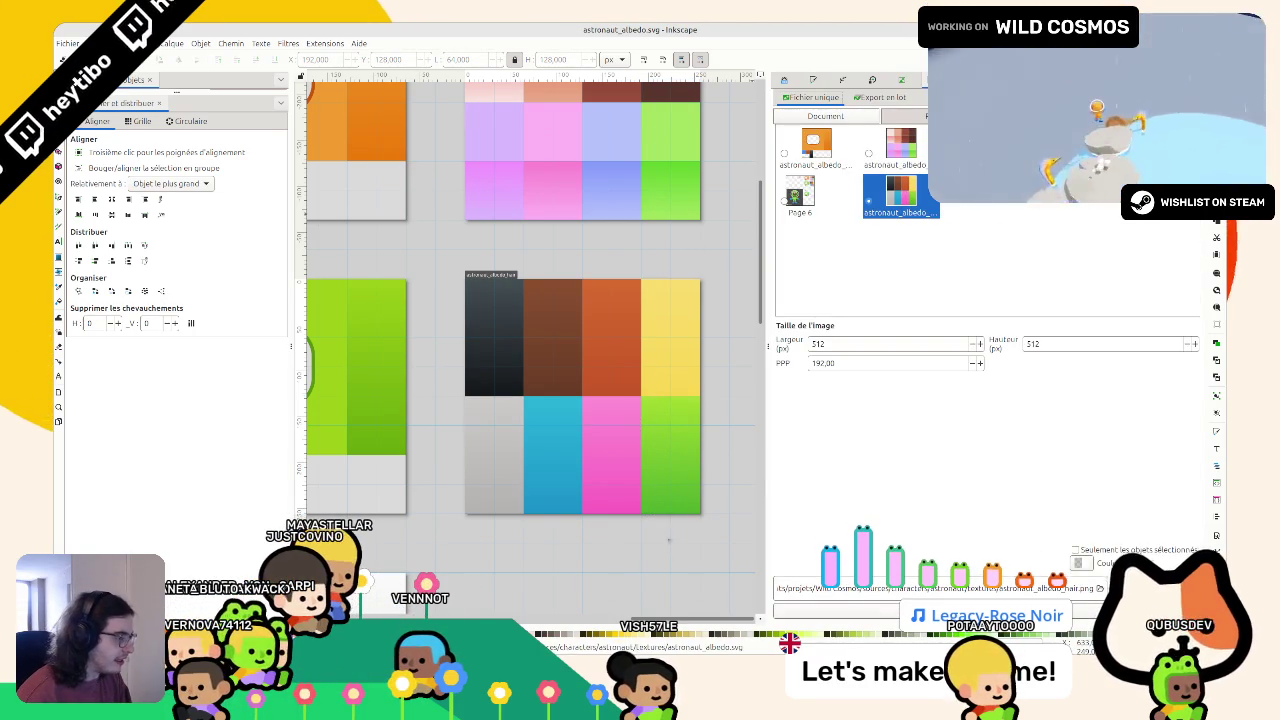
Export the texture as PNG, overwriting the existing file
left_click(938, 611)
left_click(770, 394)
left_click(757, 636)
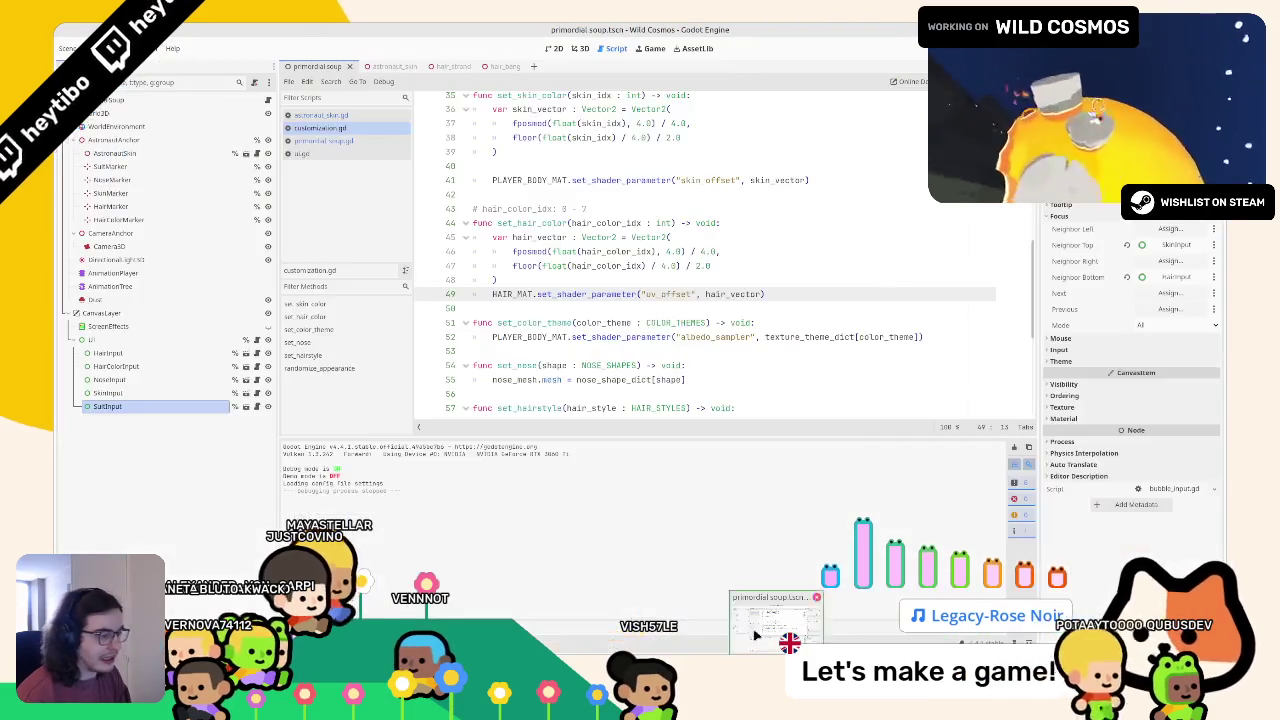
In Godot's 3D scene, browse to the textures folder and run the game with F5
left_click(578, 48)
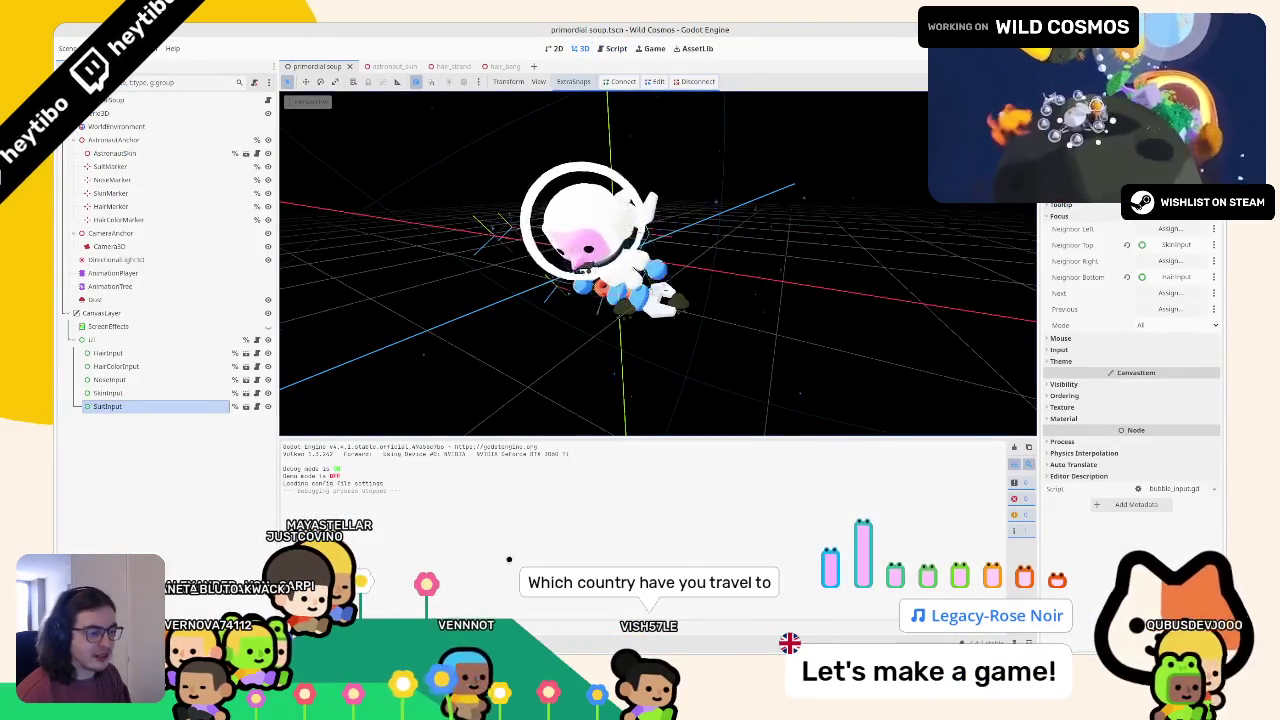
key("alt+f")
double_click(511, 497)
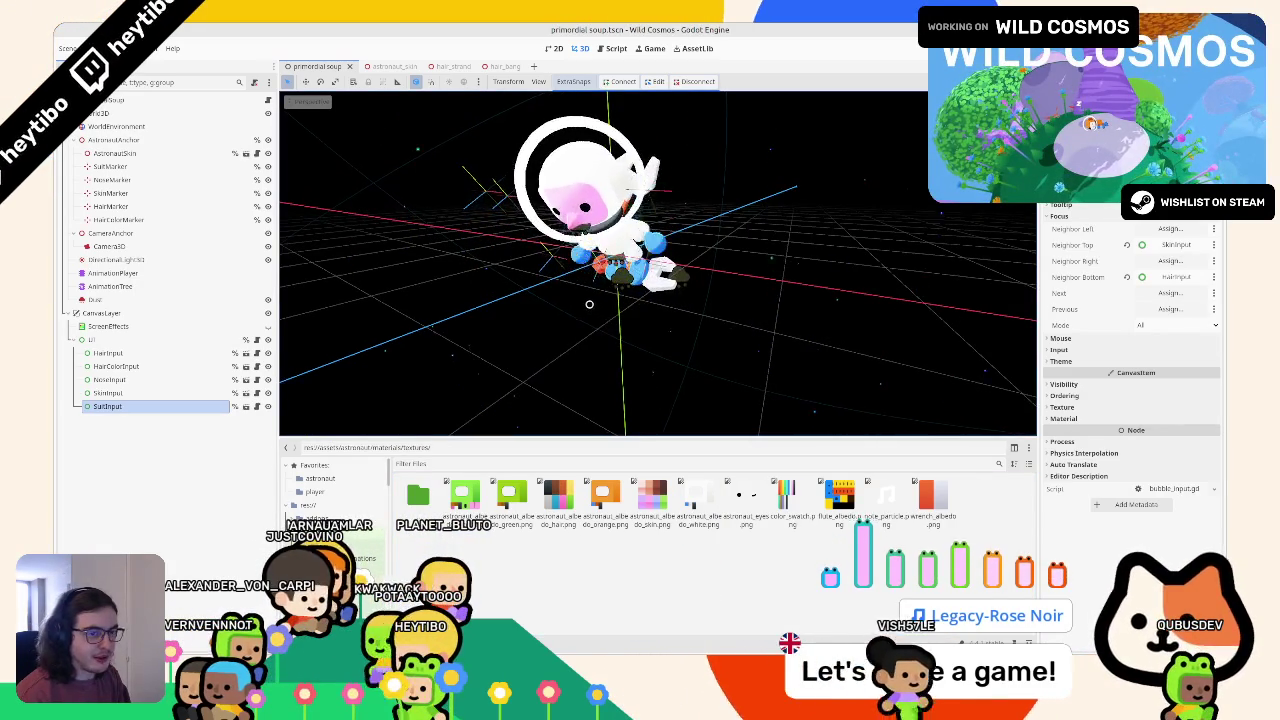
key("F5")
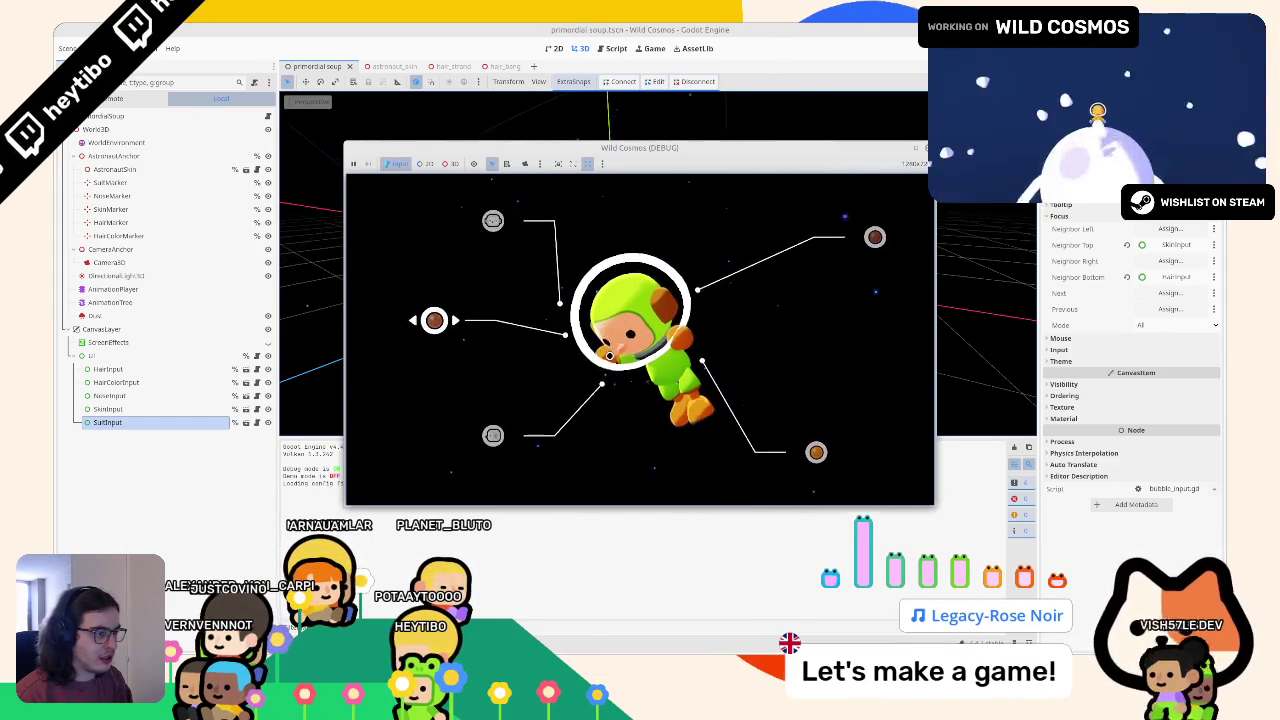
Cycle the astronaut's hair and skin colours in the maximized game, ending on green skin, then quit
key("Down")
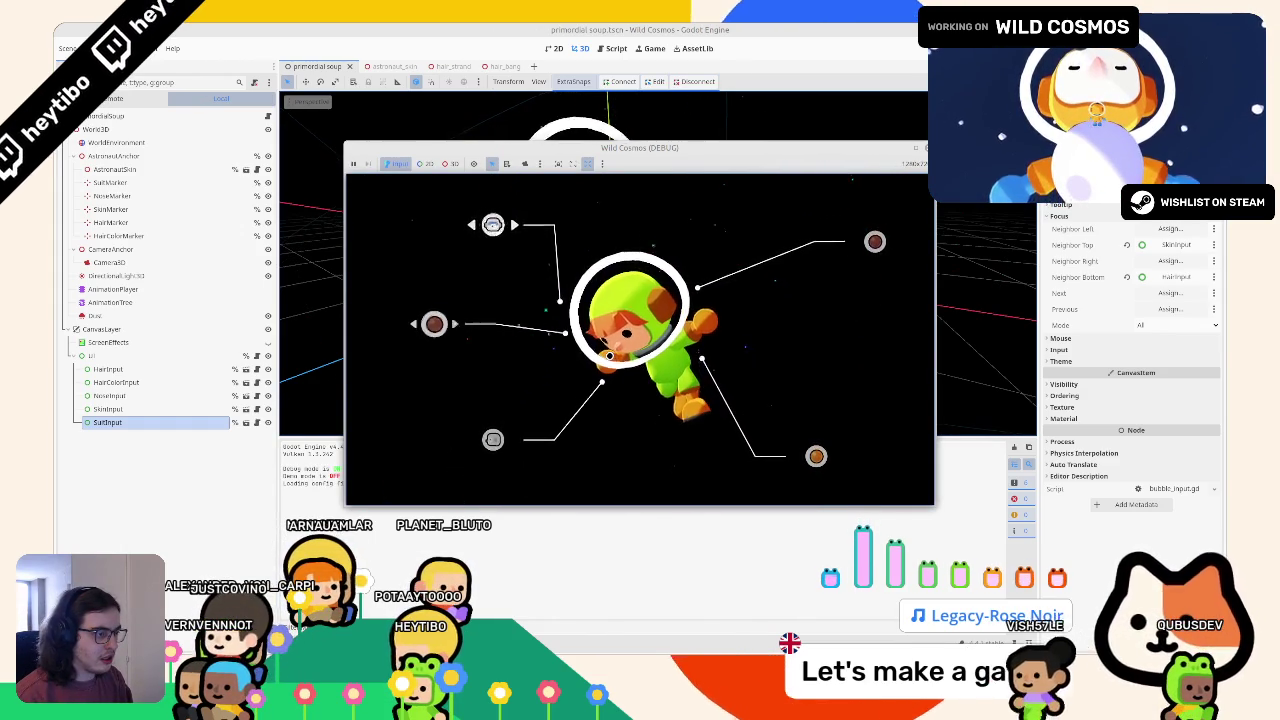
key("Right")
key("Right")
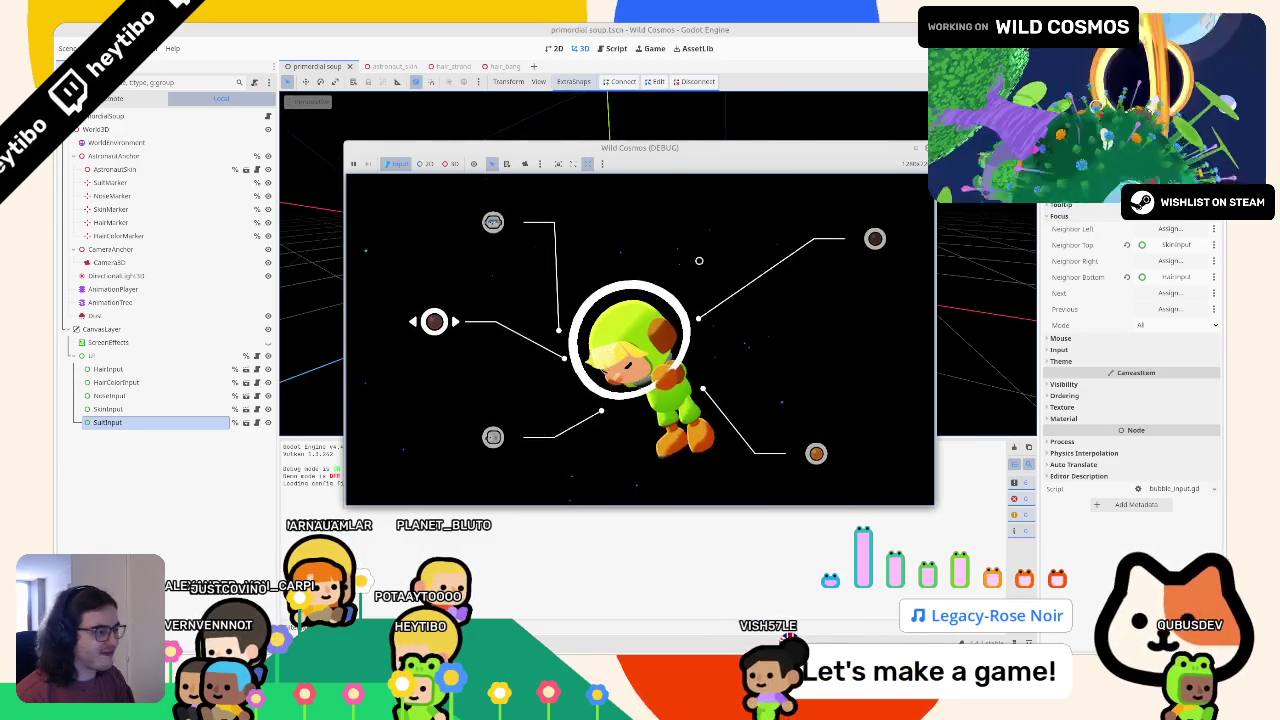
key("super+Up")
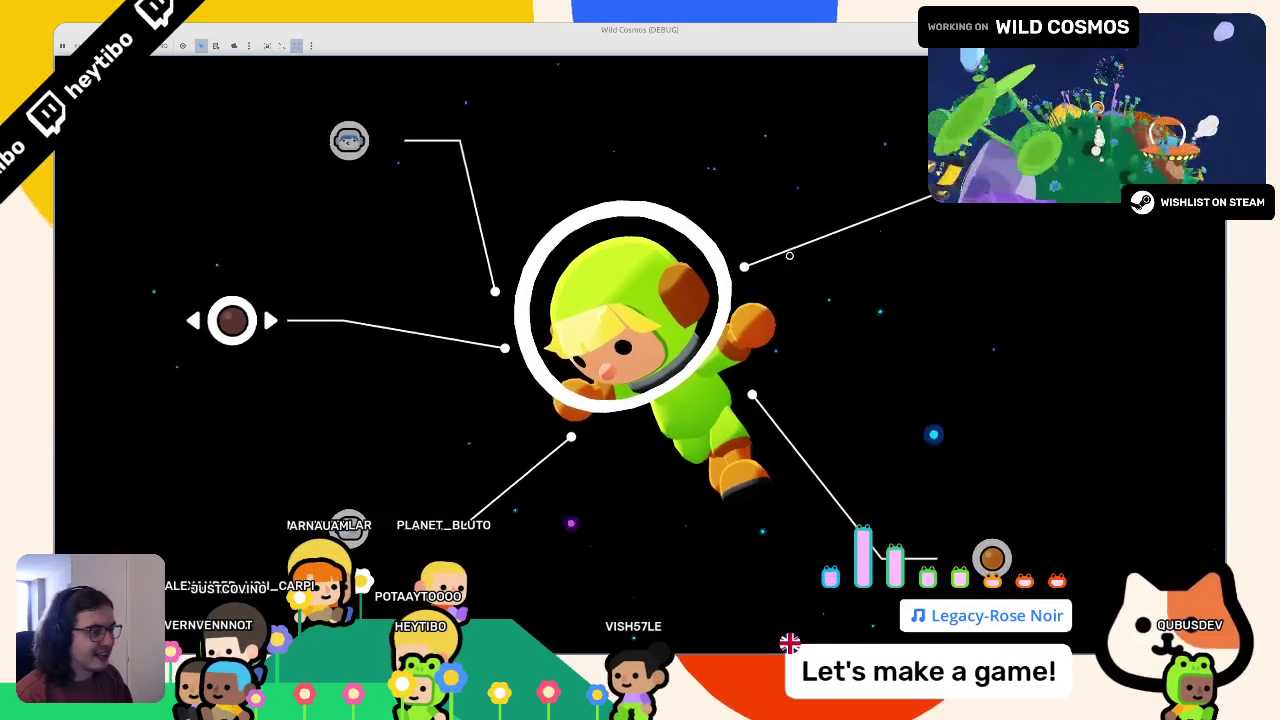
key("Right")
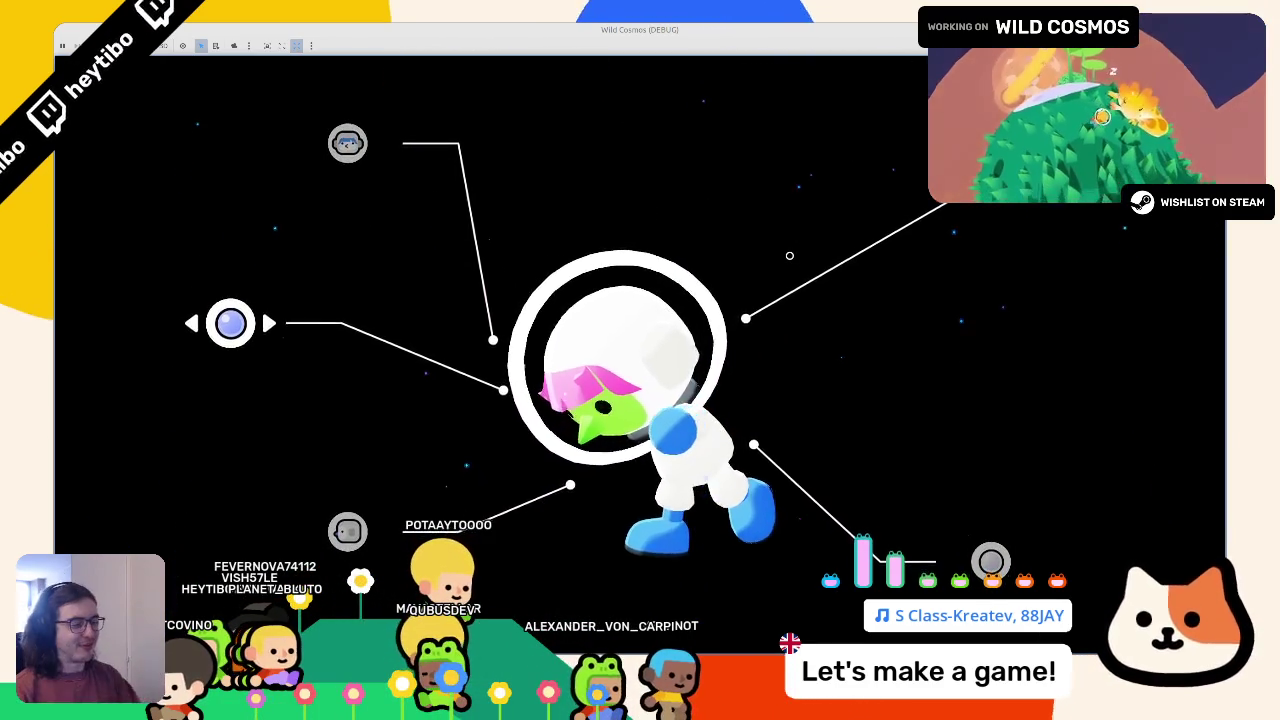
key("Right")
key("Right")
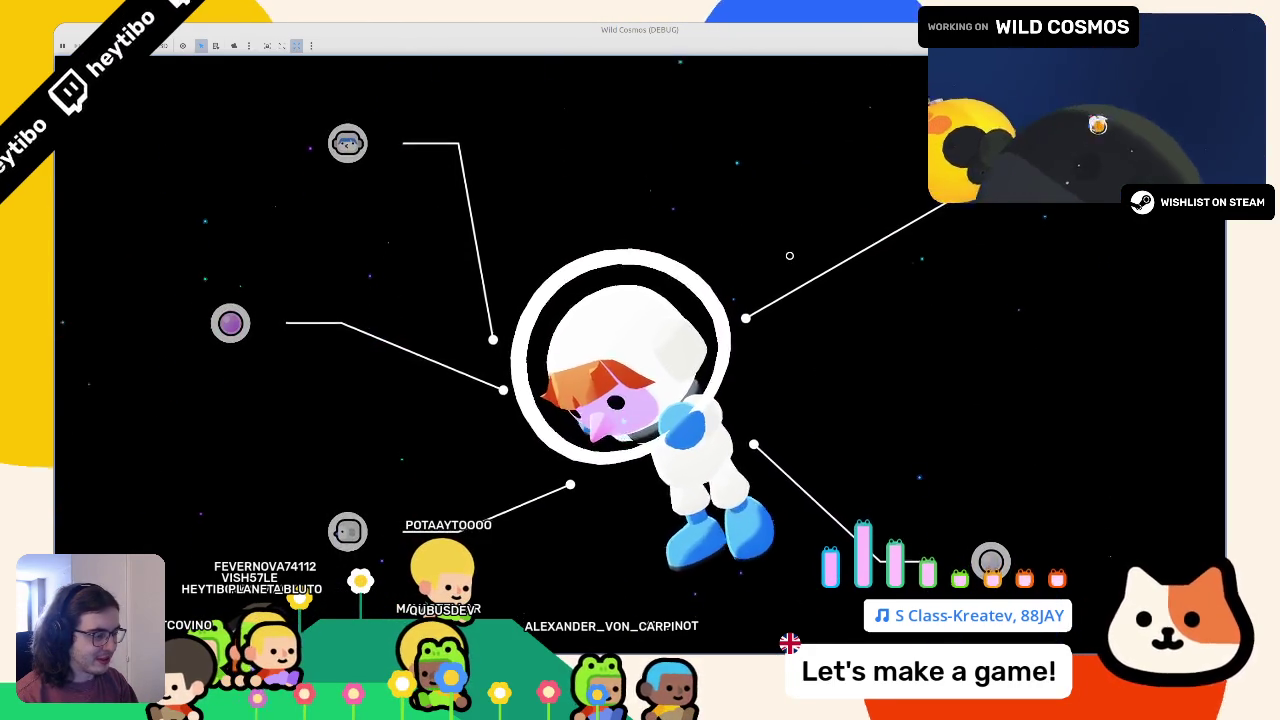
key("Right")
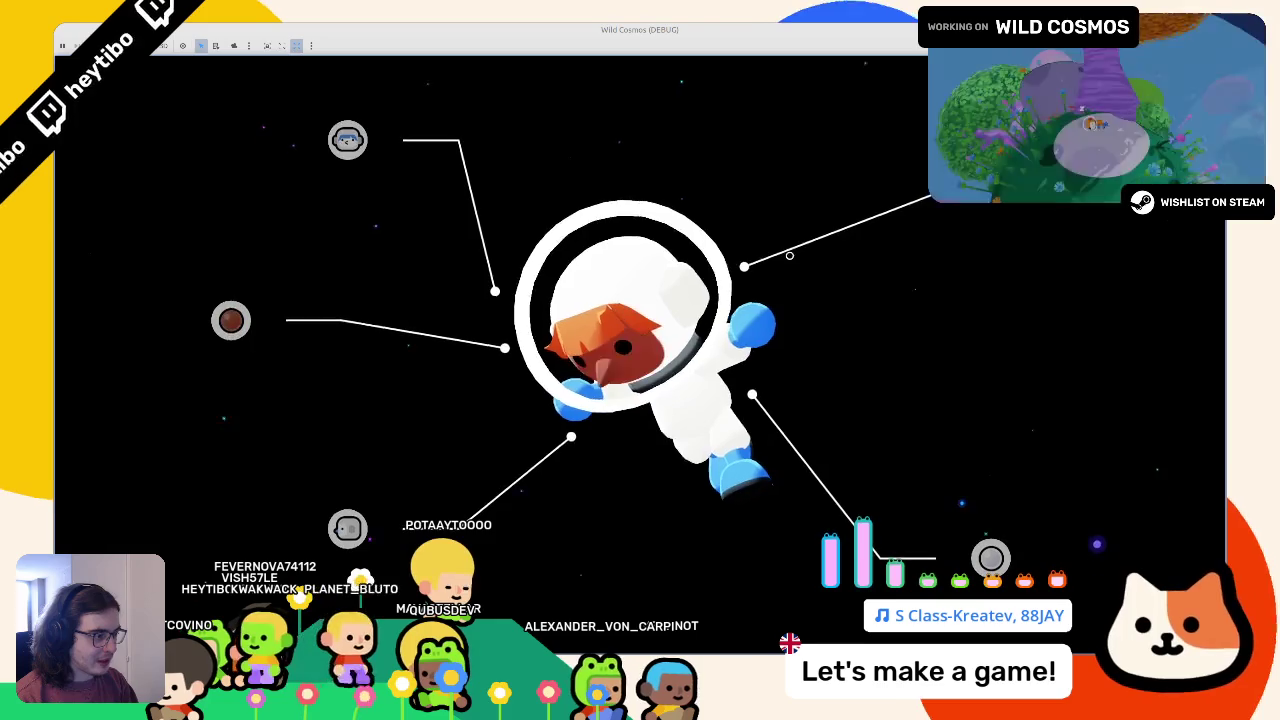
key("Right")
key("Left")
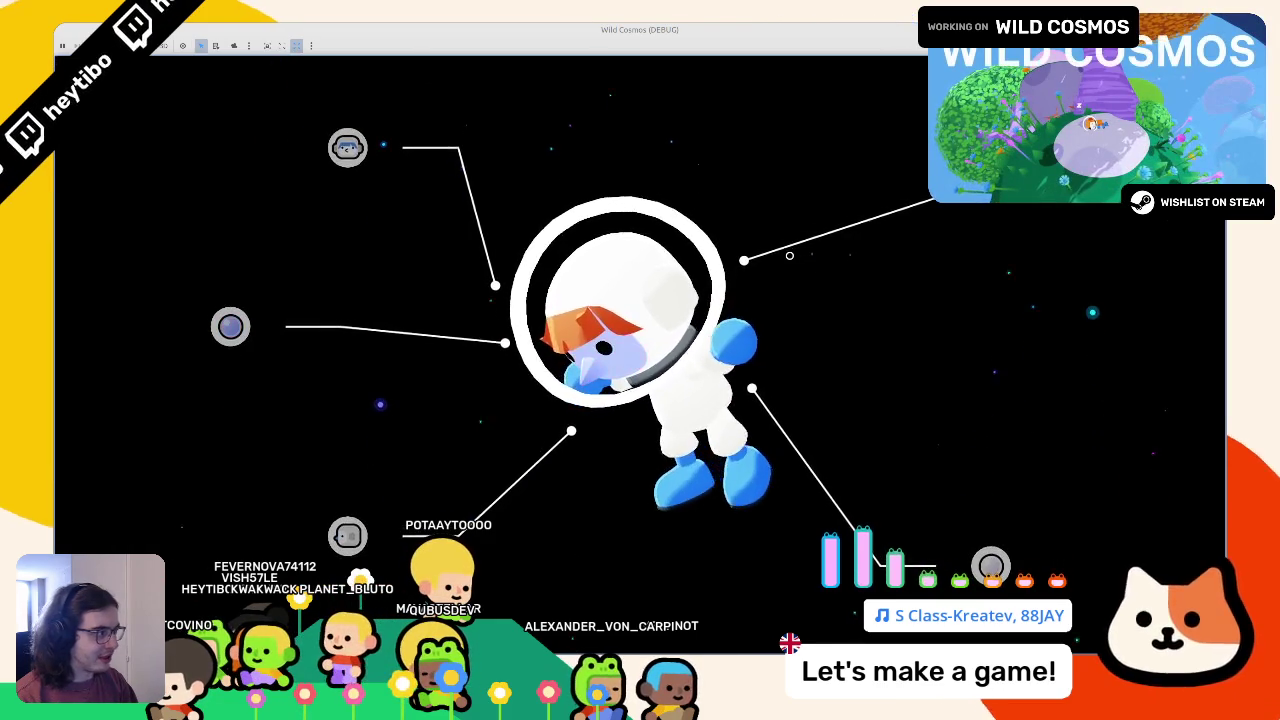
key("Right")
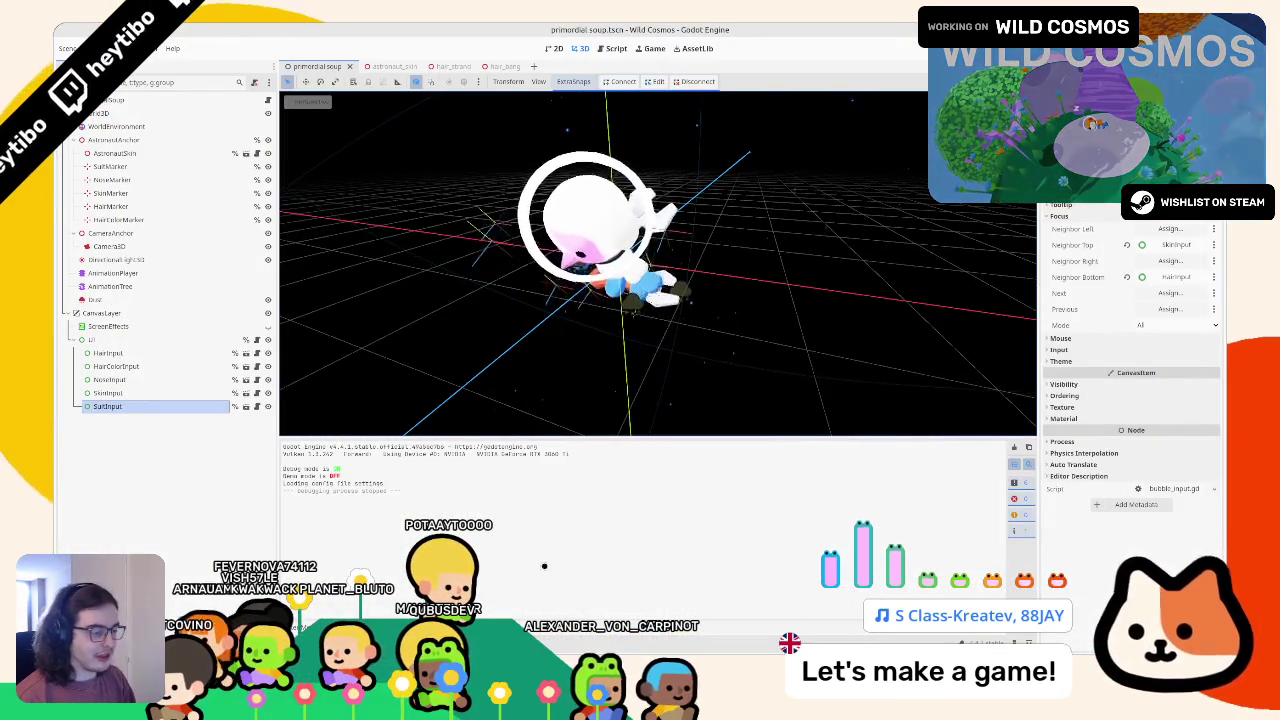
Move the large skin palette image up and left in Figma
key("alt+Tab")
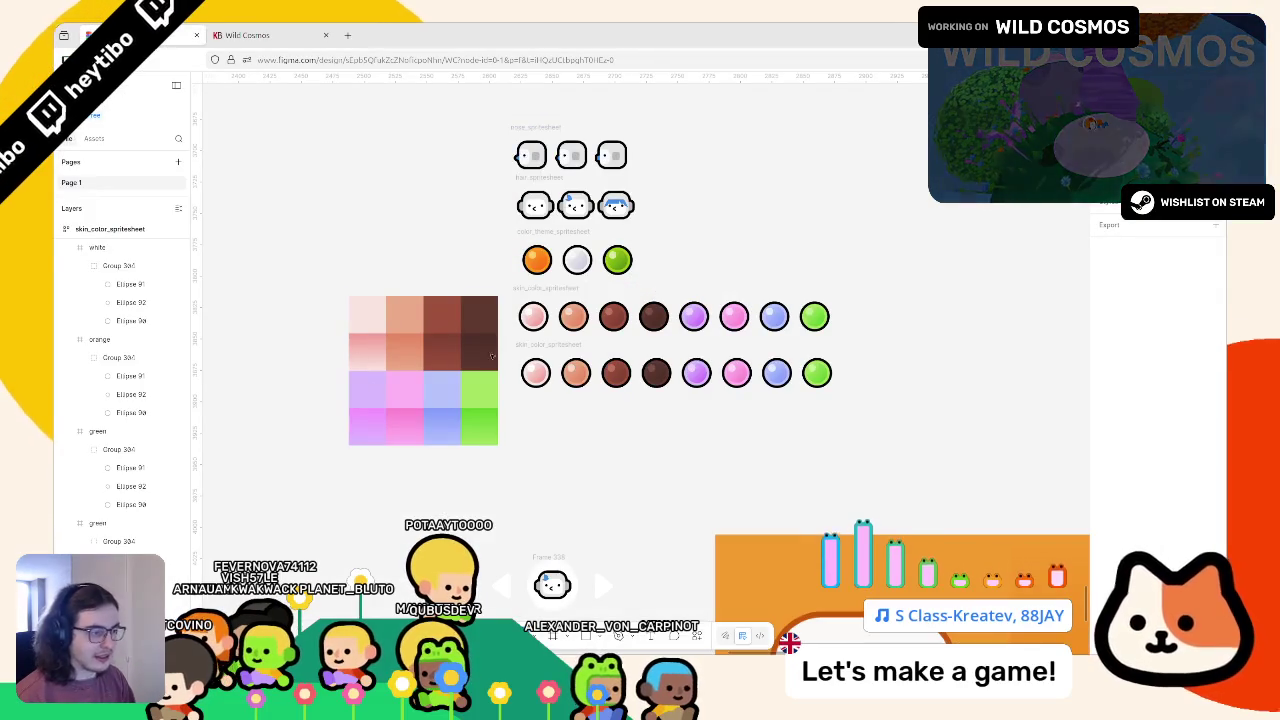
left_click(408, 334)
mouse_move(420, 380)
left_mouse_down()
mouse_move(323, 290)
mouse_move(327, 252)
left_mouse_up()
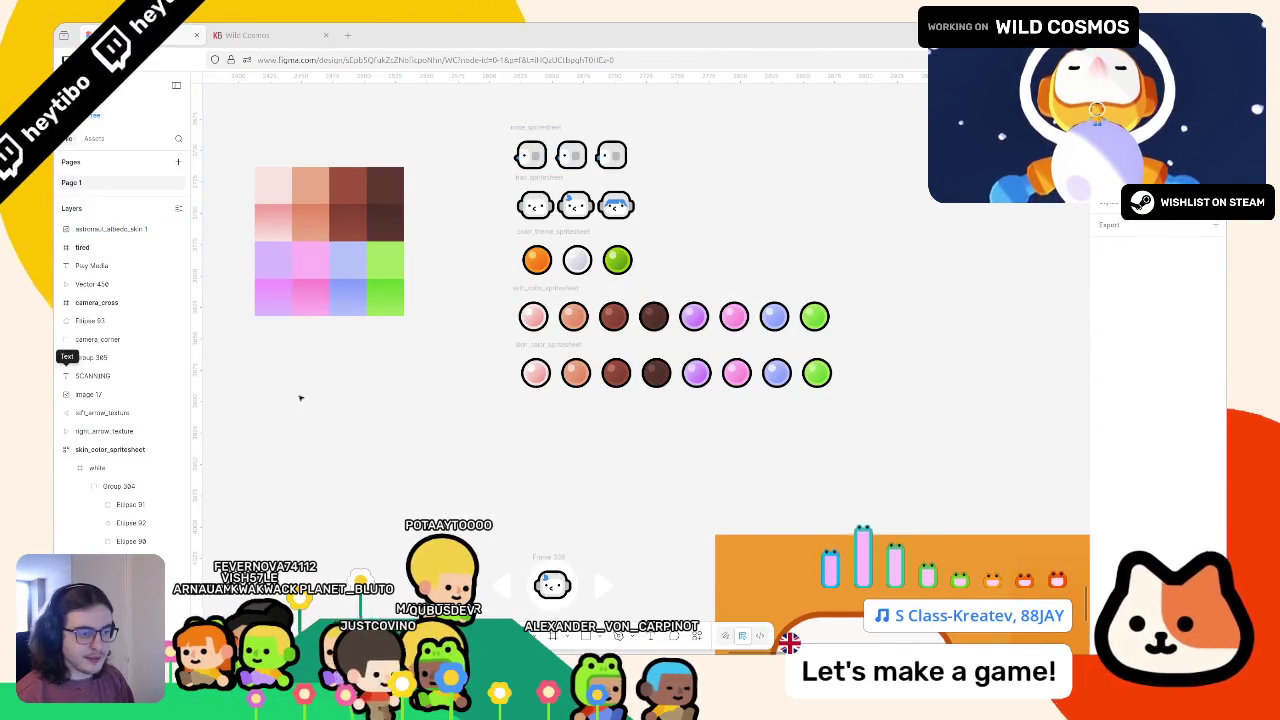
Paste the exported hair texture and scale it to 110×110 below the palette
key("ctrl+v")
scroll(449, 347, "down", 5)
left_click_drag(449, 347, 402, 468)
mouse_move(271, 557)
left_mouse_down()
mouse_move(440, 455)
mouse_move(398, 432)
left_mouse_up()
mouse_move(414, 350)
left_mouse_down()
mouse_move(407, 360)
mouse_move(432, 336)
left_mouse_up()
scroll(444, 276, "up", 6)
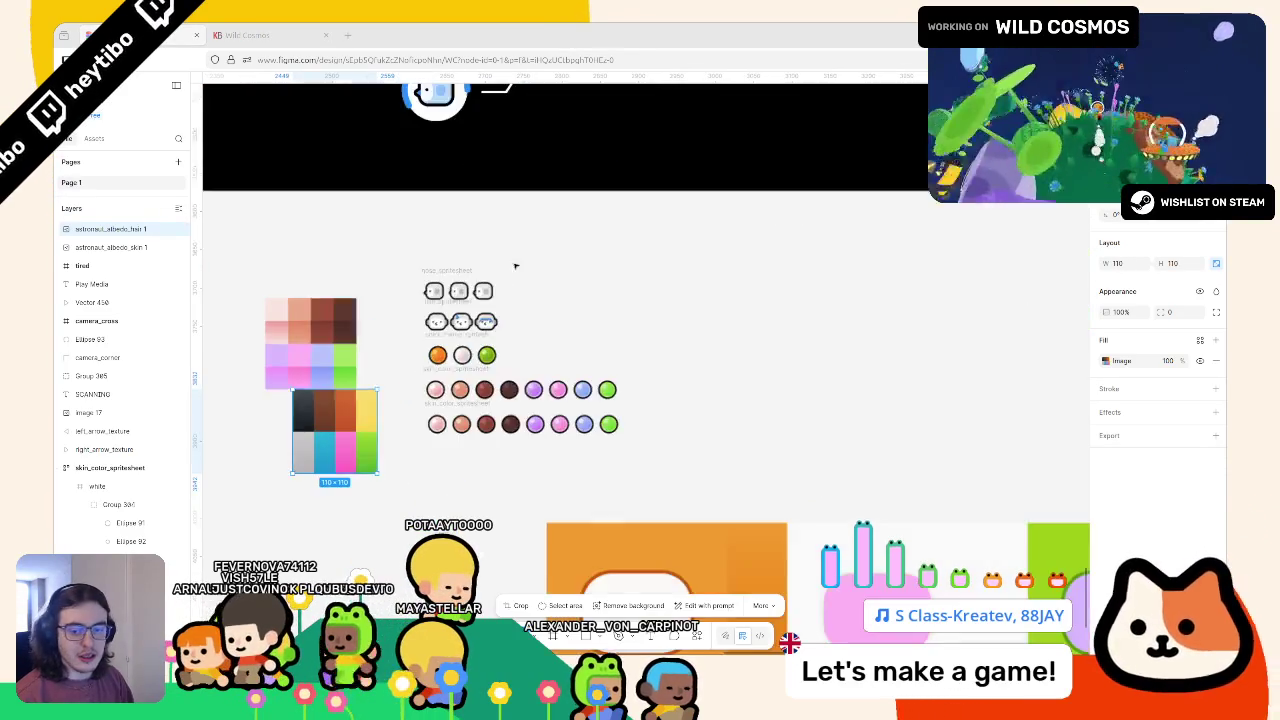
scroll(408, 532, "left", 3)
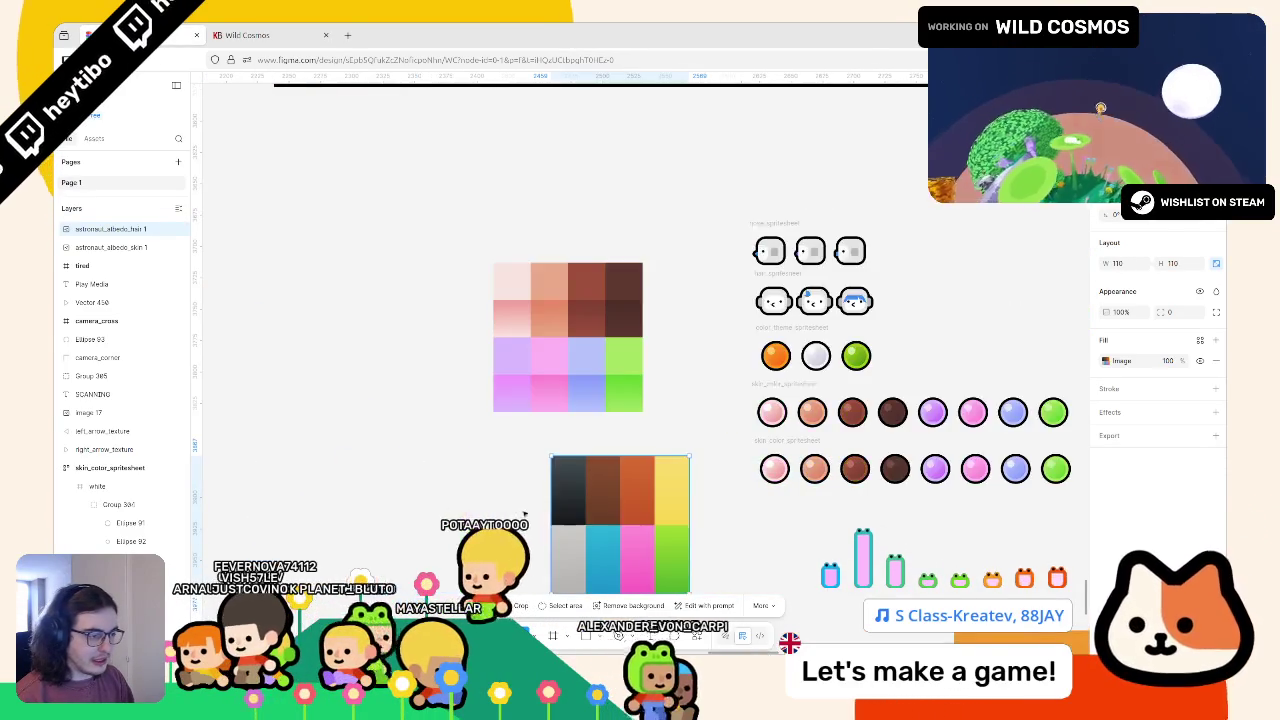
scroll(450, 450, "up", 3)
scroll(500, 380, "down", 2)
scroll(565, 308, "right", 3)
Replace the first circle's F0E5E1 colour with the dark swatch colour, then move the palette beside the circles
left_click(564, 304)
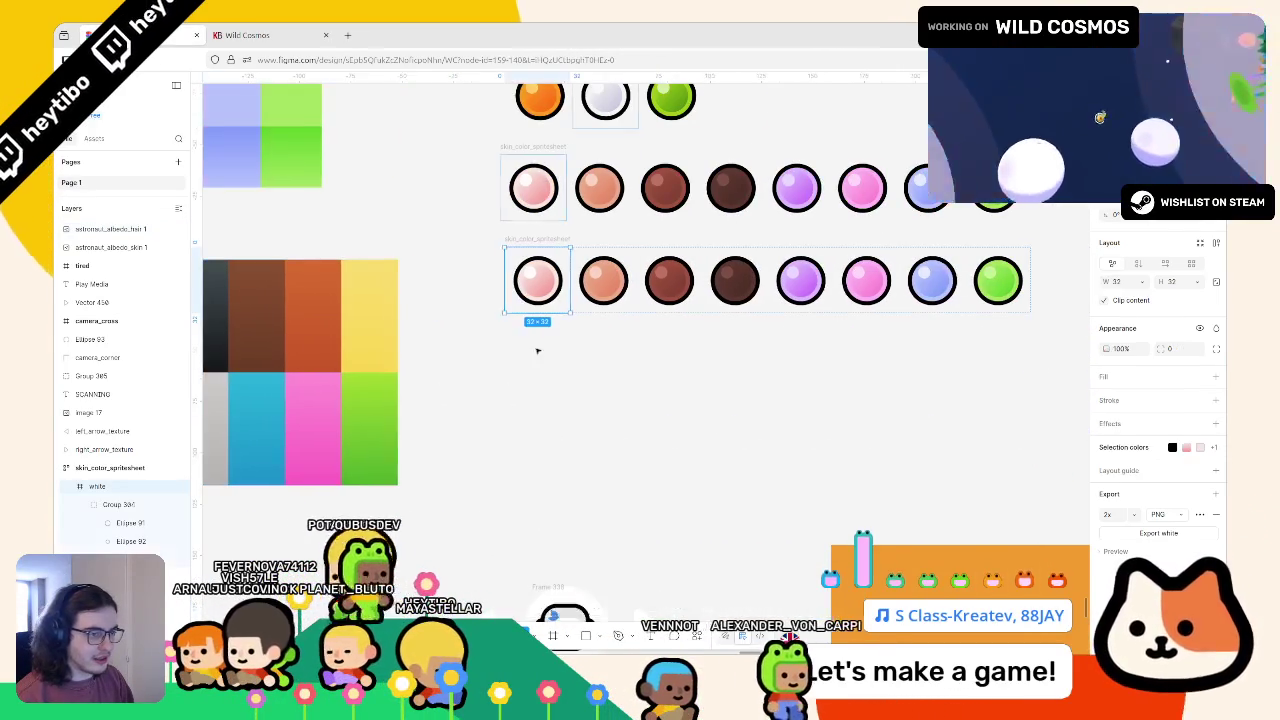
scroll(564, 304, "left", 2)
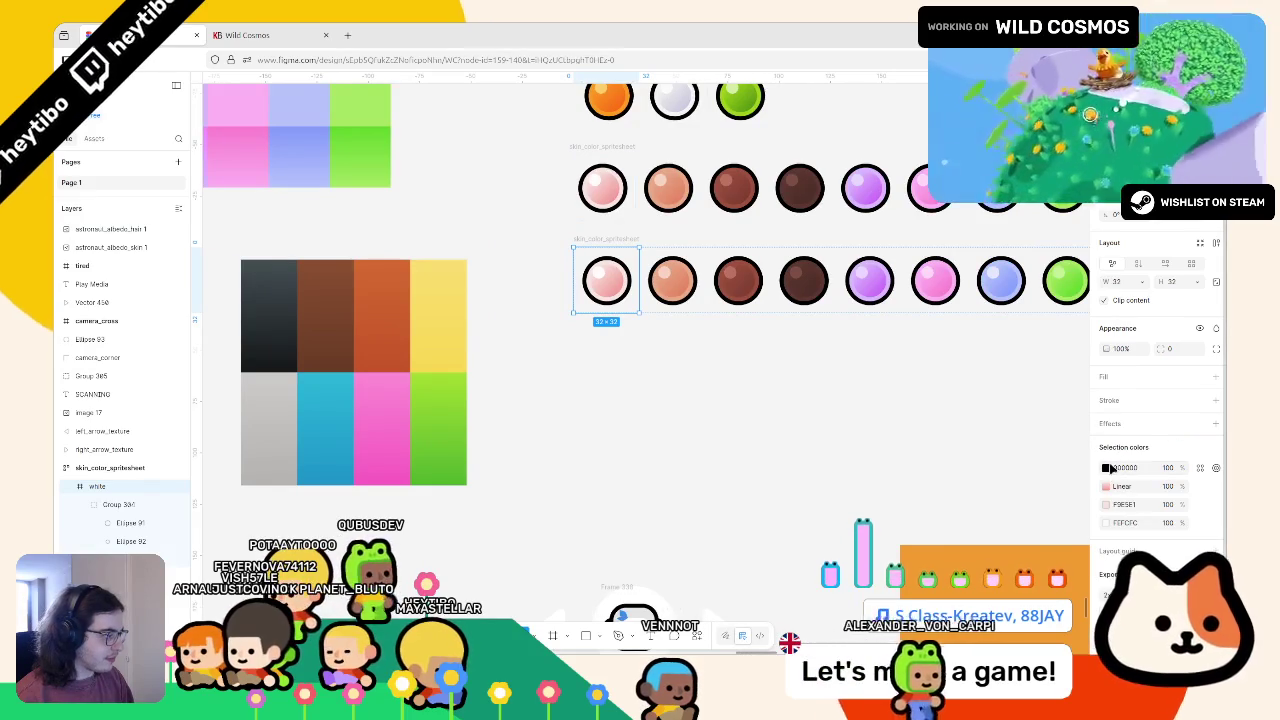
left_click(1106, 504)
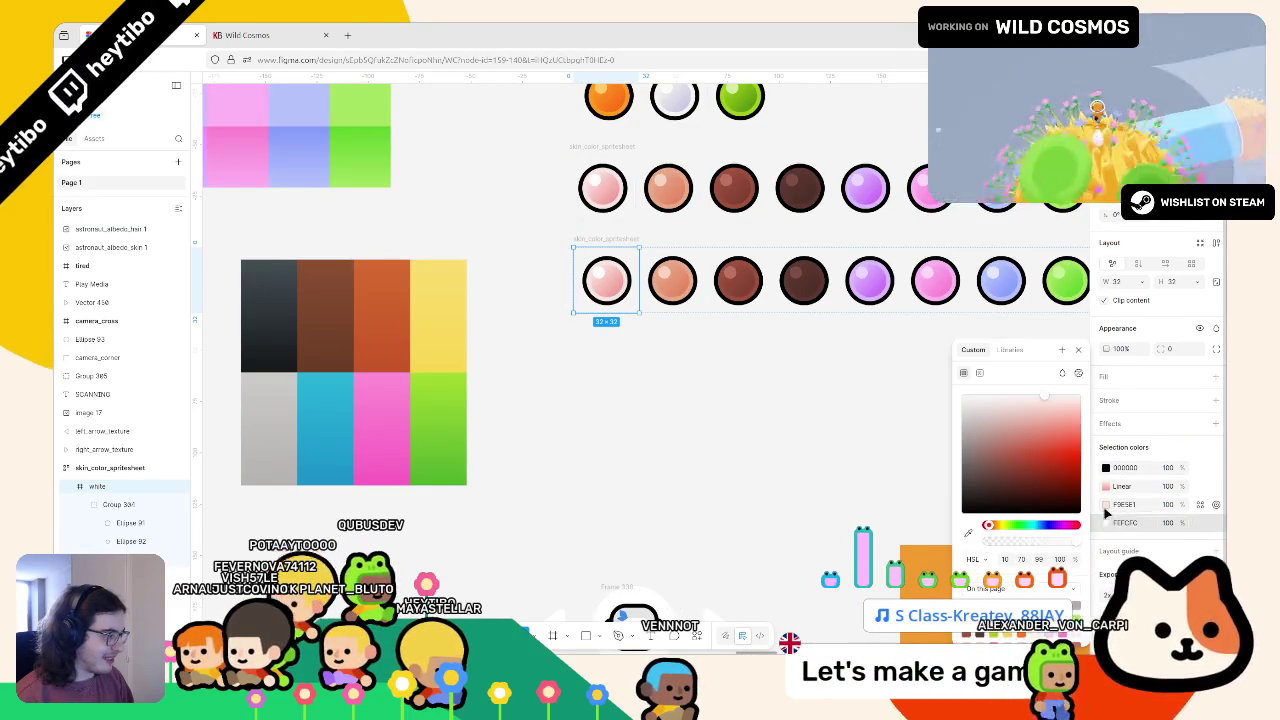
left_click(968, 533)
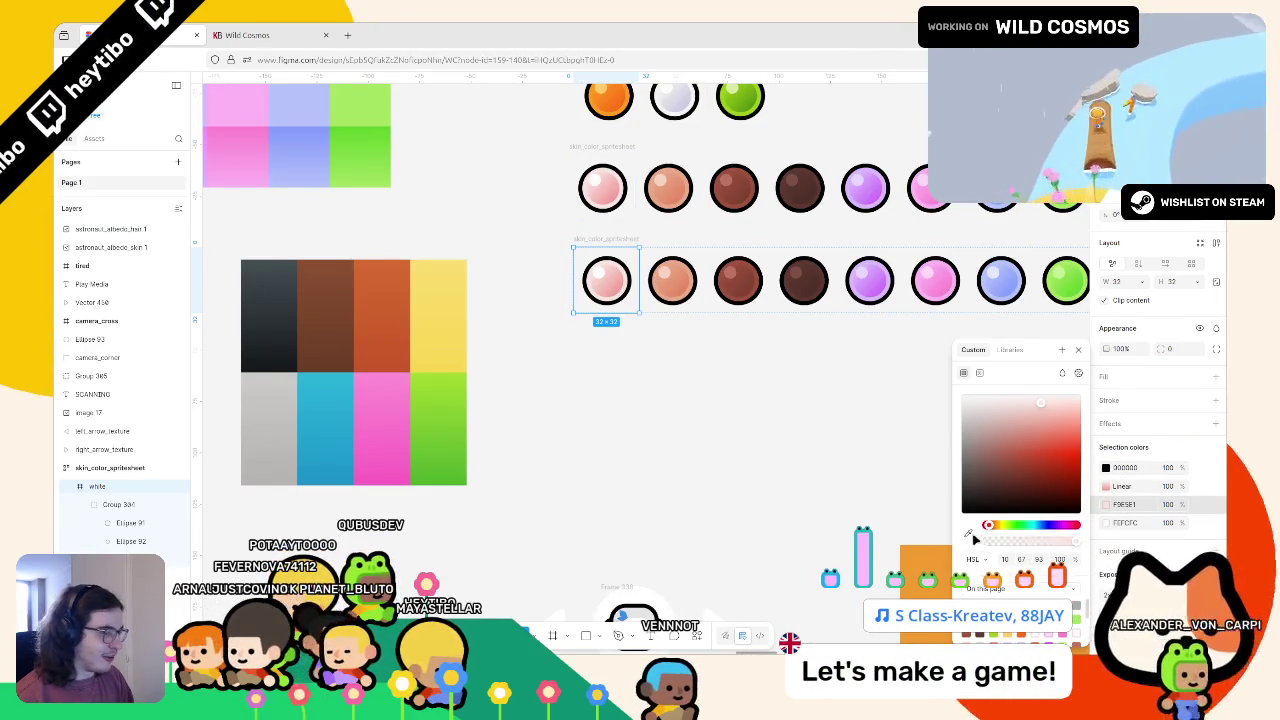
left_click(272, 268)
left_click_drag(276, 271, 627, 330)
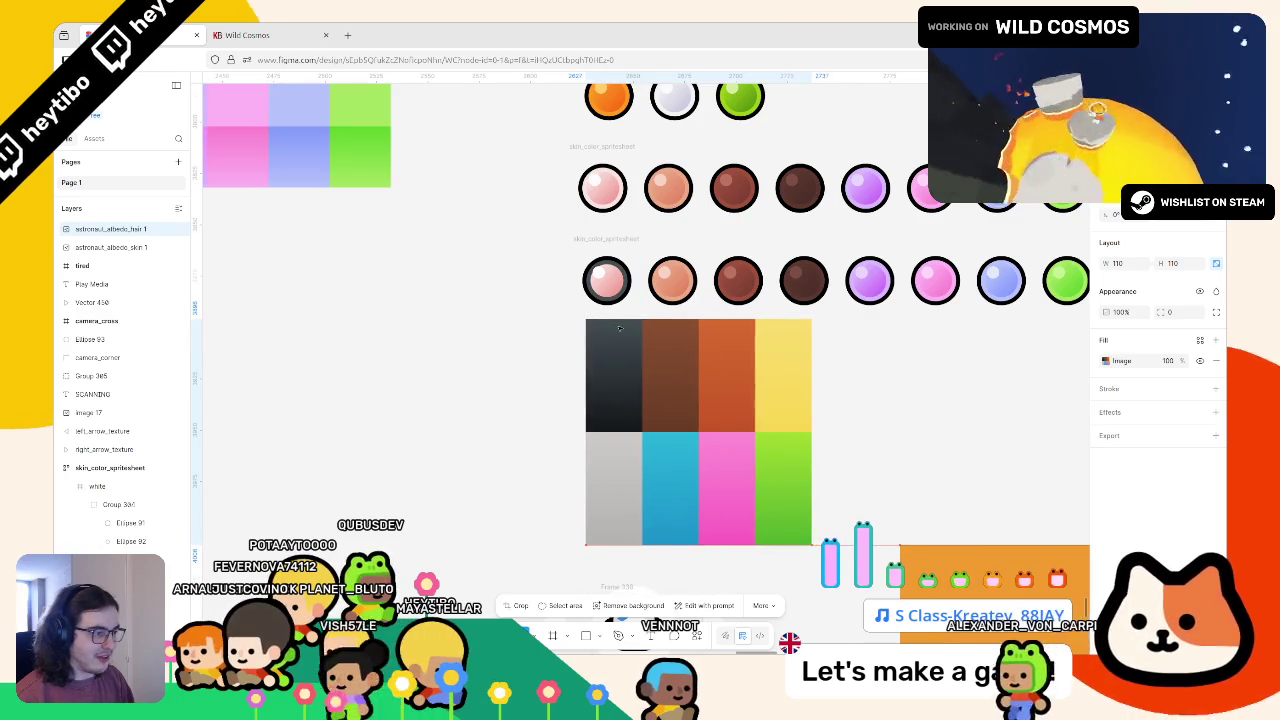
Set both gradient stops of the first circle to the dark blue-grey from the colour block
scroll(598, 281, "up", 6)
scroll(520, 175, "down", 3)
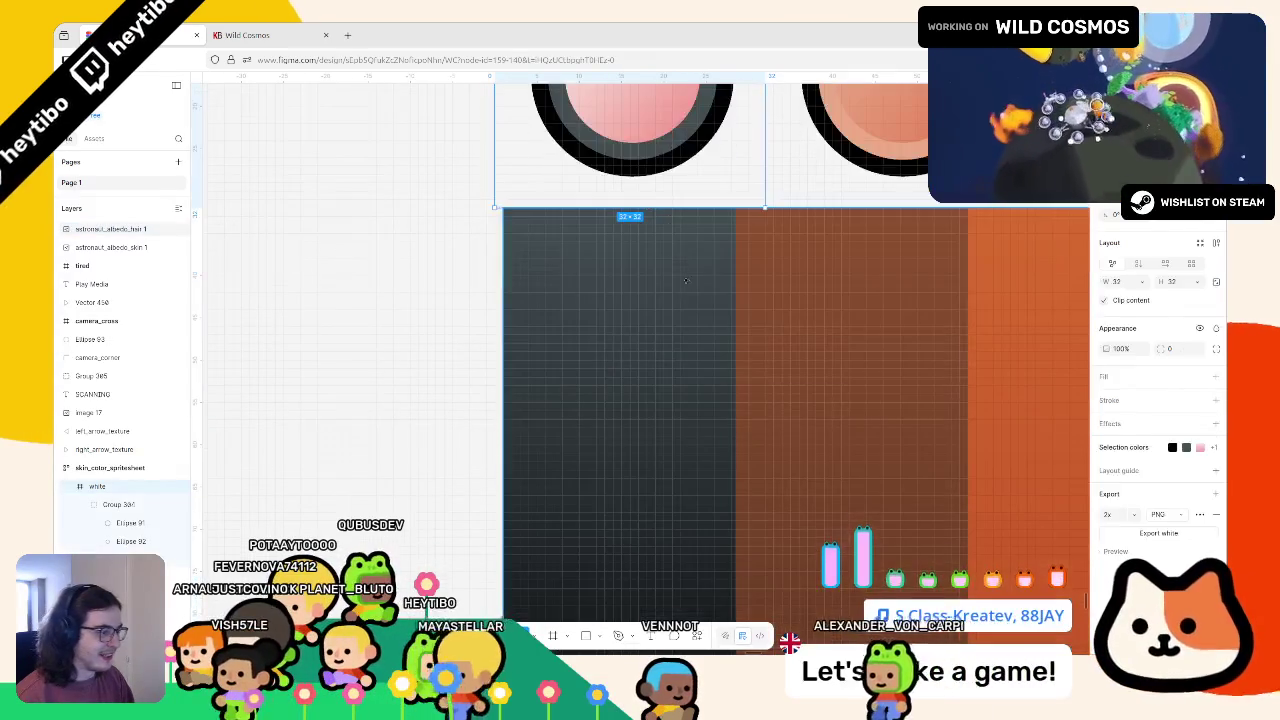
scroll(633, 242, "down", 3)
scroll(633, 242, "up", 1)
left_click(633, 242)
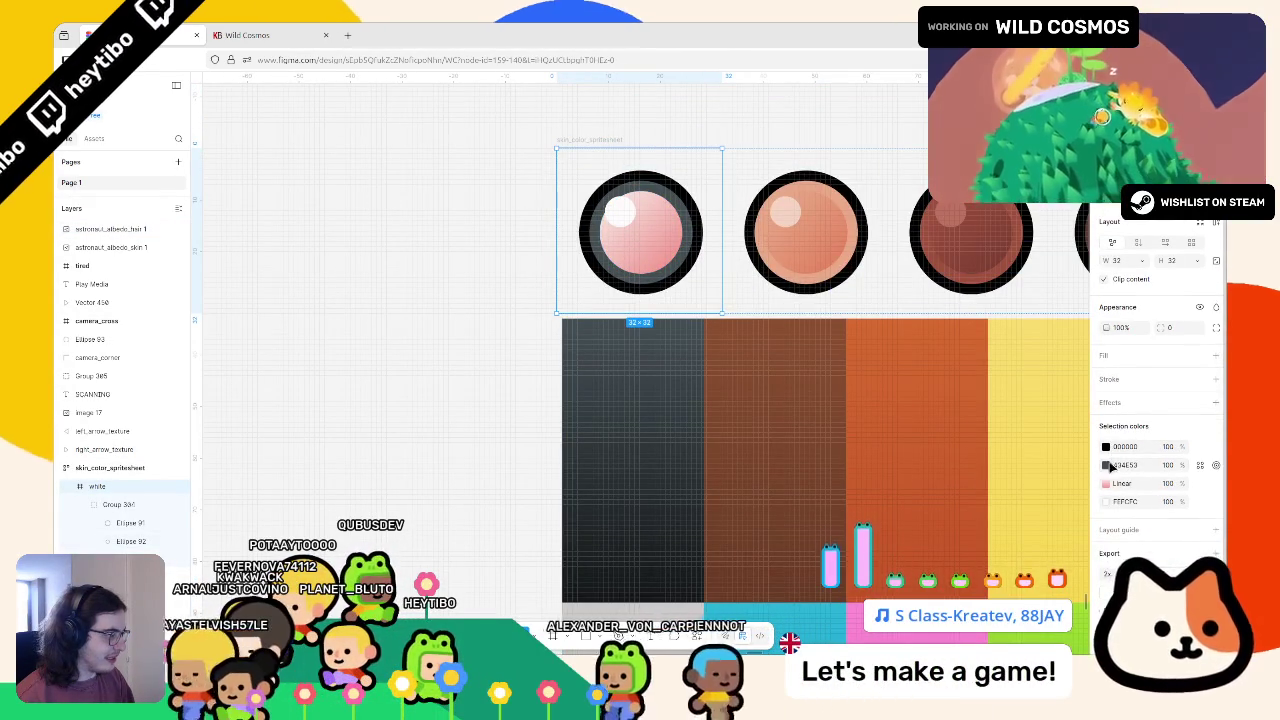
left_click(1106, 483)
left_click(961, 556)
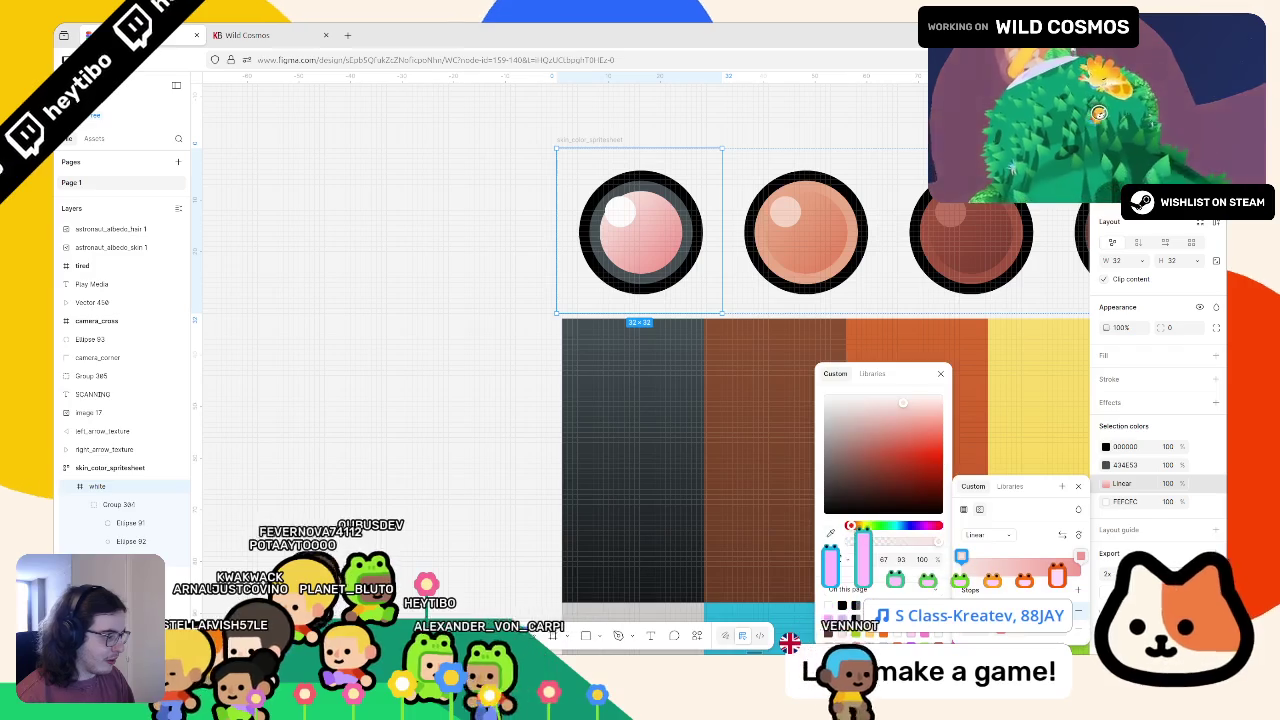
left_click(830, 533)
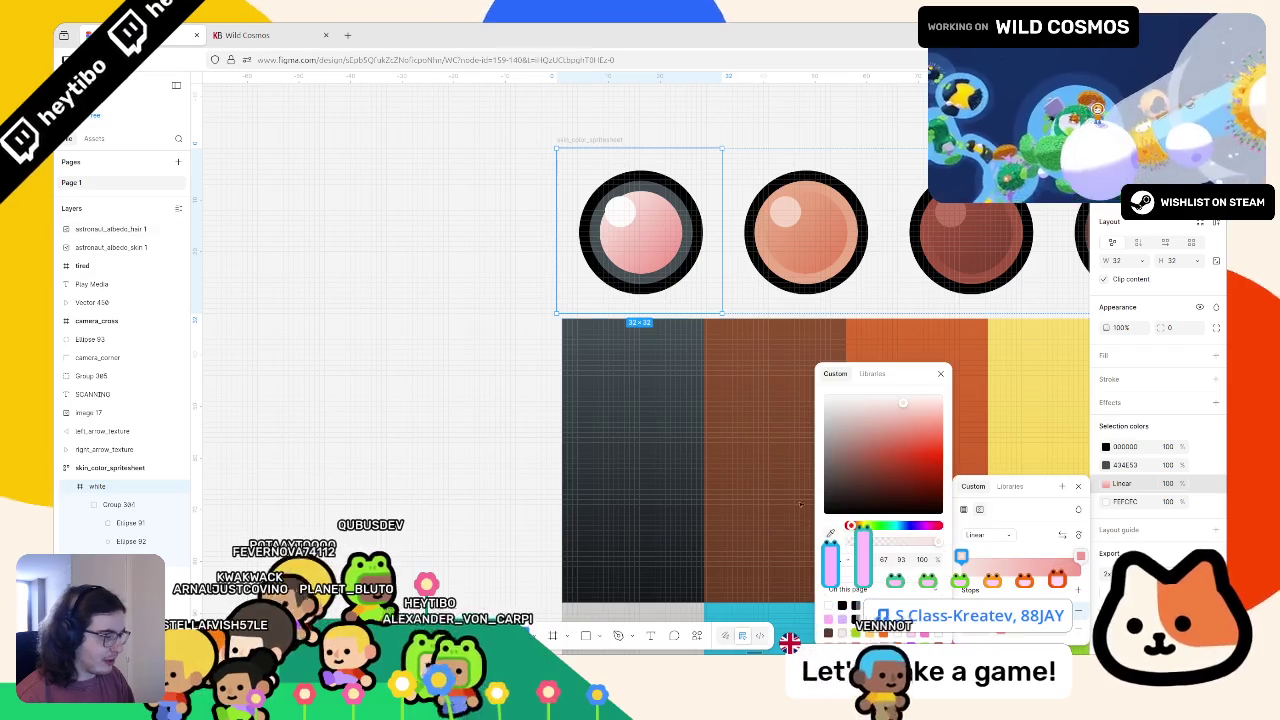
left_click(693, 312)
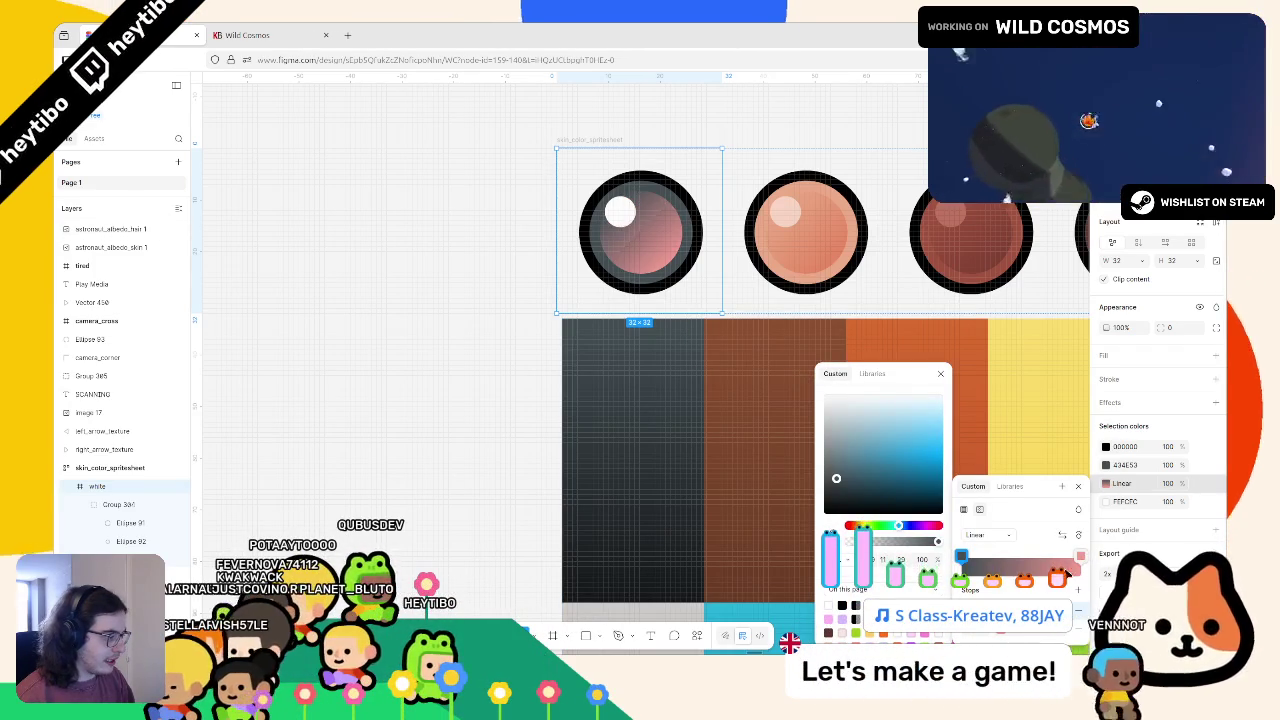
left_click(1080, 555)
left_click(1080, 555)
left_click(1080, 555)
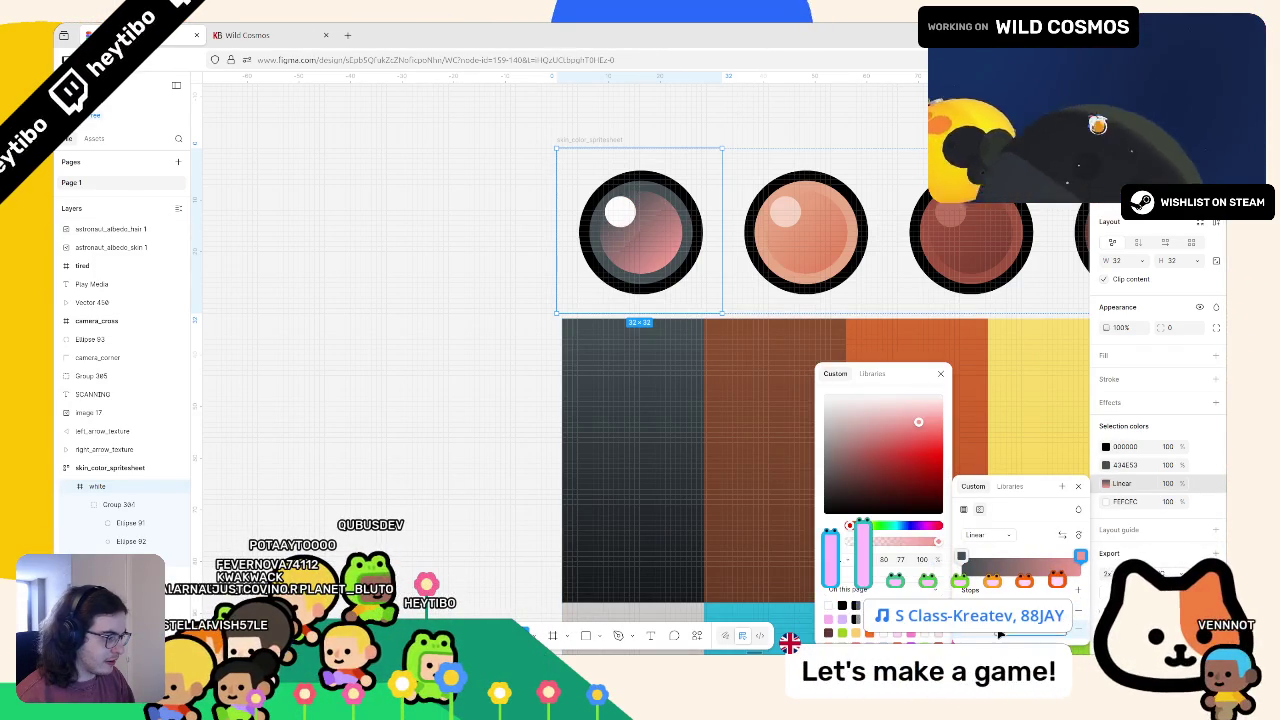
left_click(830, 533)
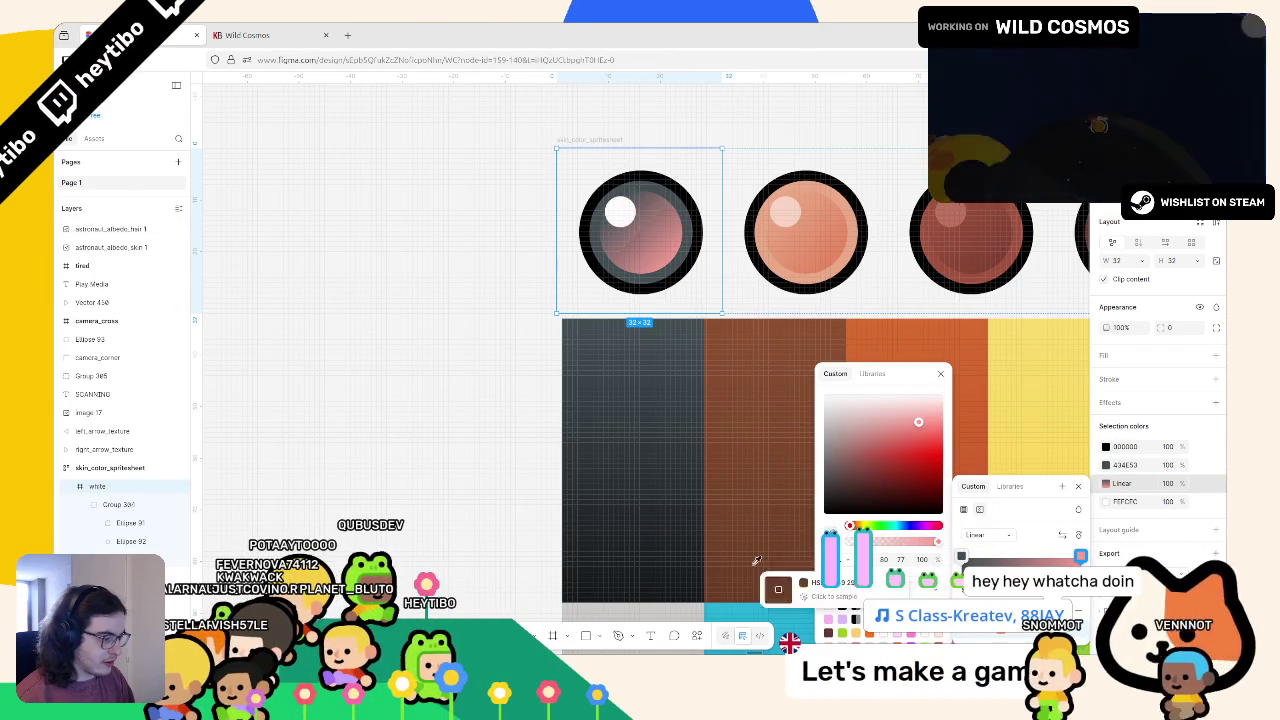
left_click(668, 592)
scroll(622, 558, "right", 5)
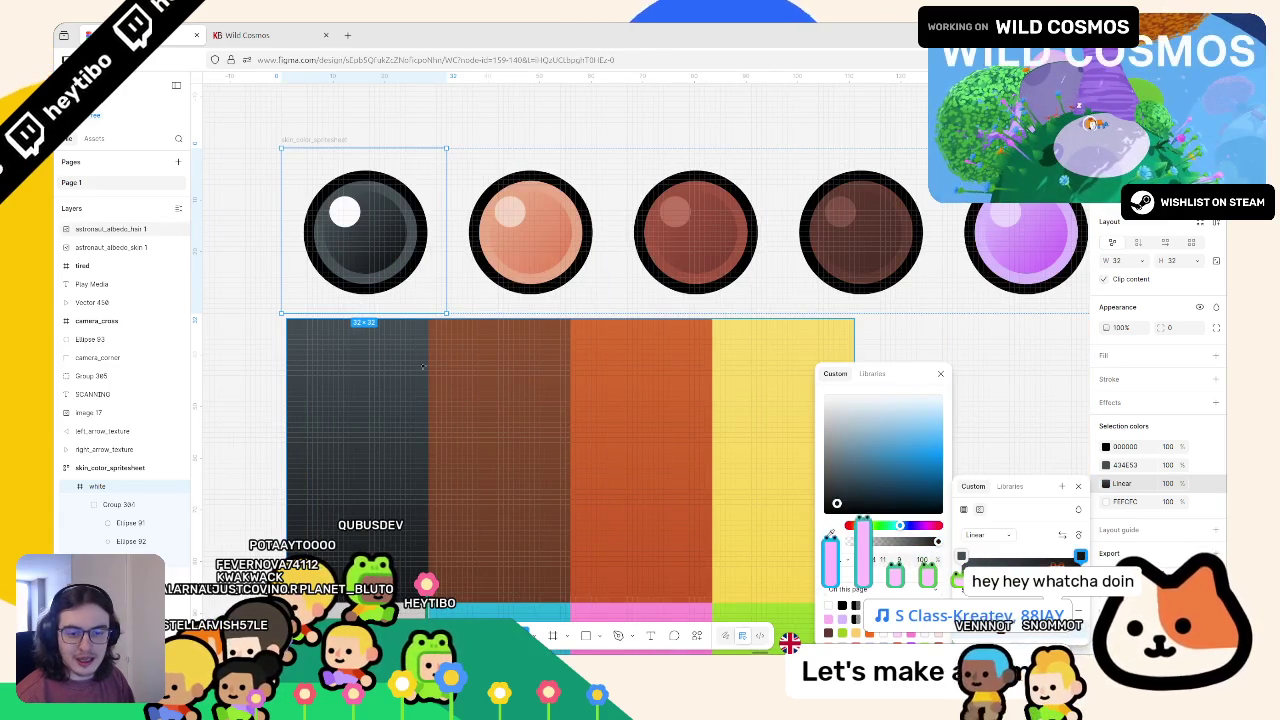
scroll(400, 354, "up", 2)
scroll(445, 328, "down", 2)
scroll(445, 328, "left", 1)
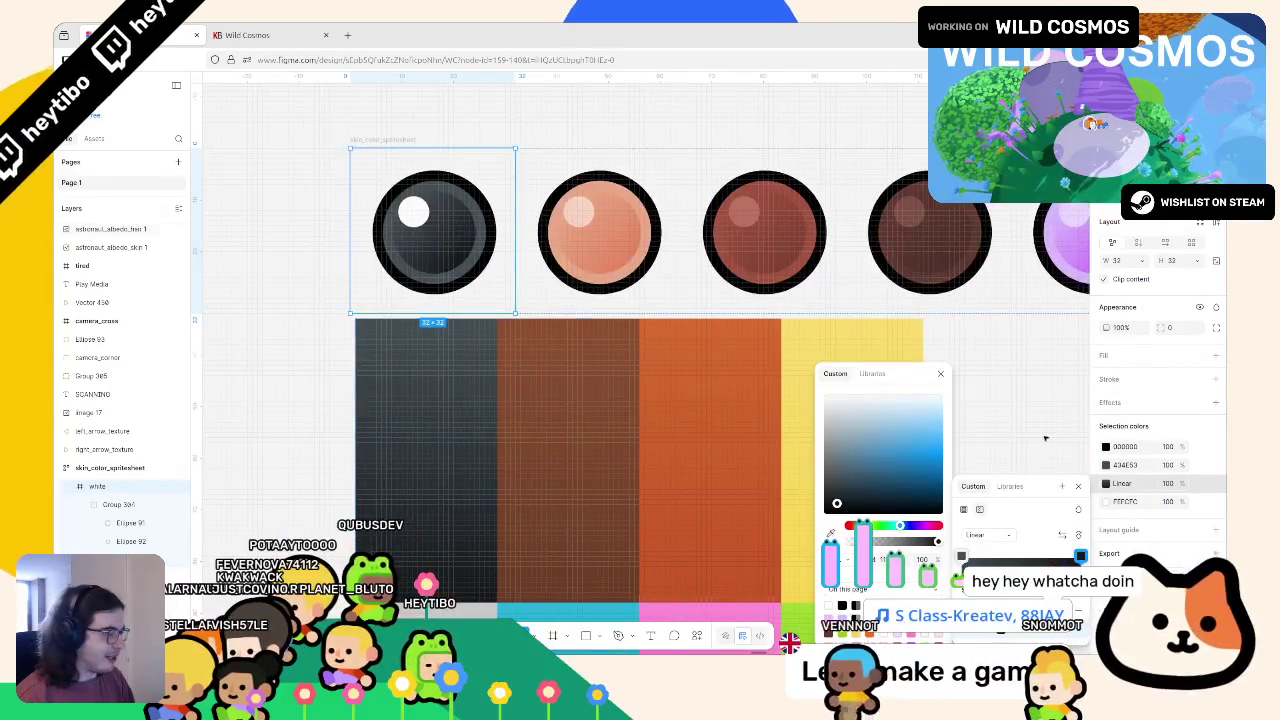
key("Escape")
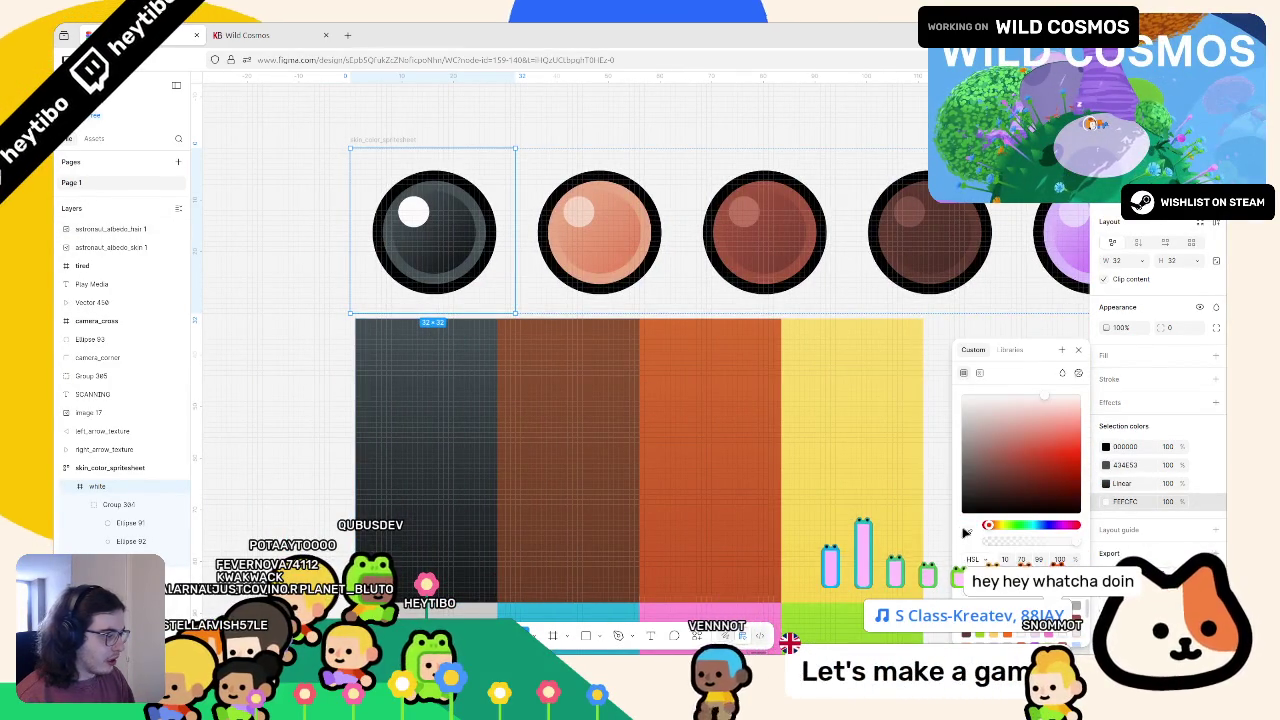
Set the circle's highlight fill to muted grey 828F93
left_click(453, 282)
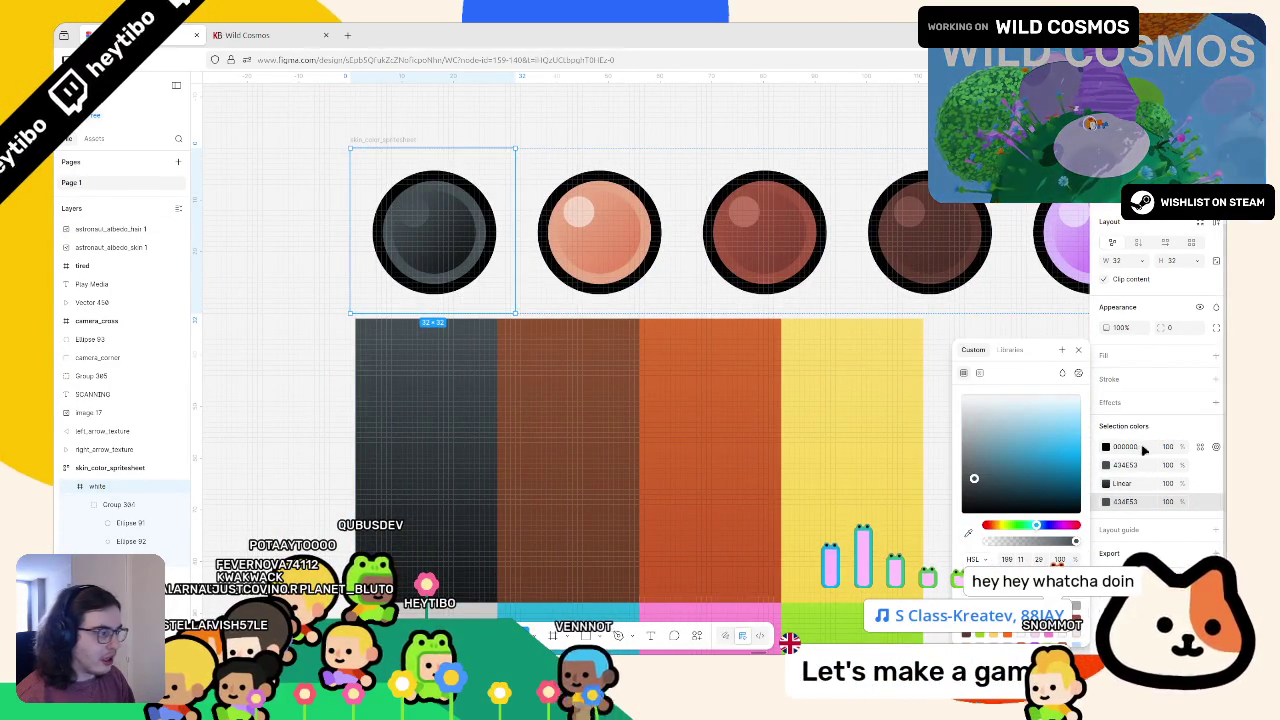
left_click(970, 448)
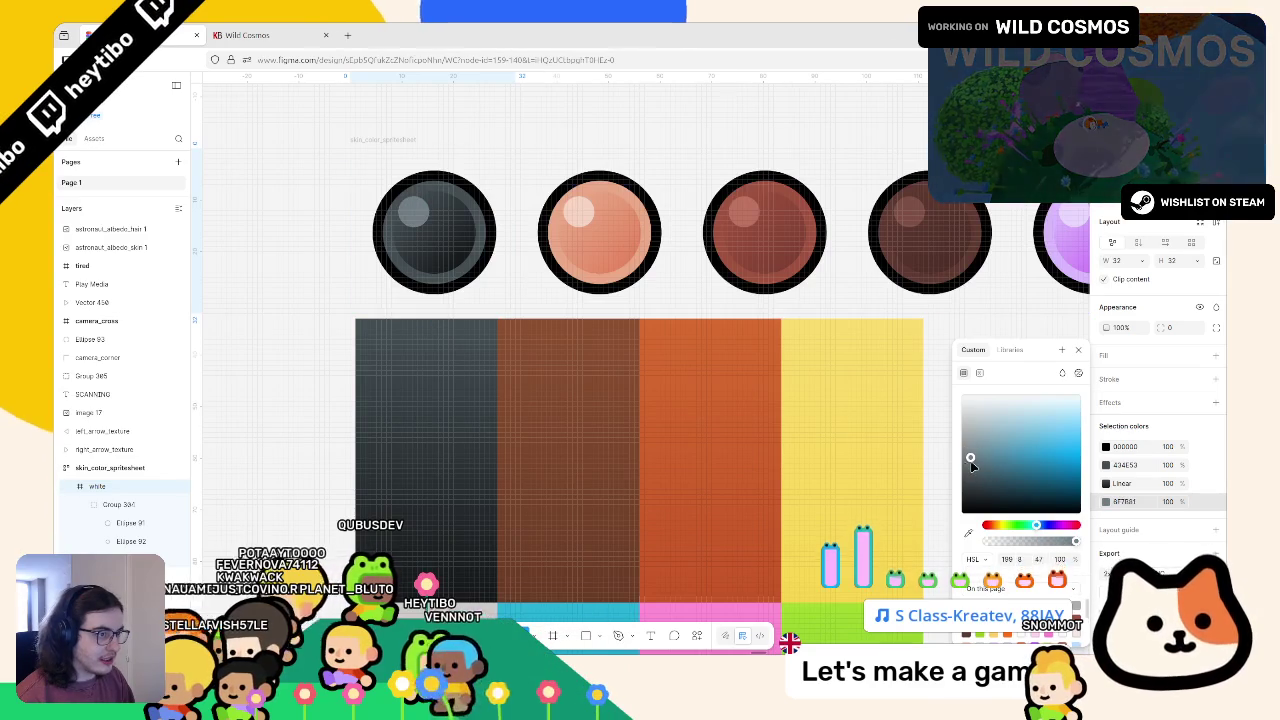
left_click(533, 187)
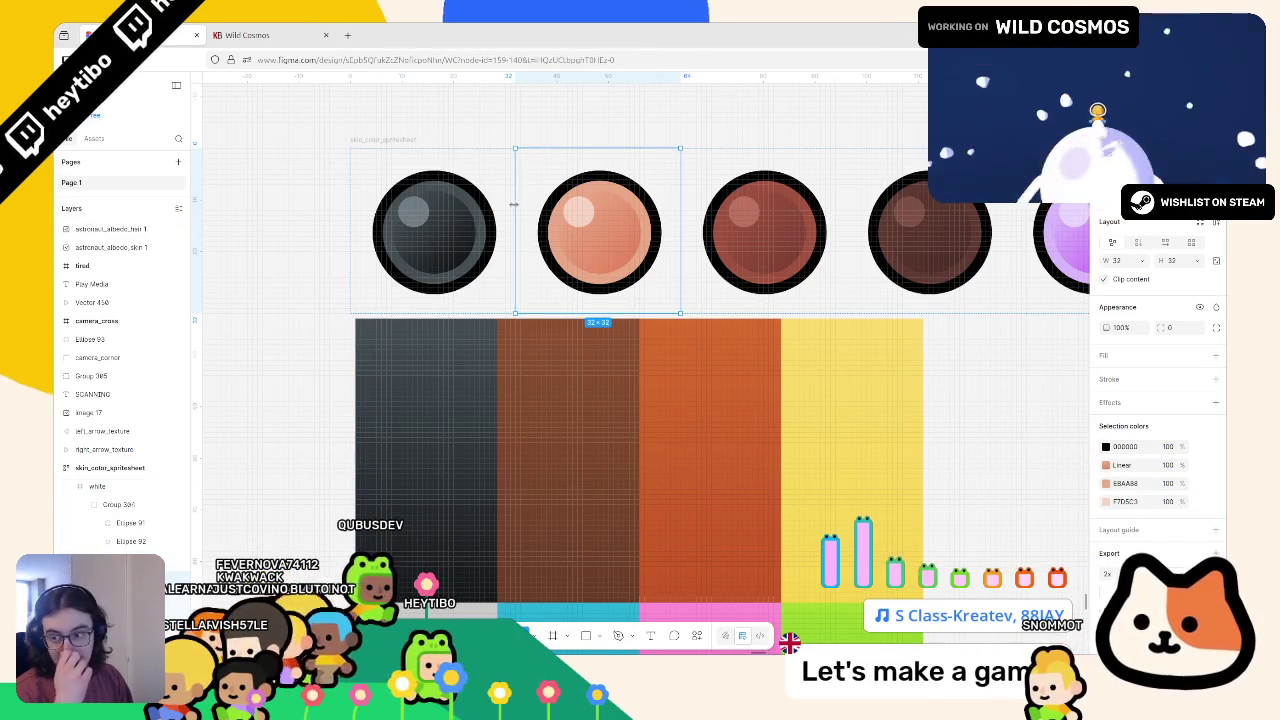
left_click(499, 216, "shift")
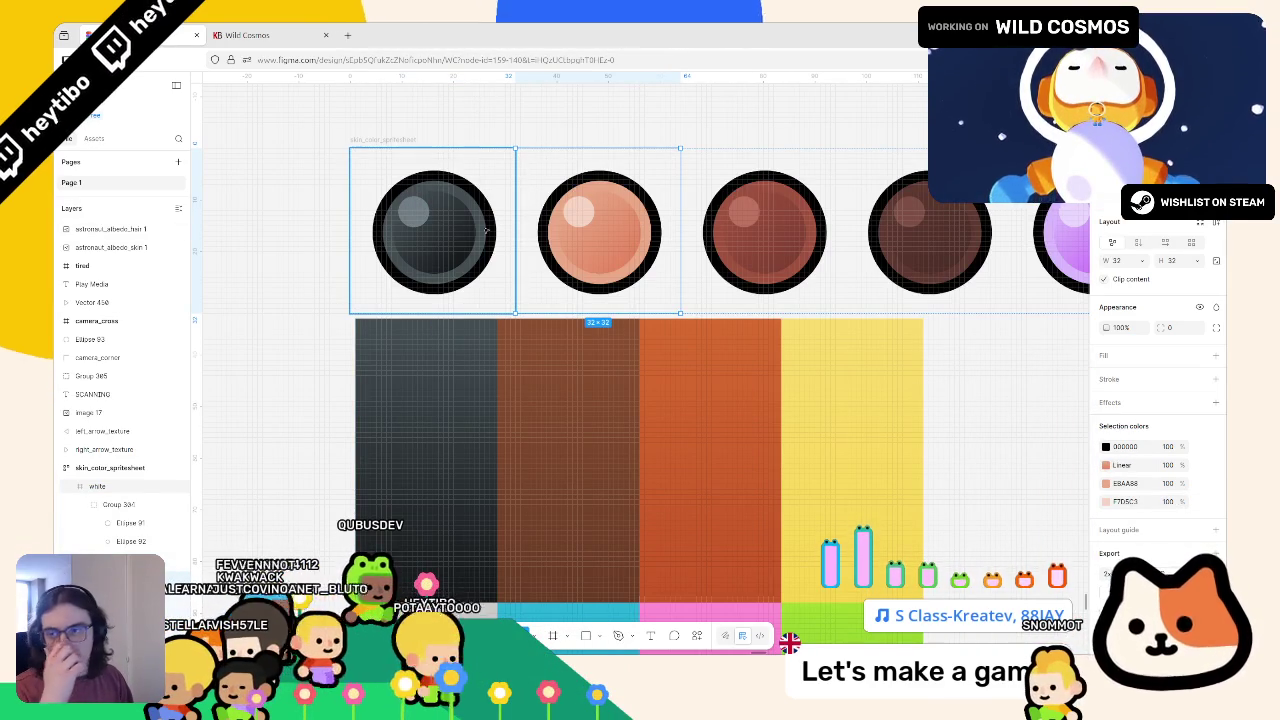
Run Wild Cosmos from Godot with F5 and cycle through the suit colours
left_click(780, 648)
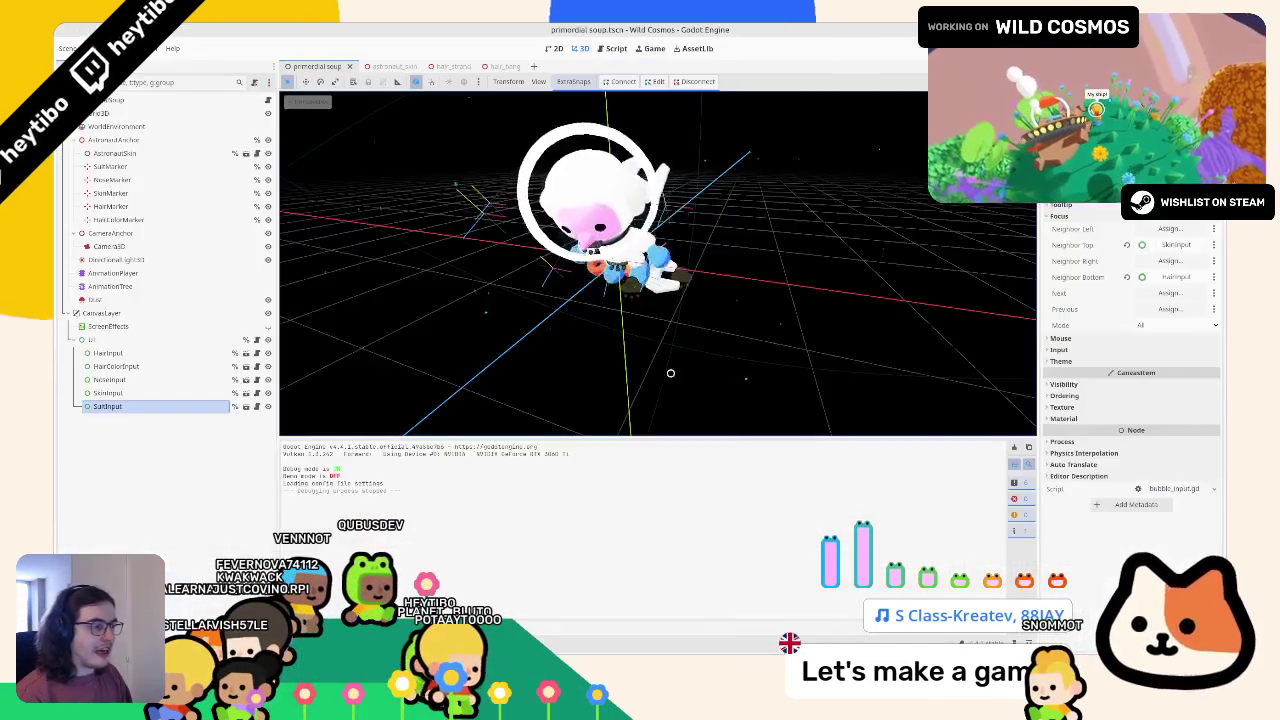
key("F5")
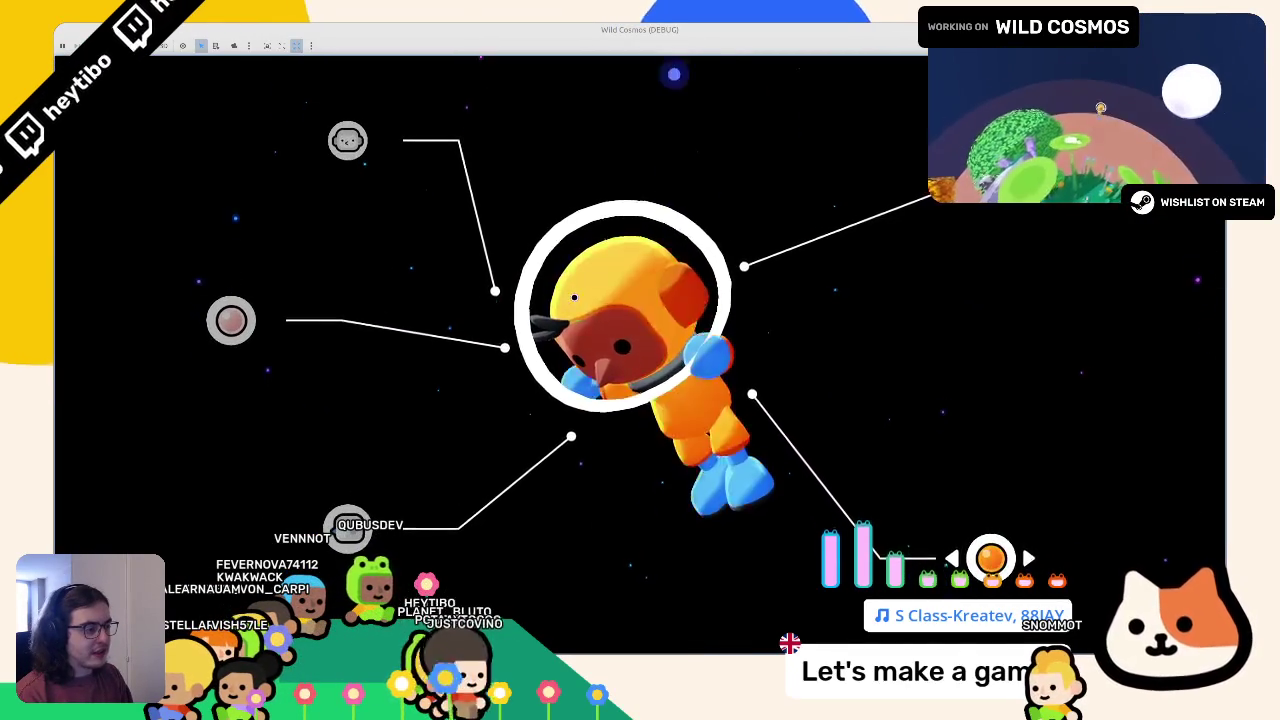
key("Right")
key("Right")
key("Left")
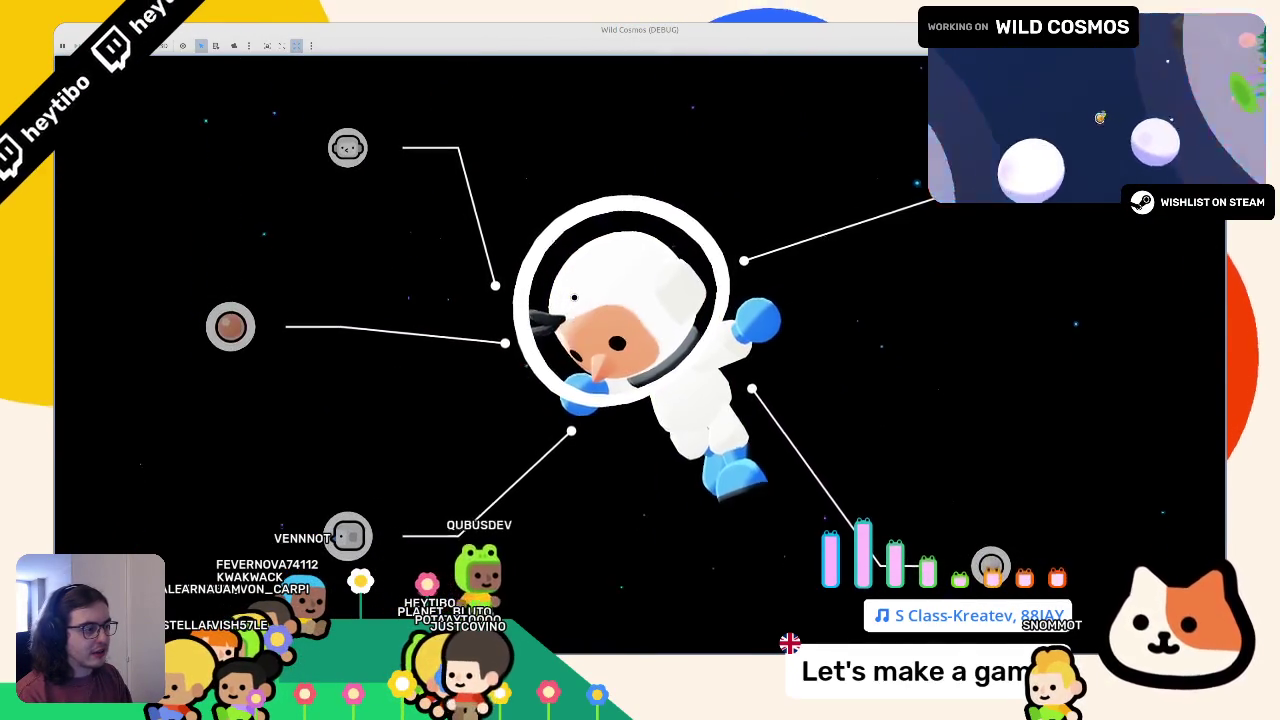
key("Right")
key("Right")
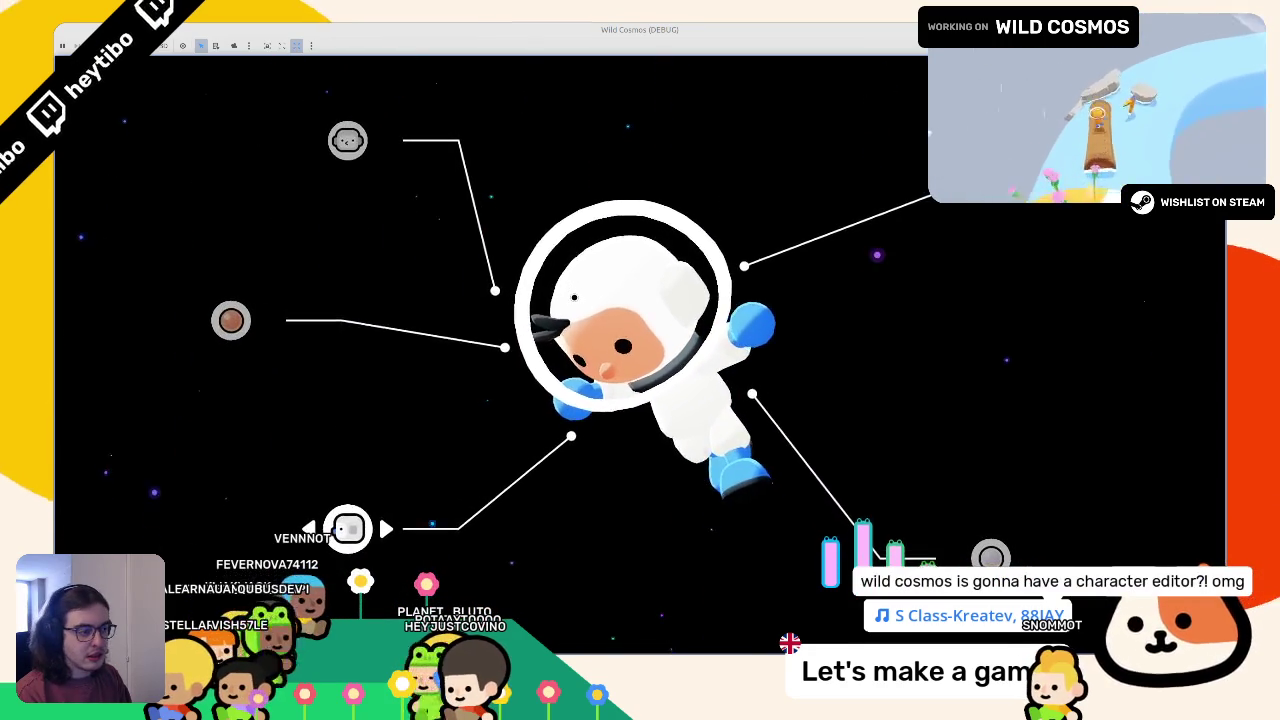
Move through the customizer options and cycle the middle option to a pink skin tone
key("Up")
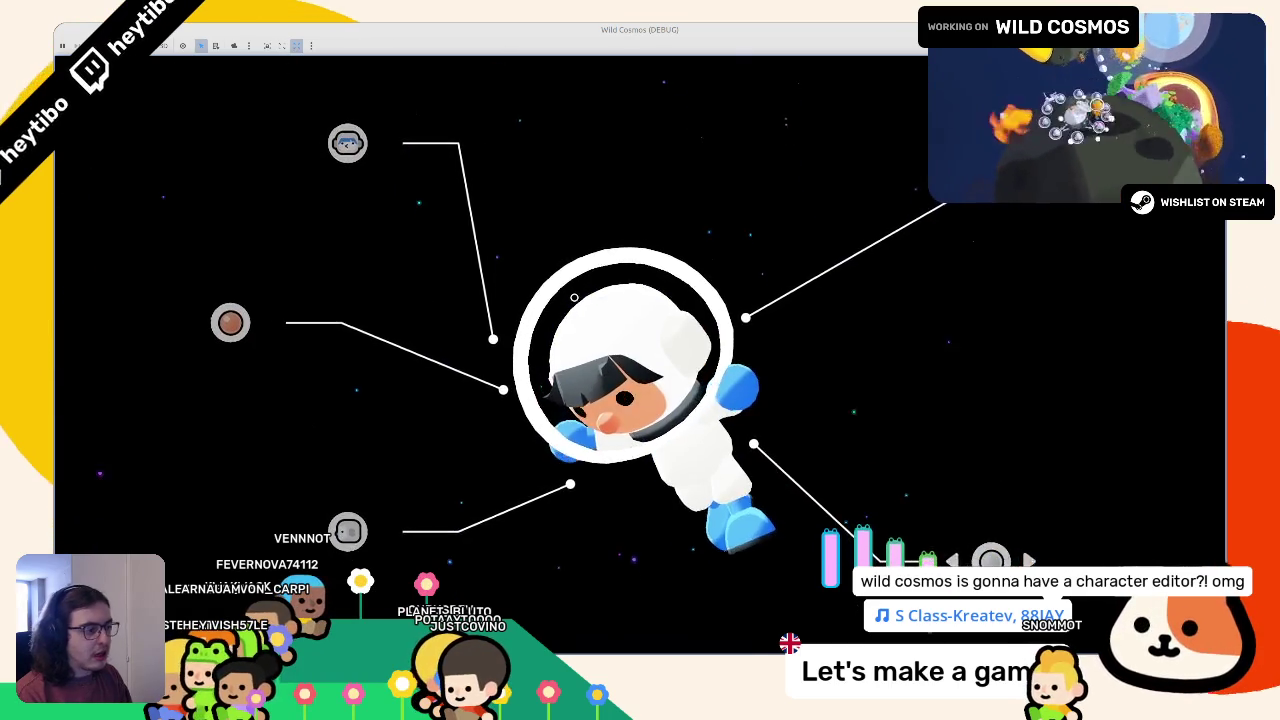
key("Down")
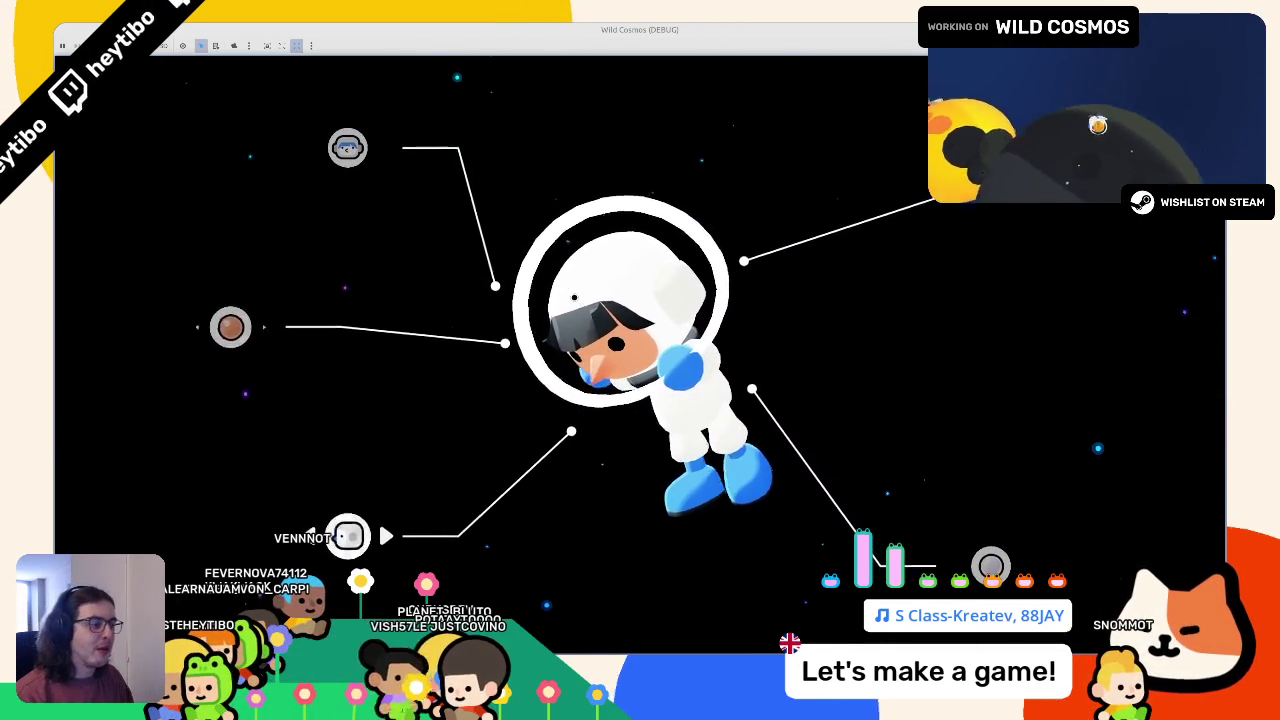
key("Up")
key("Up")
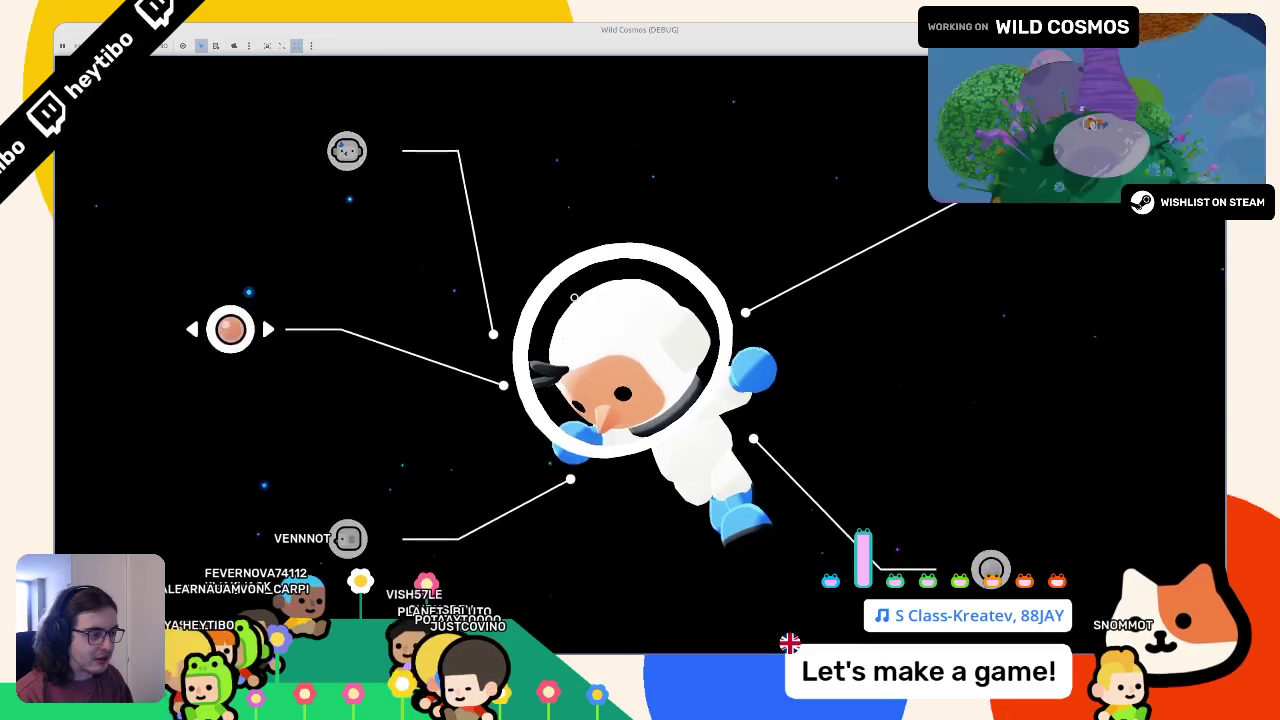
key("Up")
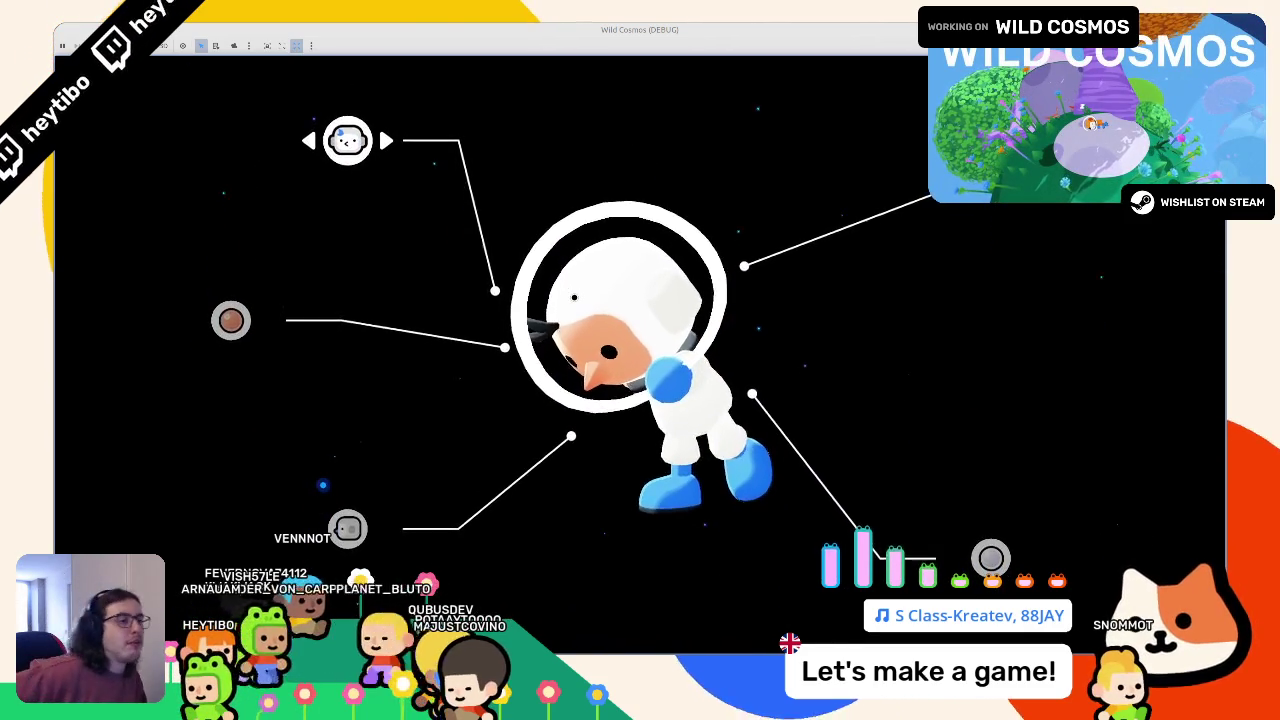
key("Down")
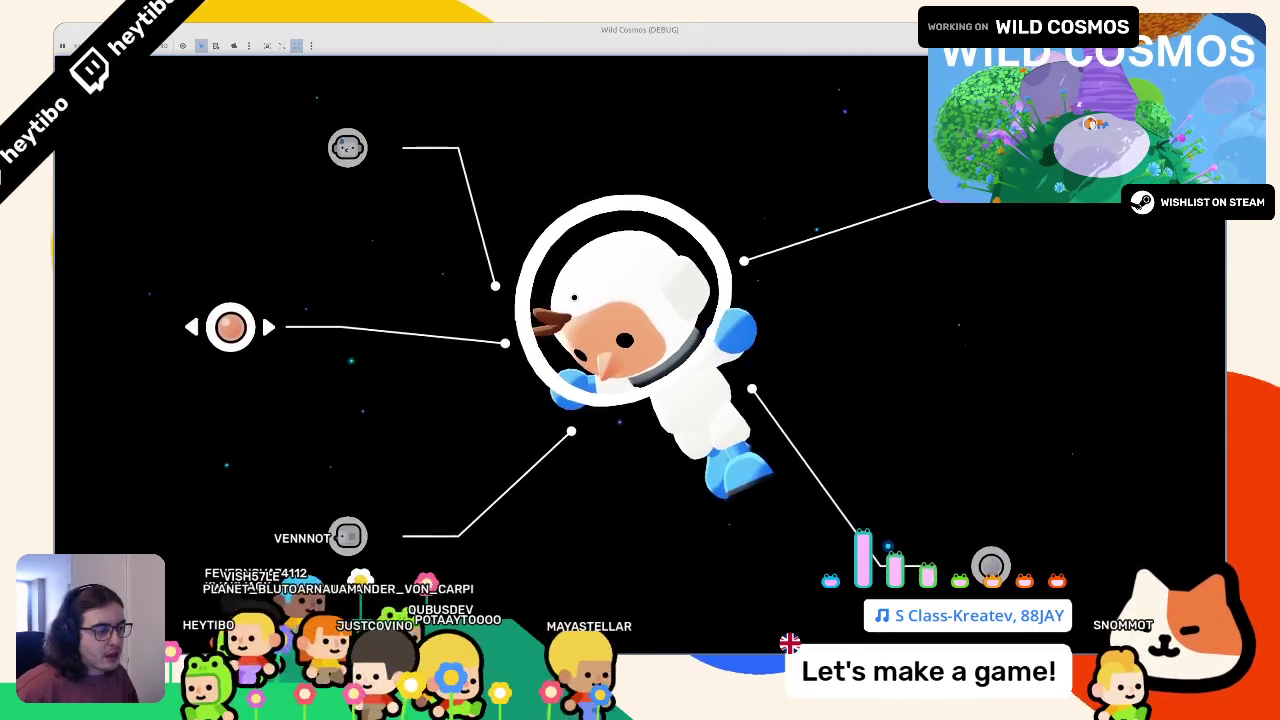
key("Down")
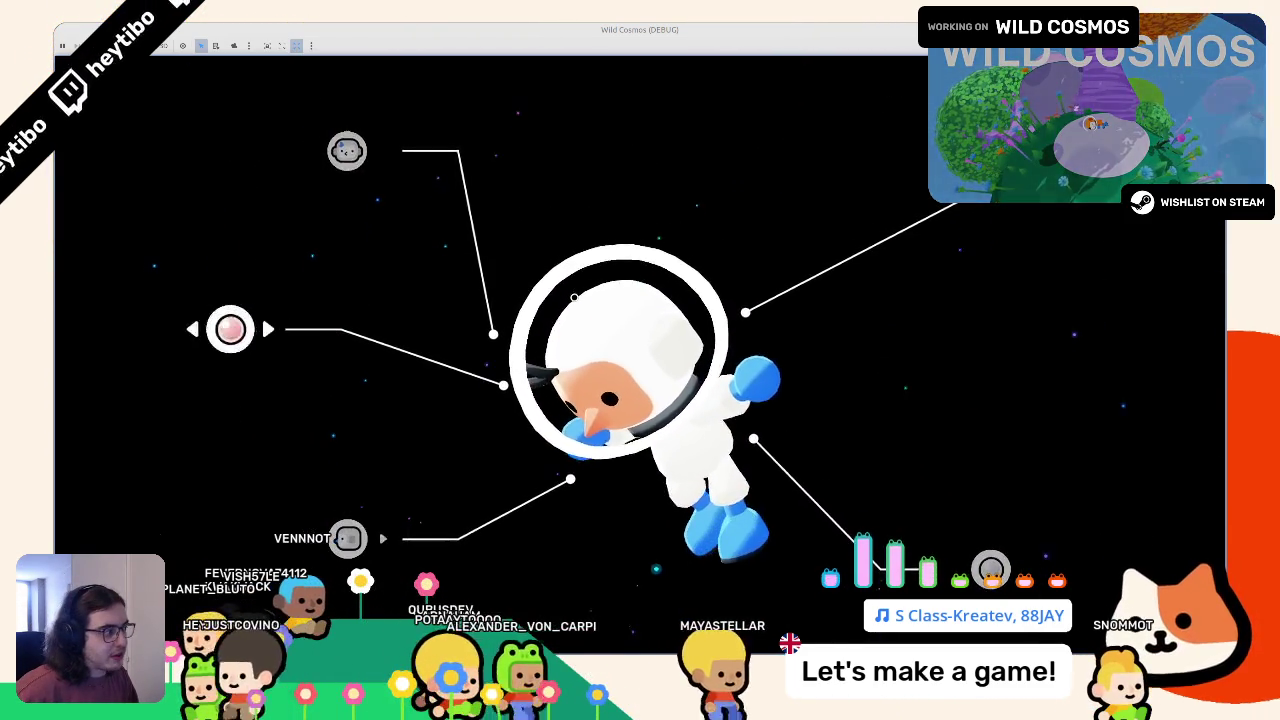
key("Right")
key("Right")
key("Right")
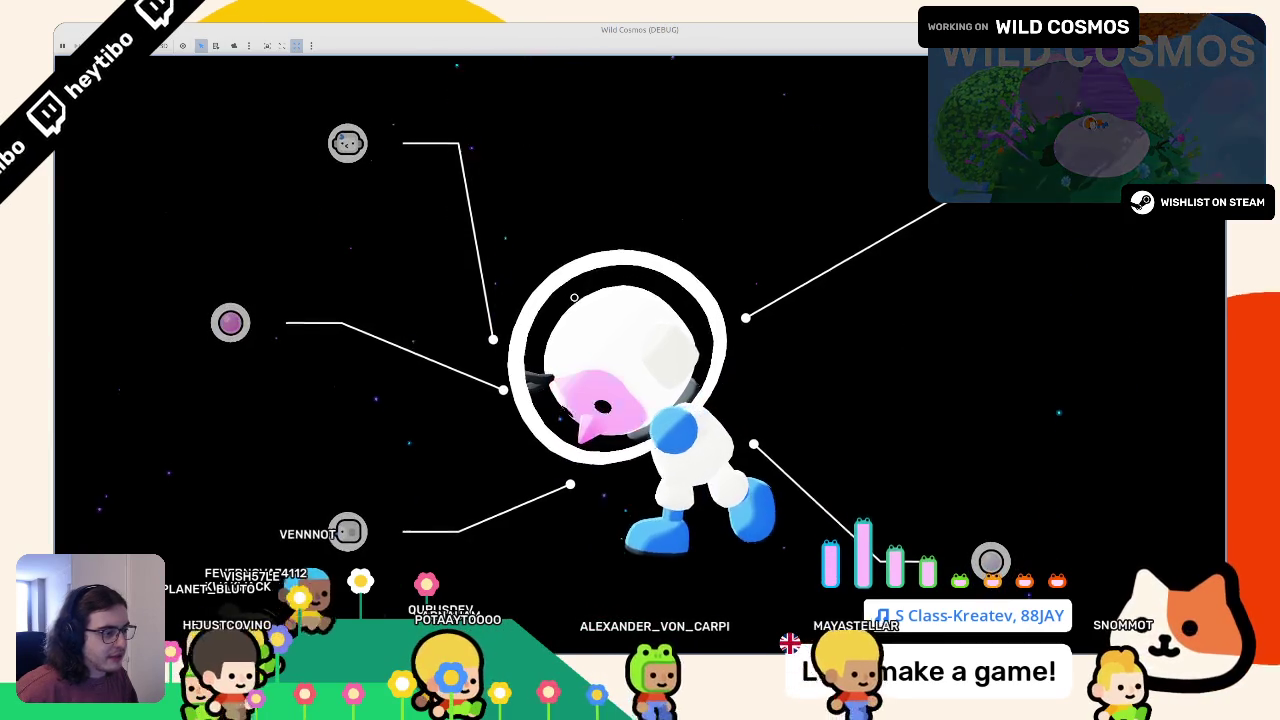
key("Down")
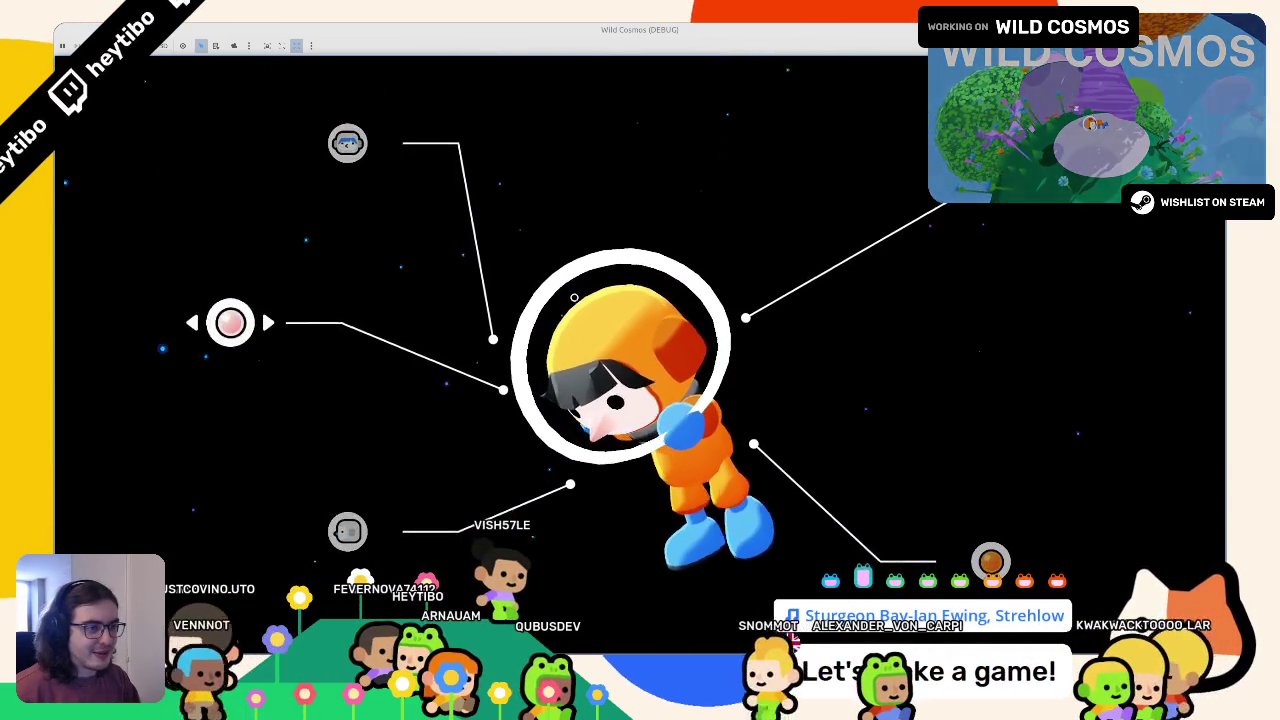
Move to the bottom-left customizer option, then return to the Figma swatch design
key("Down")
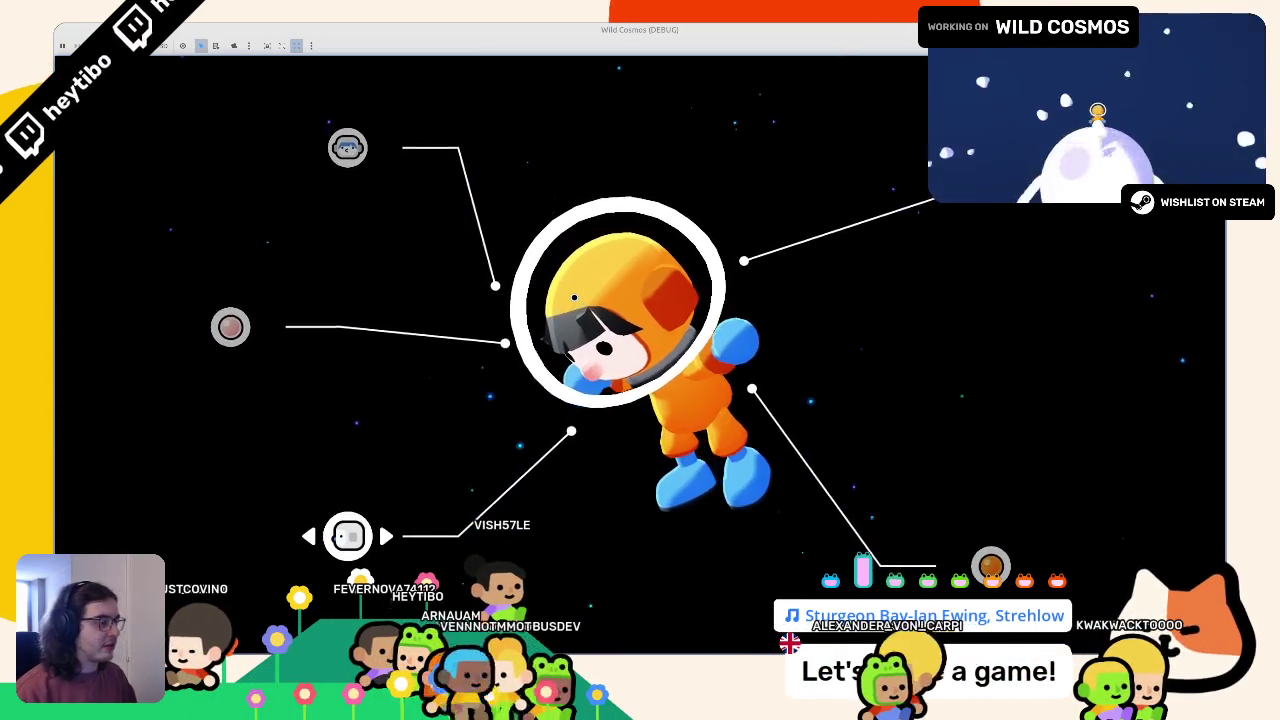
key("alt+Tab")
key("alt+Tab")
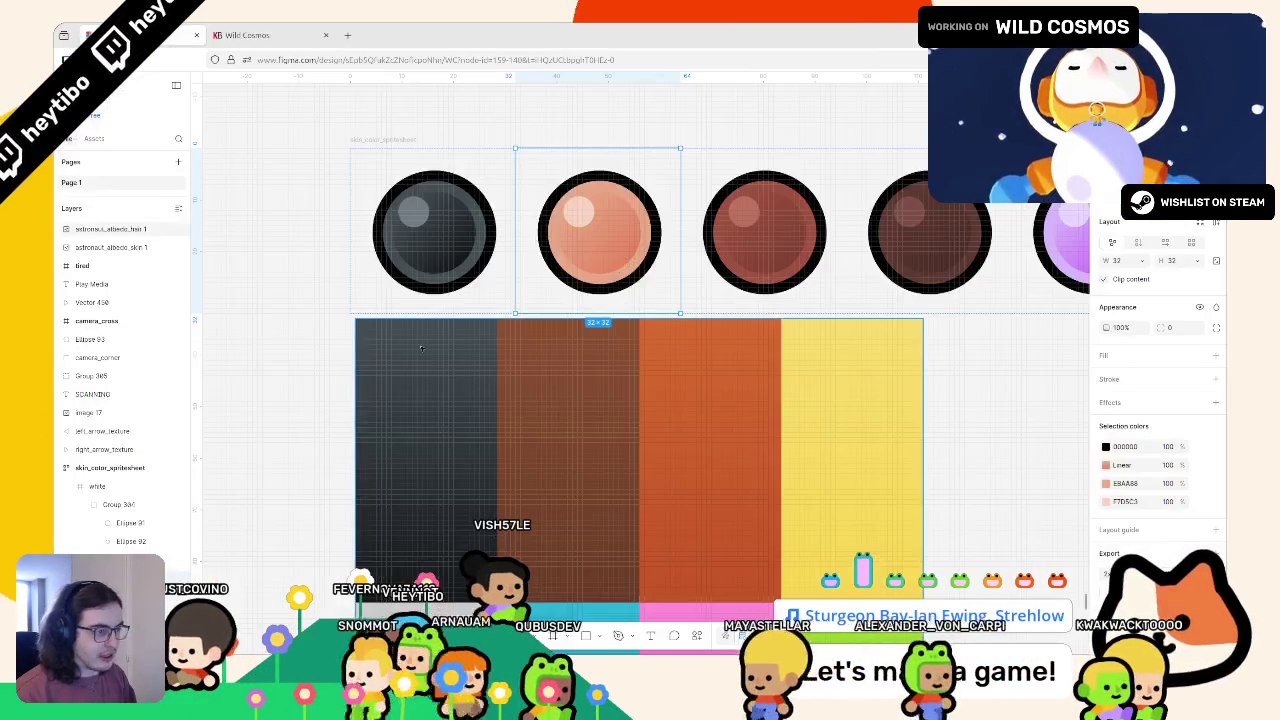
Replace the second eye's light skin colour F7D5C3 with brown 8B5030 sampled from the brown column
scroll(559, 293, "down", 3)
scroll(814, 352, "up", 2)
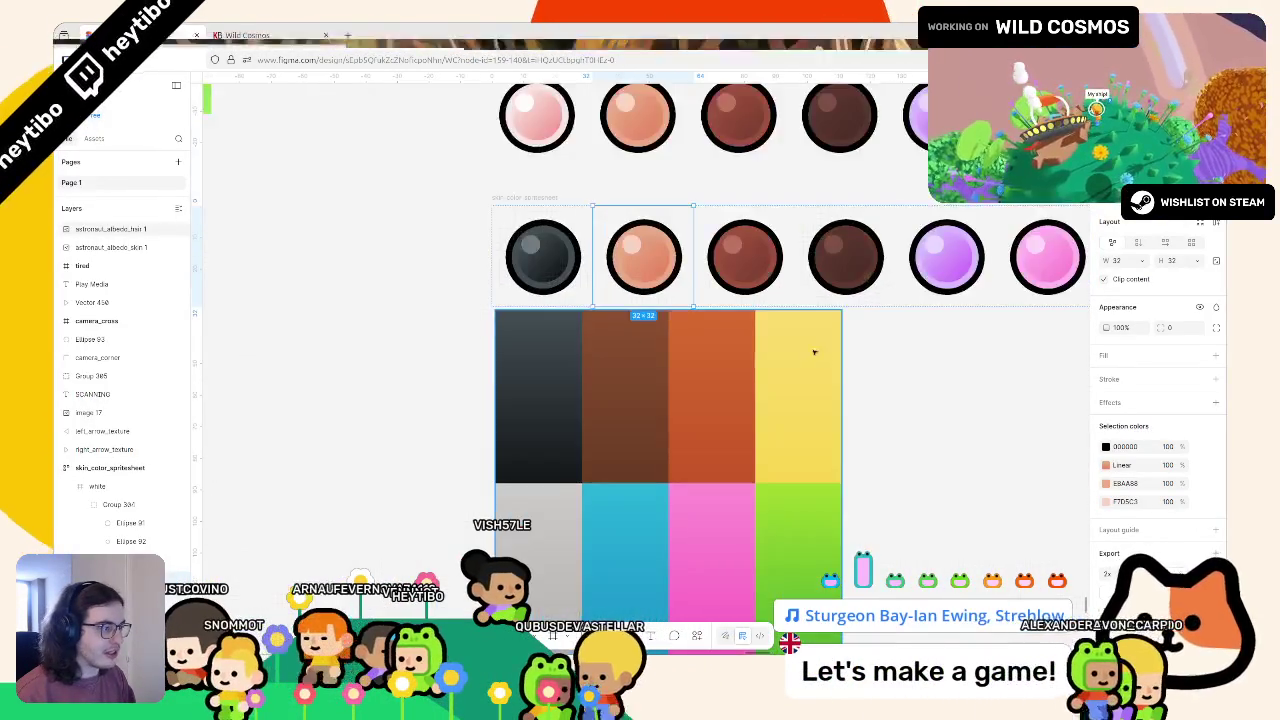
scroll(814, 352, "up", 2)
left_click(1105, 502)
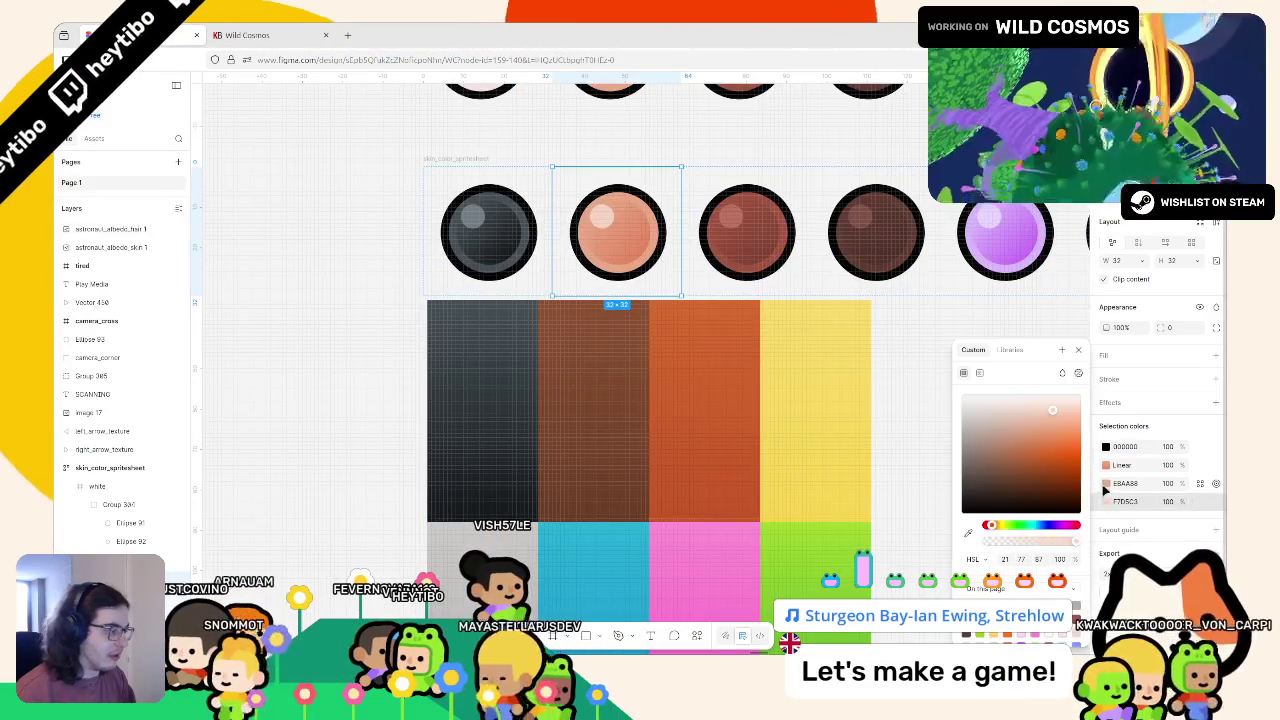
left_click(968, 531)
left_click(612, 420)
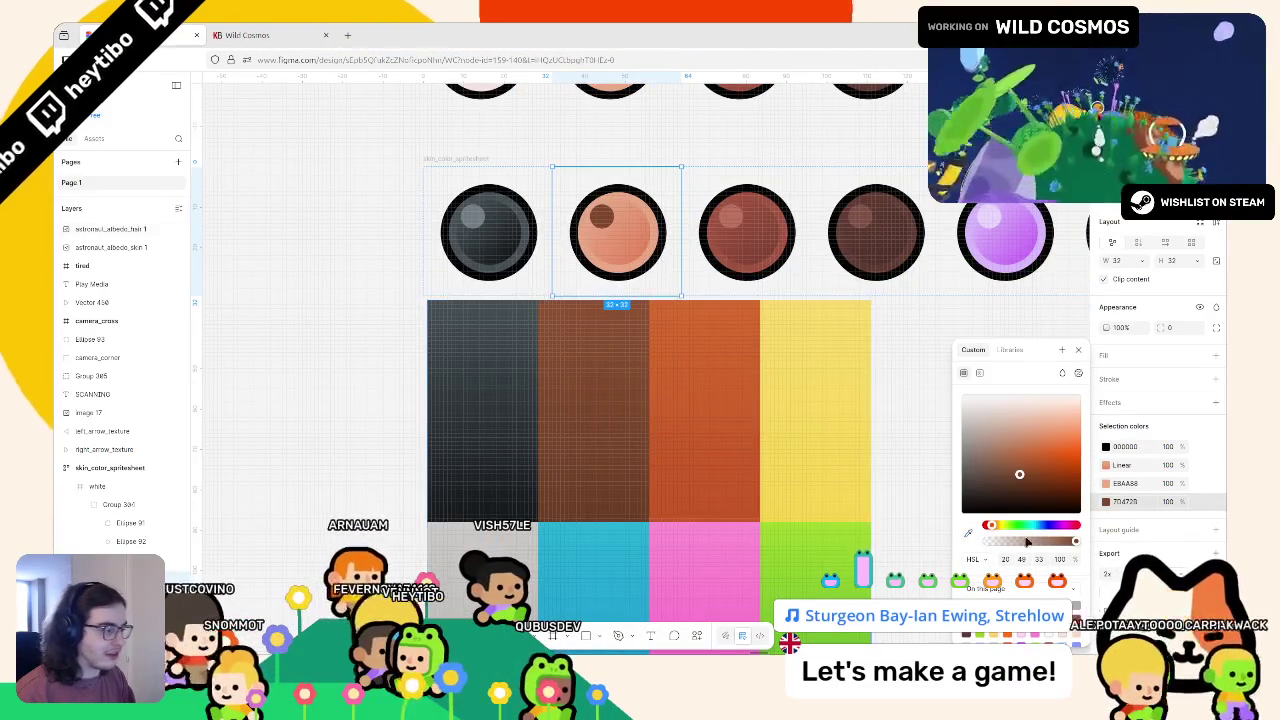
left_click(970, 535)
scroll(580, 310, "up", 2)
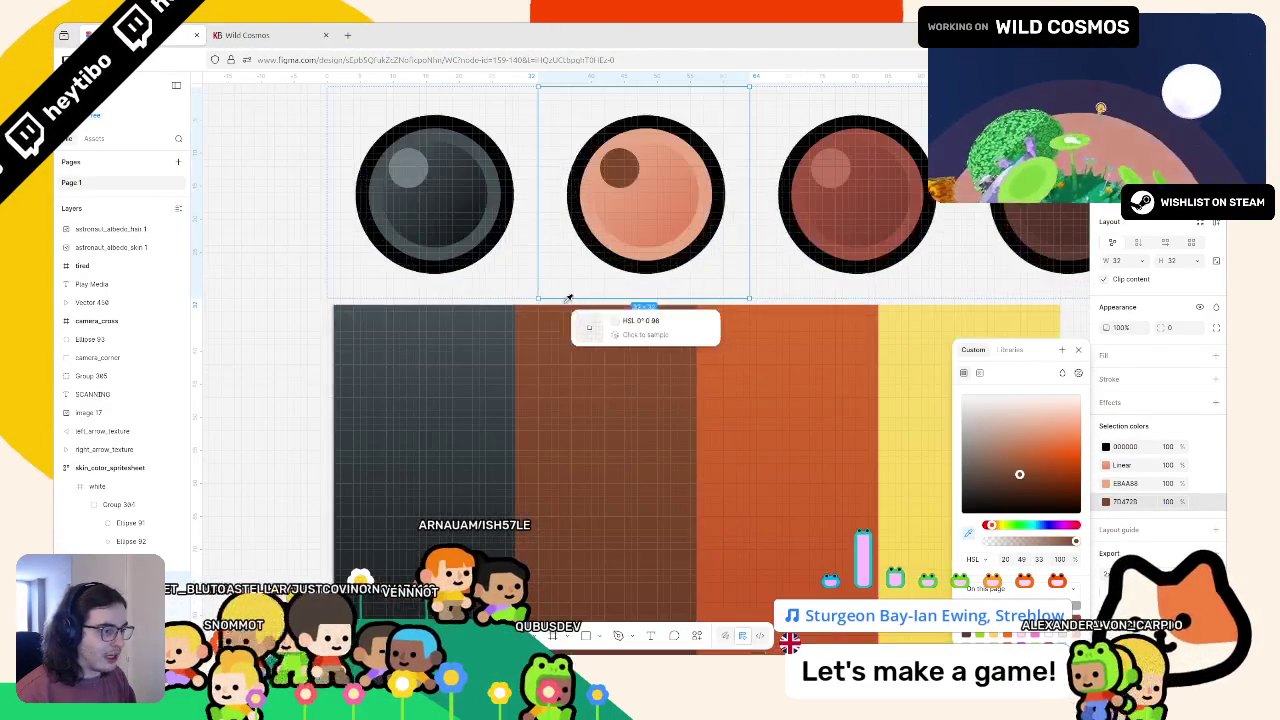
left_click(557, 312)
scroll(630, 328, "down", 2)
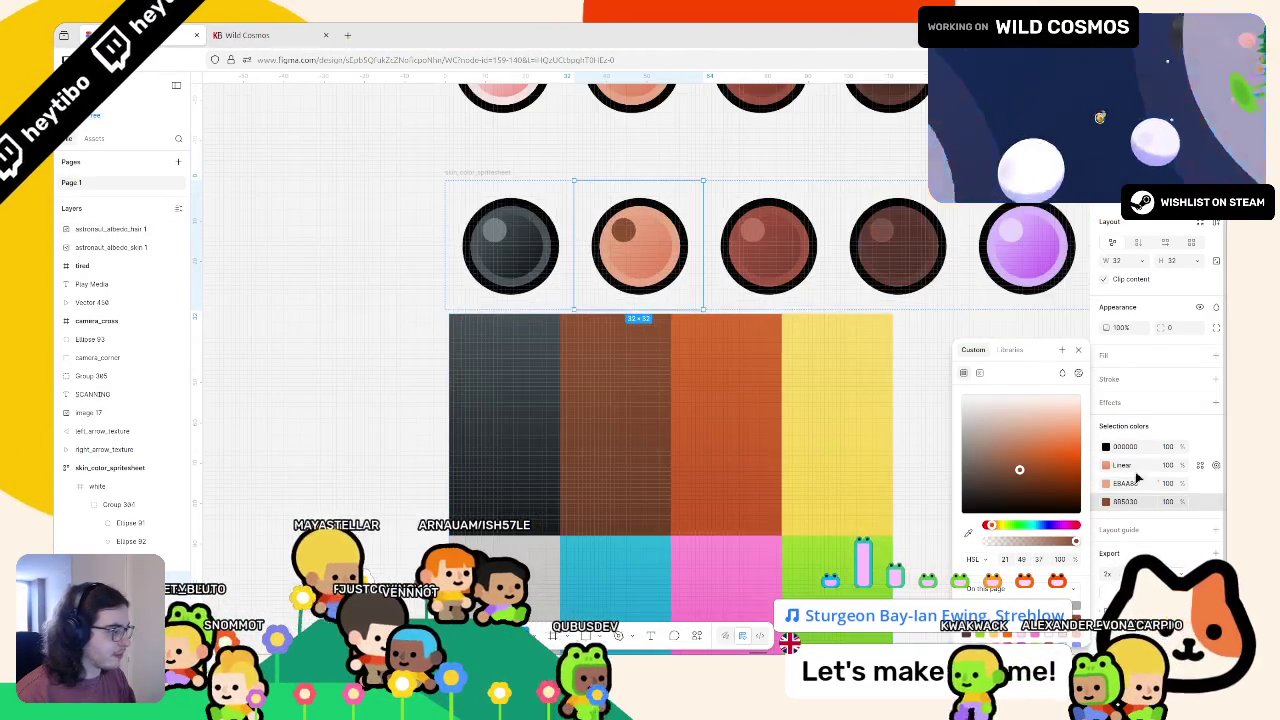
Replace the eye's EBA8A8 colour with brown 8C5030 sampled from the canvas
left_click(1105, 483)
left_click(970, 533)
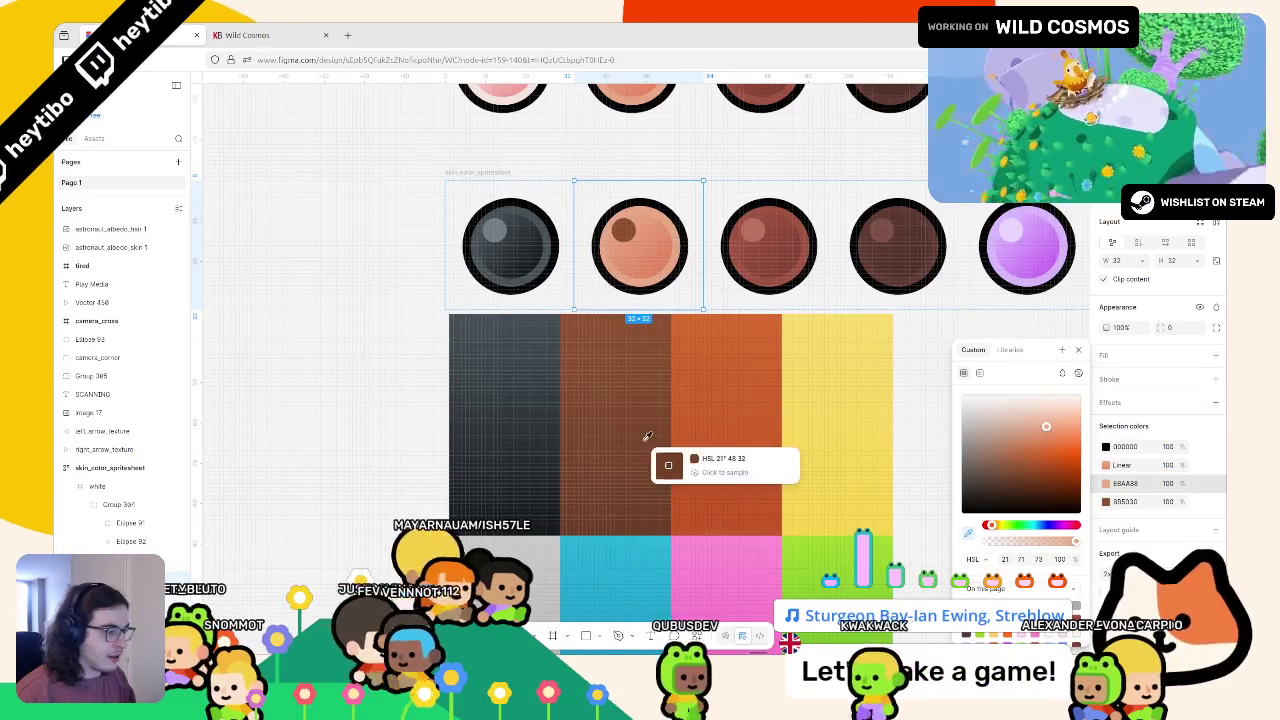
left_click(607, 312)
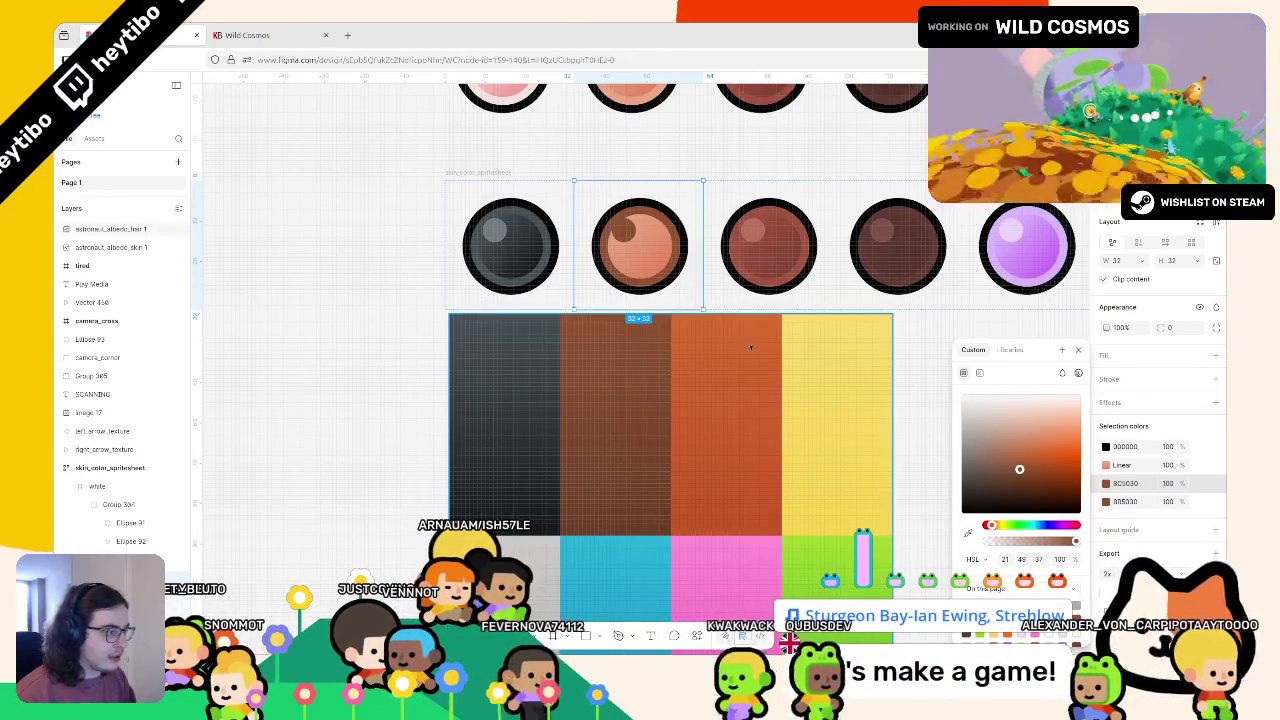
Set both Linear gradient stops of the eye to browns sampled from the brown column
left_click(1105, 465)
left_click(961, 538)
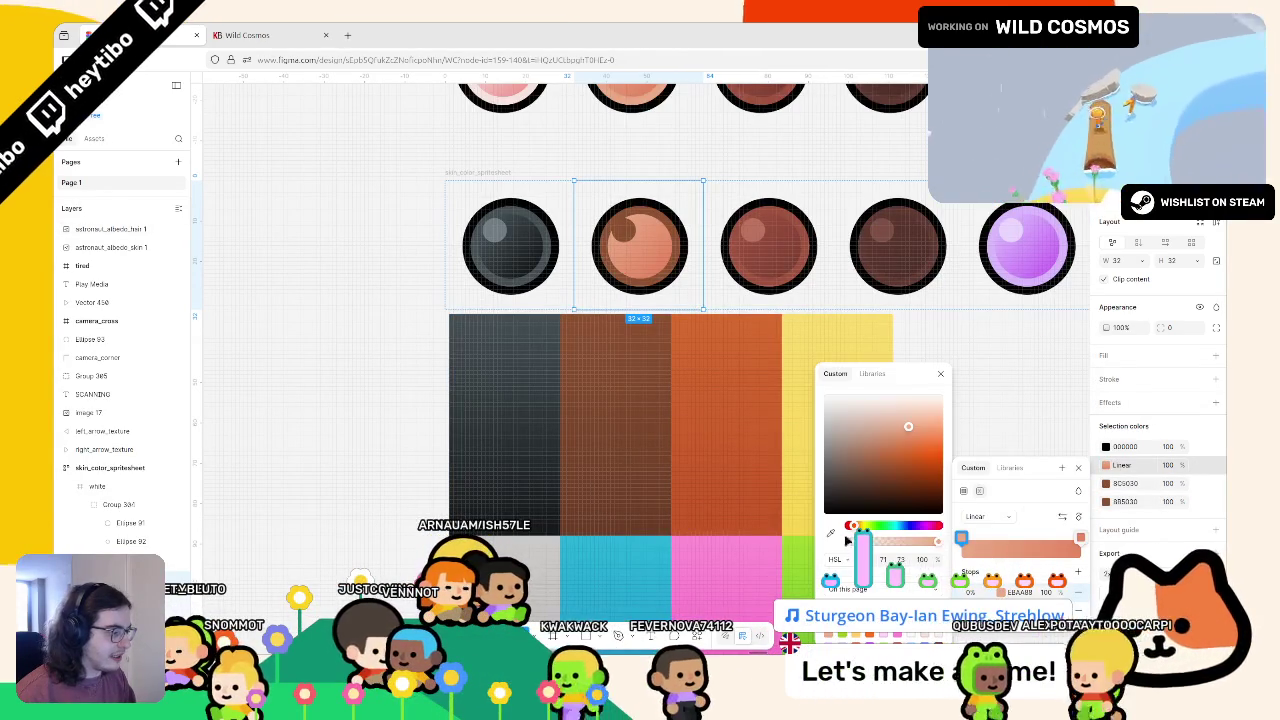
left_click(830, 532)
scroll(670, 330, "up", 3)
left_click(672, 296)
scroll(672, 296, "down", 3)
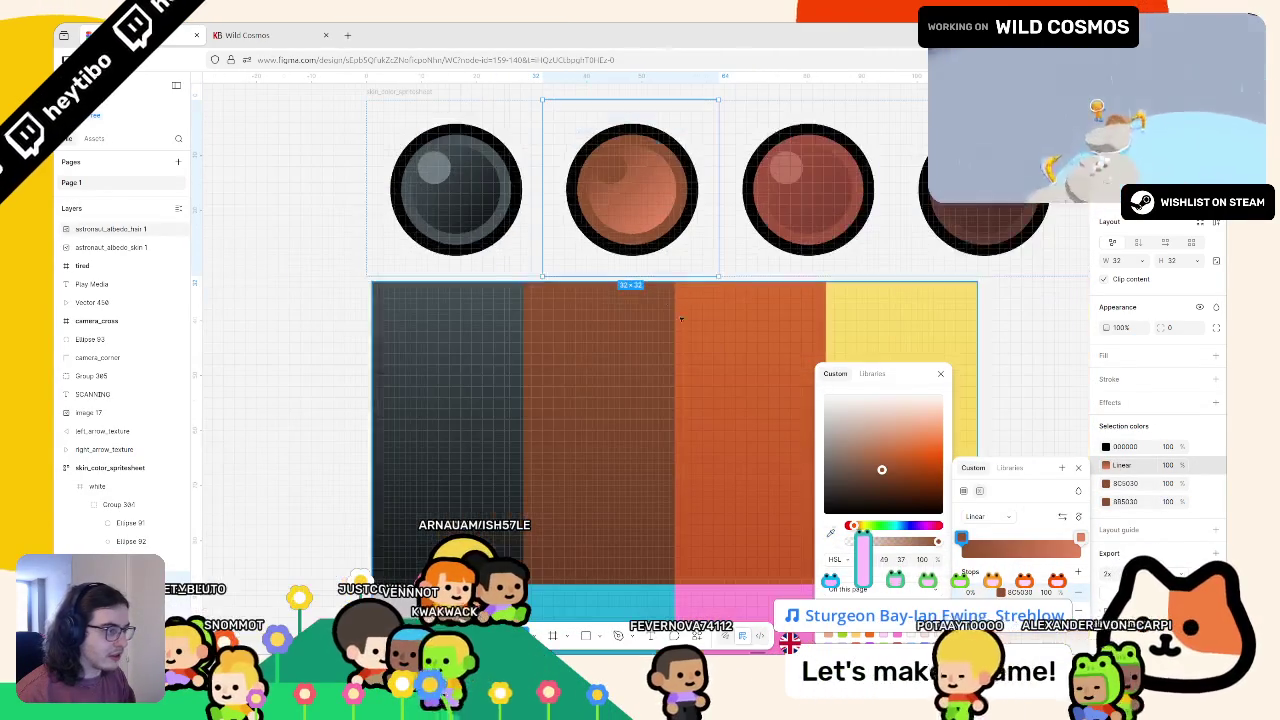
left_click(1080, 538)
left_click(1082, 540)
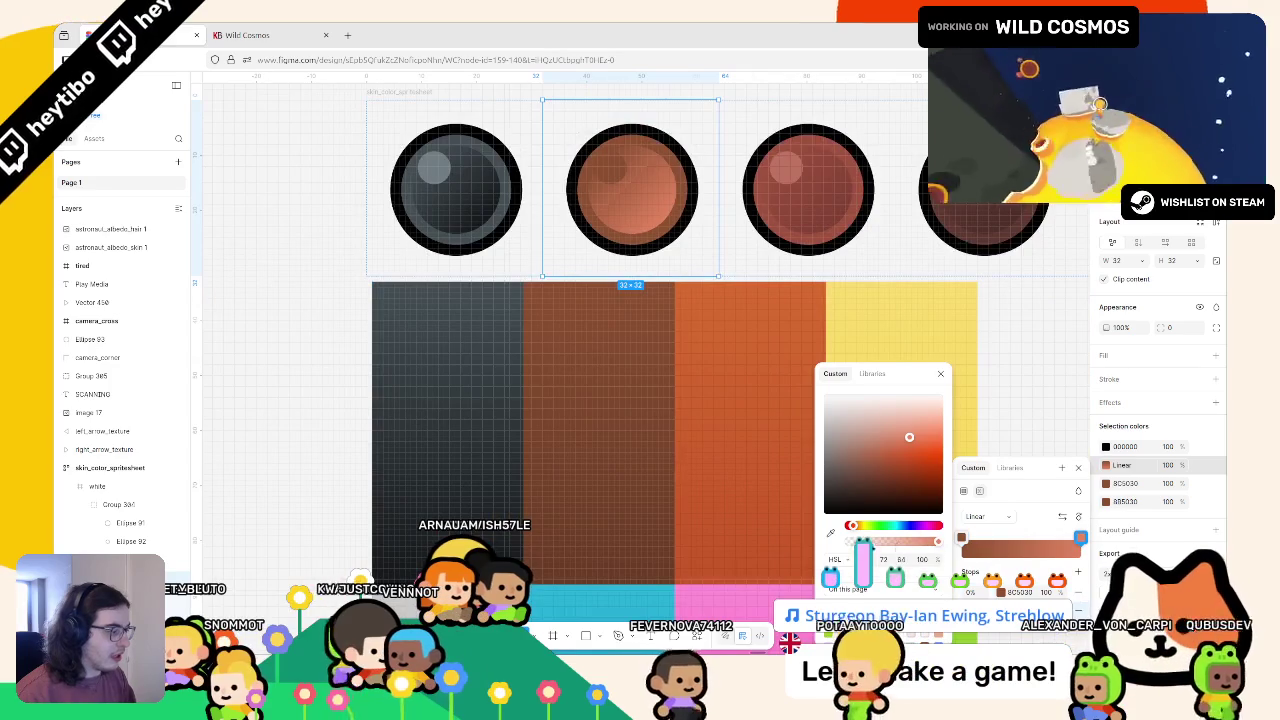
left_click(830, 532)
left_click(635, 578)
scroll(632, 567, "right", 3)
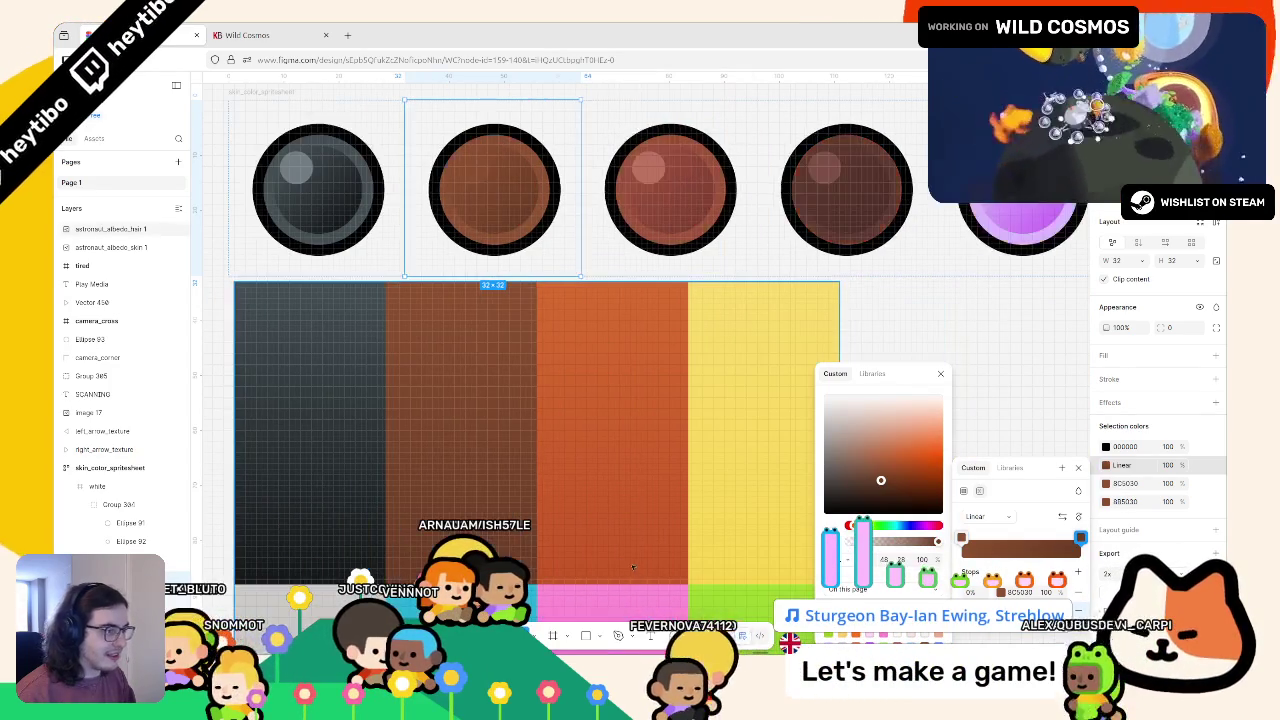
key("Escape")
Lighten the eye's 885030 base brown to 958047
left_click(1106, 501)
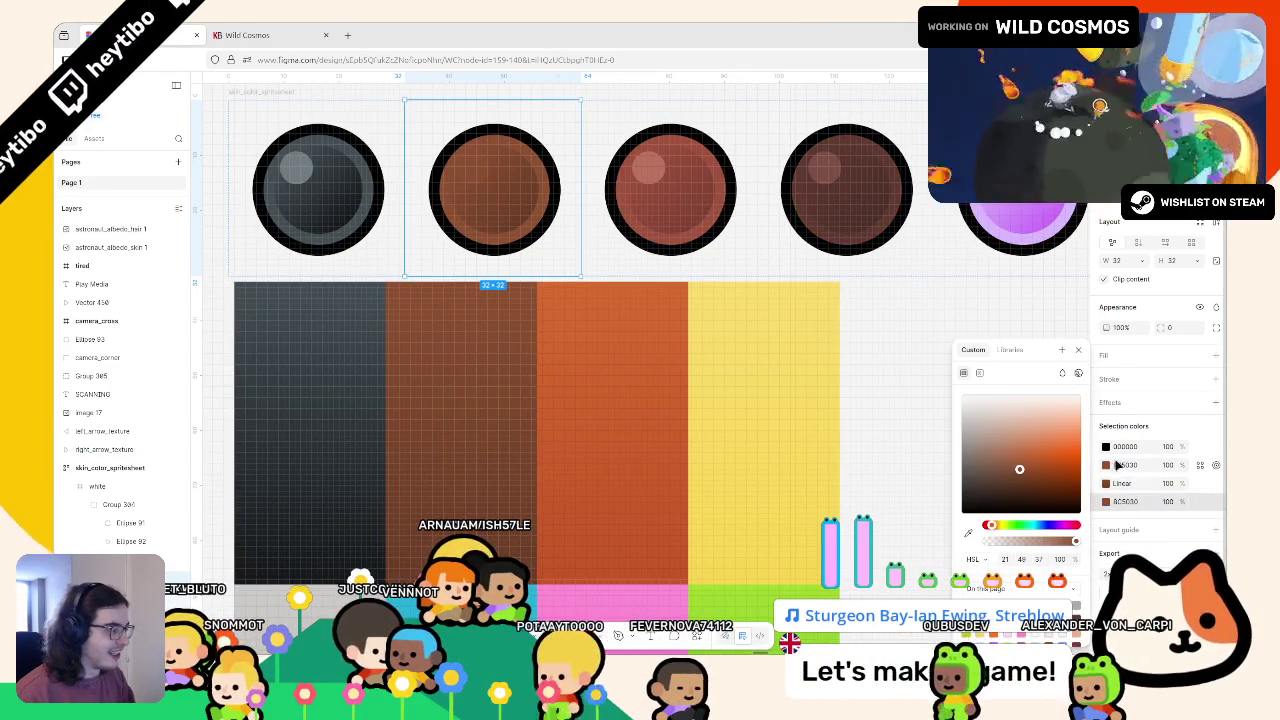
key("Escape")
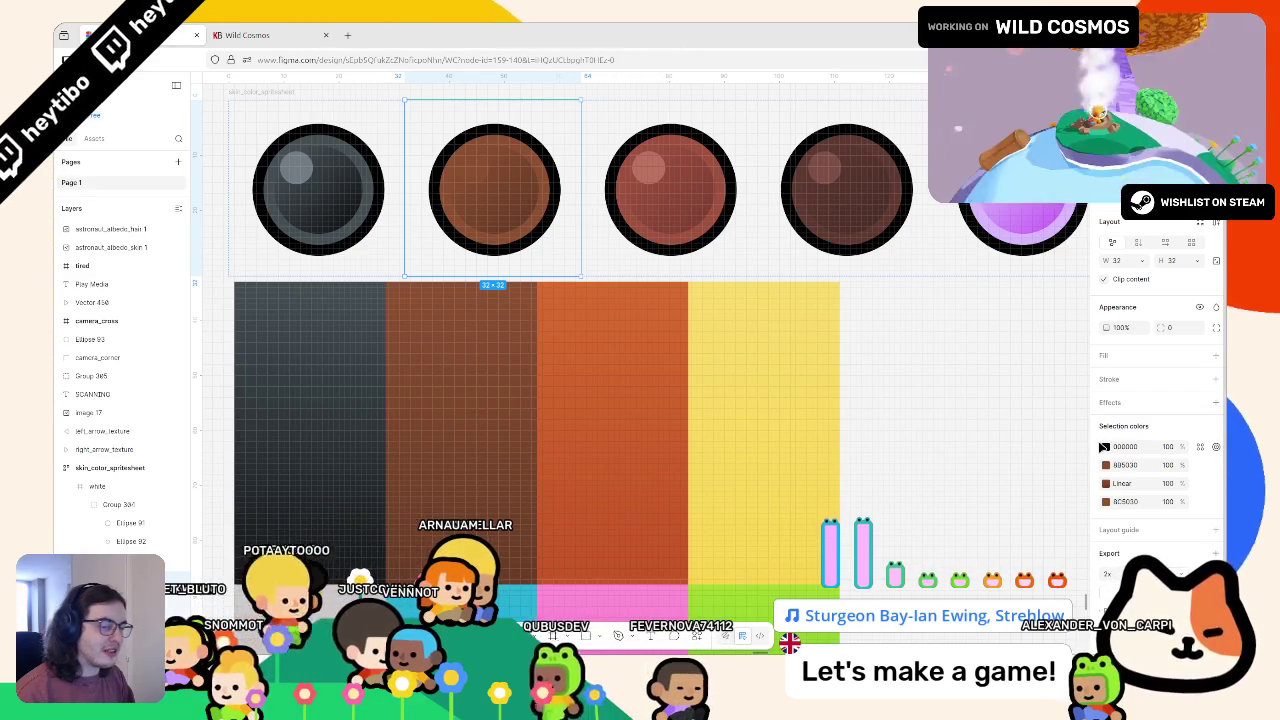
left_click(1106, 501)
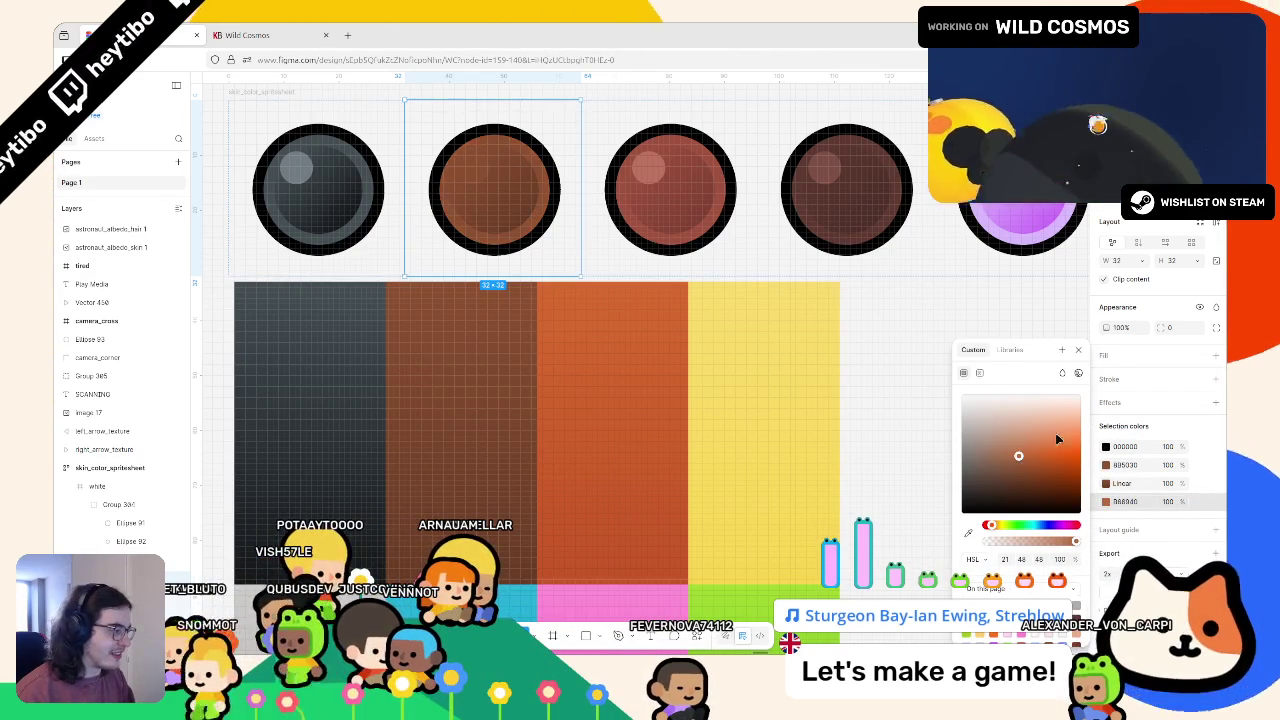
left_click(1105, 474)
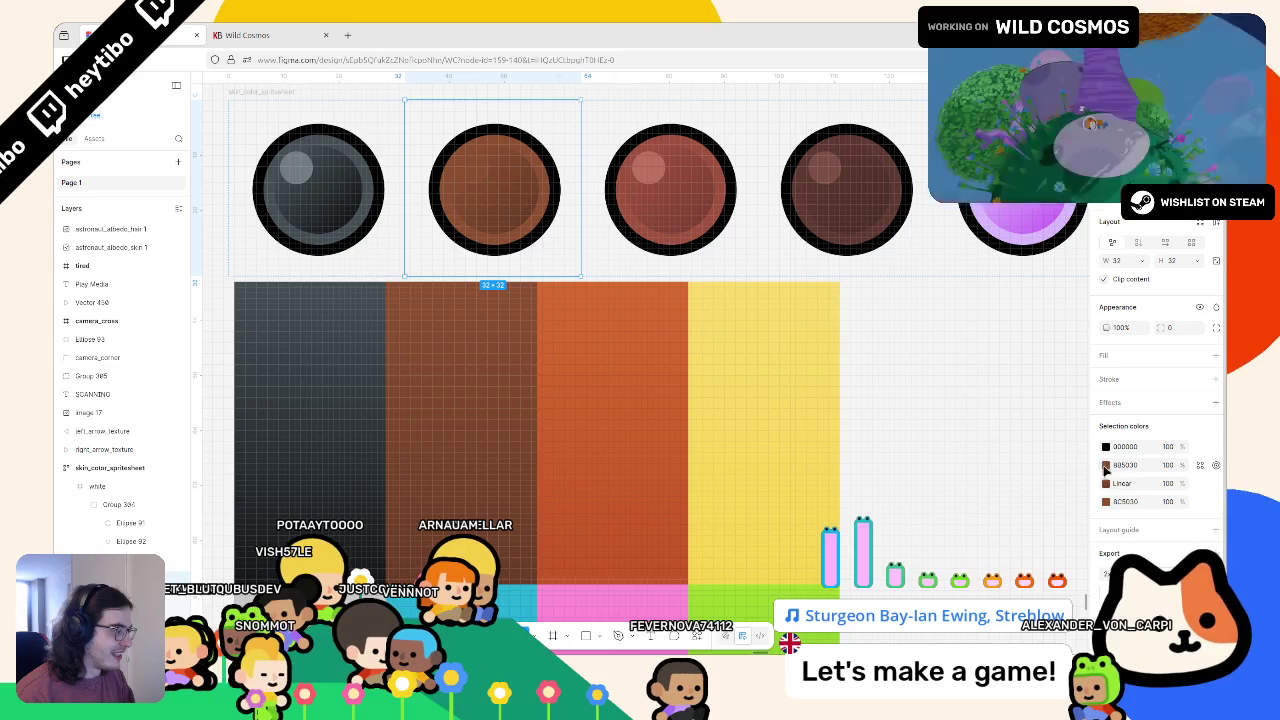
left_click(1106, 466)
left_click(1019, 459)
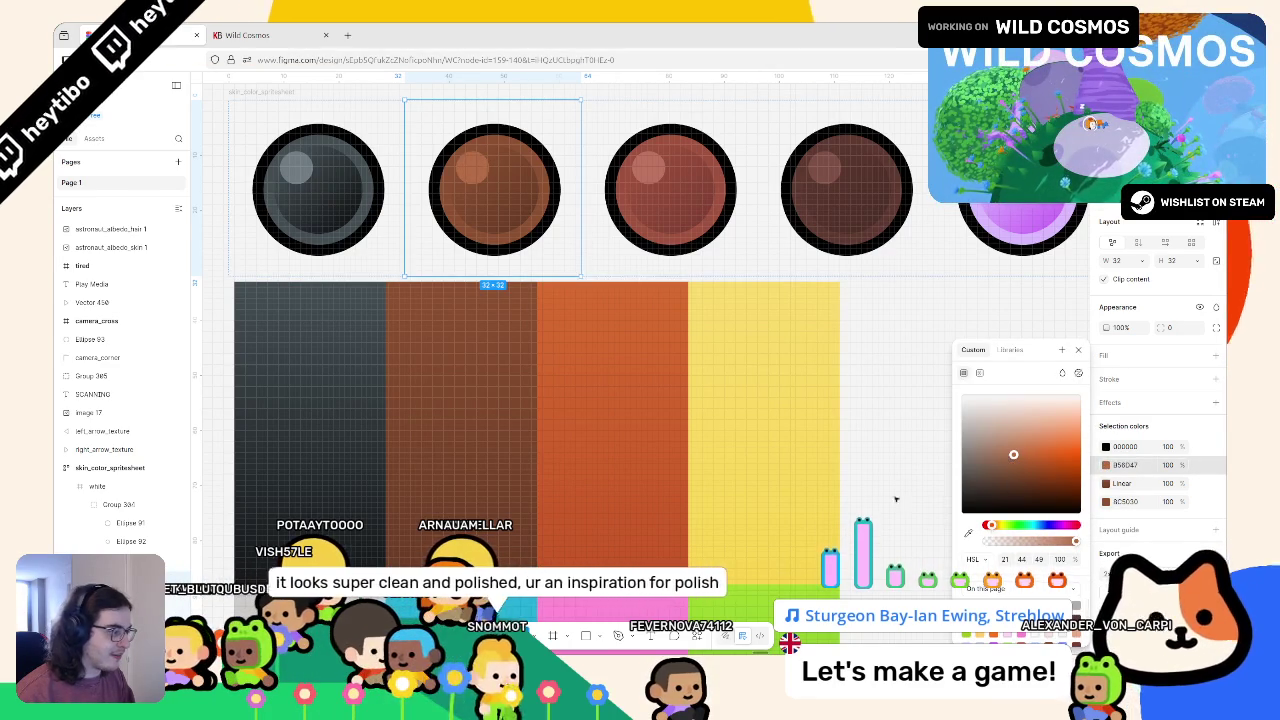
left_click(629, 249)
scroll(627, 250, "right", 2)
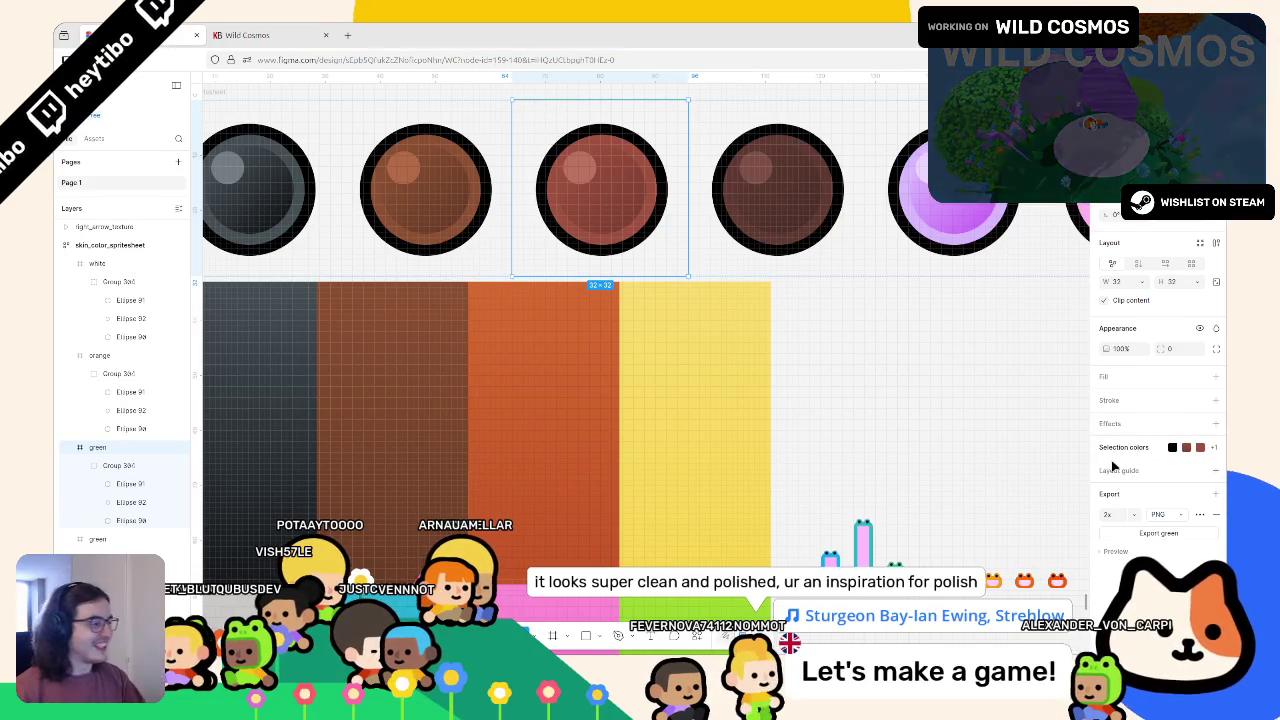
Recolour the third eye's reddish ring with orange sampled from the orange column
left_click(1095, 449)
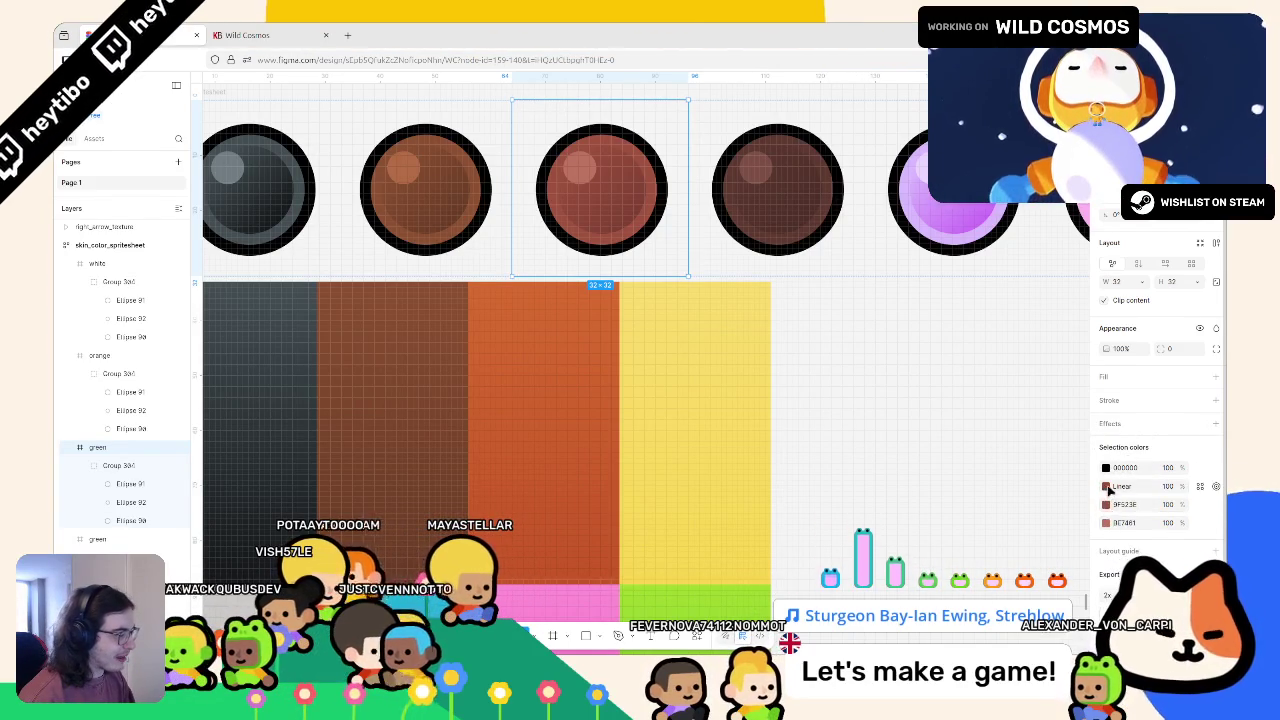
left_click(1107, 505)
left_click(968, 532)
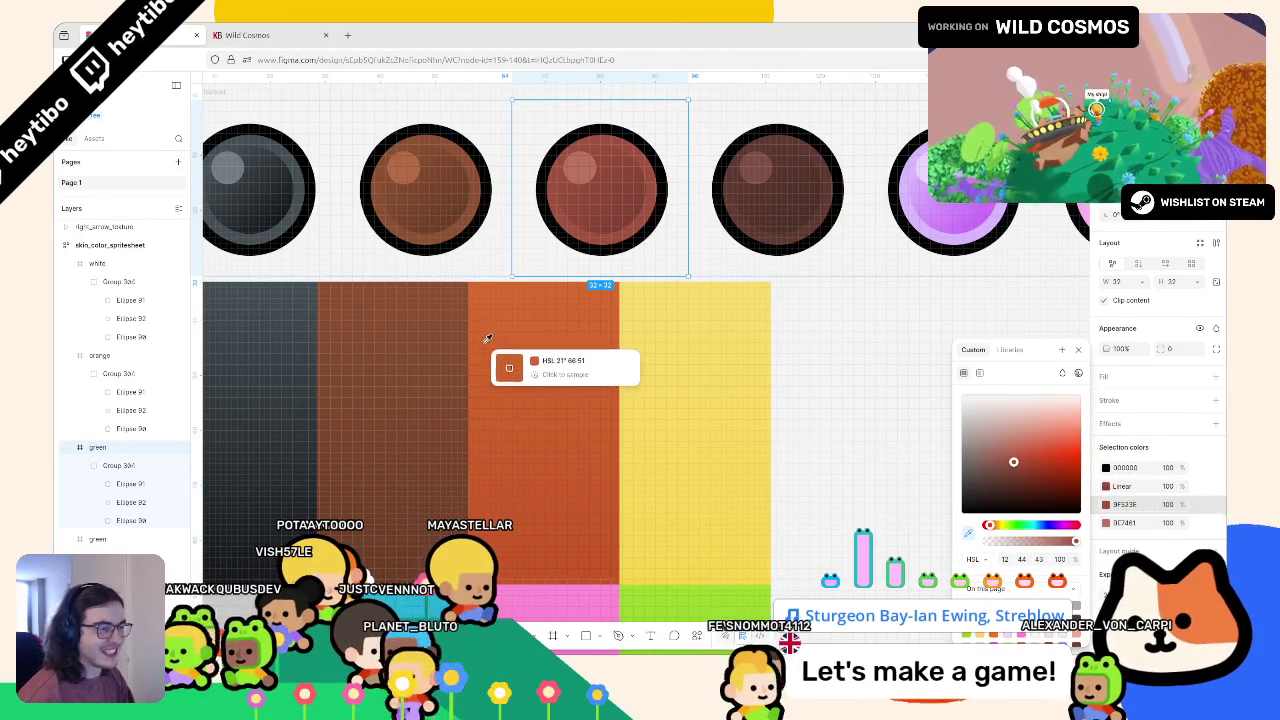
left_click(486, 289)
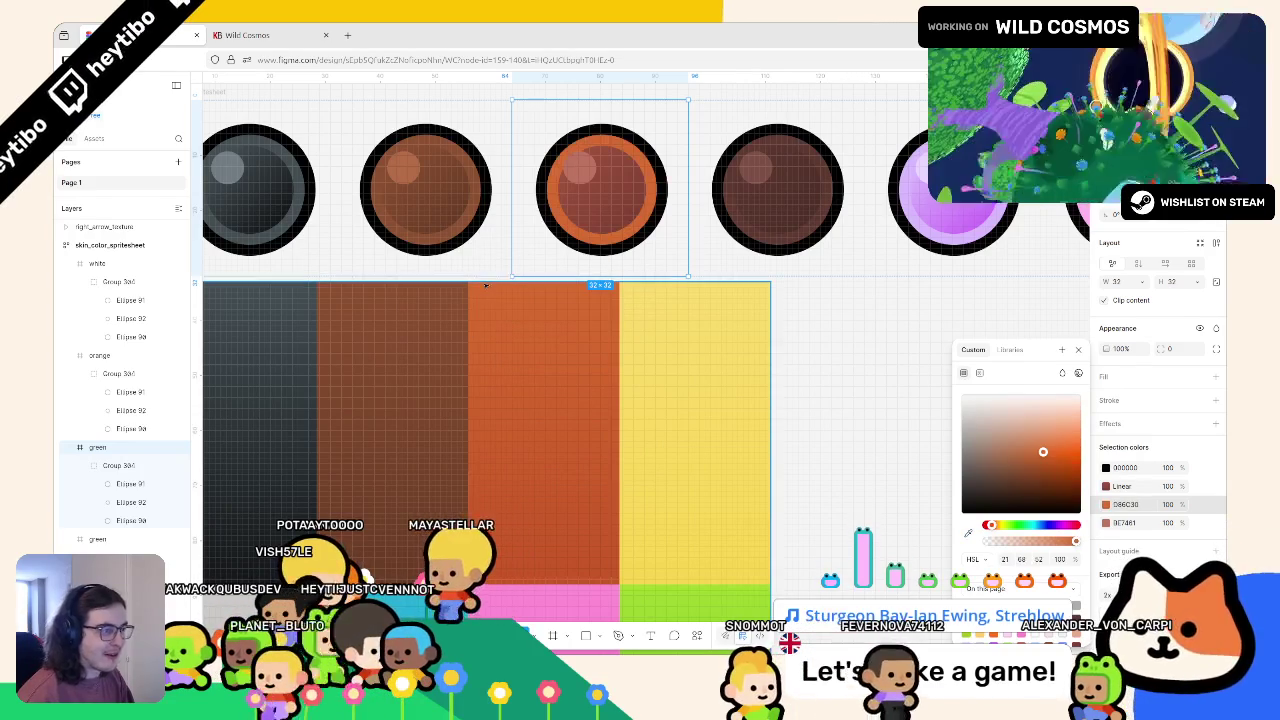
Set both Linear gradient stops of the third eye to oranges from the orange column
left_click(1107, 488)
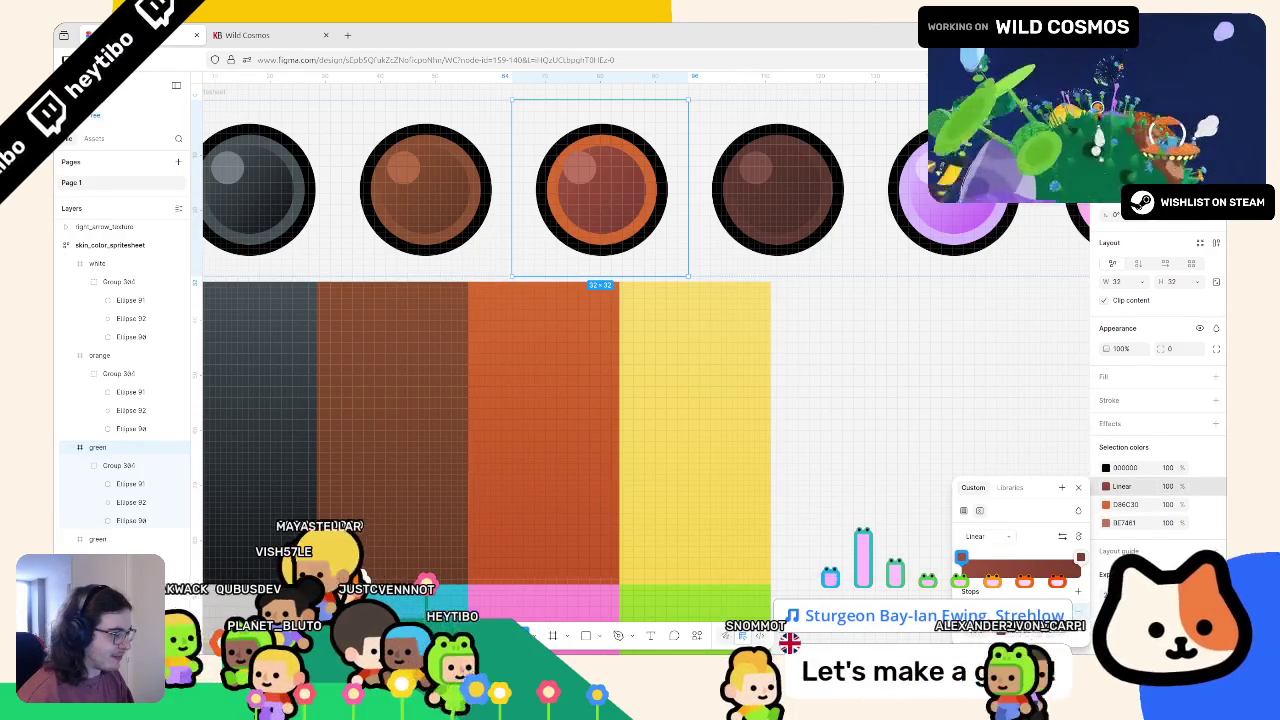
left_click(961, 557)
left_click(833, 533)
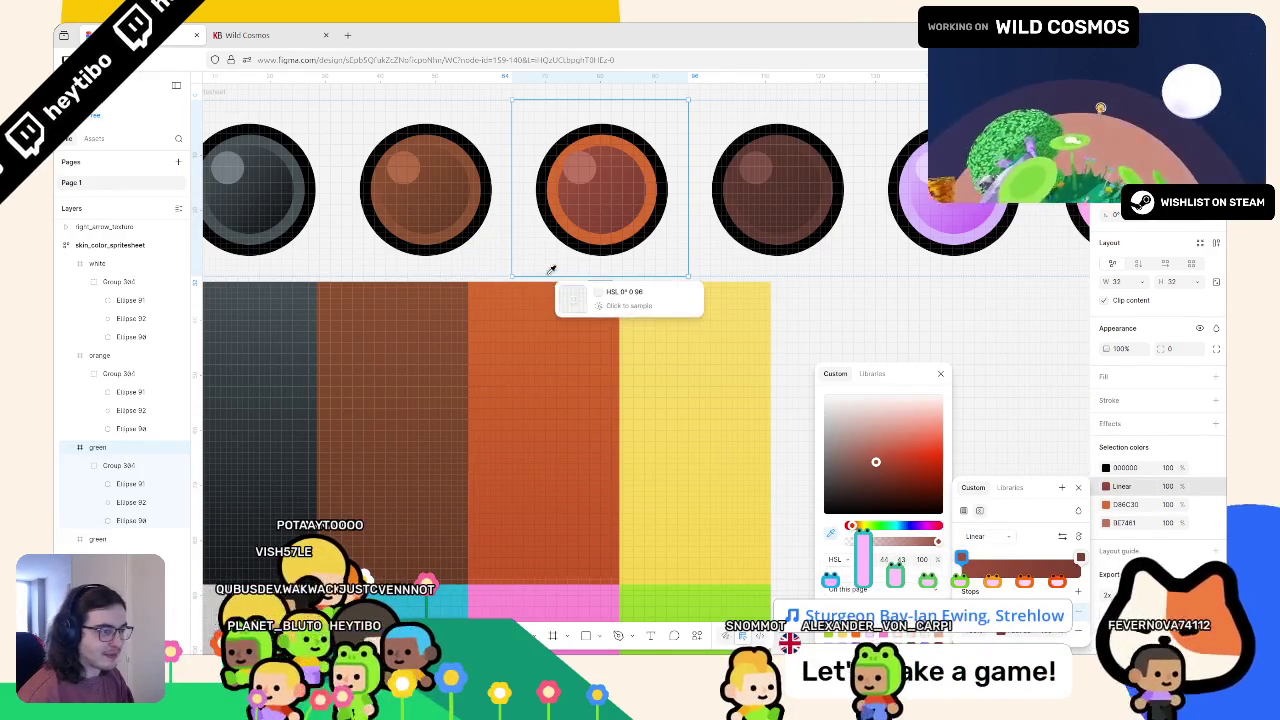
left_click(553, 288)
left_click(1080, 557)
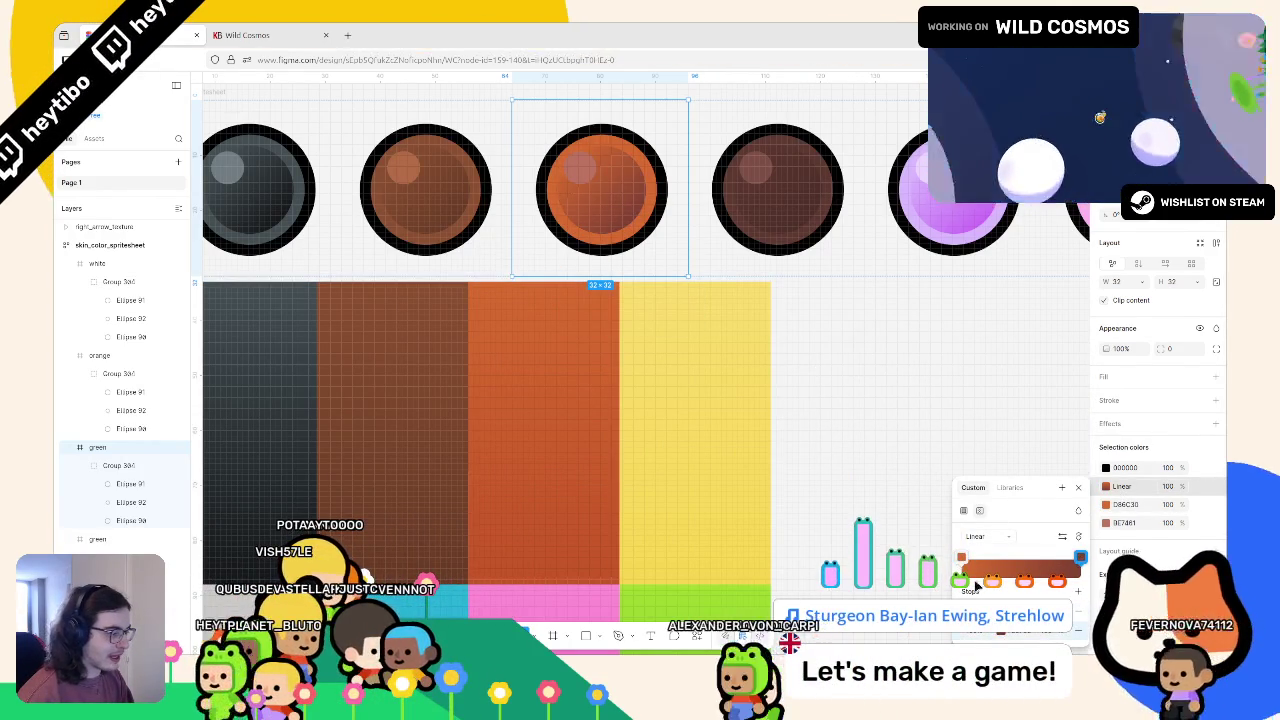
left_click(1080, 557)
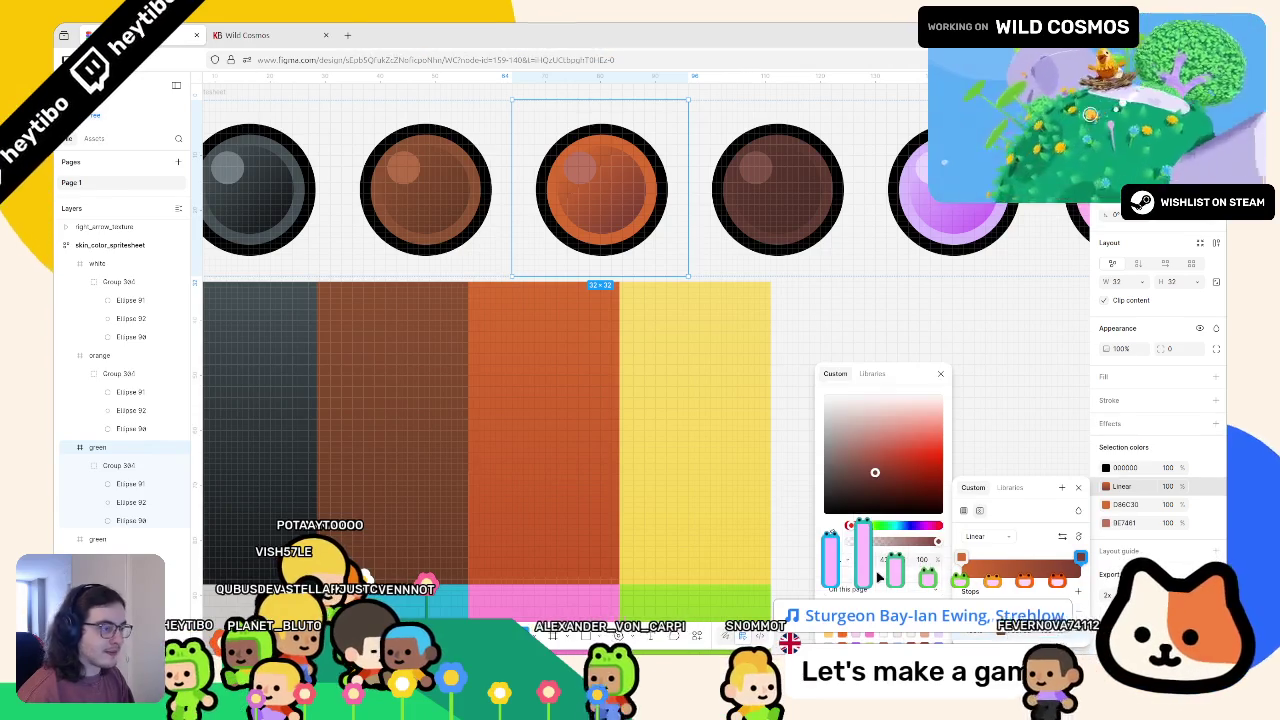
left_click(833, 525)
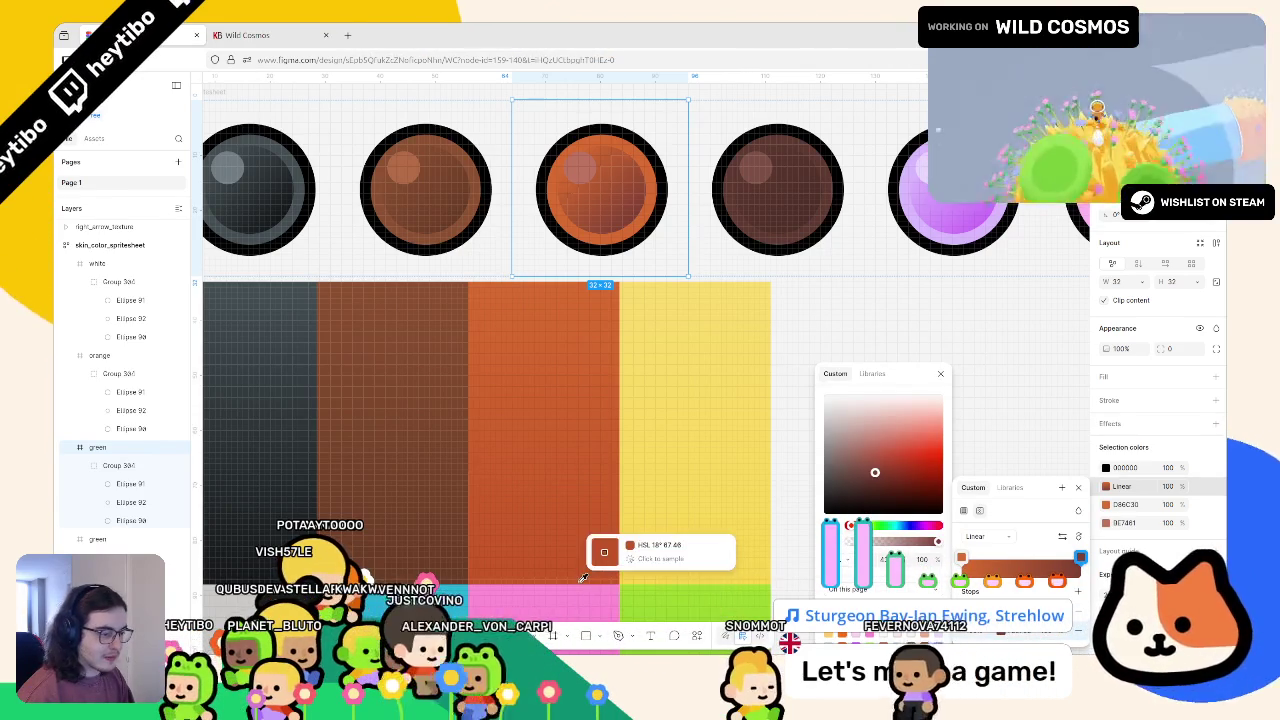
left_click(582, 526)
Change the 9E7461 highlight colour to a light orange sampled from the canvas
left_click(1105, 522)
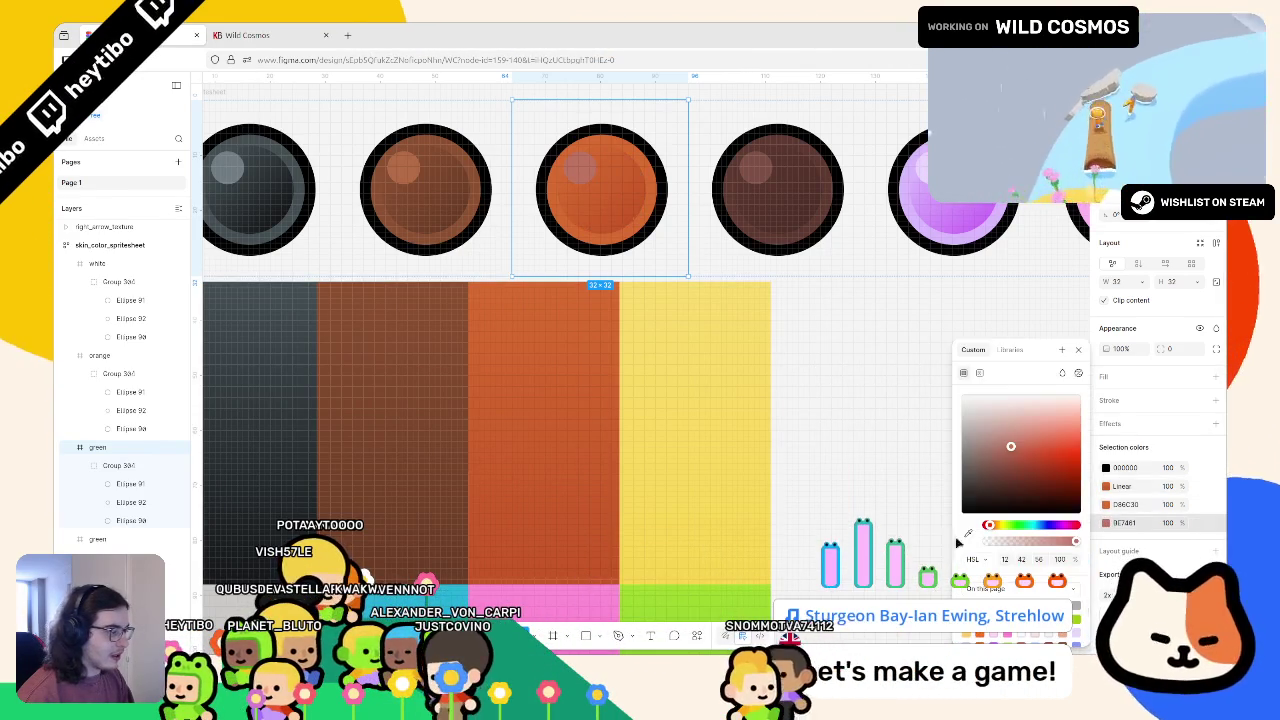
left_click(968, 533)
left_click(1042, 442)
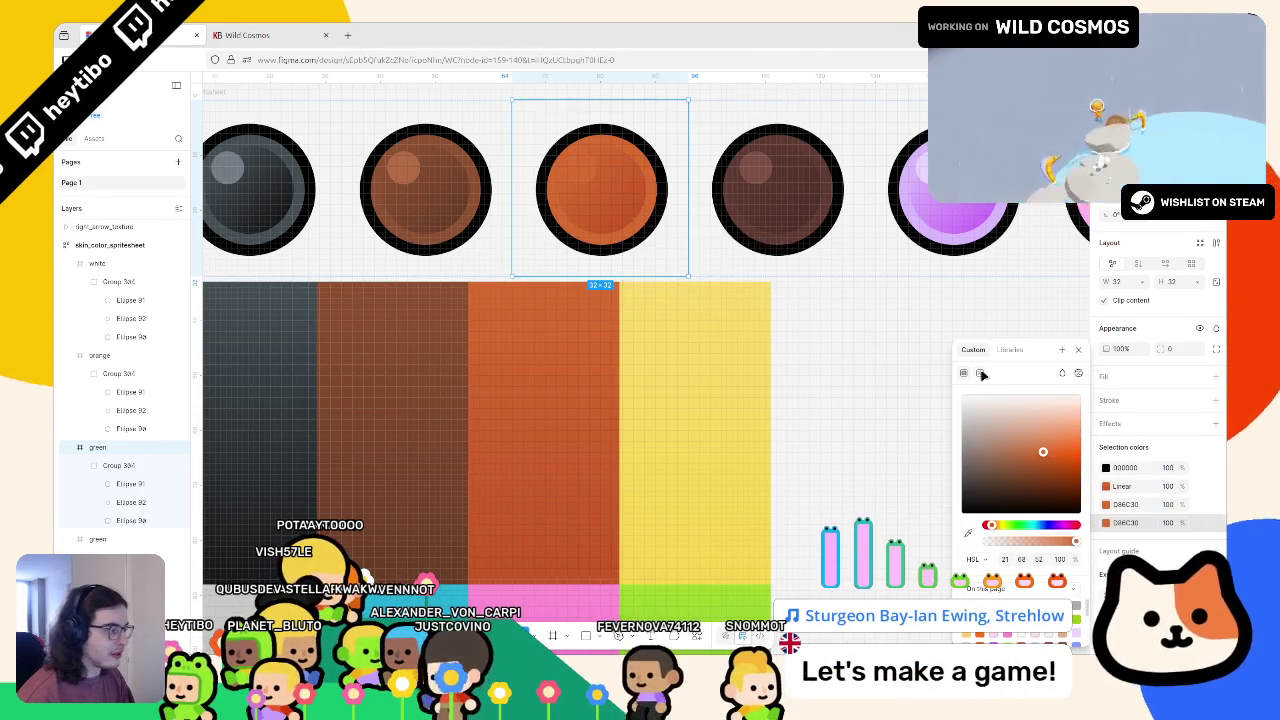
key("Tab")
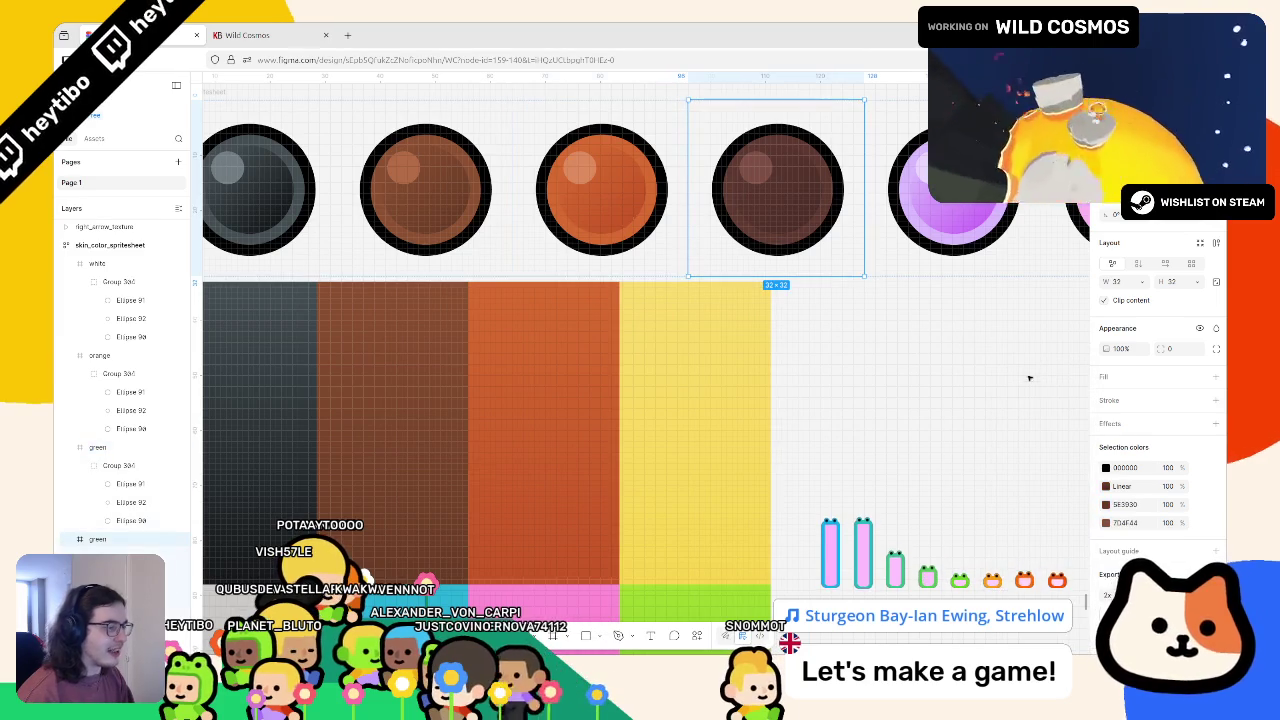
Recolour the yellow ball's 5E3930 ring with yellow sampled from the yellow column
left_click(1106, 504)
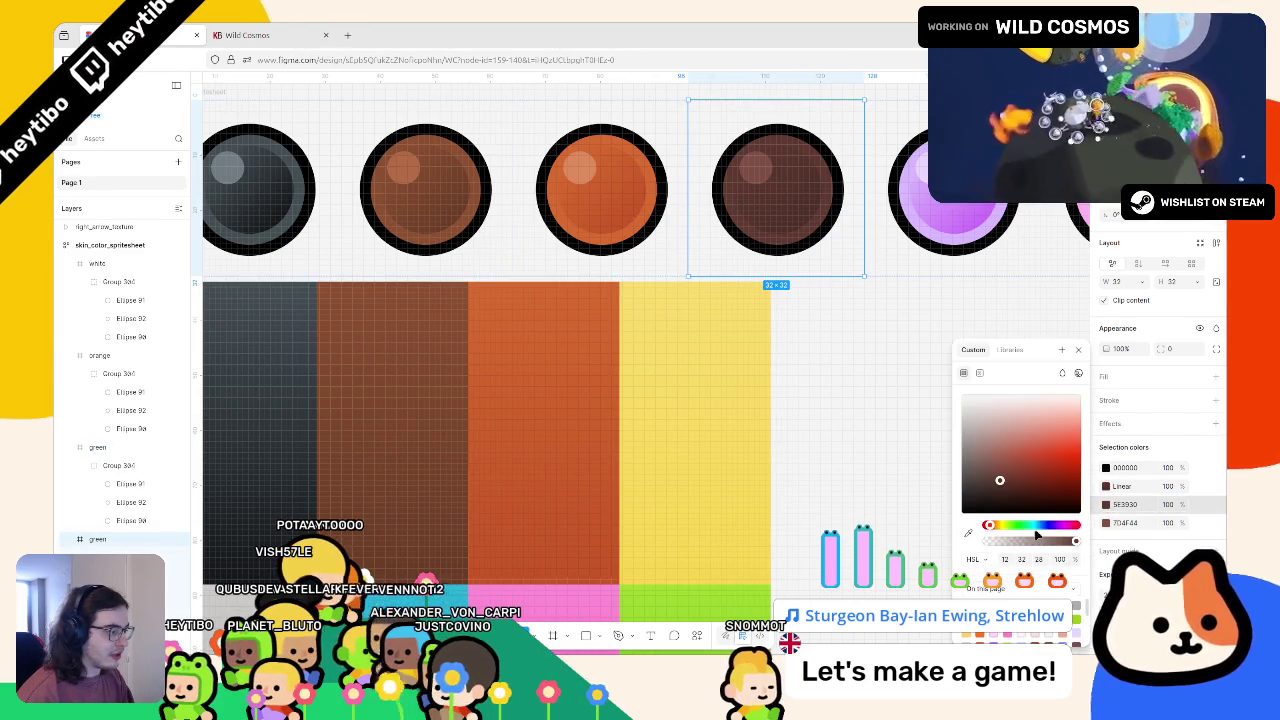
left_click(969, 534)
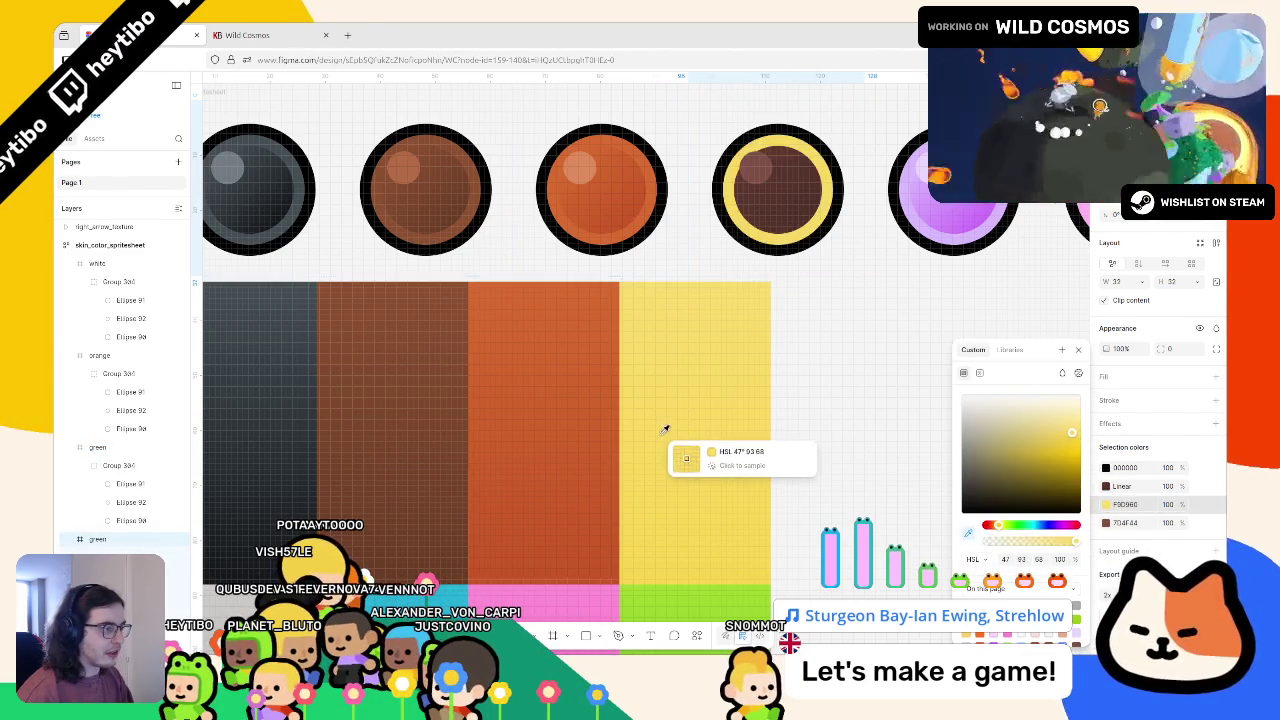
left_click(677, 279)
left_click(1111, 532)
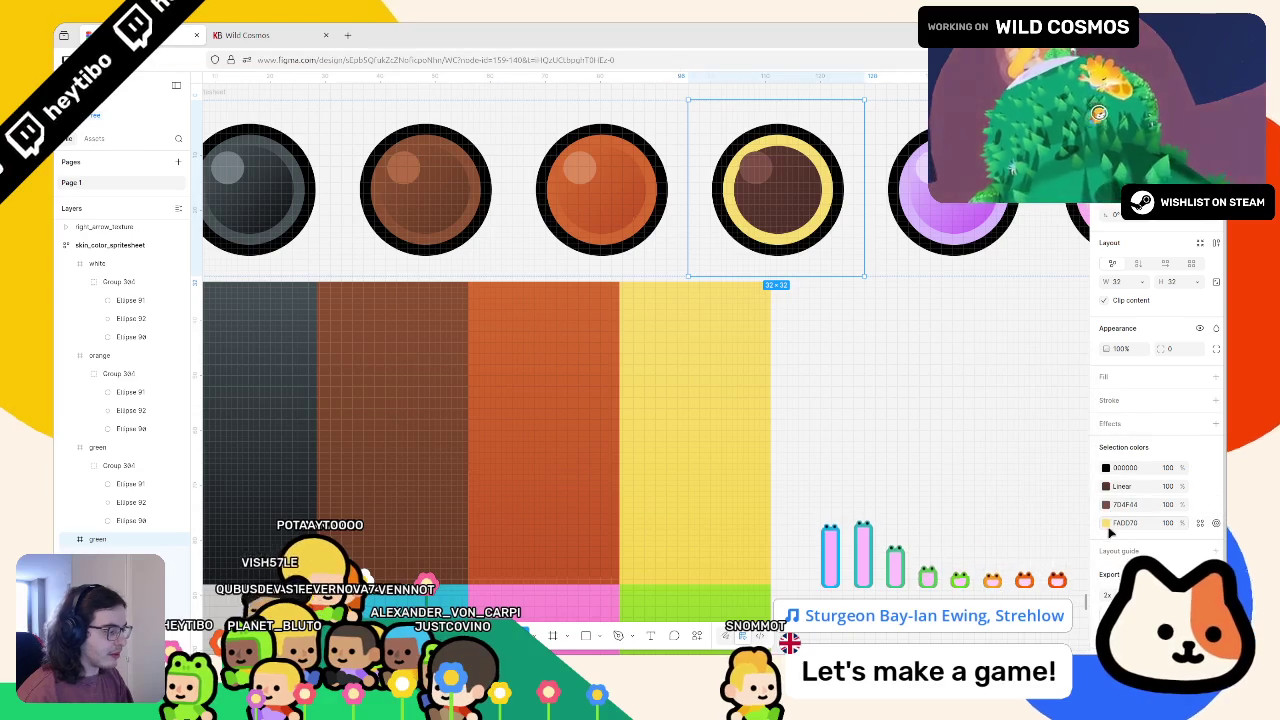
Replace the 7D4F44 colour with a sampled yellow, lightened to FAEC86
left_click(1106, 506)
left_click(968, 532)
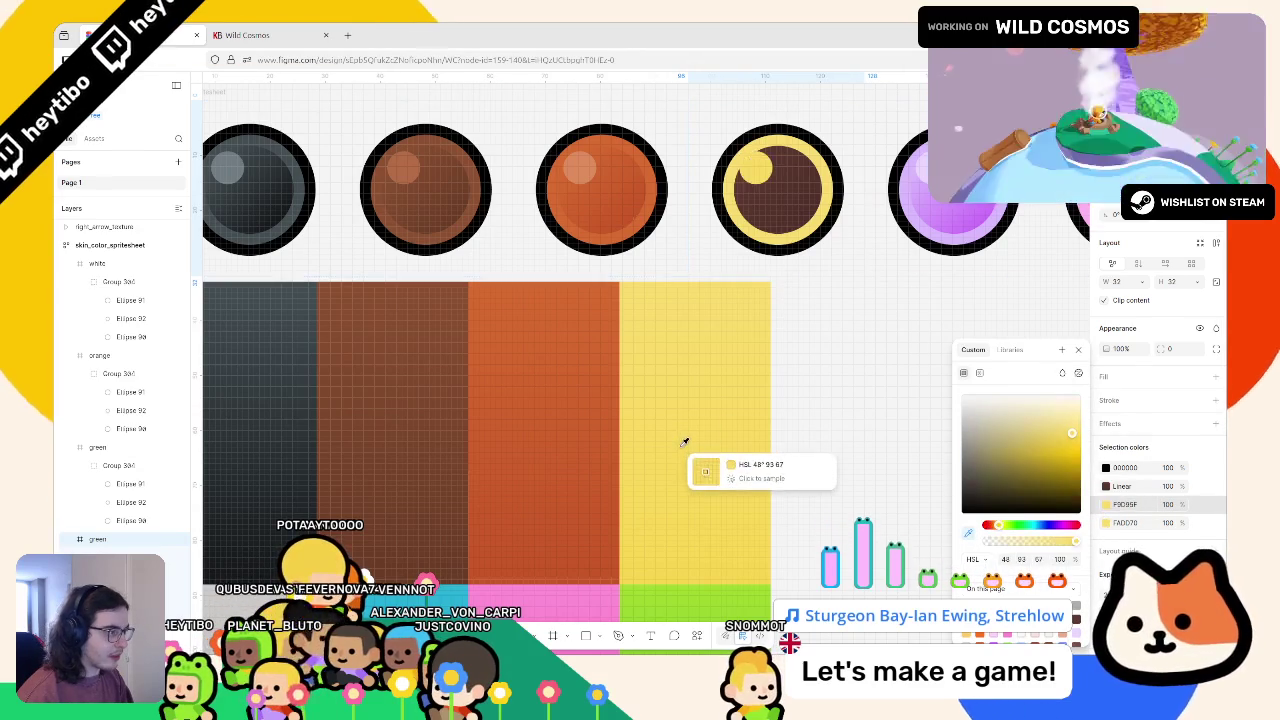
left_click(688, 448)
left_click(968, 532)
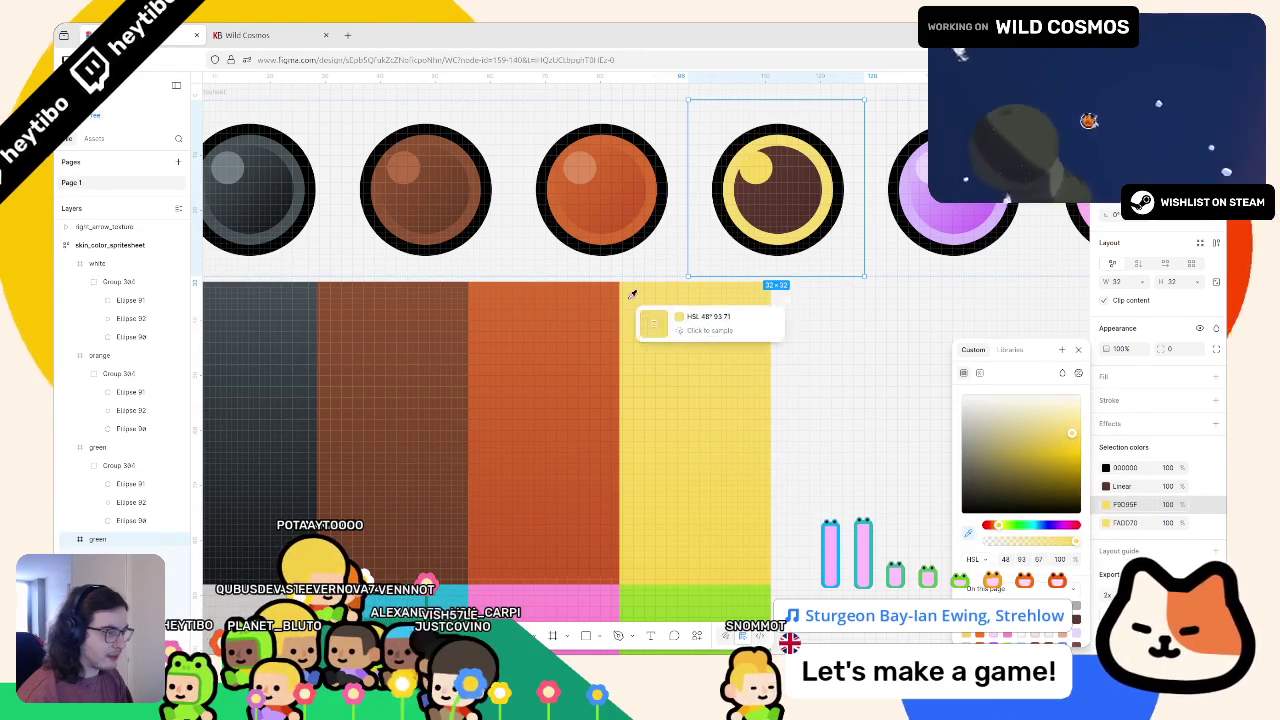
left_click(655, 290)
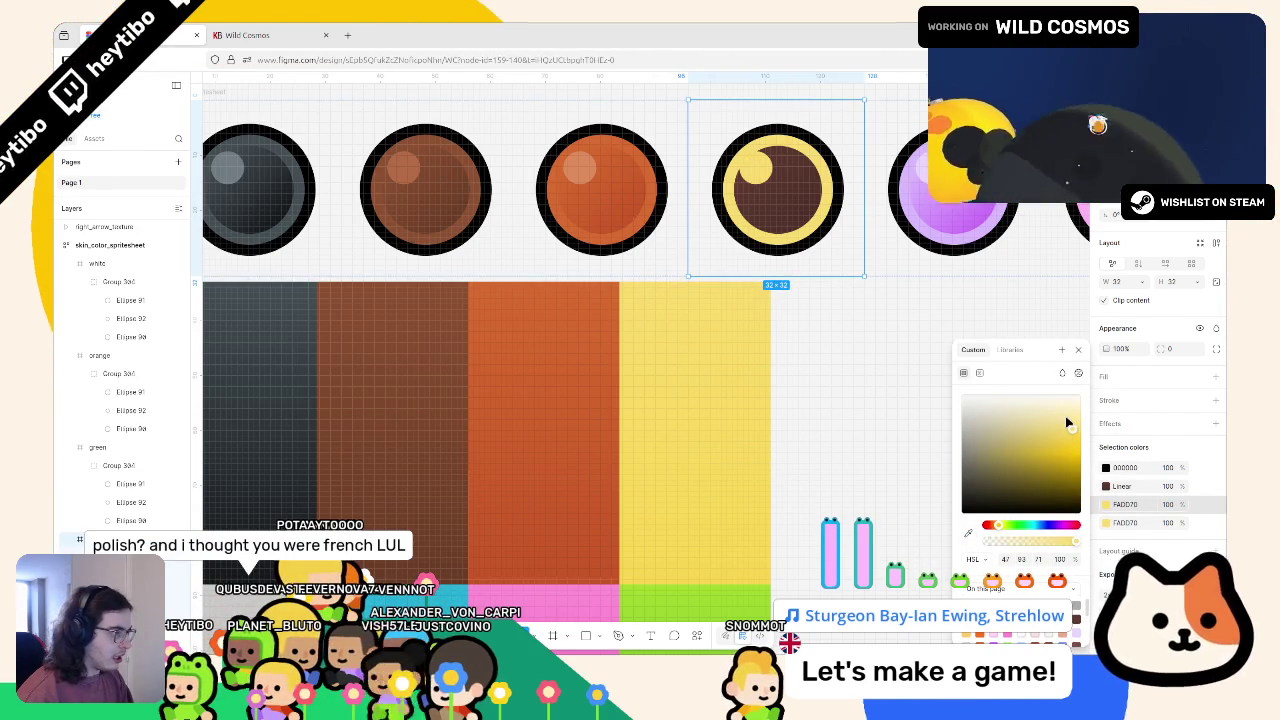
left_click_drag(1064, 426, 1066, 415)
Set both Linear gradient stops to yellows from the yellow column, fine-tune the shade, and deselect
left_click(1127, 488)
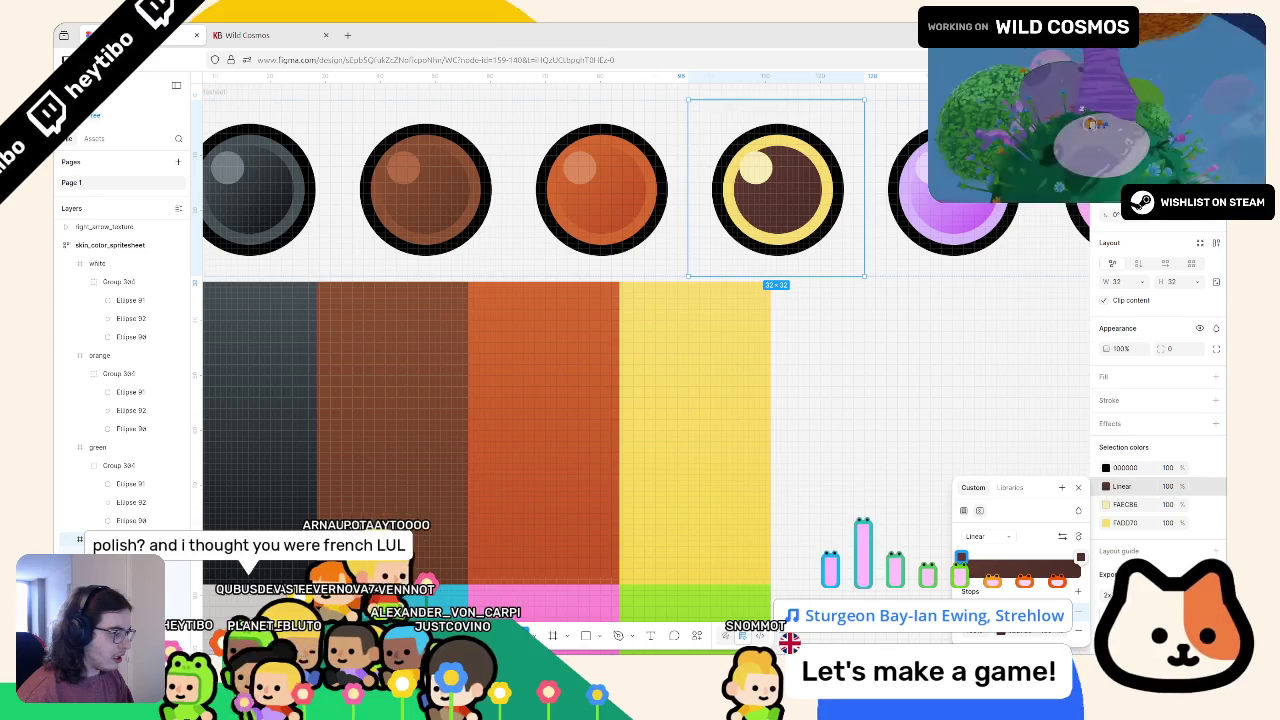
left_click(961, 557)
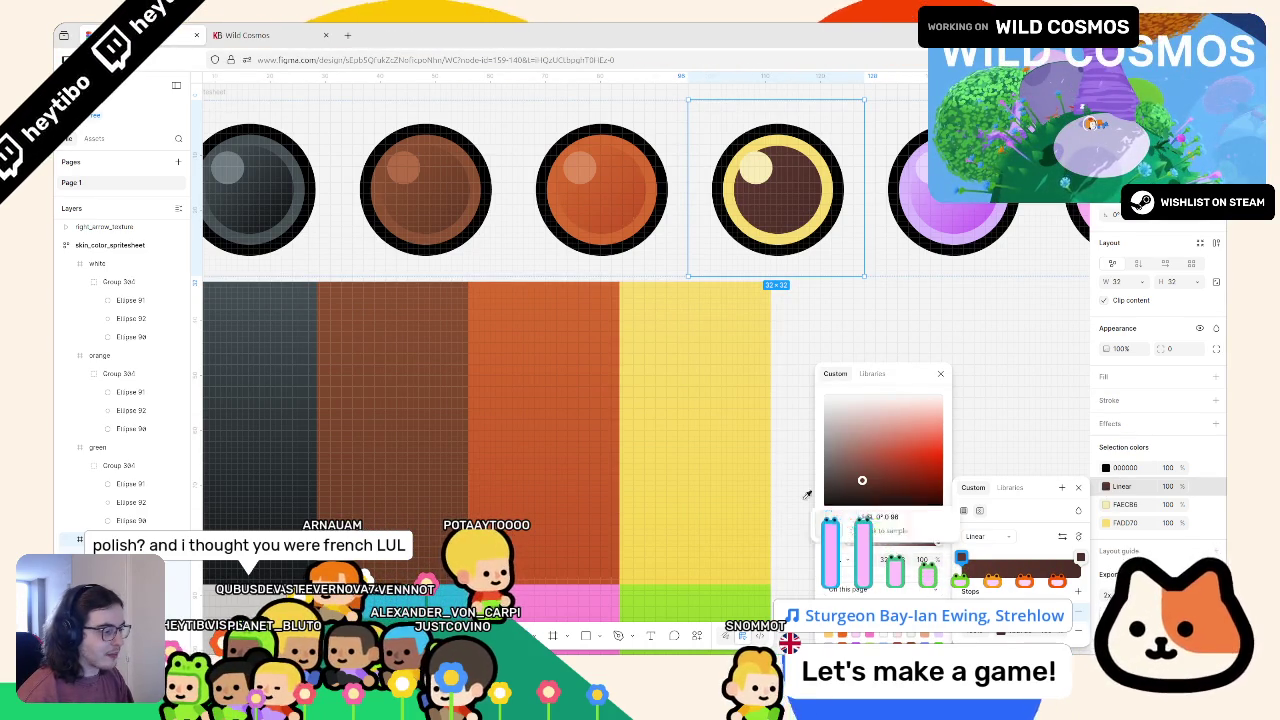
key("i")
left_click(760, 290)
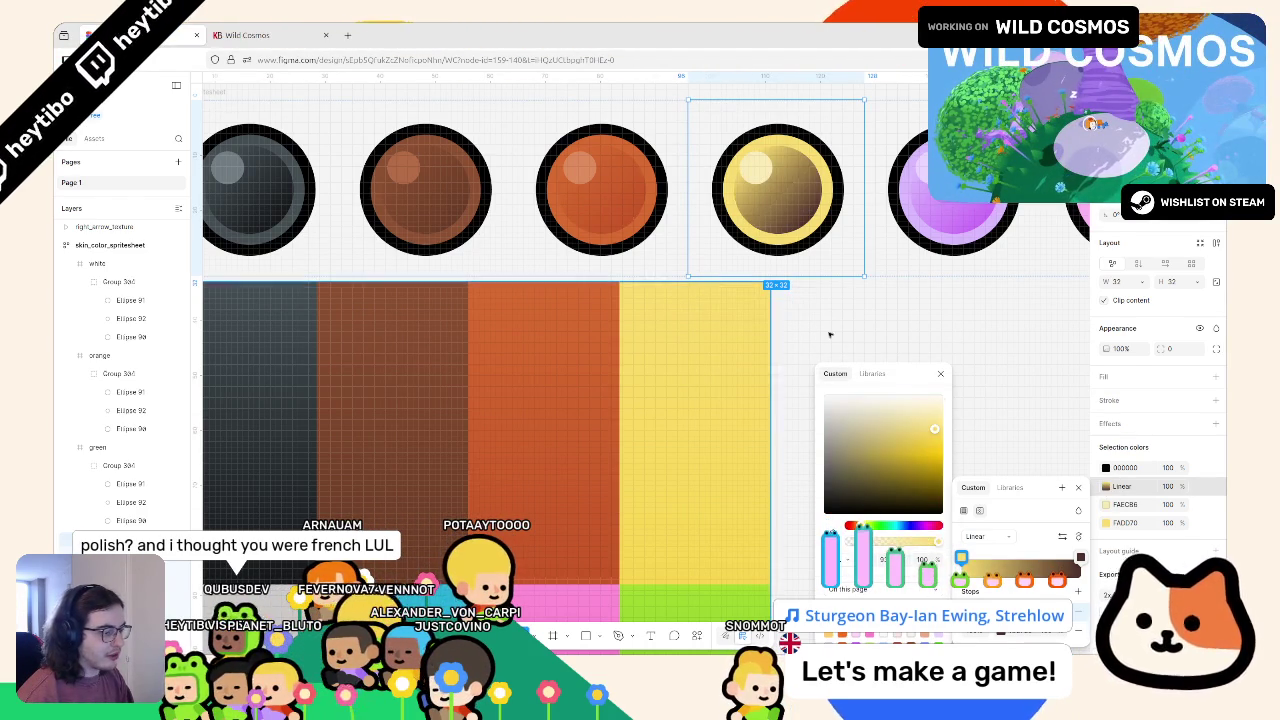
left_click(1080, 557)
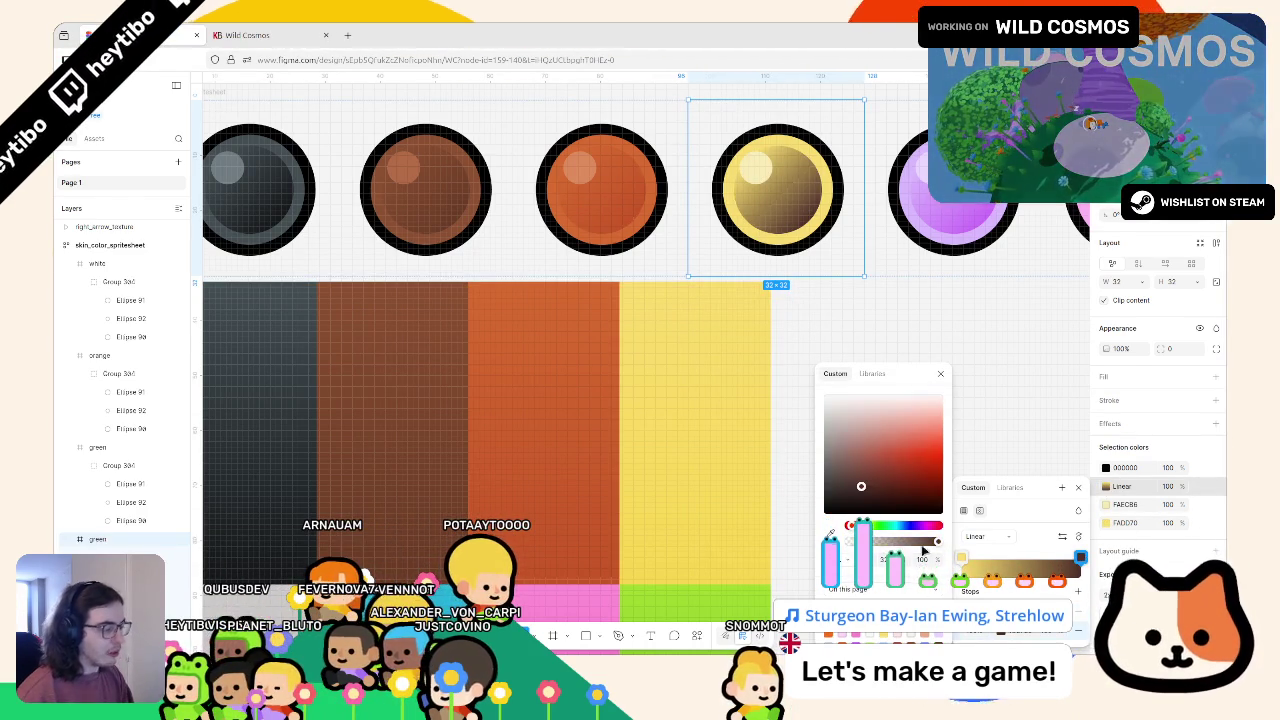
key("i")
left_click(705, 583)
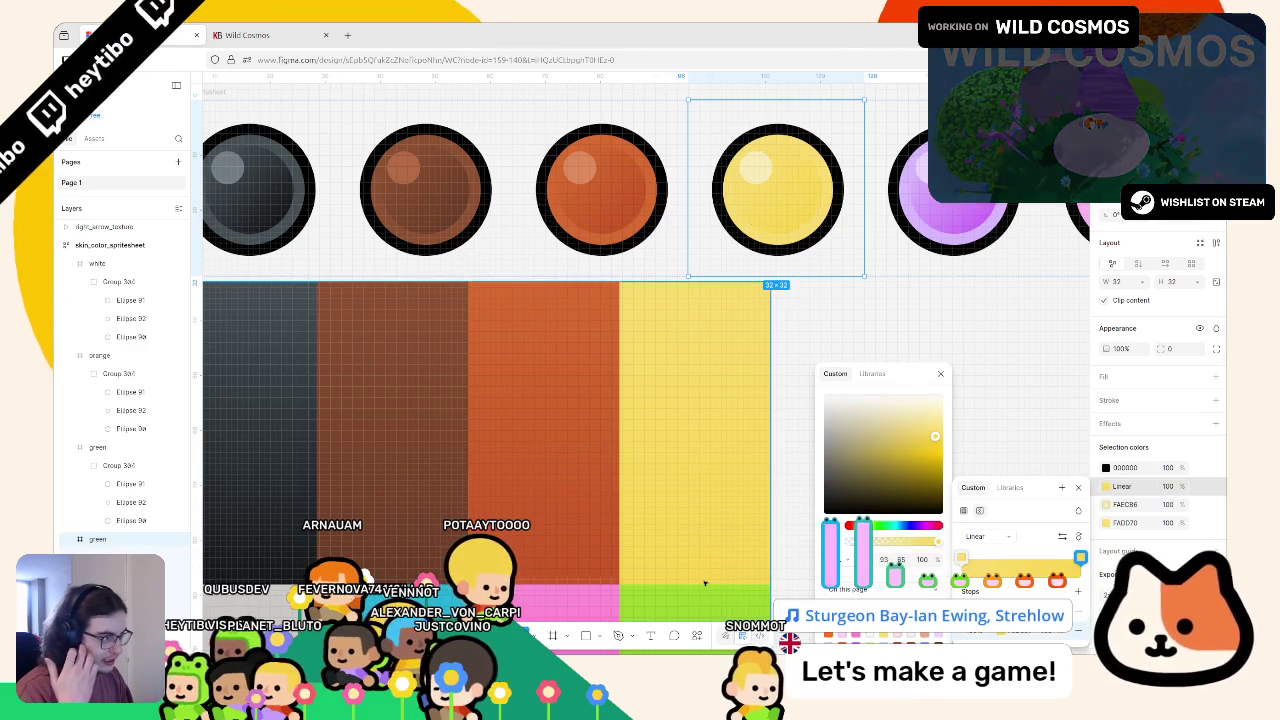
left_click(933, 443)
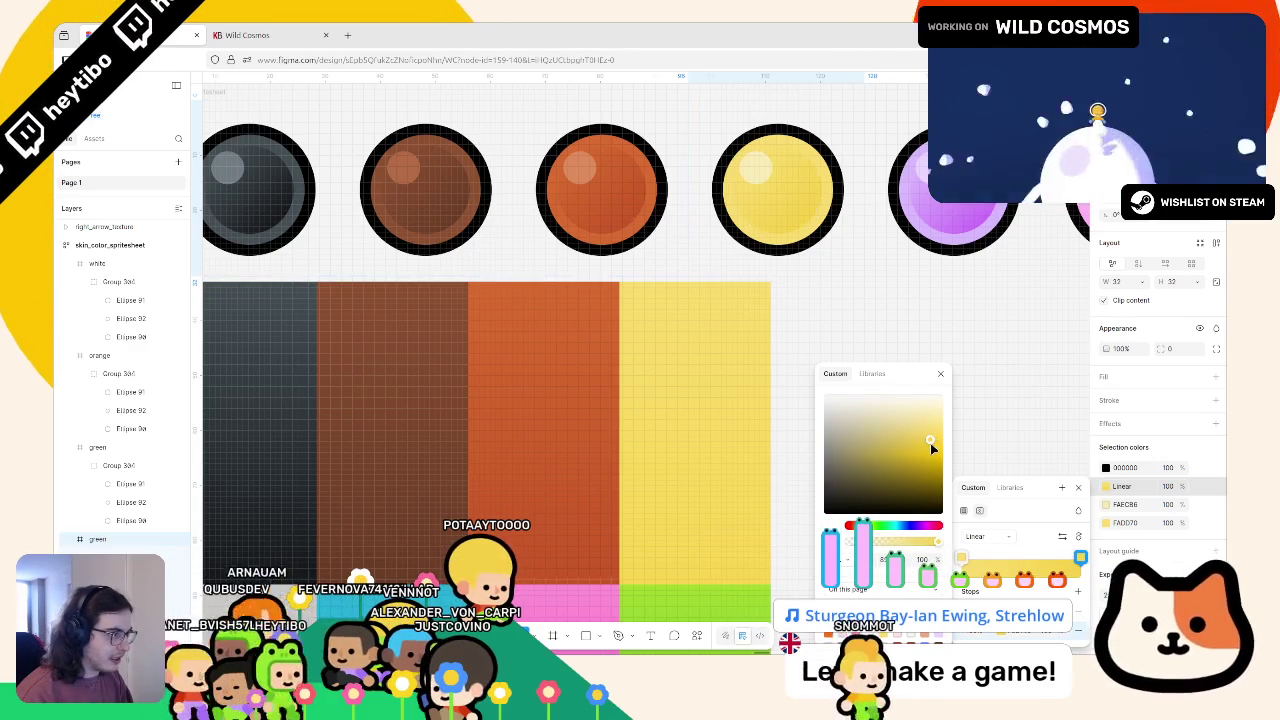
left_click(871, 324)
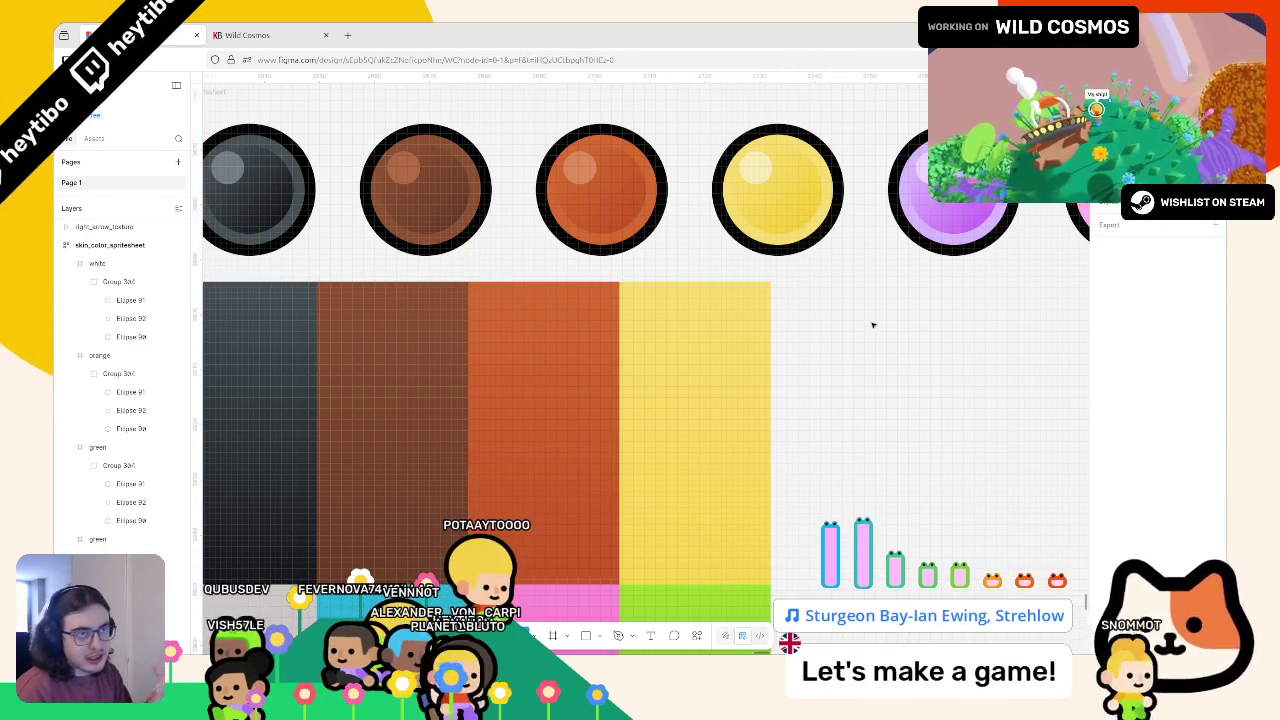
Move the sprite sheet image to sit just under the row of balls
scroll(826, 318, "down", 3)
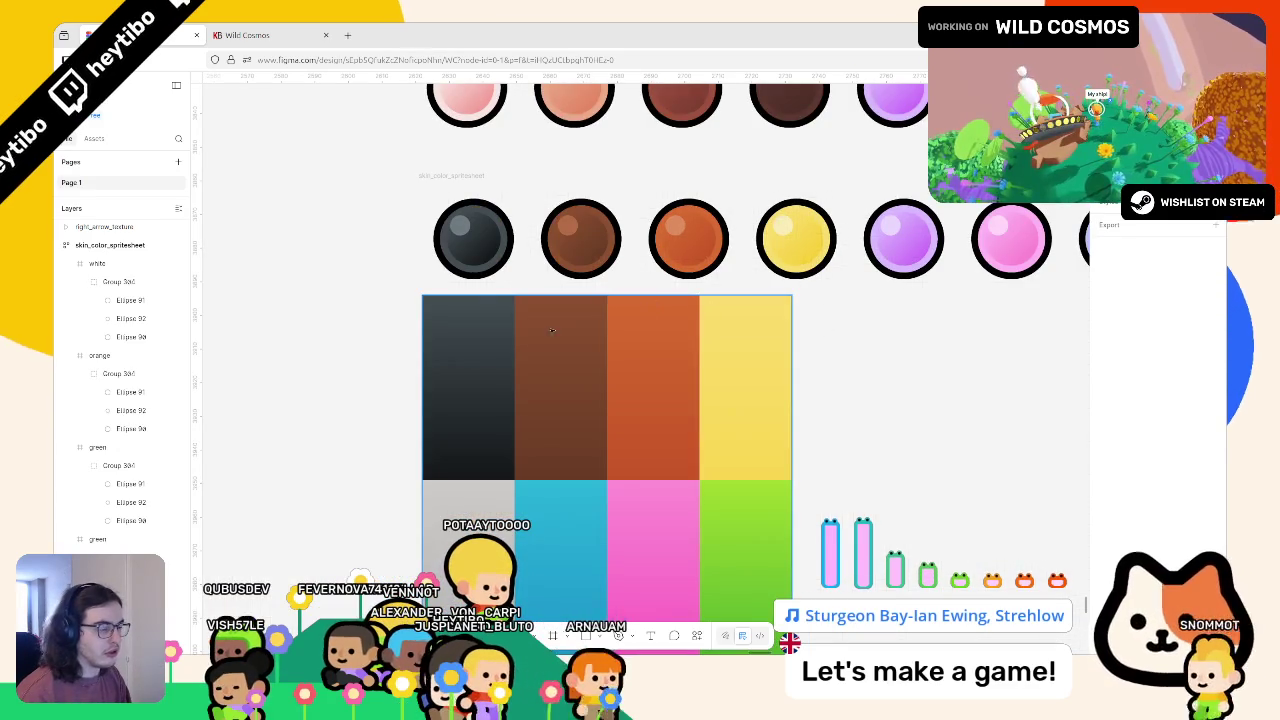
left_click_drag(545, 352, 850, 352)
scroll(784, 352, "right", 1)
scroll(784, 352, "right", 3)
left_click_drag(730, 350, 902, 350)
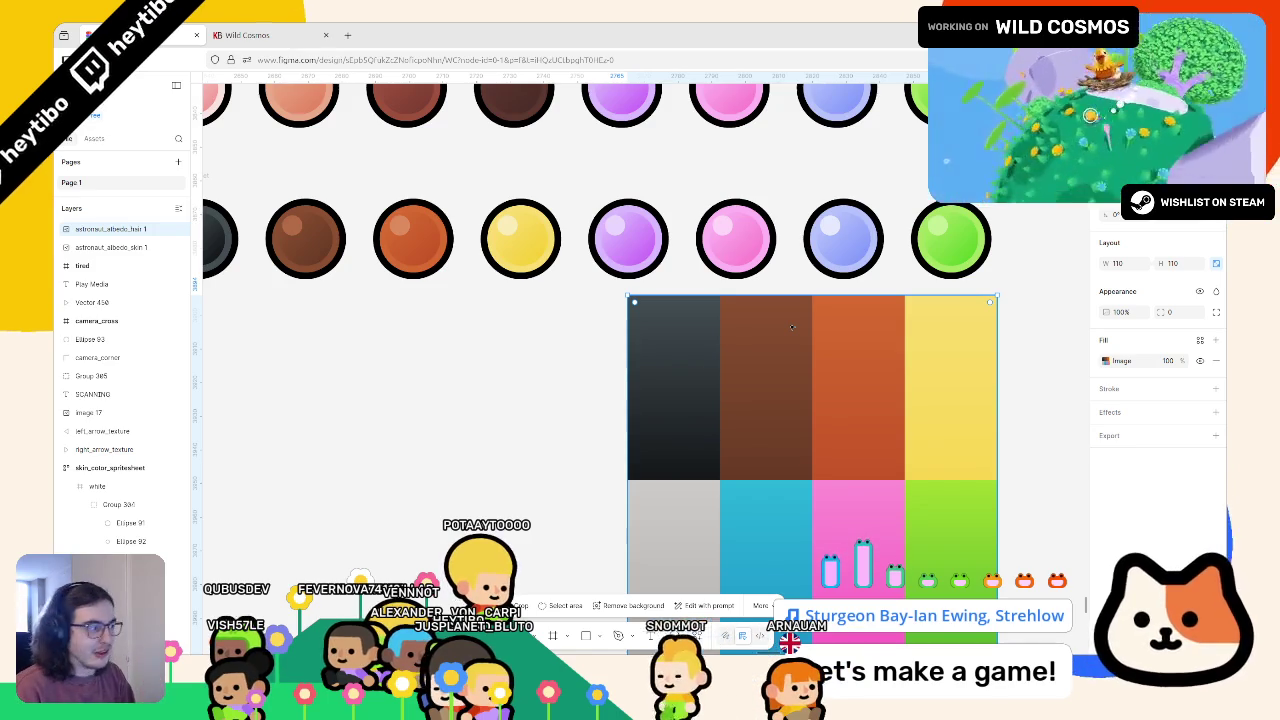
scroll(708, 350, "down", 2)
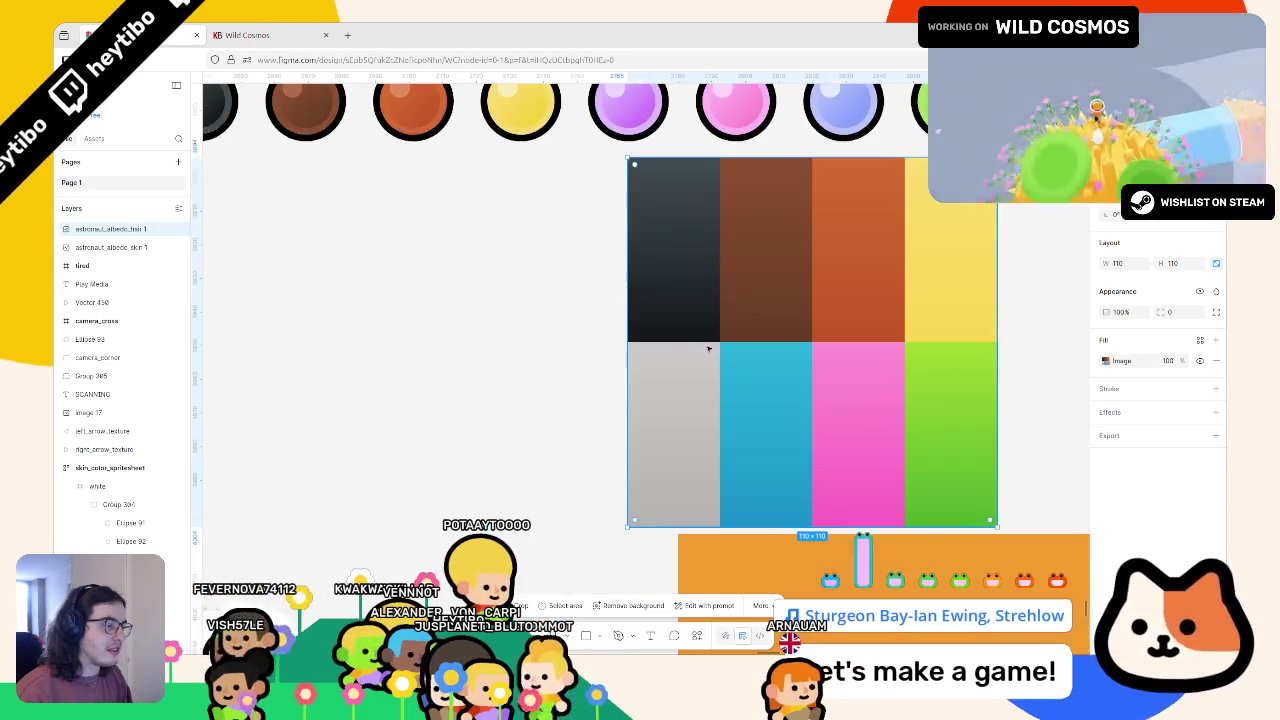
scroll(708, 350, "right", 2)
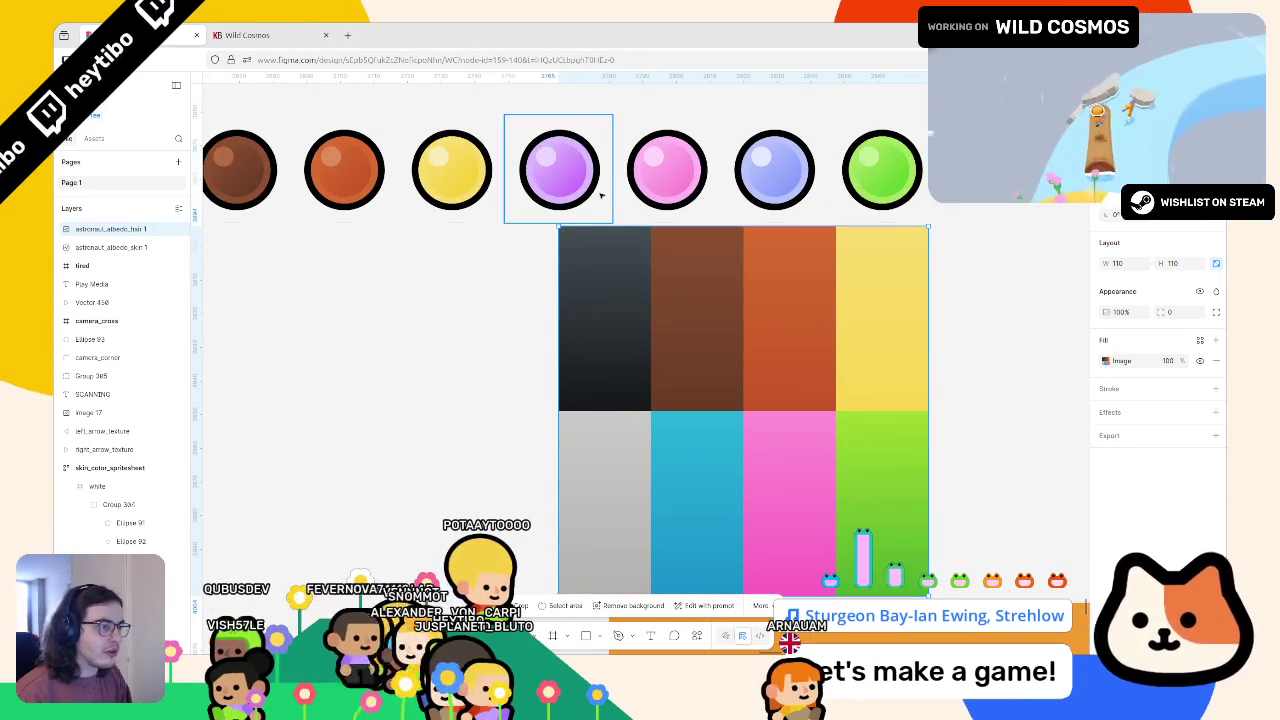
Replace the purple ball's light purple colour with the light grey tile's colour
left_click(601, 196)
left_click(1116, 450)
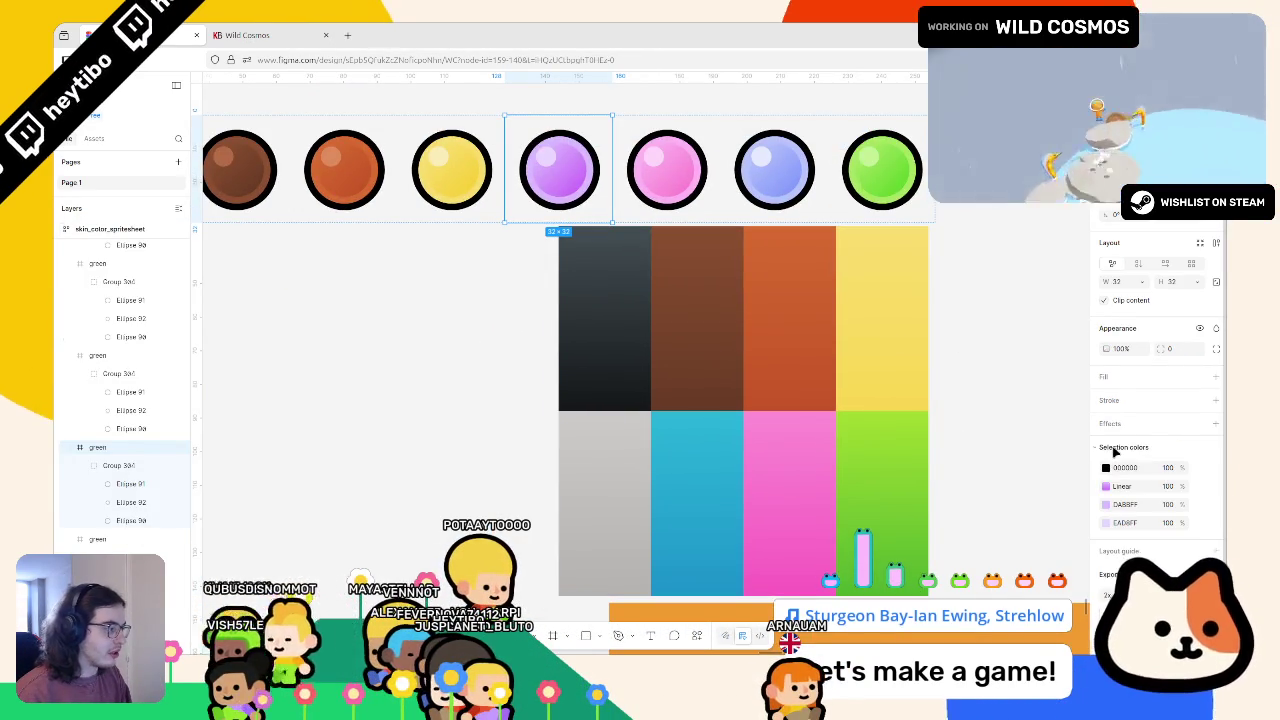
left_click(1107, 504)
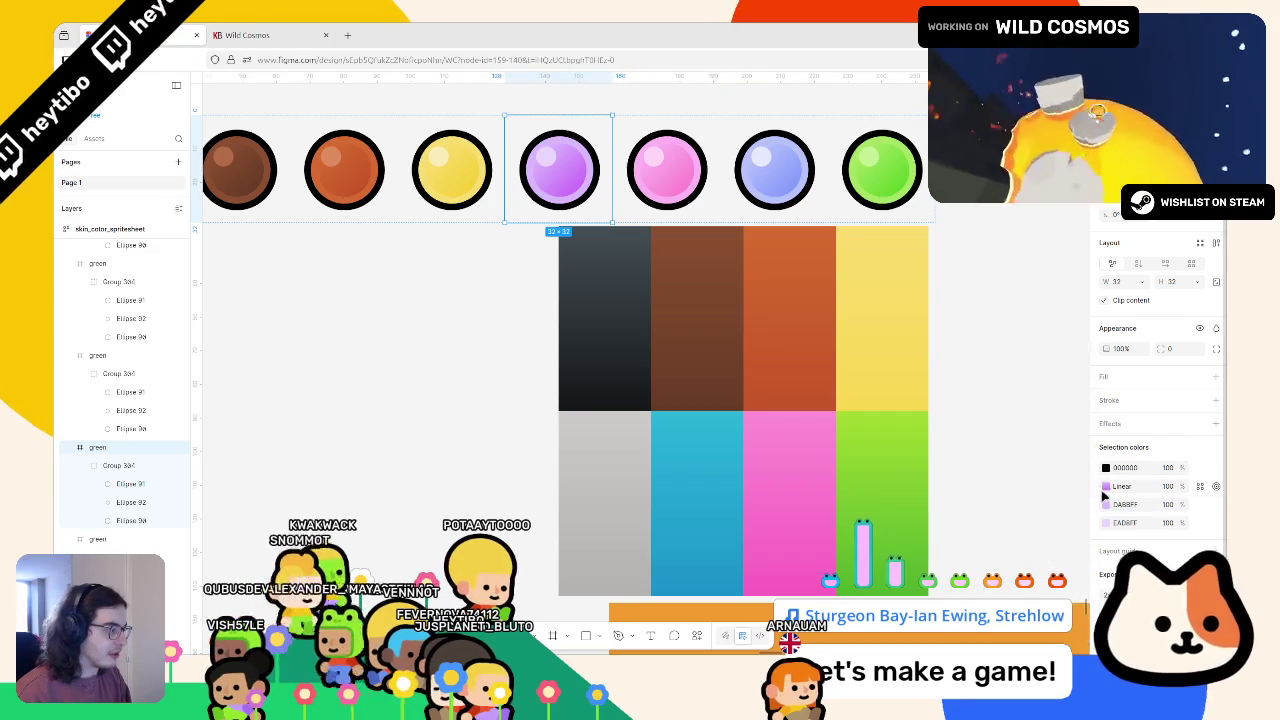
left_click(969, 533)
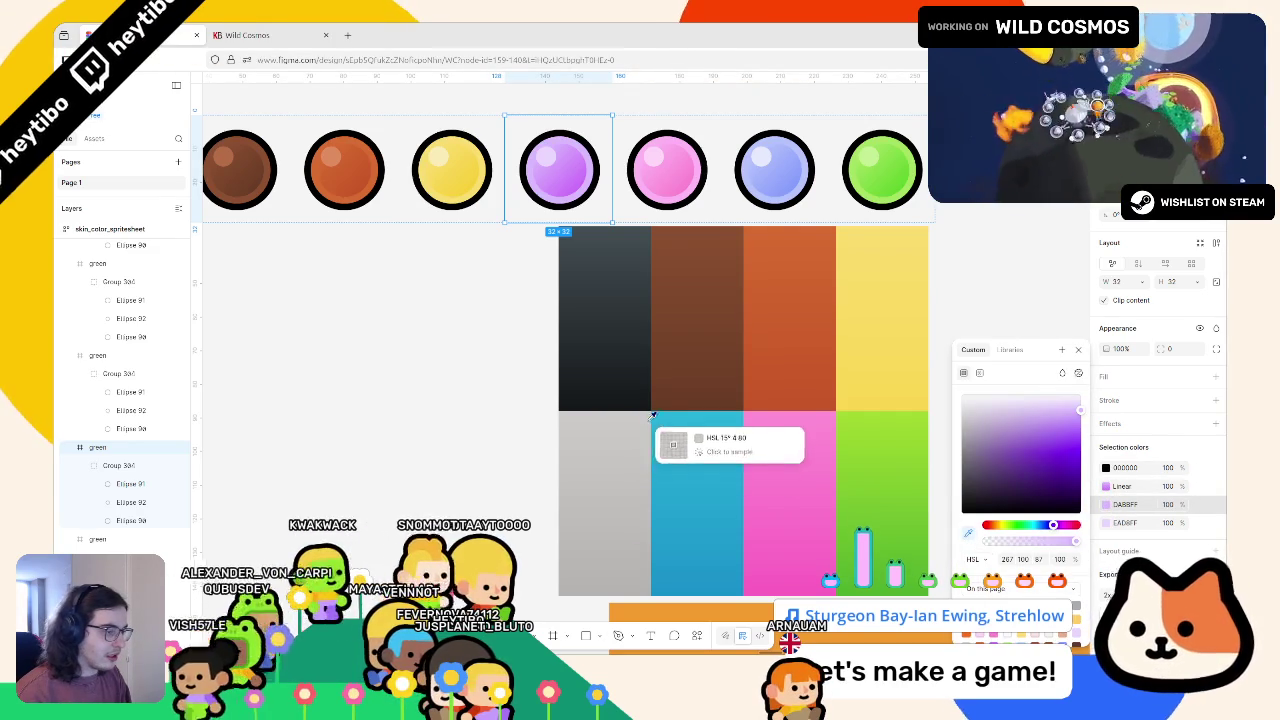
scroll(645, 403, "up", 5, "ctrl")
left_click(643, 407)
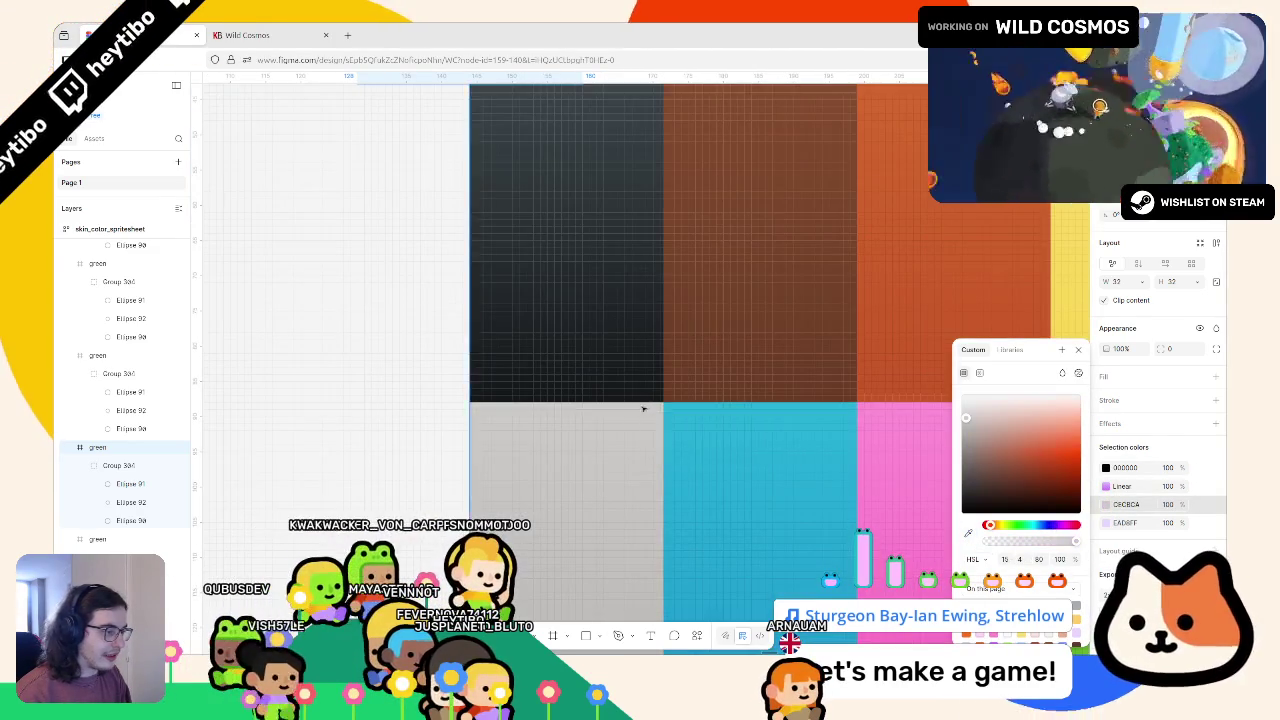
scroll(645, 408, "down", 3, "ctrl")
scroll(800, 430, "up", 1)
scroll(940, 458, "down", 1)
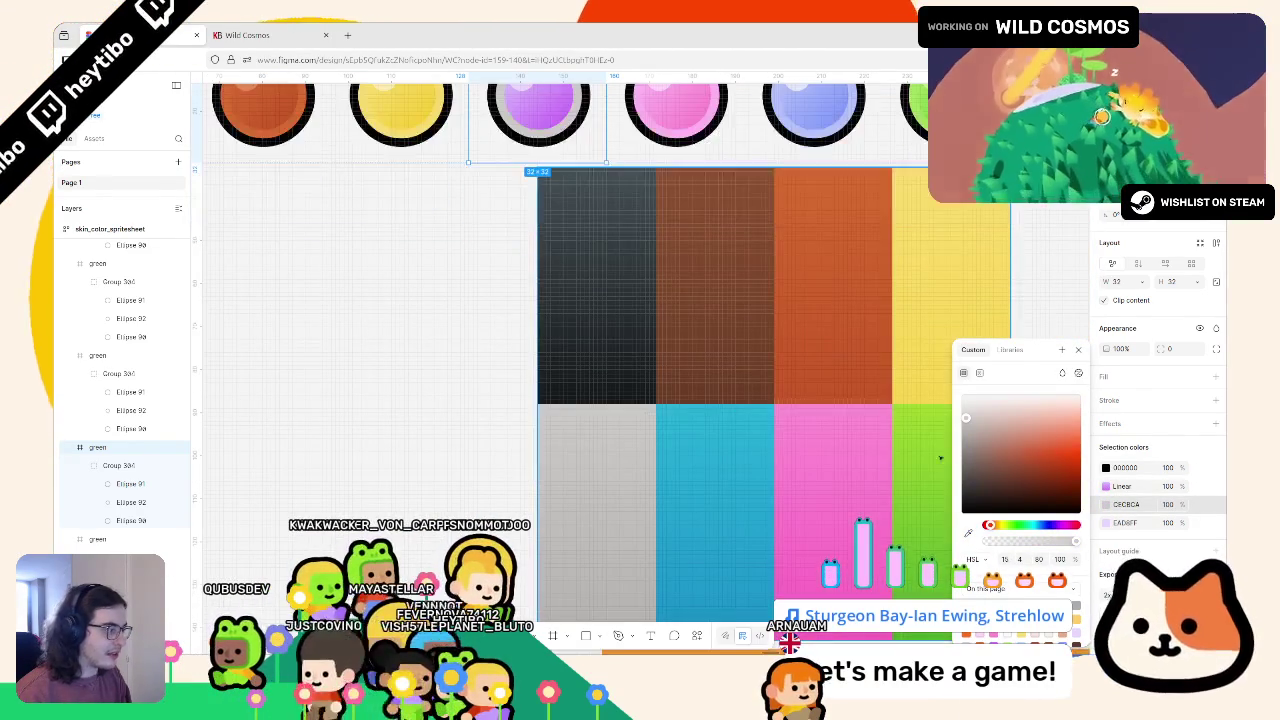
Set both gradient stops and the lavender highlight to light grey sampled from the grey tile
left_click(1106, 486)
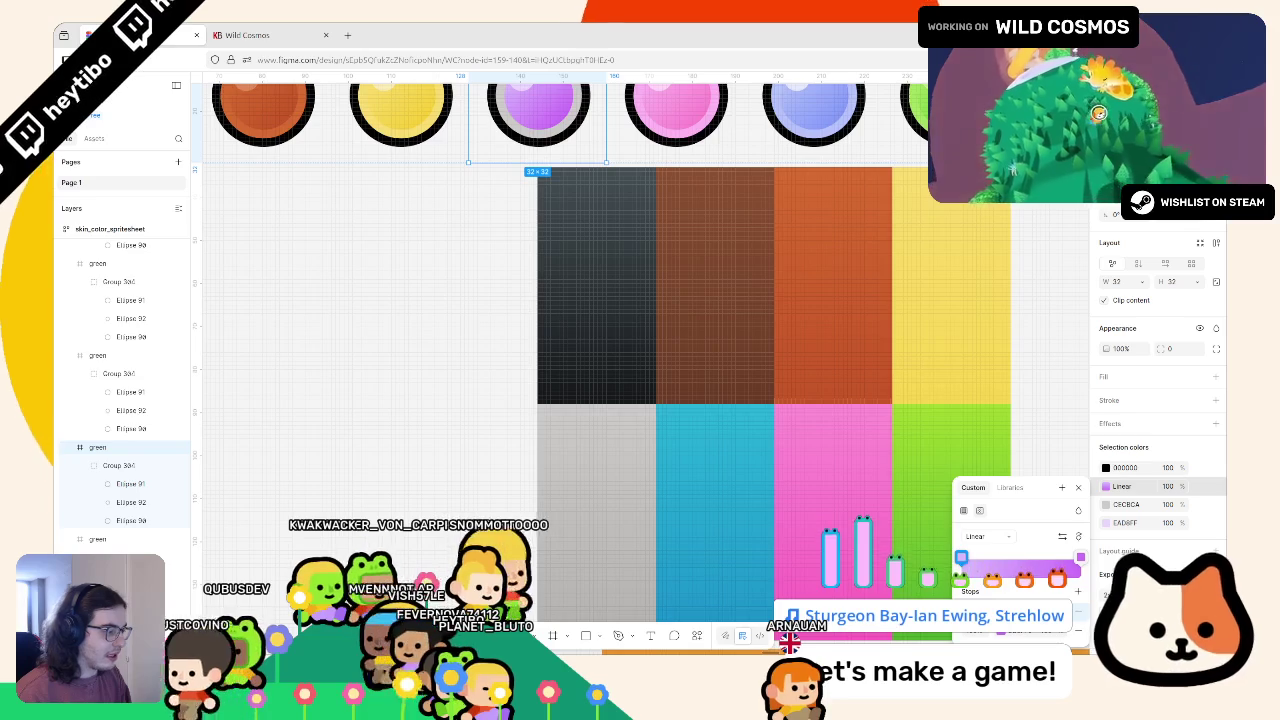
left_click(961, 557)
key("i")
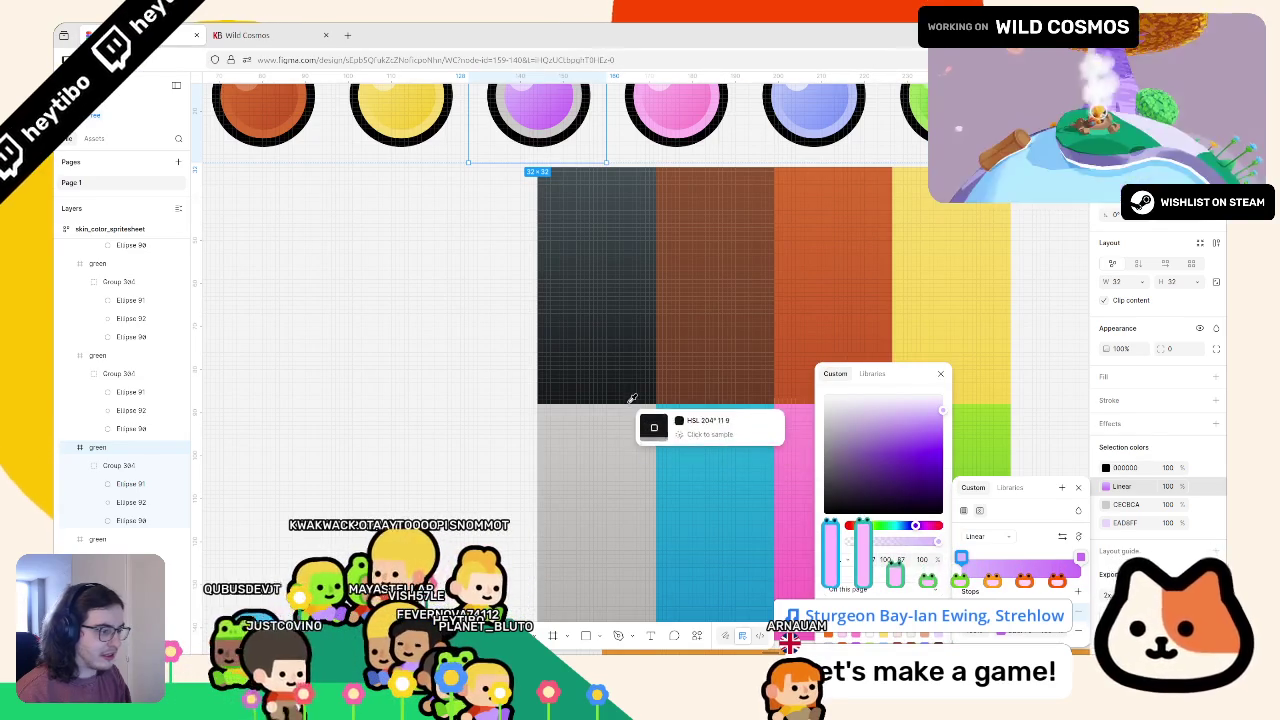
left_click(632, 406)
left_click(1080, 557)
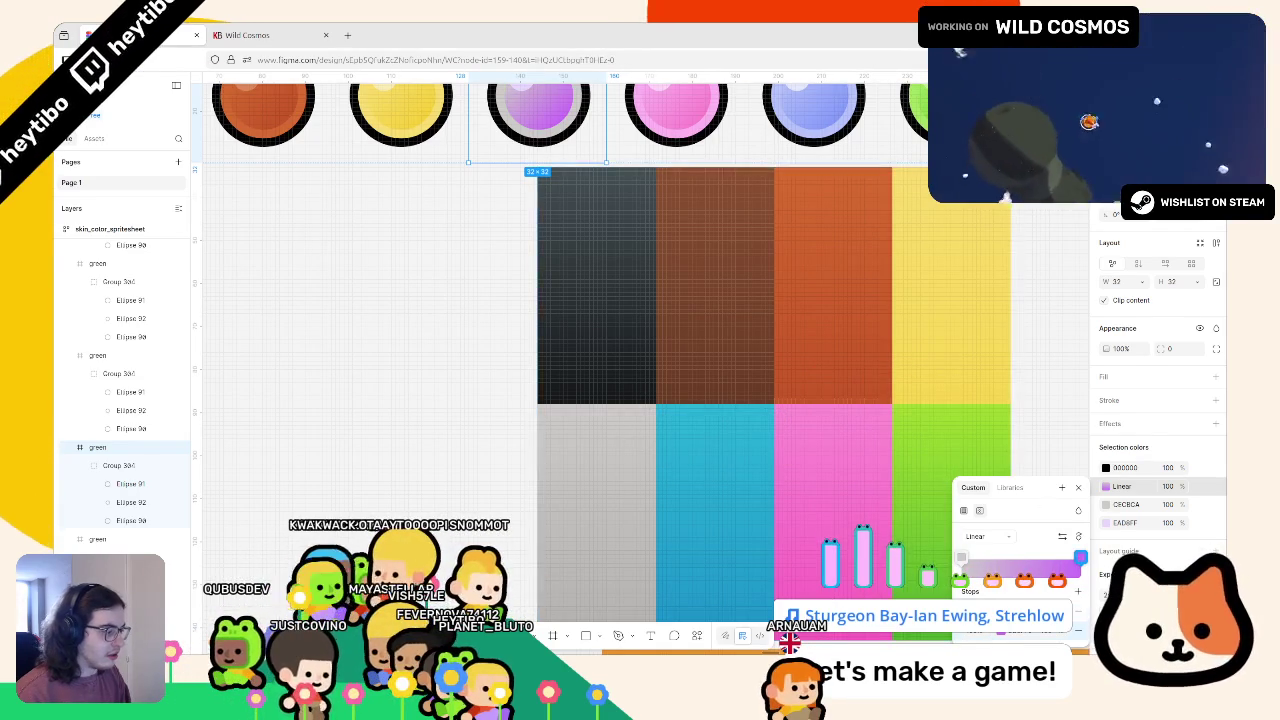
left_click(1080, 557)
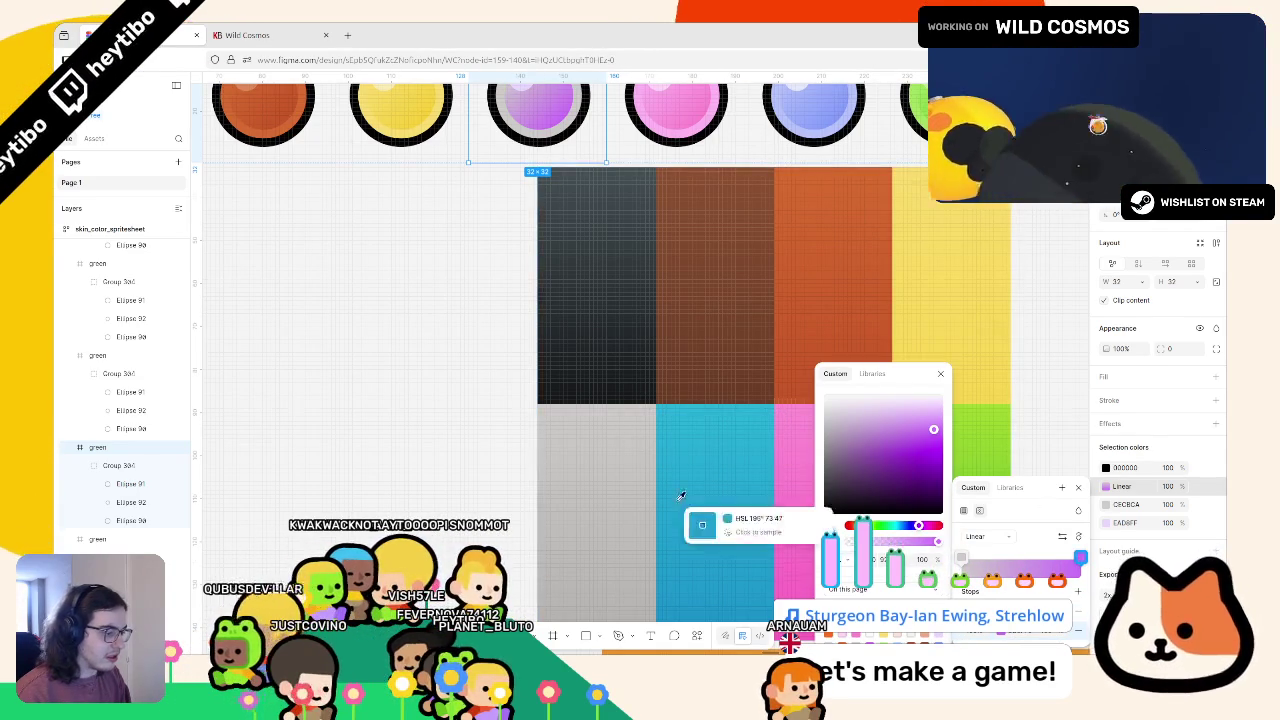
left_click(603, 496)
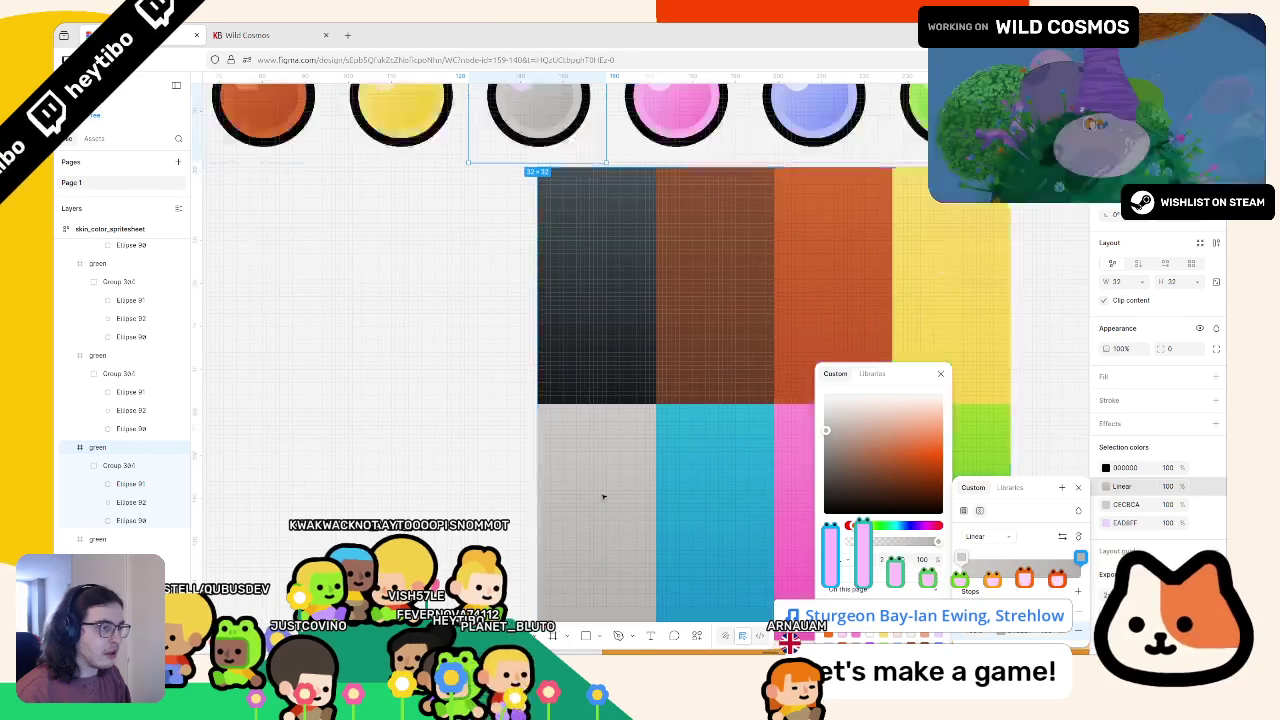
scroll(603, 496, "up", 2)
scroll(910, 529, "down", 1)
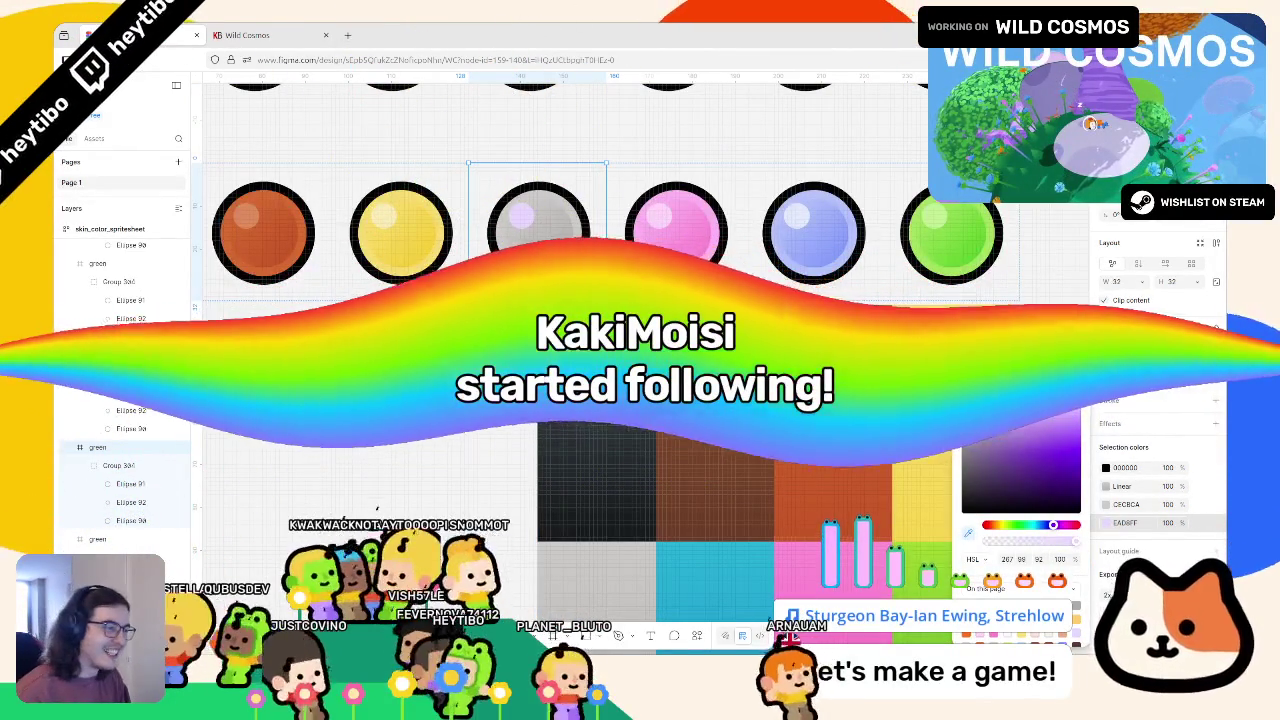
left_click(553, 274)
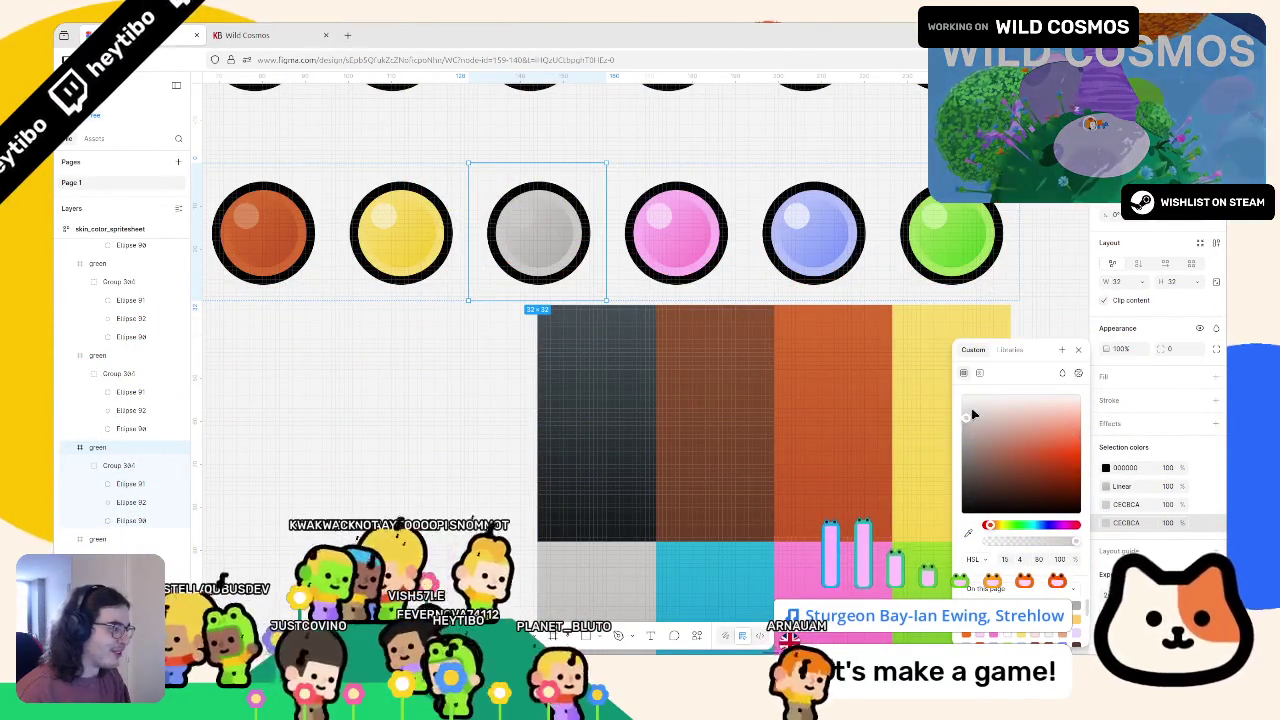
Drag the blue ball ahead of the pink one so the row runs yellow, grey, blue, pink, green
left_click(676, 232)
scroll(693, 299, "right", 3)
left_click(693, 297, "shift")
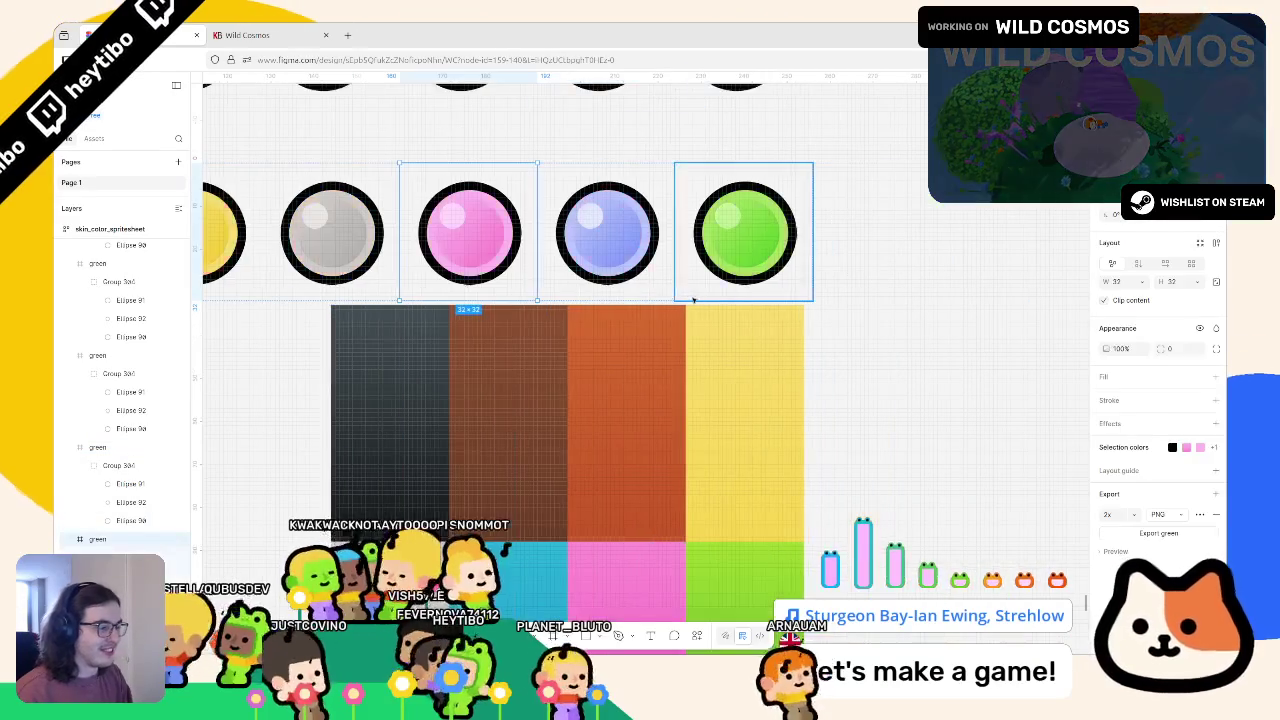
scroll(693, 299, "down", 2)
left_click(689, 300, "shift")
scroll(663, 309, "down", 1)
scroll(548, 295, "up", 4)
left_click(548, 295, "shift")
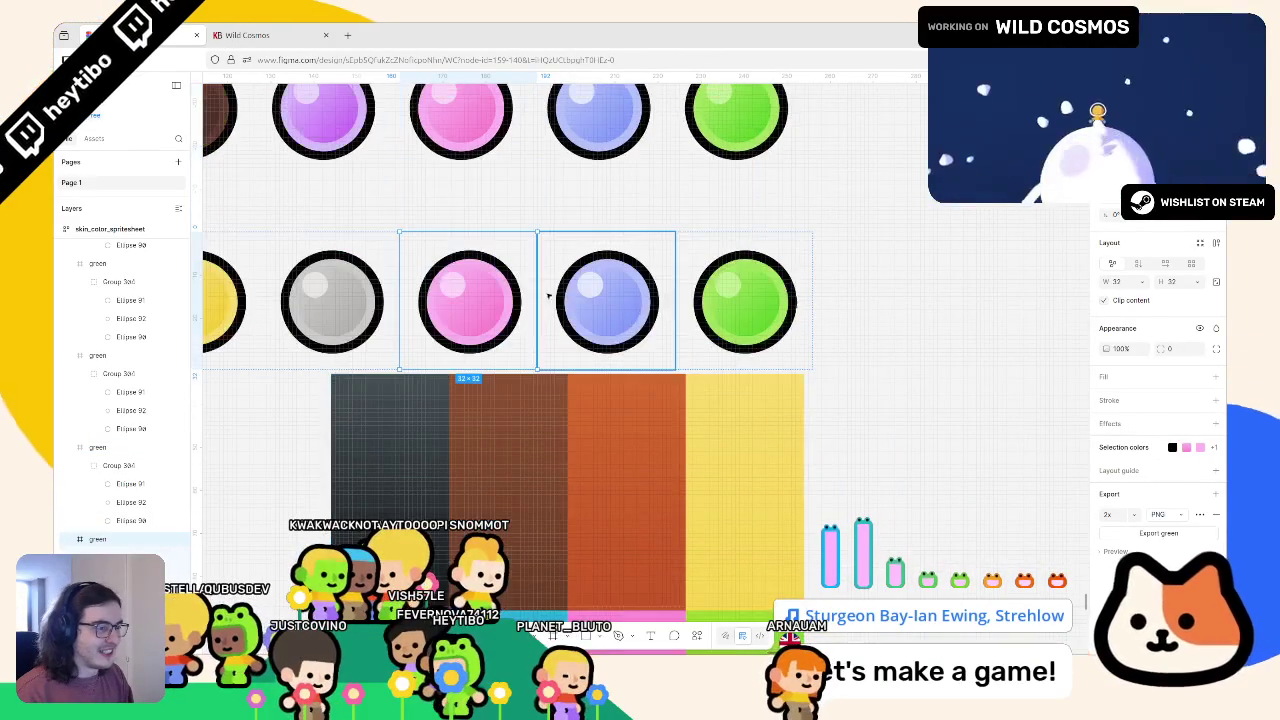
left_click(548, 295, "shift")
scroll(488, 333, "down", 3)
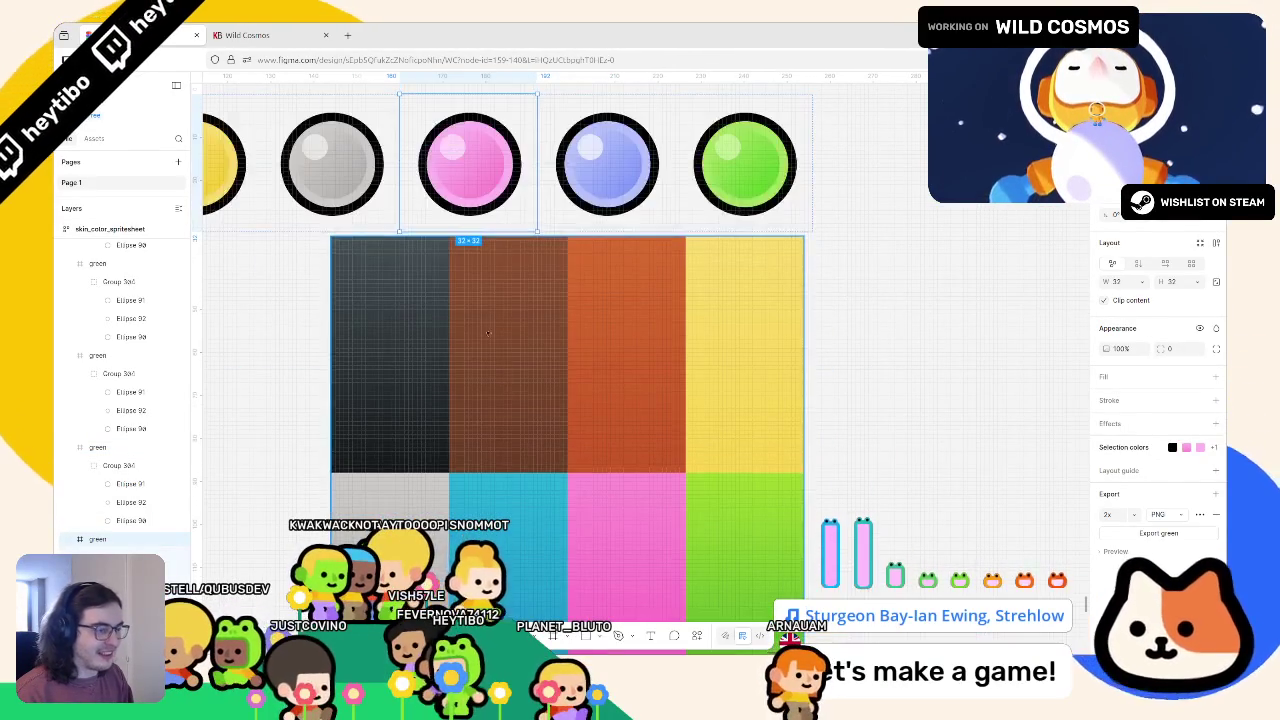
left_click_drag(470, 170, 609, 170)
left_click(462, 192)
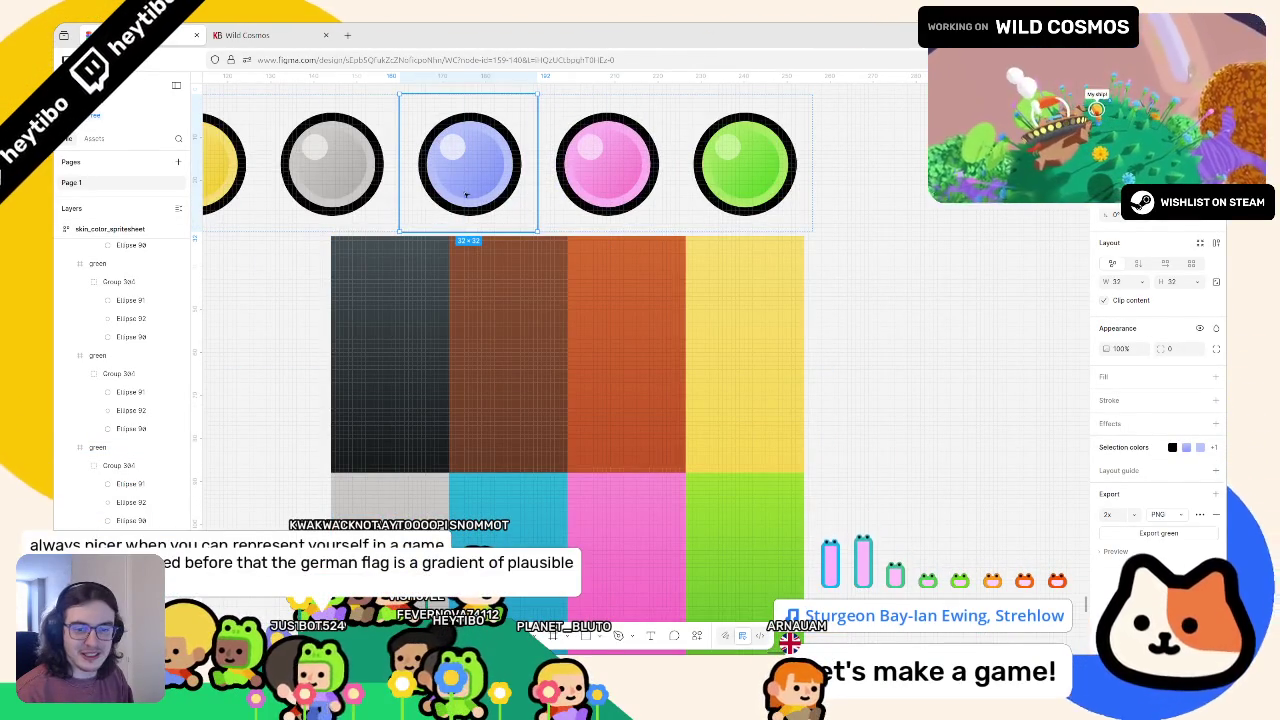
scroll(432, 291, "down", 2)
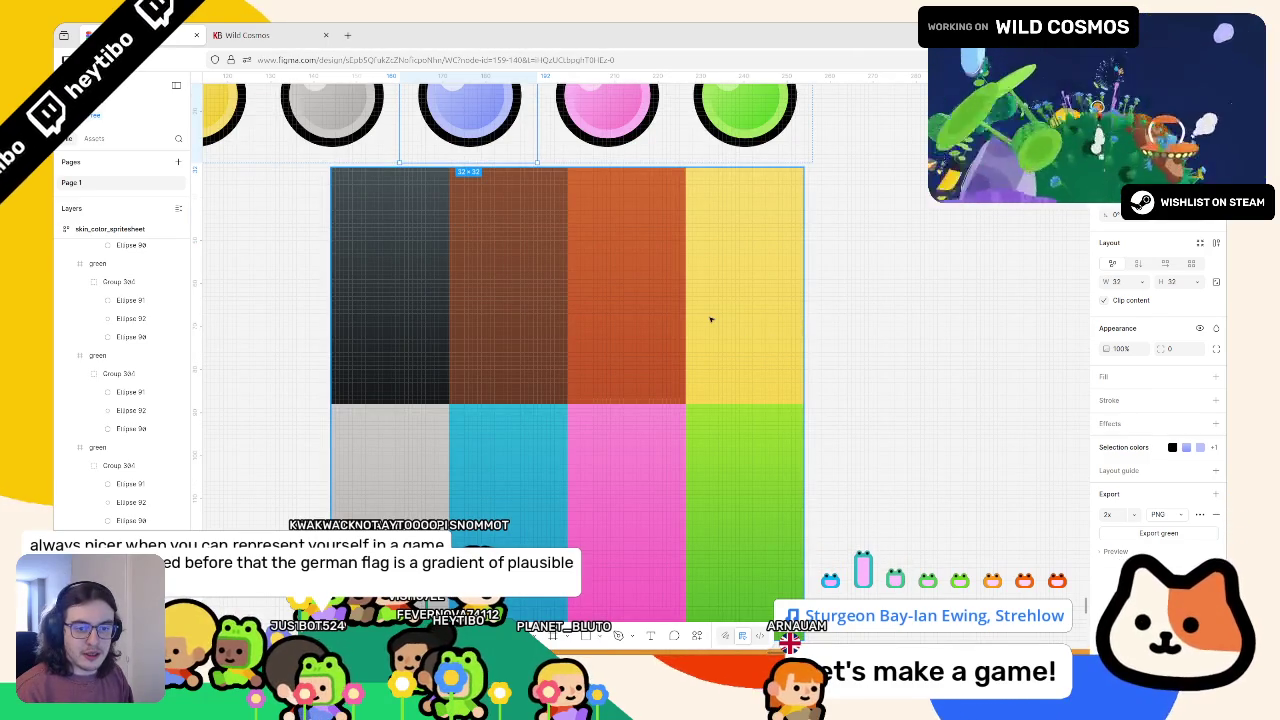
scroll(722, 320, "up", 2)
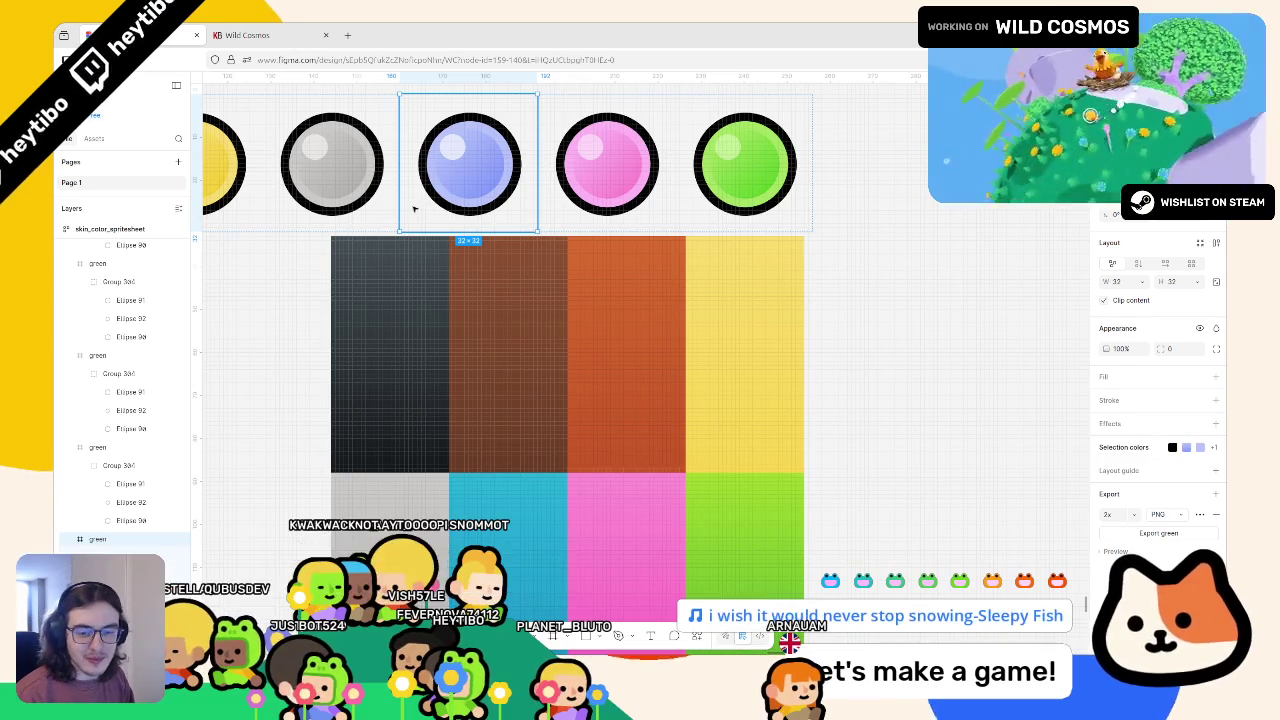
Replace the blue ball's light blue colour with cyan 27B2D7 sampled from the cyan tile
left_click(1121, 450)
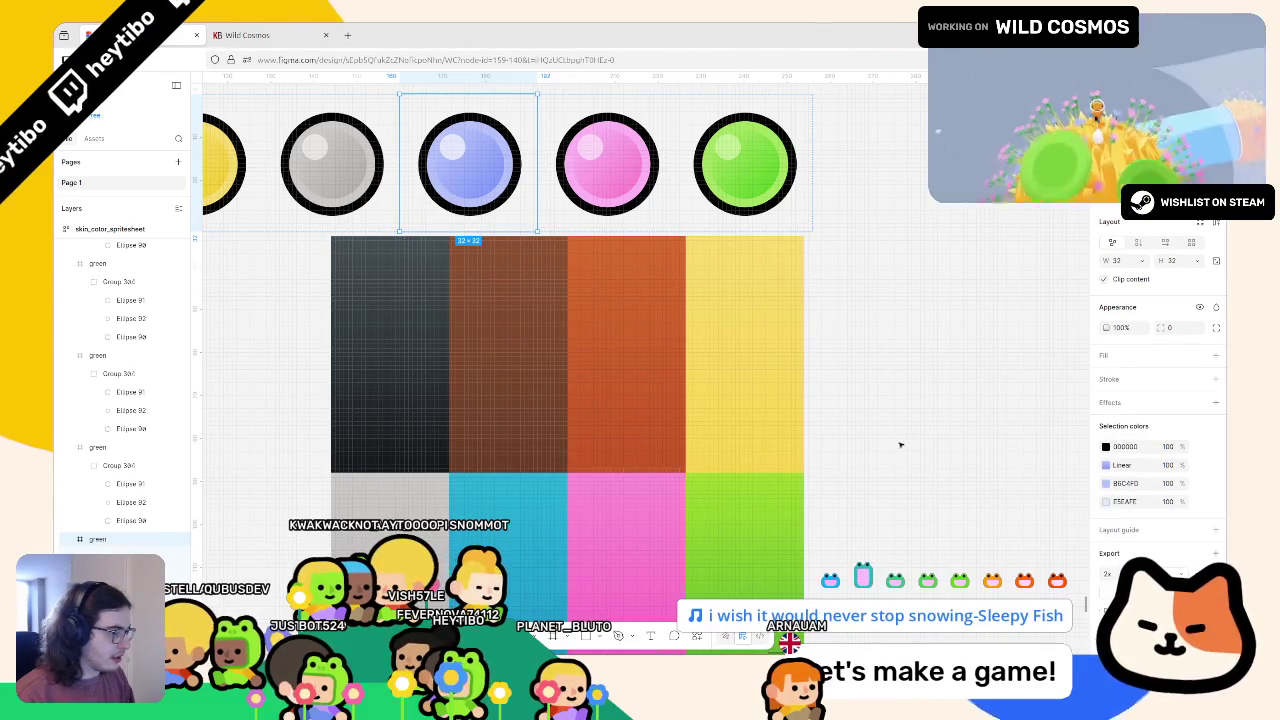
scroll(855, 432, "down", 2)
scroll(855, 430, "up", 2)
scroll(854, 425, "down", 2)
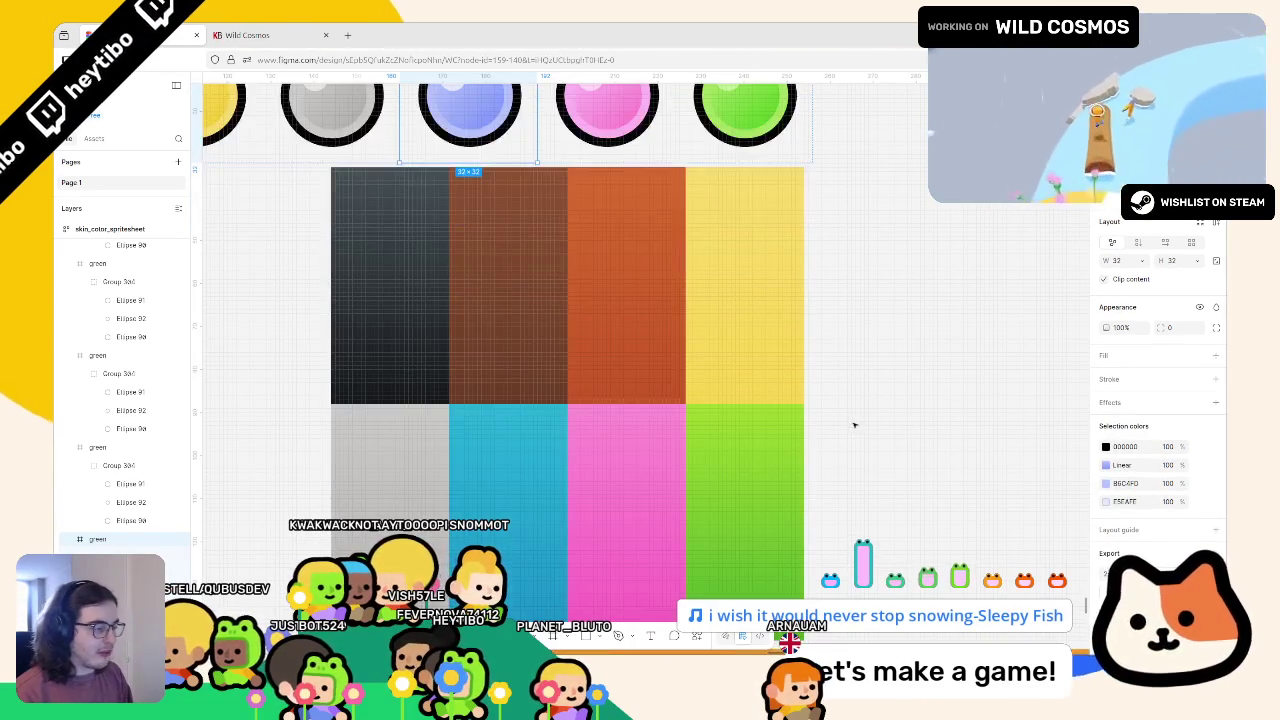
left_click(1105, 483)
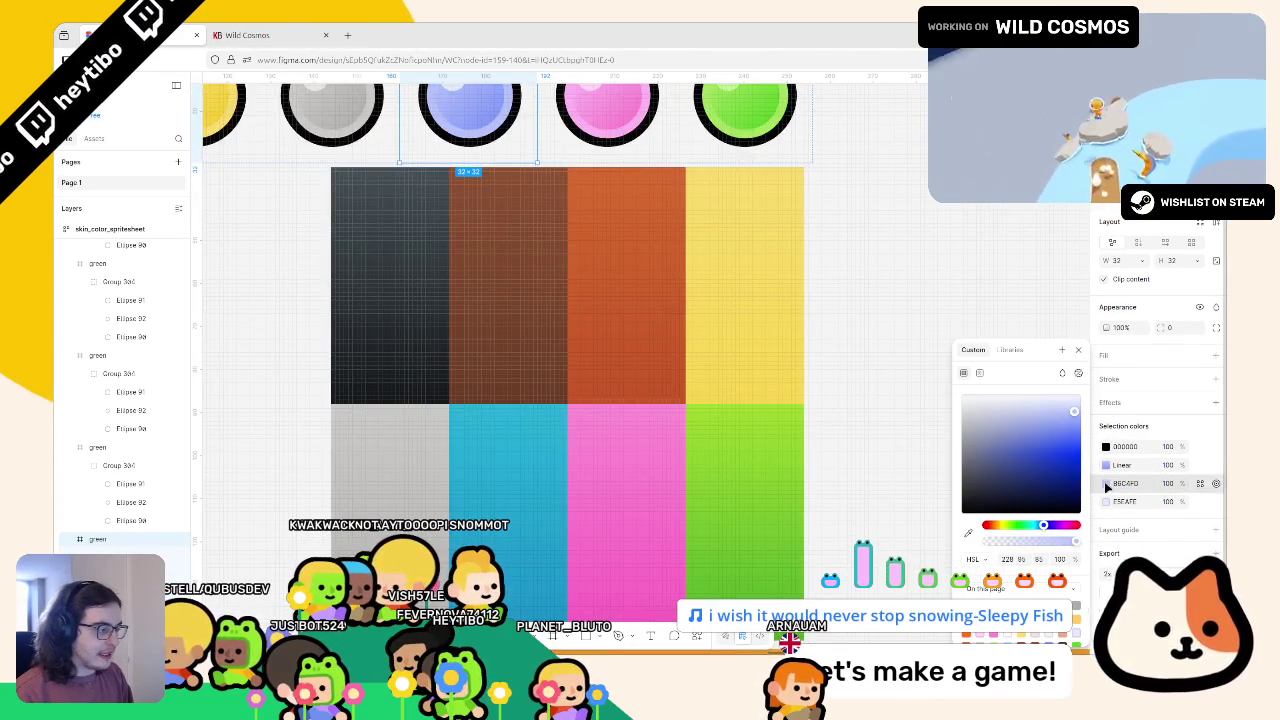
left_click(968, 533)
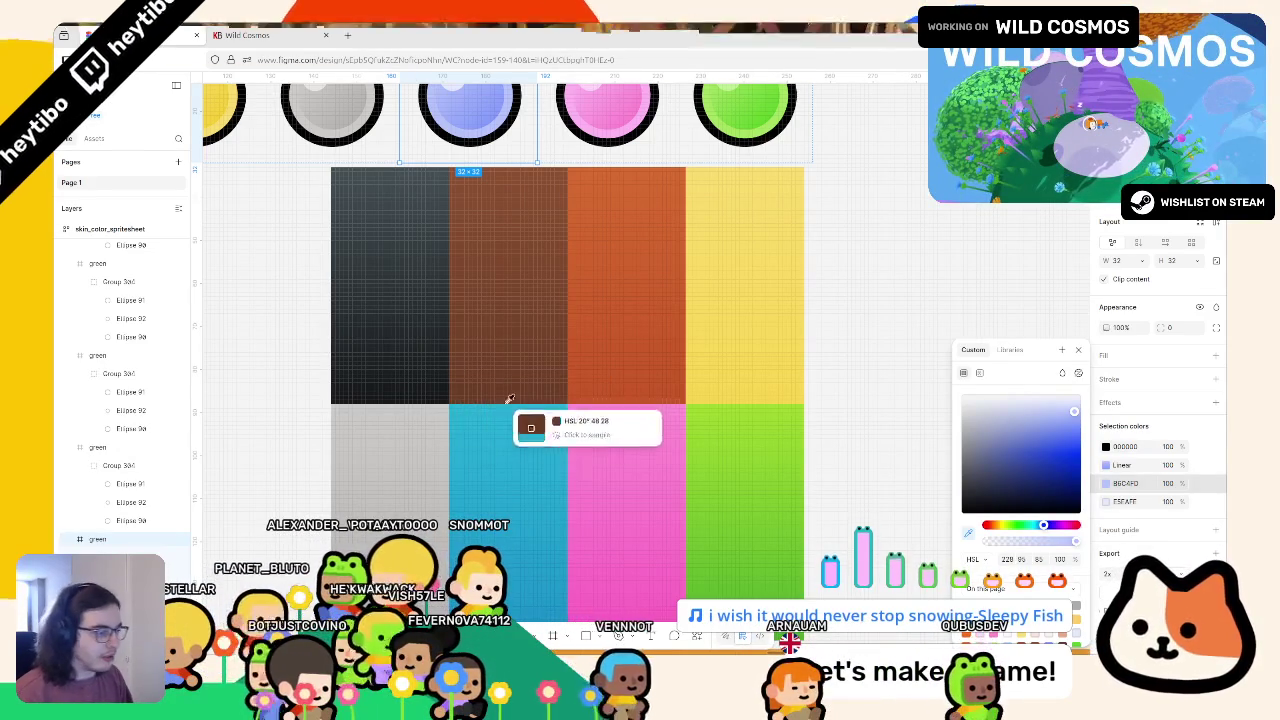
left_click(555, 400)
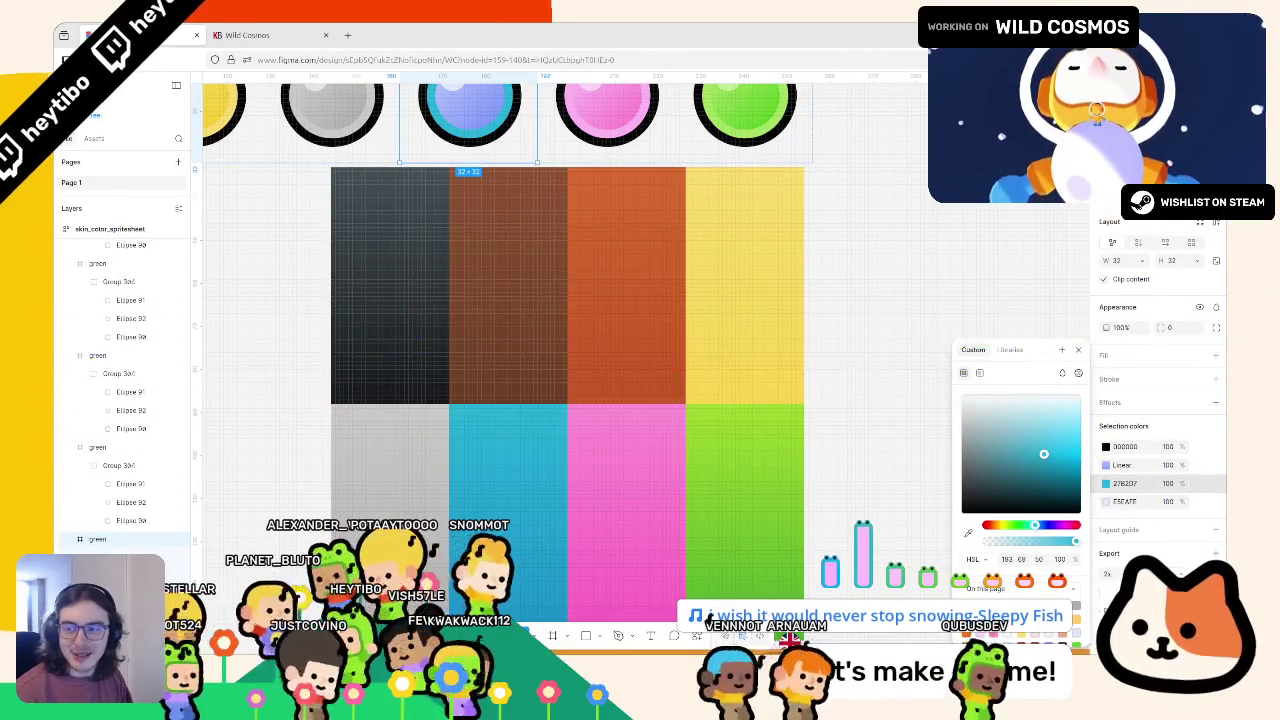
Set both Linear gradient stops of the ball to cyan sampled from the cyan swatch
left_click(1106, 465)
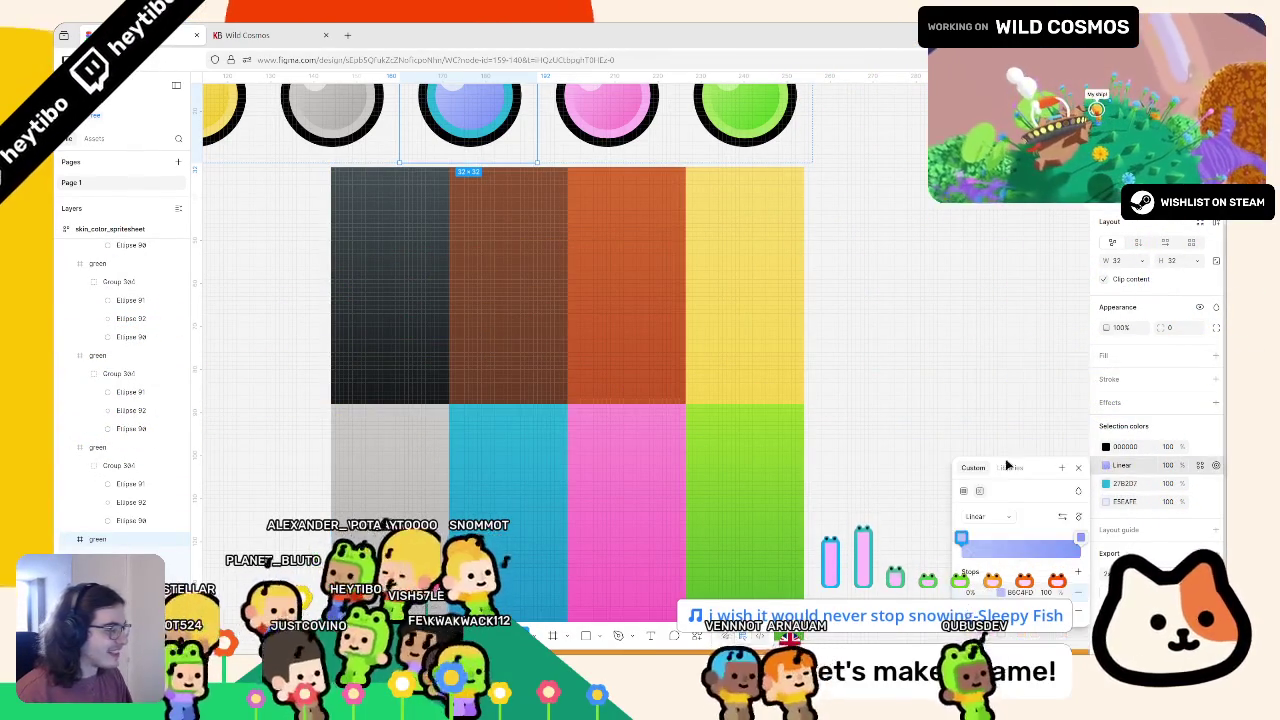
left_click(961, 538)
left_click(829, 535)
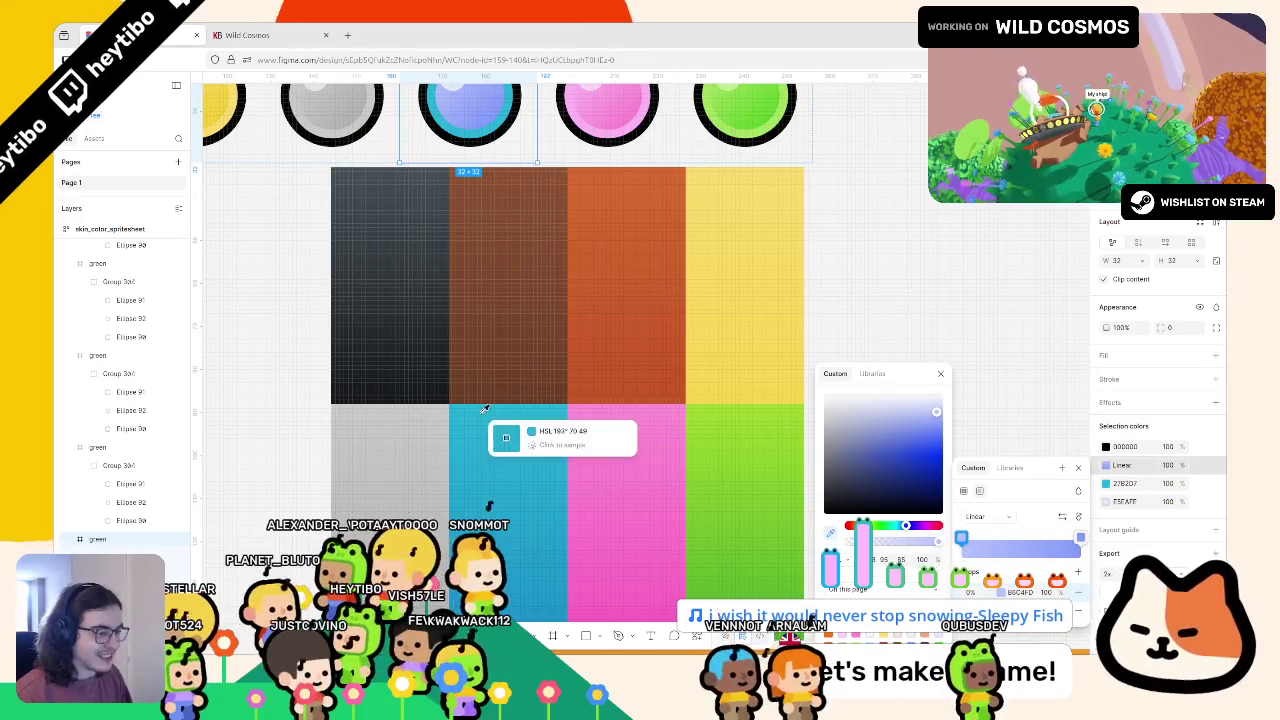
left_click(483, 128)
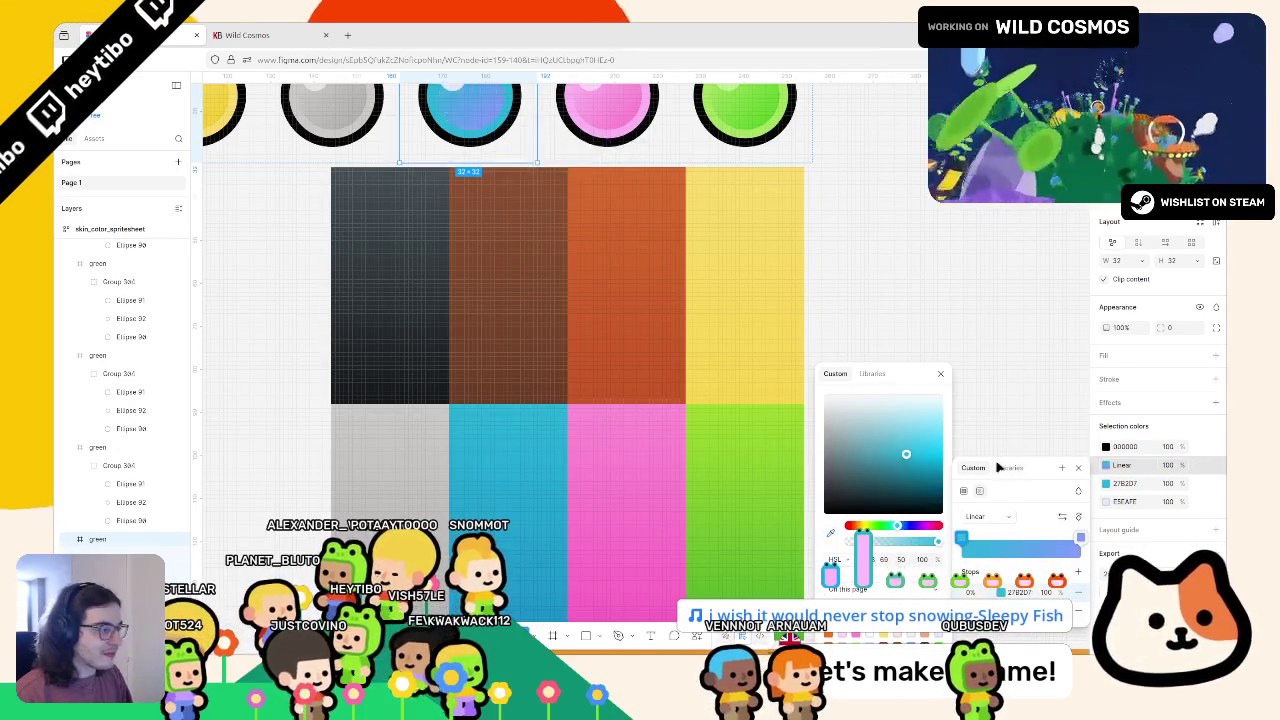
key("Escape")
left_click(1080, 538)
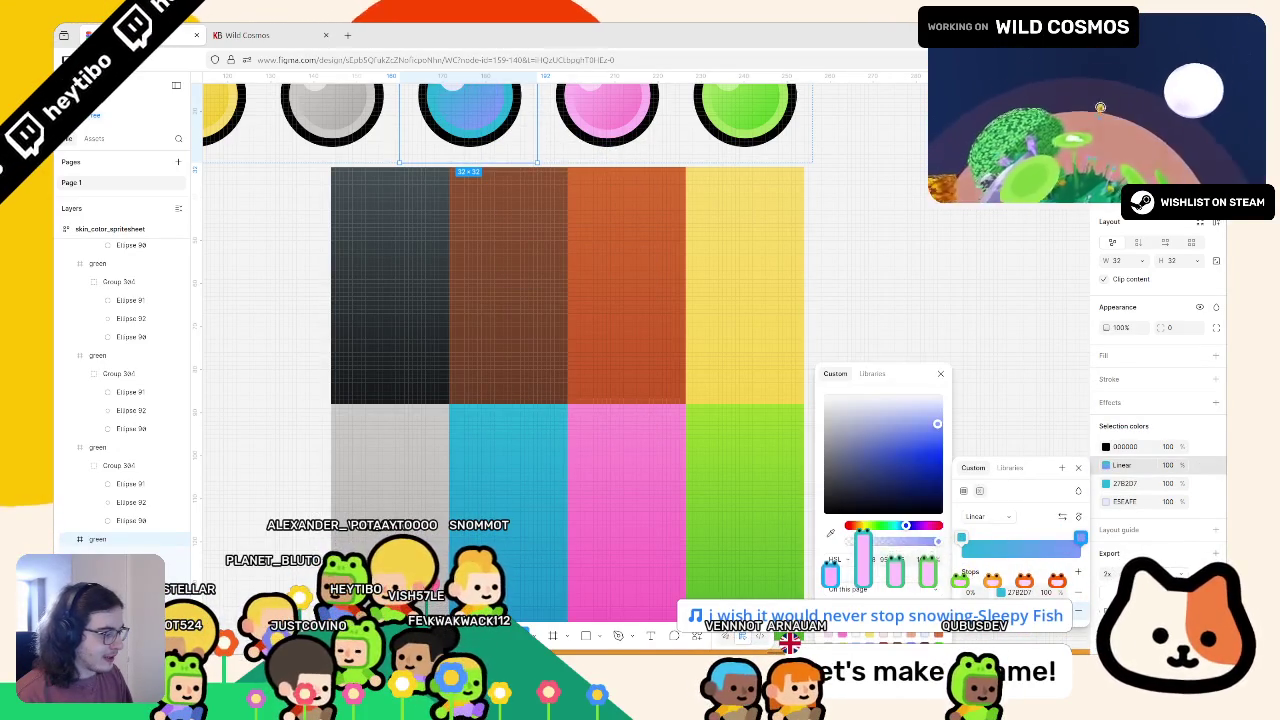
left_click(829, 535)
scroll(560, 480, "down", 3)
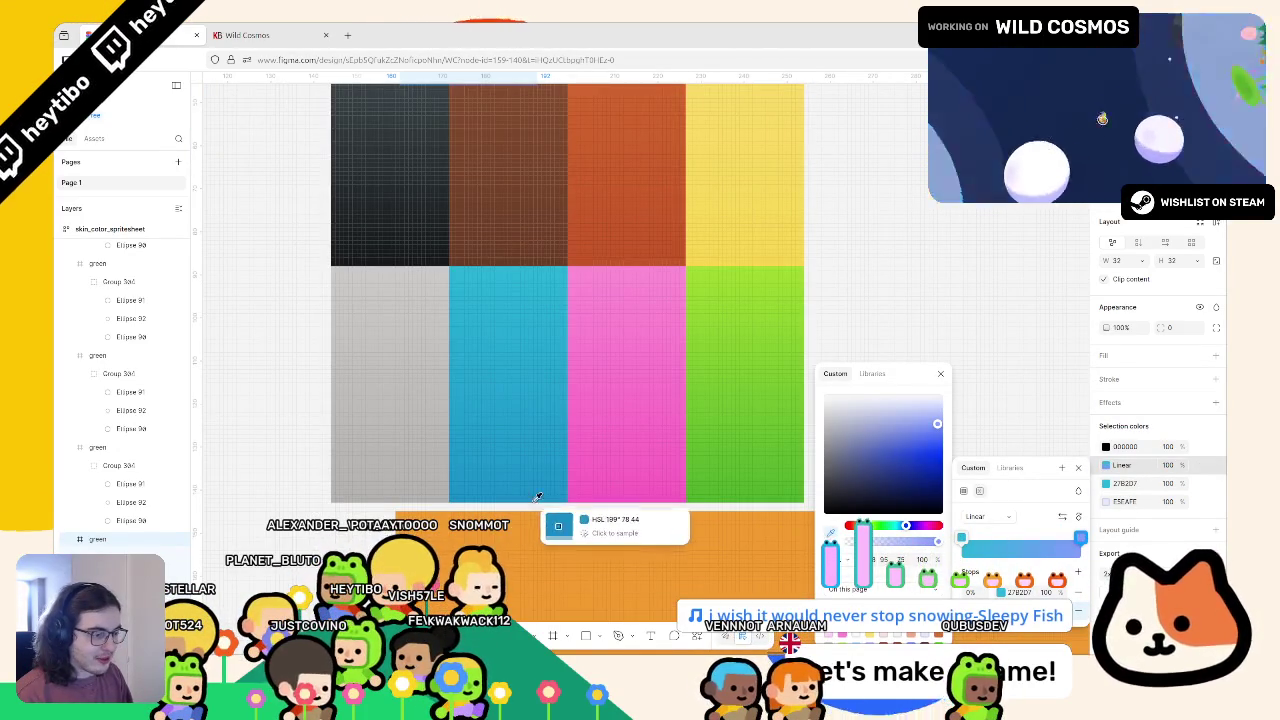
left_click(536, 503)
scroll(536, 502, "up", 6)
key("Escape")
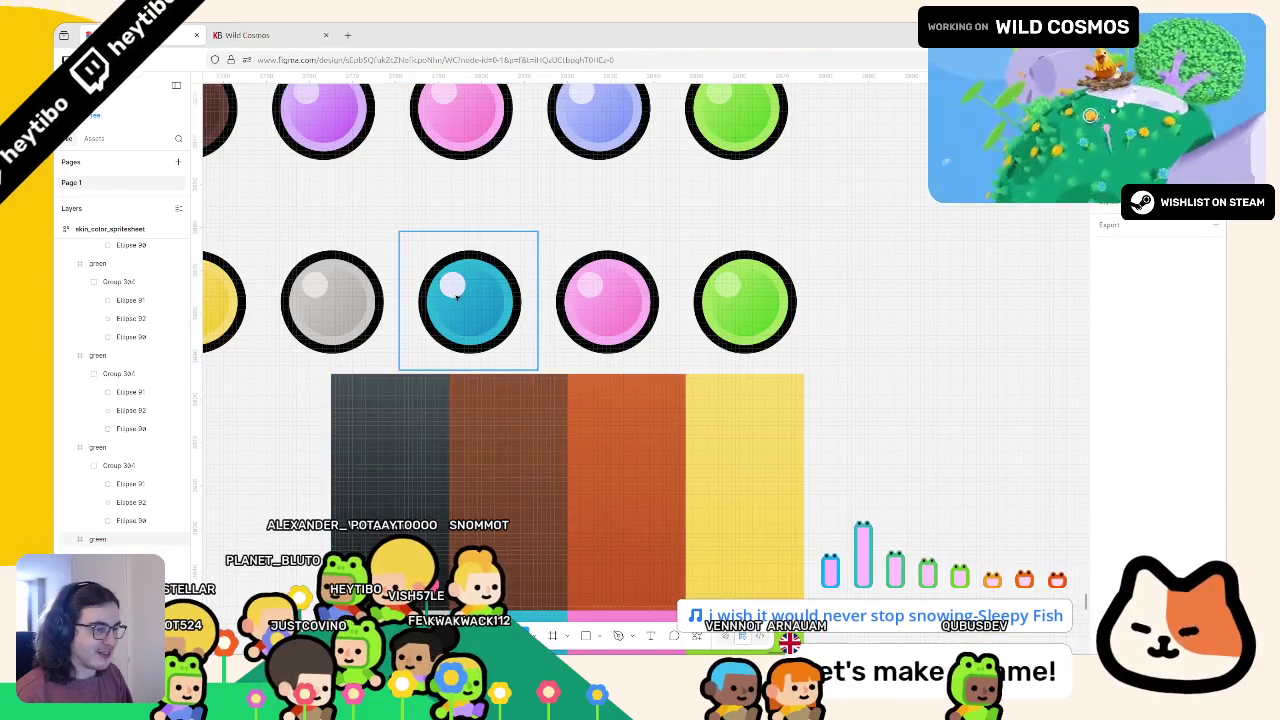
Change the pale E6EAFE highlight to light cyan 85D3E8
left_click(1110, 447)
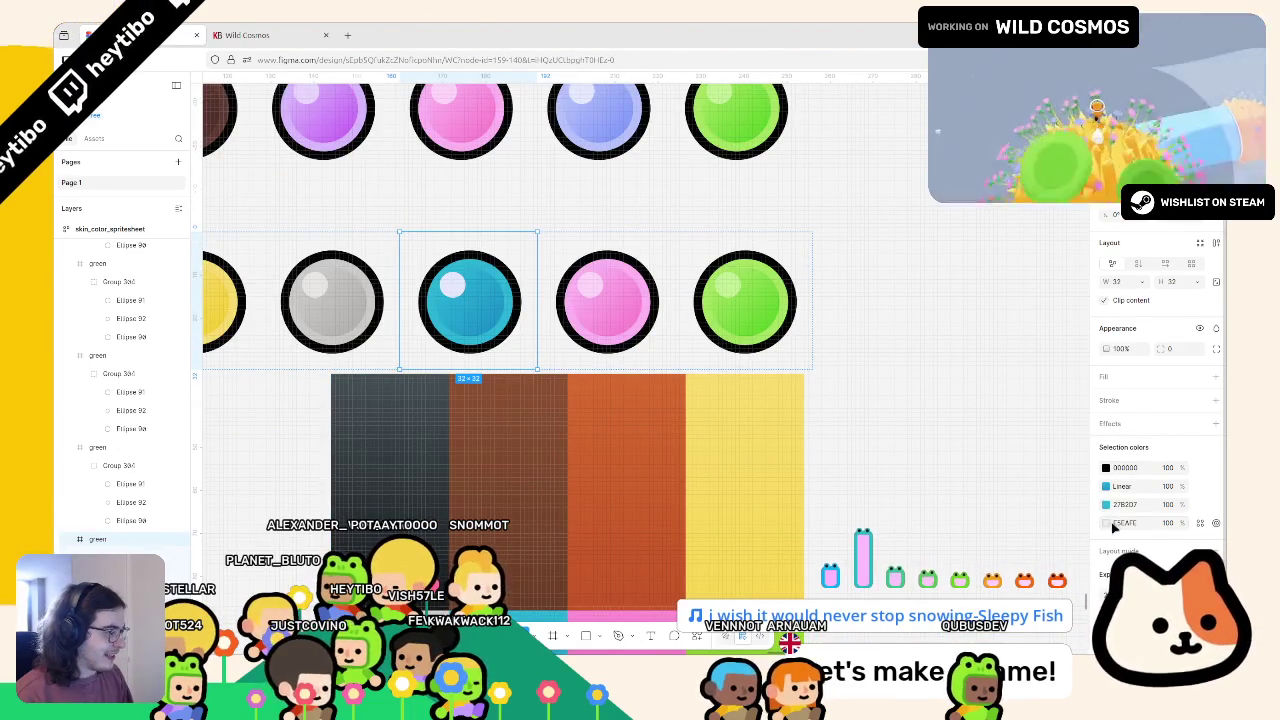
left_click(1106, 522)
left_click(969, 535)
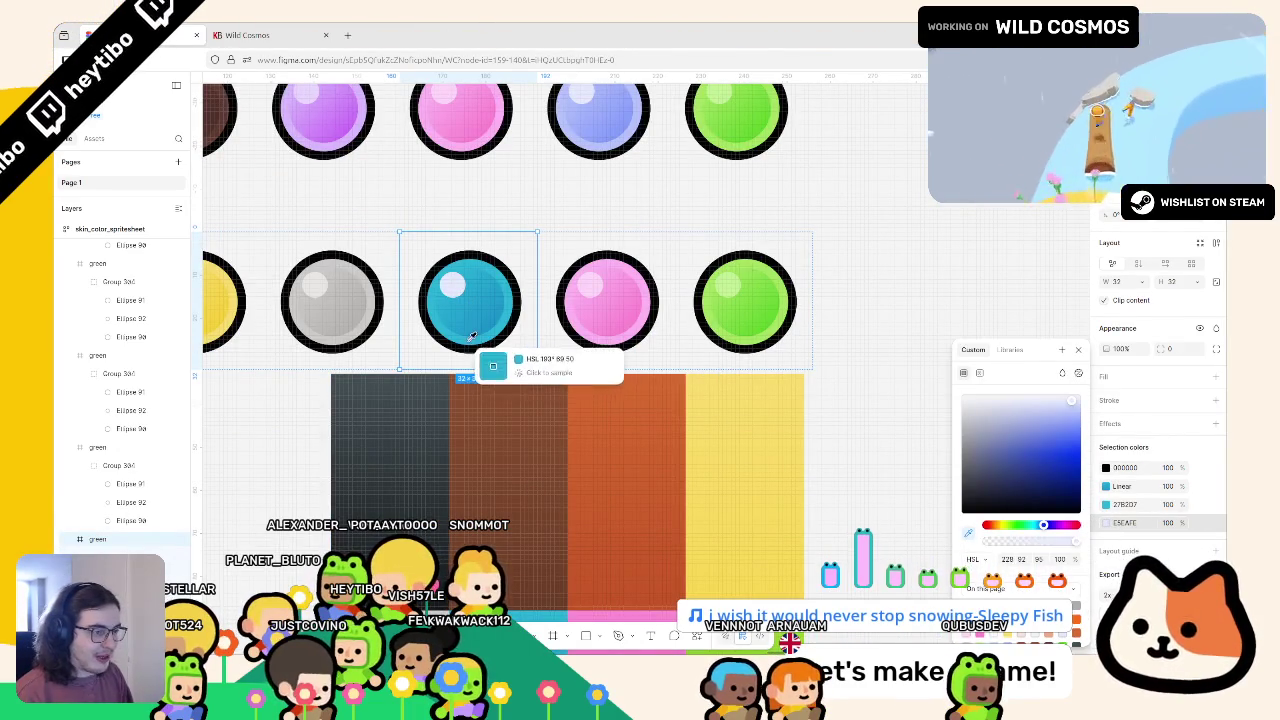
left_click(468, 340)
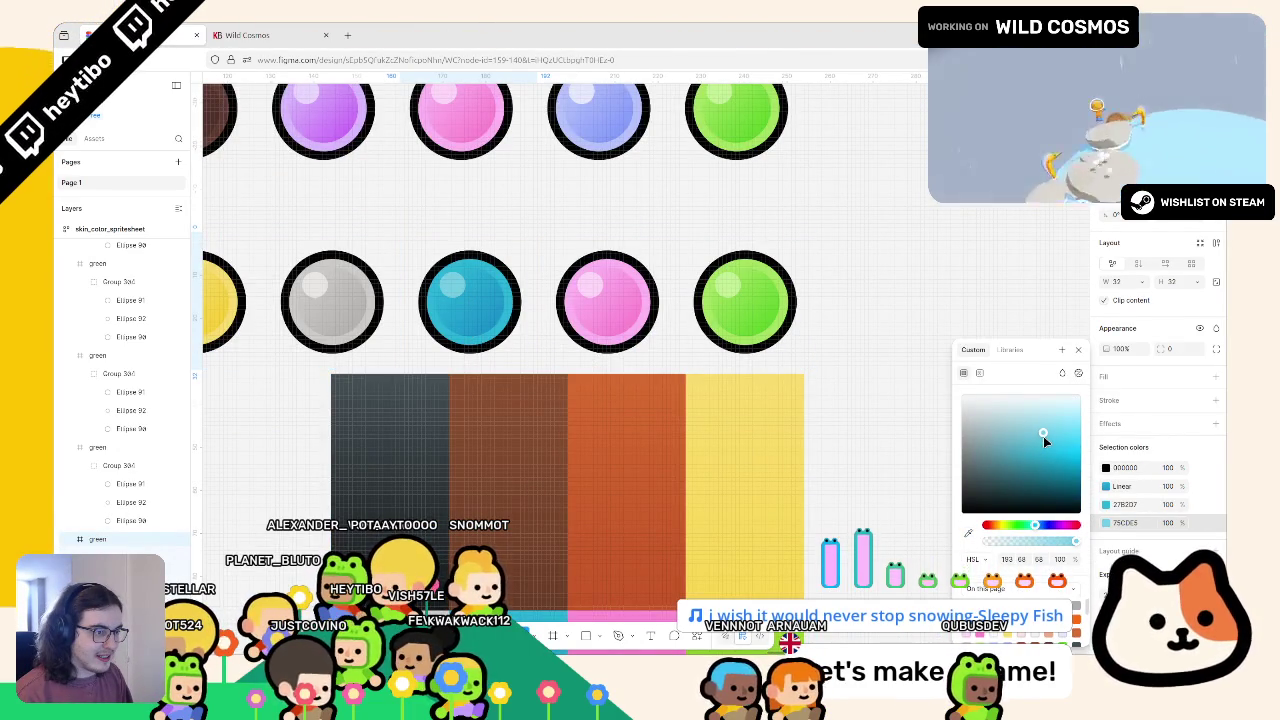
scroll(619, 407, "down", 3)
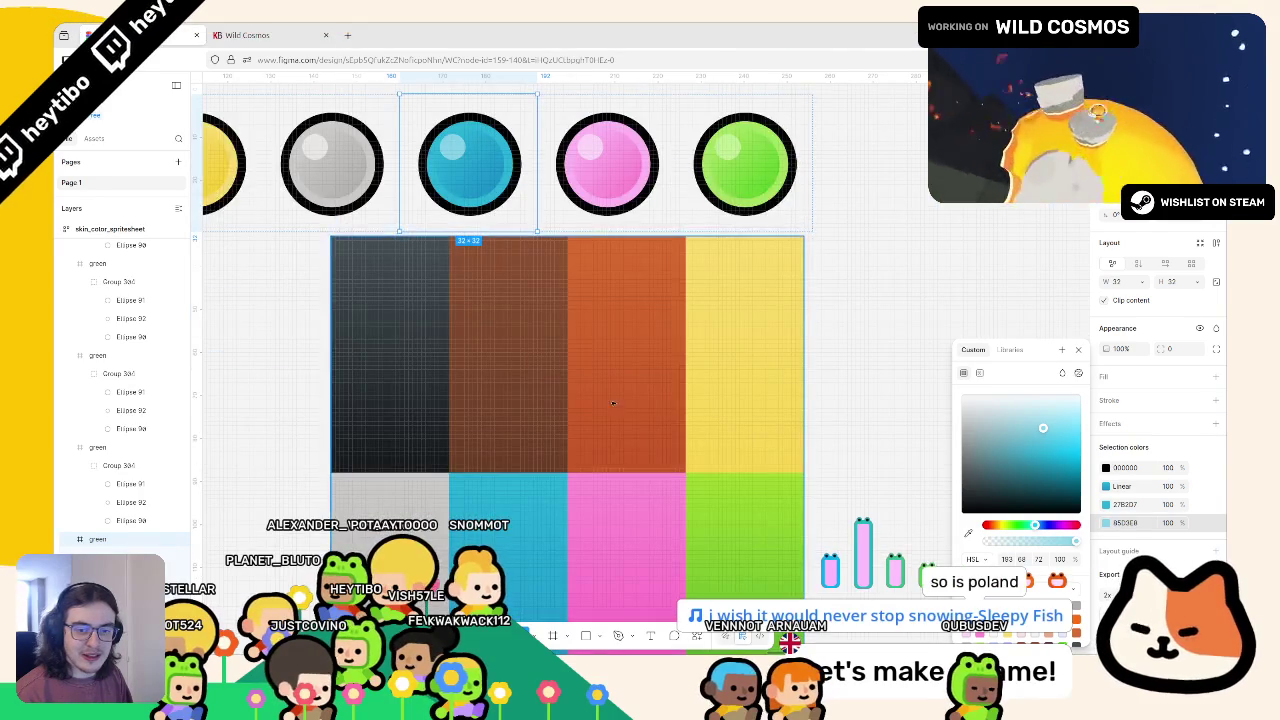
scroll(613, 403, "right", 3)
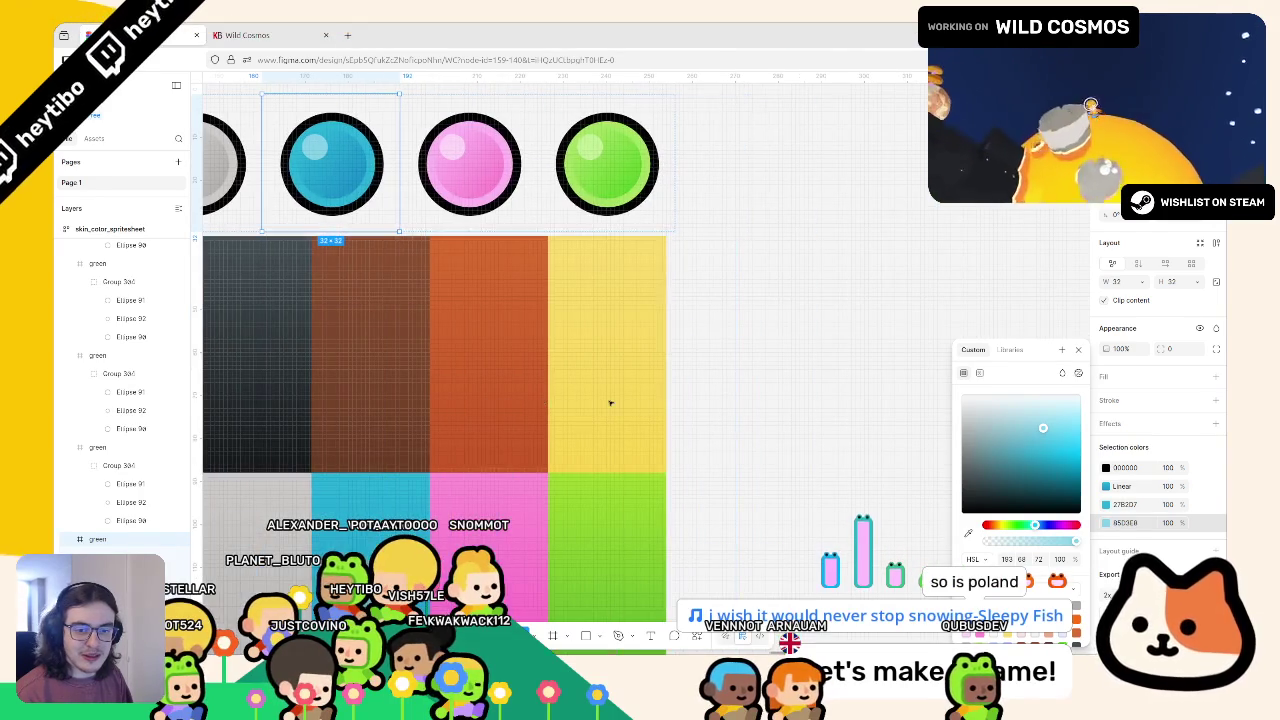
left_click(508, 205)
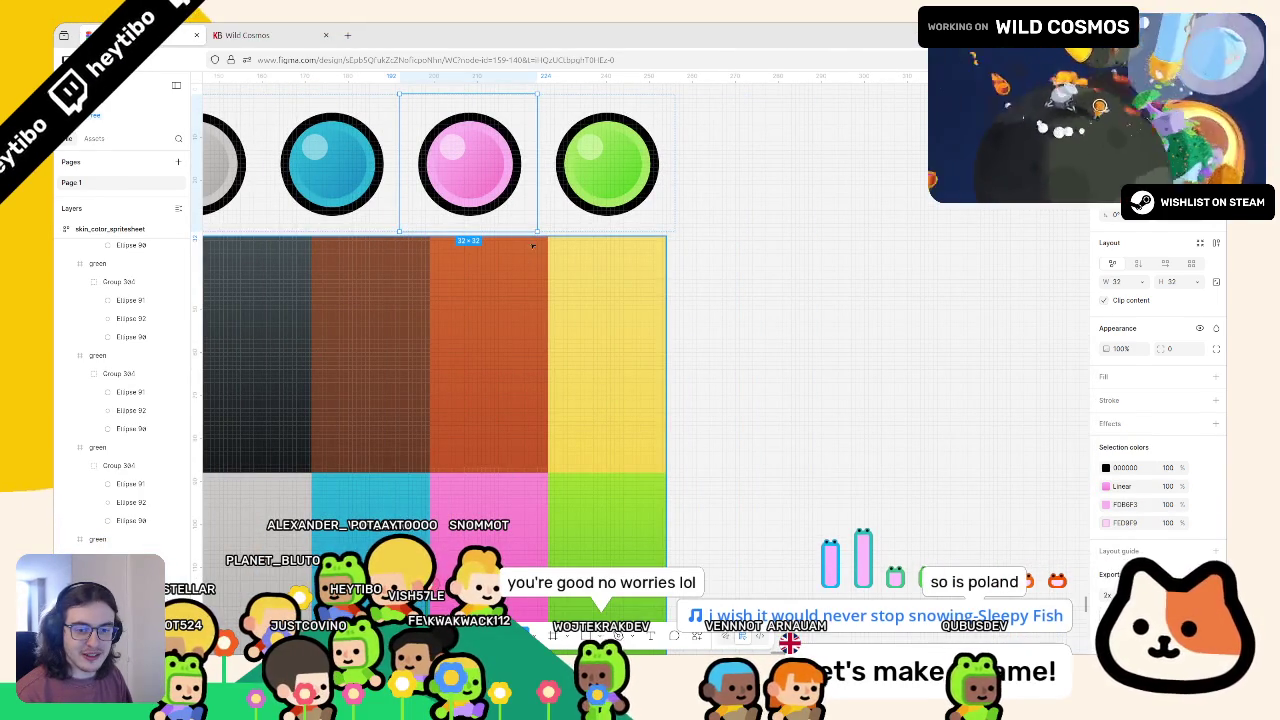
left_click(574, 334)
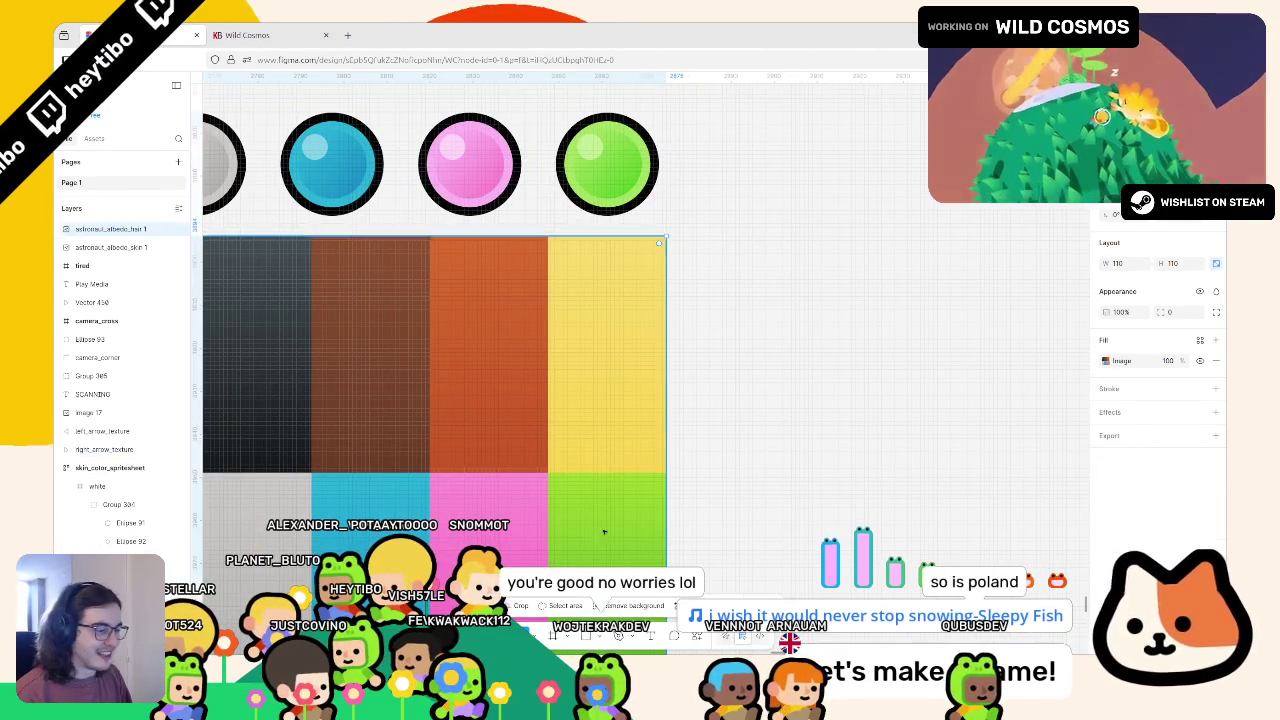
left_click(650, 205)
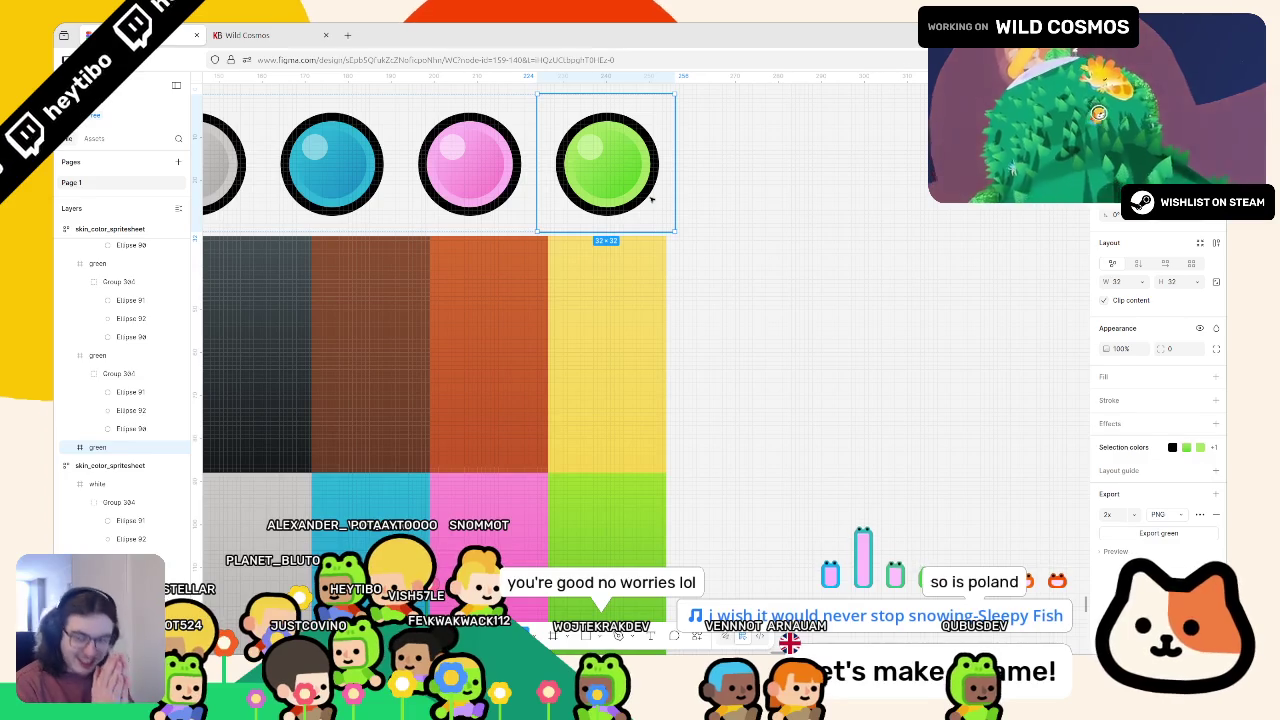
left_click(803, 257)
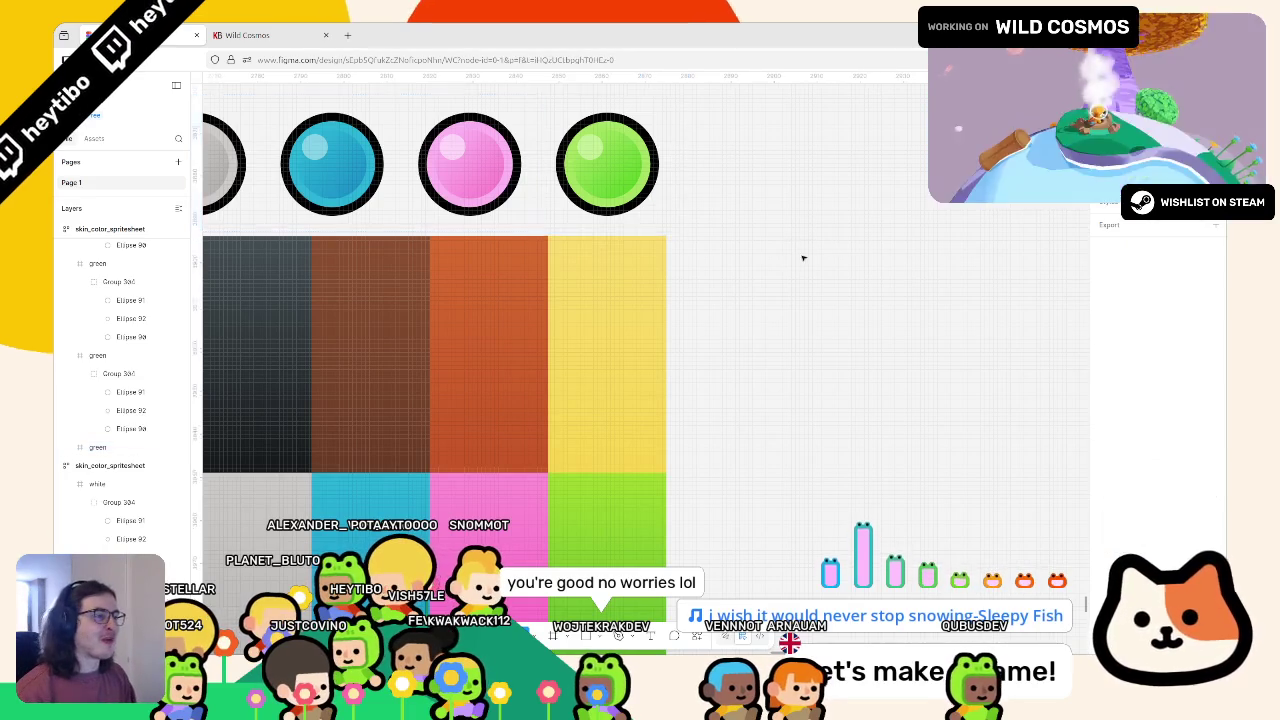
scroll(726, 247, "down", 5)
scroll(677, 255, "up", 2)
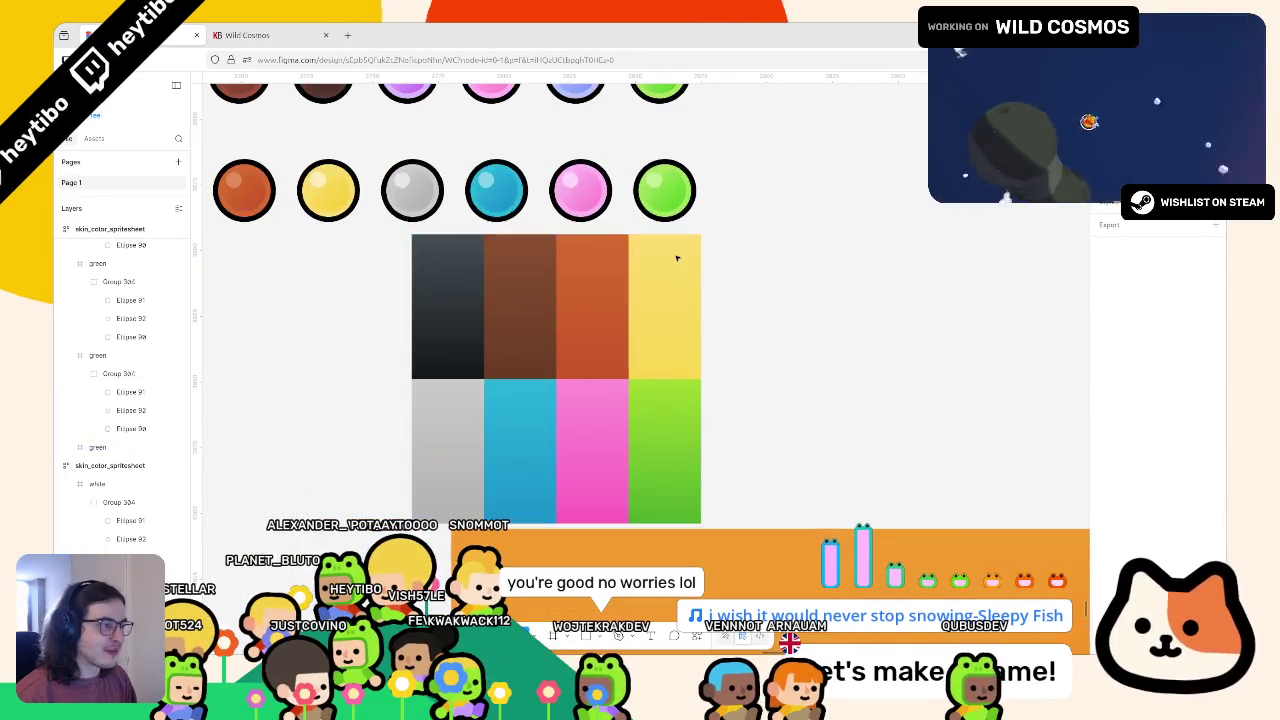
scroll(575, 183, "up", 3)
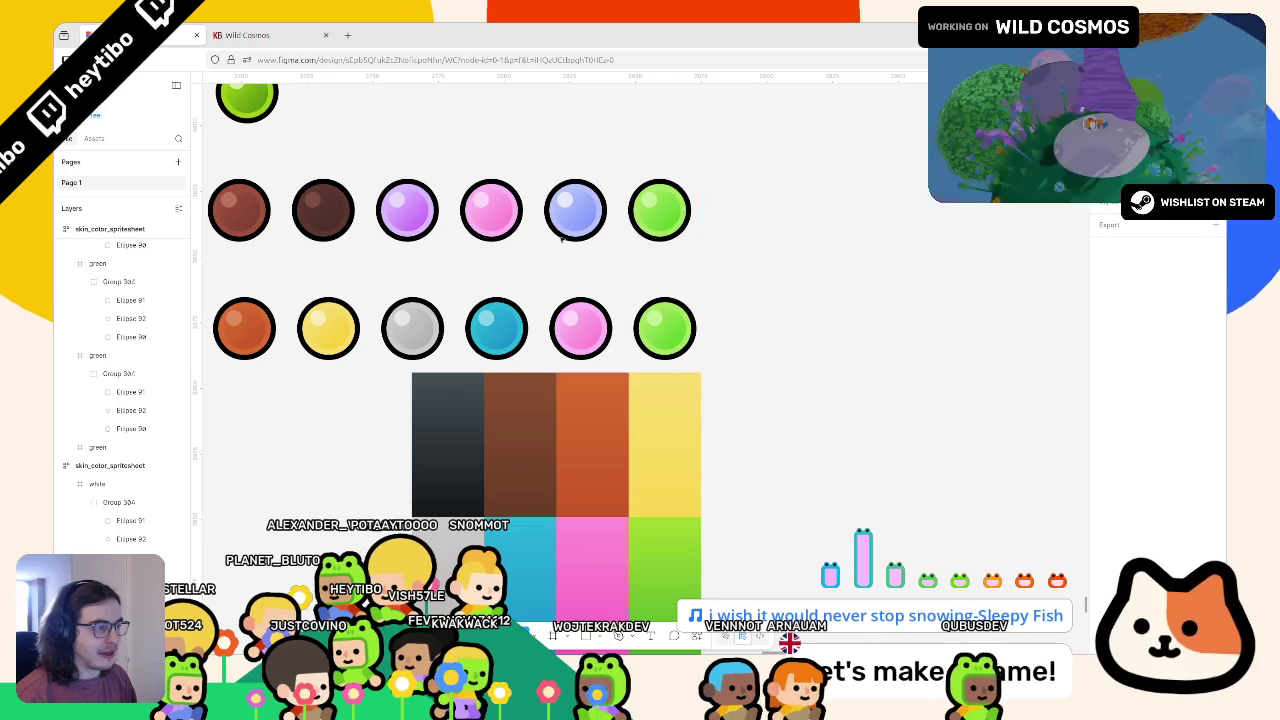
scroll(601, 425, "down", 3)
scroll(505, 353, "up", 3)
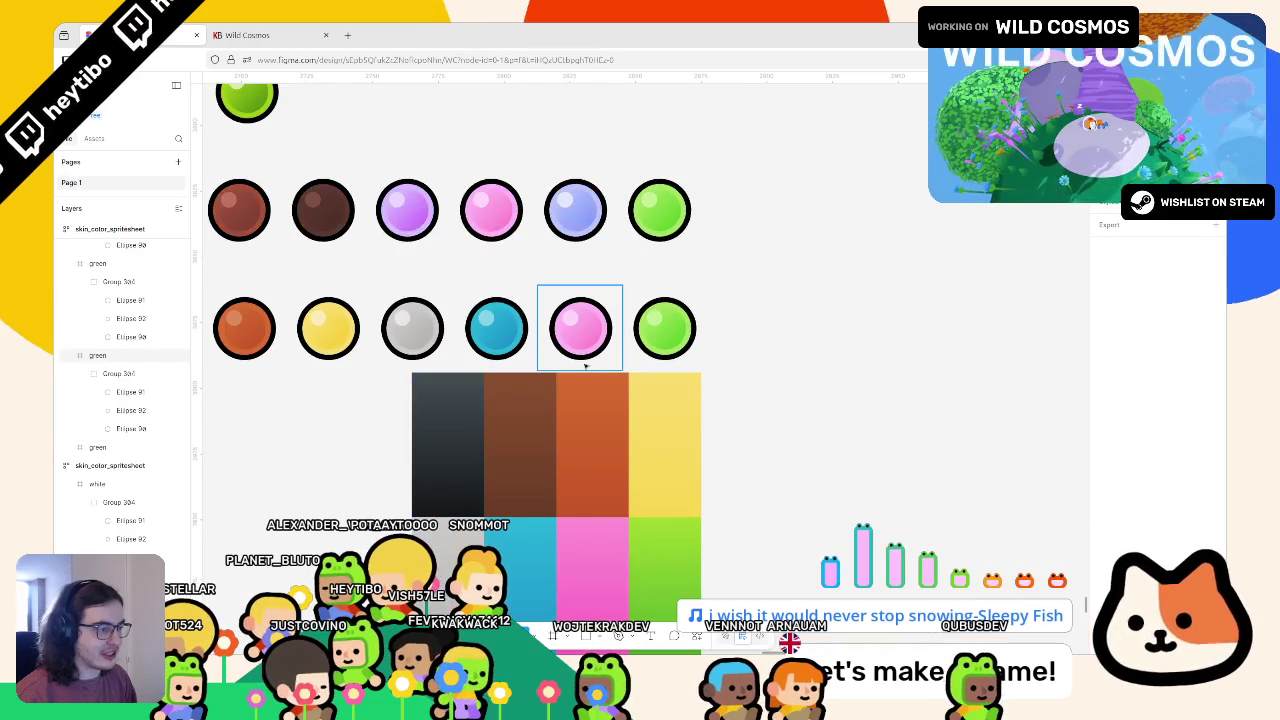
scroll(590, 330, "down", 1)
Select the lower pink ball and sample the pink swatch into its linear gradient stop
left_click(799, 356)
left_click(592, 283)
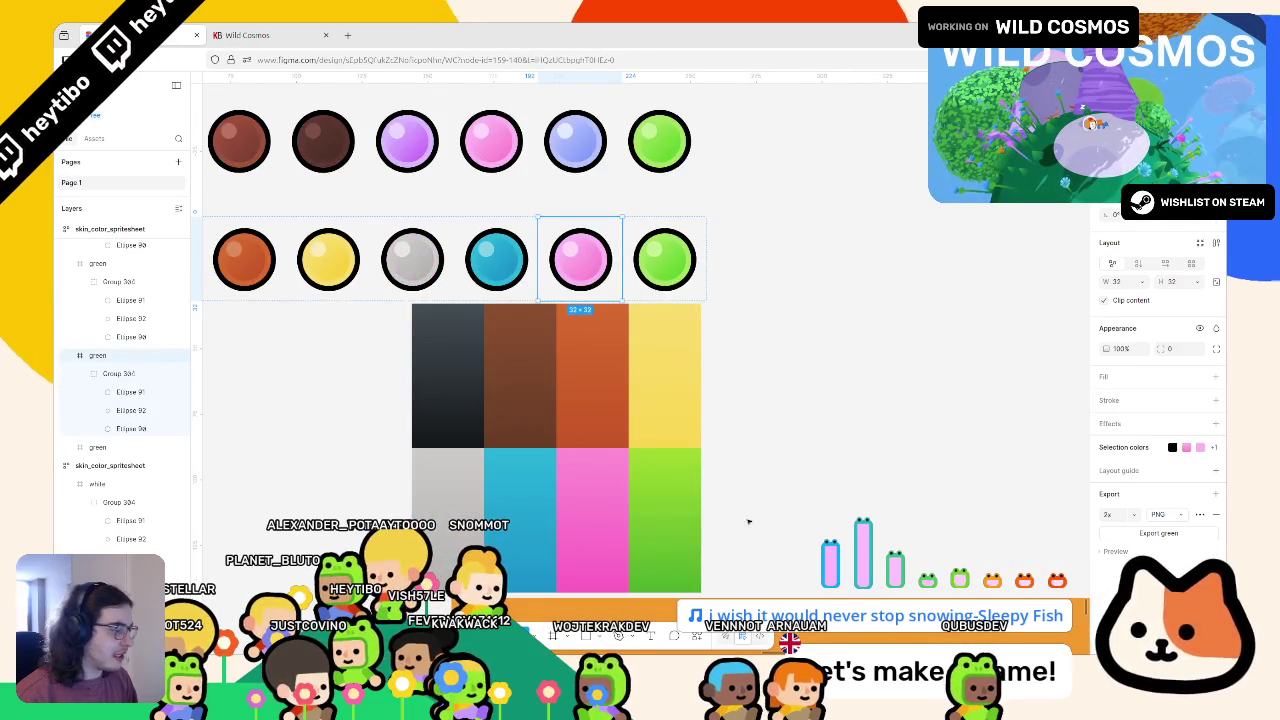
scroll(719, 539, "up", 2)
left_click(1106, 488)
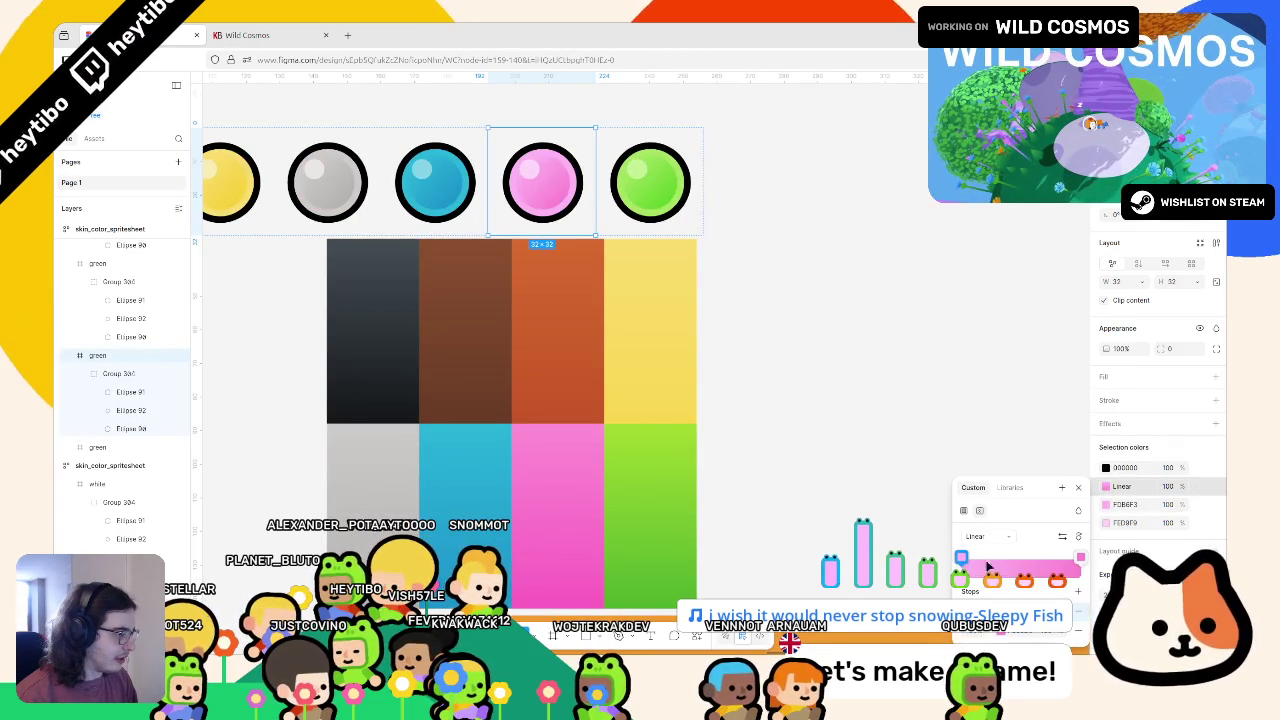
left_click(1005, 636)
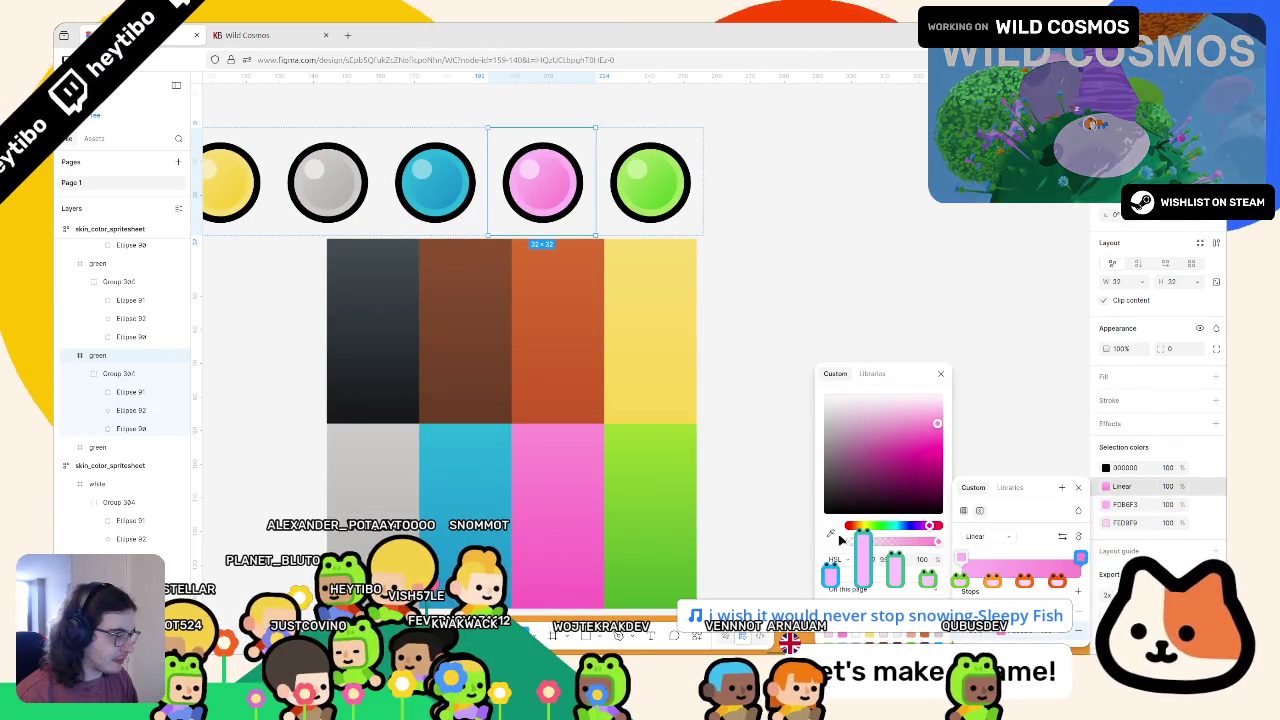
left_click(586, 603)
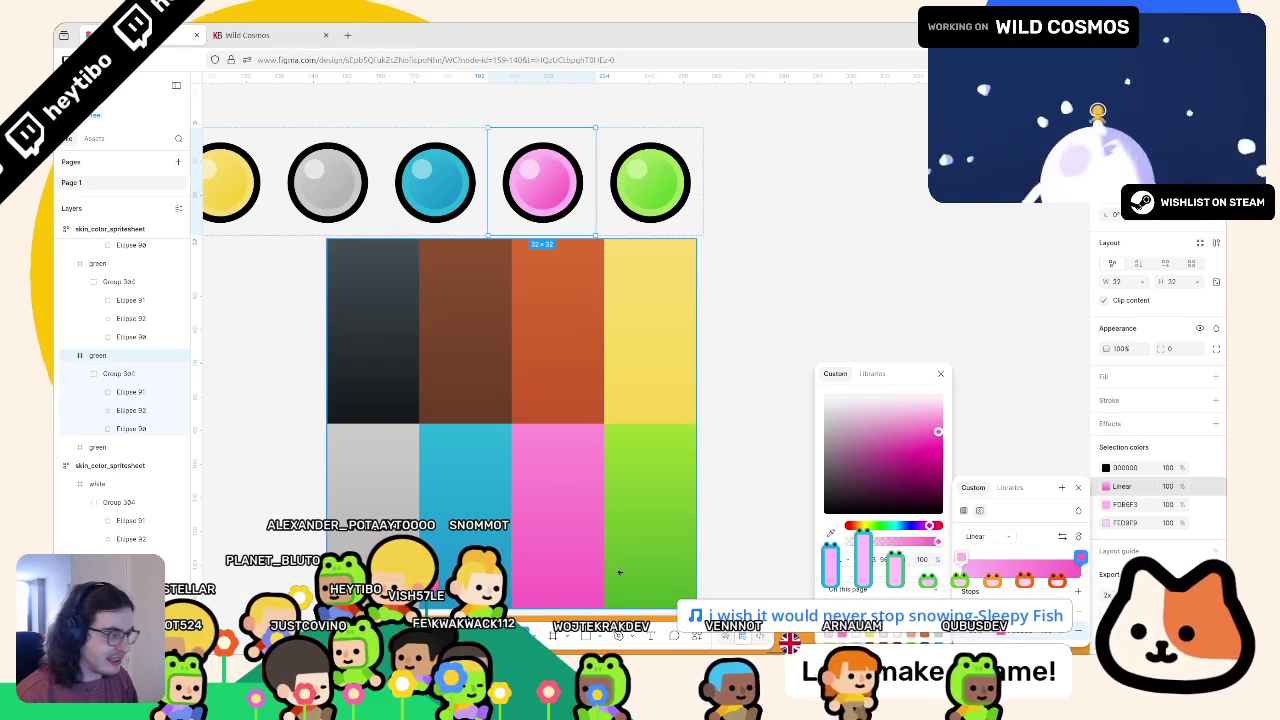
left_click(1089, 511)
Resample the pale FDEBF9 highlight colour from the pink swatch
left_click(1104, 522)
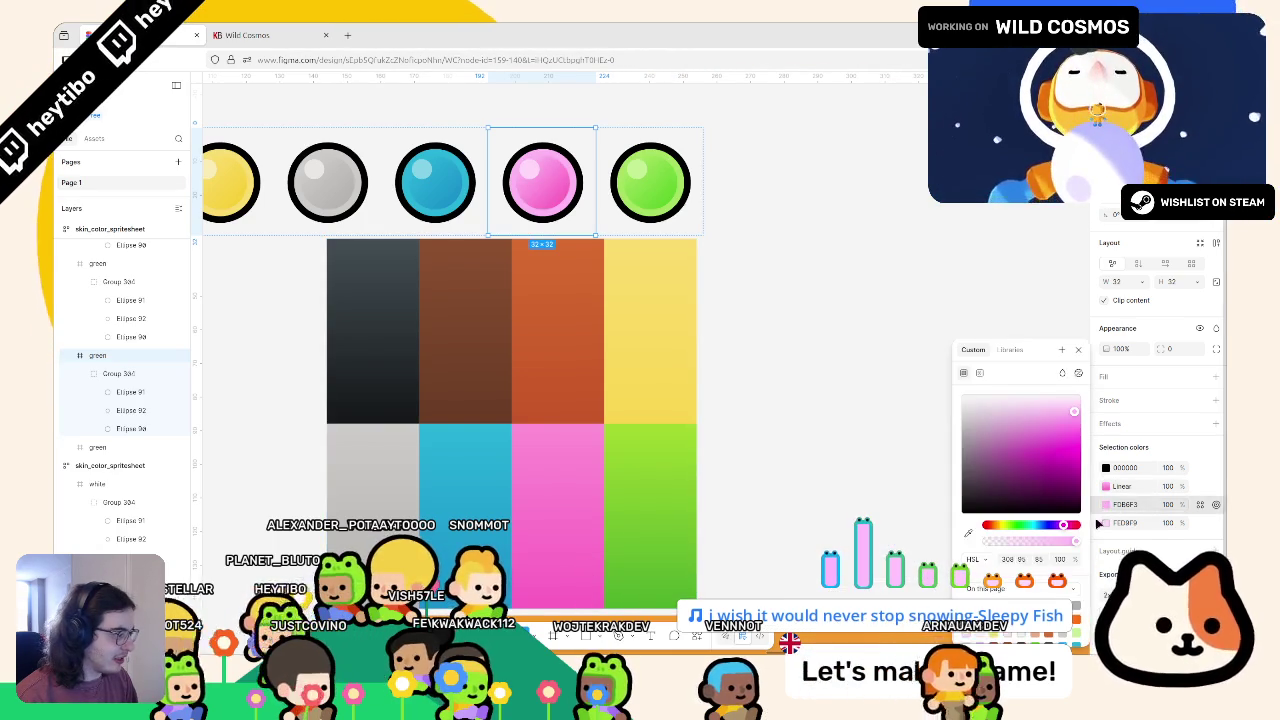
left_click(968, 535)
scroll(614, 443, "up", 3)
scroll(560, 406, "down", 3)
left_click(561, 404)
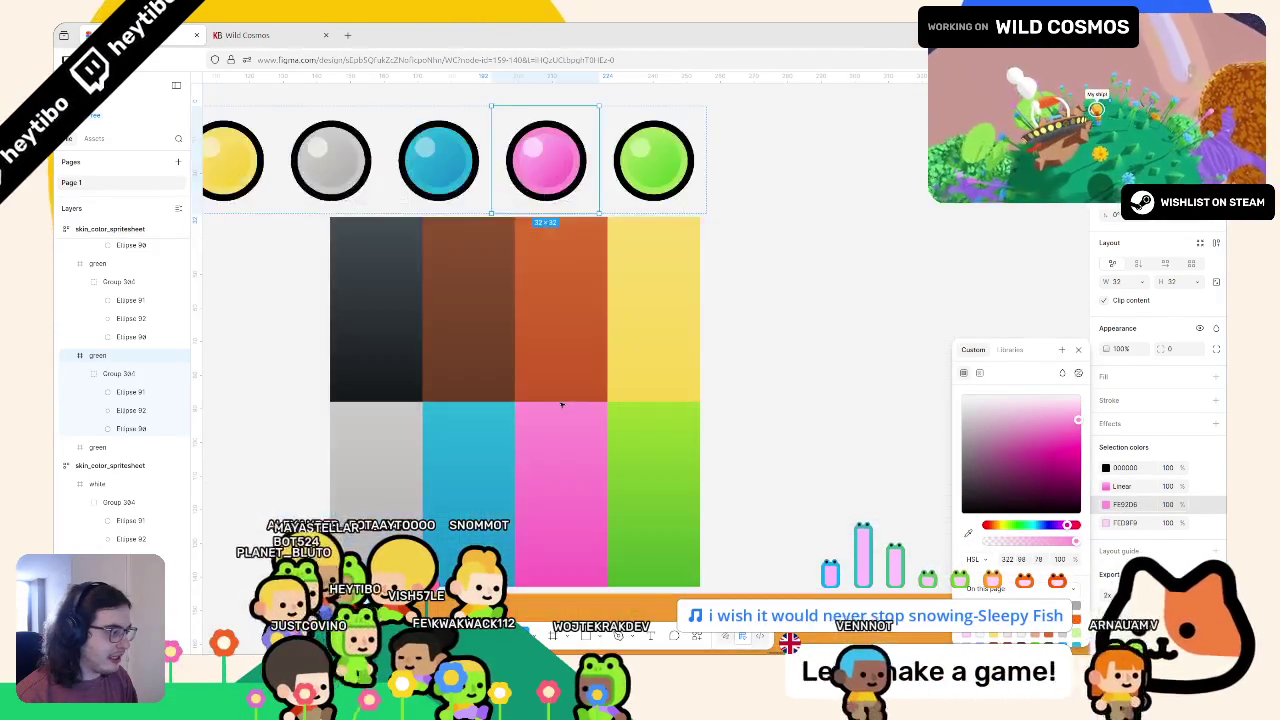
scroll(561, 404, "up", 3)
key("Escape")
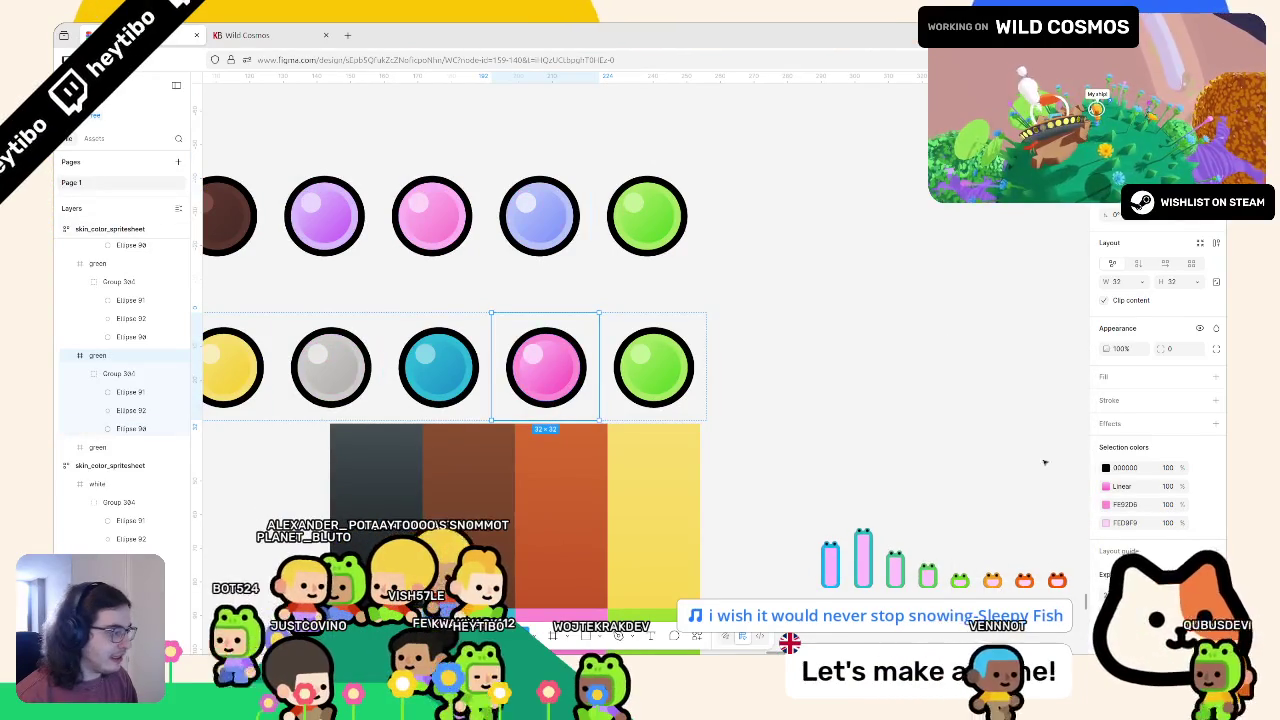
Resample the gradient stop from the pink ball's colour for a stronger pink
left_click(1105, 522)
left_click(1105, 486)
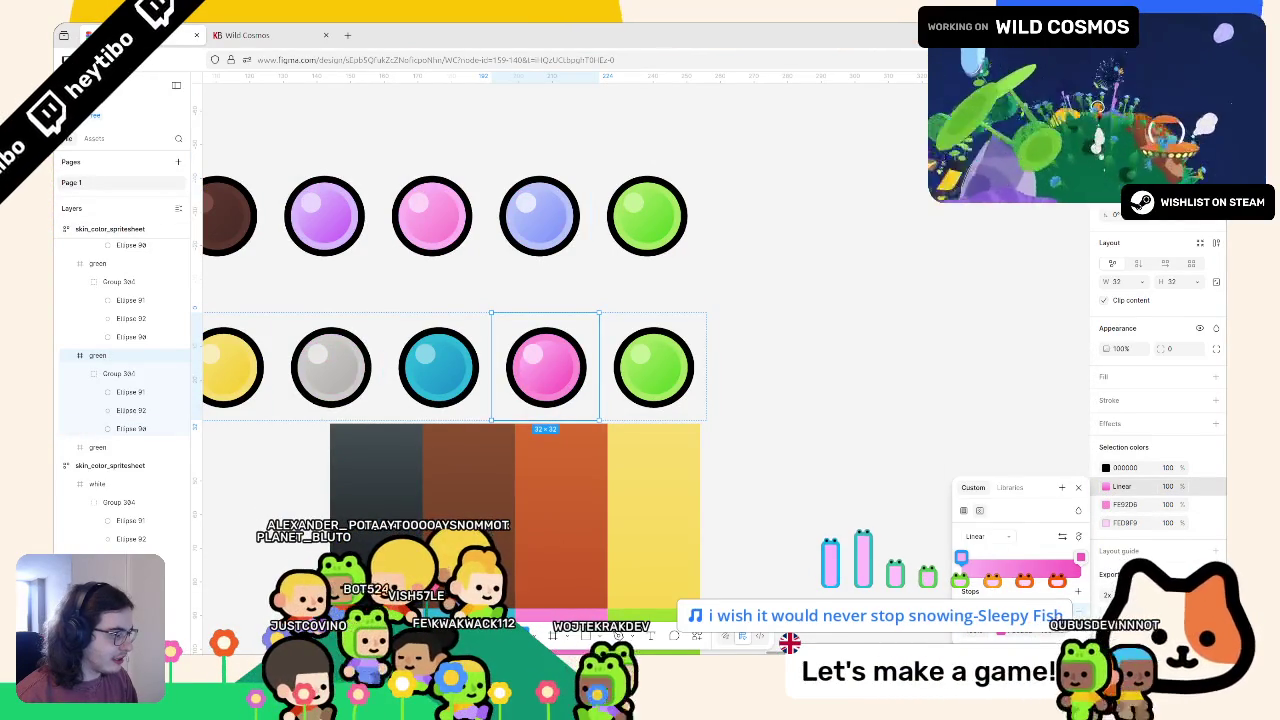
left_click(961, 558)
left_click(830, 533)
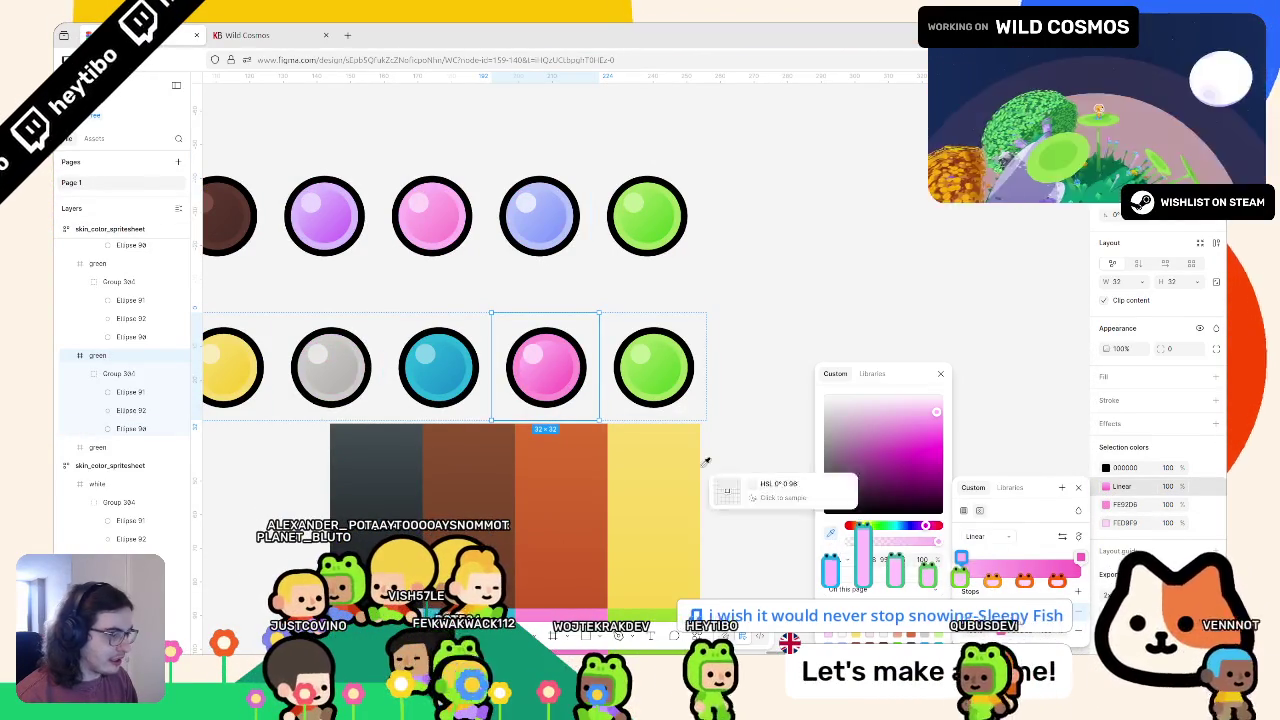
left_click(558, 388)
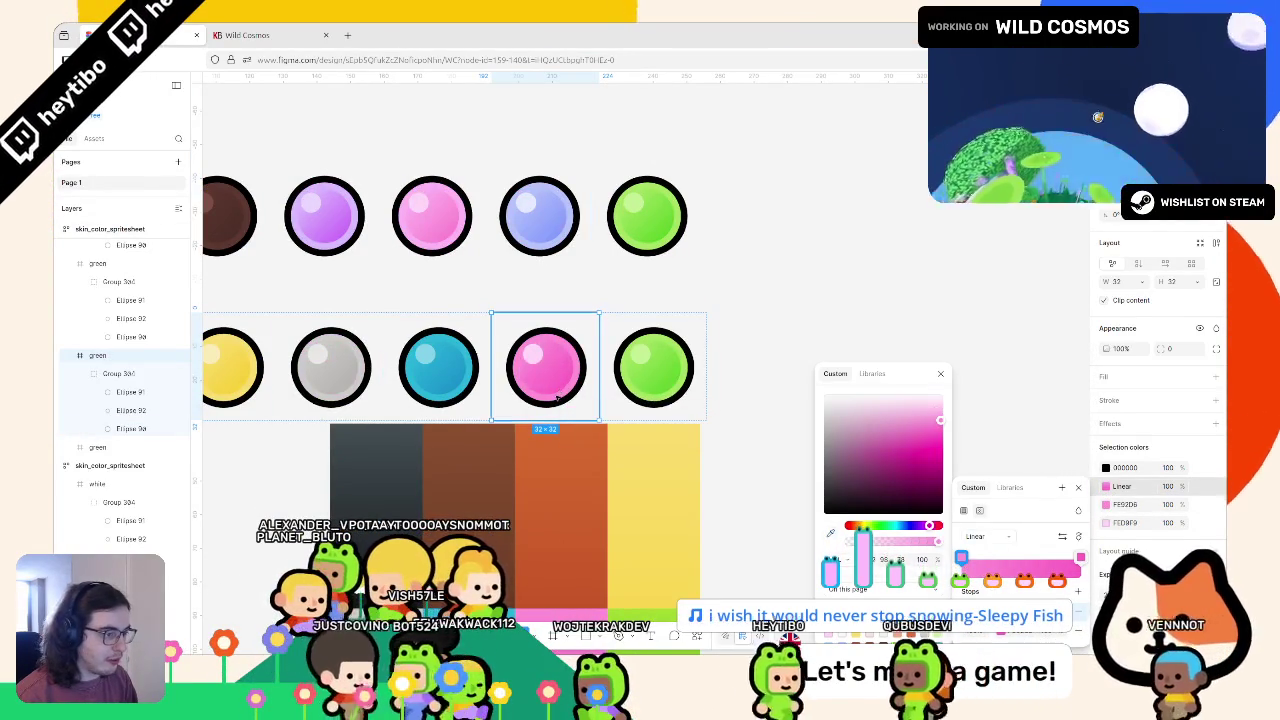
Sample a lighter pink for the highlight, around HSL 322/100/91
left_click(1105, 522)
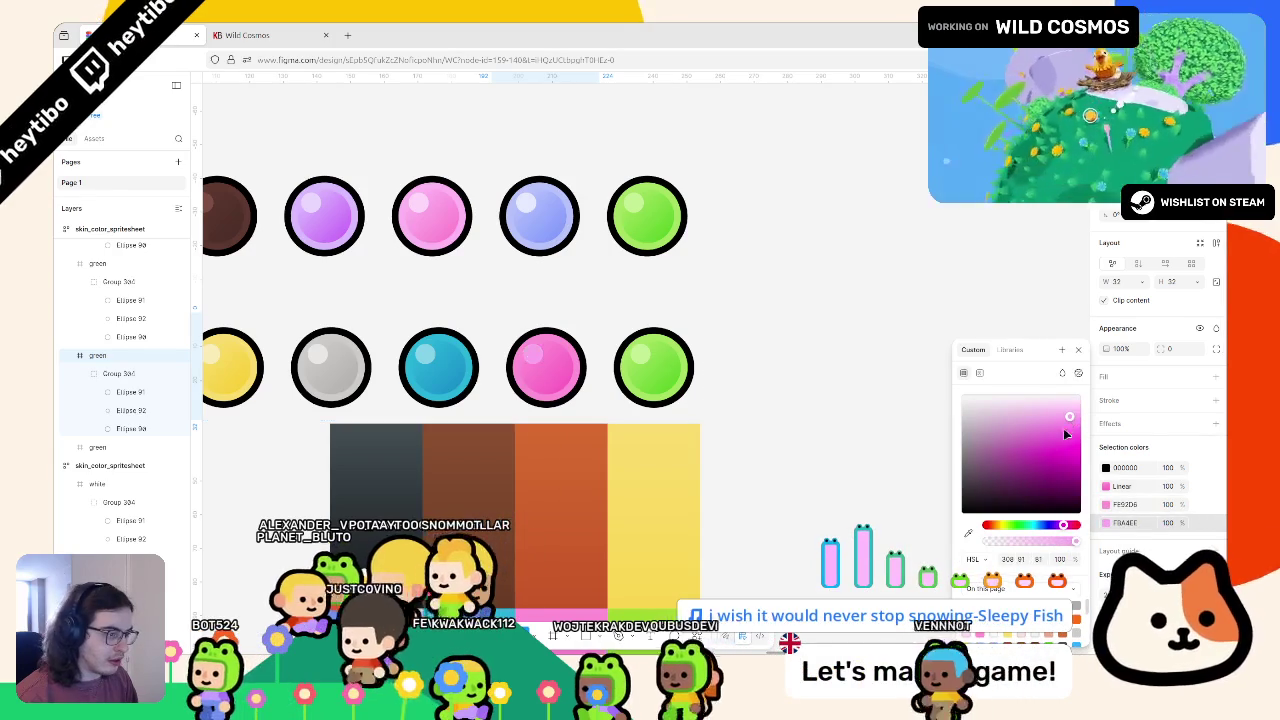
left_click(968, 533)
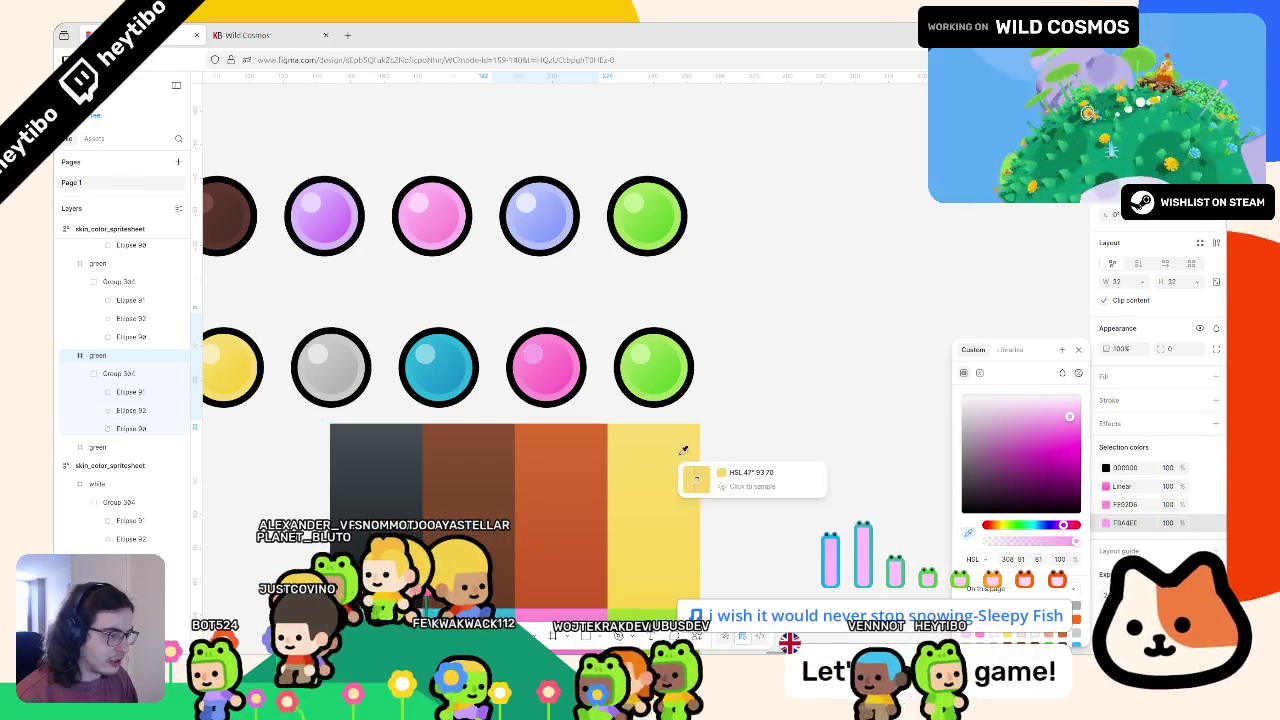
left_click(577, 381)
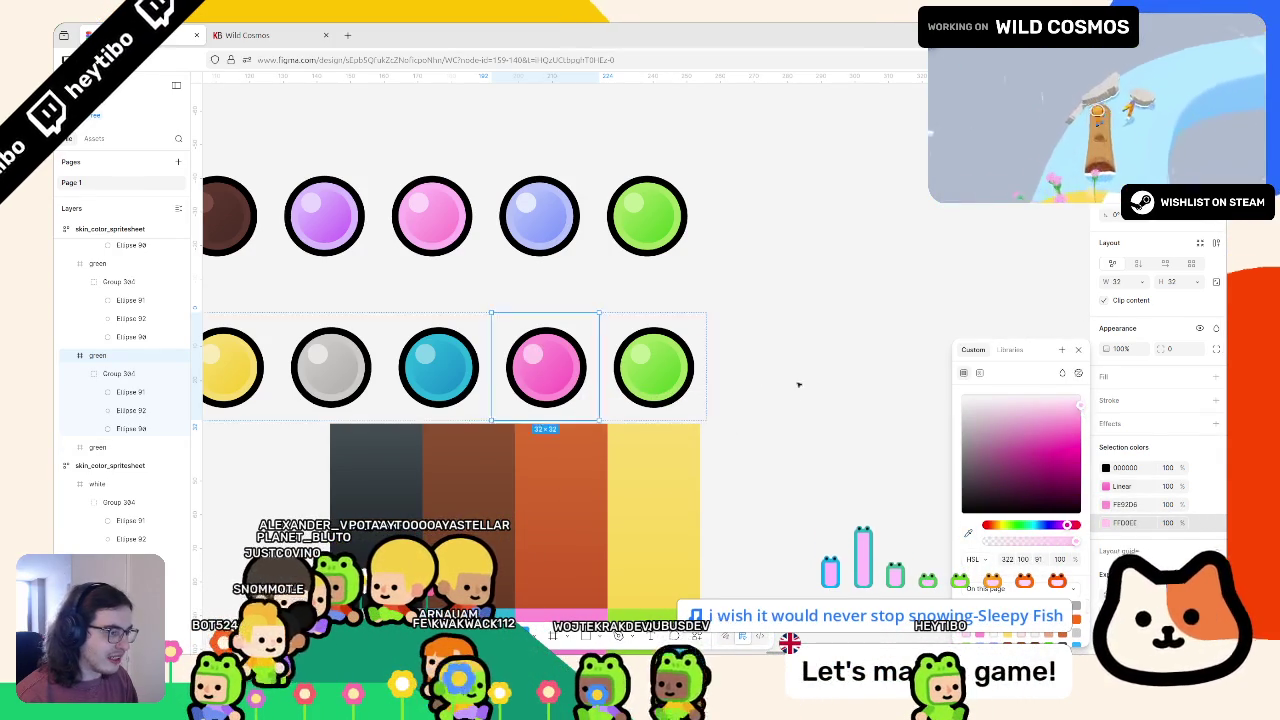
left_click(737, 371)
left_click(460, 246)
Select the green circle sprite and expand its Selection colors
scroll(668, 248, "left", 3)
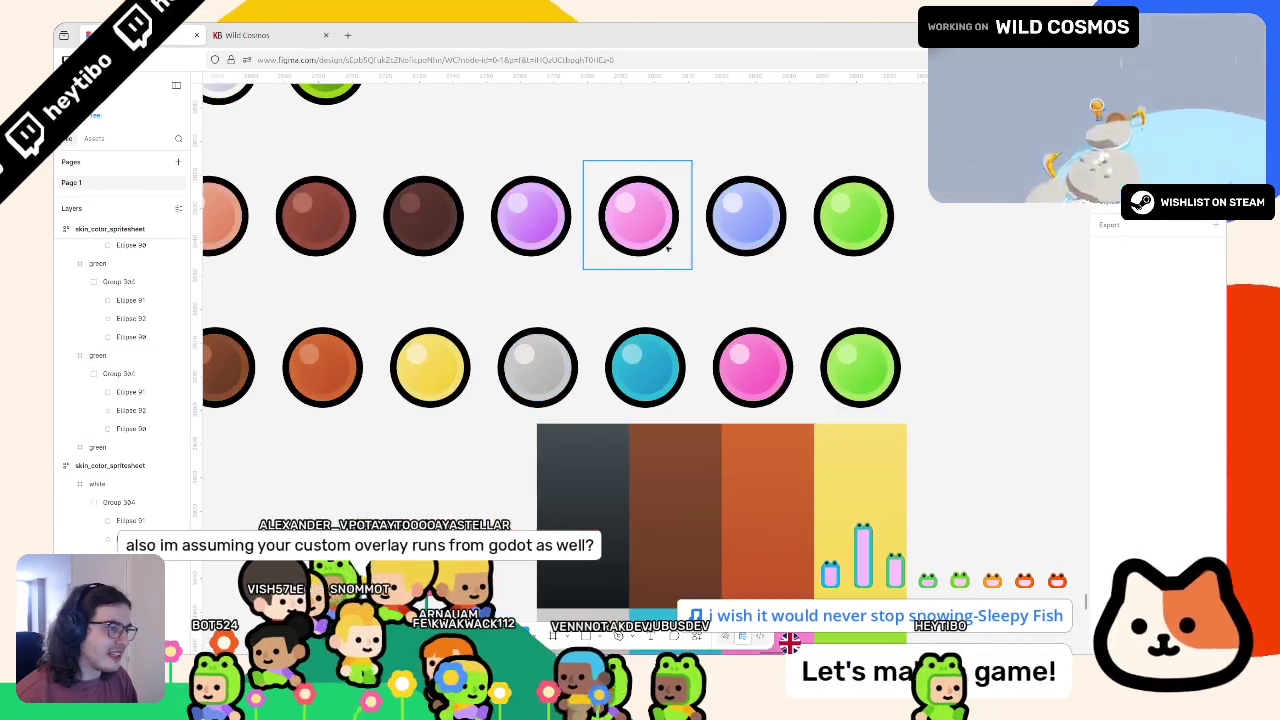
scroll(643, 320, "right", 3)
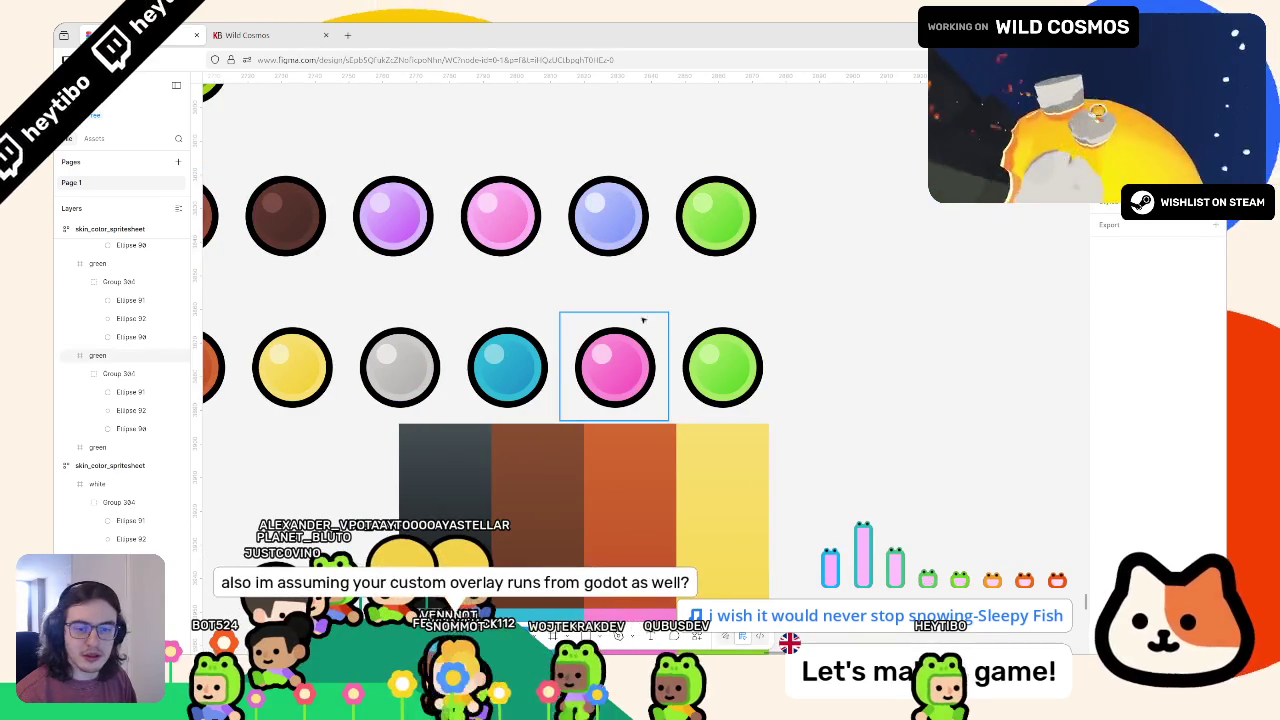
scroll(636, 326, "down", 1)
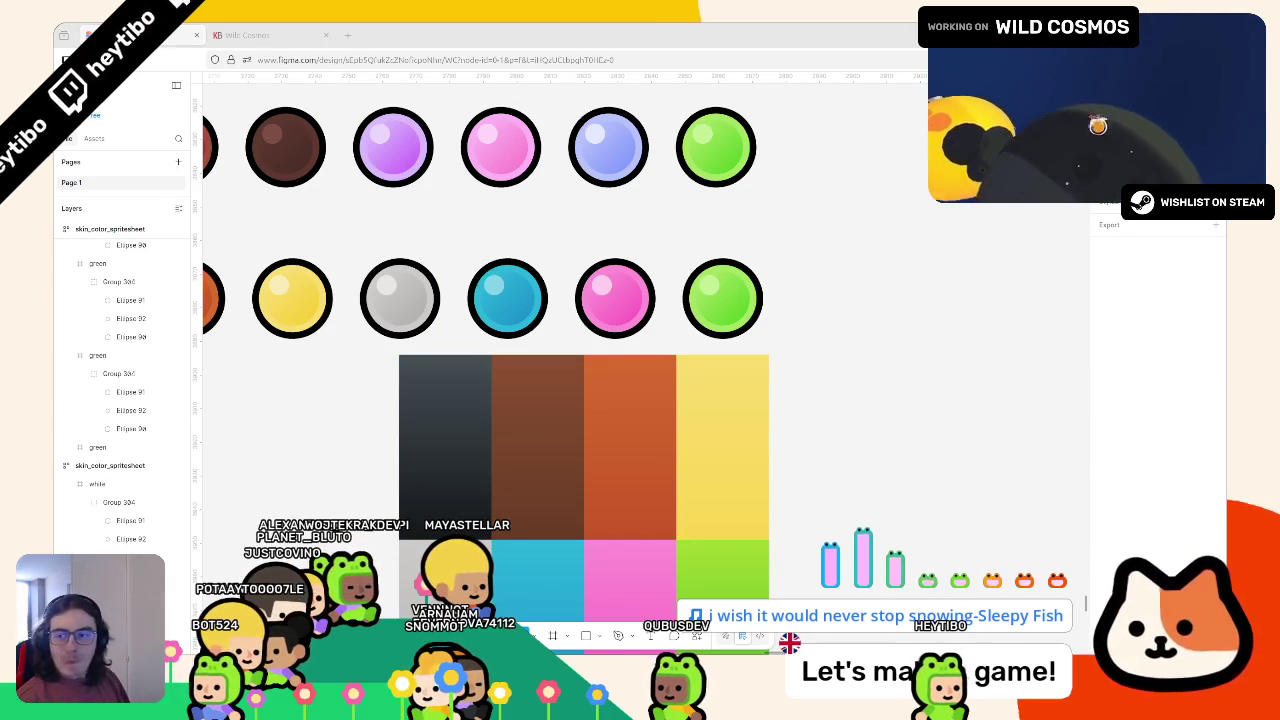
left_click(741, 274)
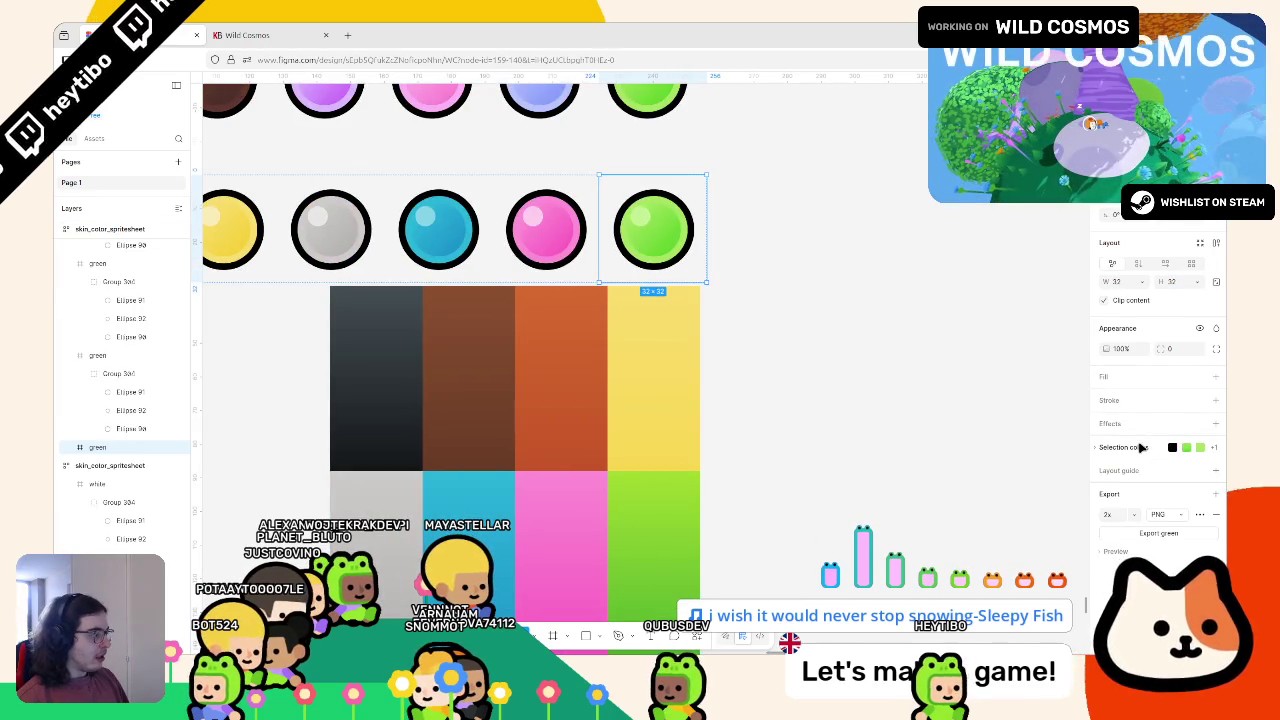
left_click(1141, 448)
scroll(750, 365, "down", 3)
scroll(686, 363, "up", 3)
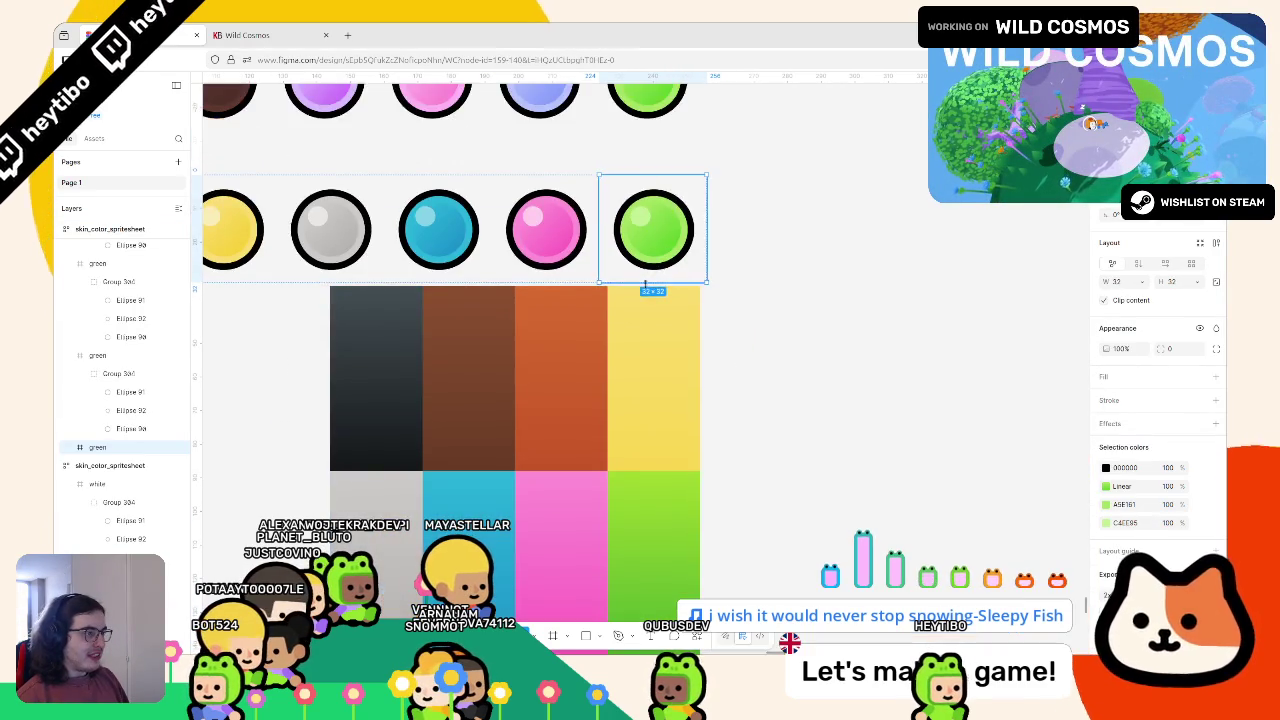
scroll(636, 264, "down", 2)
scroll(684, 481, "up", 4)
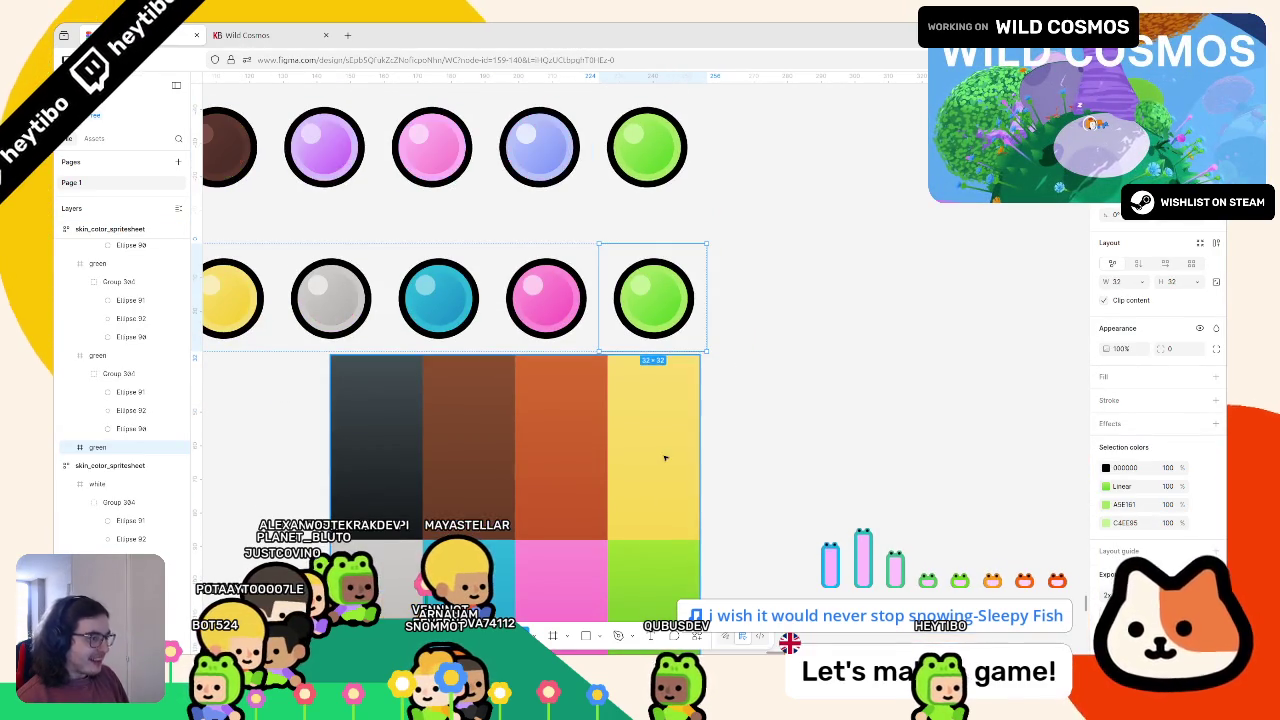
Sample green from the swatch block into the circle's linear gradient stop
left_click(1107, 487)
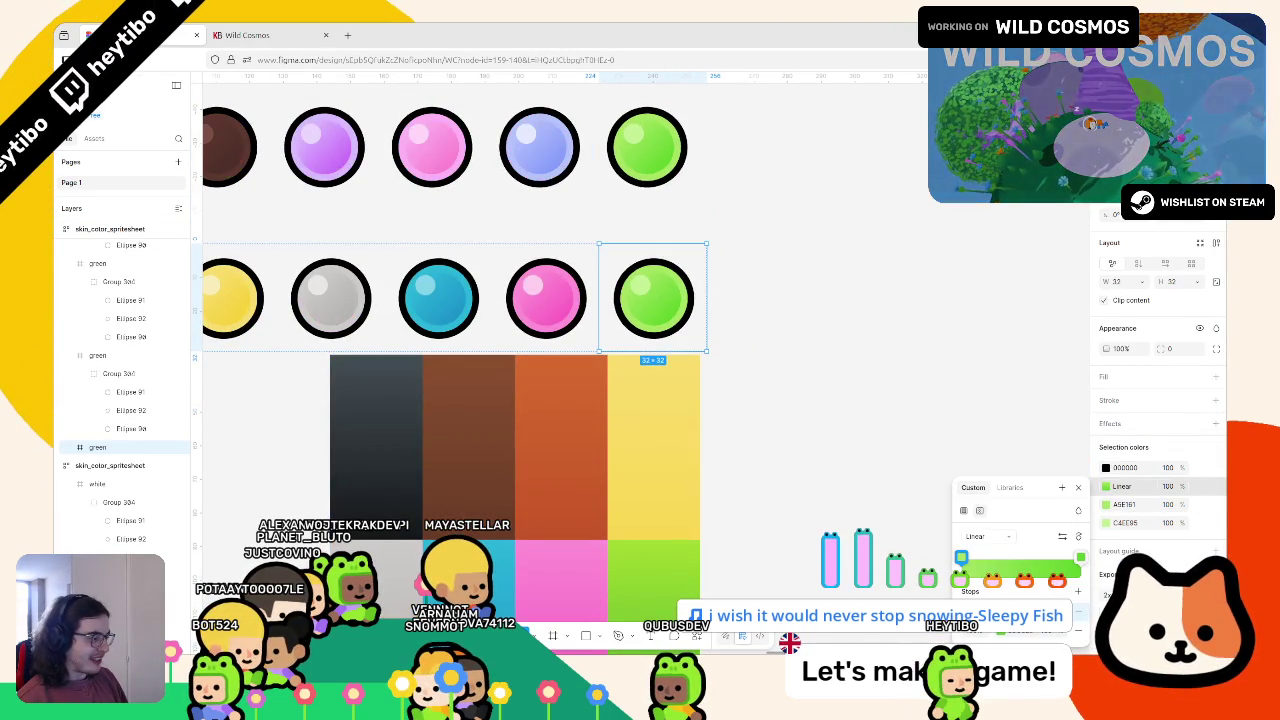
left_click(961, 557)
left_click(831, 532)
scroll(647, 543, "up", 3)
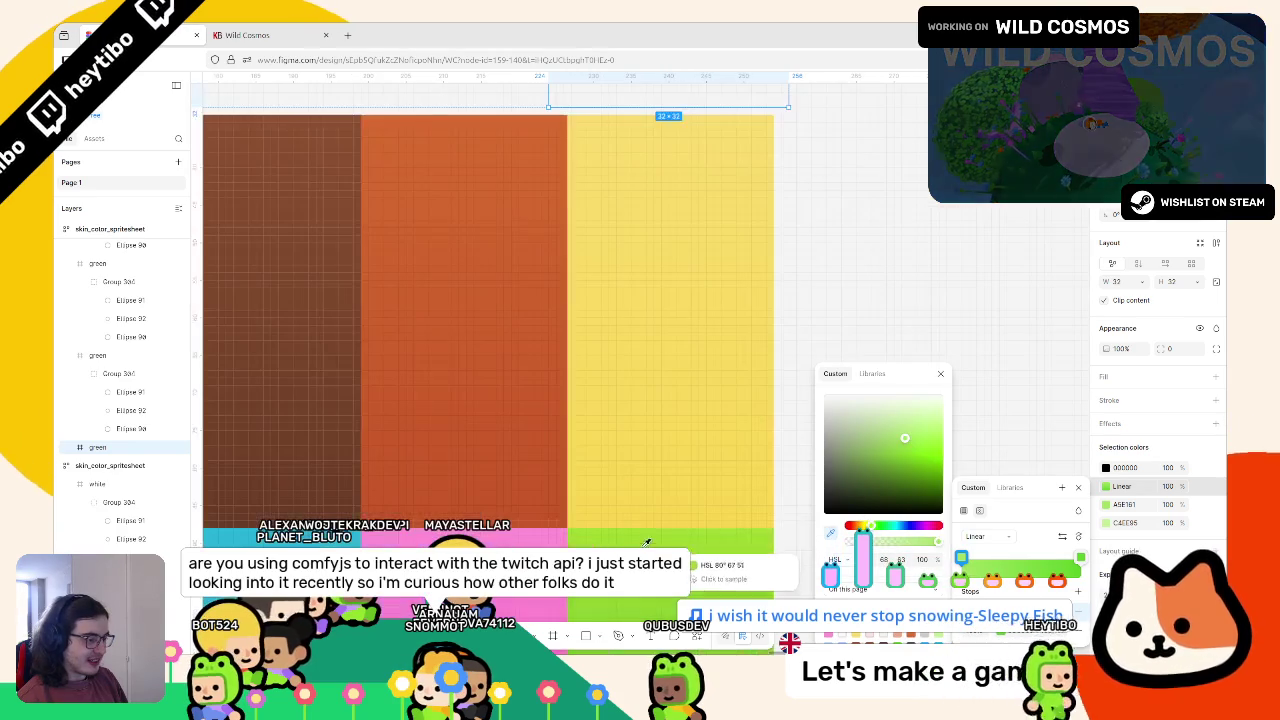
left_click(647, 543)
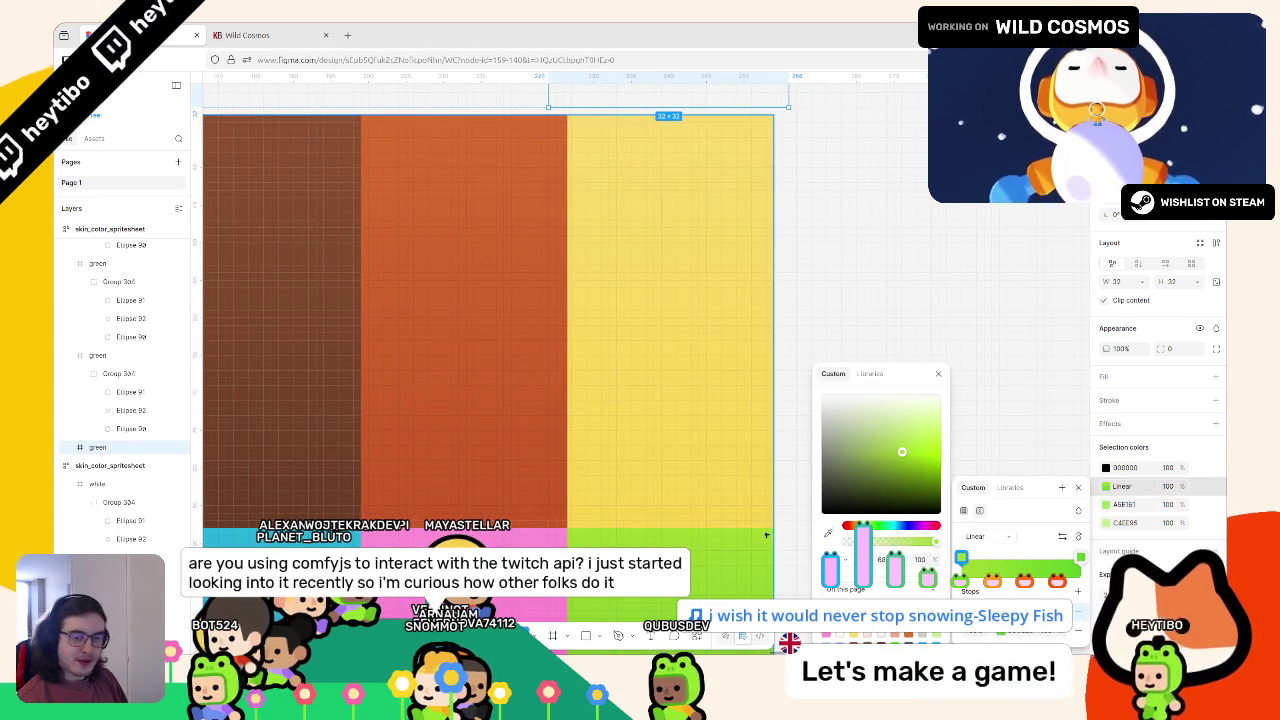
Resample the gradient stop with the green swatch's A3D830
scroll(766, 535, "down", 2)
scroll(743, 515, "down", 2)
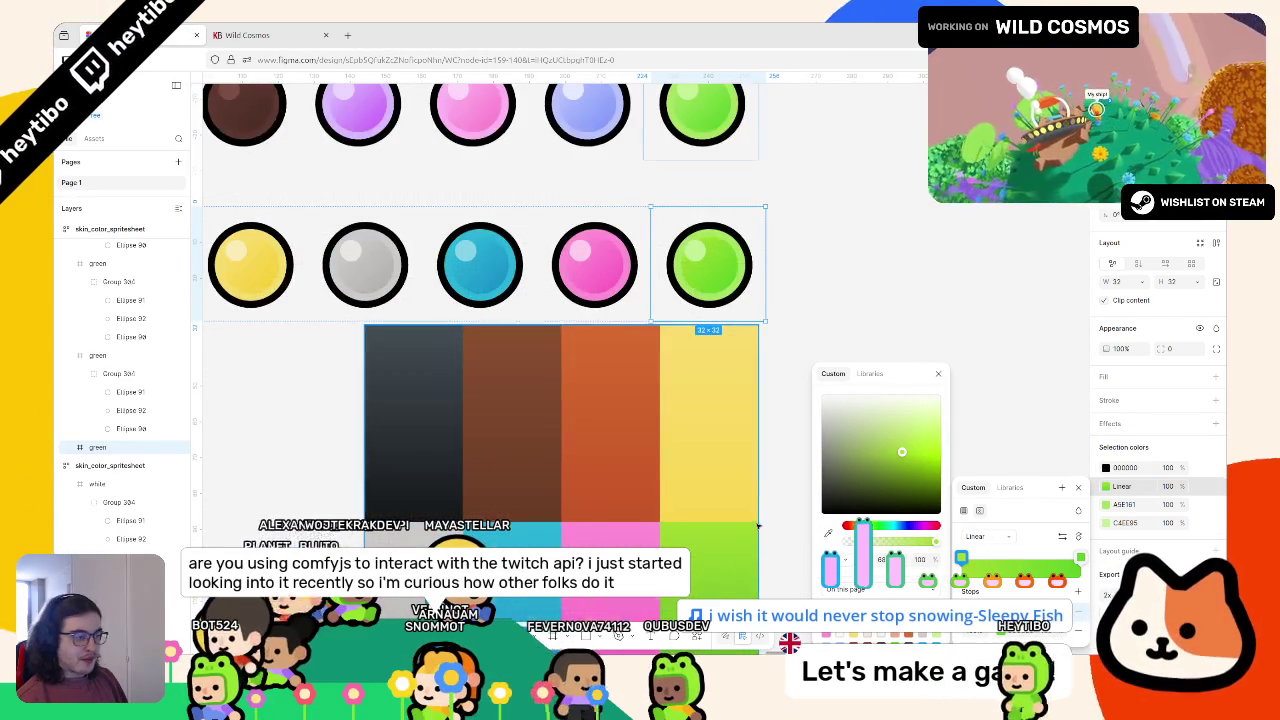
scroll(743, 515, "right", 2)
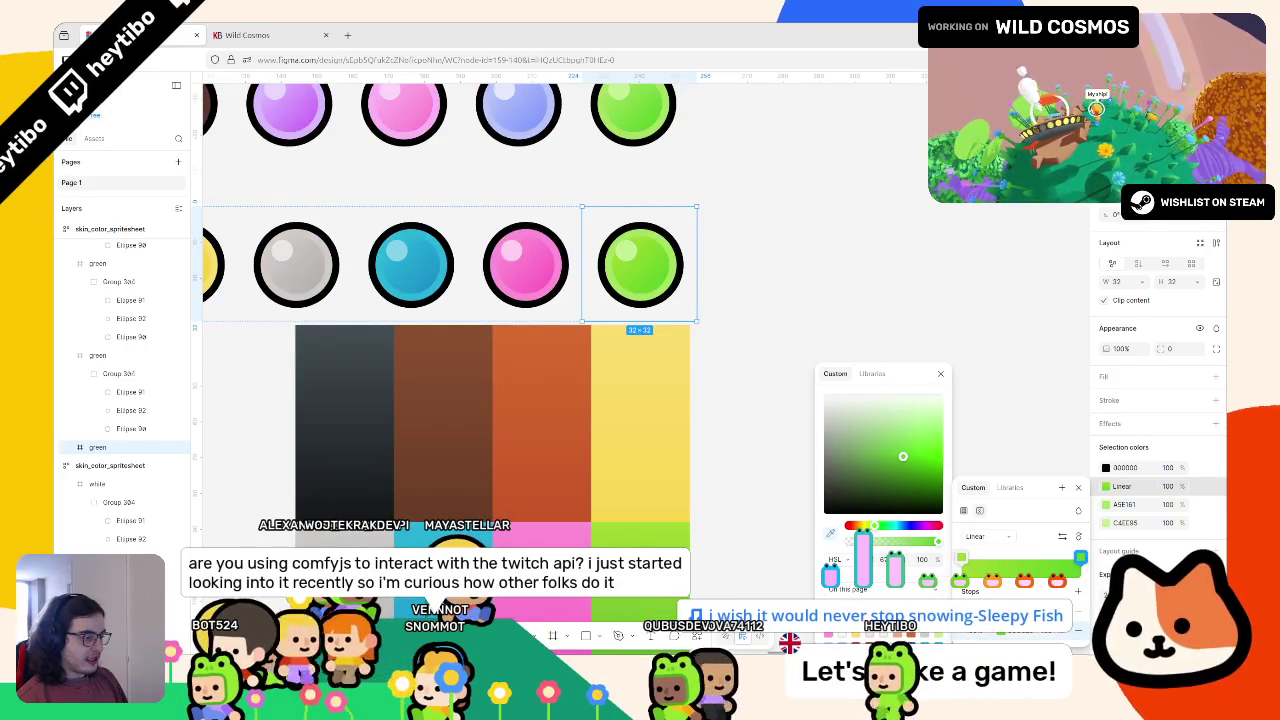
scroll(663, 511, "down", 3)
scroll(663, 511, "up", 5)
scroll(663, 491, "left", 2)
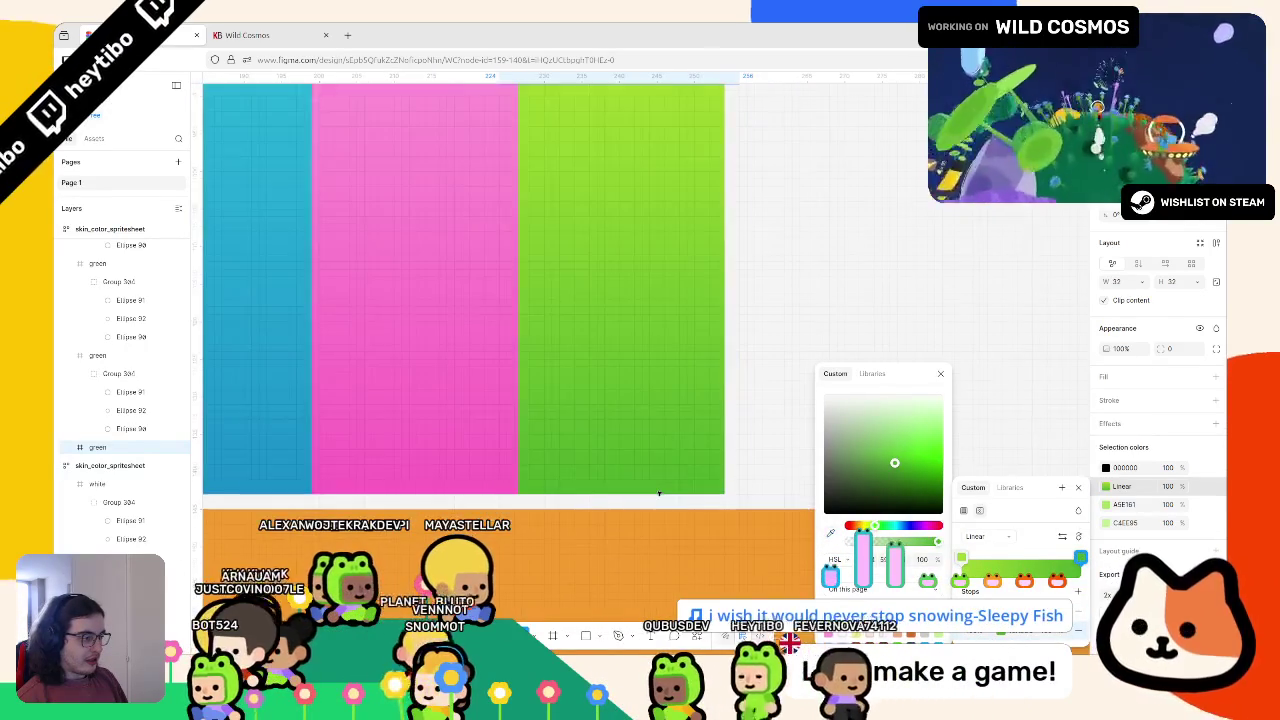
scroll(663, 491, "up", 5)
scroll(663, 484, "down", 3)
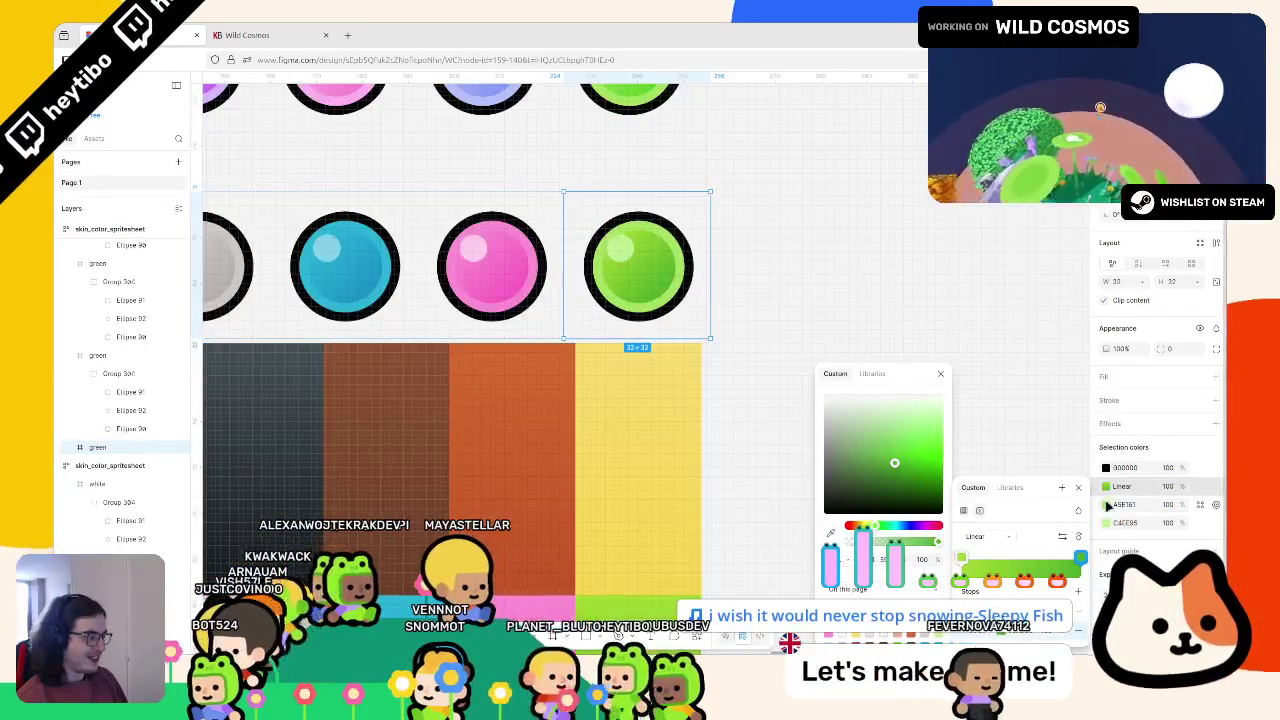
scroll(710, 480, "down", 2)
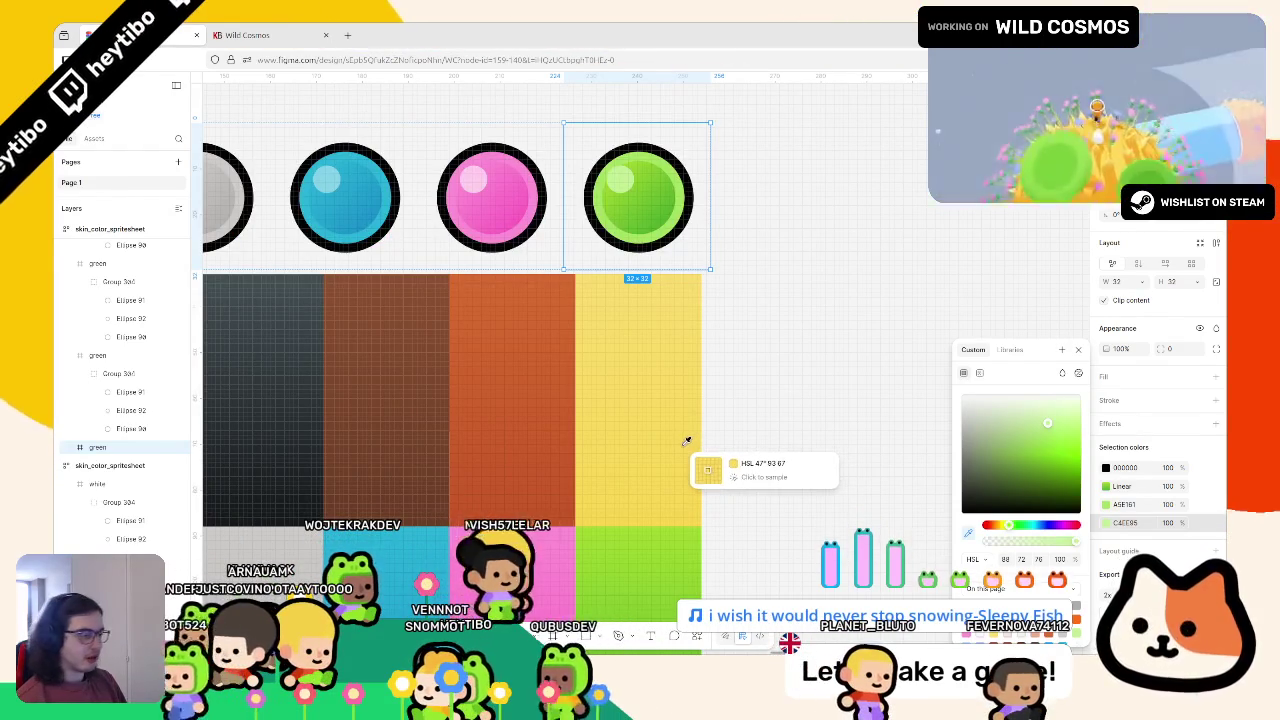
scroll(669, 500, "up", 3)
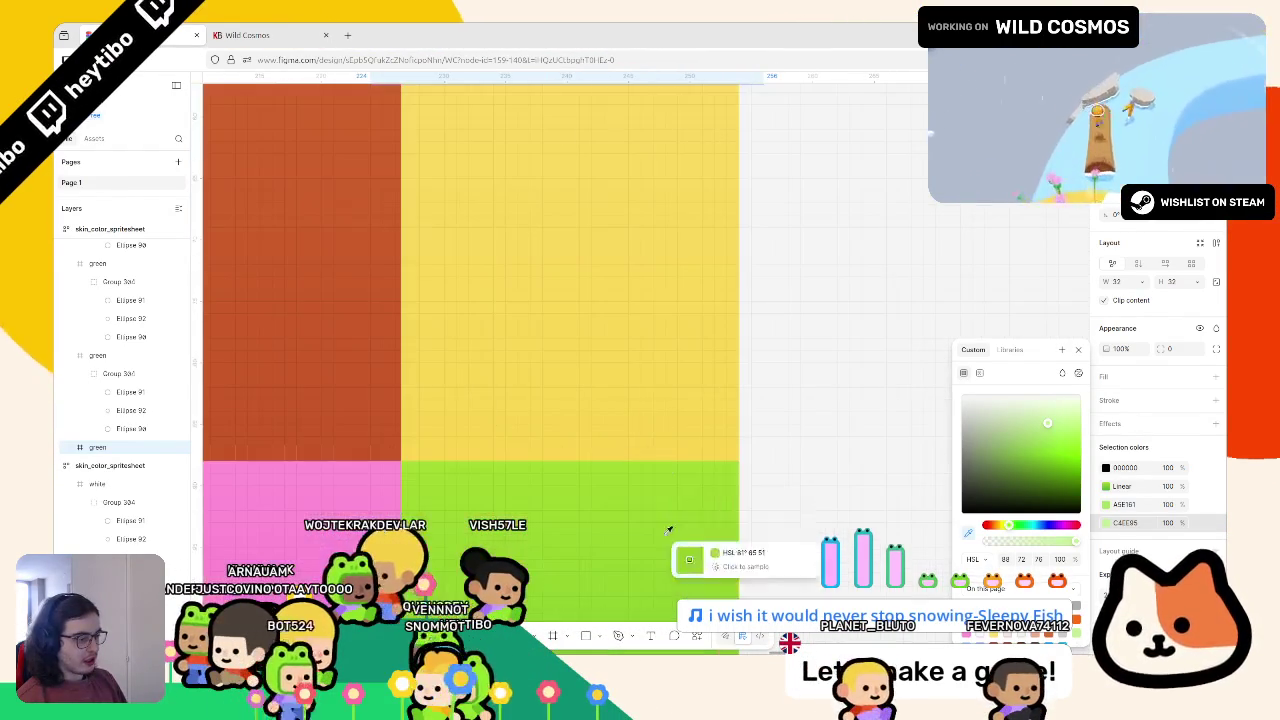
left_click(661, 462)
scroll(661, 462, "down", 5)
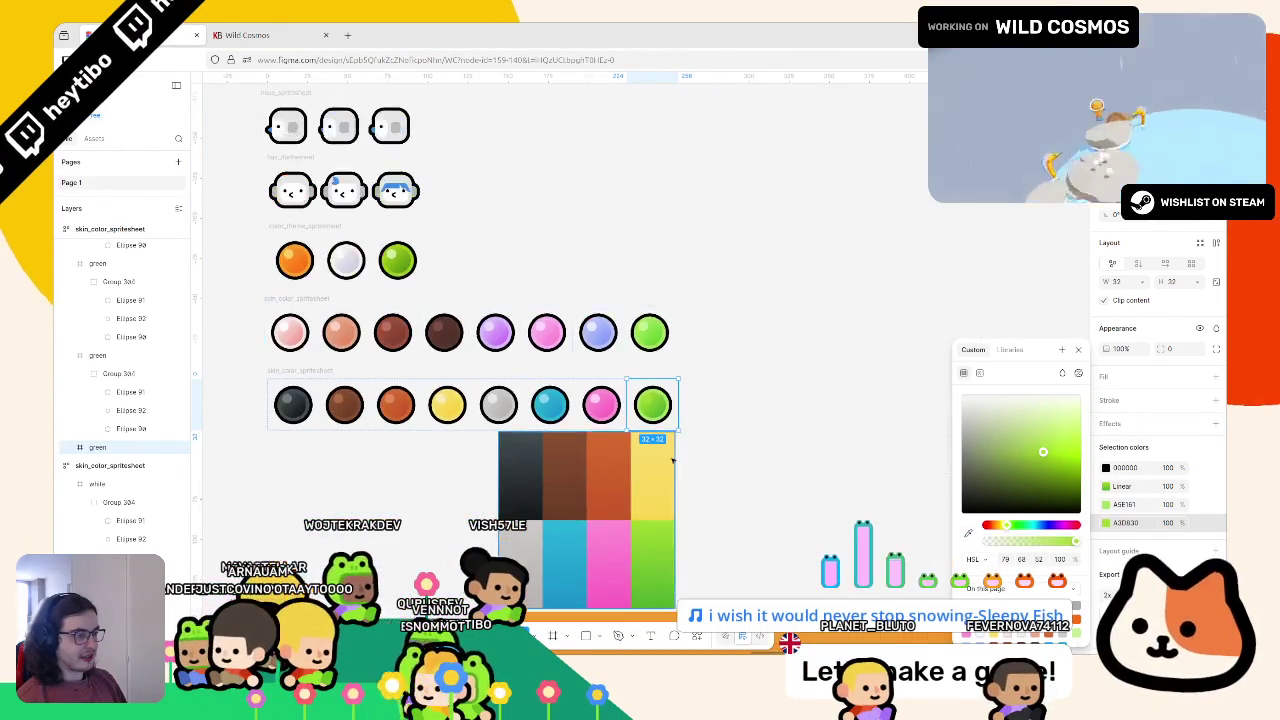
scroll(655, 435, "up", 3)
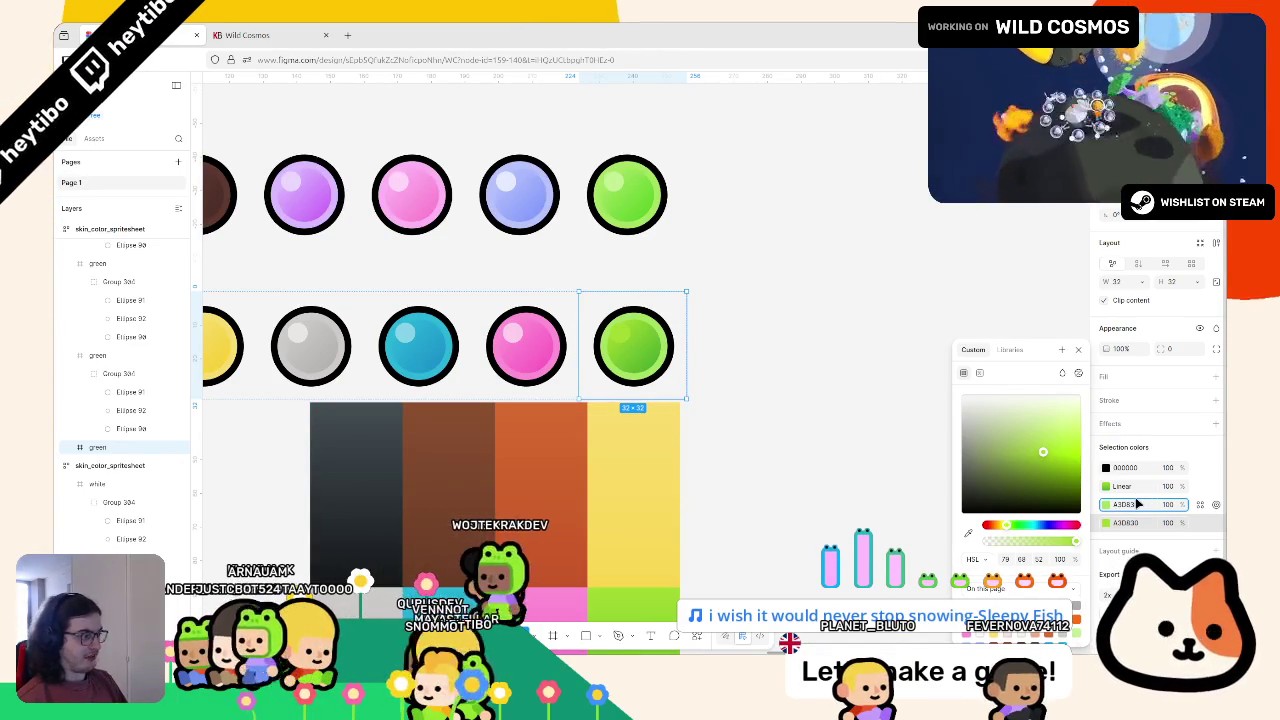
Select the small highlight ellipse inside the green circle and open its fill colour
left_click(1108, 532)
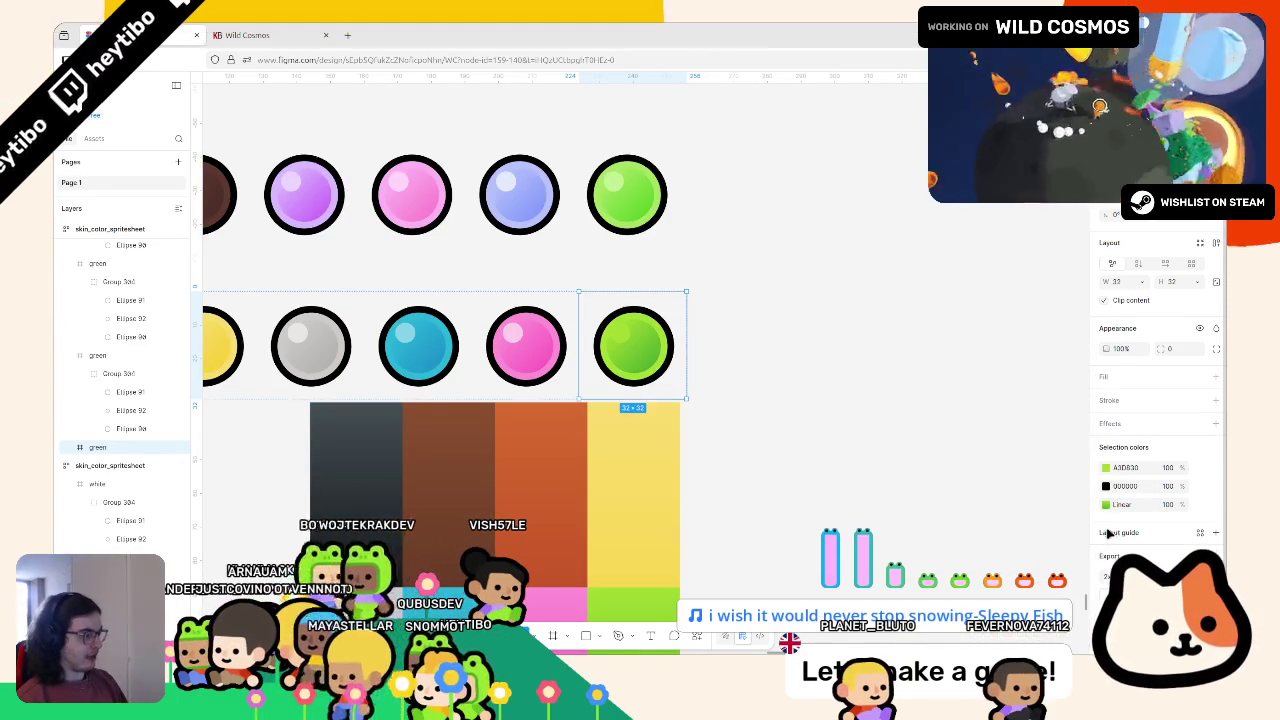
left_click(1216, 467)
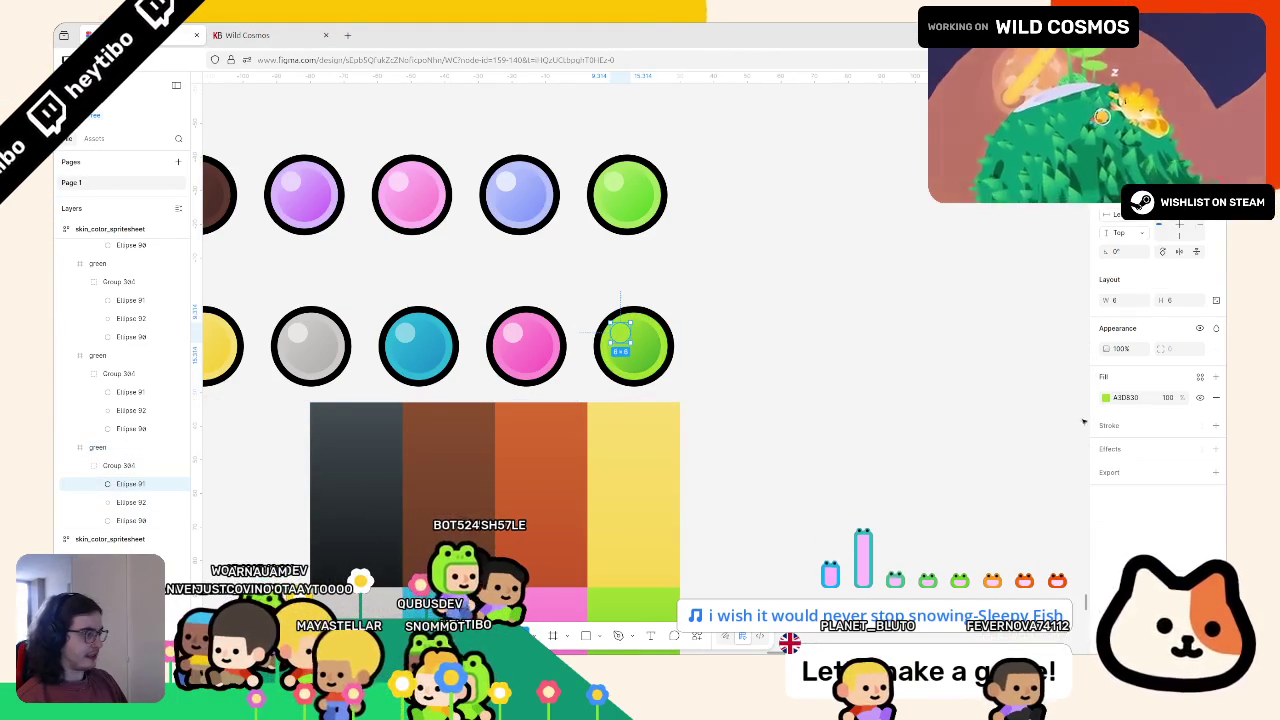
left_click(1106, 398)
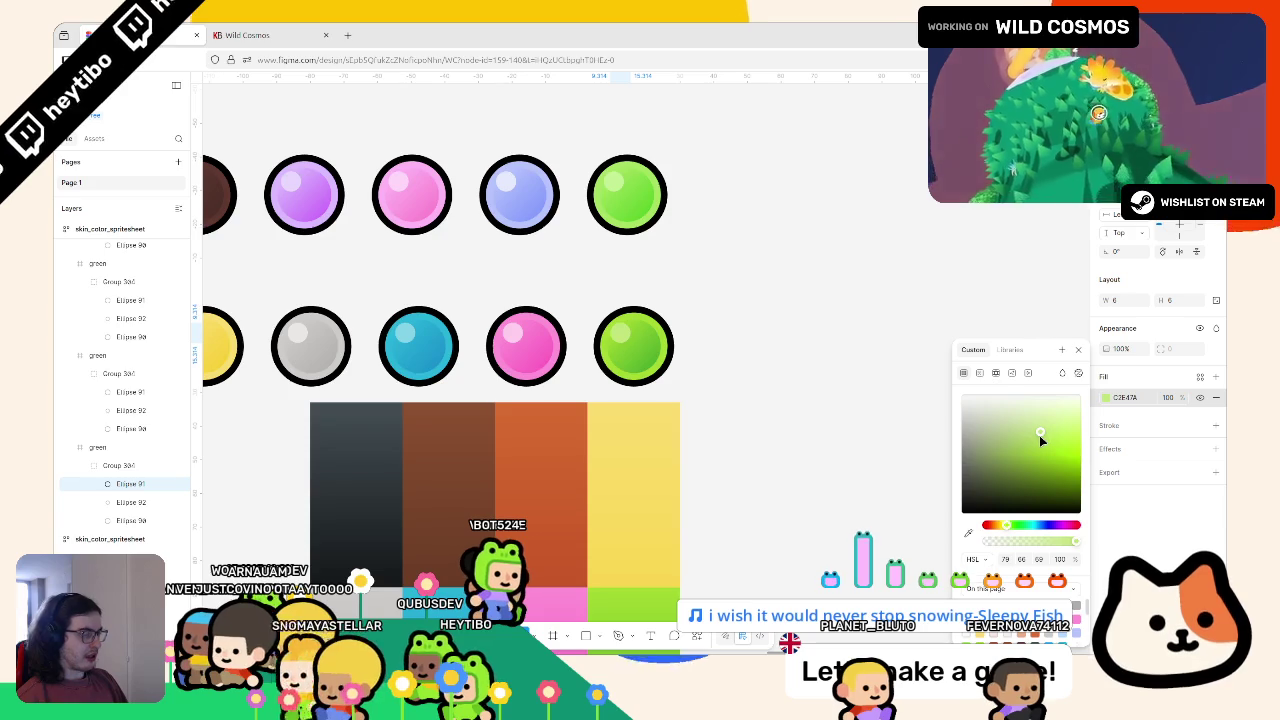
Select the grey circle, then the skin and hair colour spritesheet frames, and switch to Godot
left_click(785, 394)
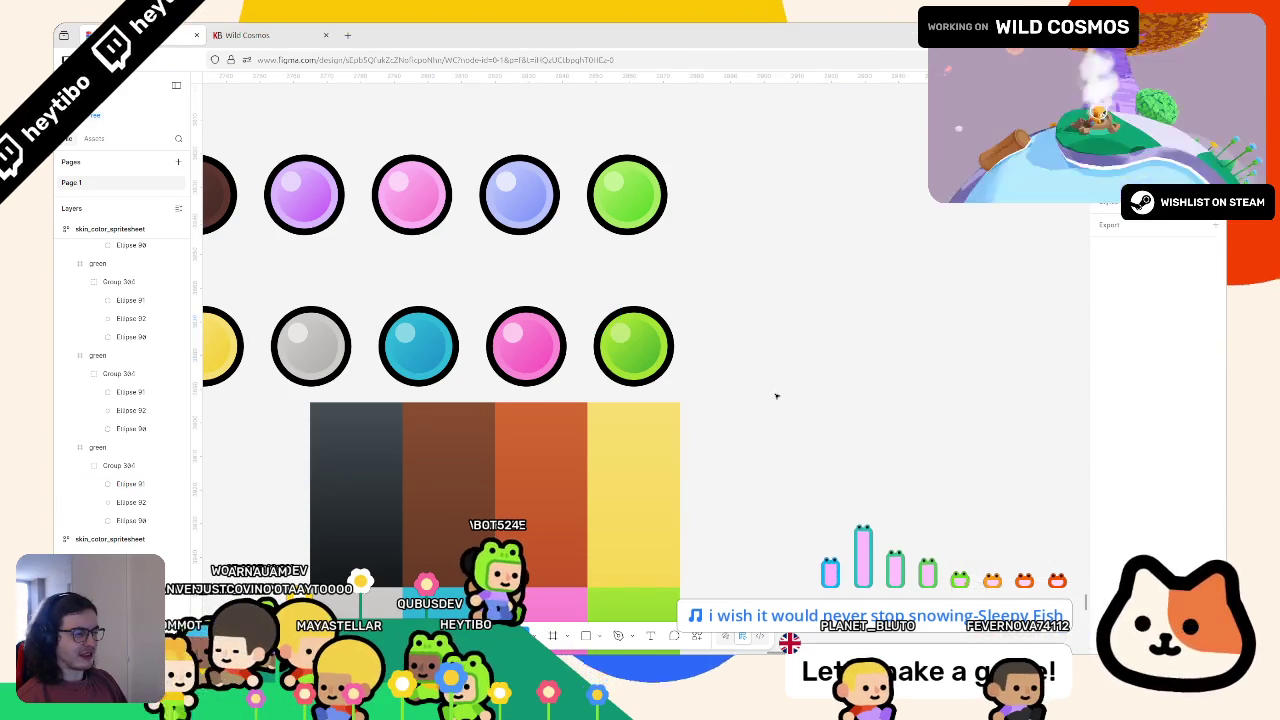
scroll(770, 370, "left", 5)
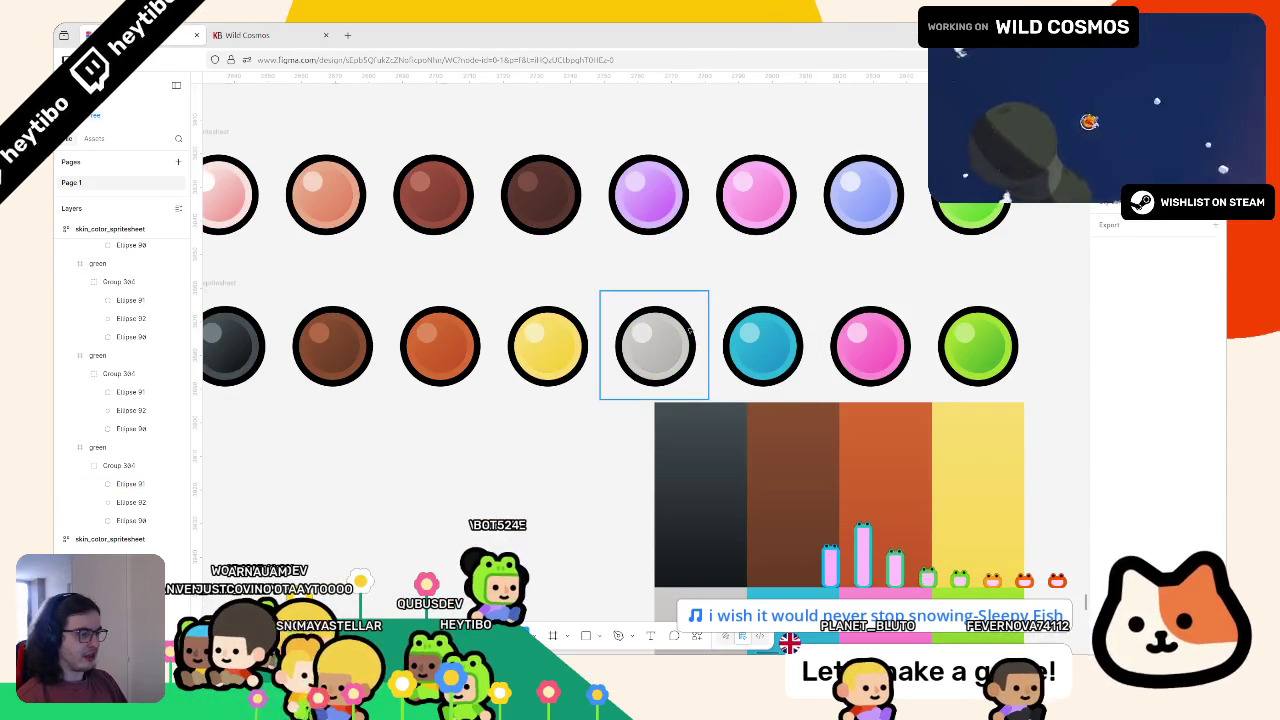
left_click(690, 335)
scroll(488, 286, "left", 4)
left_click(470, 283)
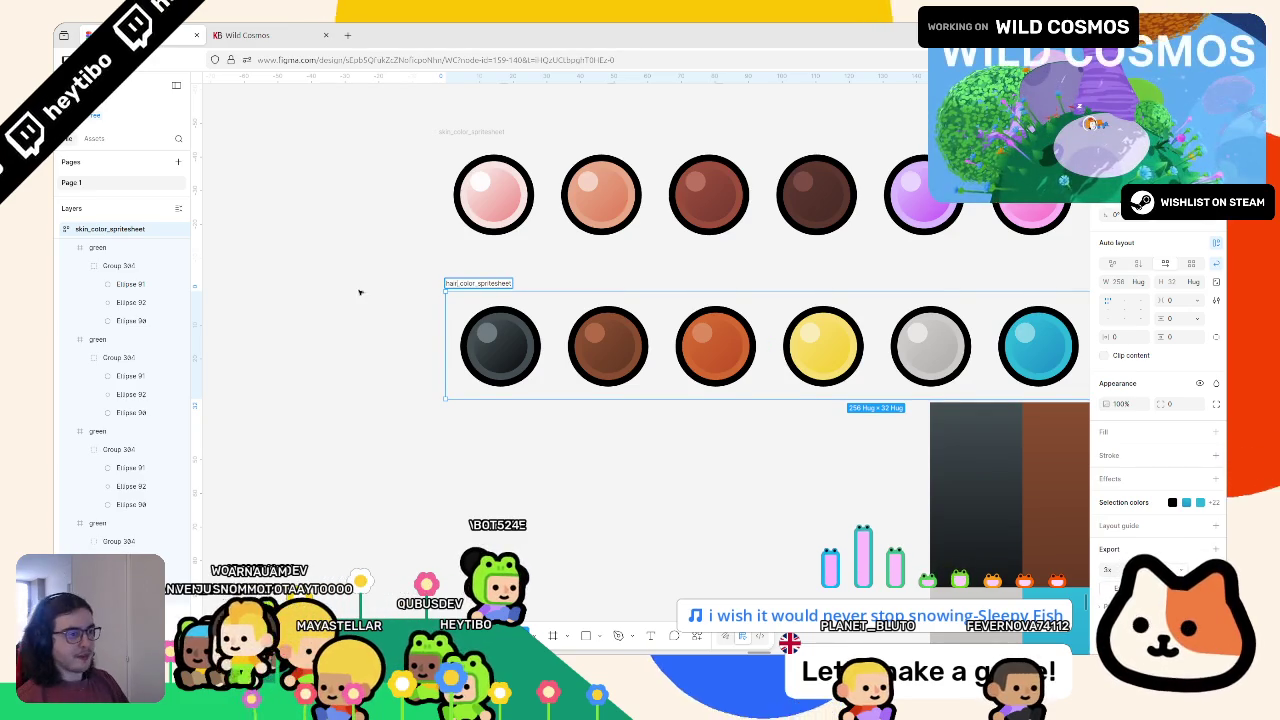
left_click(463, 284)
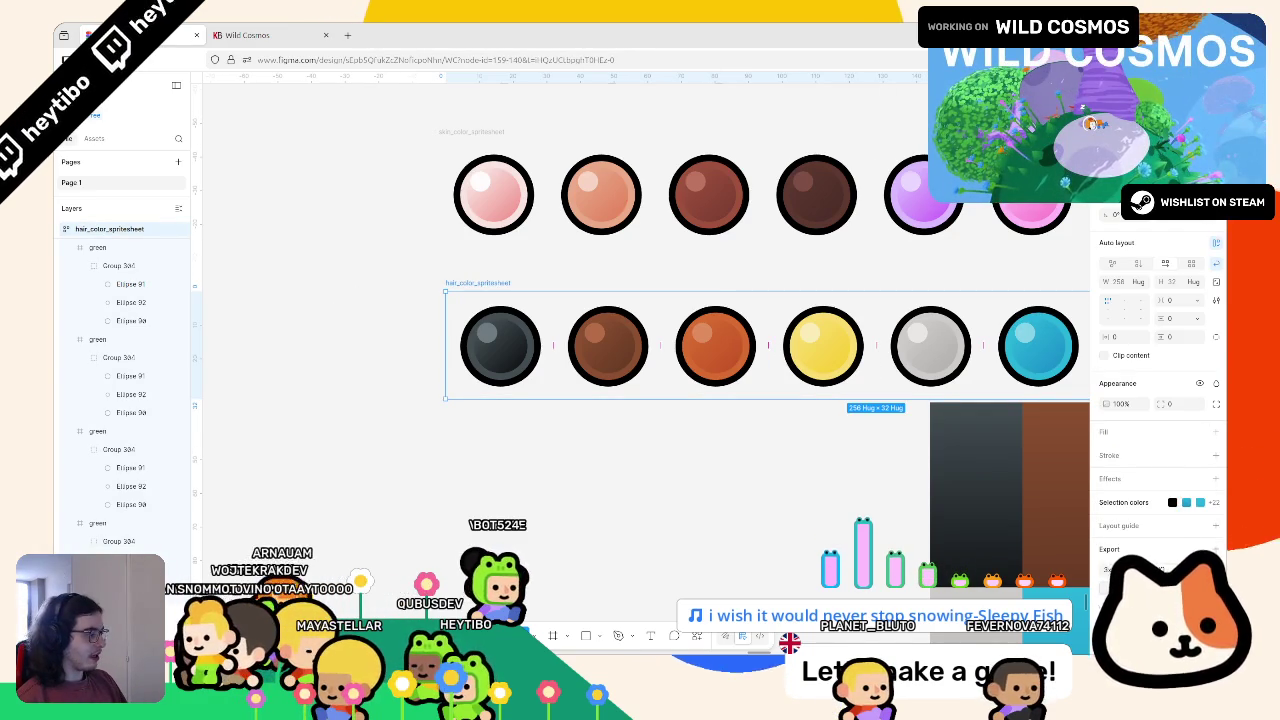
key("alt+Tab")
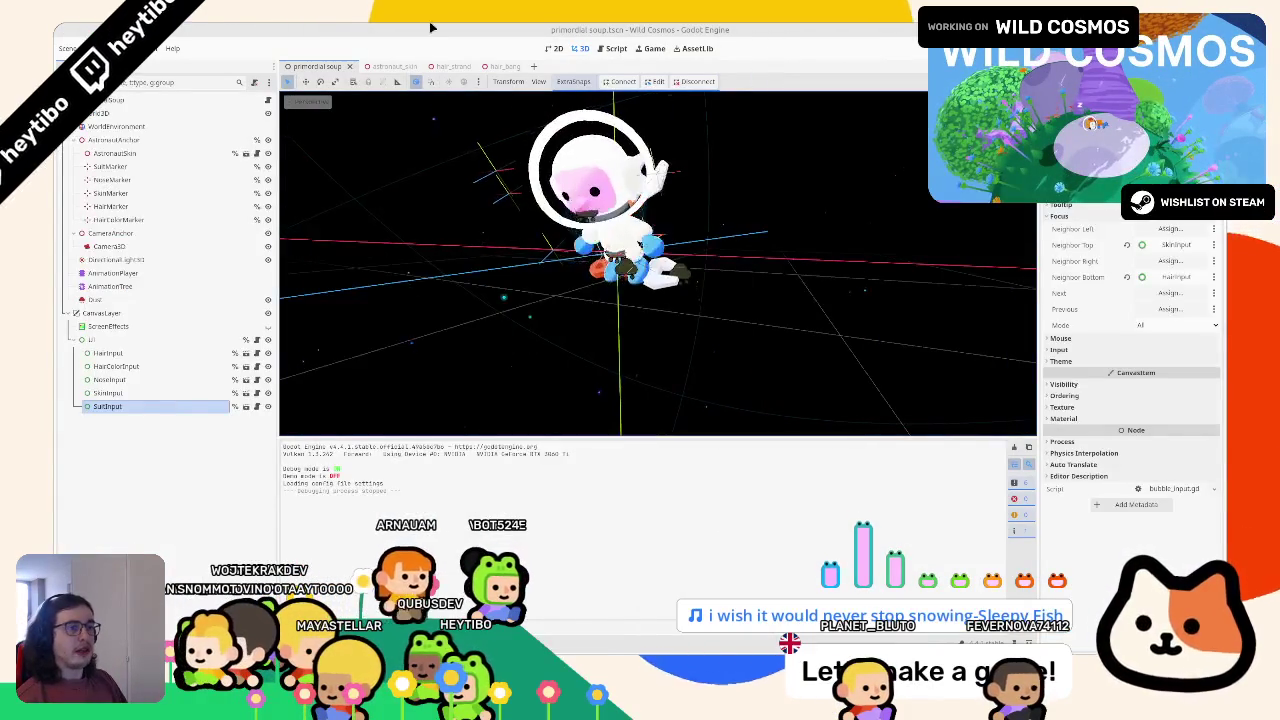
Reveal the inspected atlas resource in the FileSystem dock's bubble_input/icons folder
key("alt+f")
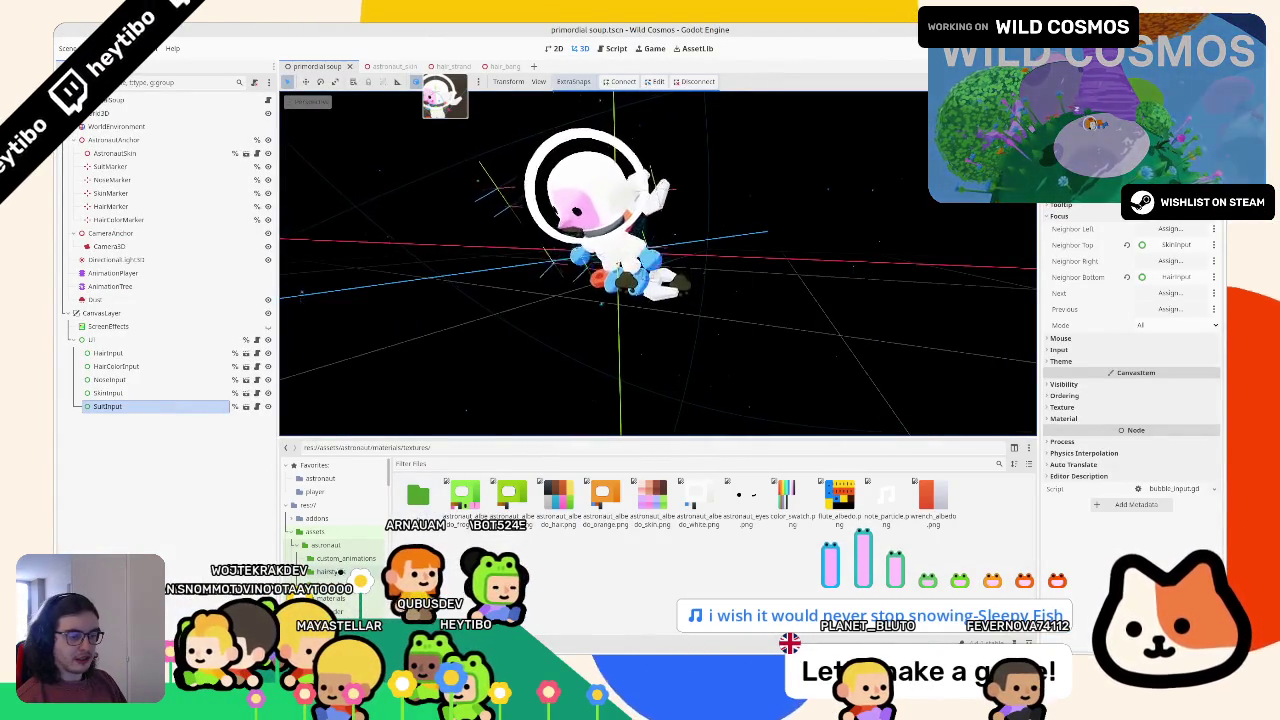
scroll(320, 520, "down", 10)
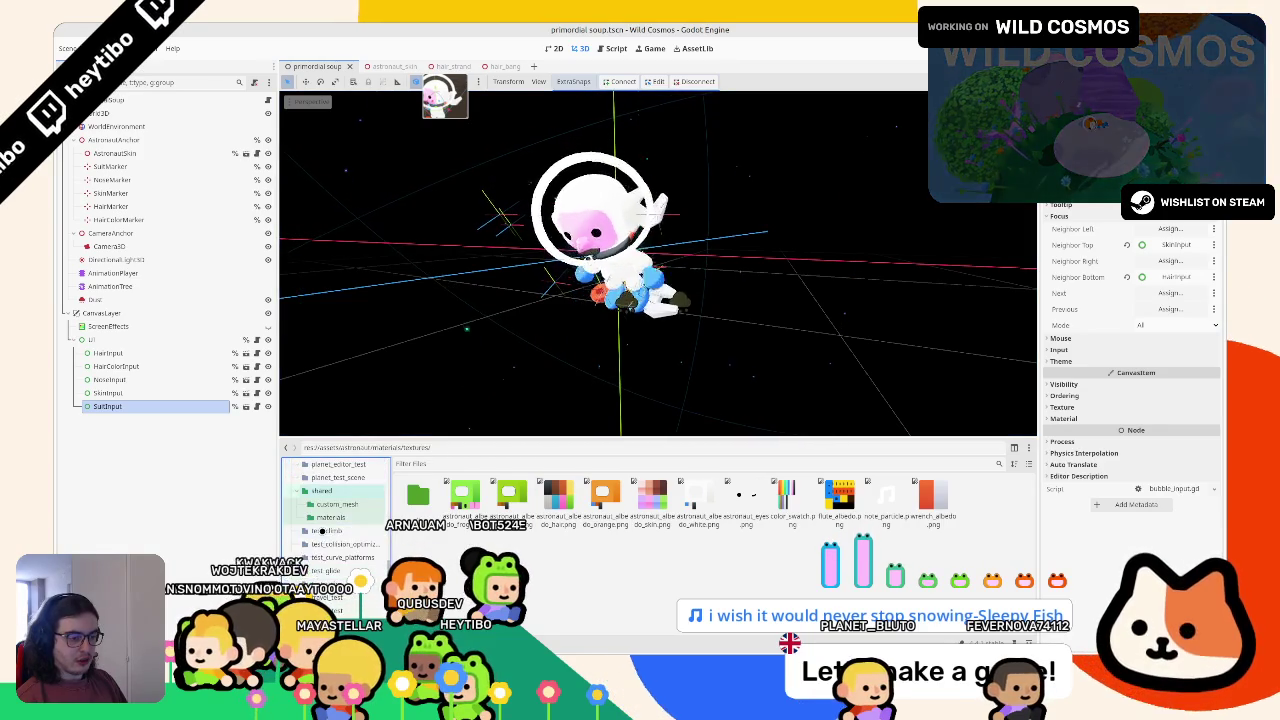
scroll(330, 510, "up", 5)
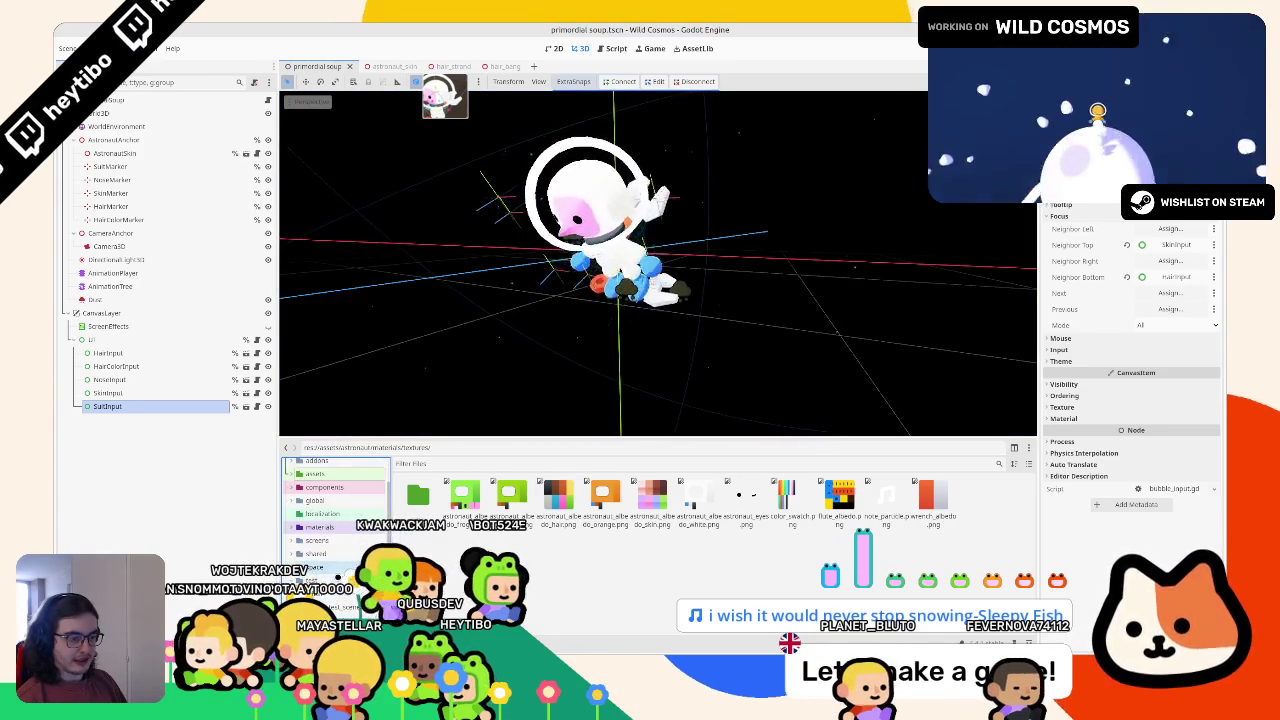
left_click(1213, 212)
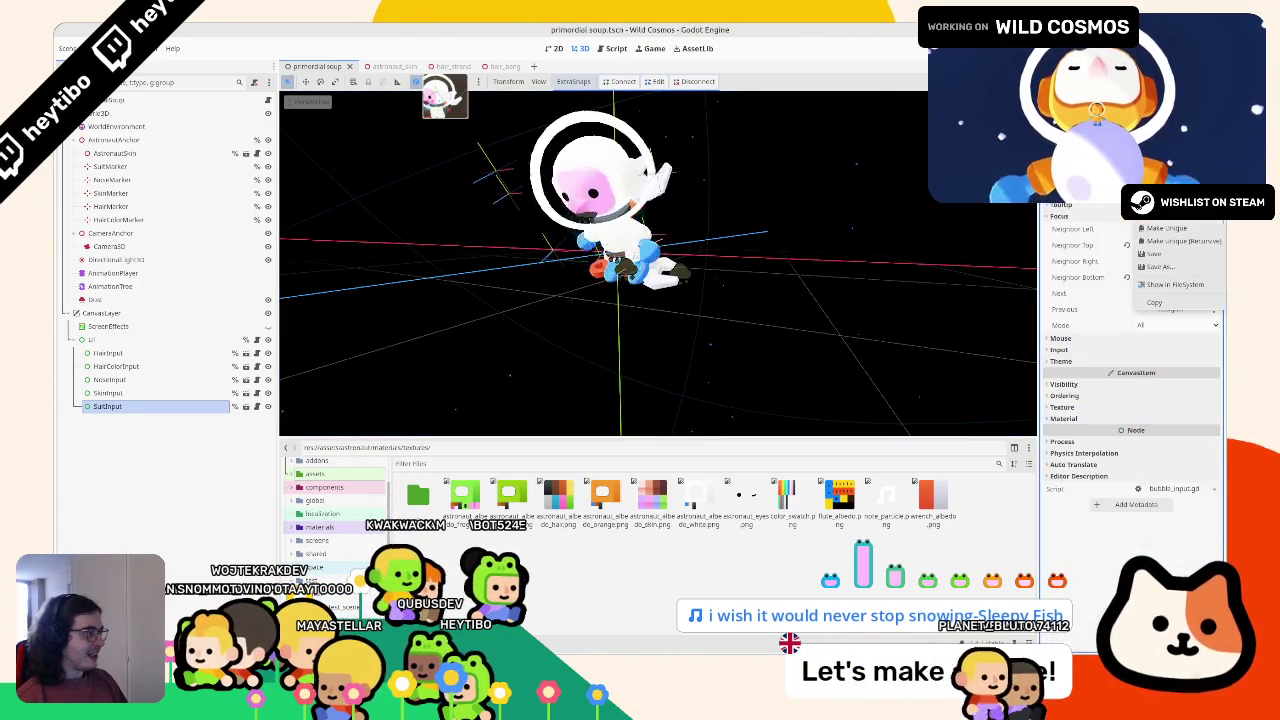
left_click(1191, 284)
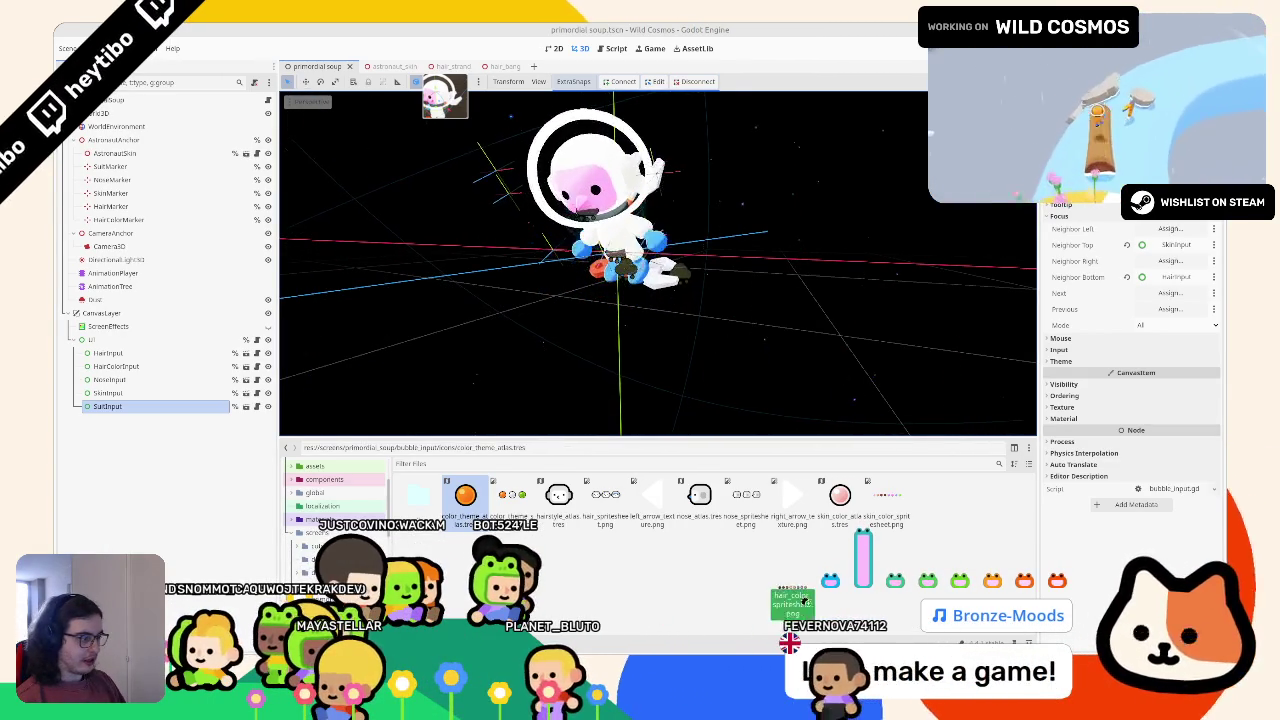
Move hair_color_spritesheet.png into icons and duplicate the skin atlas as hair_color_atlas.tres
left_click_drag(805, 603, 900, 520)
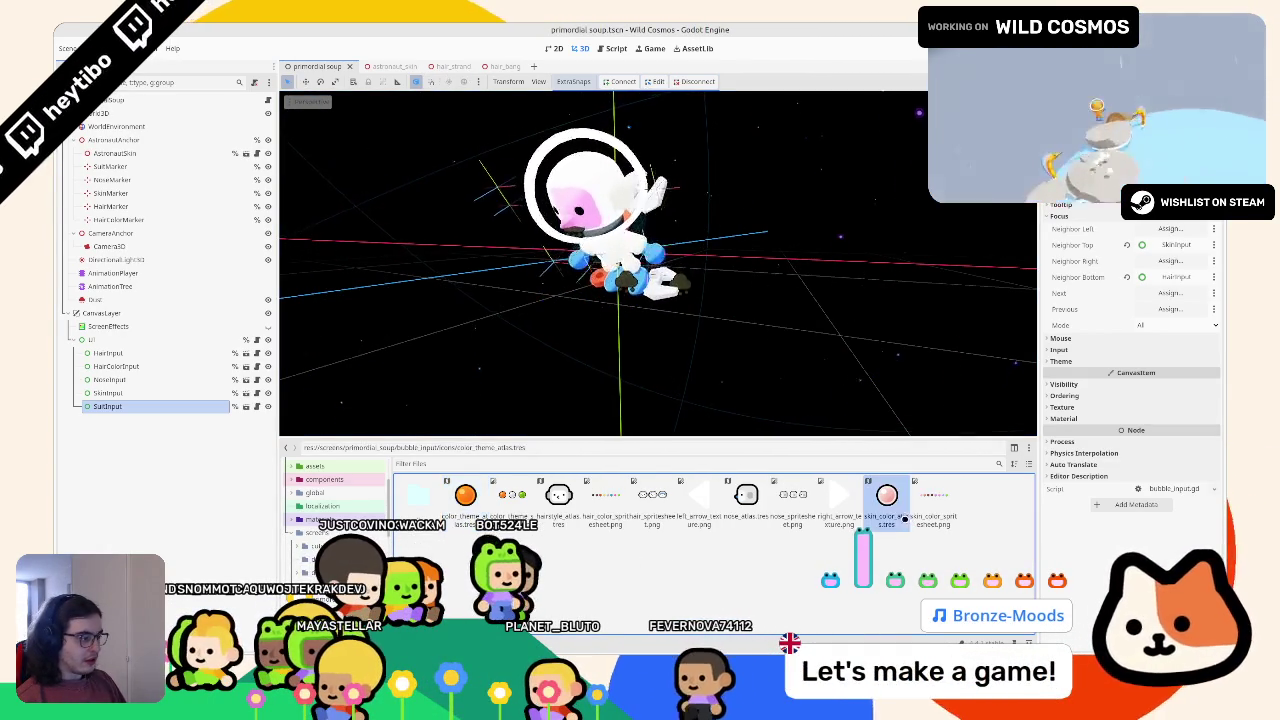
right_click(904, 519)
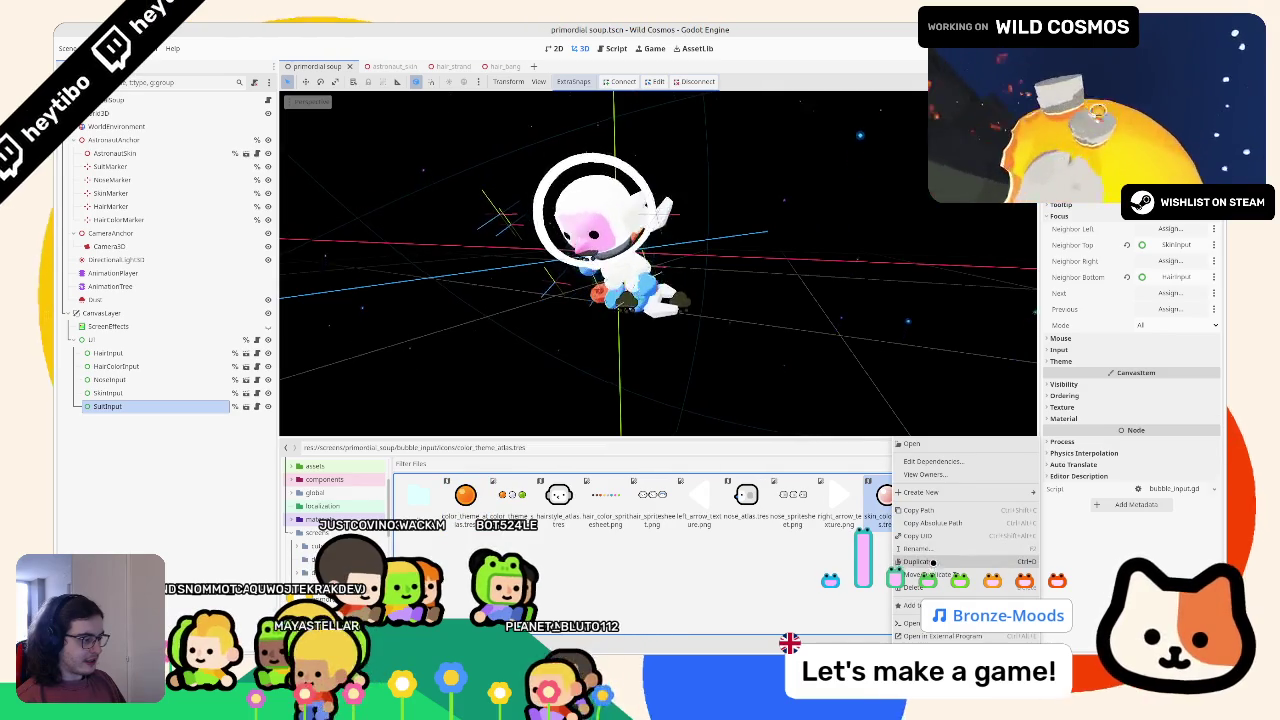
left_click(932, 562)
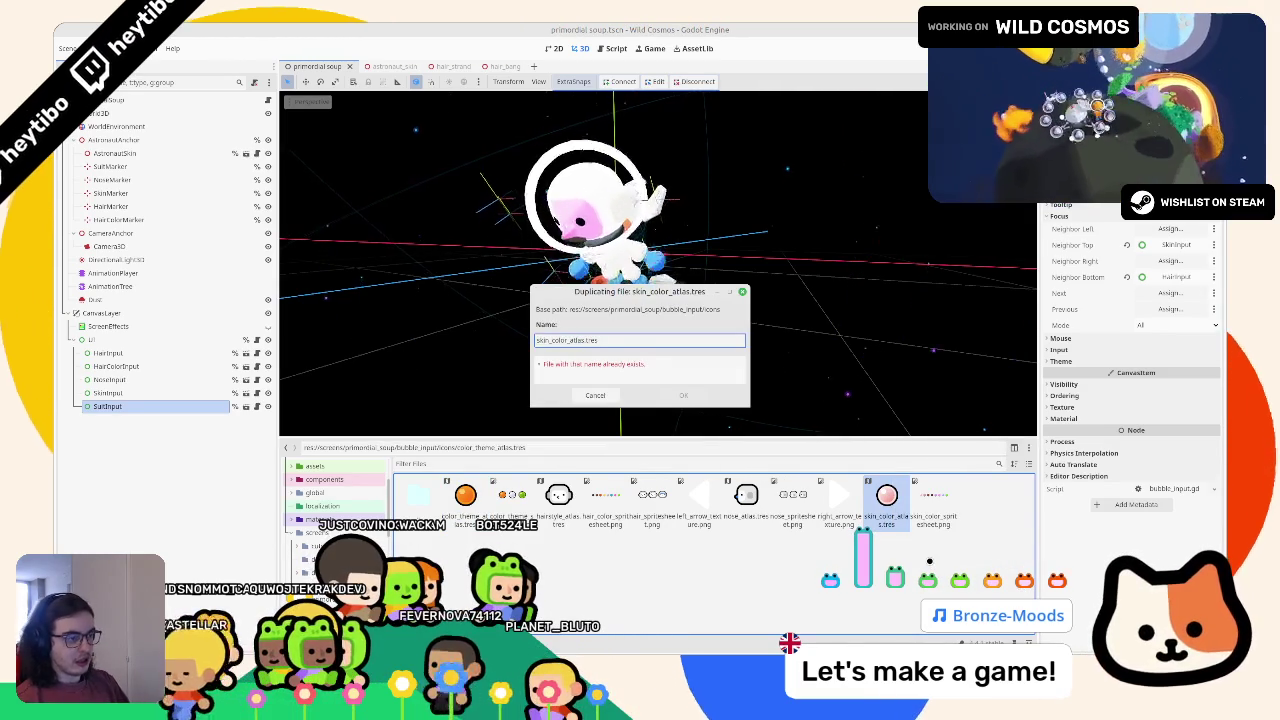
key("Return")
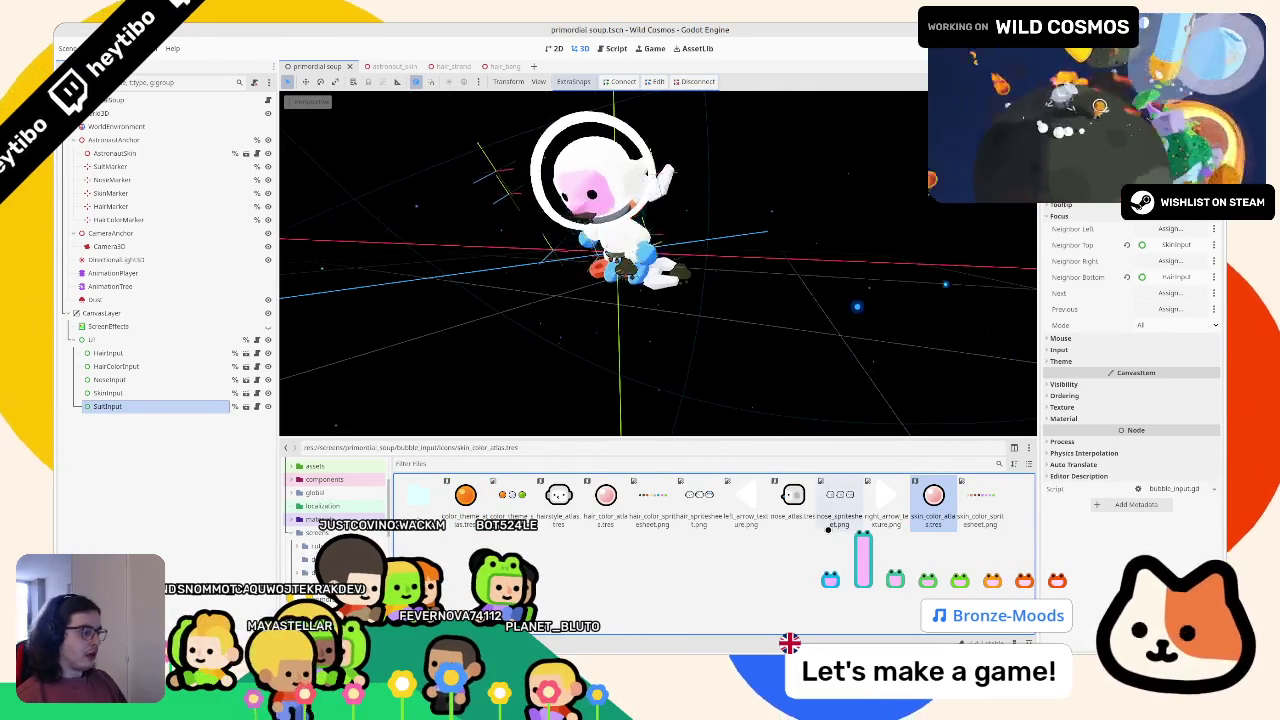
Set hair_color_atlas.tres's Atlas to hair_color_spritesheet.png and save the scene
left_click(603, 500)
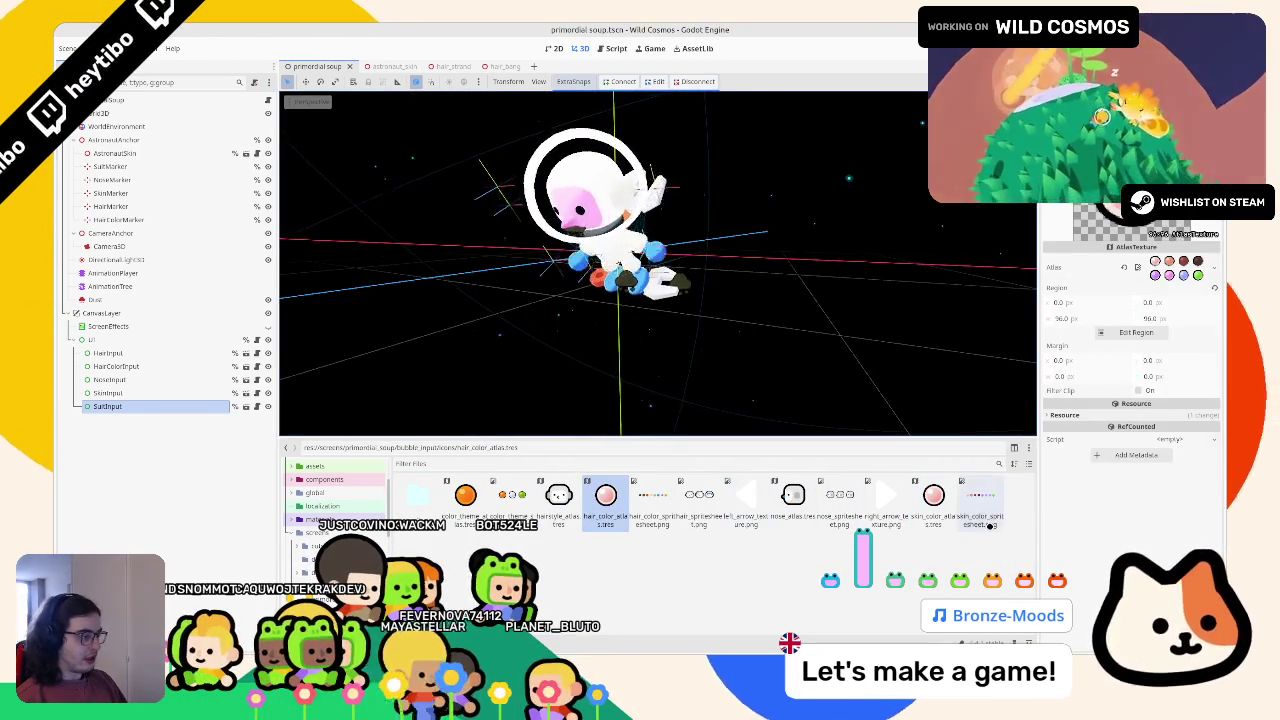
left_click_drag(689, 519, 1163, 311)
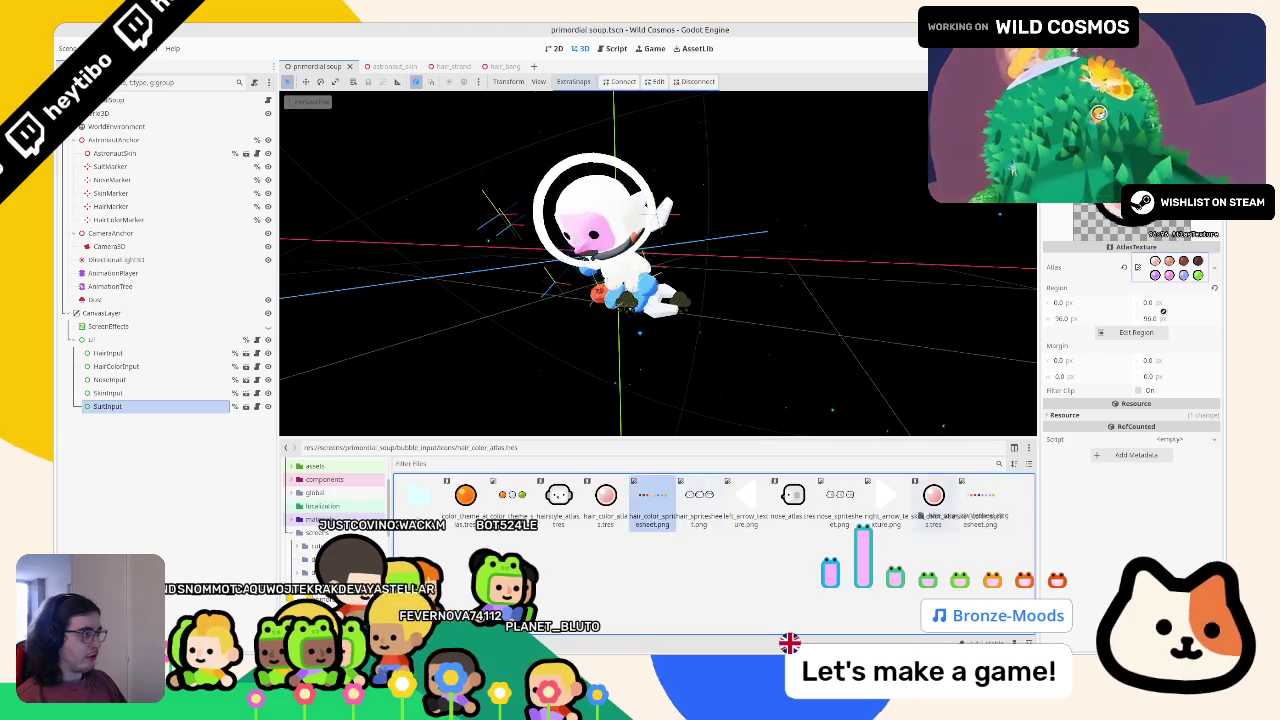
key("ctrl+s")
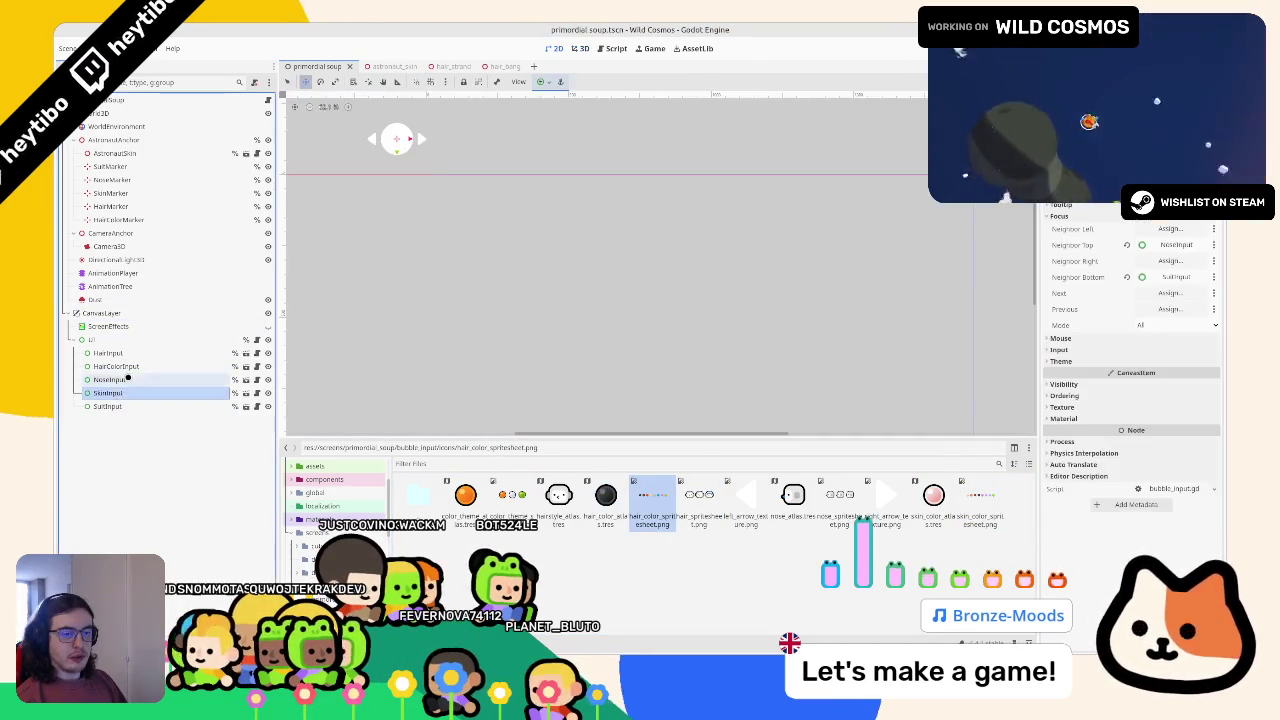
Assign hair_color_atlas.tres to the HairColorInput node's texture and run the game with F5
left_click(132, 355)
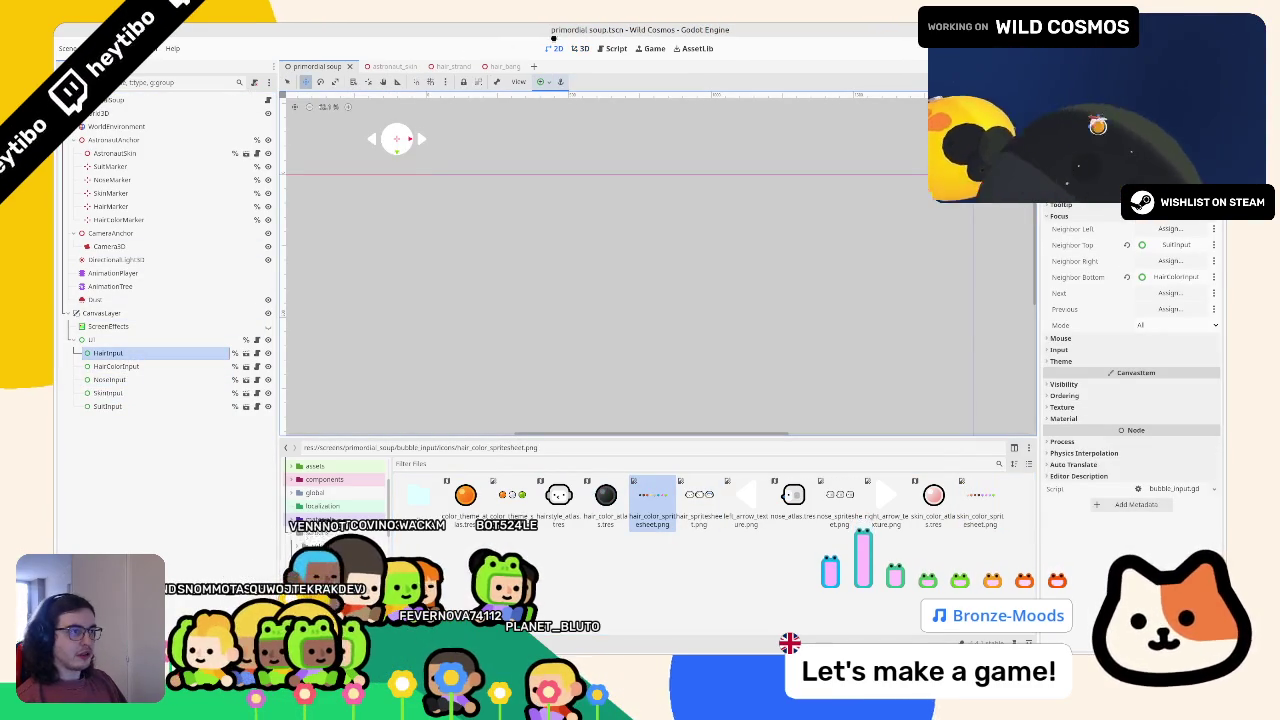
left_click(108, 367)
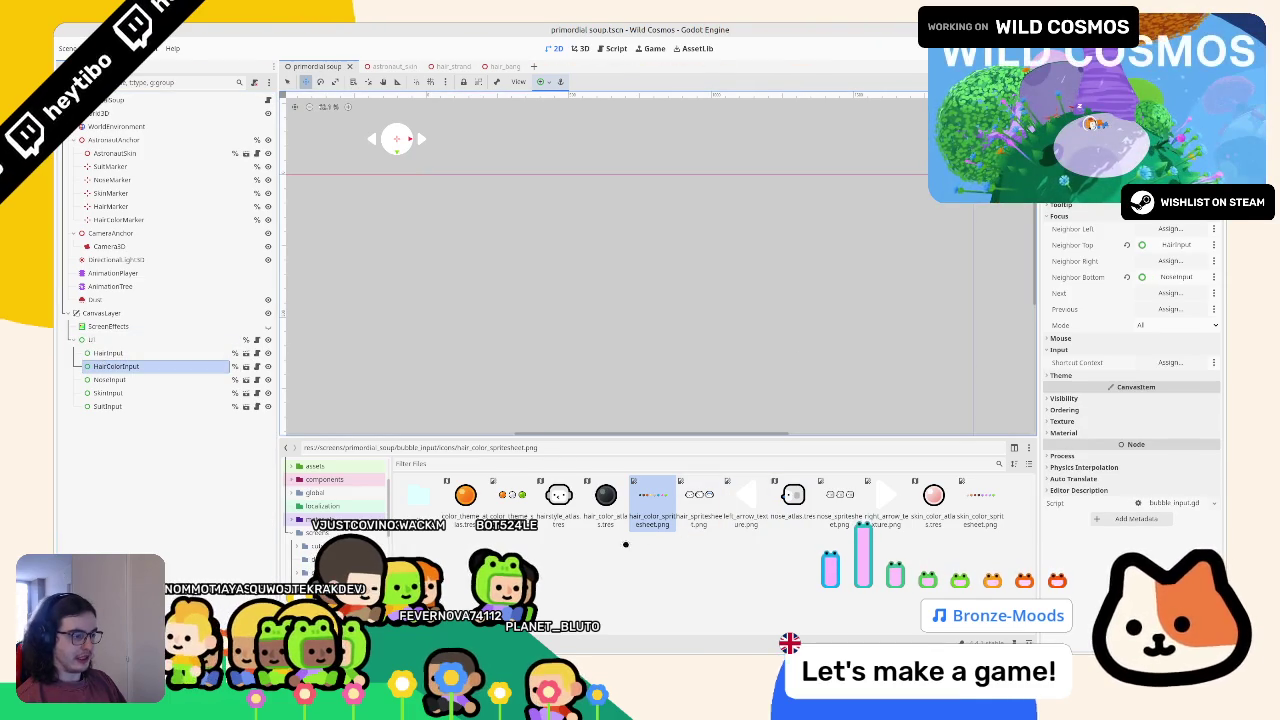
left_click_drag(605, 497, 745, 578)
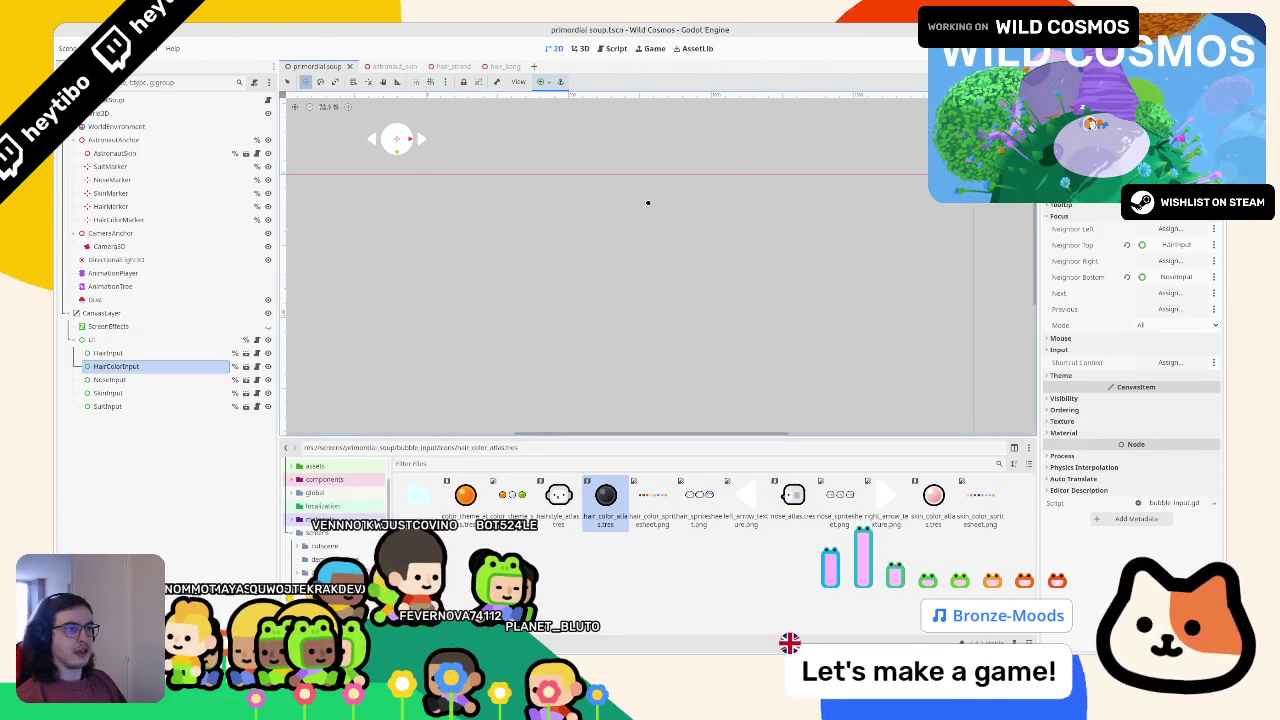
key("F5")
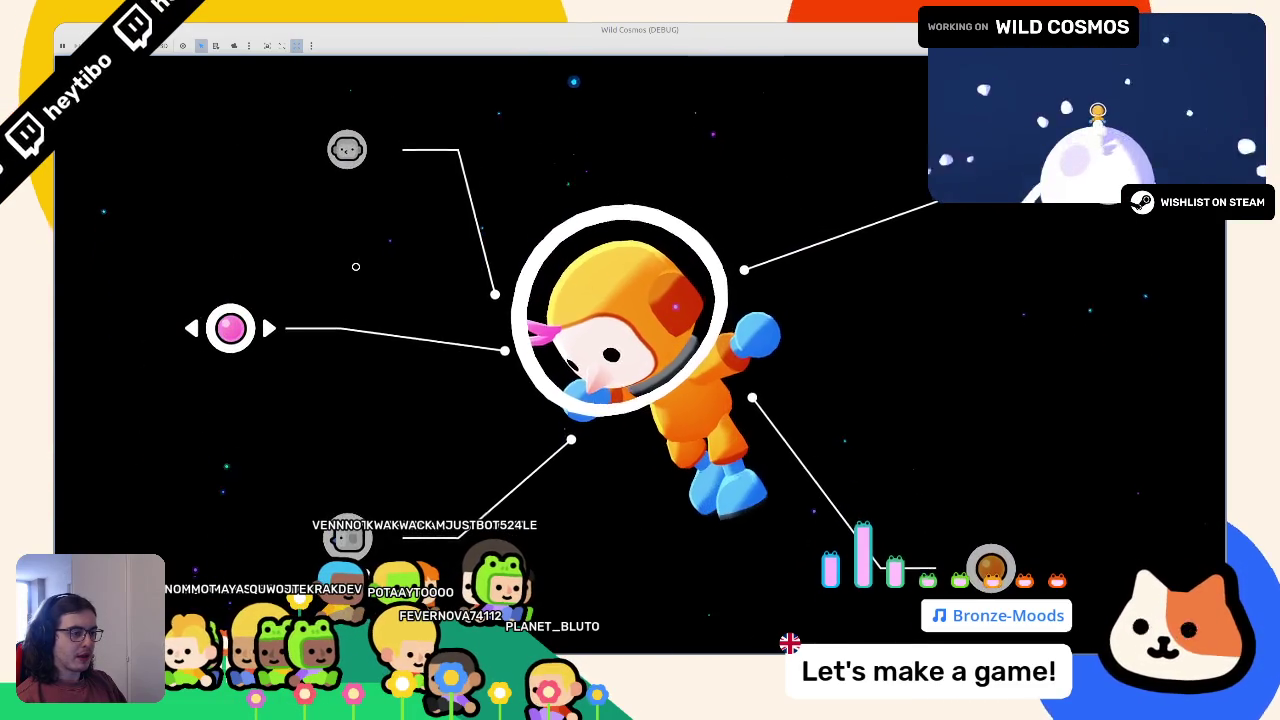
Cycle through the hair colours with the arrow keys, then stop the game
key("Up")
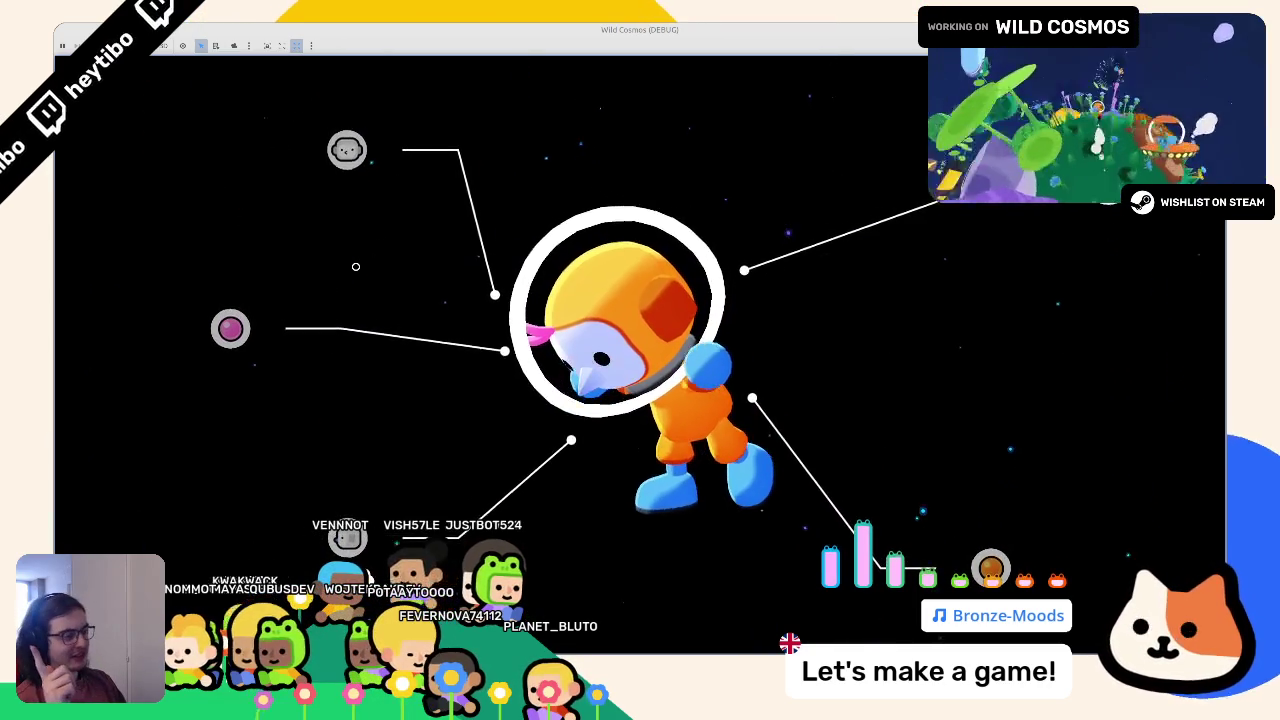
key("Down")
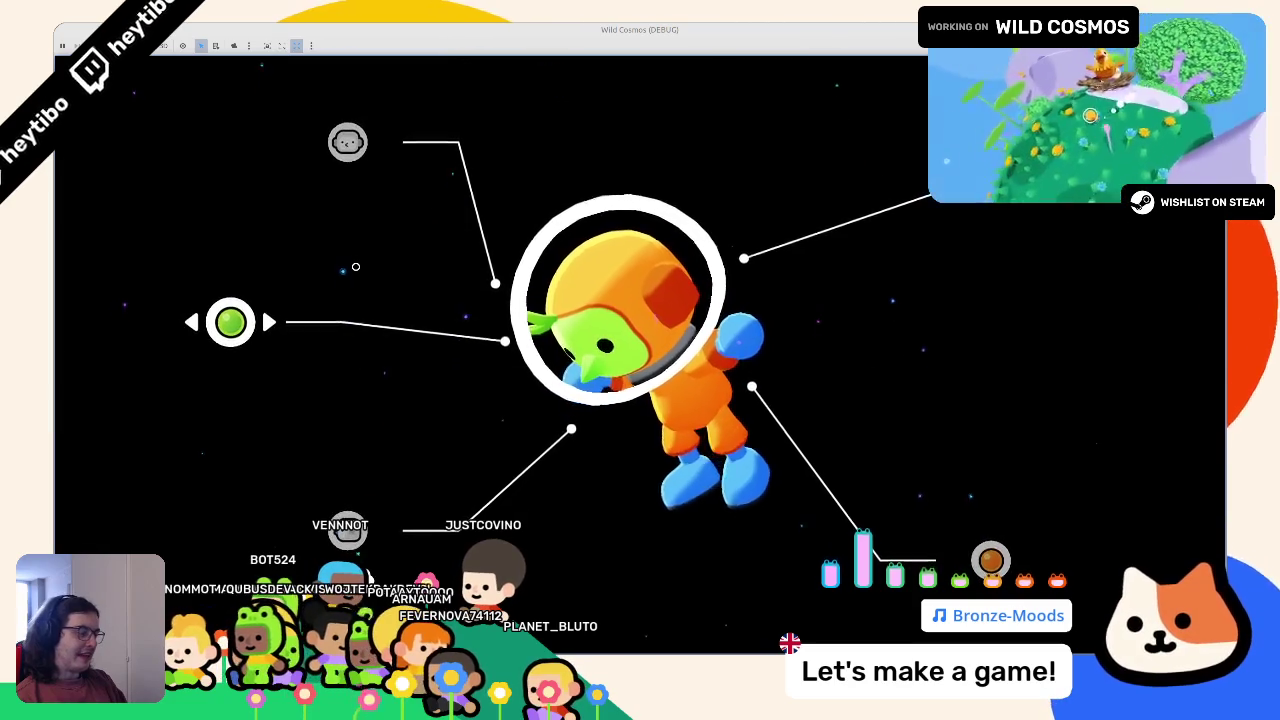
key("Up")
key("Up")
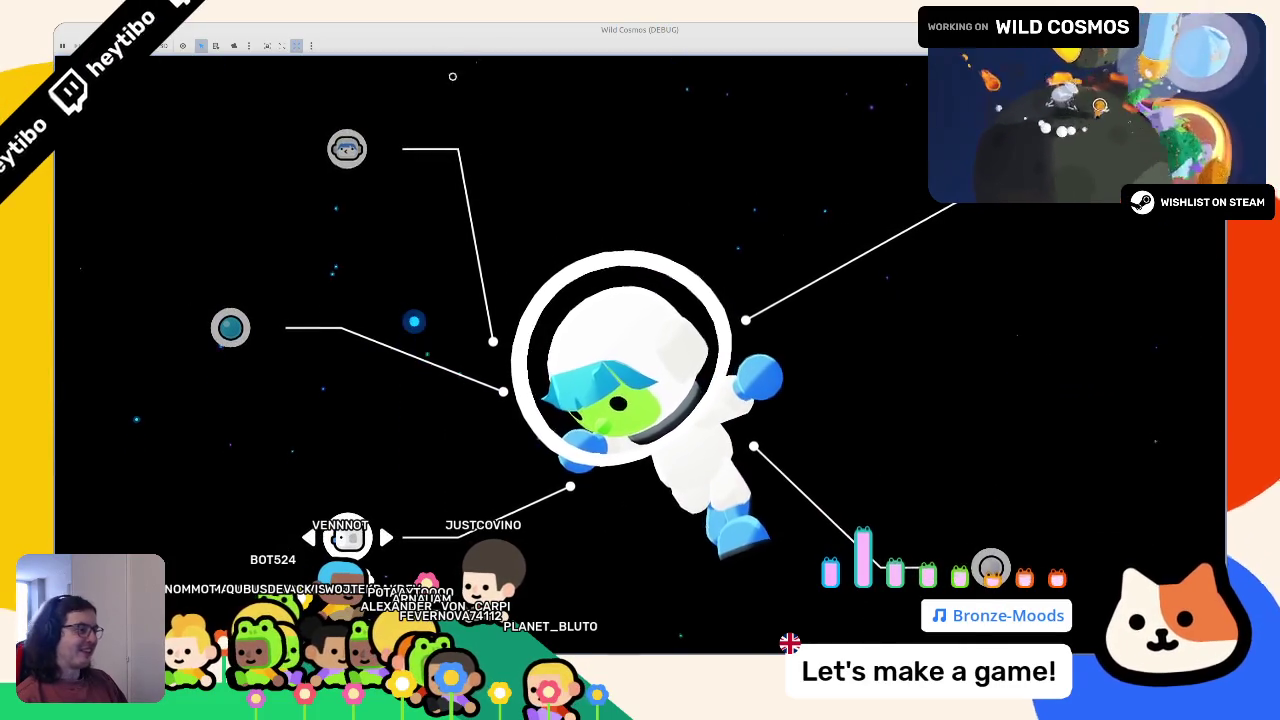
key("Return")
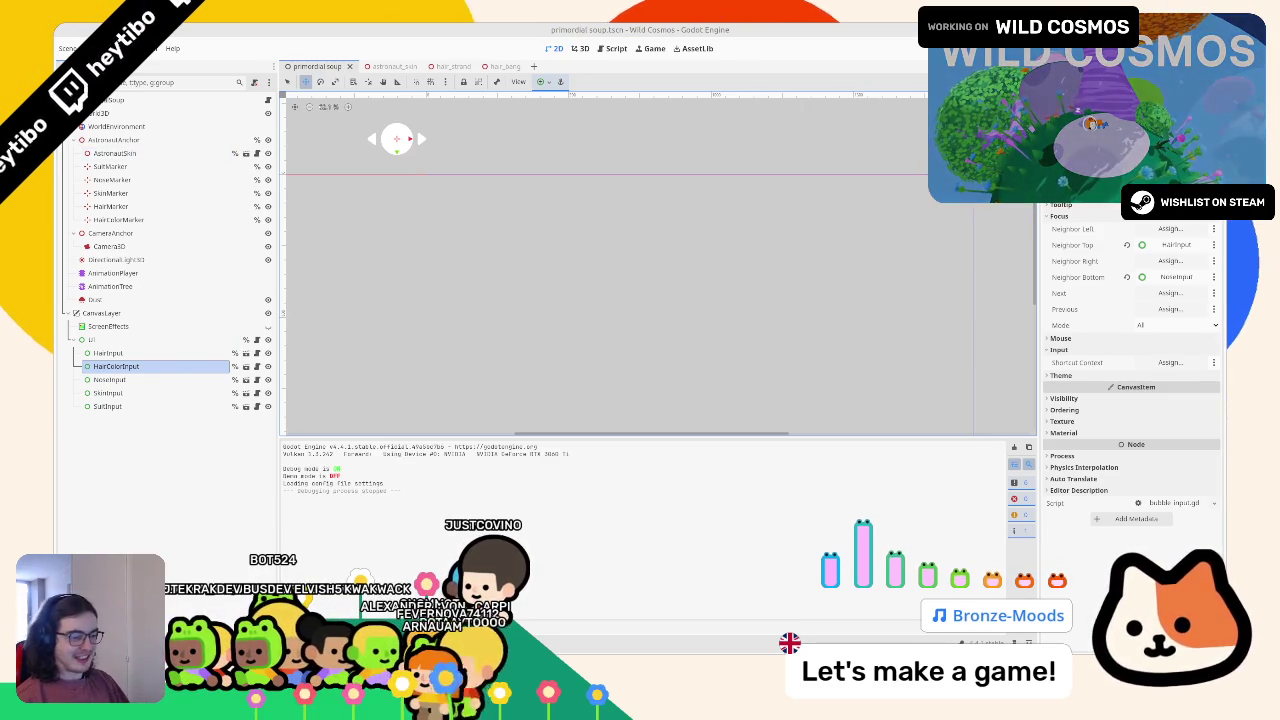
Check the warning in the Errors tab, return to FileSystem, and rerun the game
left_click(345, 445)
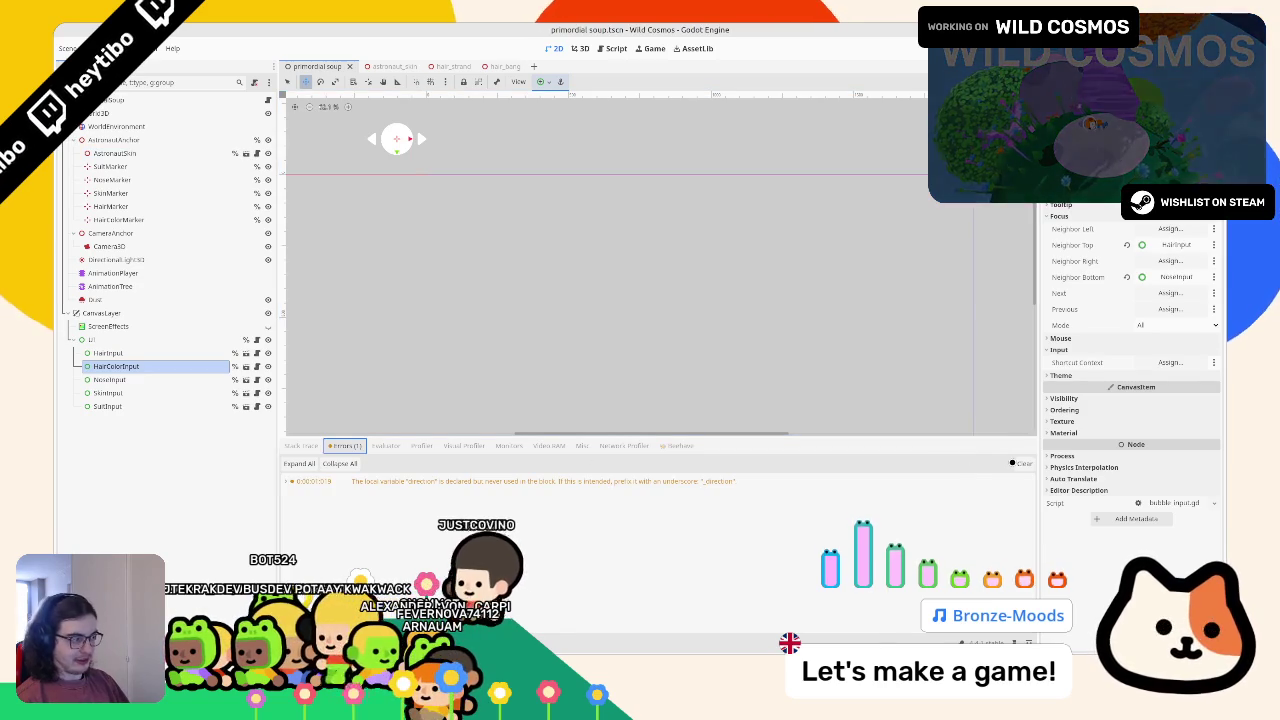
key("alt+f")
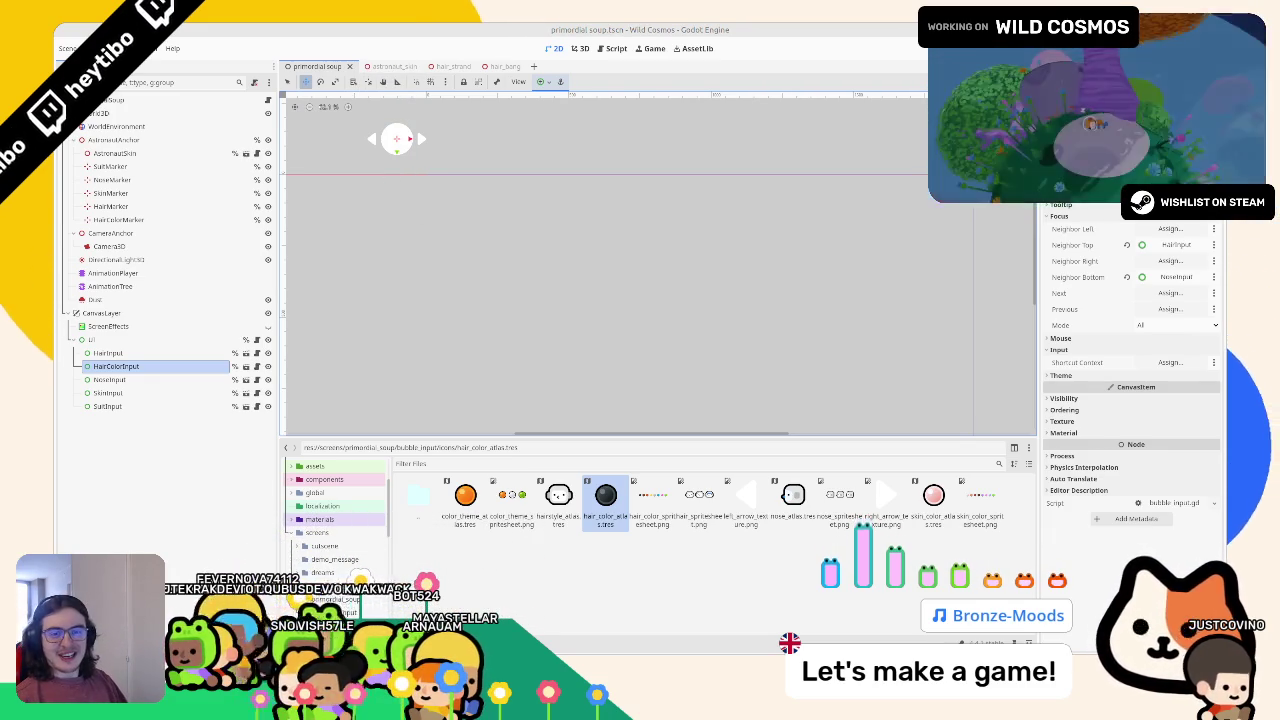
key("F5")
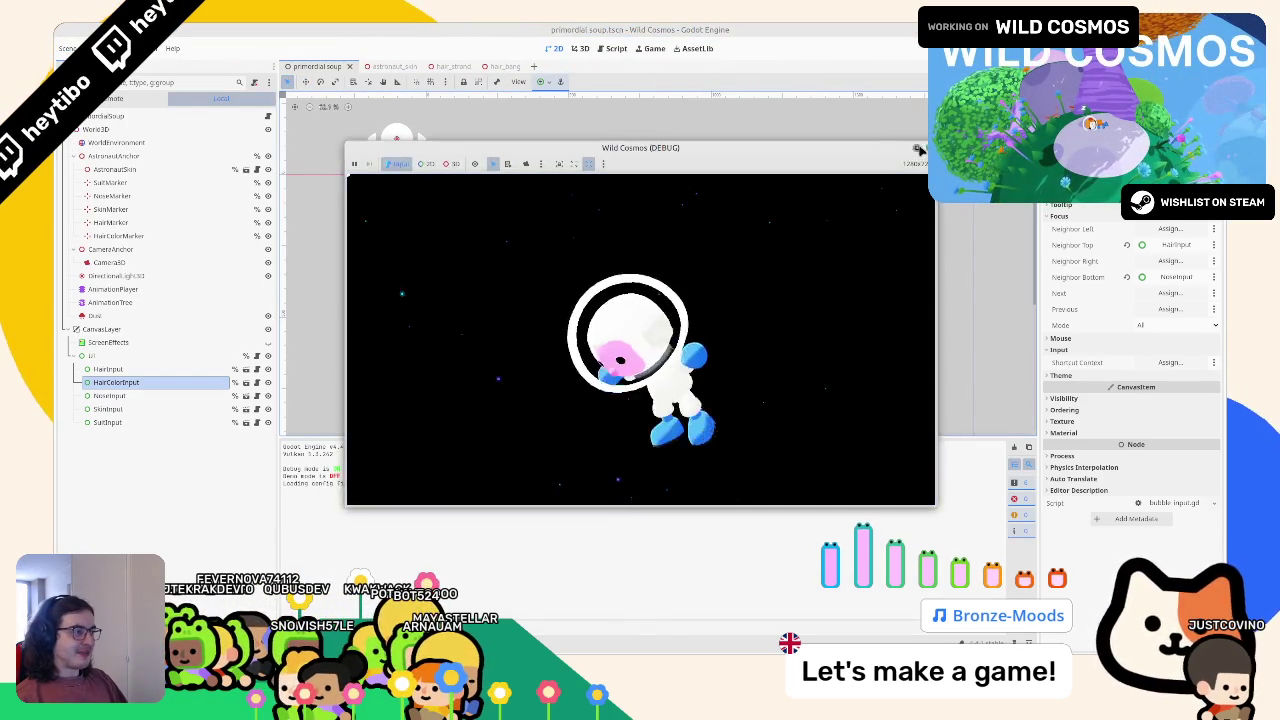
Maximize the game window, cycle the customizer options, then restart the game
left_click(912, 151)
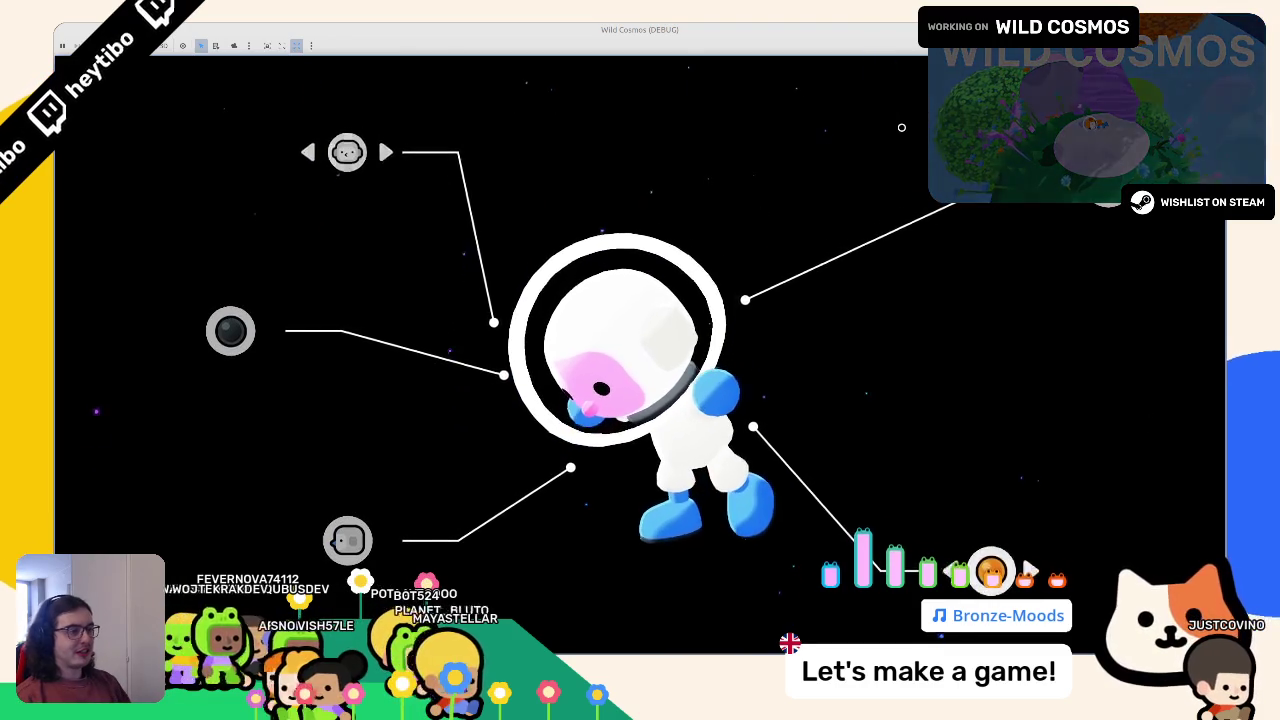
key("Up")
key("Up")
key("Up")
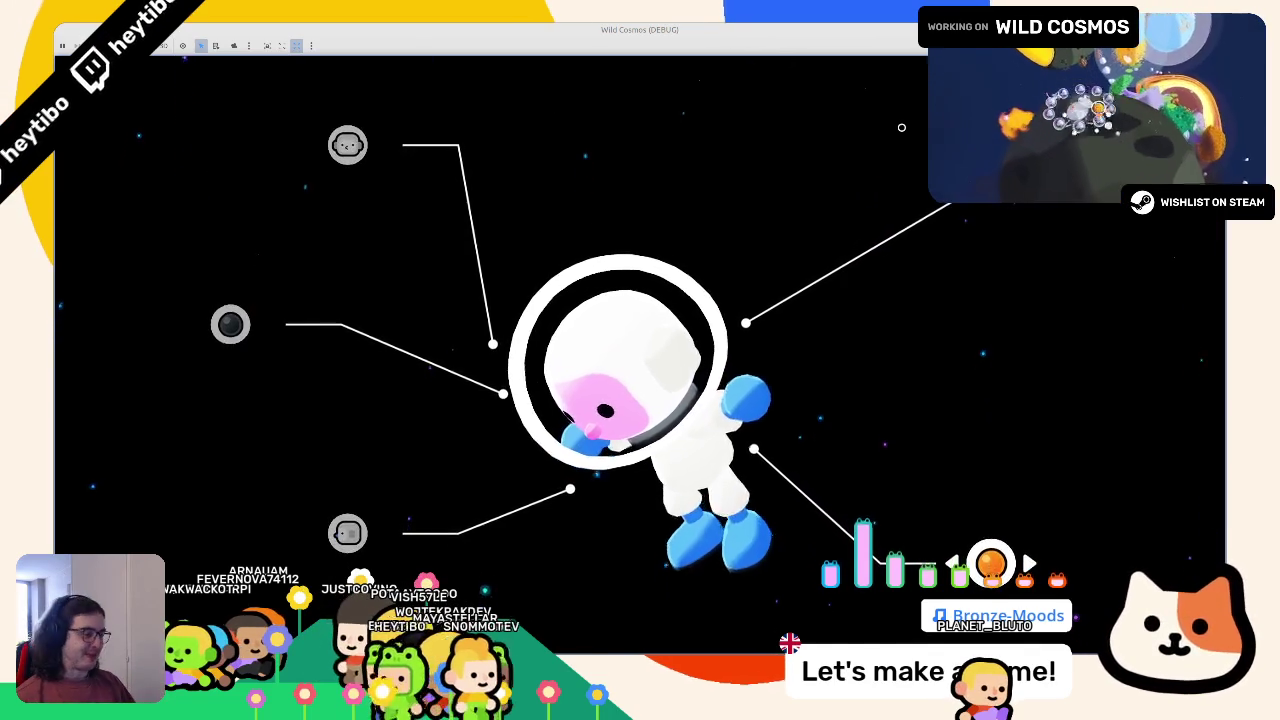
key("F8")
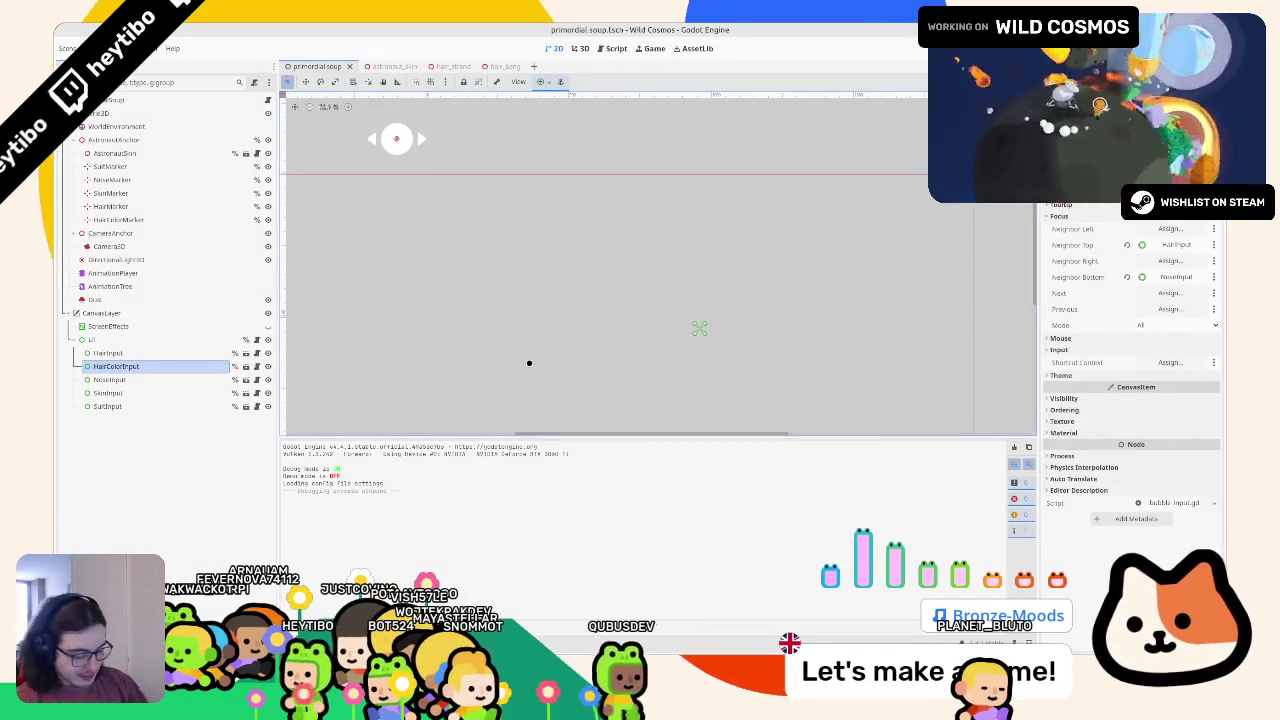
key("F5")
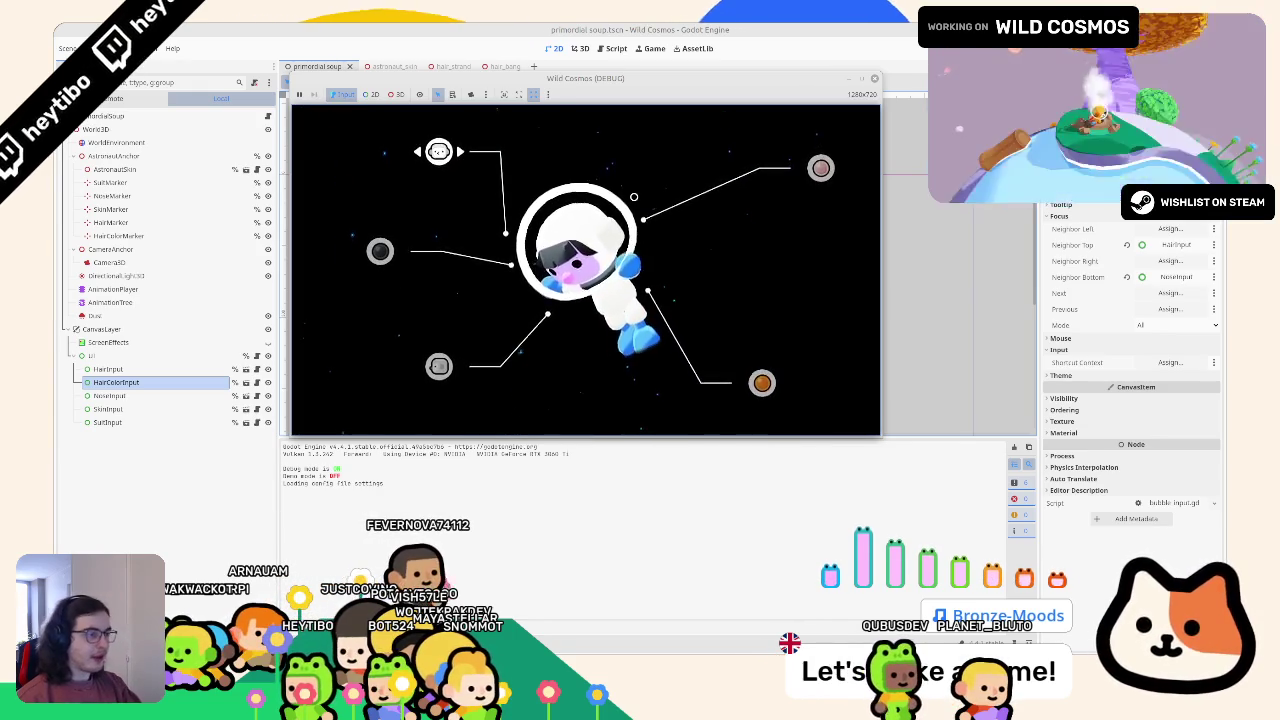
Screenshot the game window, copy it to the clipboard, and close the game
key("alt+Print")
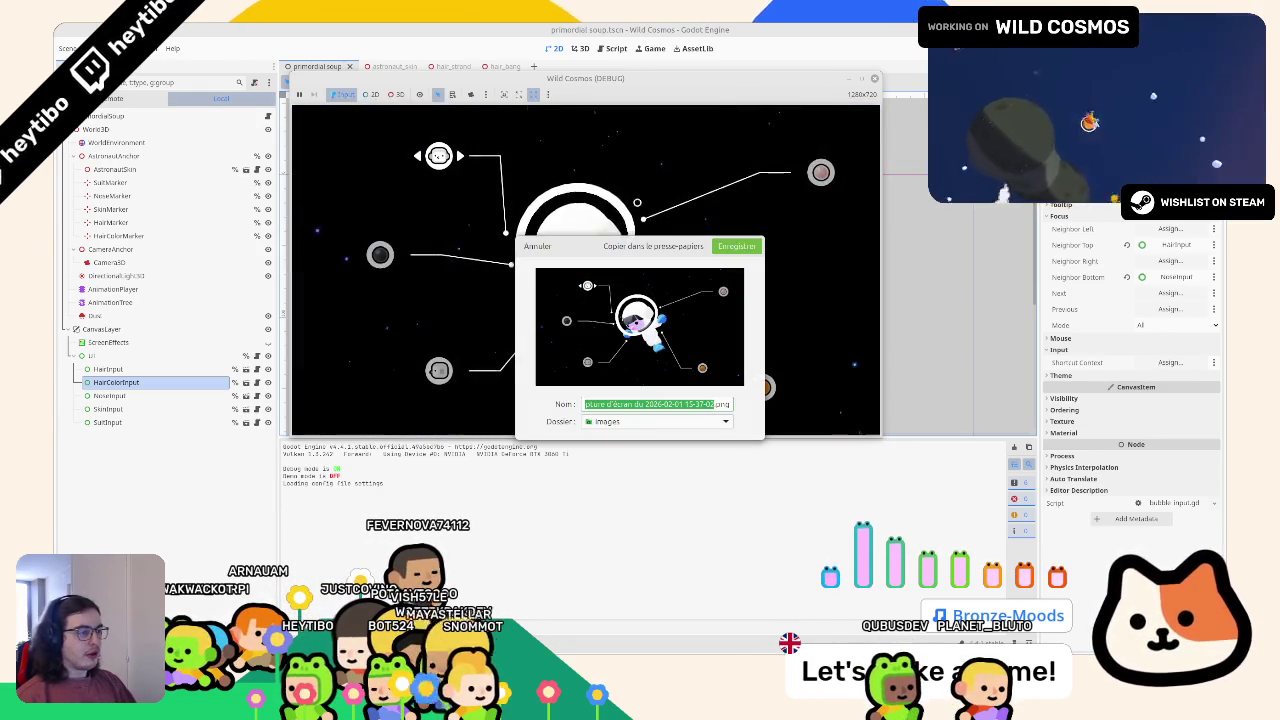
double_click(645, 245)
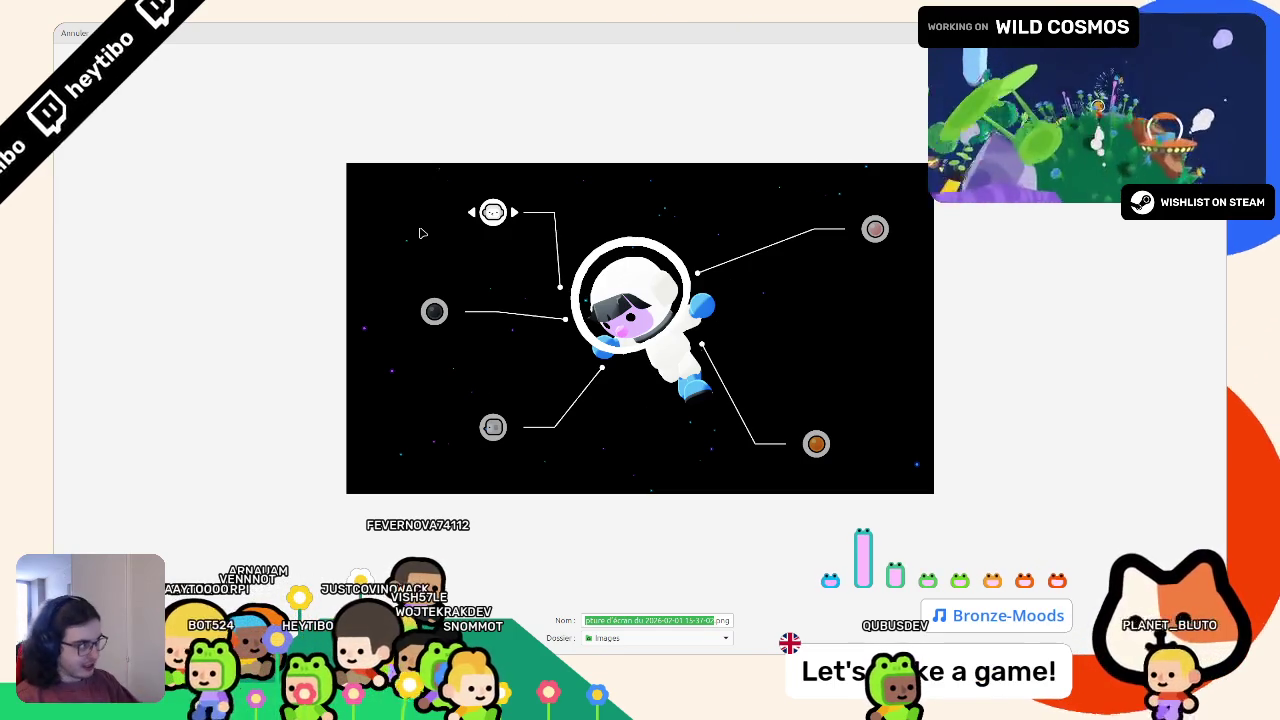
key("Return")
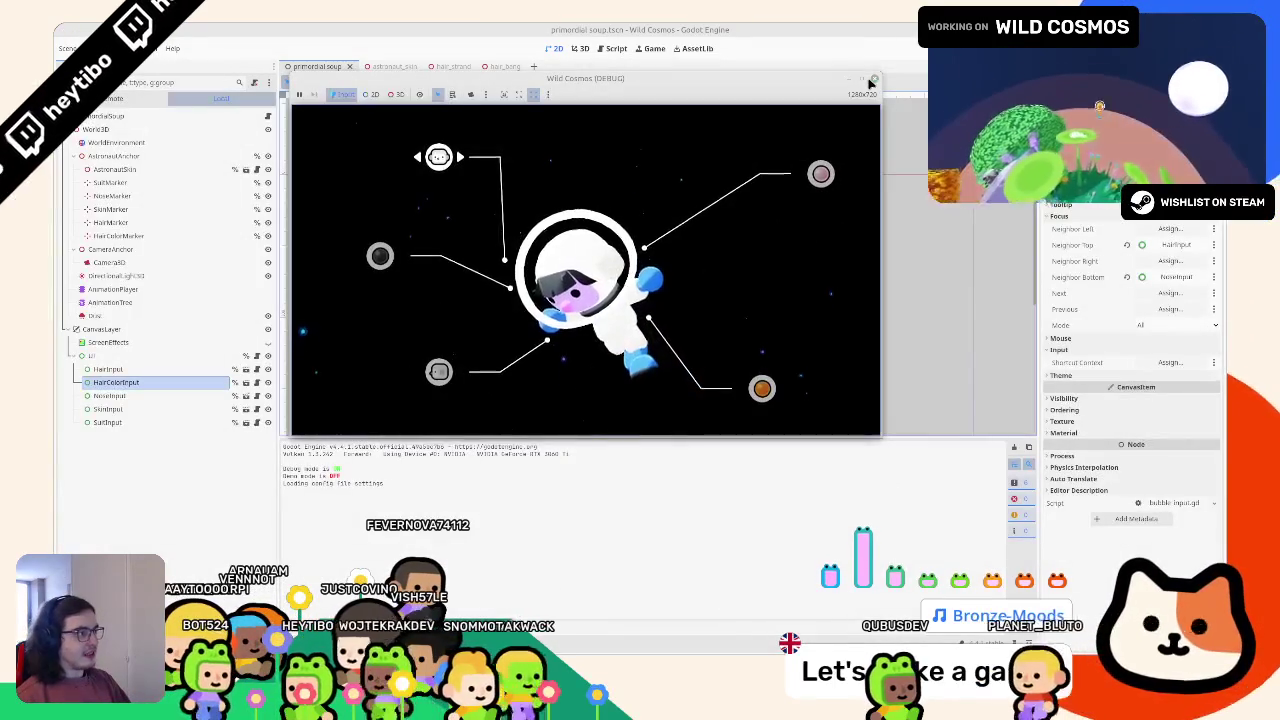
key("F8")
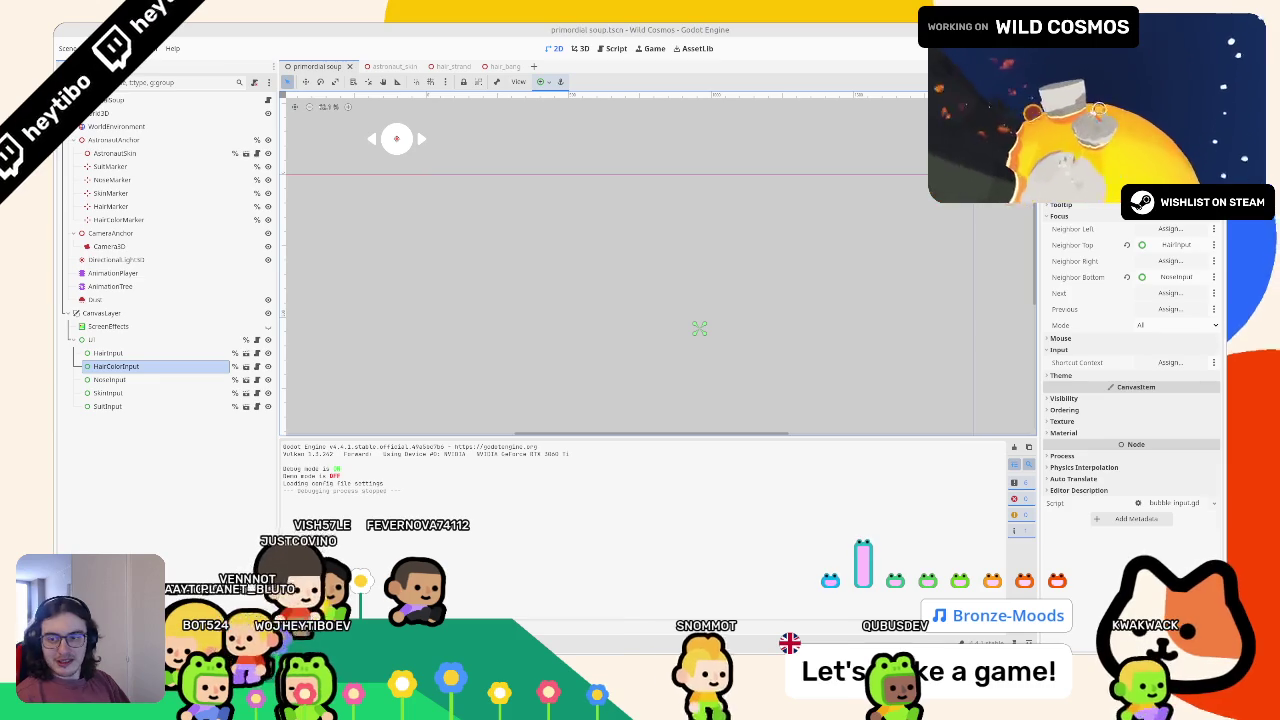
Paste the game screenshot into Figma right of the Character Customization mockup
key("alt+Tab")
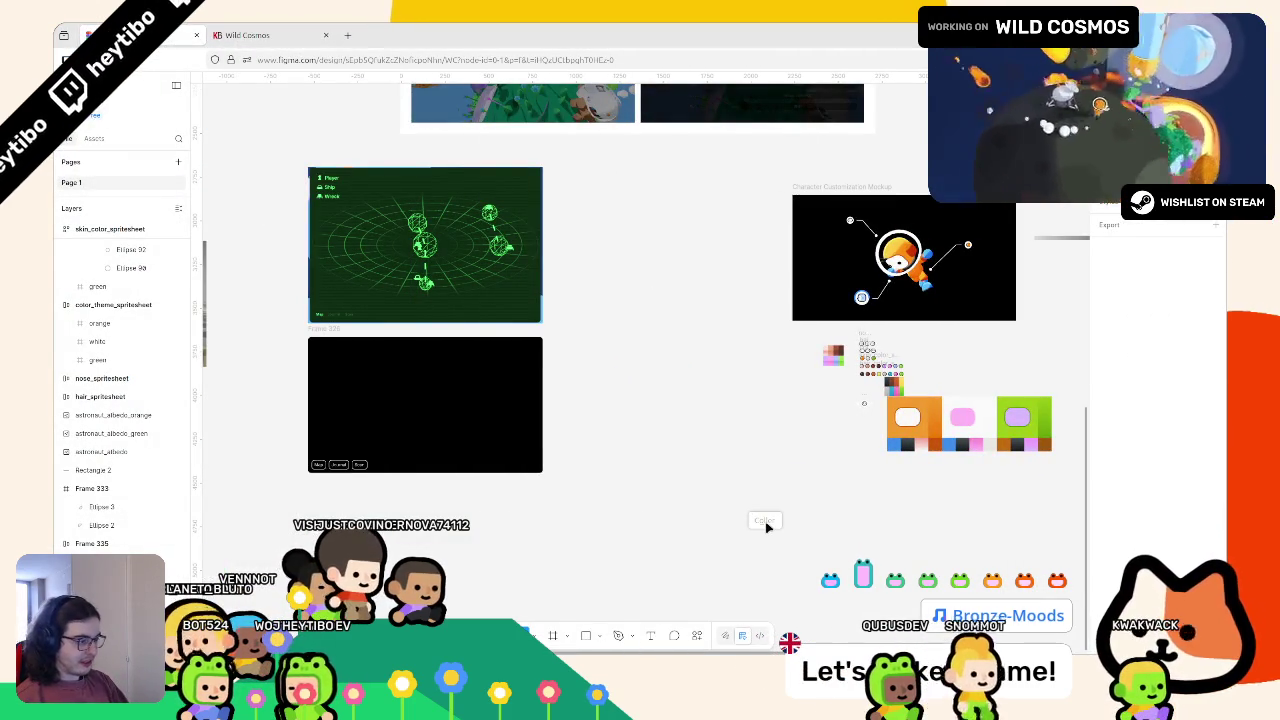
key("ctrl+v")
left_click_drag(718, 415, 1026, 638)
scroll(1026, 638, "right", 5)
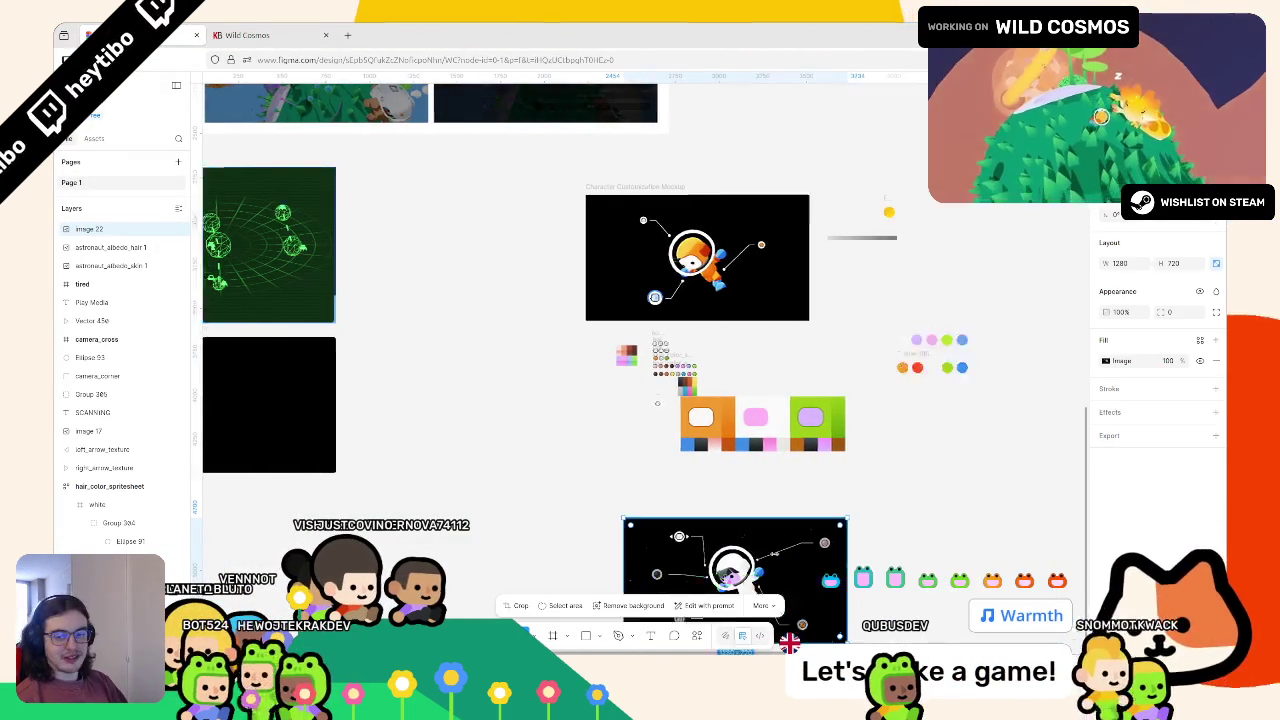
mouse_move(583, 632)
left_mouse_down()
mouse_move(1065, 310)
mouse_move(952, 310)
left_mouse_up()
scroll(733, 353, "right", 3)
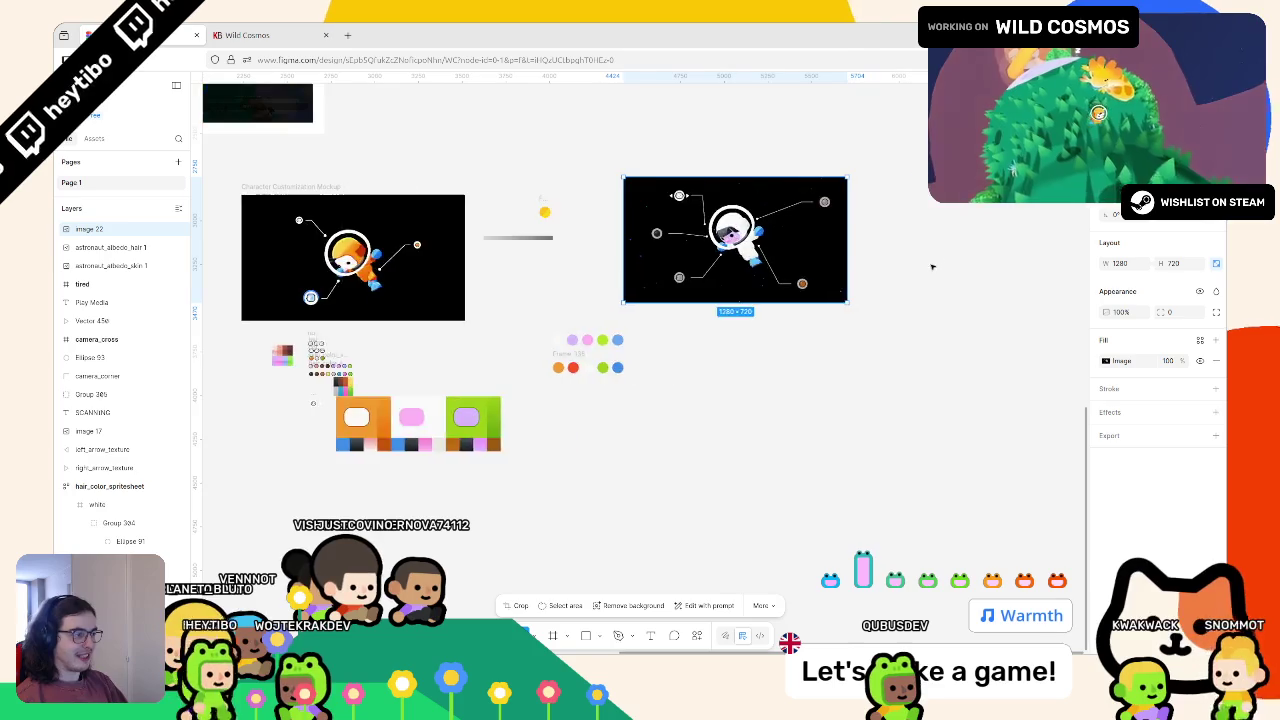
scroll(733, 353, "up", 5)
scroll(733, 353, "up", 3)
Add a 'Hold Space to confirm' text layer near the screenshot's bottom centre
key("t")
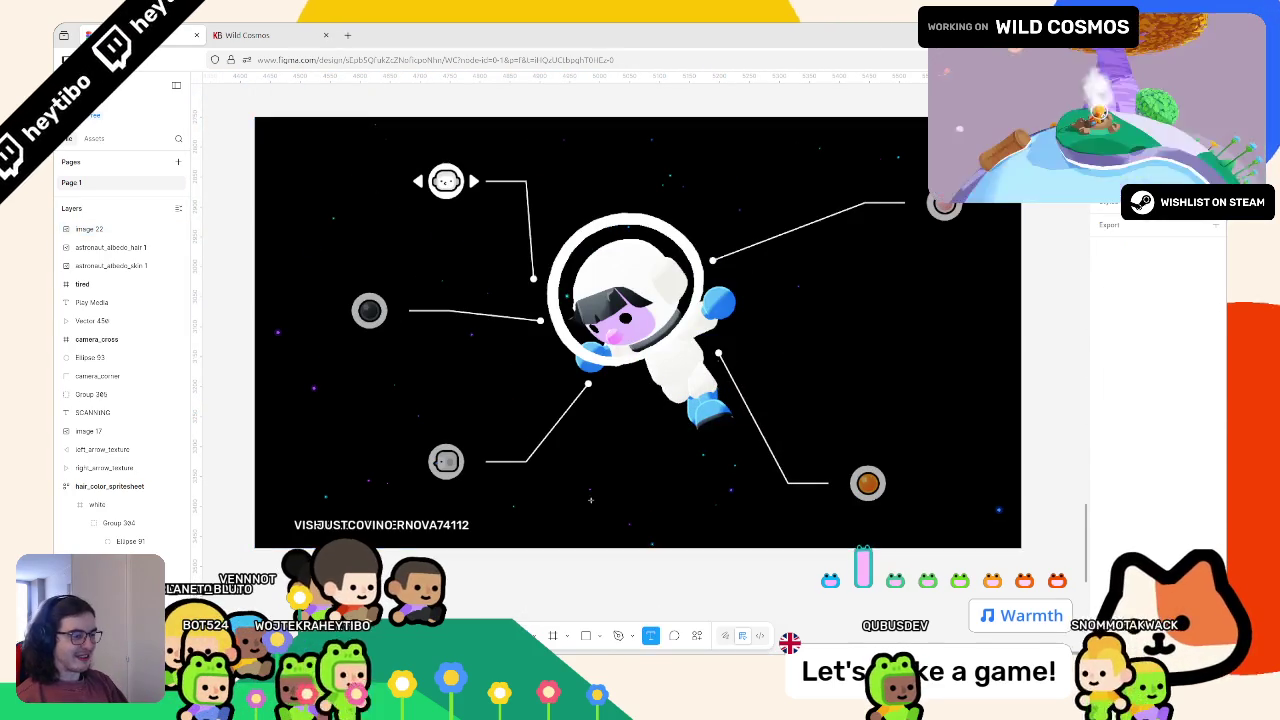
left_click(823, 482)
type("Ho")
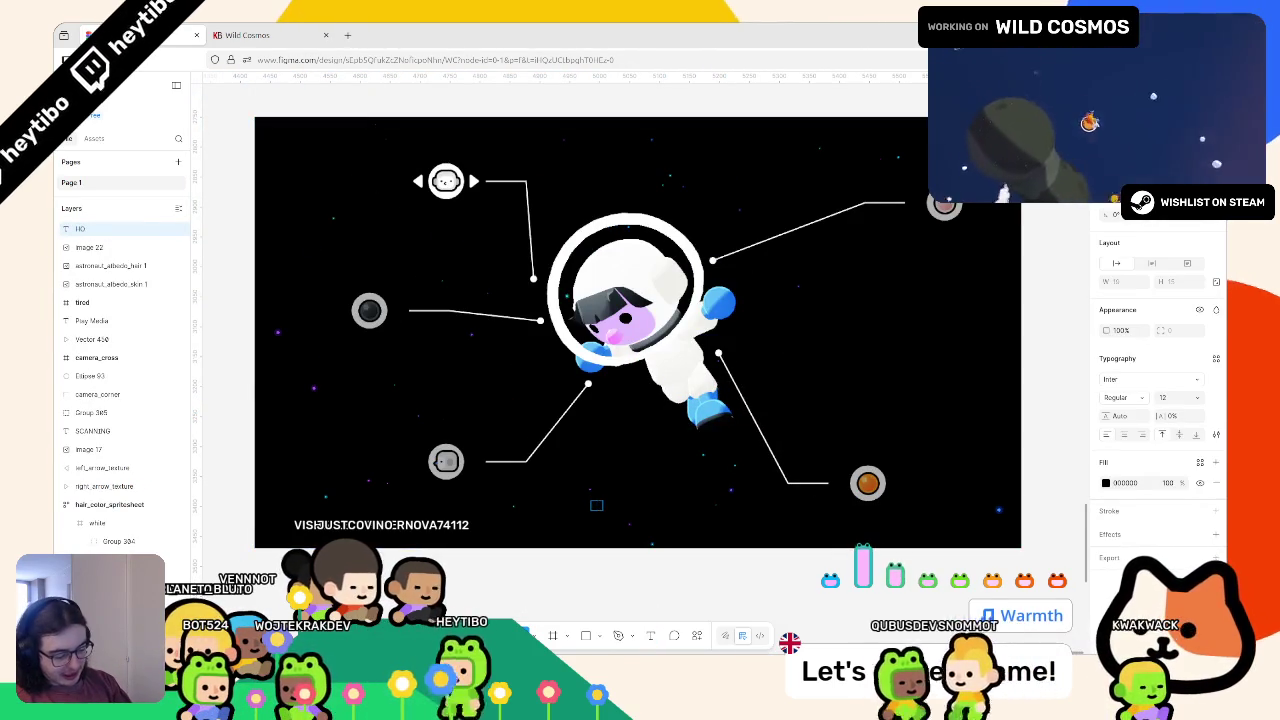
type("ld 5")
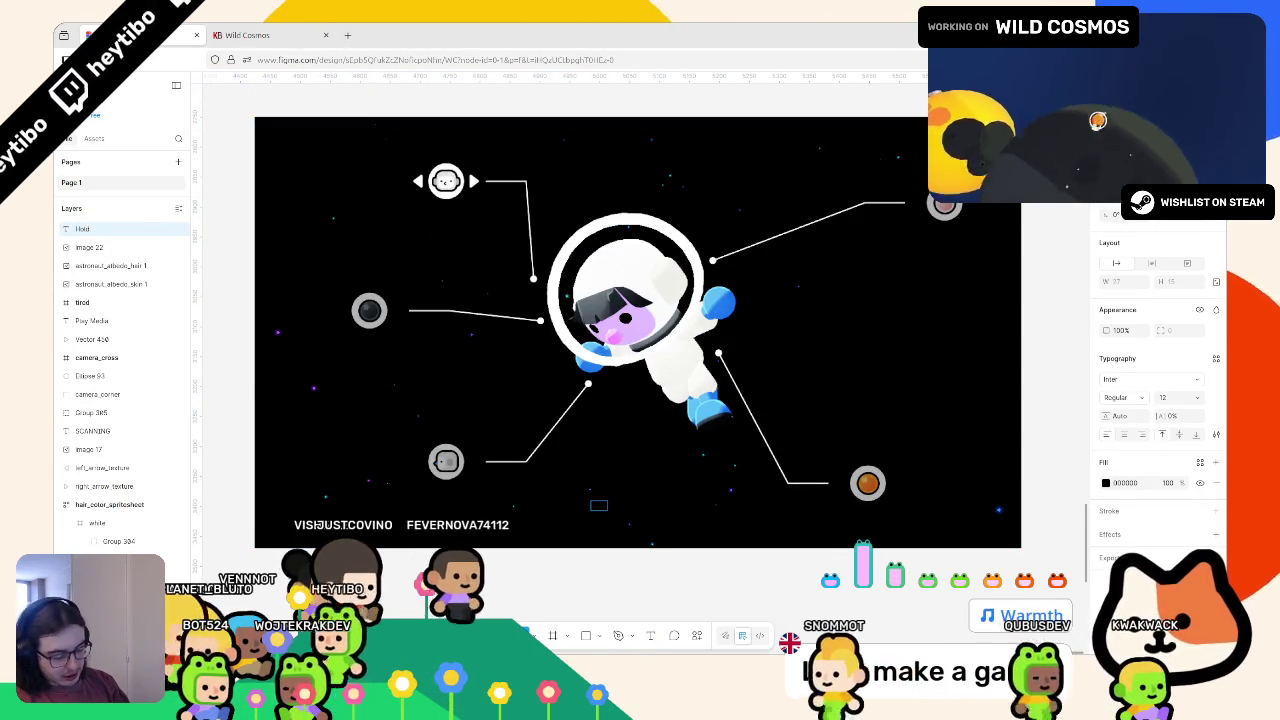
type("pace")
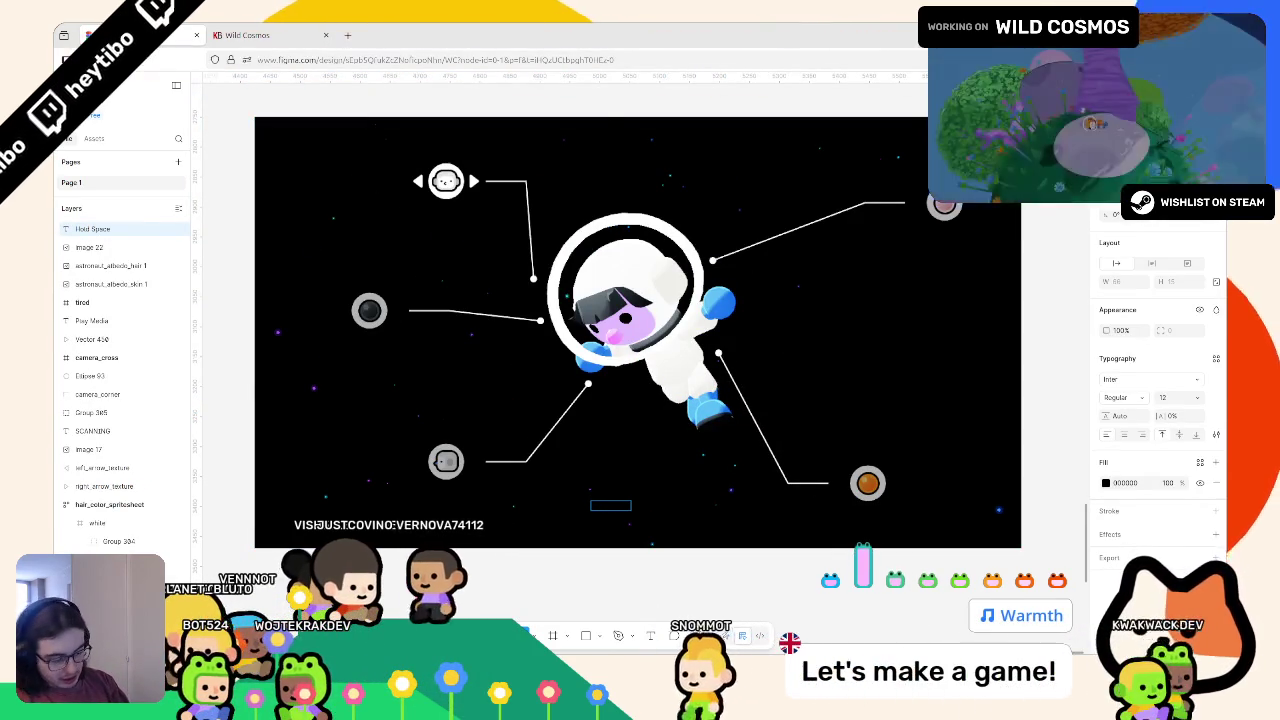
type(" t")
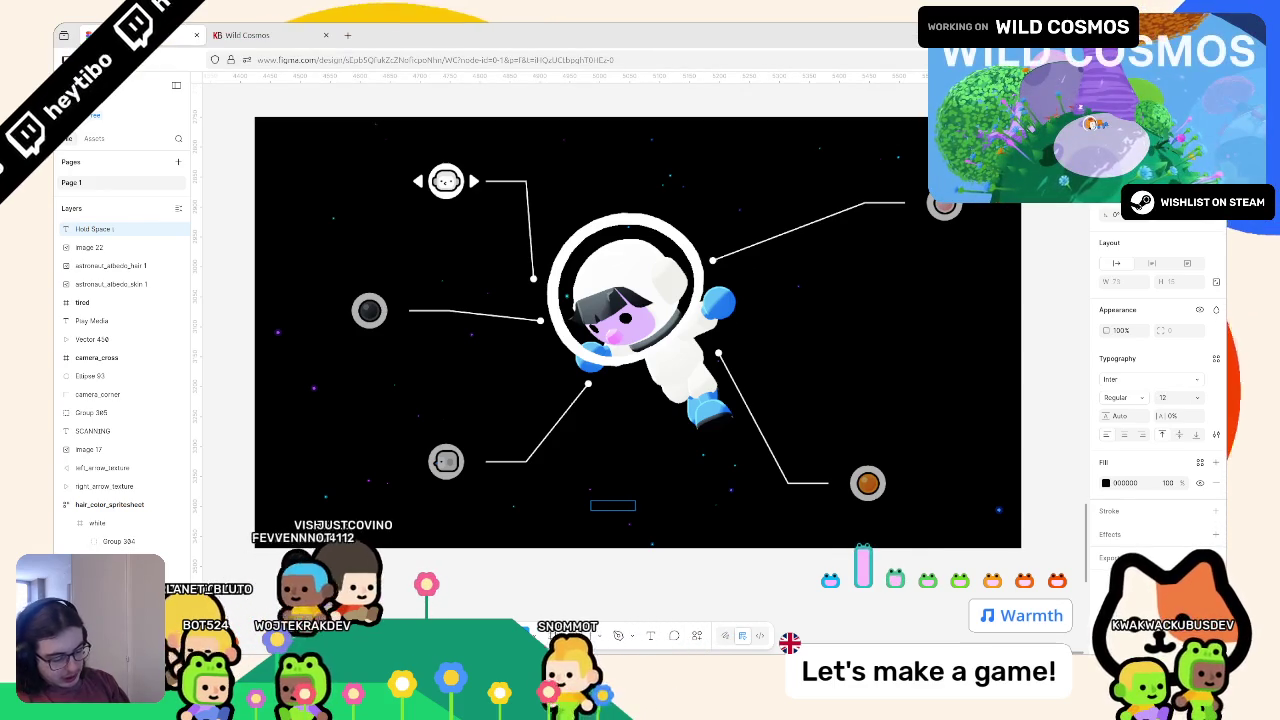
type("o confirm")
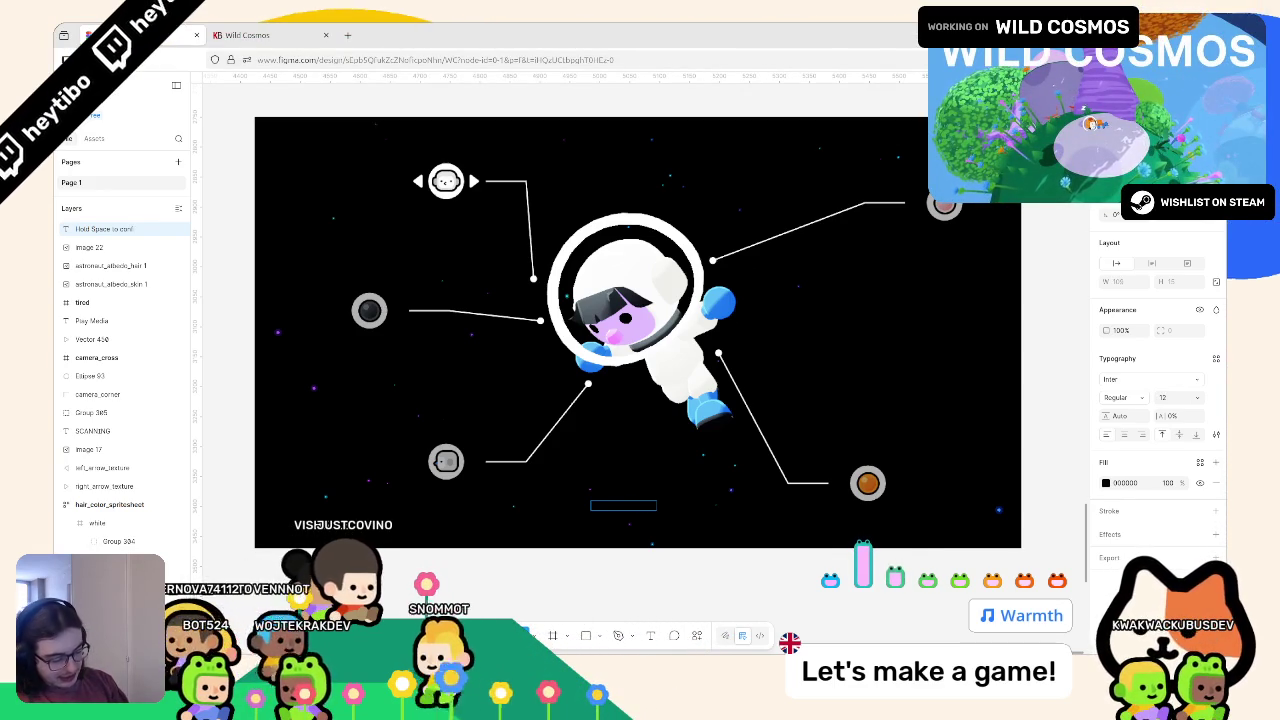
key("Escape")
Make the bottom text white (FFFFFF) with a font size of 24
left_click(1105, 483)
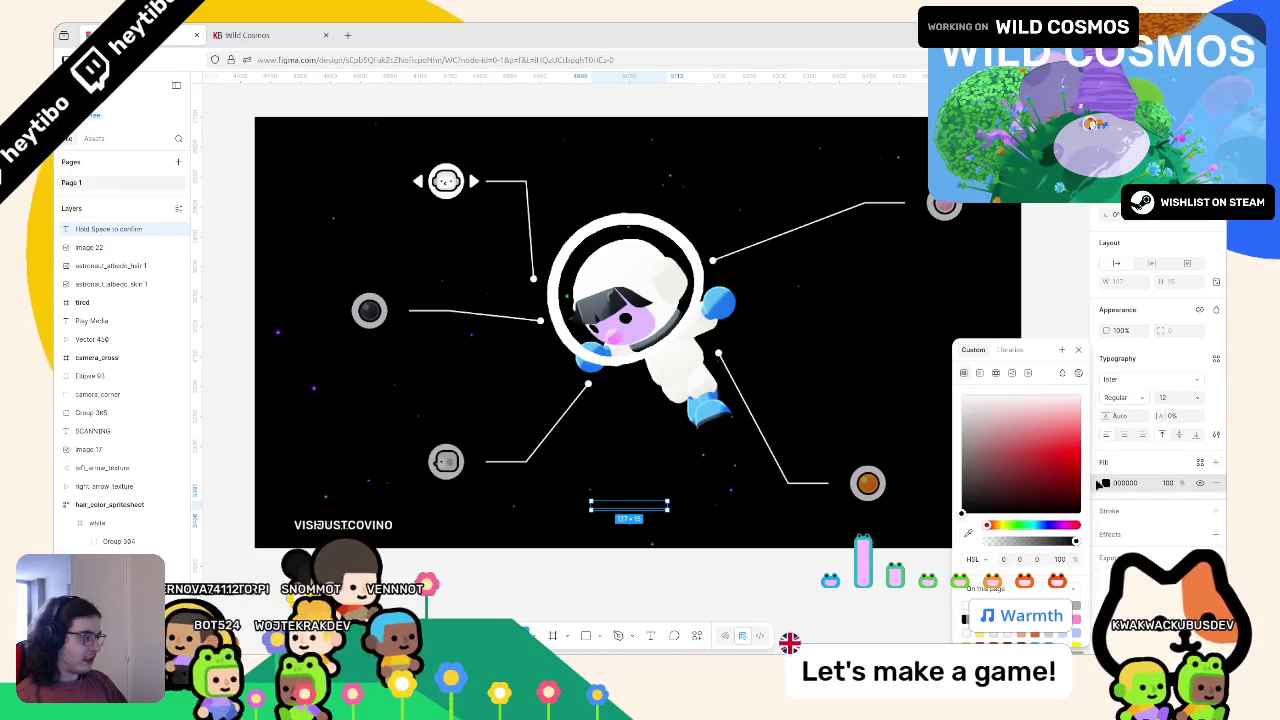
left_click(963, 371)
left_click(678, 519)
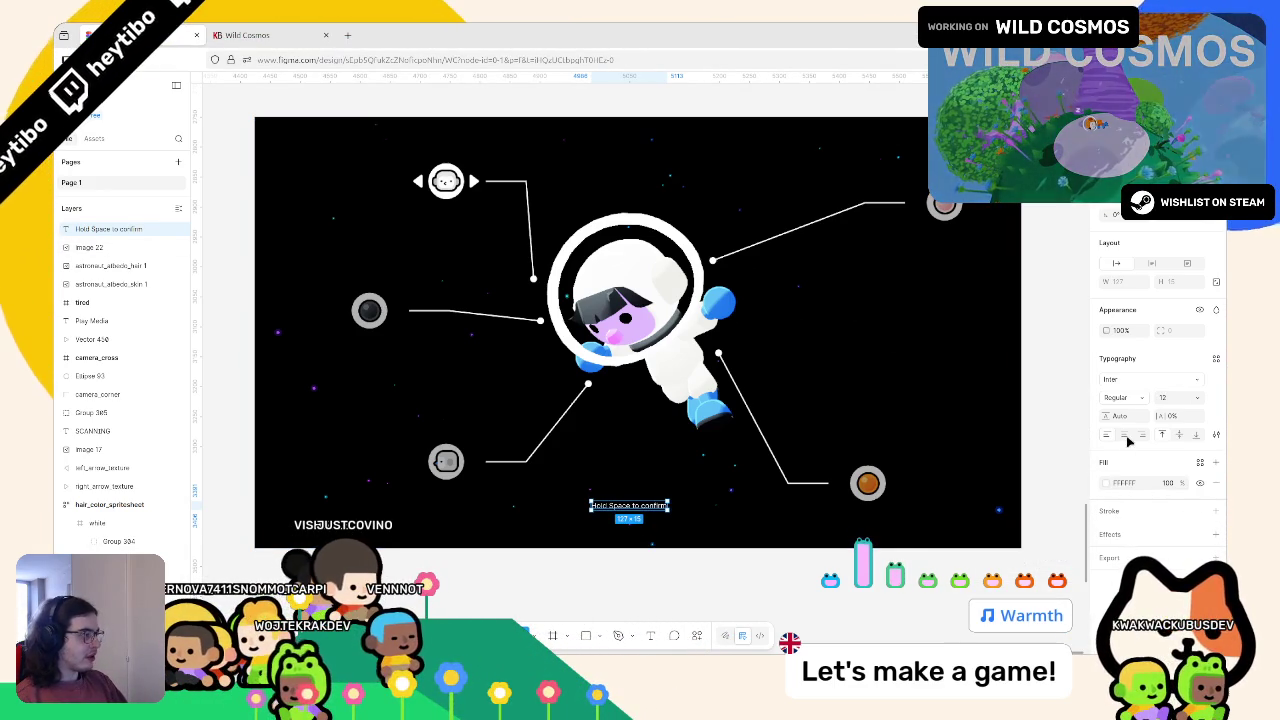
left_click(1204, 398)
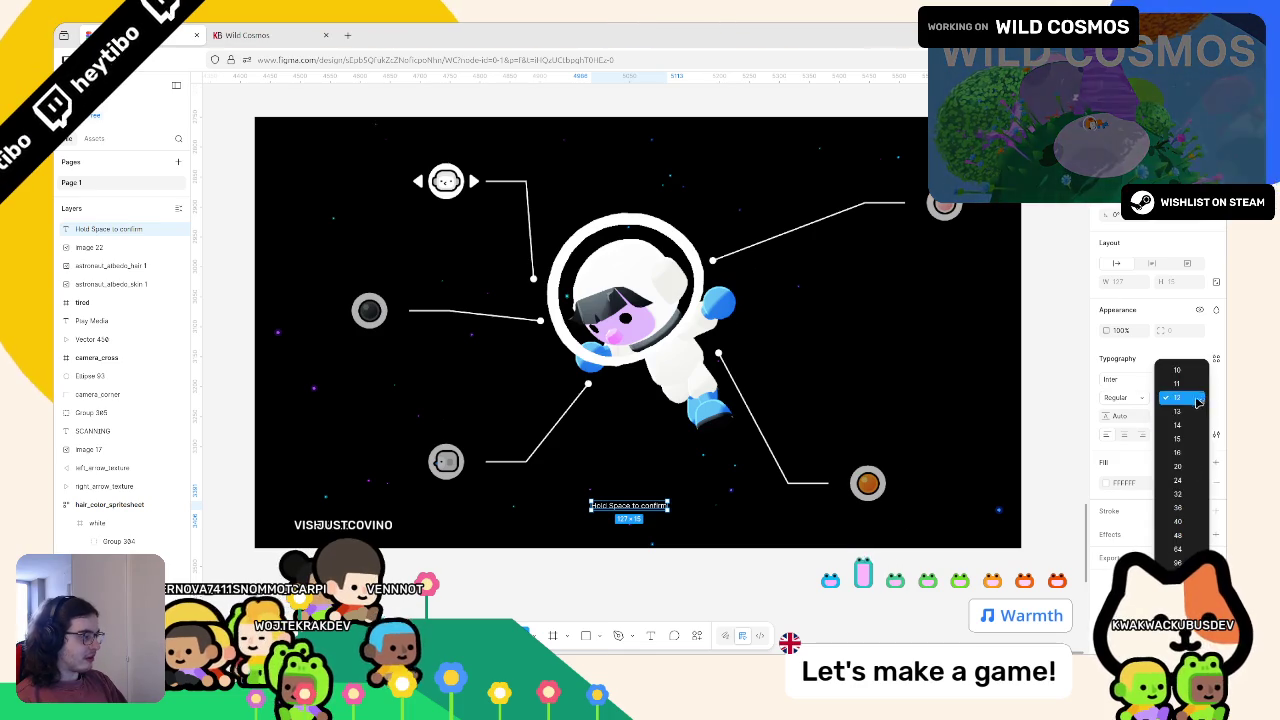
left_click(1187, 483)
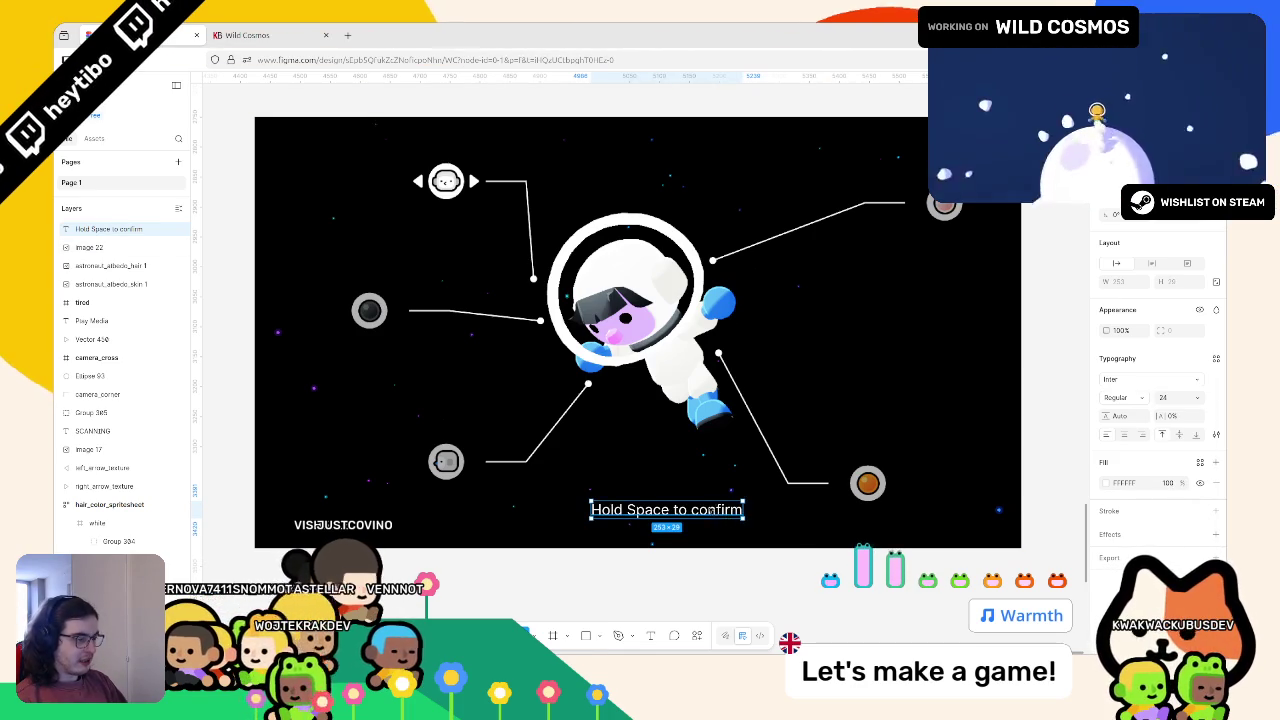
Nudge the text near the bottom, retype 'Confirm' correctly, and look it up in a new tab
mouse_move(710, 517)
left_mouse_down()
mouse_move(694, 506)
mouse_move(697, 519)
mouse_move(659, 518)
left_mouse_up()
double_click(697, 519)
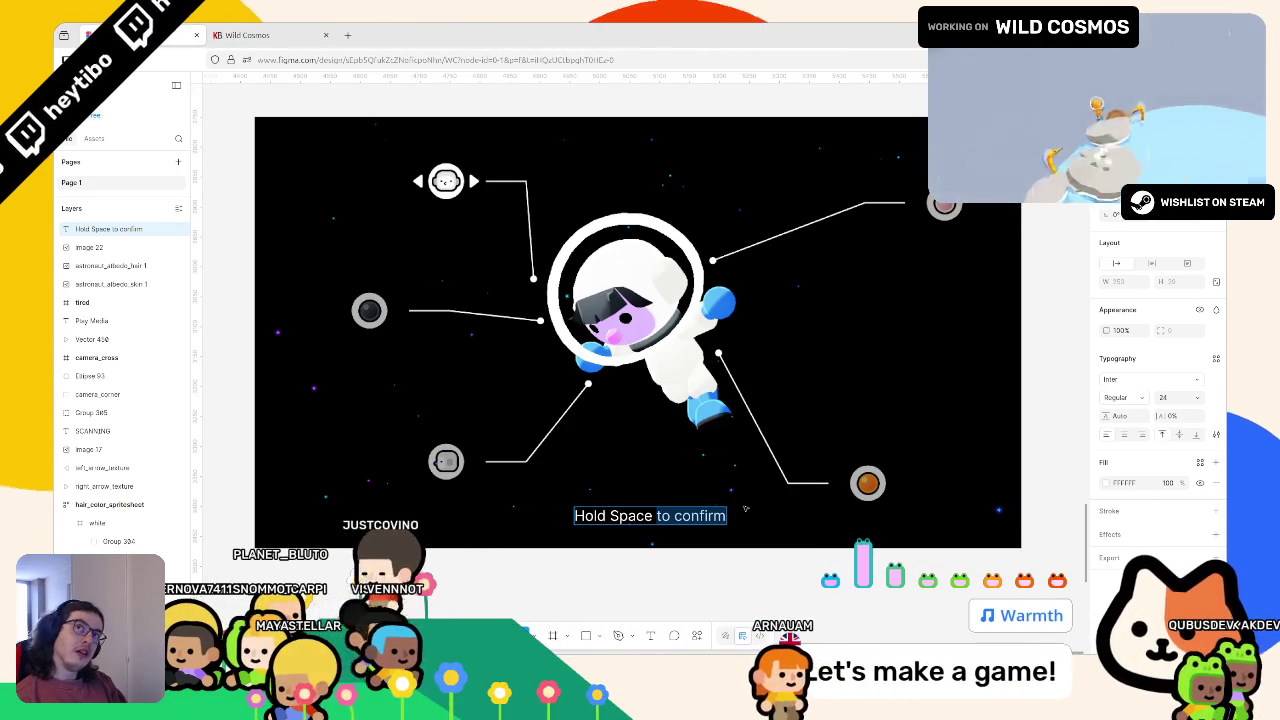
key("Right")
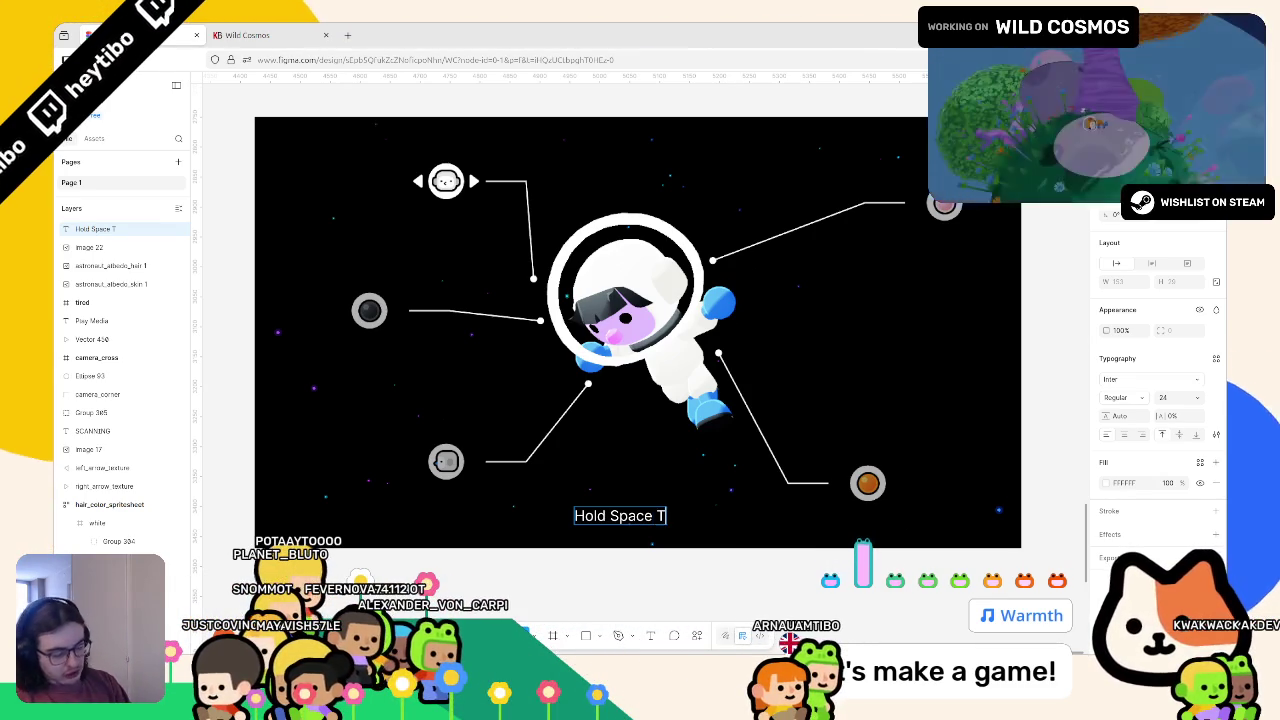
type("o Co")
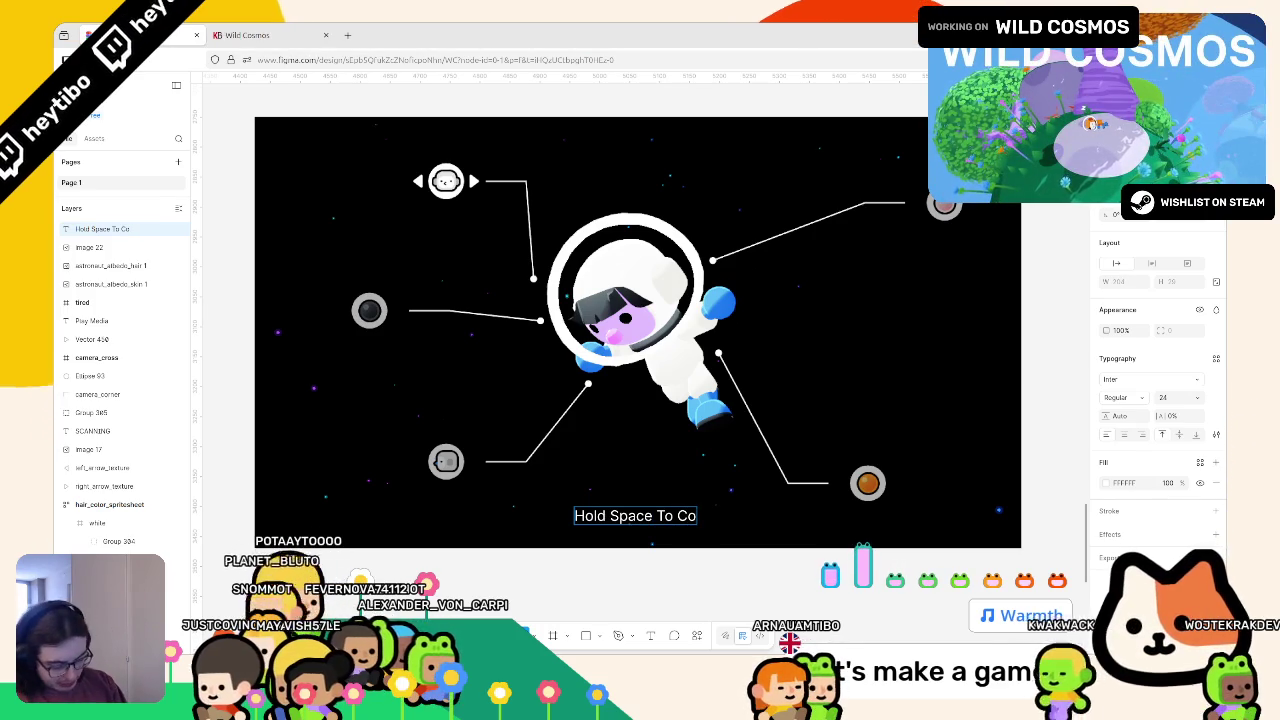
type("nfirmfirm")
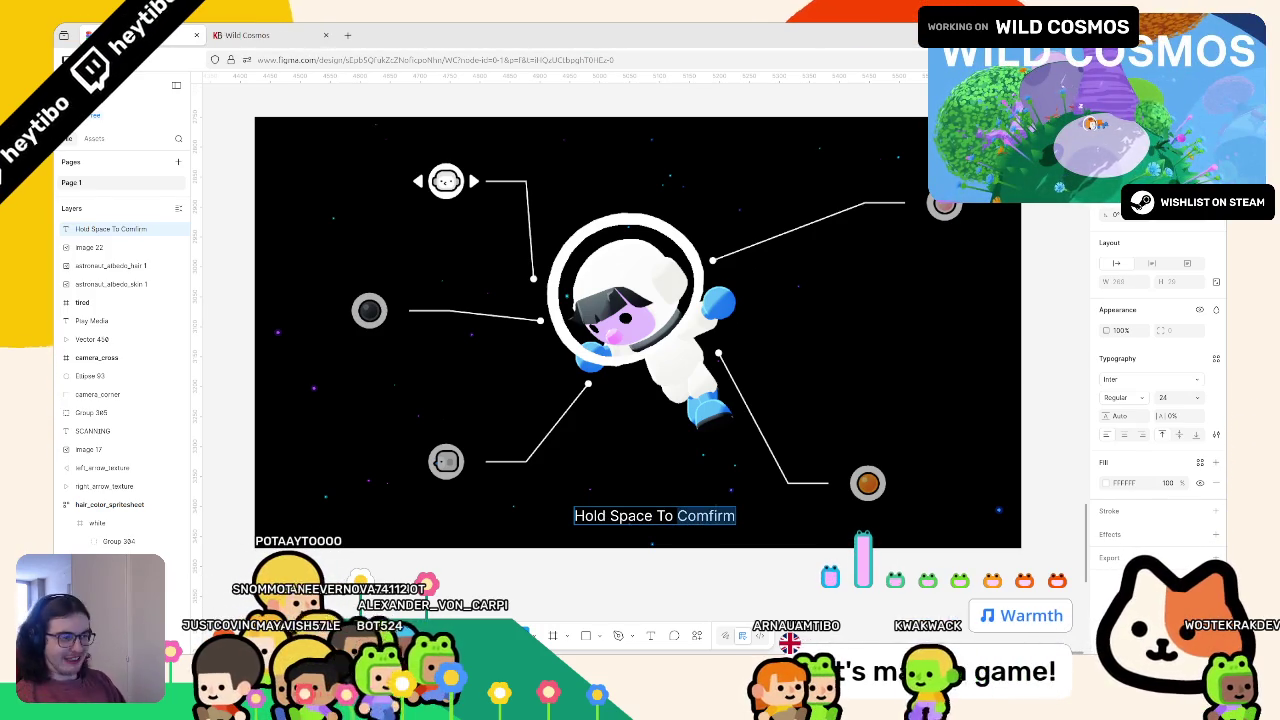
key("BackSpace")
key("BackSpace")
key("BackSpace")
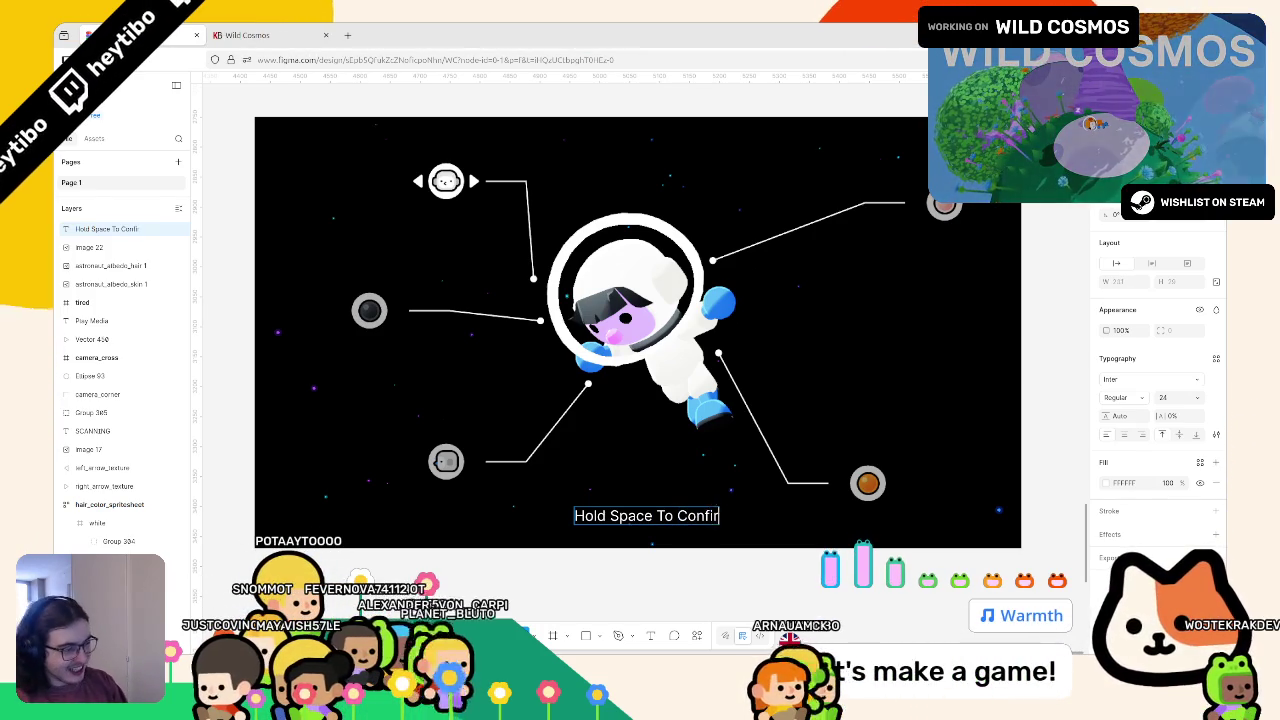
type("m")
key("ctrl+c")
key("ctrl+t")
Run the Google search for 'Confirm', then close that tab to return to Figma
key("ctrl+v")
key("Return")
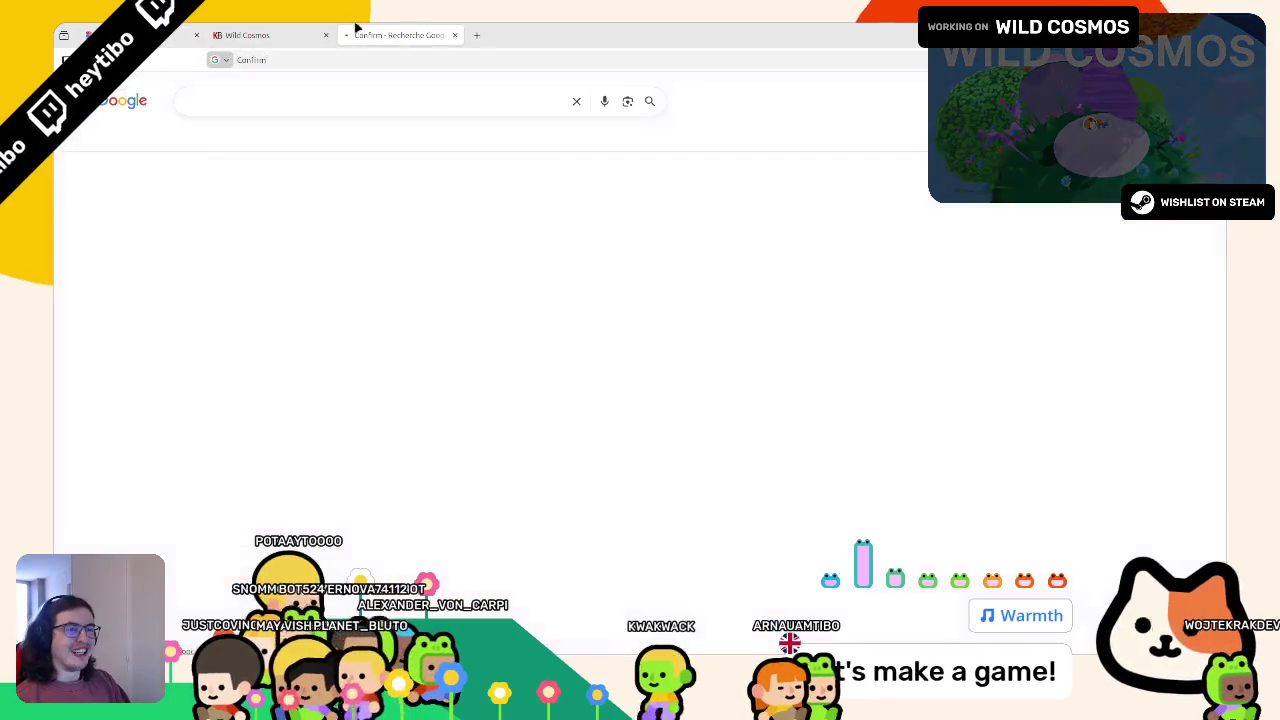
key("ctrl+w")
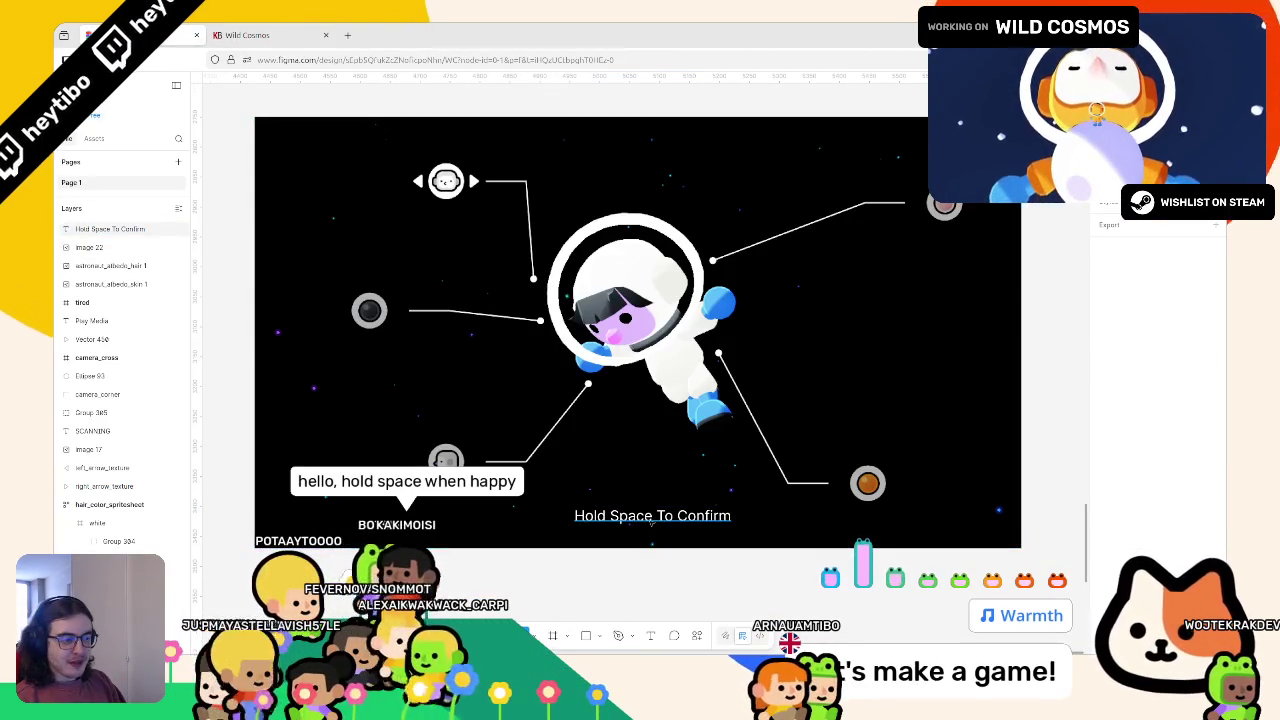
Move the 'Hold Space To Confirm' text to the bottom-left and wrap it in an auto-layout frame
left_click(652, 515)
mouse_move(652, 515)
left_mouse_down()
mouse_move(409, 500)
mouse_move(368, 532)
left_mouse_up()
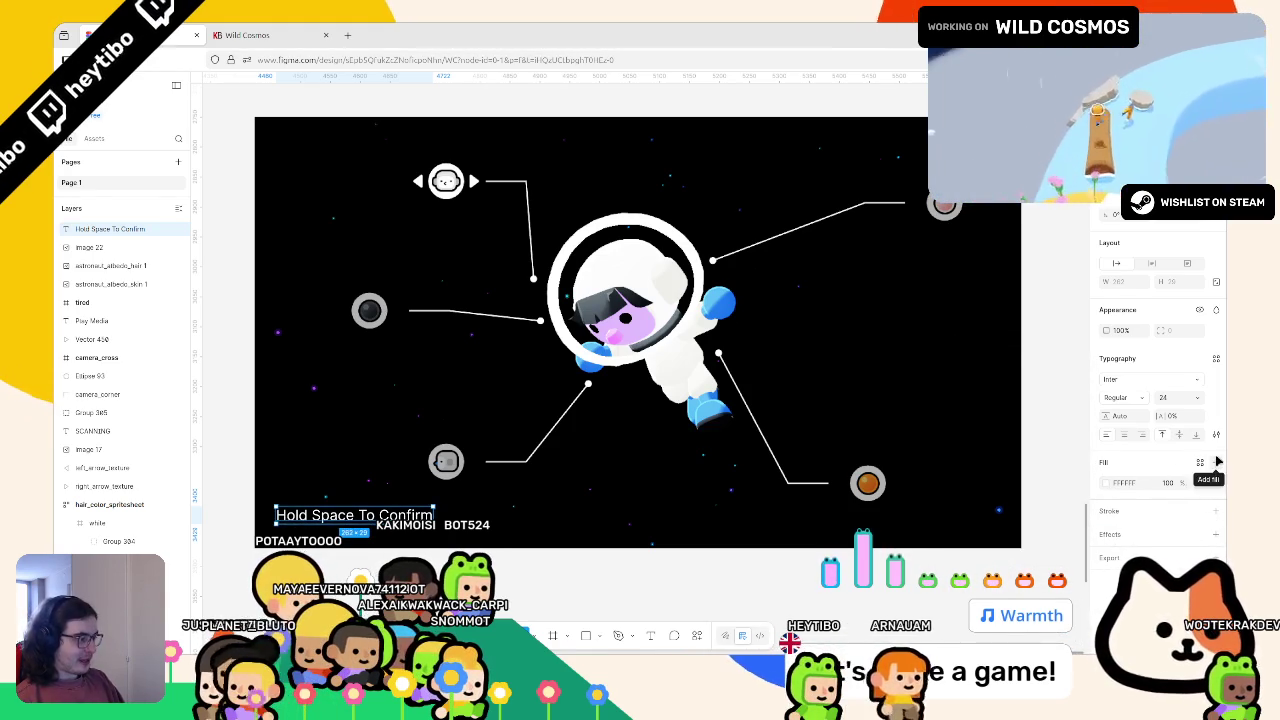
left_click(1108, 482)
left_click(1108, 482)
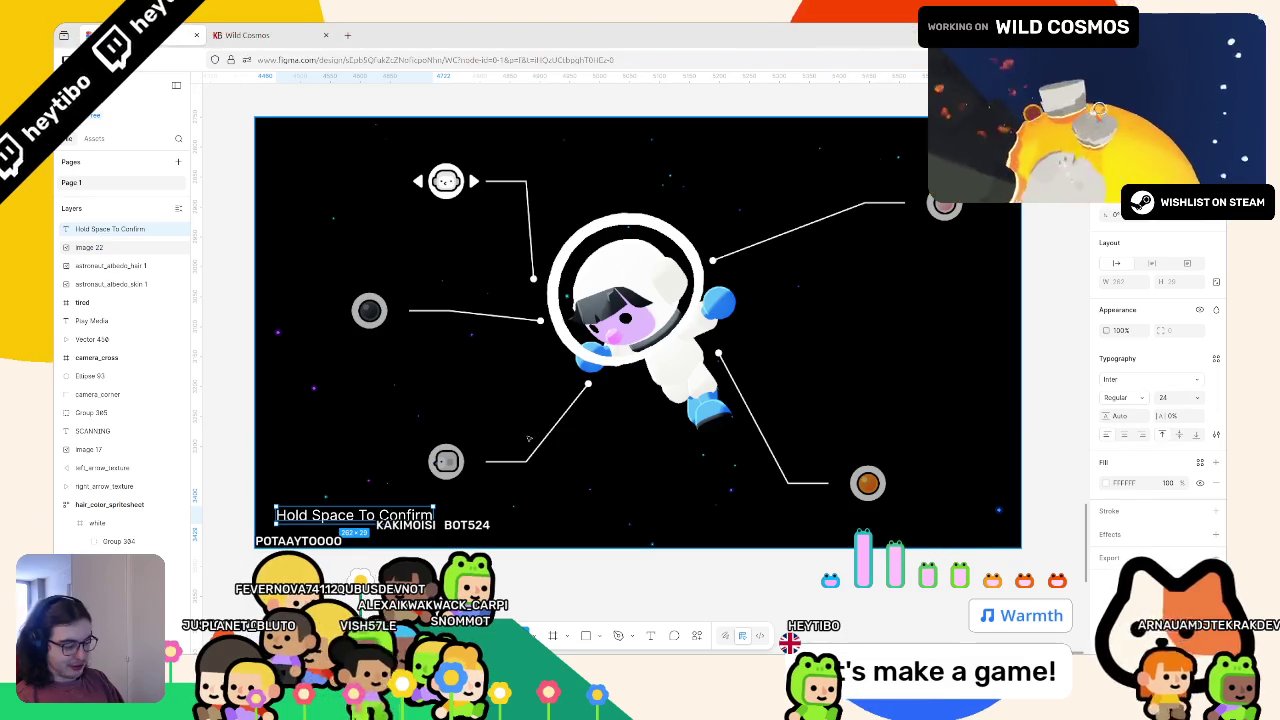
key("ctrl+g")
left_click(1216, 244)
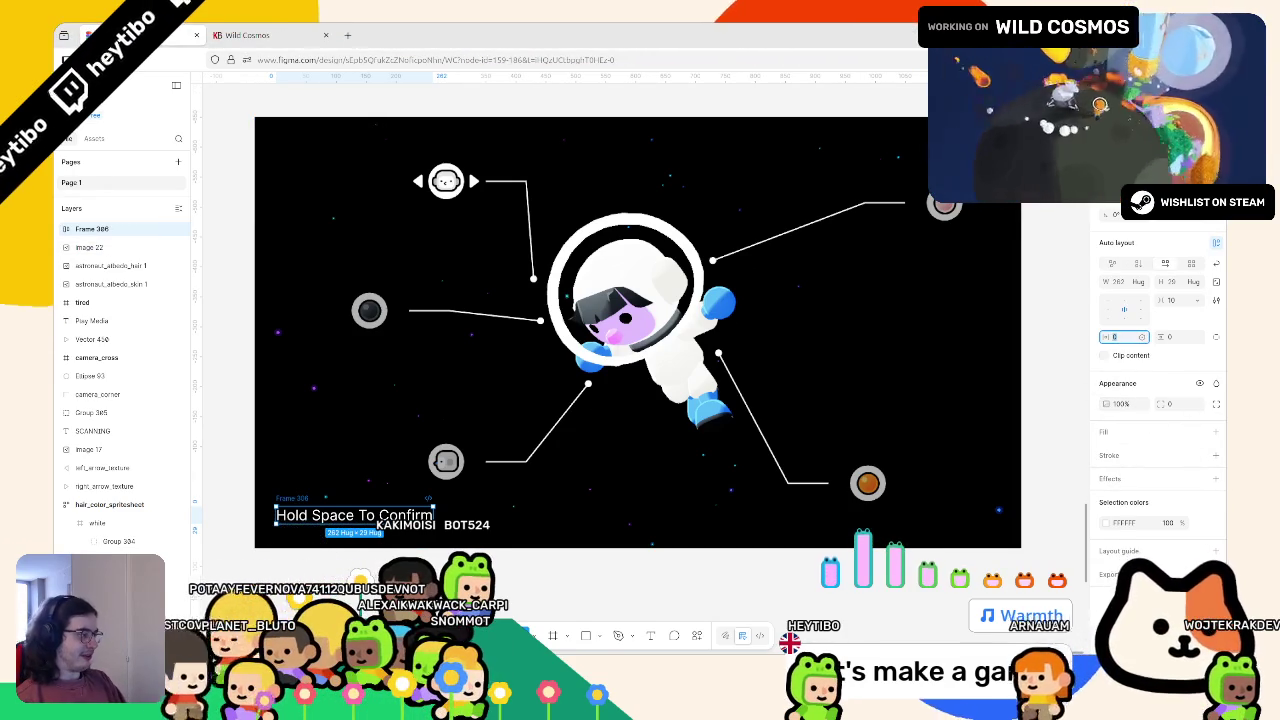
Set the auto-layout frame's padding, with 8 horizontal padding
type("4")
key("Tab")
type("8")
key("Return")
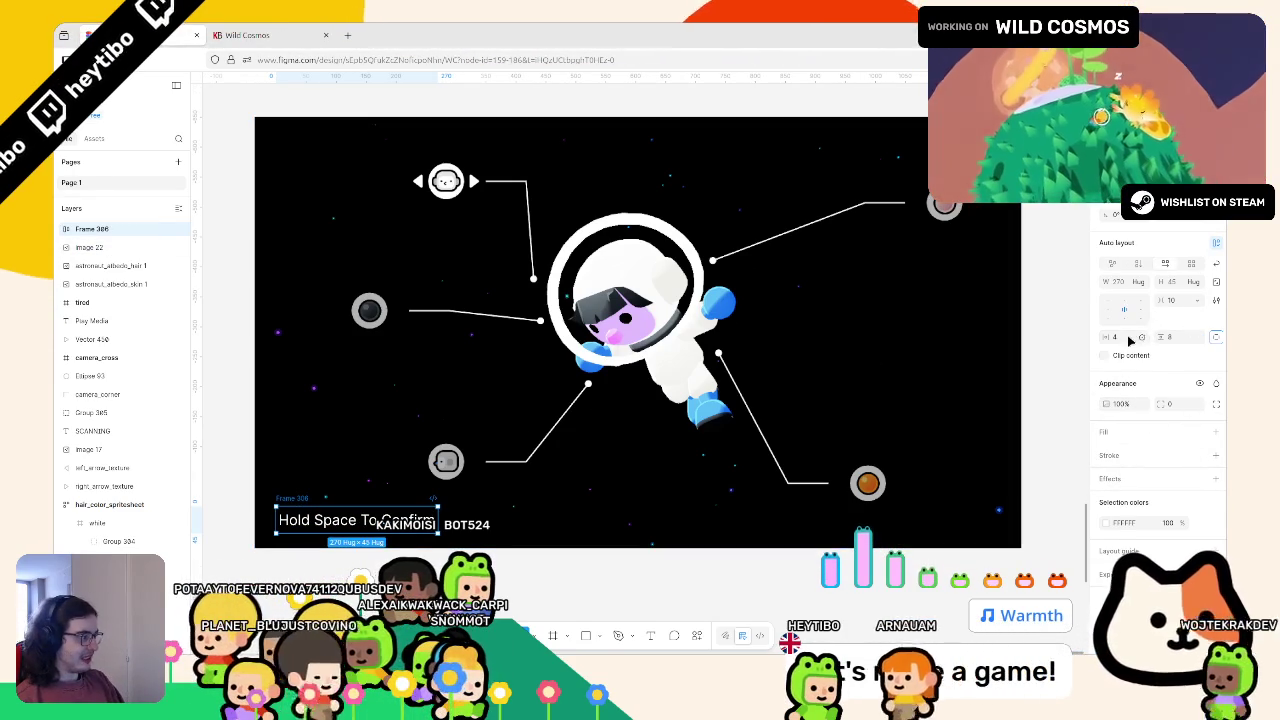
key("Tab")
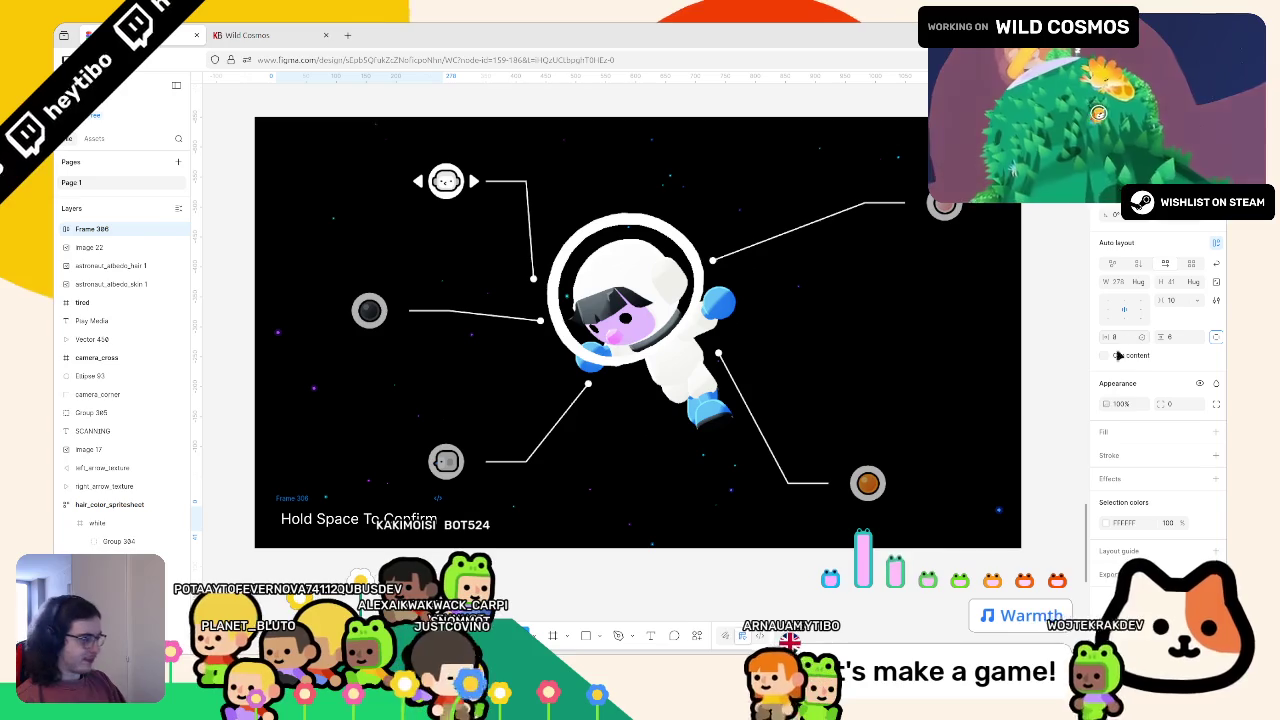
Give the frame a white FFFFFF background fill at 20% opacity
left_click(1216, 431)
left_click(1106, 452)
left_click(1097, 530)
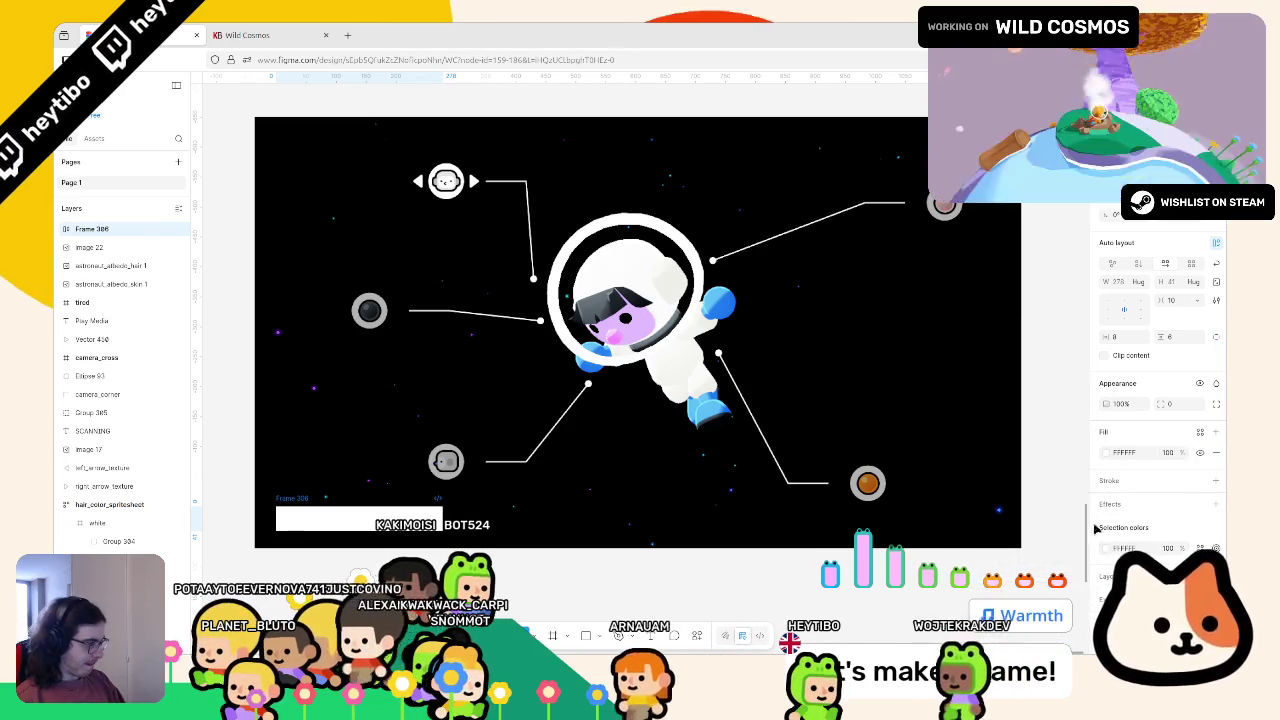
left_click(1106, 452)
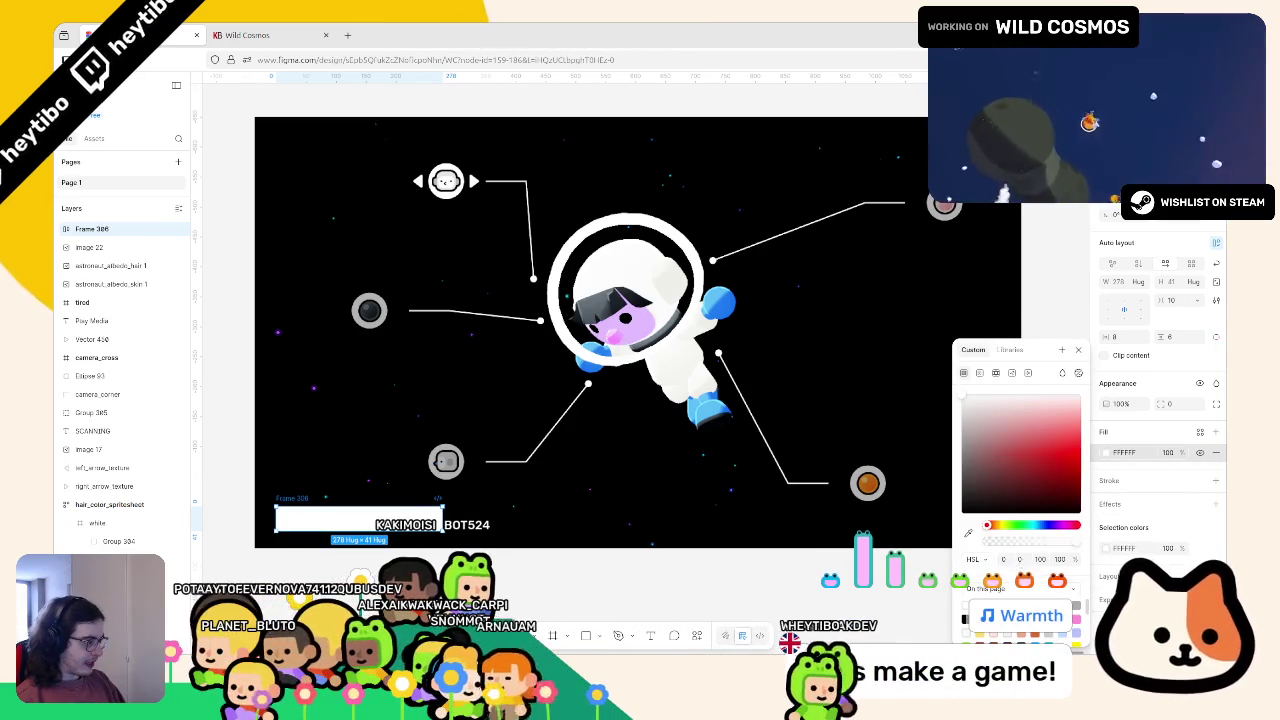
mouse_move(1000, 534)
left_mouse_down()
mouse_move(1030, 556)
mouse_move(987, 531)
left_mouse_up()
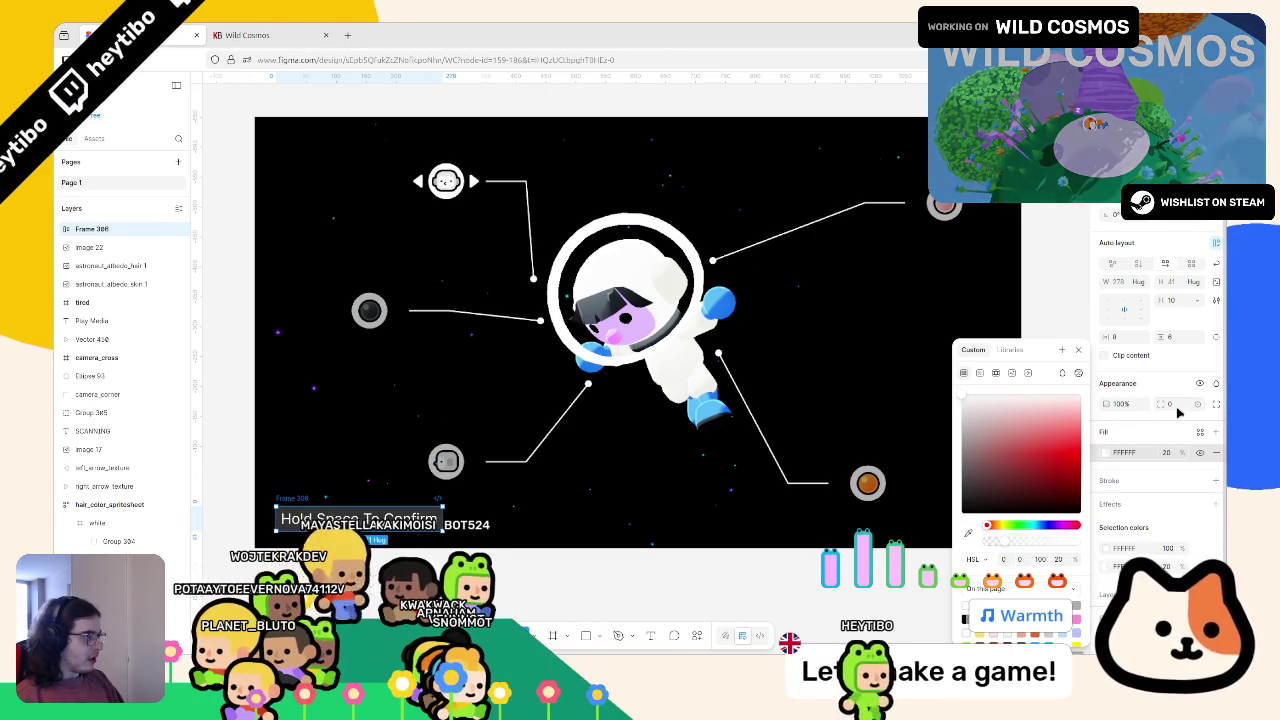
key("Escape")
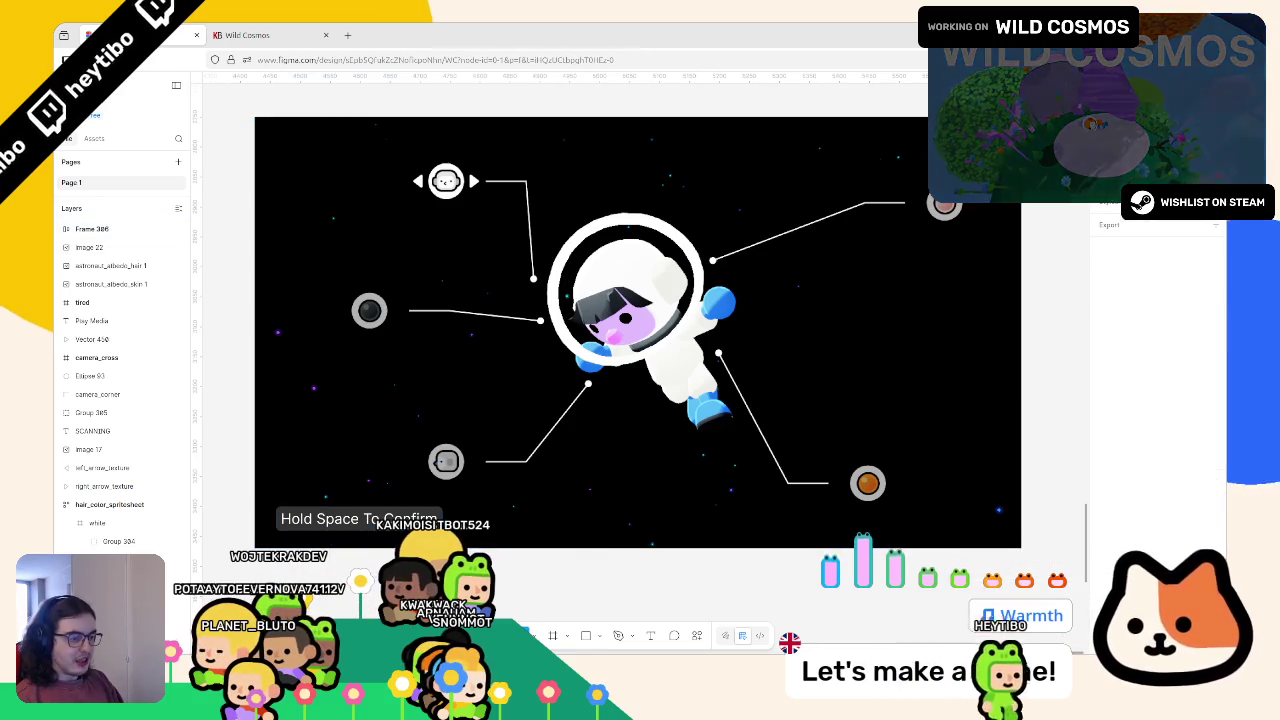
Round the frame's corners to 16, dim the text to 40% opacity, and remove the pill from the canvas
left_click(1178, 405)
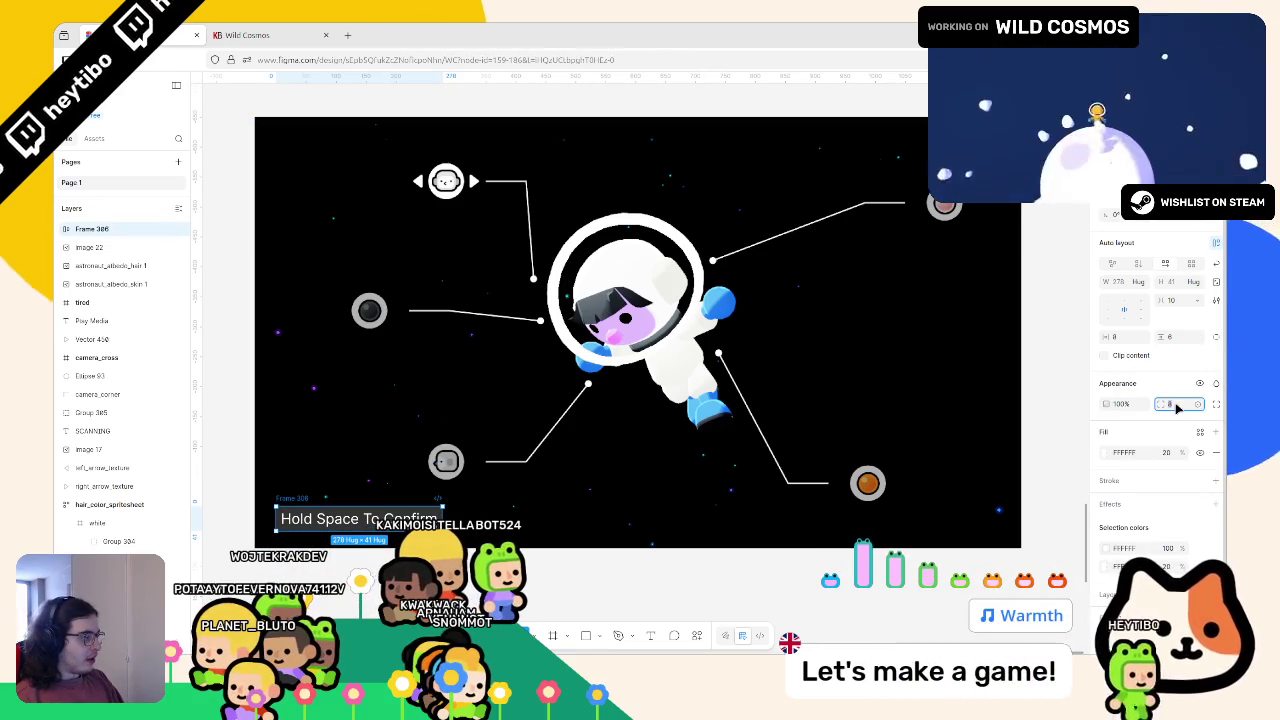
key("Escape")
key("Escape")
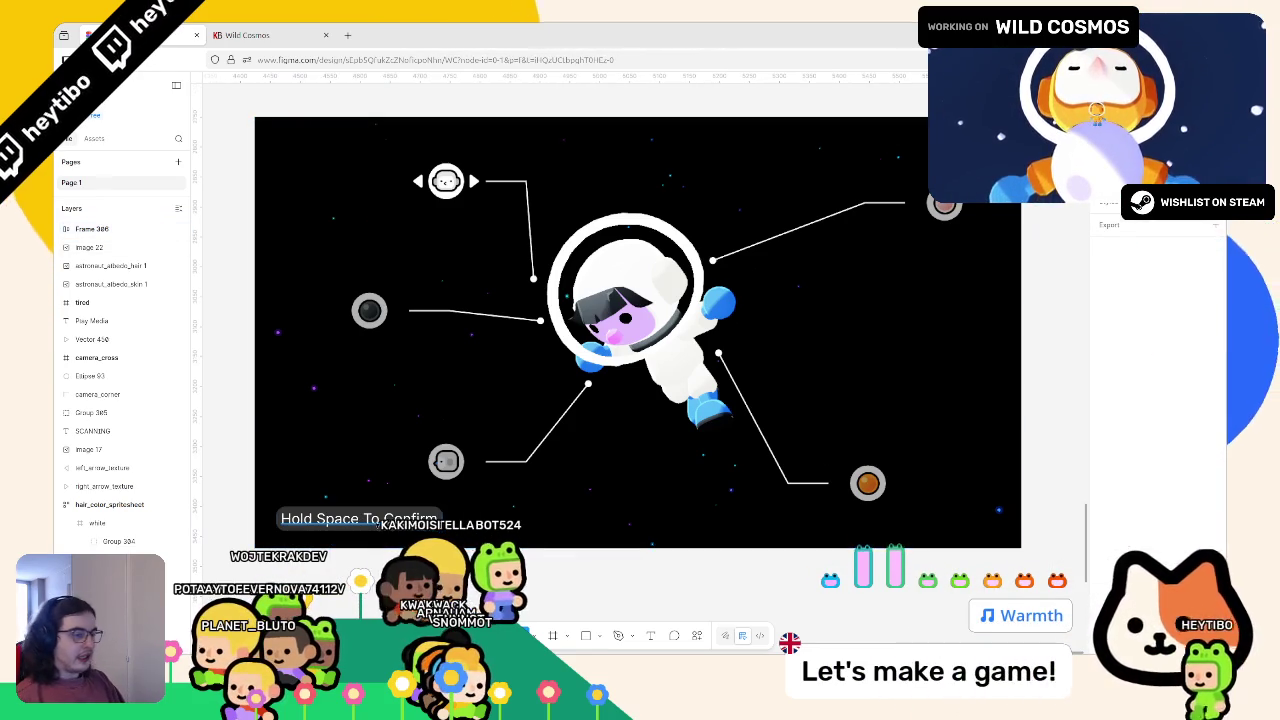
left_click(340, 520)
key("4")
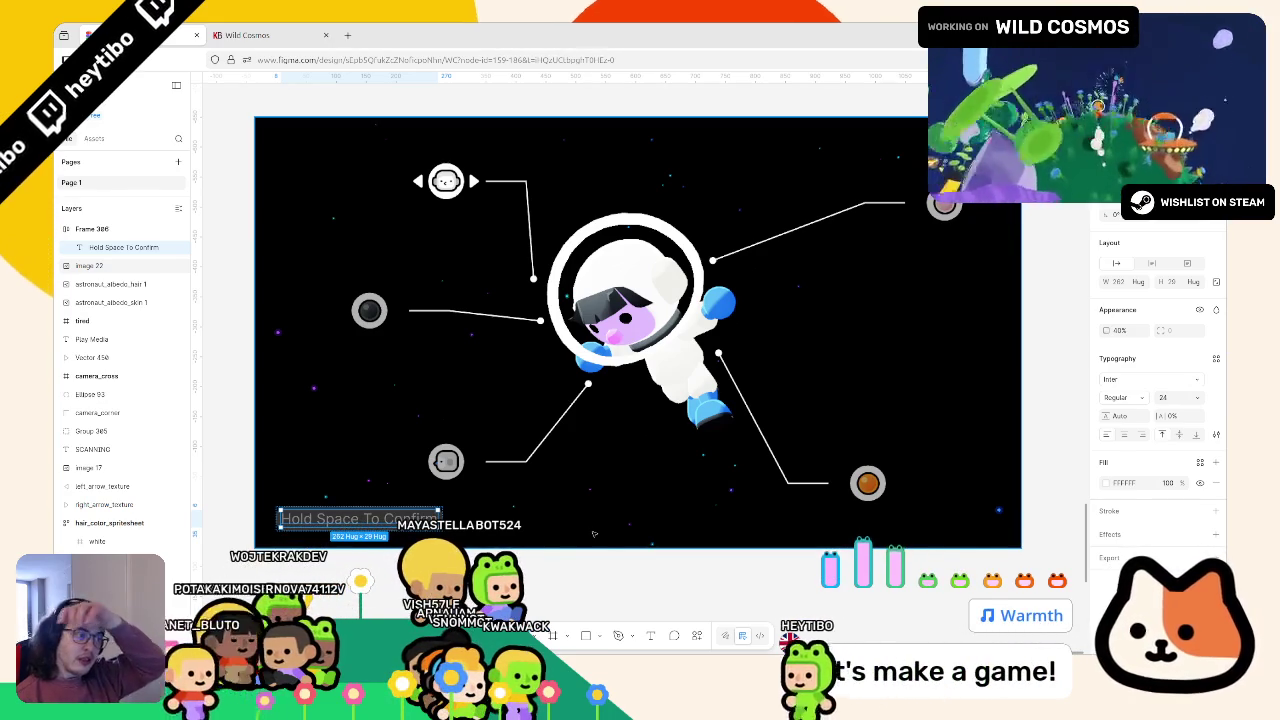
key("shift+Return")
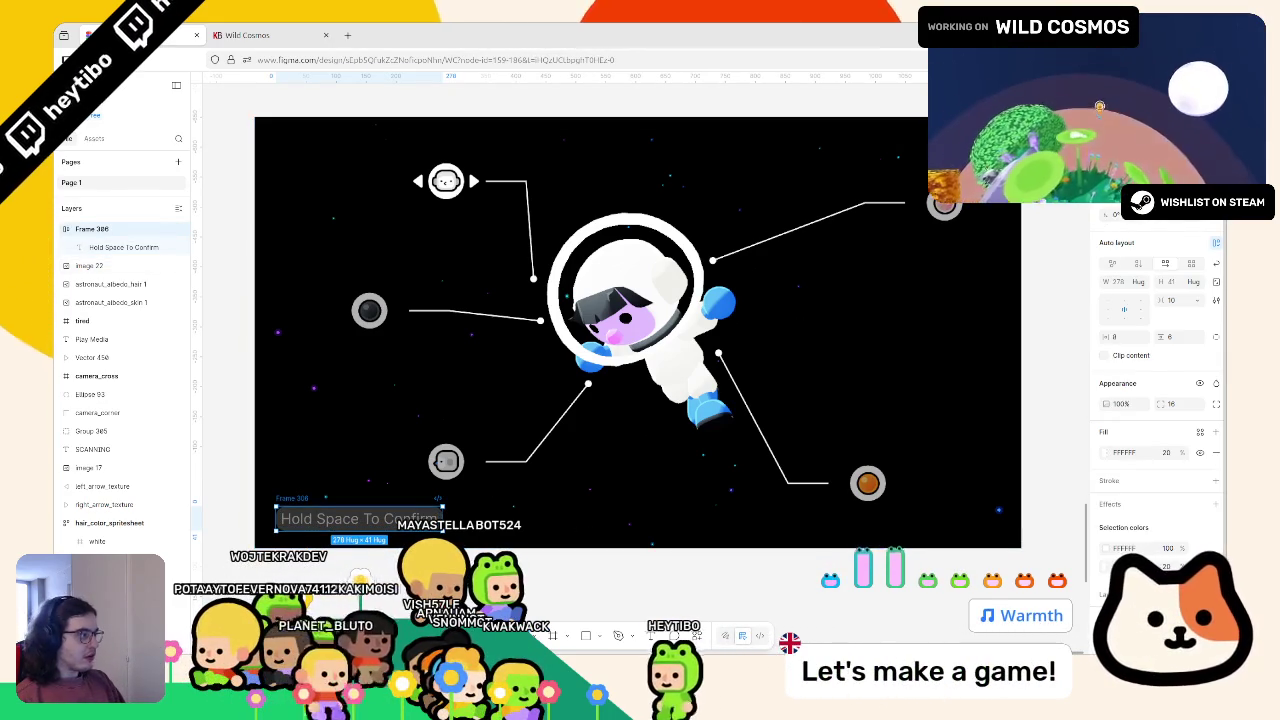
key("Delete")
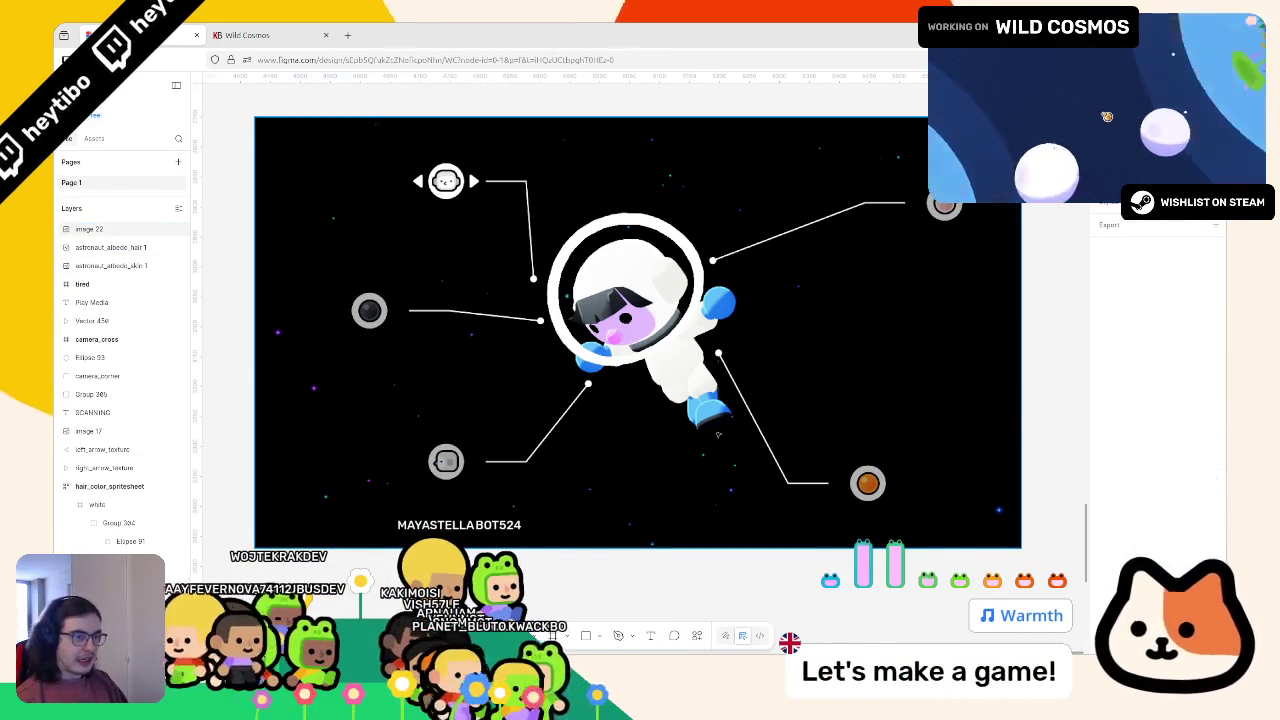
Wrap the screenshot image in a new frame and paste the pill inside it
left_click(263, 146)
right_click(338, 163)
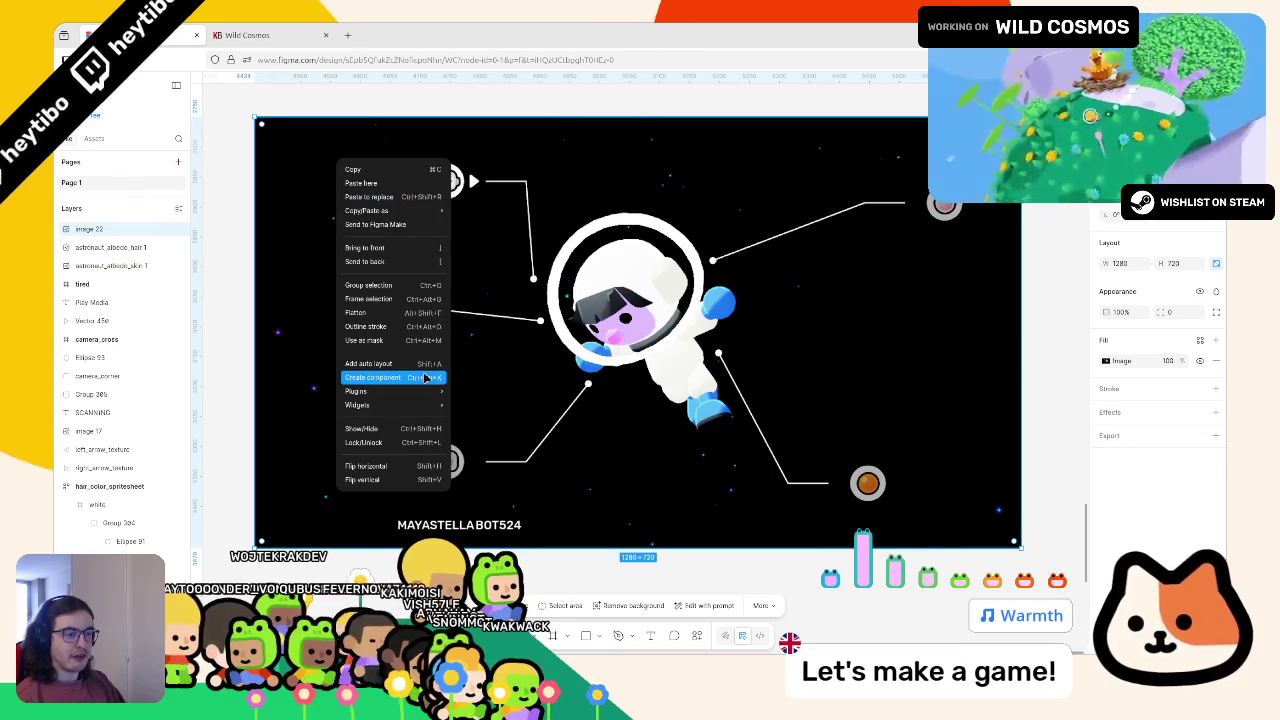
left_click(368, 298)
key("ctrl+v")
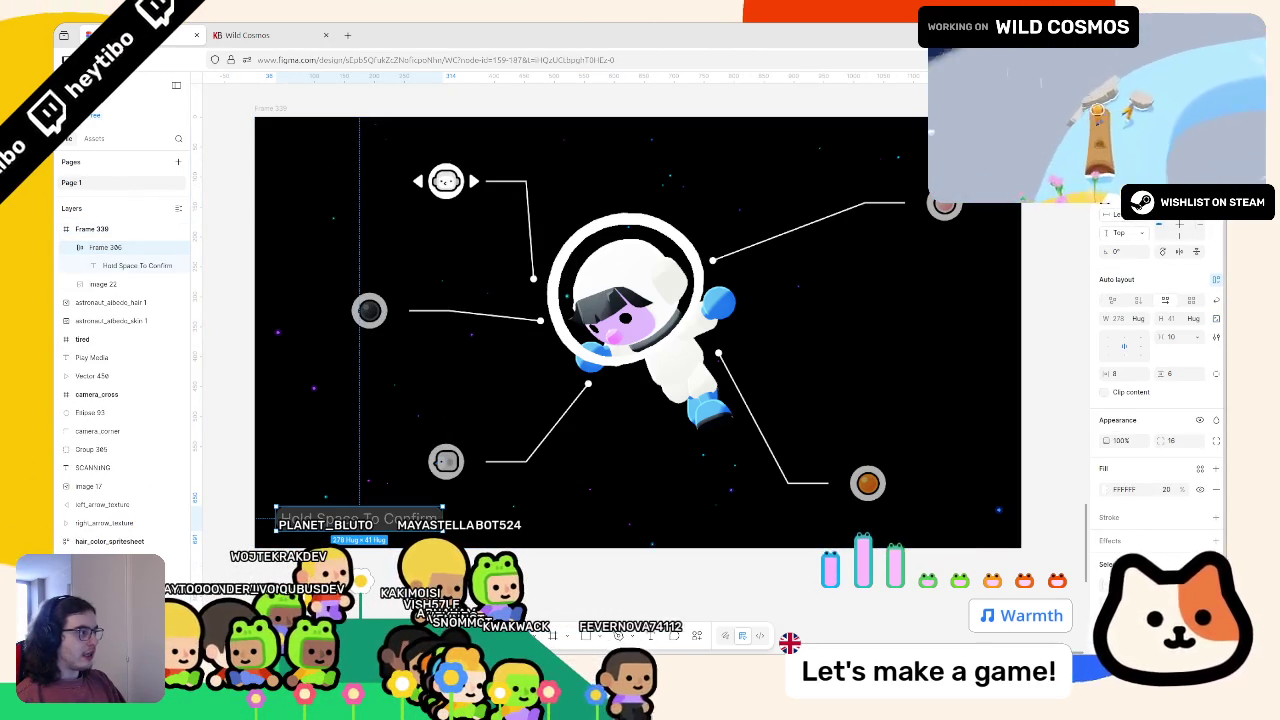
Centre the pill along the screenshot's bottom and view the design fullscreen
left_click_drag(358, 519, 637, 519)
left_click(649, 597)
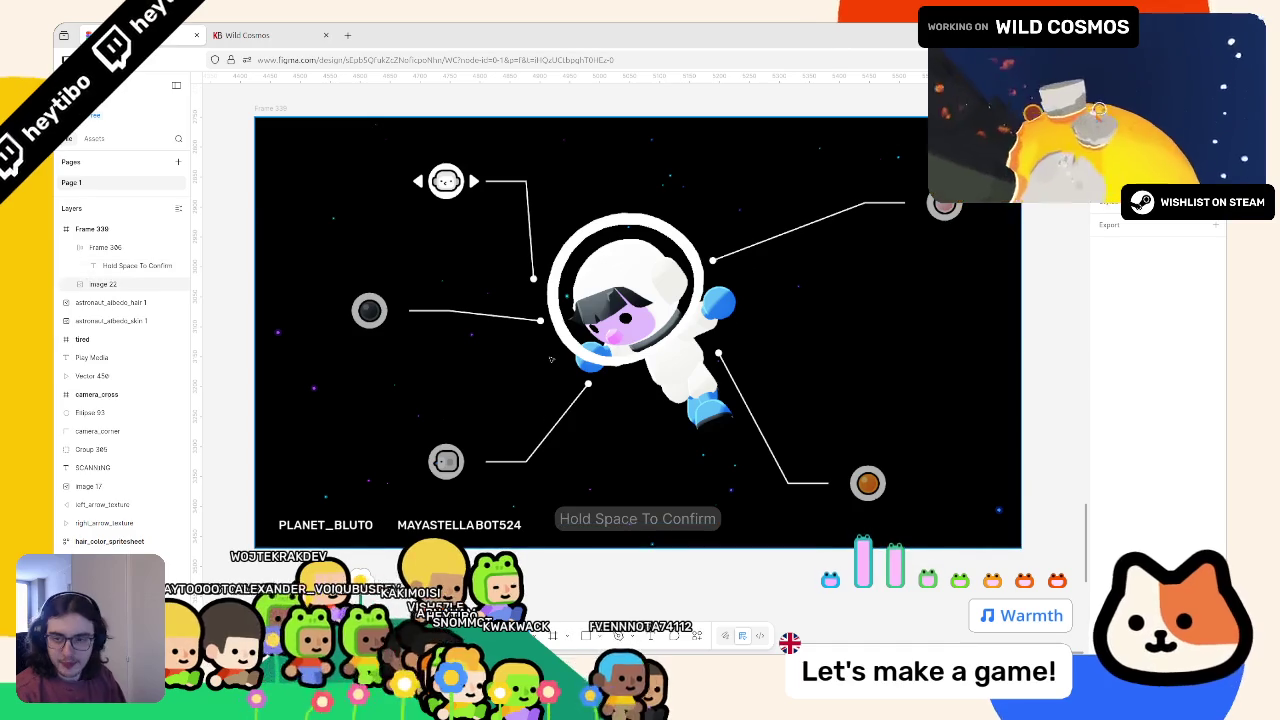
scroll(535, 358, "up", 1)
scroll(530, 350, "down", 1)
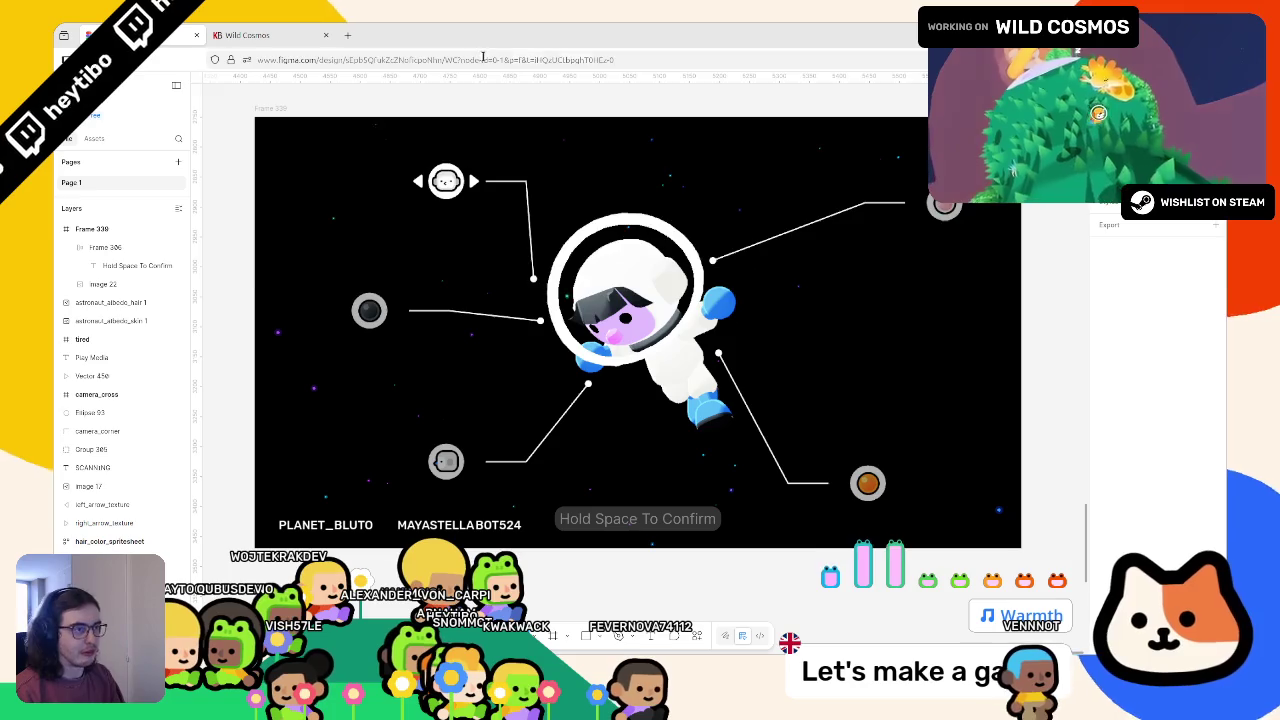
left_click(483, 58)
key("F11")
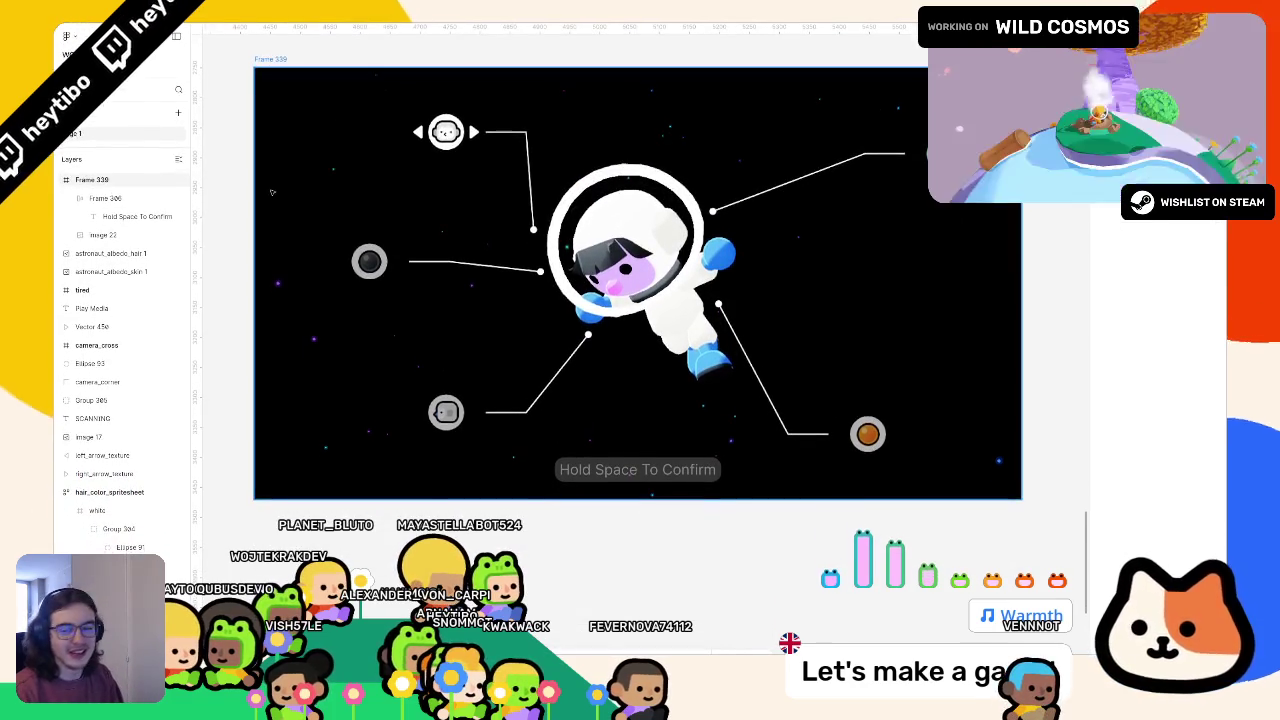
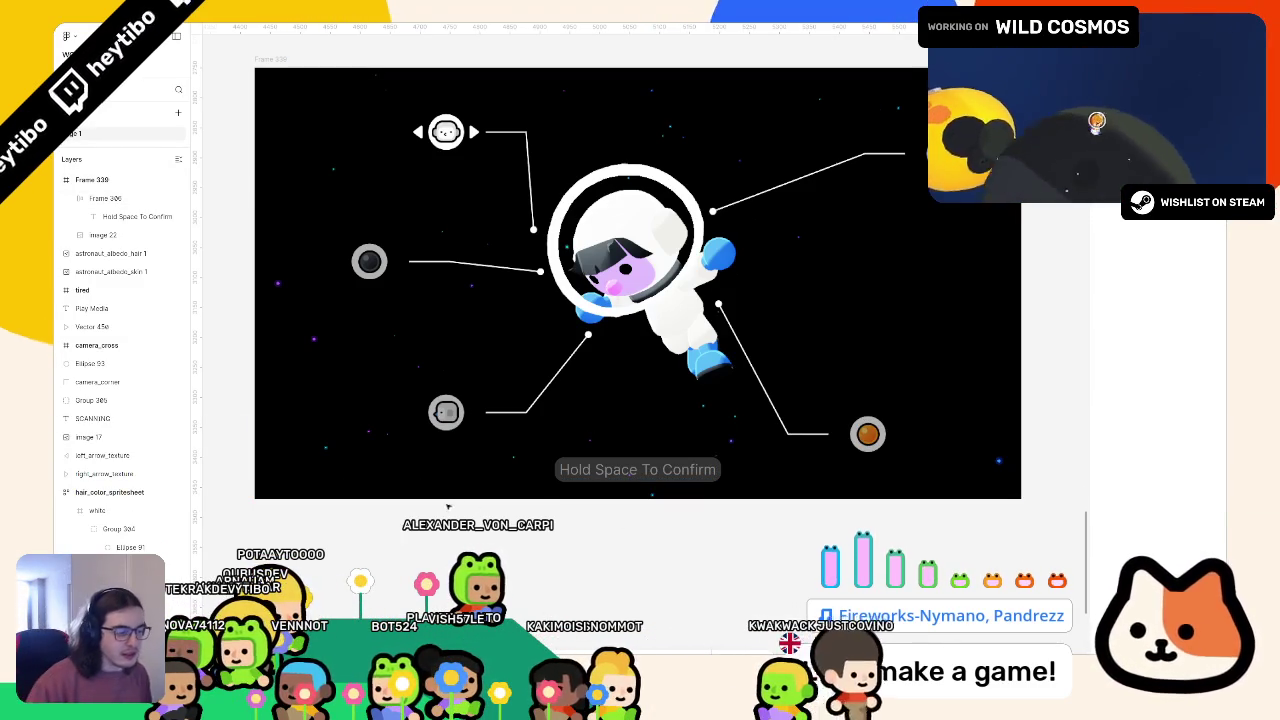
Make the Hold Space To Confirm text bold
left_click(637, 469)
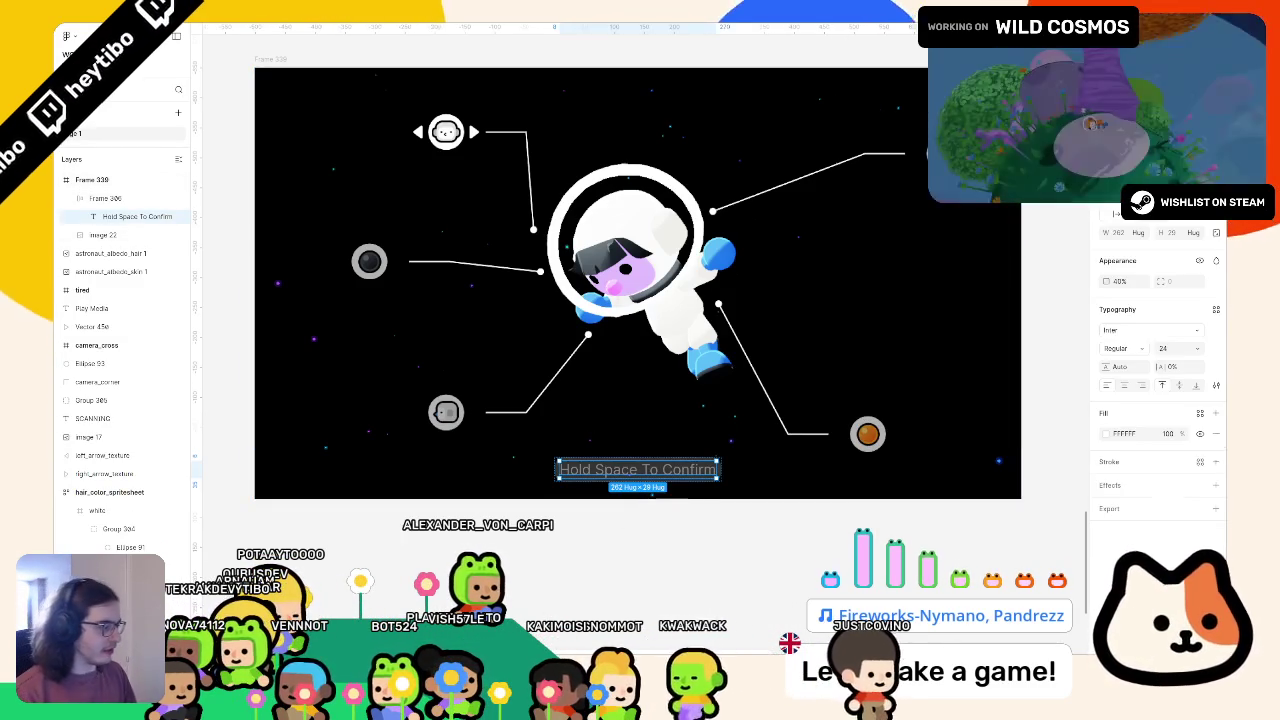
left_click(1125, 348)
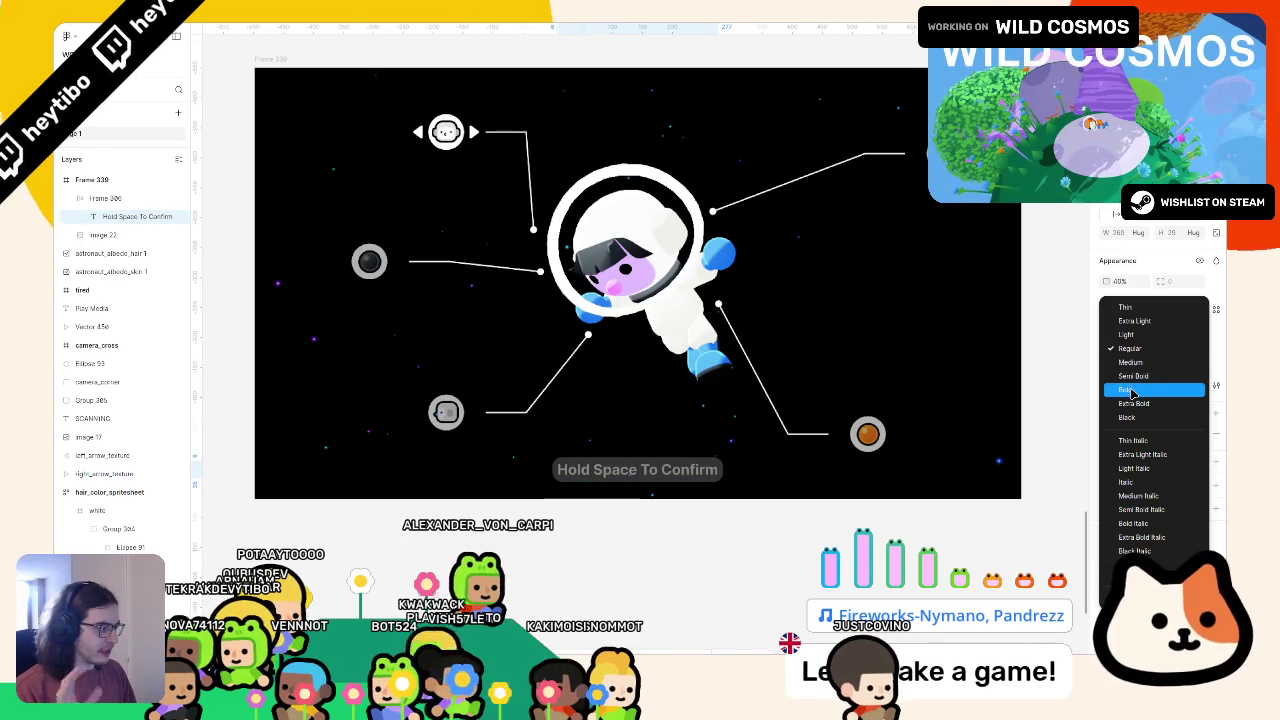
left_click(1127, 389)
Give the wrapping frame 12 horizontal and 8 vertical padding, then bring Godot to the front
key("Escape")
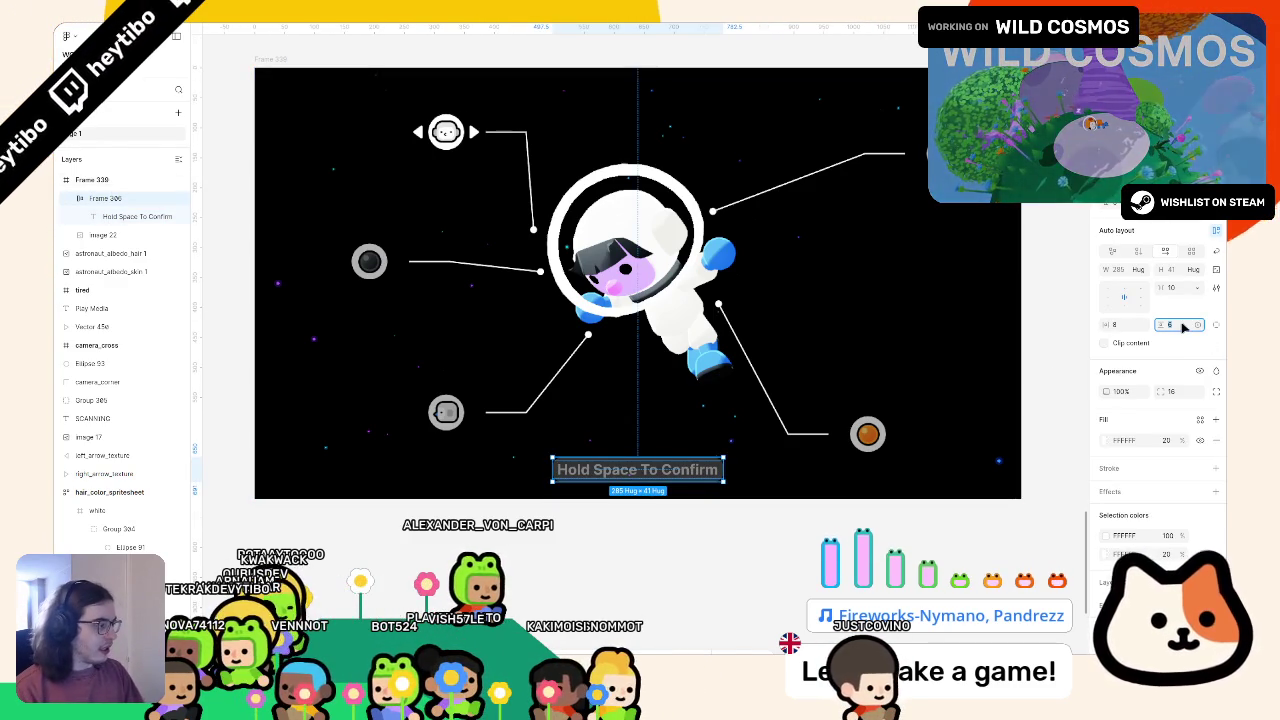
left_click(1133, 326)
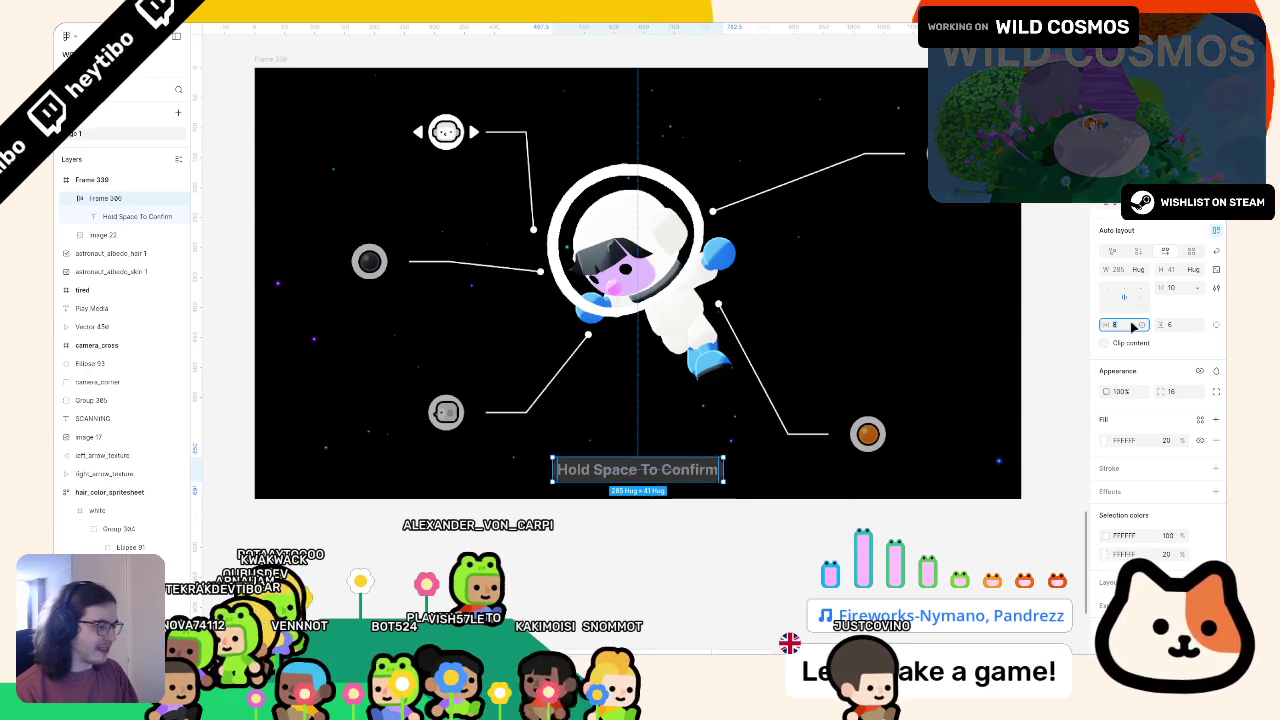
type("12")
key("Tab")
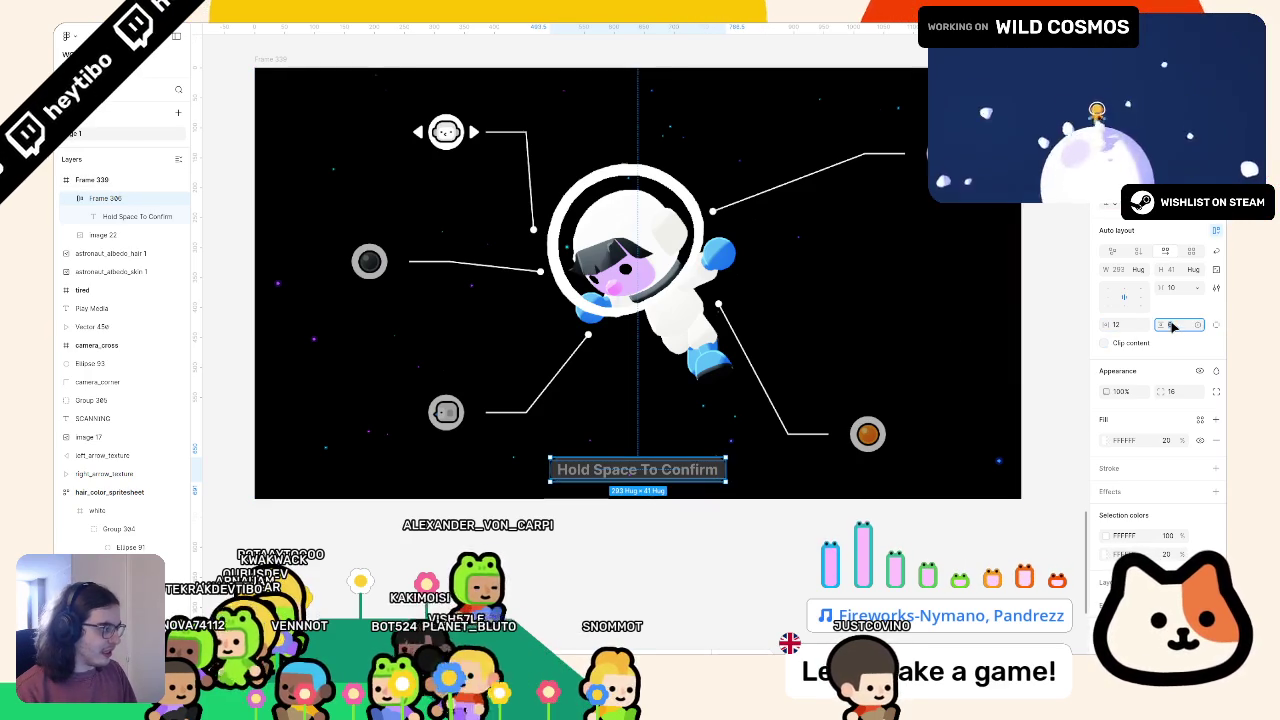
left_click(1055, 460)
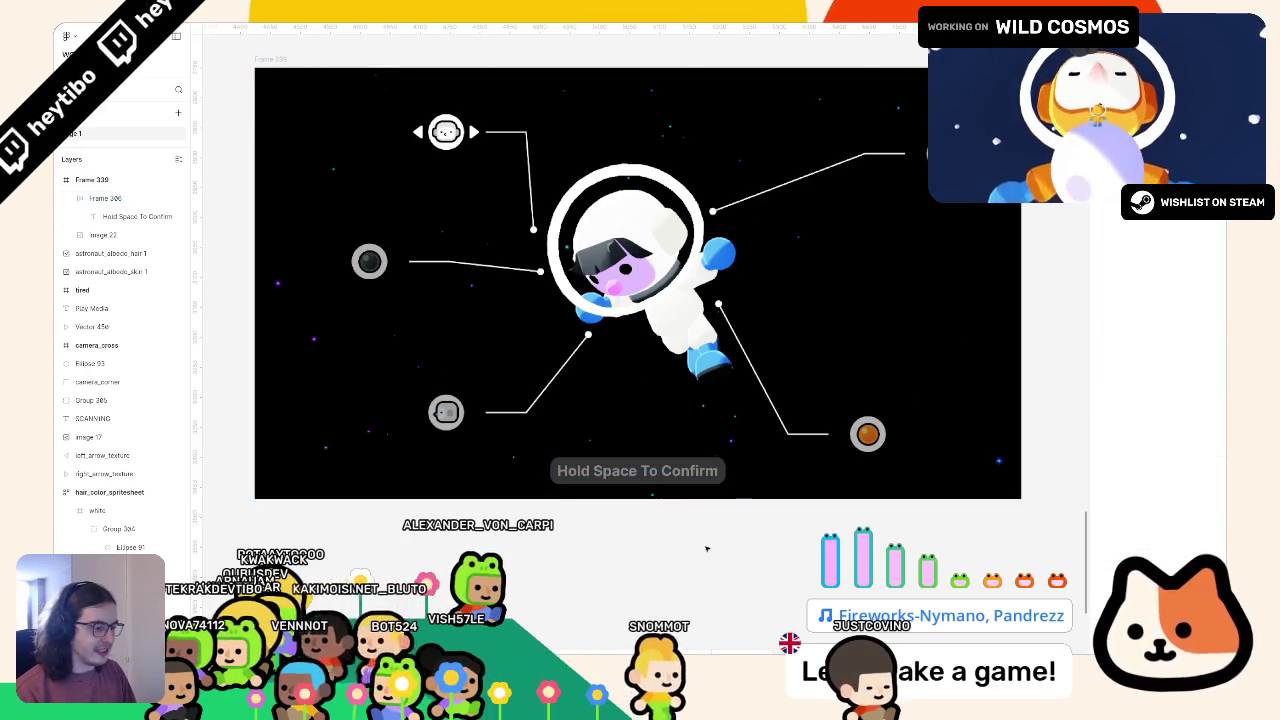
left_click(673, 477)
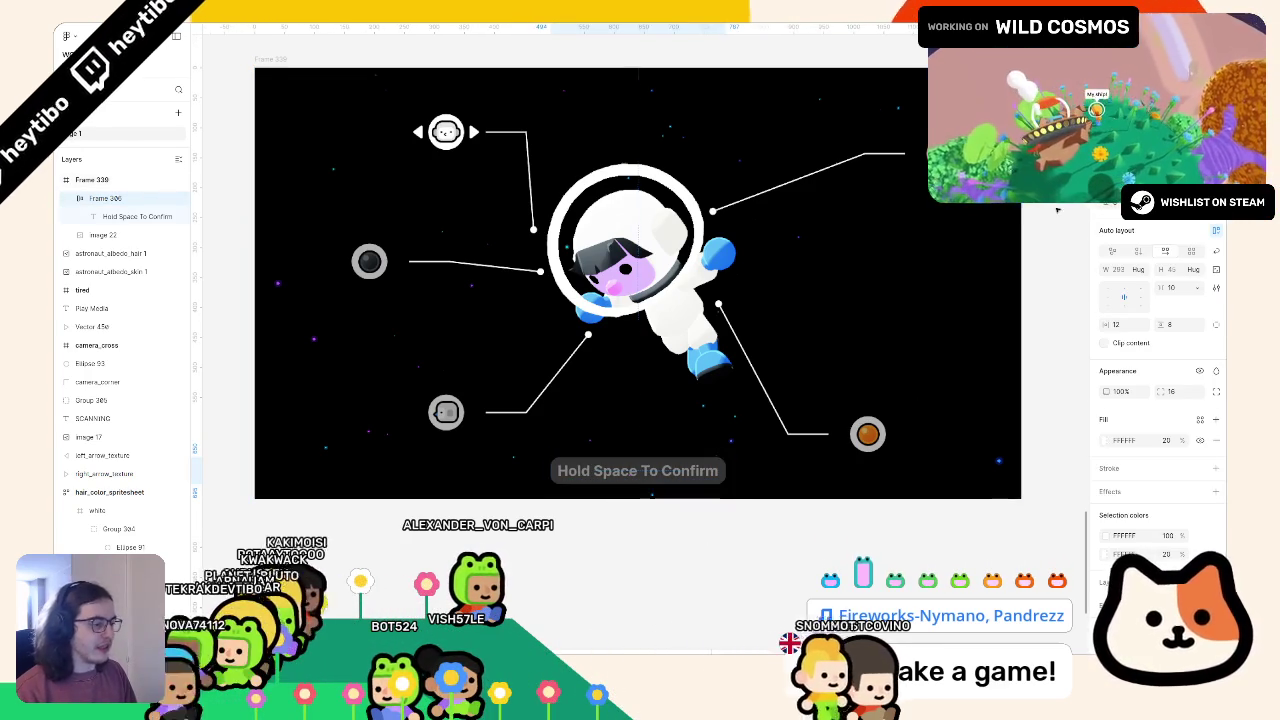
left_click(1057, 210)
mouse_move(773, 28)
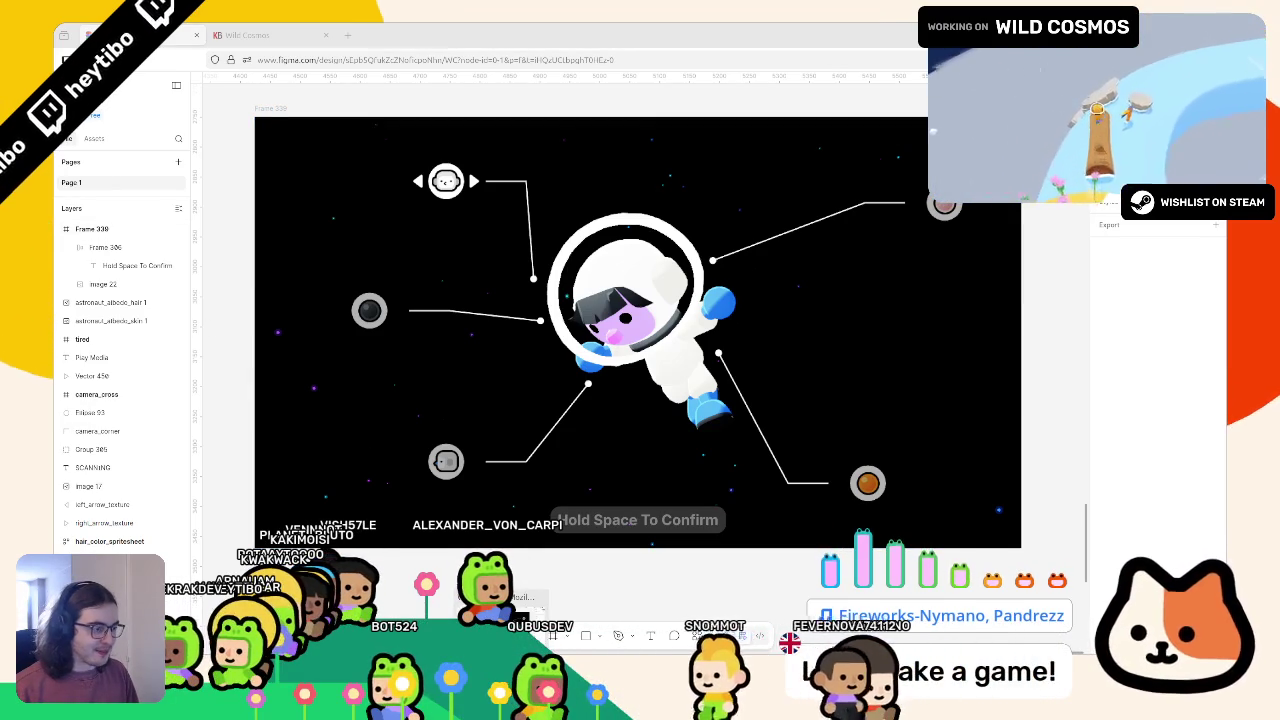
key("alt+Tab")
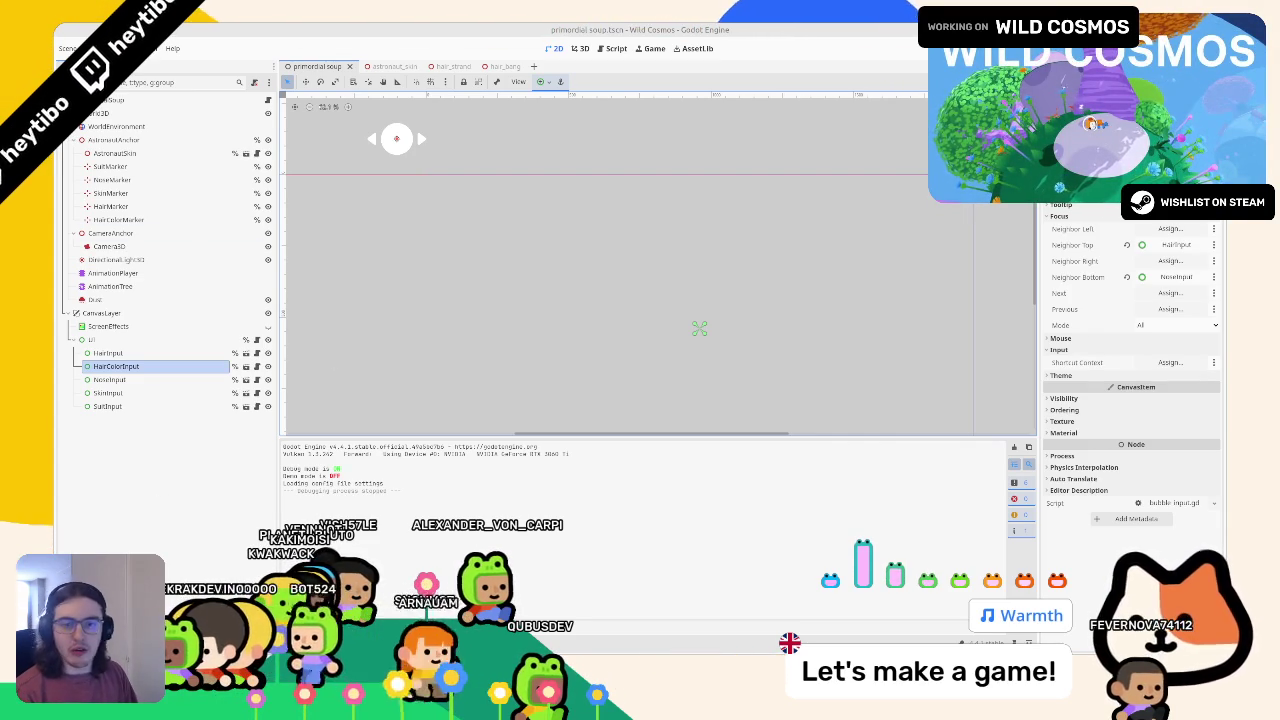
Clear the output log and create a confirm_input folder inside primordial_soup
left_click(580, 48)
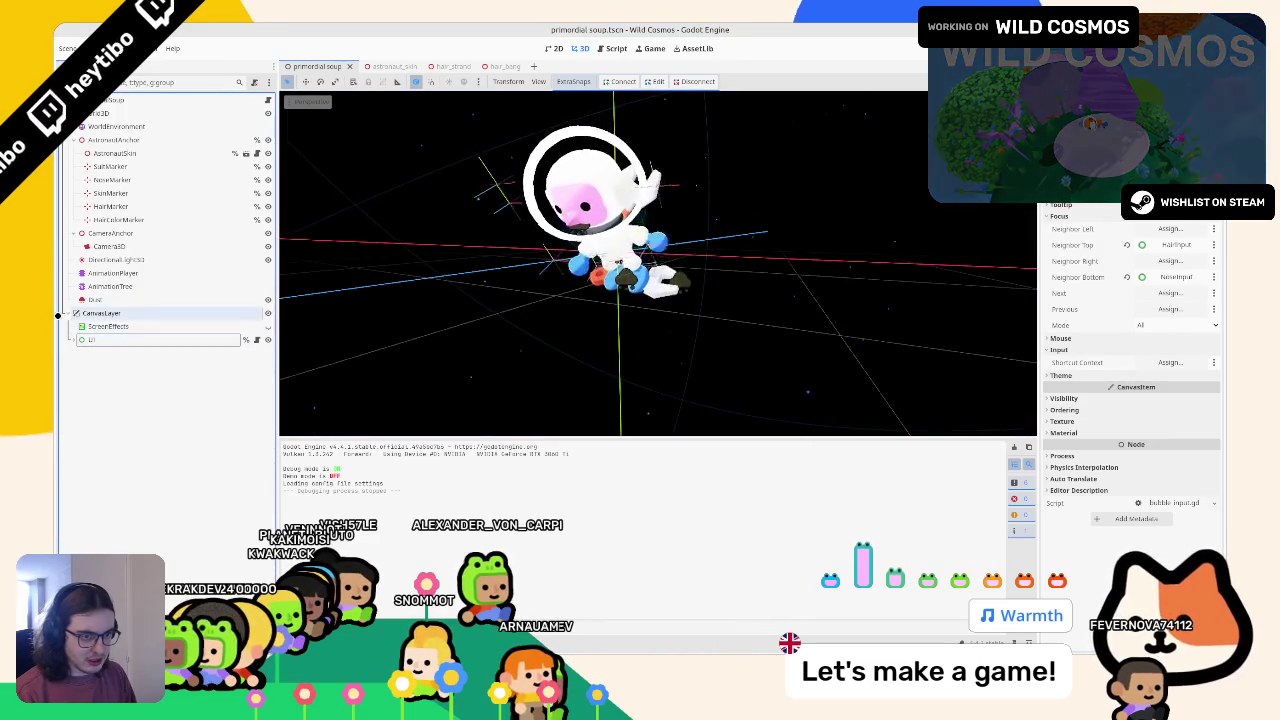
left_click(75, 313)
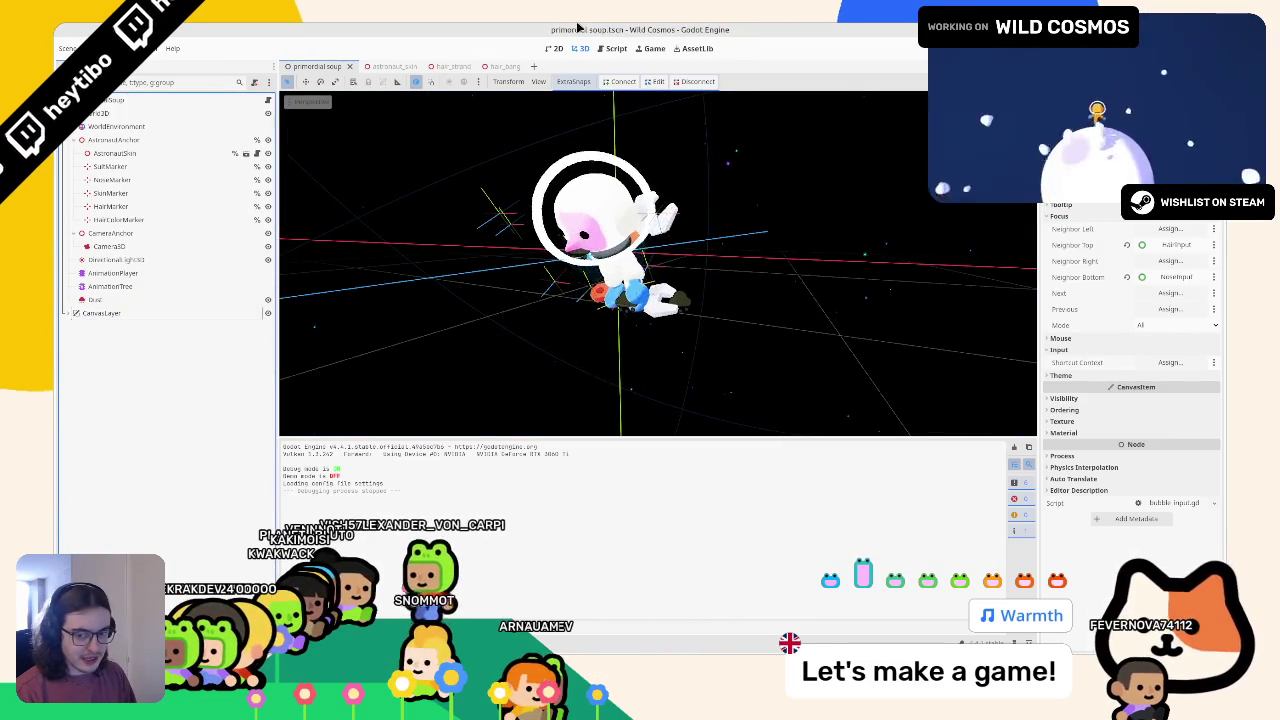
left_click(1013, 449)
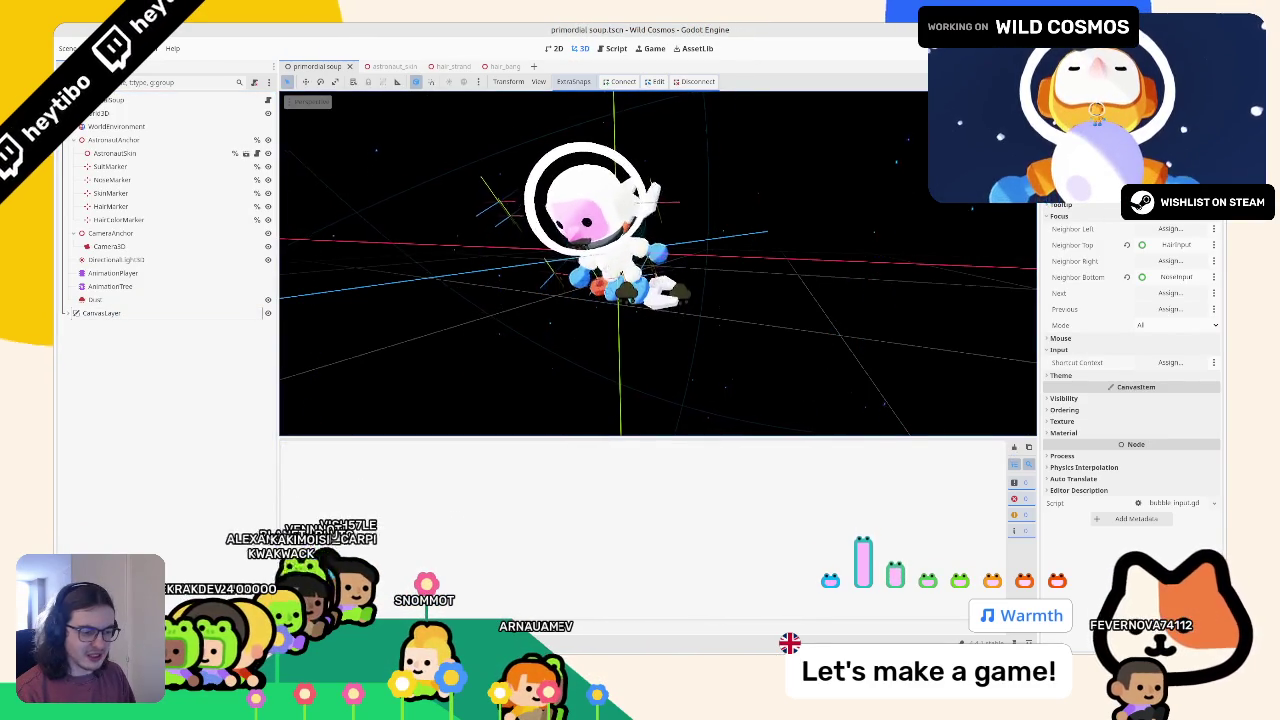
key("alt+f")
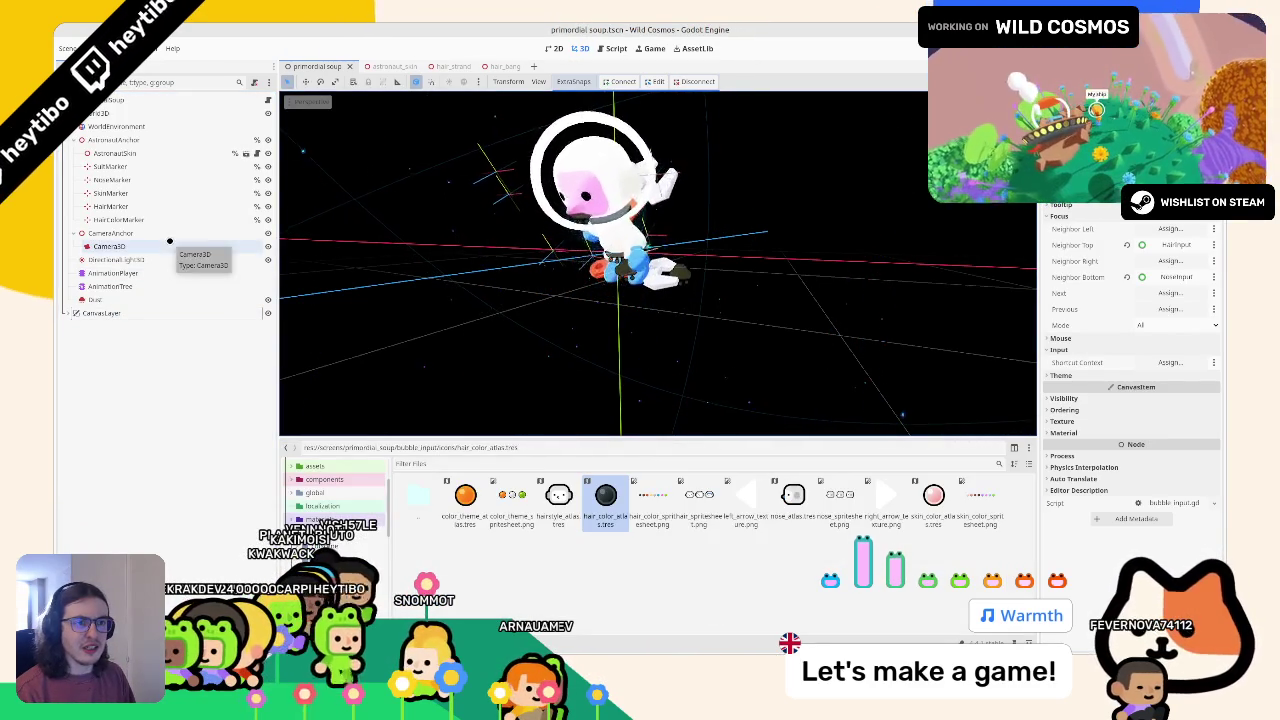
left_click(286, 447)
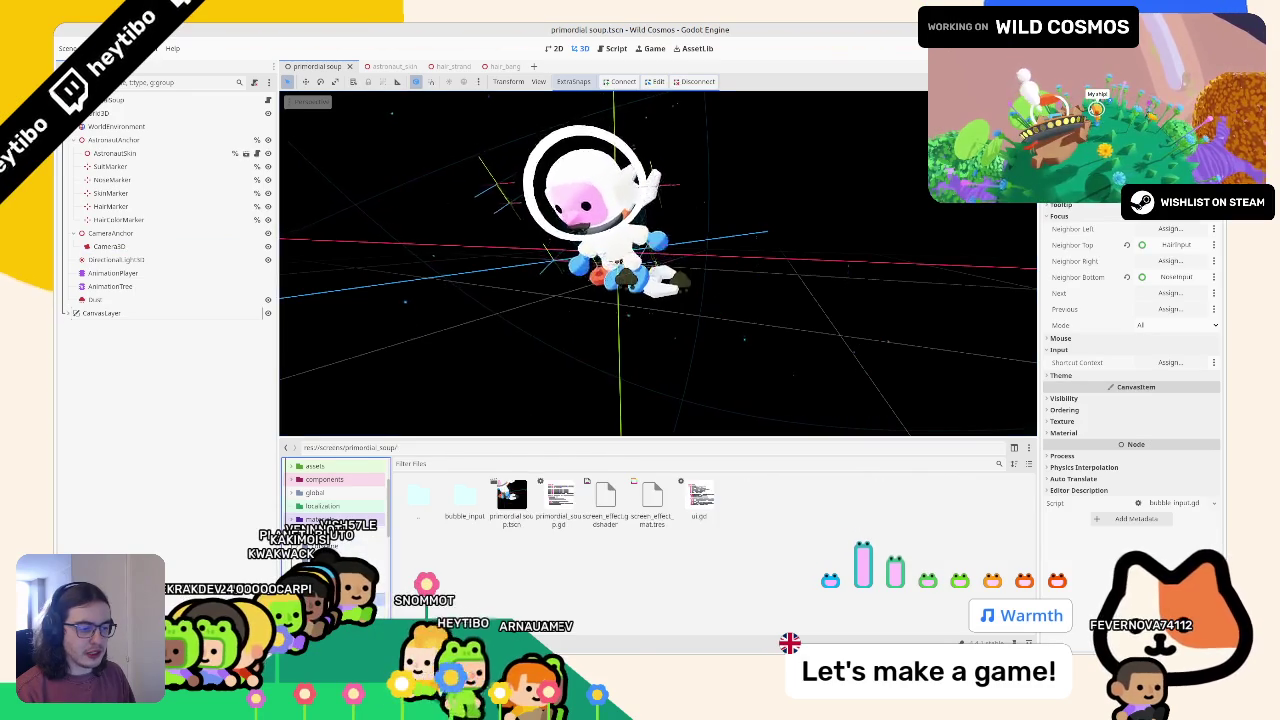
left_click(620, 572)
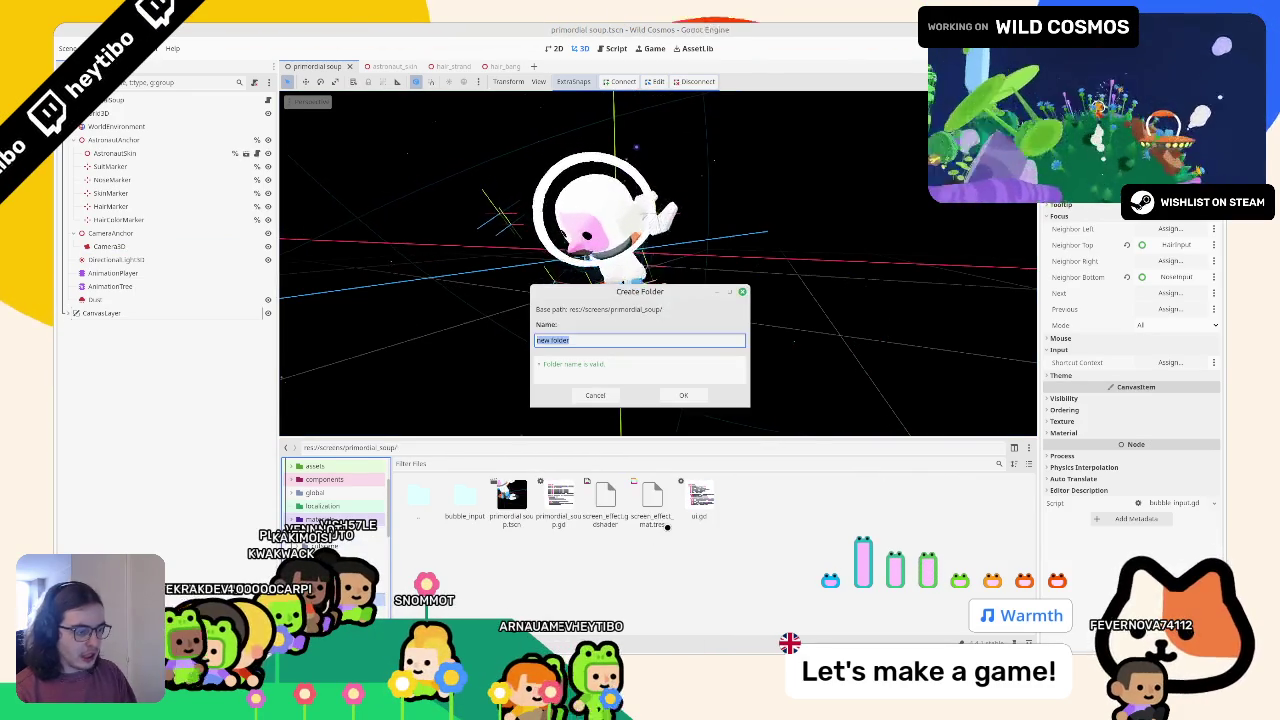
type("confirm_")
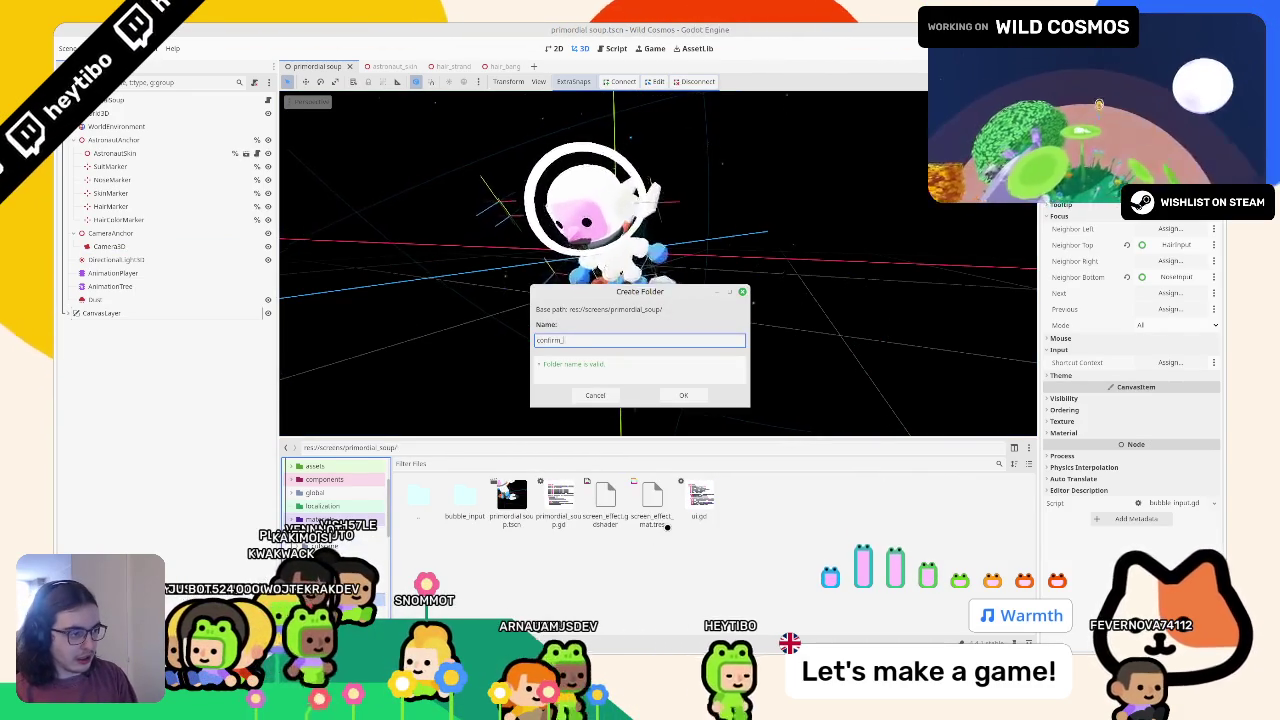
type("input")
key("Return")
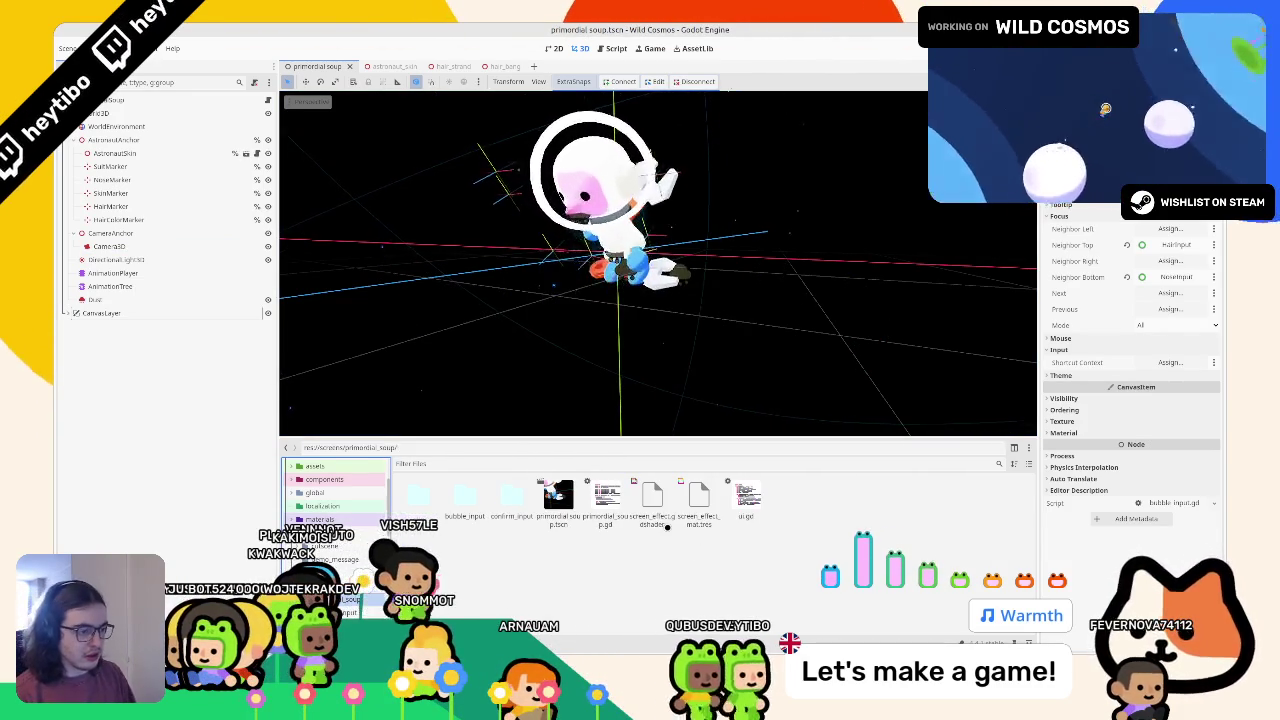
Inside that folder, create a new User Interface scene named confirm_input
double_click(502, 500)
right_click(504, 505)
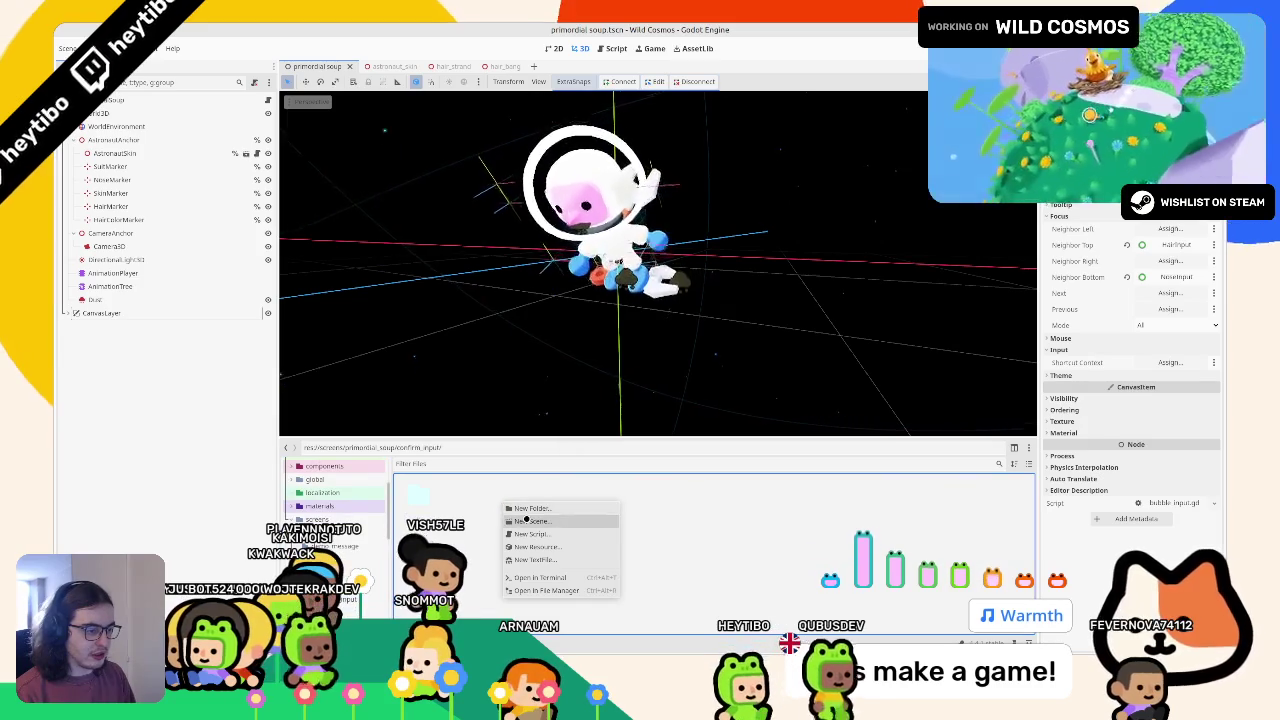
left_click(527, 521)
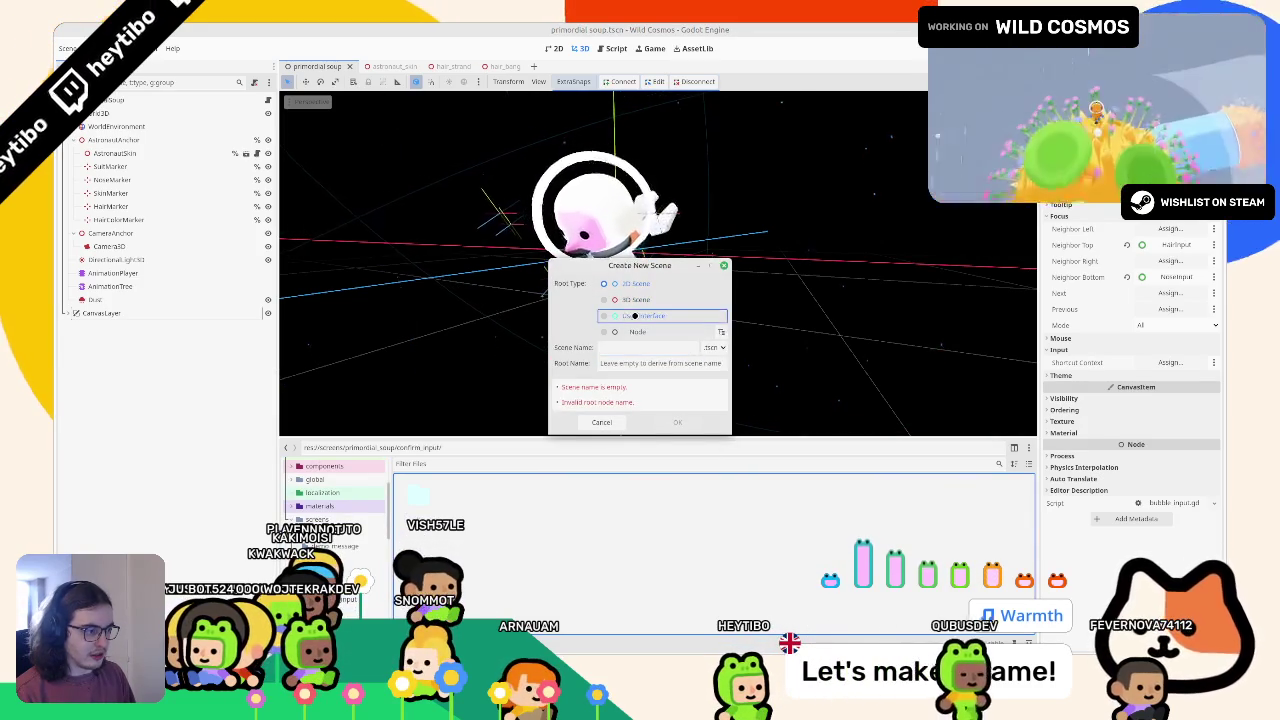
left_click(648, 347)
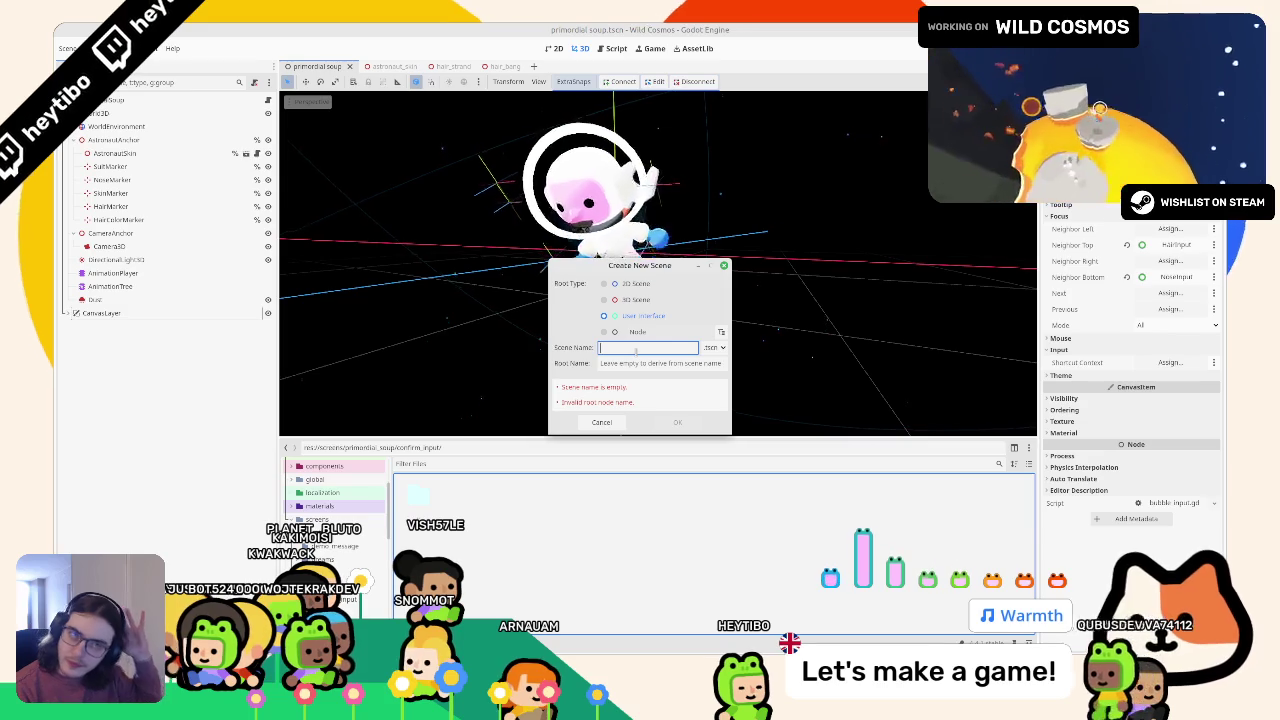
type("confirm")
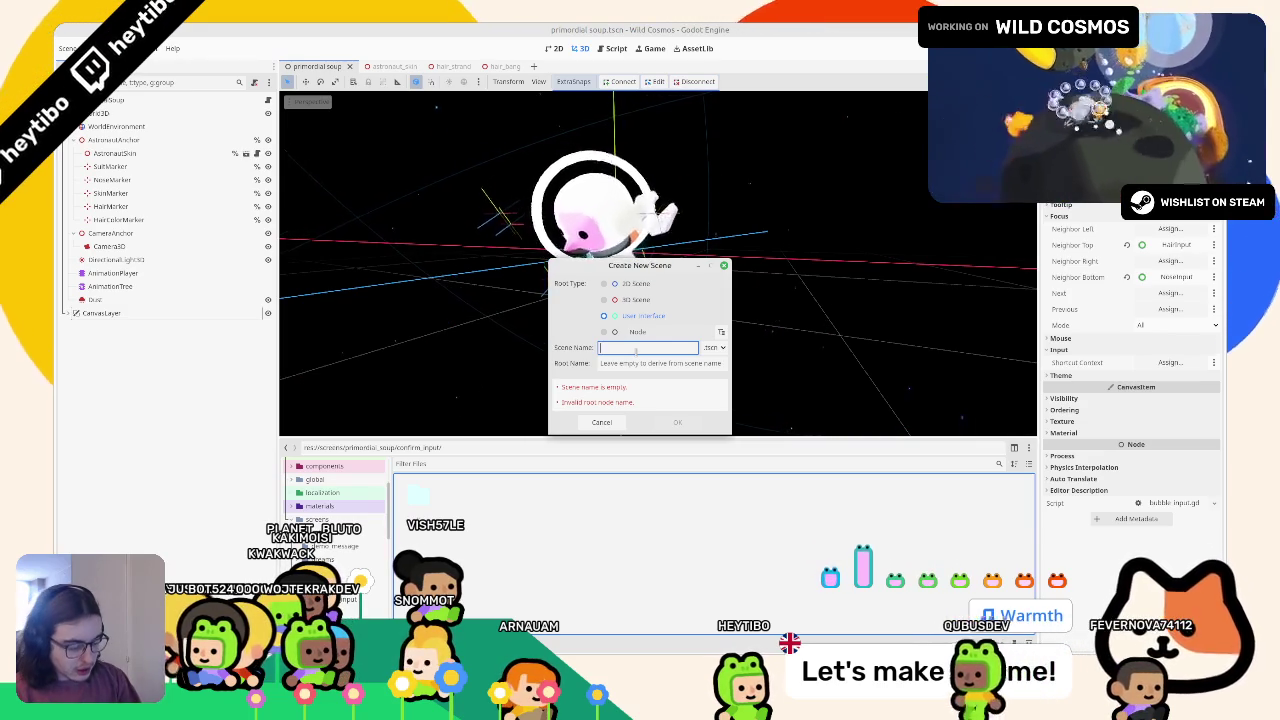
type("_input")
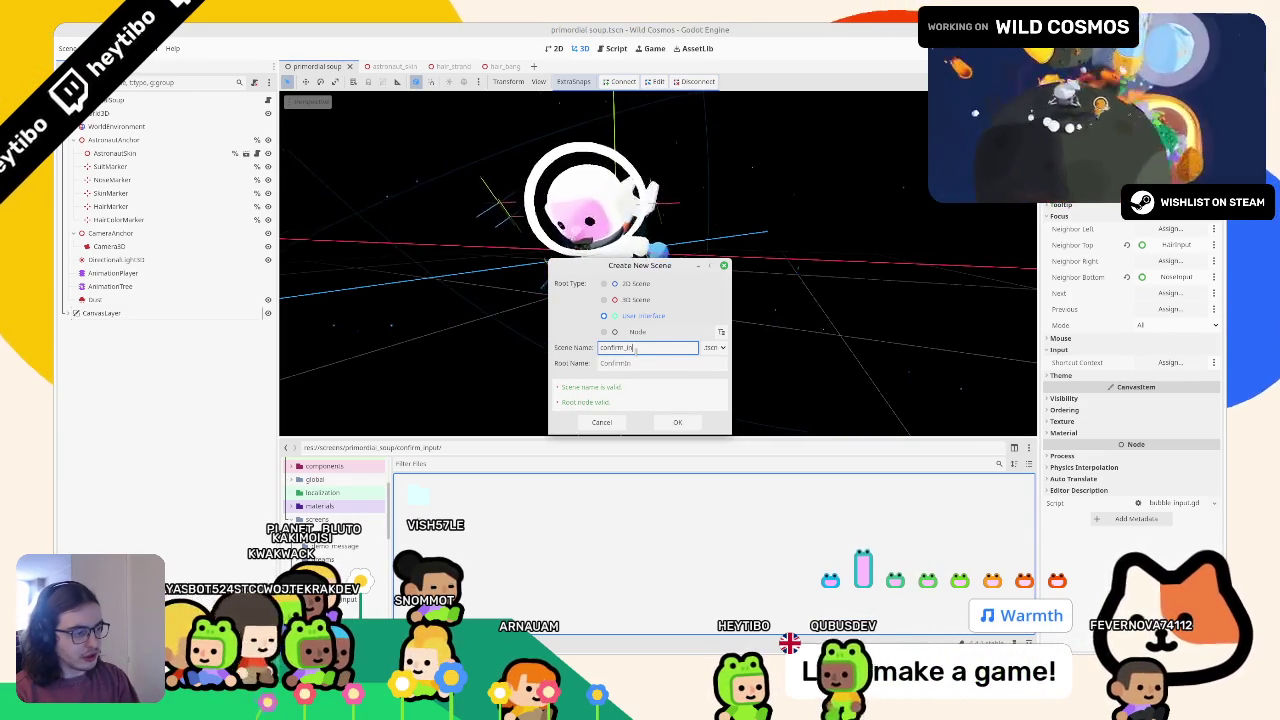
key("Return")
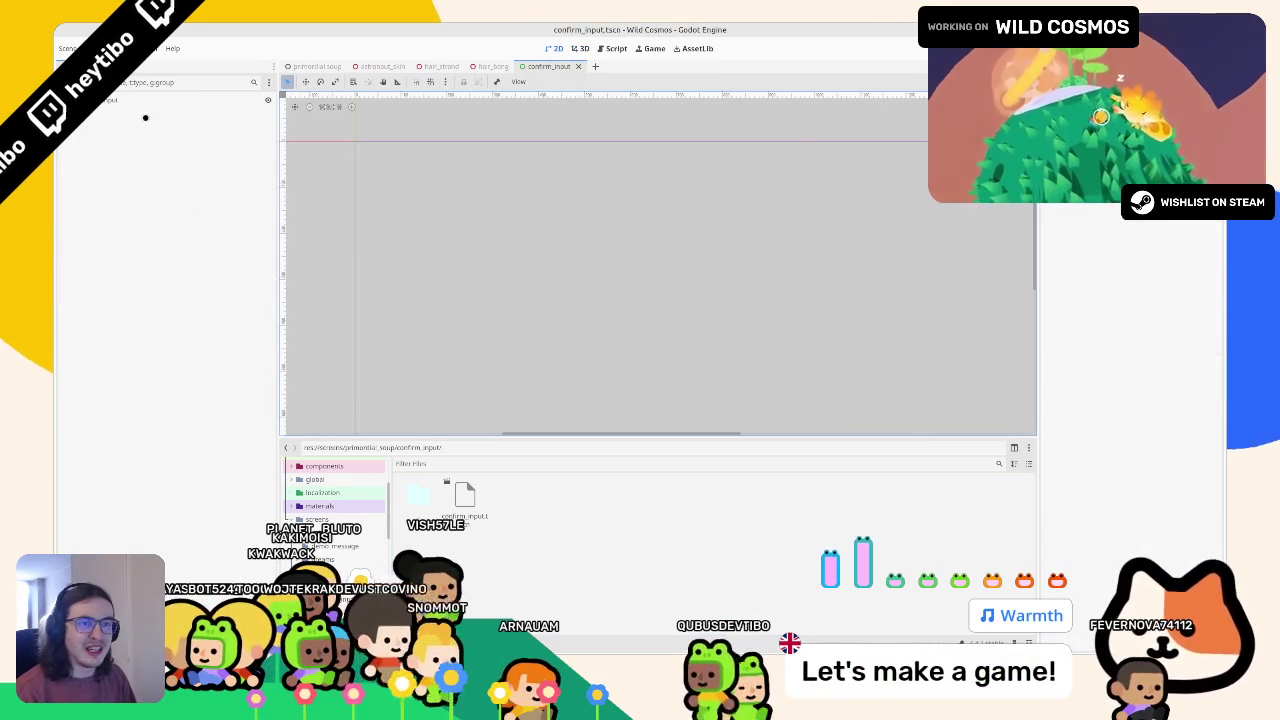
Try a PanelContainer root with a Label child, then undo that change
right_click(145, 100)
left_click(175, 219)
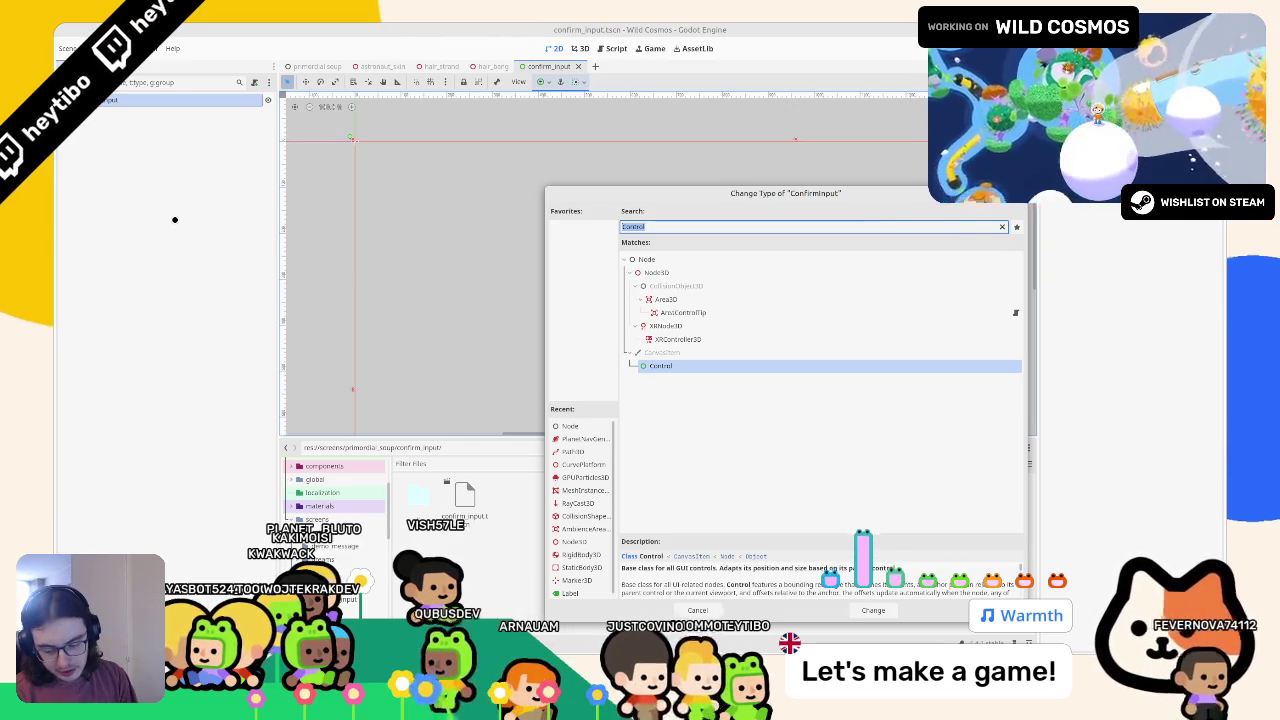
type("panel")
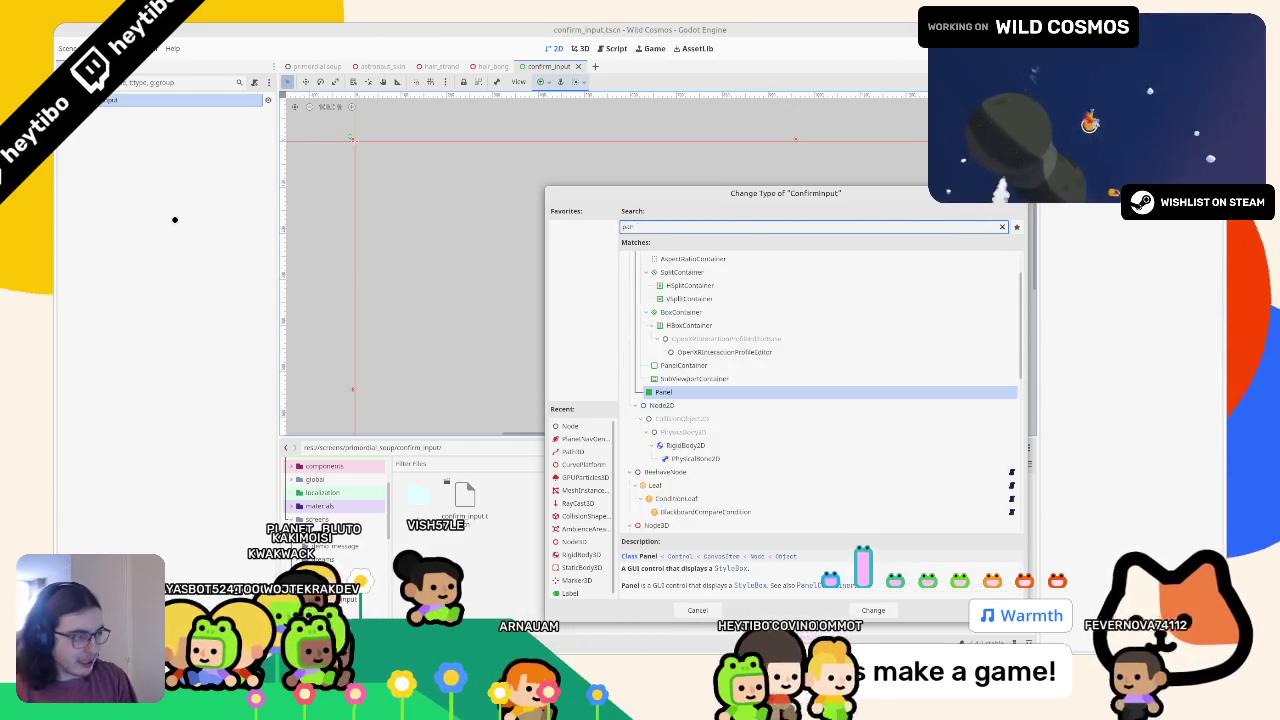
key("Down")
key("Down")
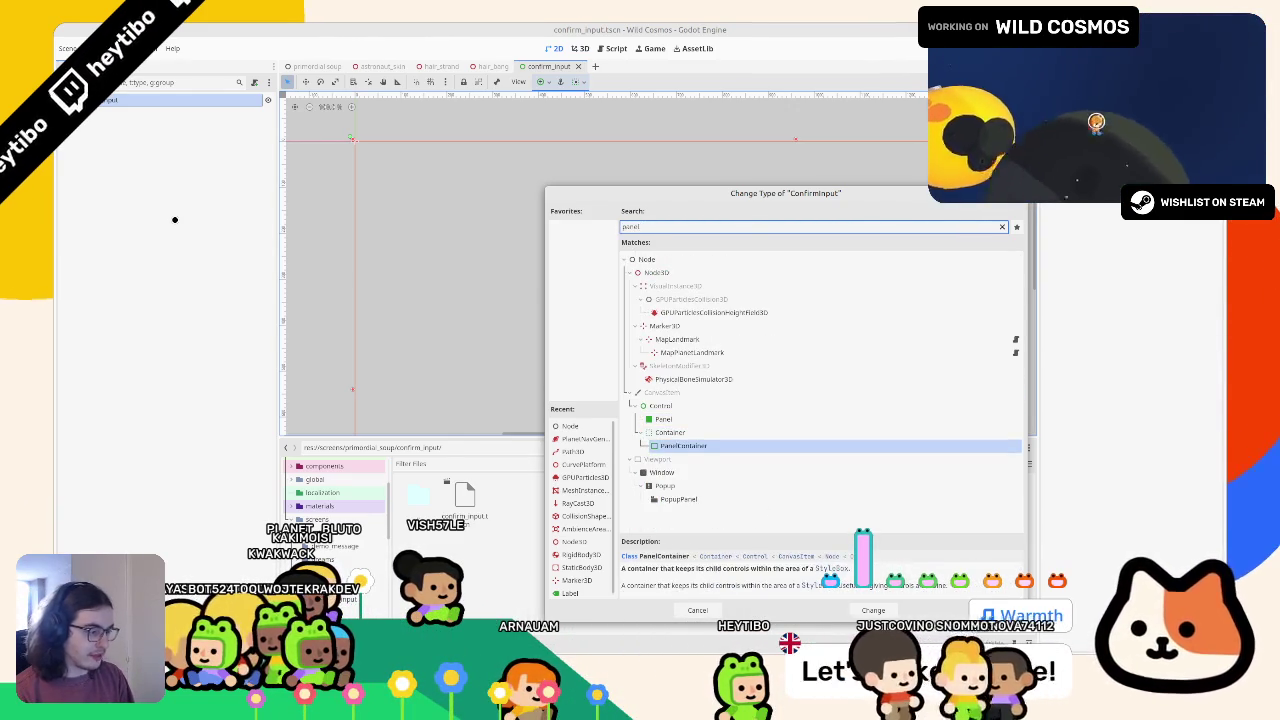
key("Return")
key("ctrl+a")
type("label")
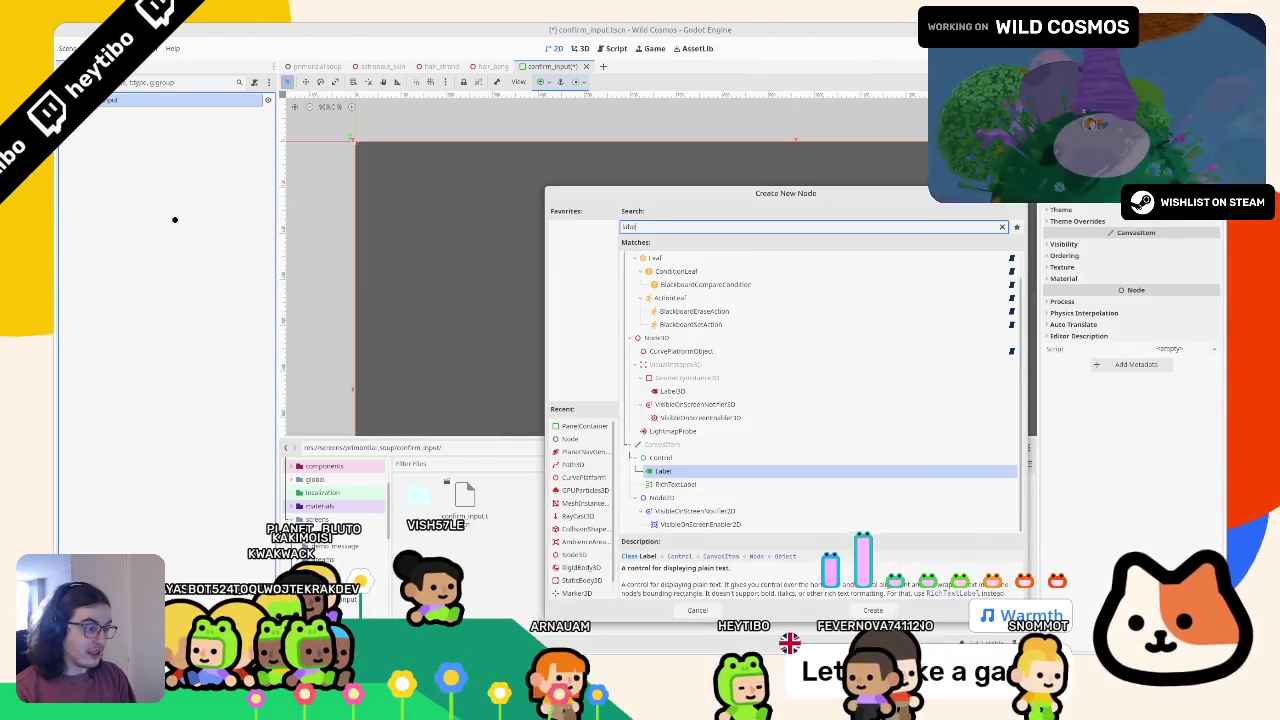
key("Return")
key("ctrl+z")
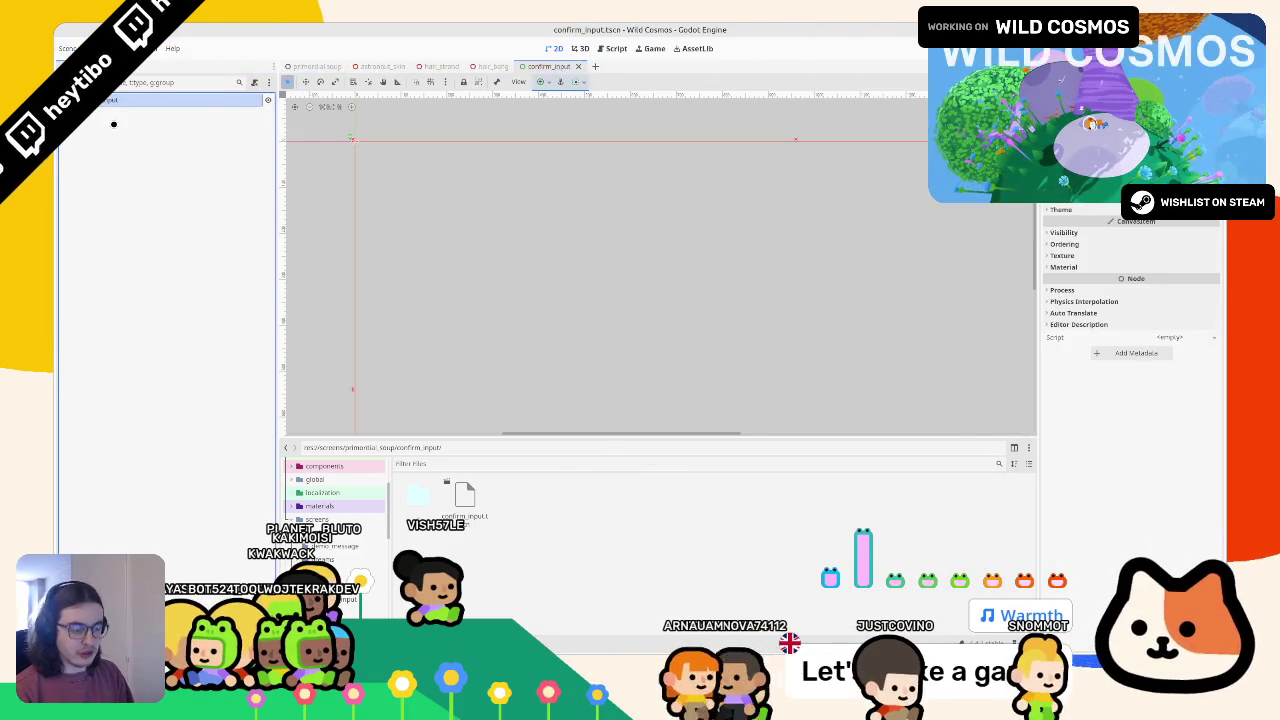
right_click(113, 124)
key("Escape")
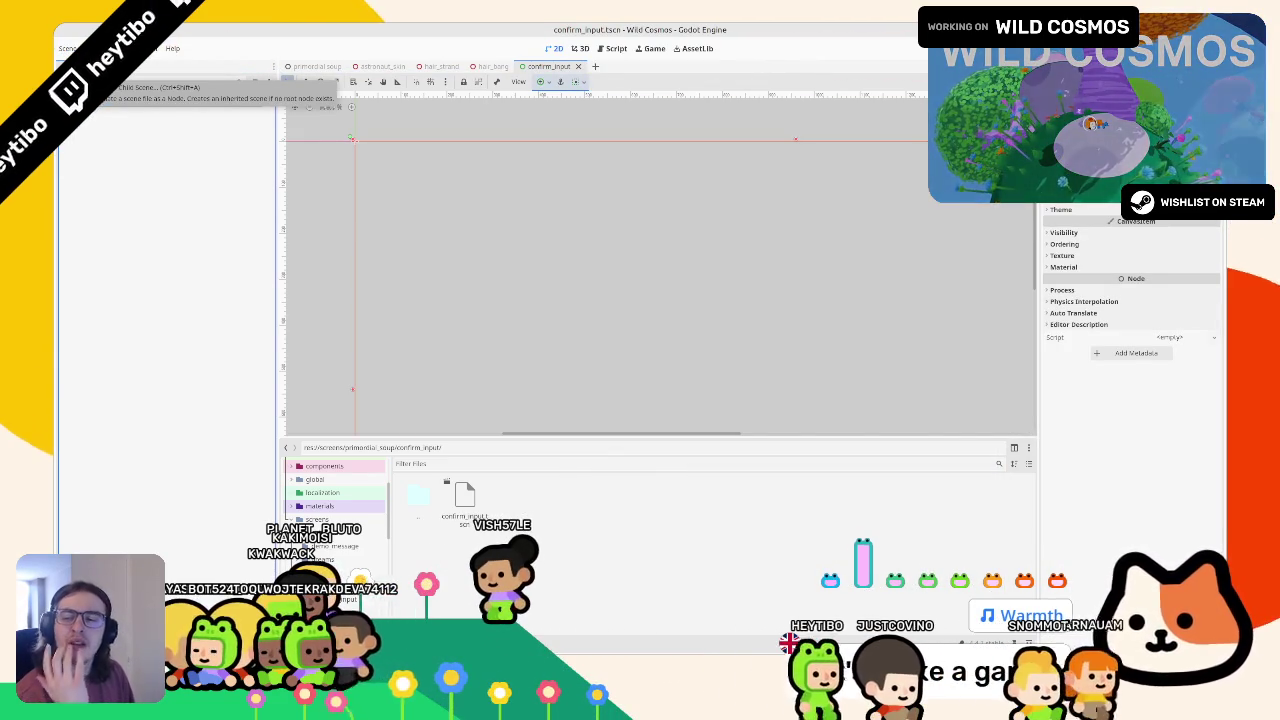
Change the root to a Label reading 'Hold Space to Confirm' and save the scene
right_click(143, 100)
key("Escape")
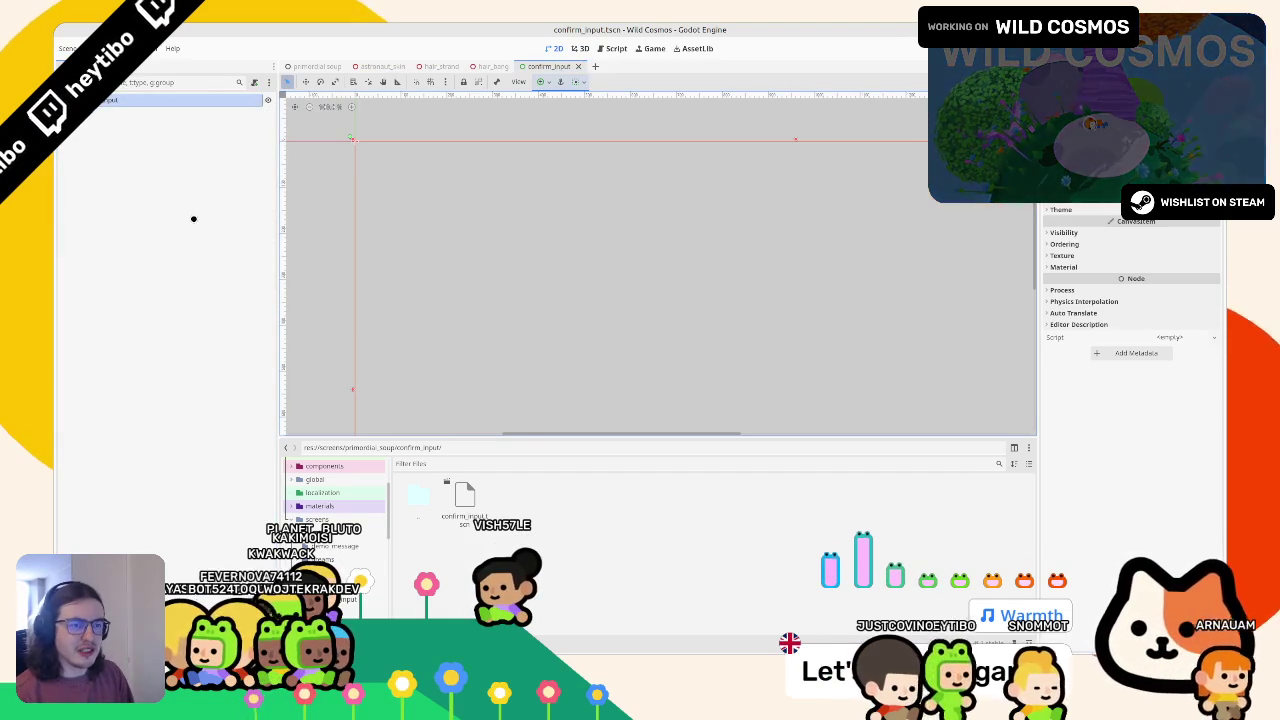
type("label")
key("Return")
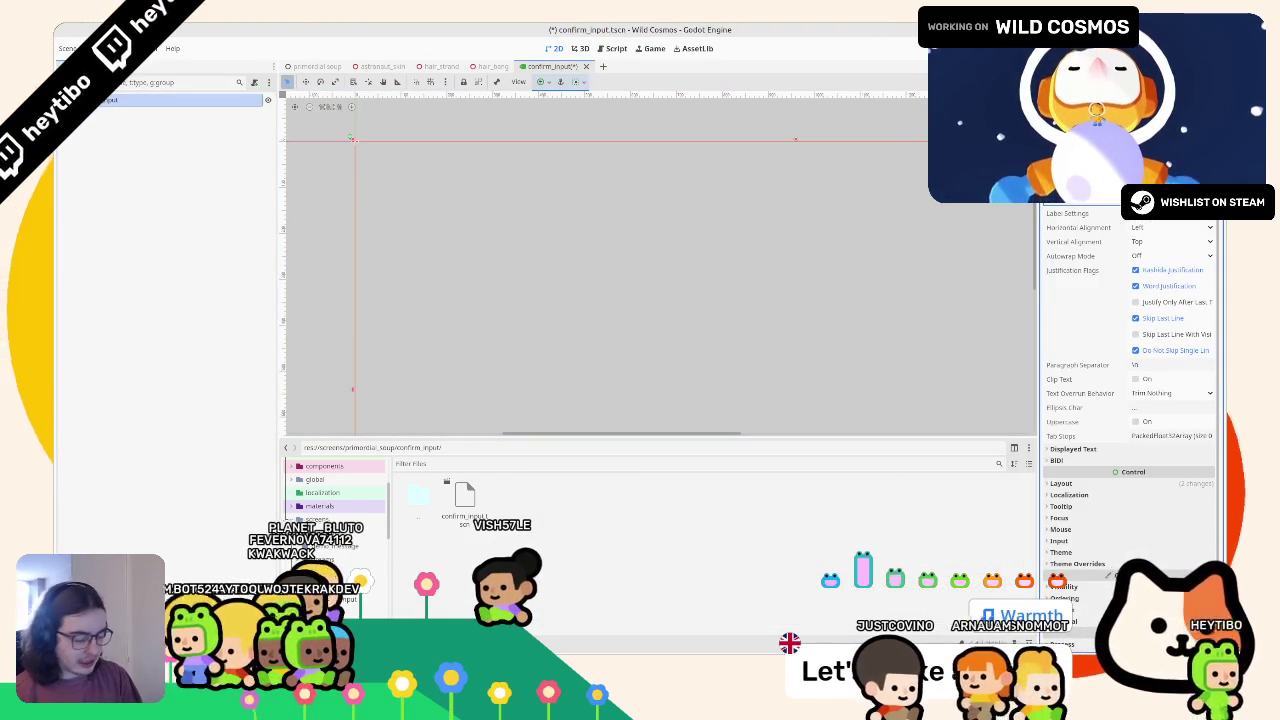
type("Confir")
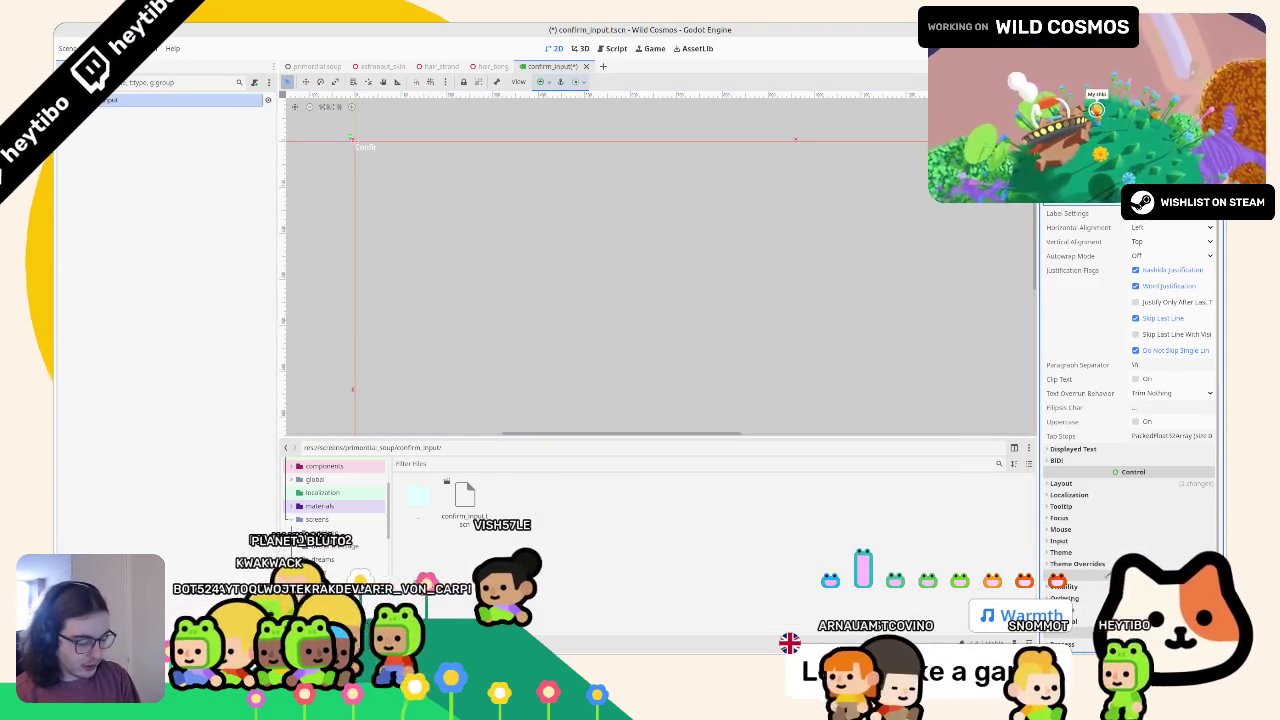
key("BackSpace")
key("BackSpace")
key("BackSpace")
type("Hold Space to C")
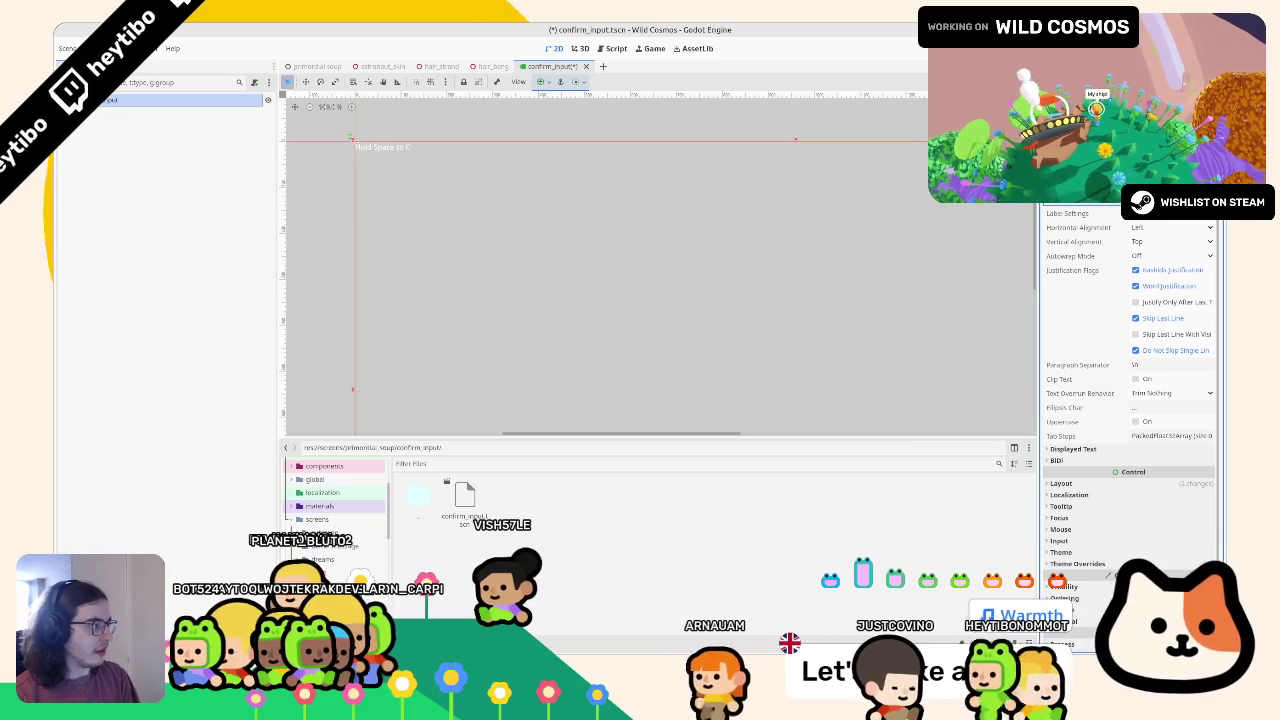
type("onfirm")
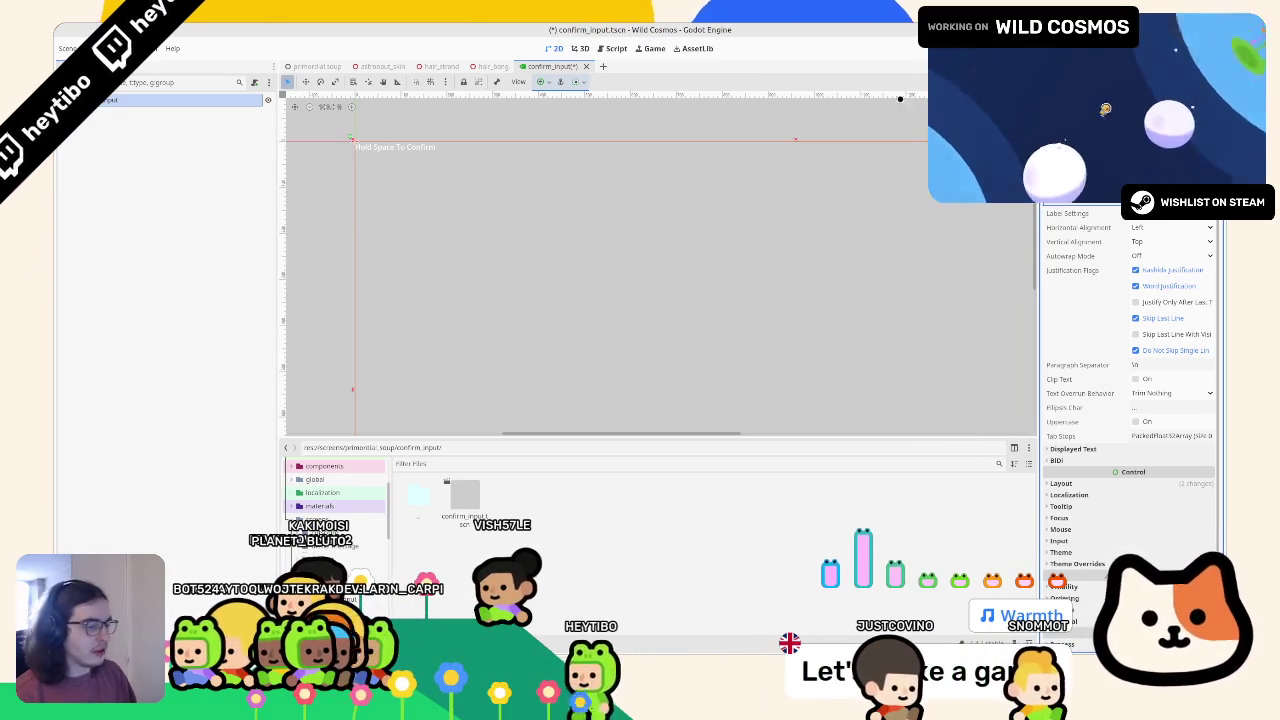
key("ctrl+s")
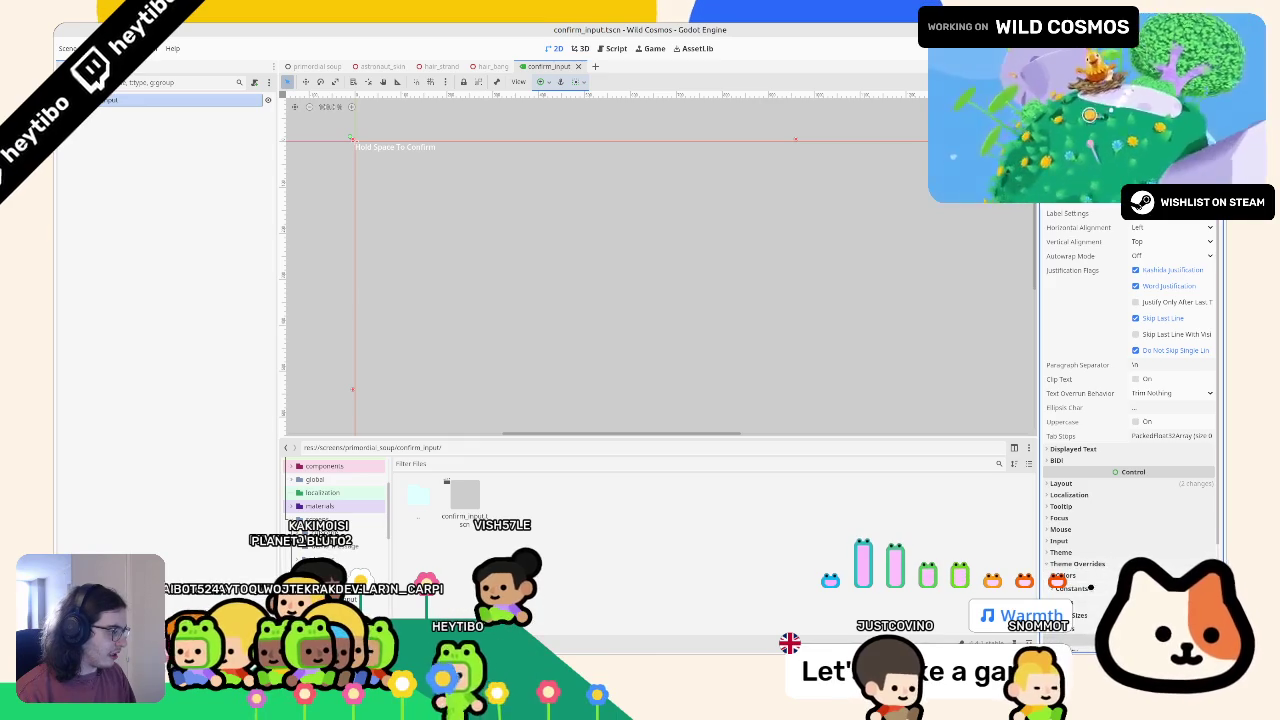
Override the label's font size to 28 px after trying 64 and 24
scroll(1090, 588, "down", 3)
left_click(1071, 483)
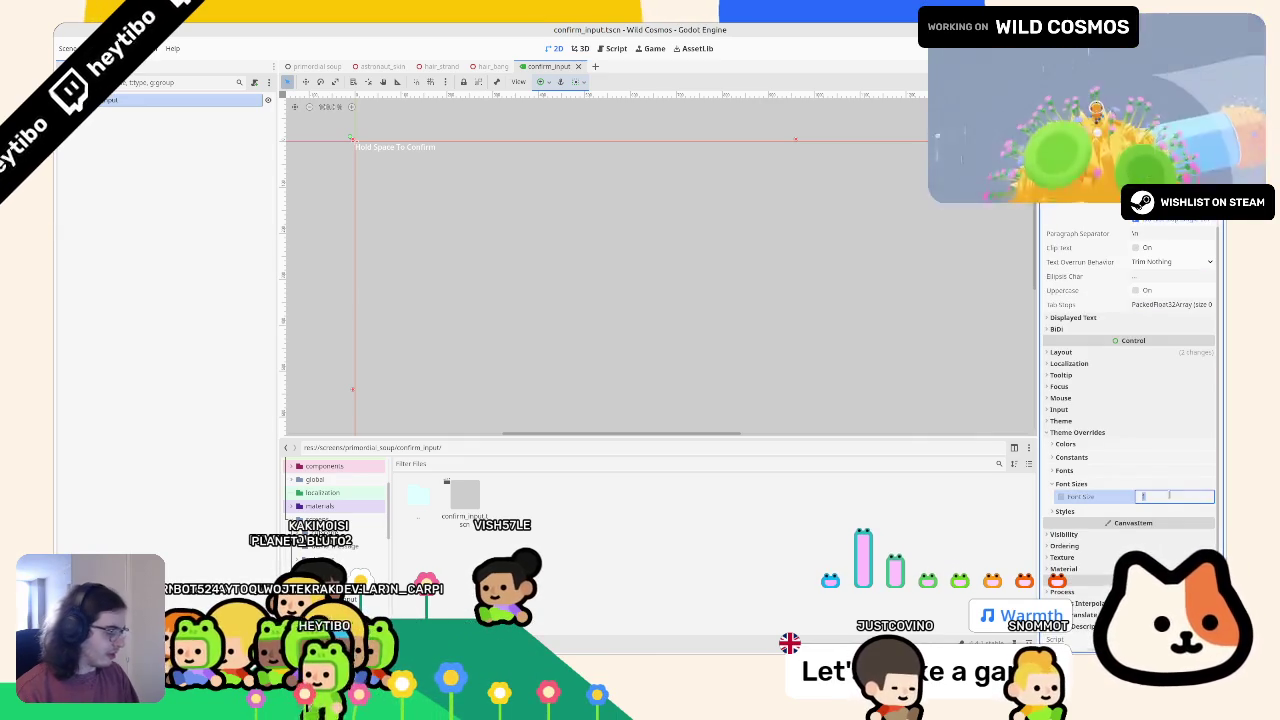
type("64")
key("Return")
left_click(1142, 496)
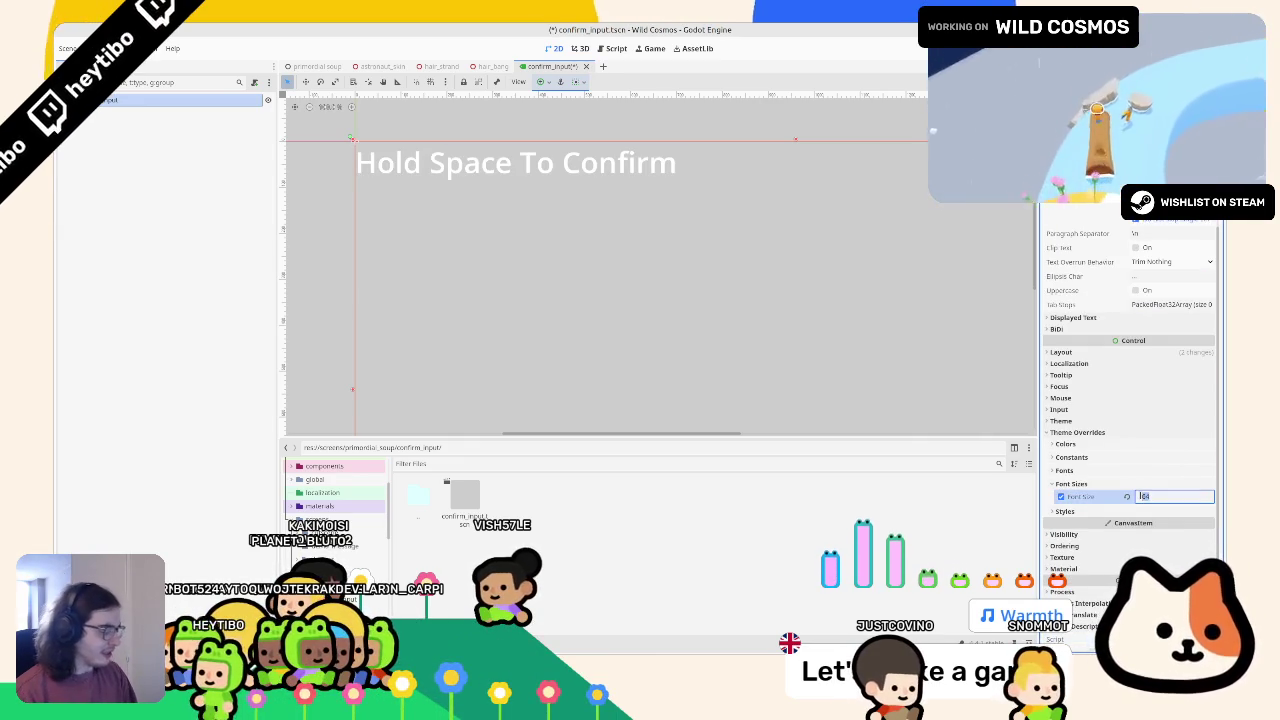
type("4")
key("Return")
scroll(660, 254, "up", 2)
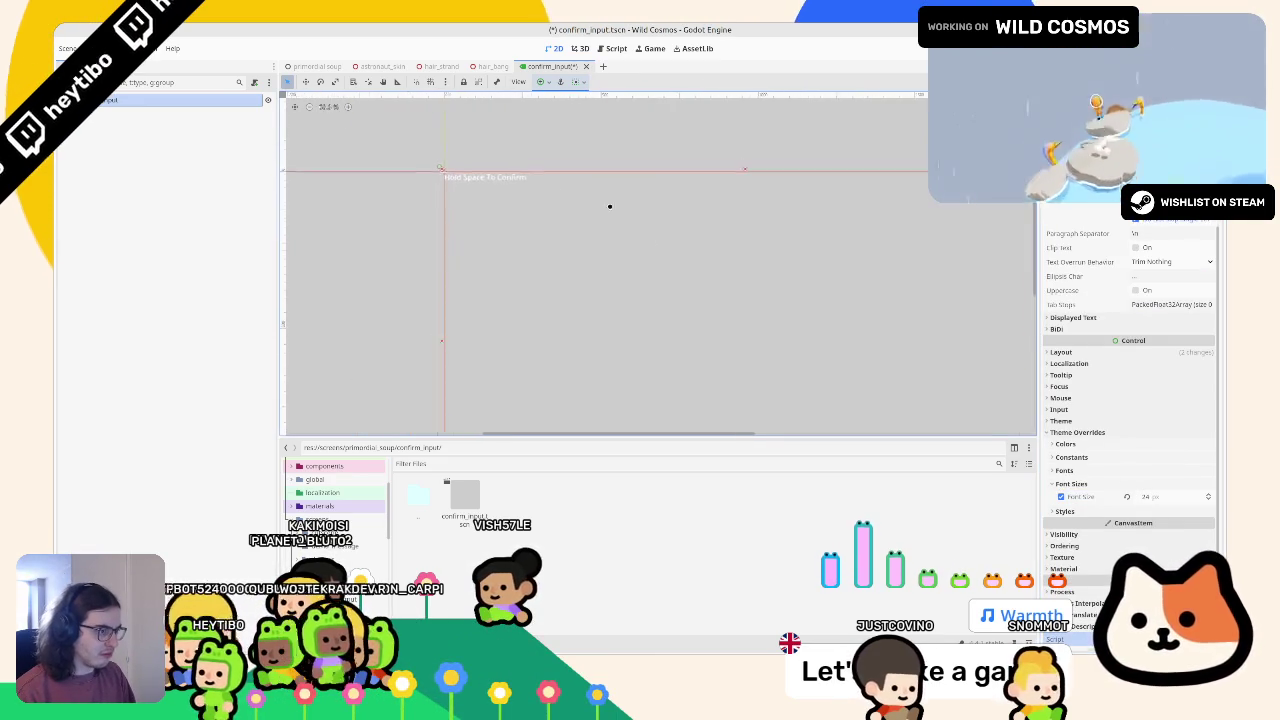
left_click(1165, 496)
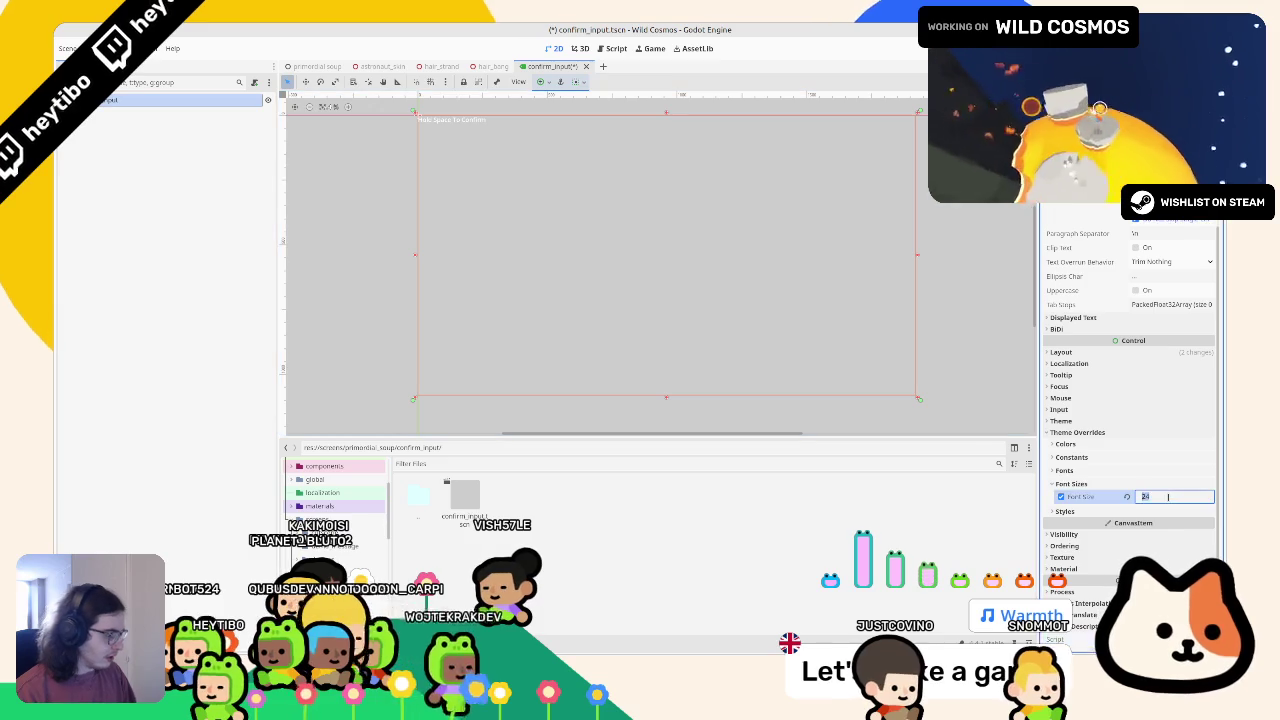
type("28")
key("Return")
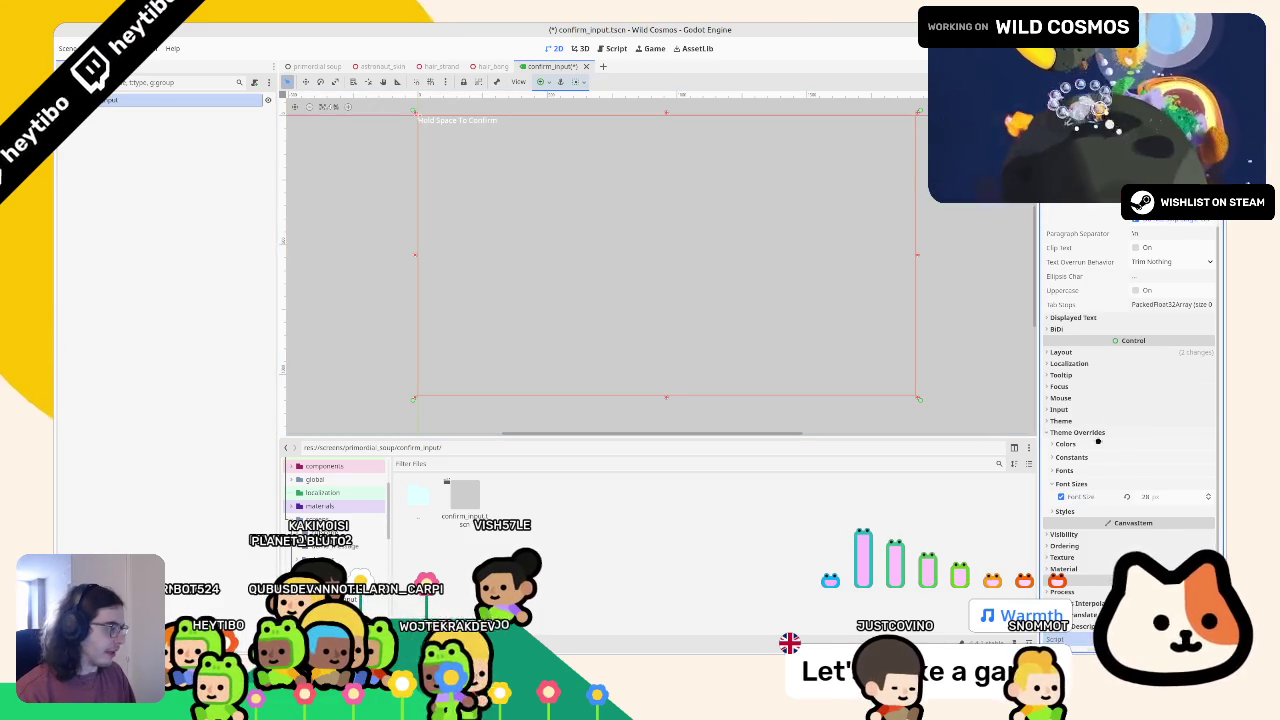
Anchor the label to the bottom centre
scroll(1107, 300, "up", 3)
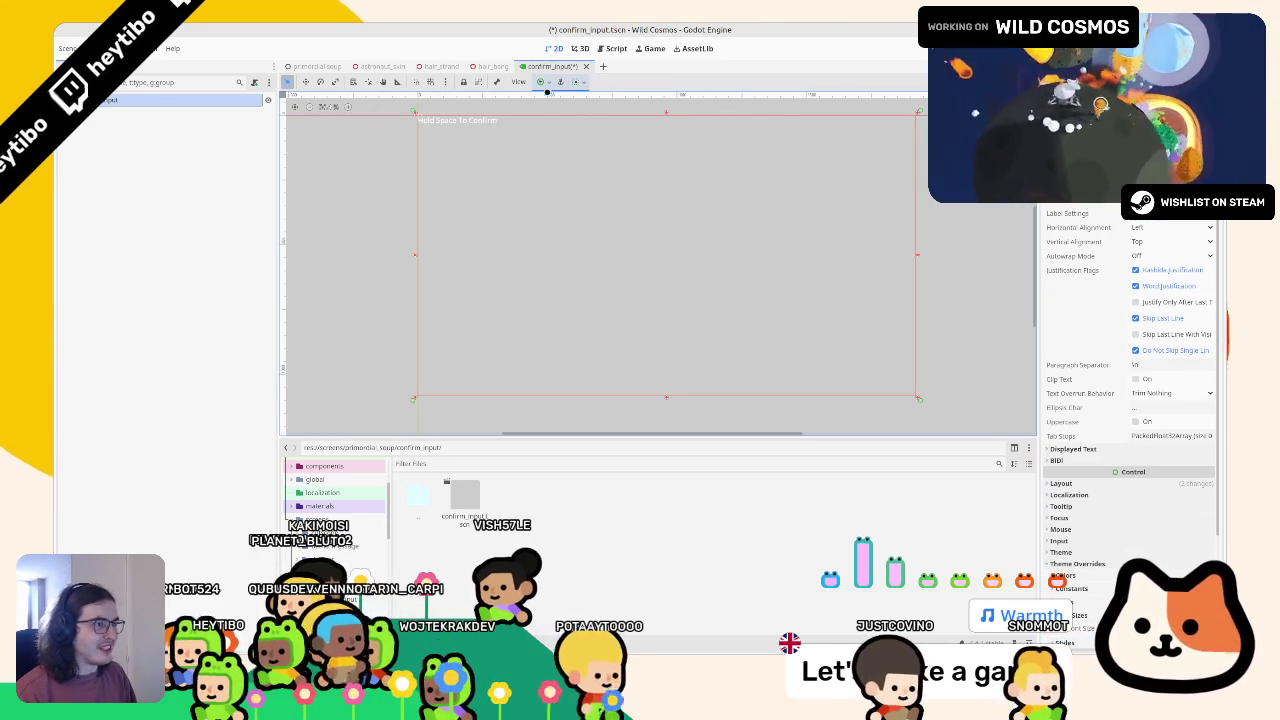
left_click(545, 84)
left_click(563, 140)
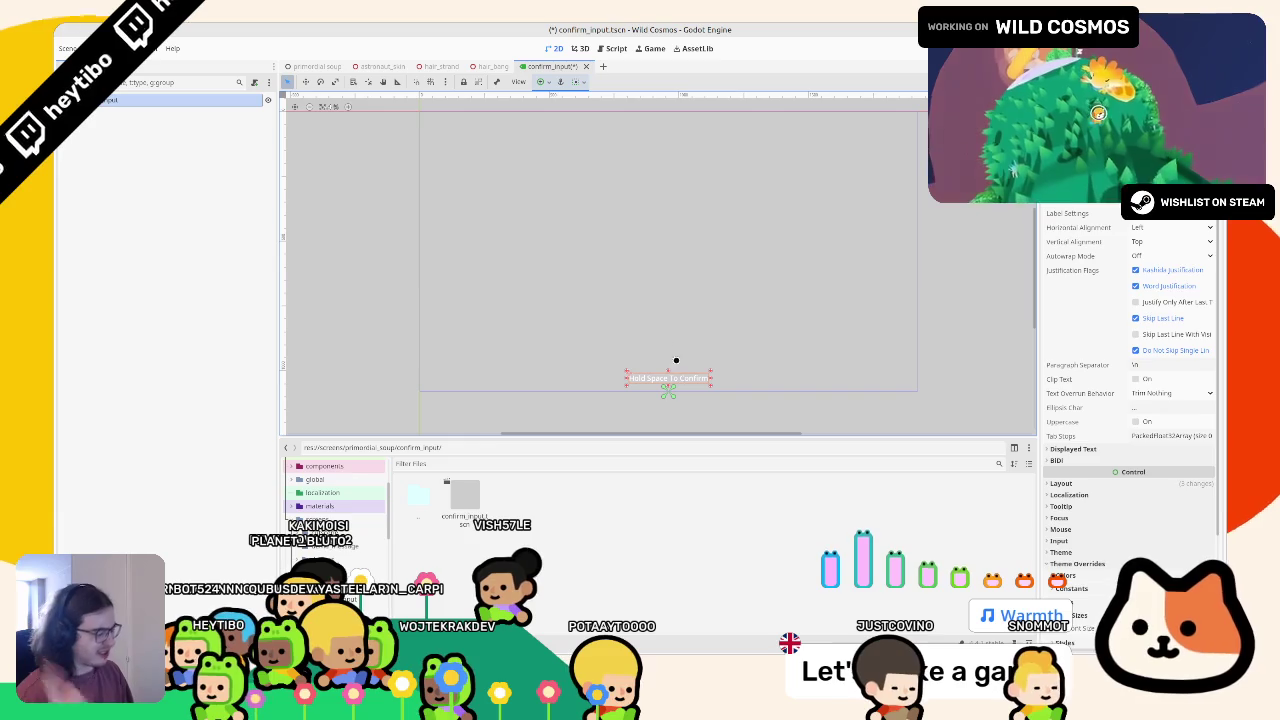
Add a new StyleBoxFlat as the label's Normal style override
scroll(1109, 510, "down", 3)
left_click(1086, 548)
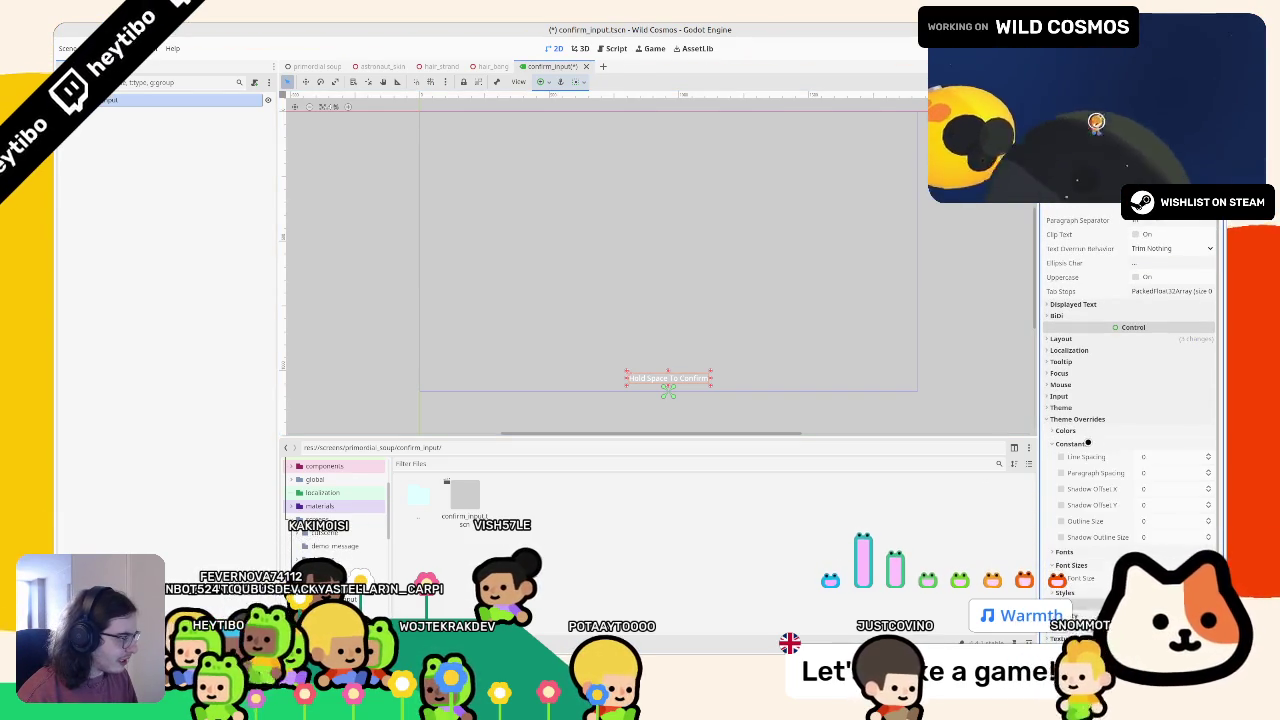
left_click(1067, 499)
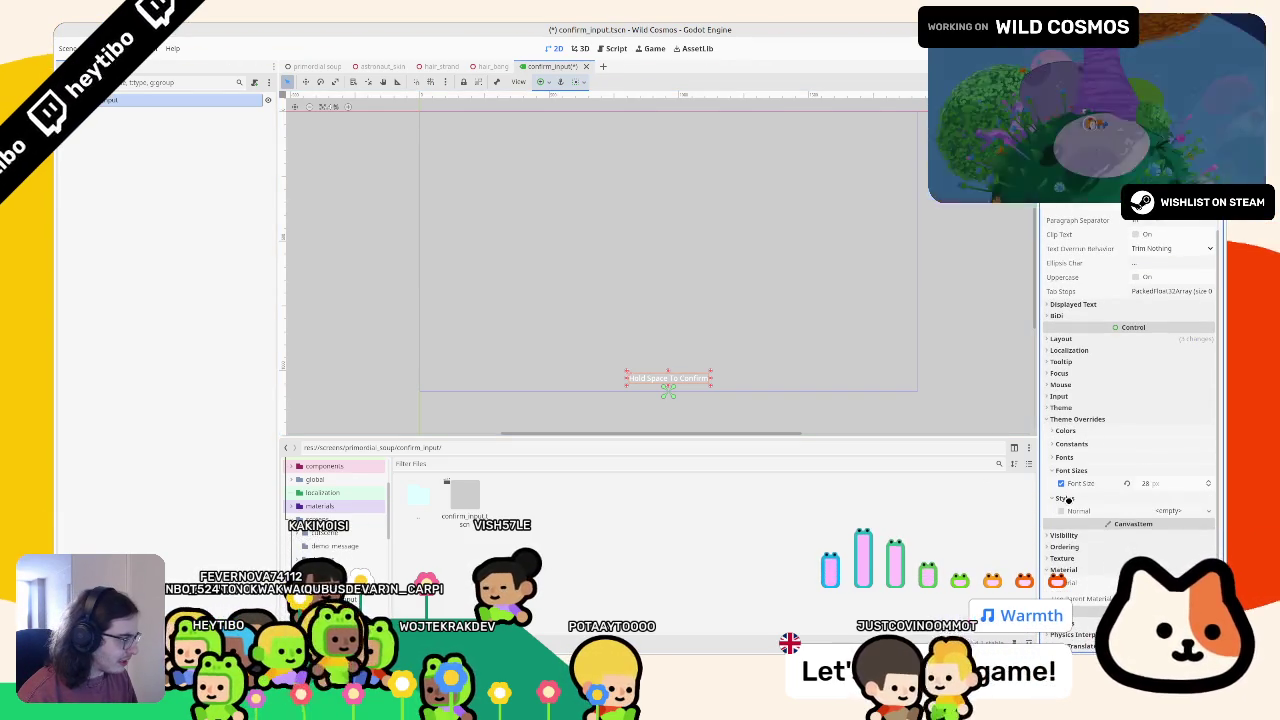
left_click(1172, 550)
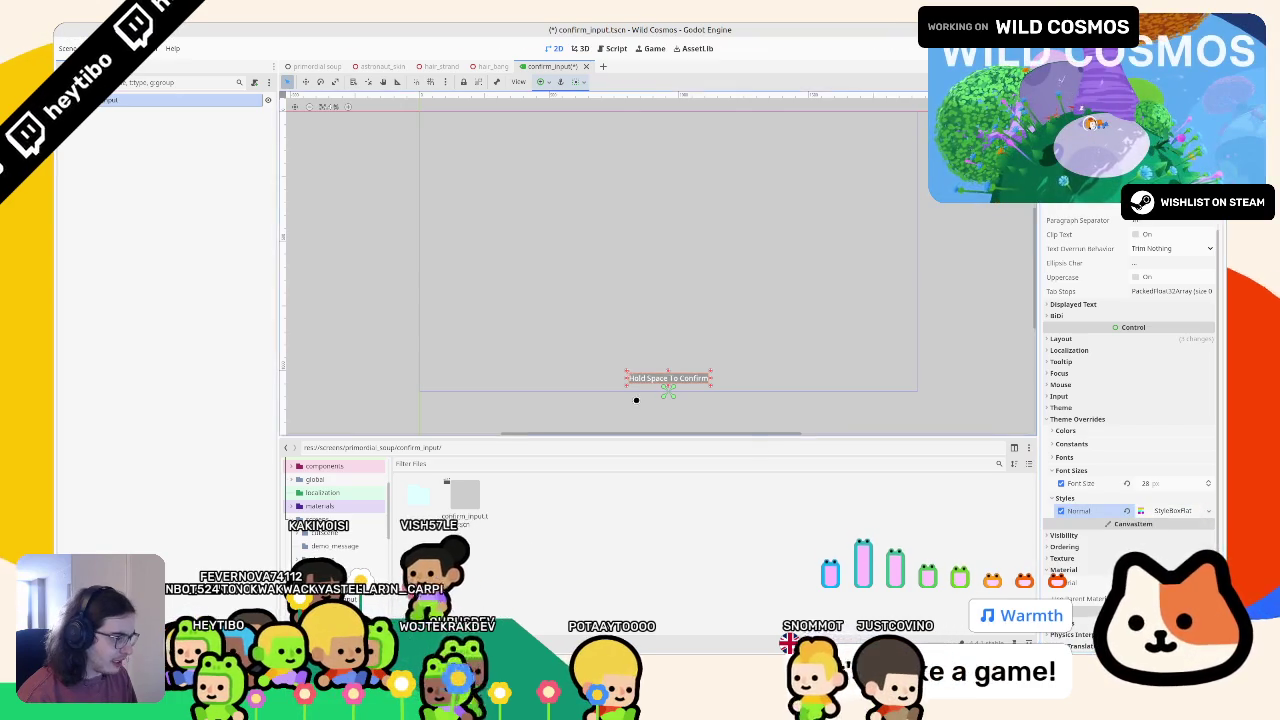
scroll(660, 405, "up", 4)
left_click(1172, 511)
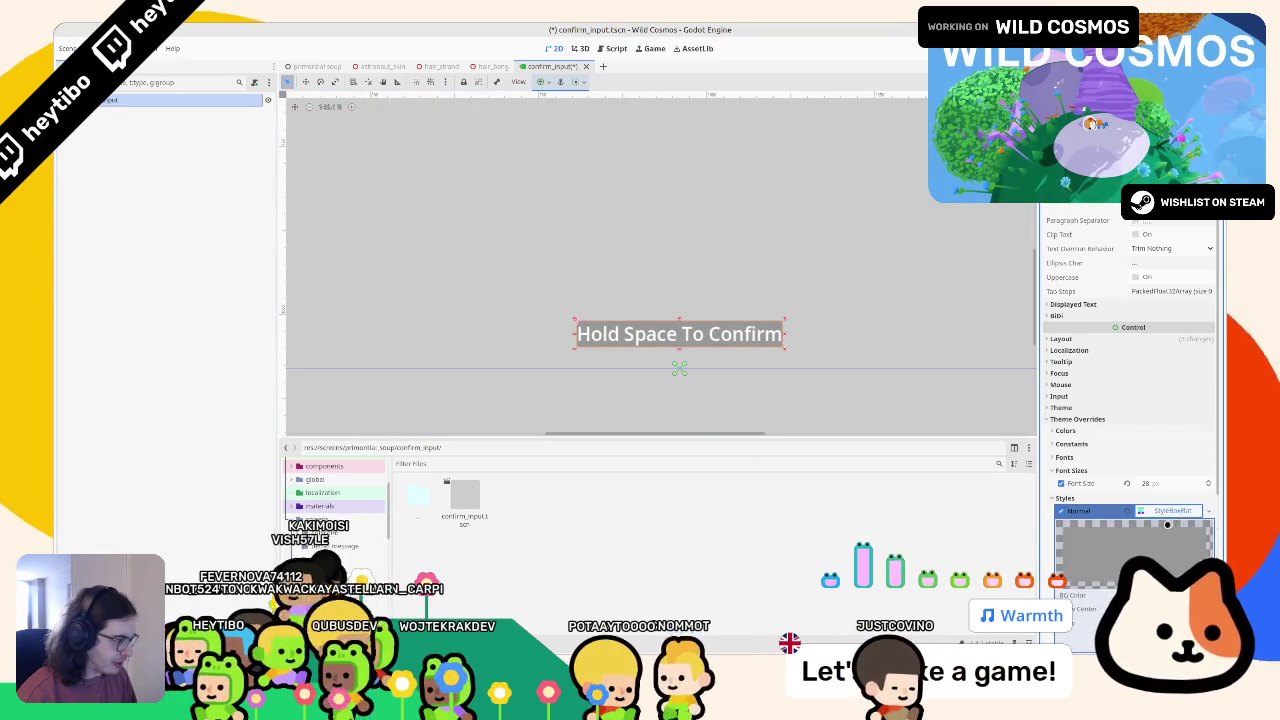
scroll(1150, 520, "down", 5)
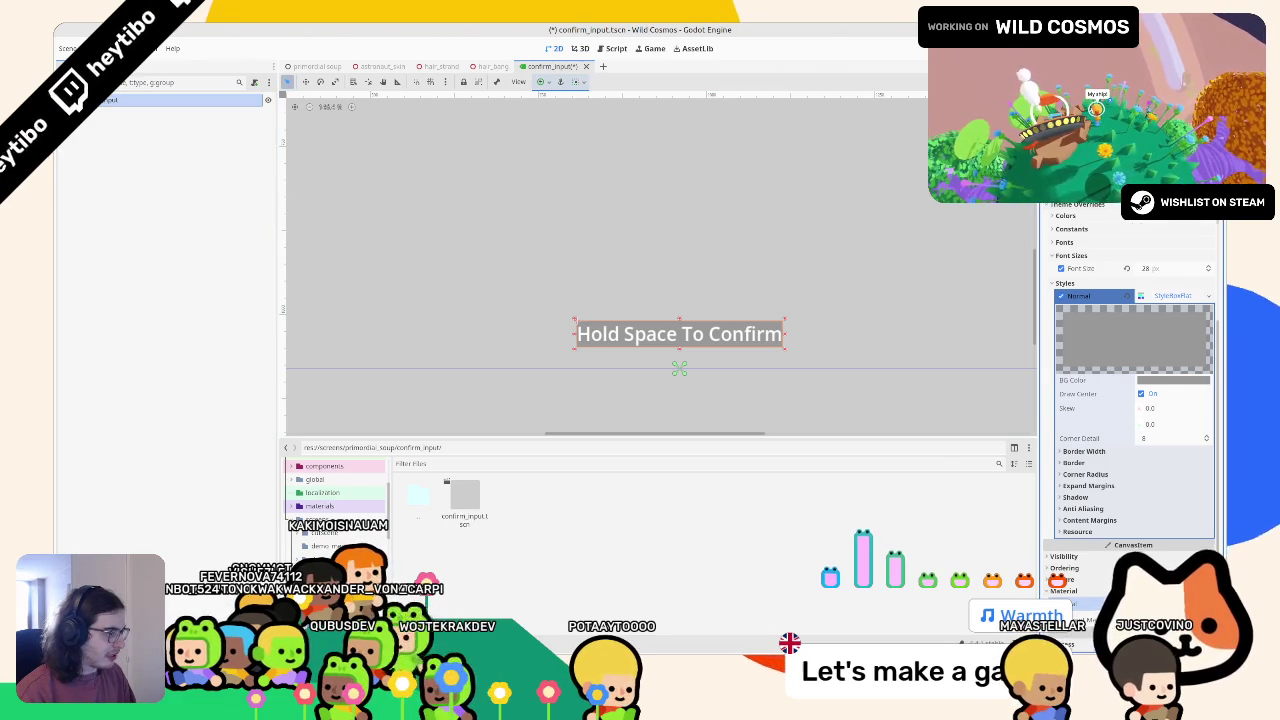
Try a new CanvasItemMaterial on the label, then undo it
scroll(1172, 546, "down", 2)
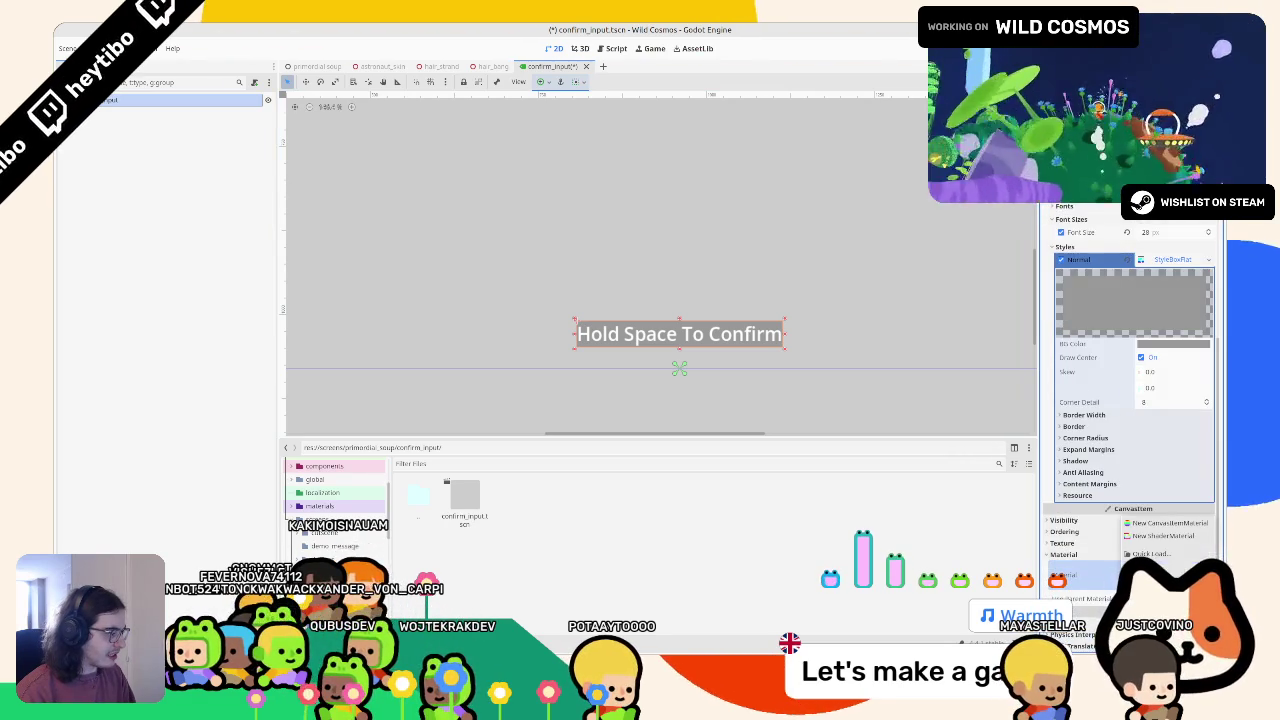
left_click(1168, 522)
scroll(1135, 400, "down", 3)
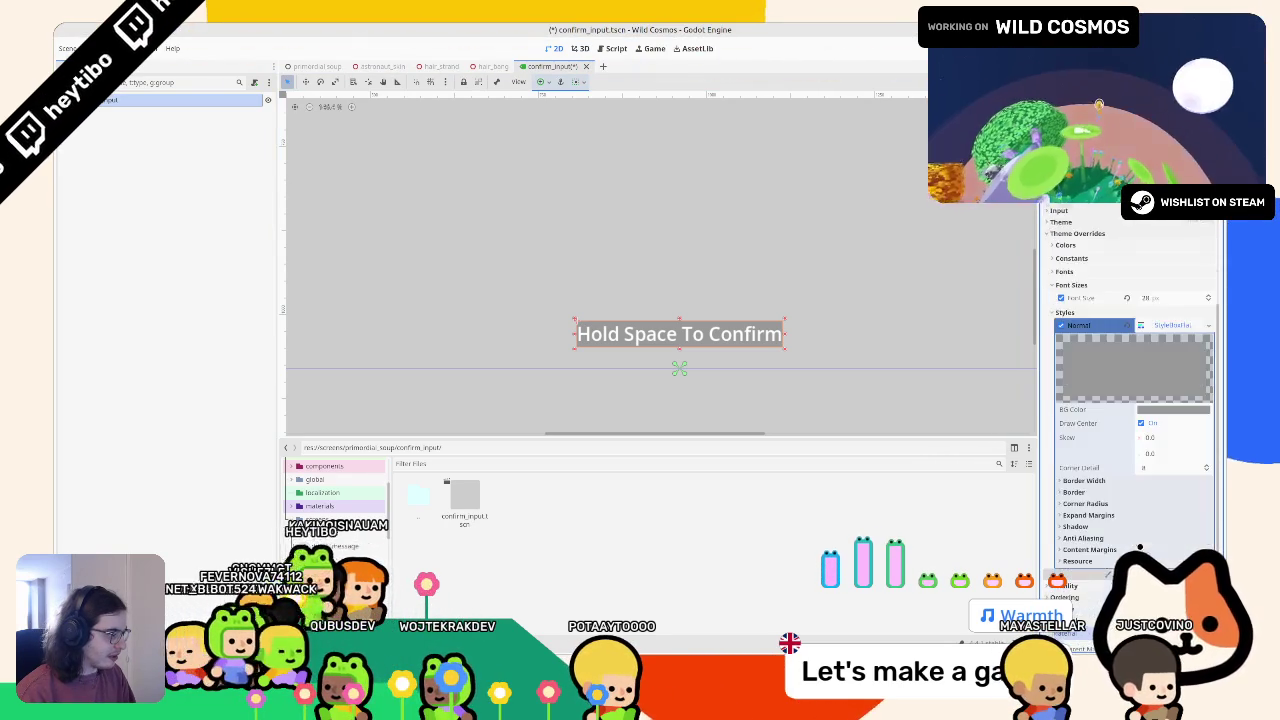
scroll(1140, 553, "up", 3)
scroll(1132, 400, "down", 5)
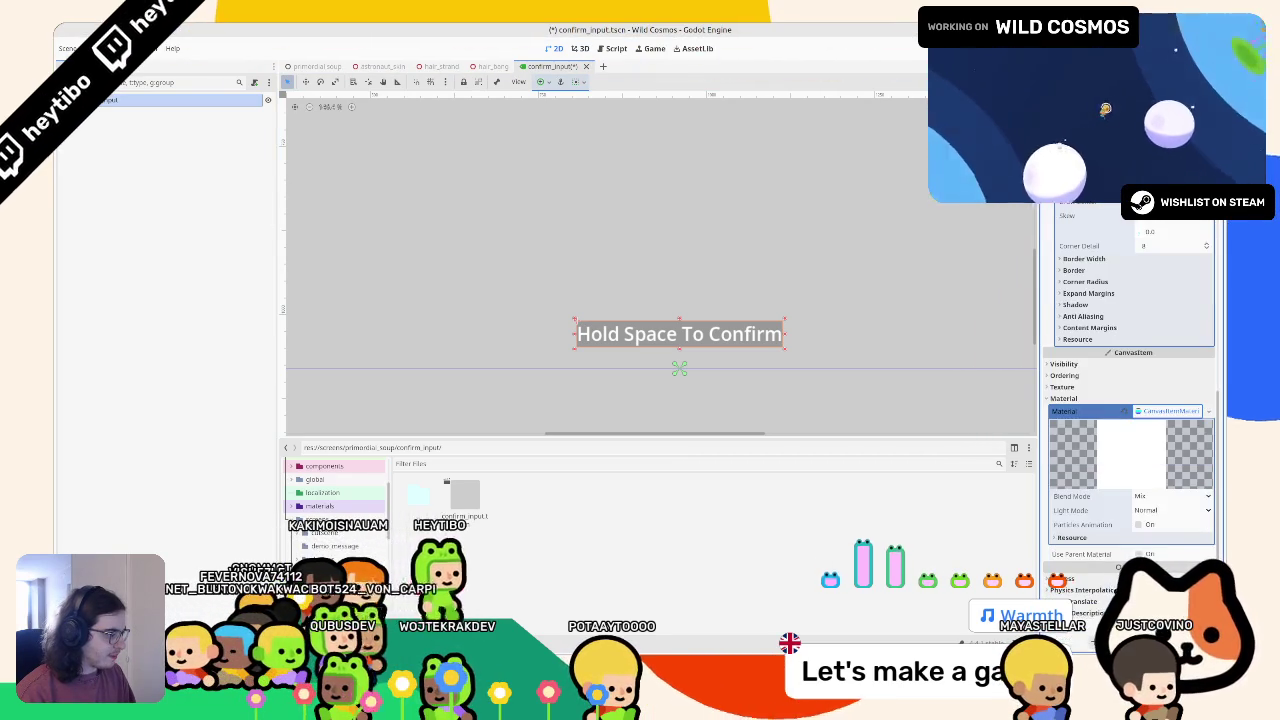
key("ctrl+z")
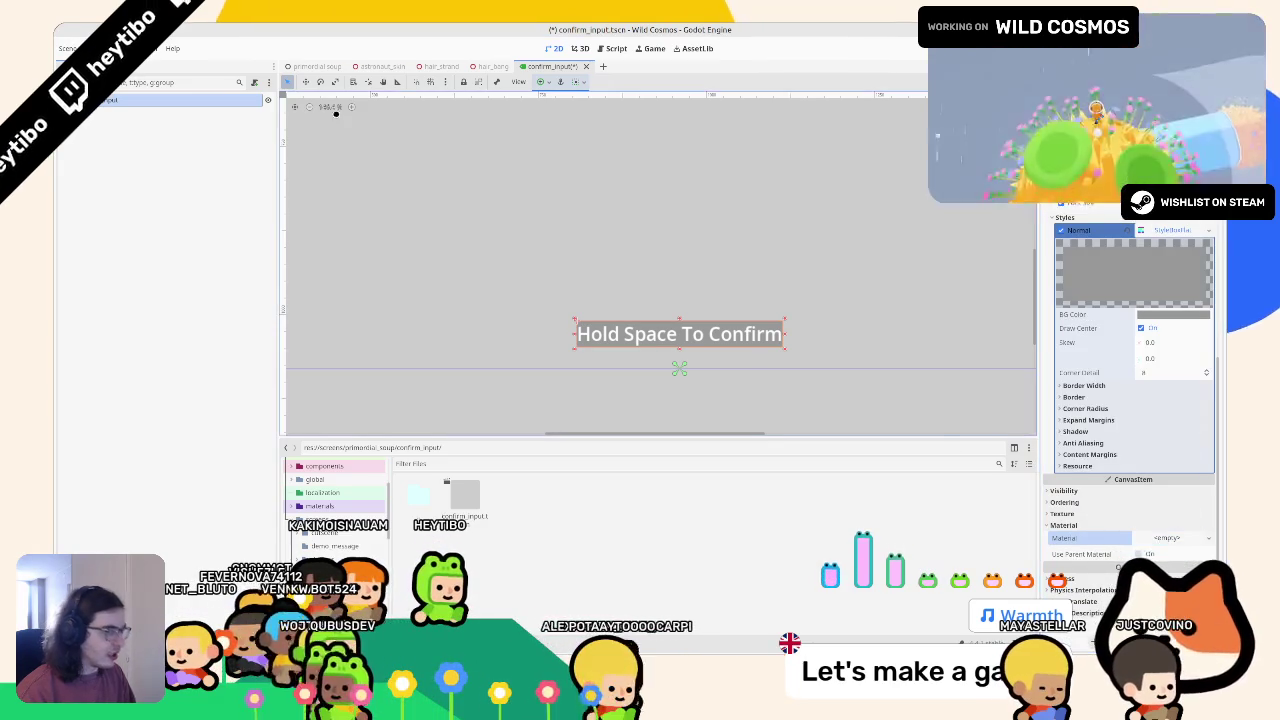
left_click(103, 110)
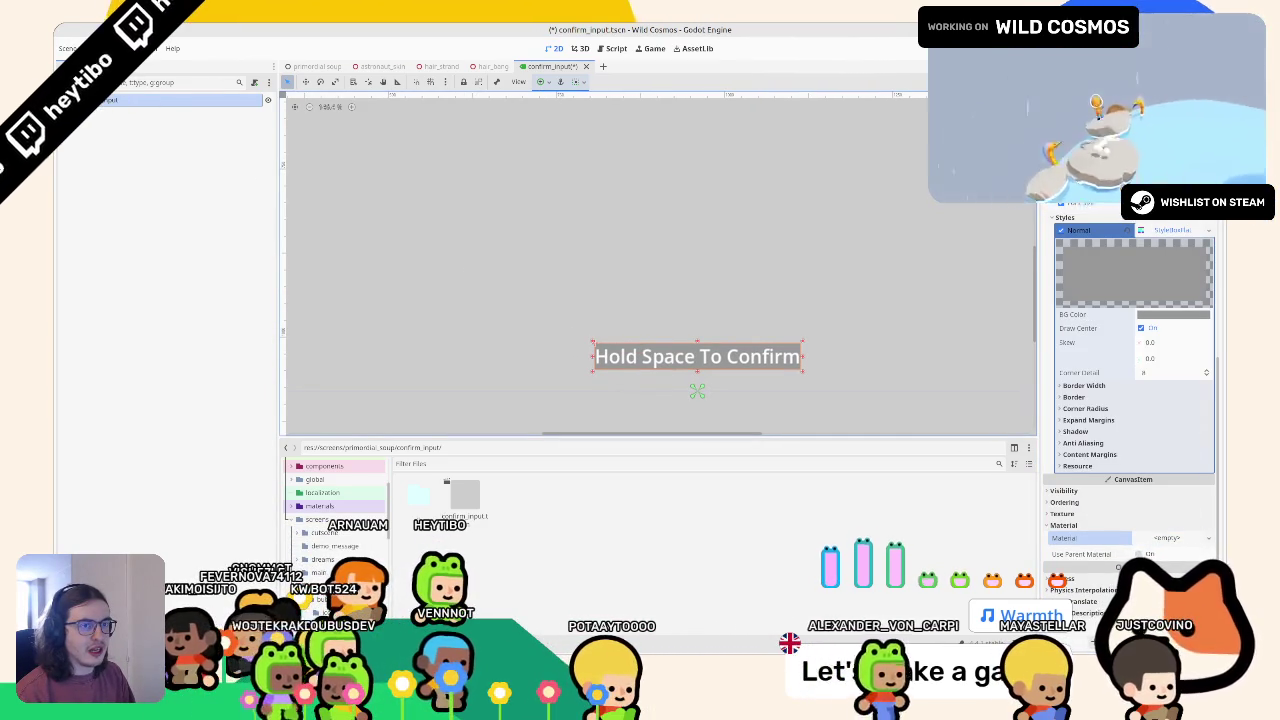
Undo the label's background style, then add a PanelContainer and make it the scene root
key("ctrl+a")
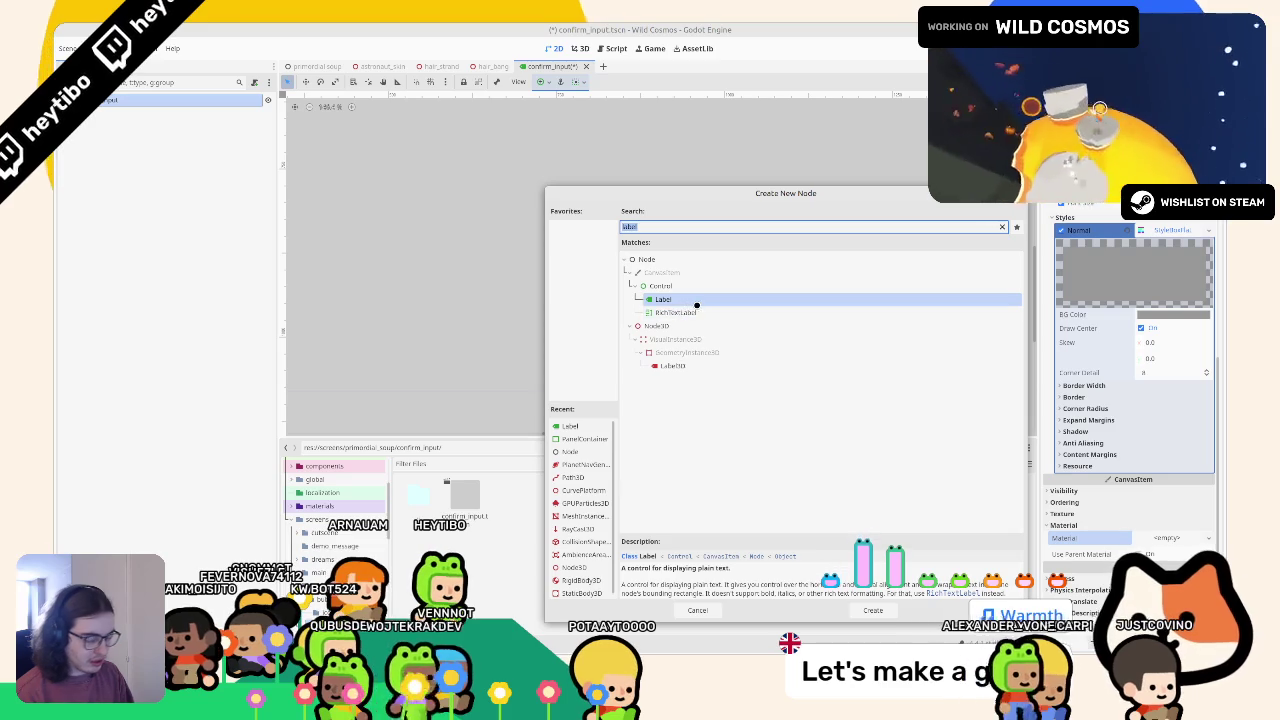
key("Escape")
key("ctrl+z")
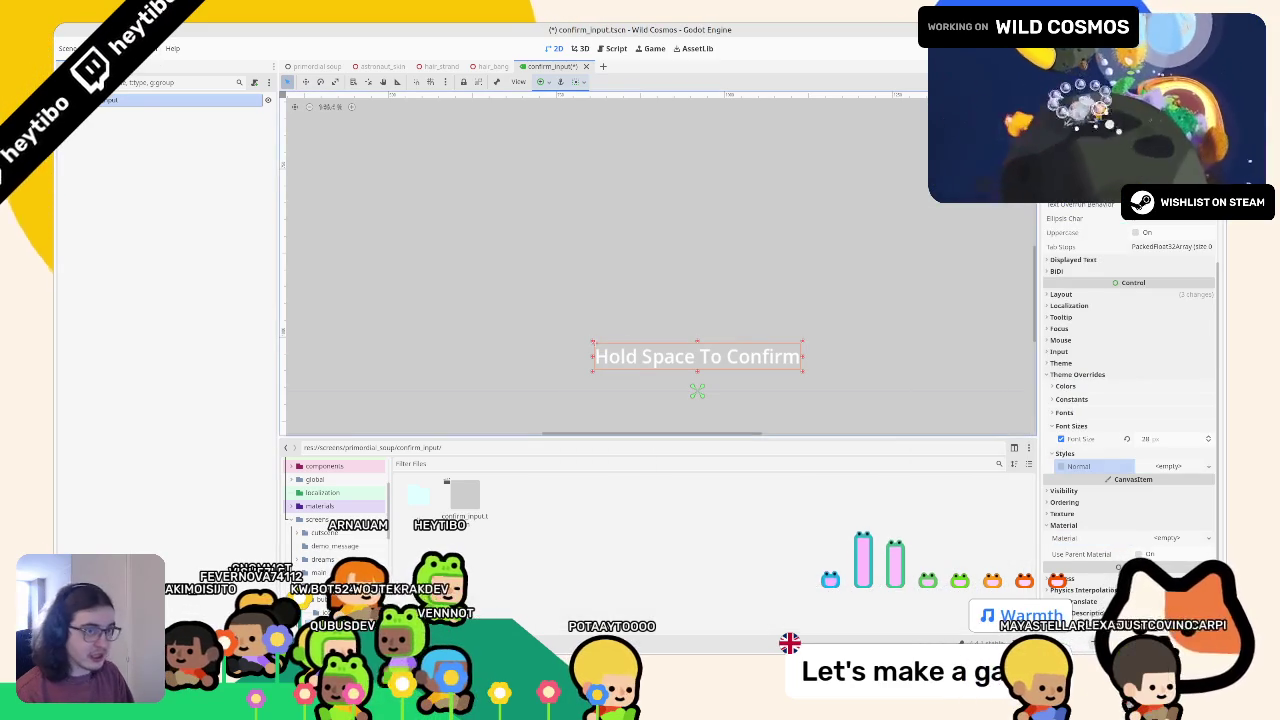
key("ctrl+a")
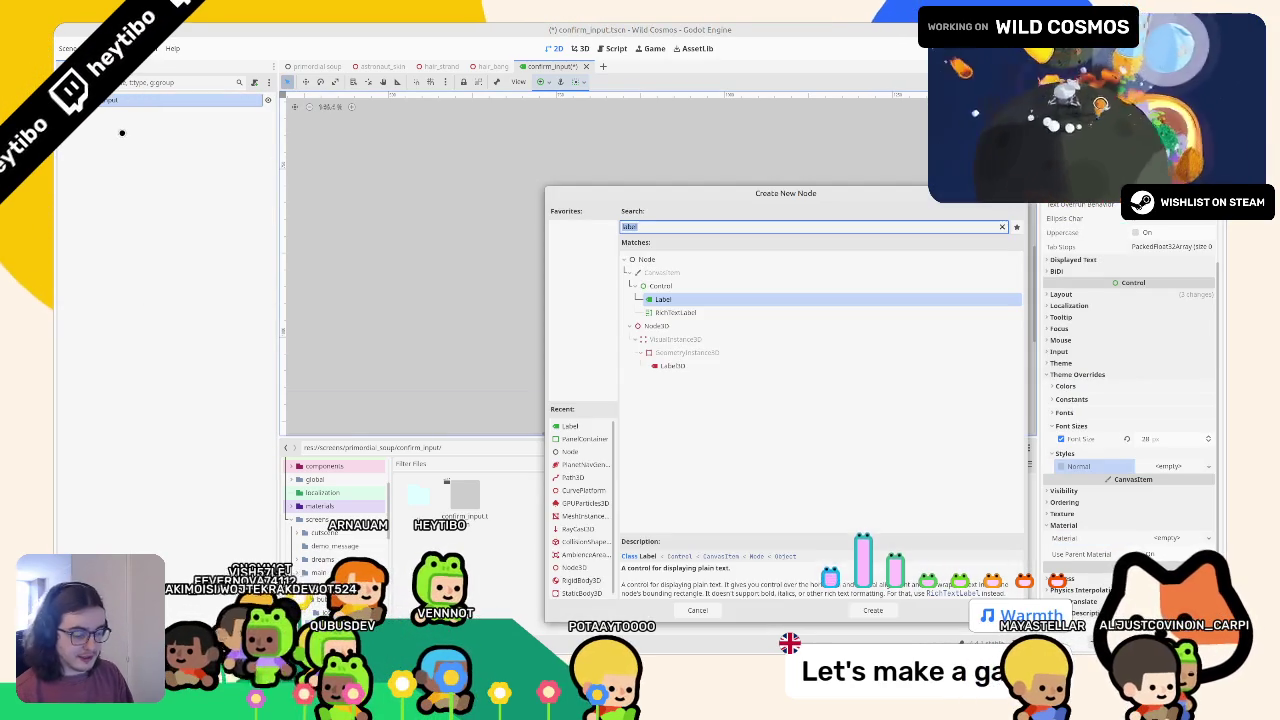
type("panel")
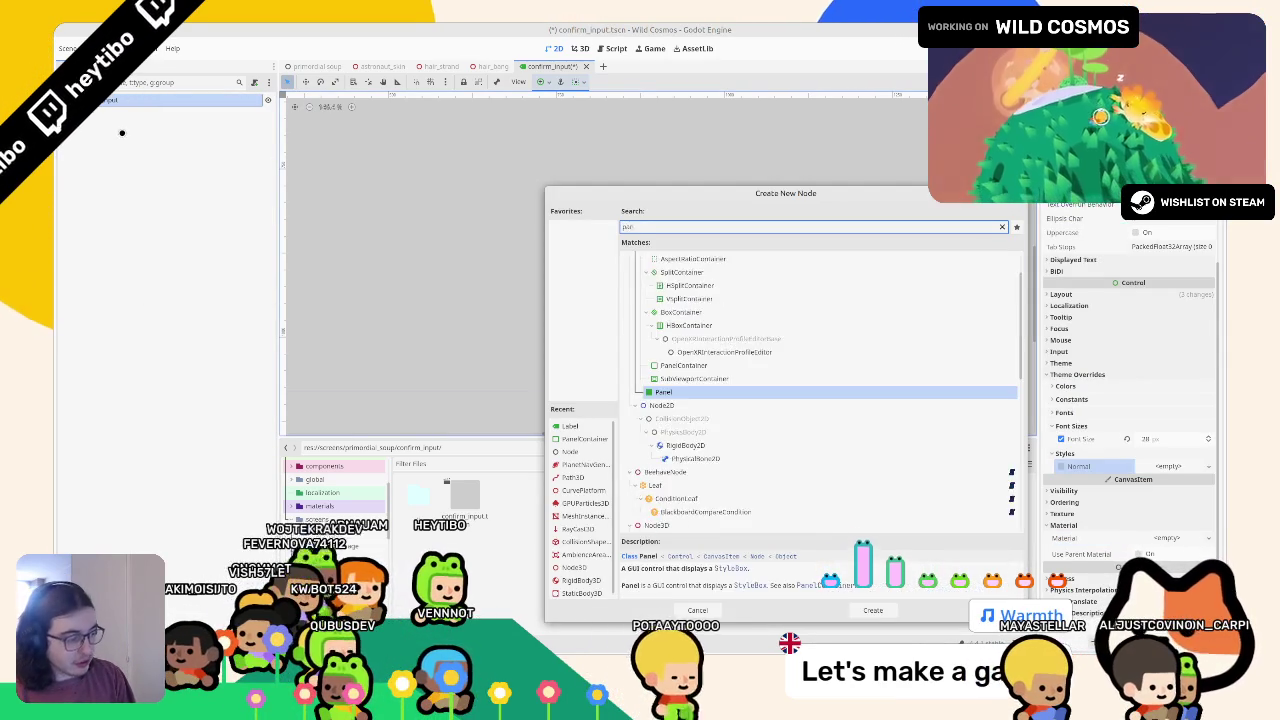
key("Return")
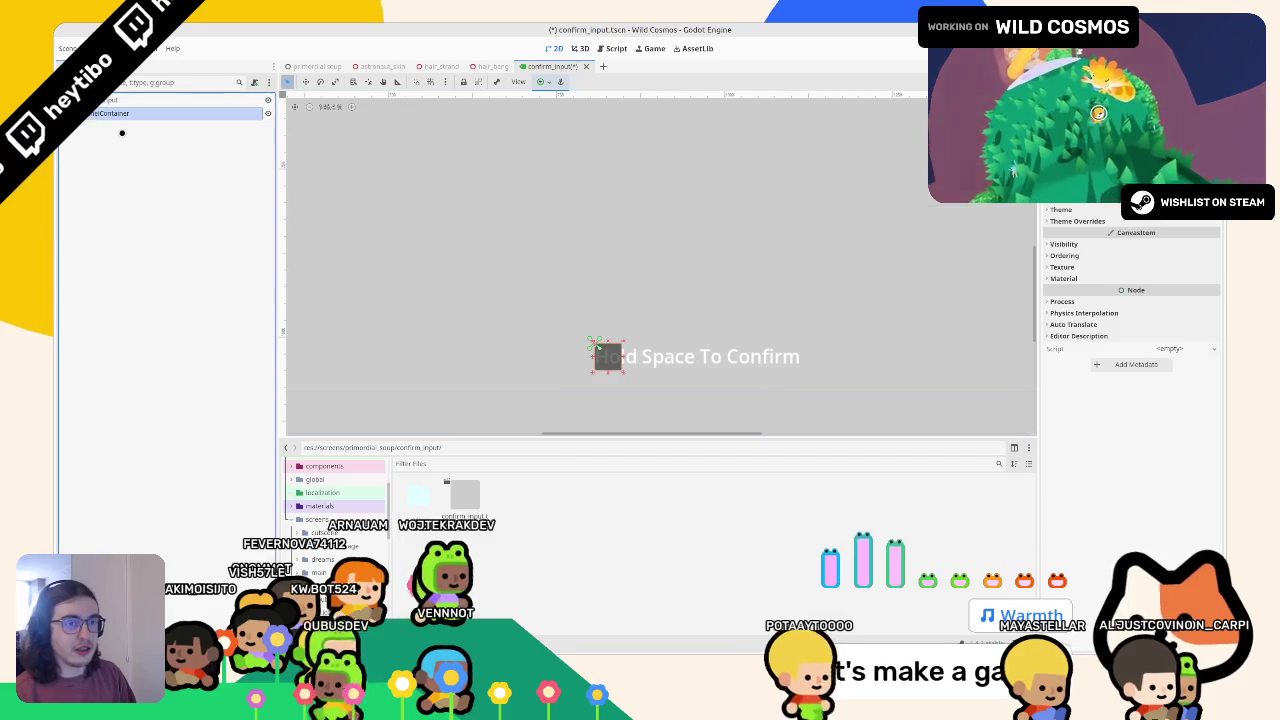
right_click(149, 116)
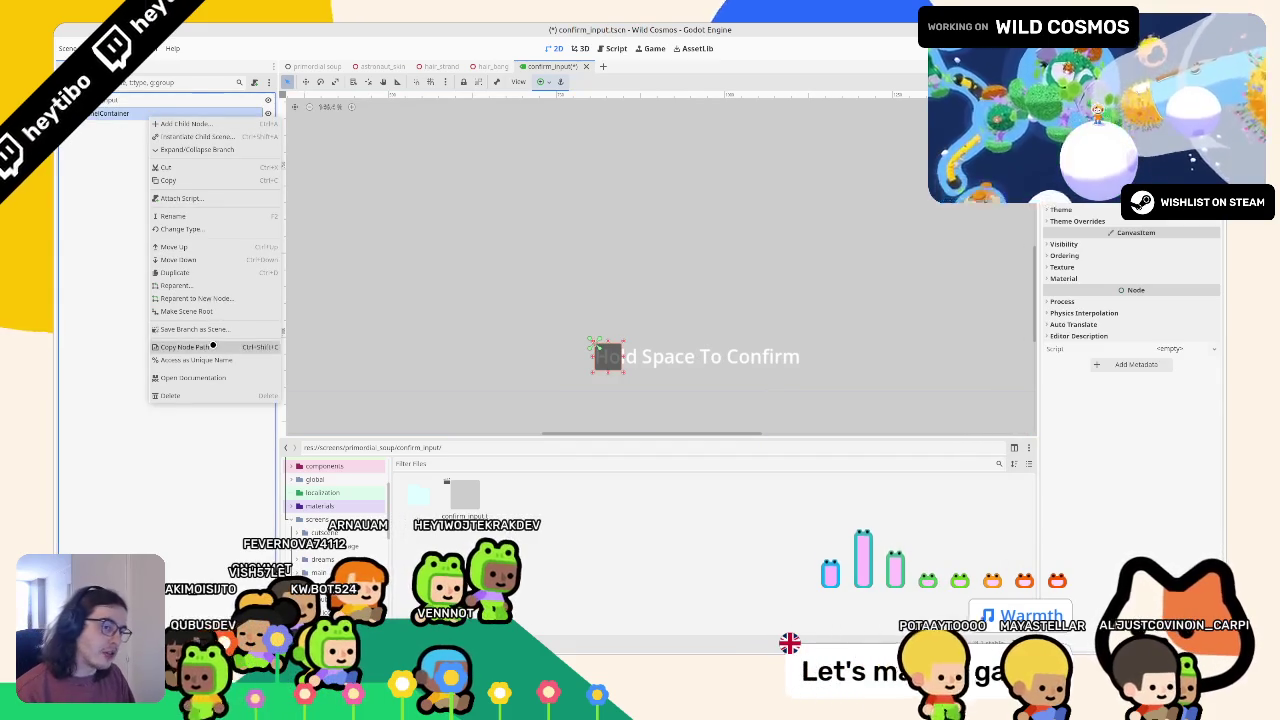
left_click(186, 311)
left_click(148, 113)
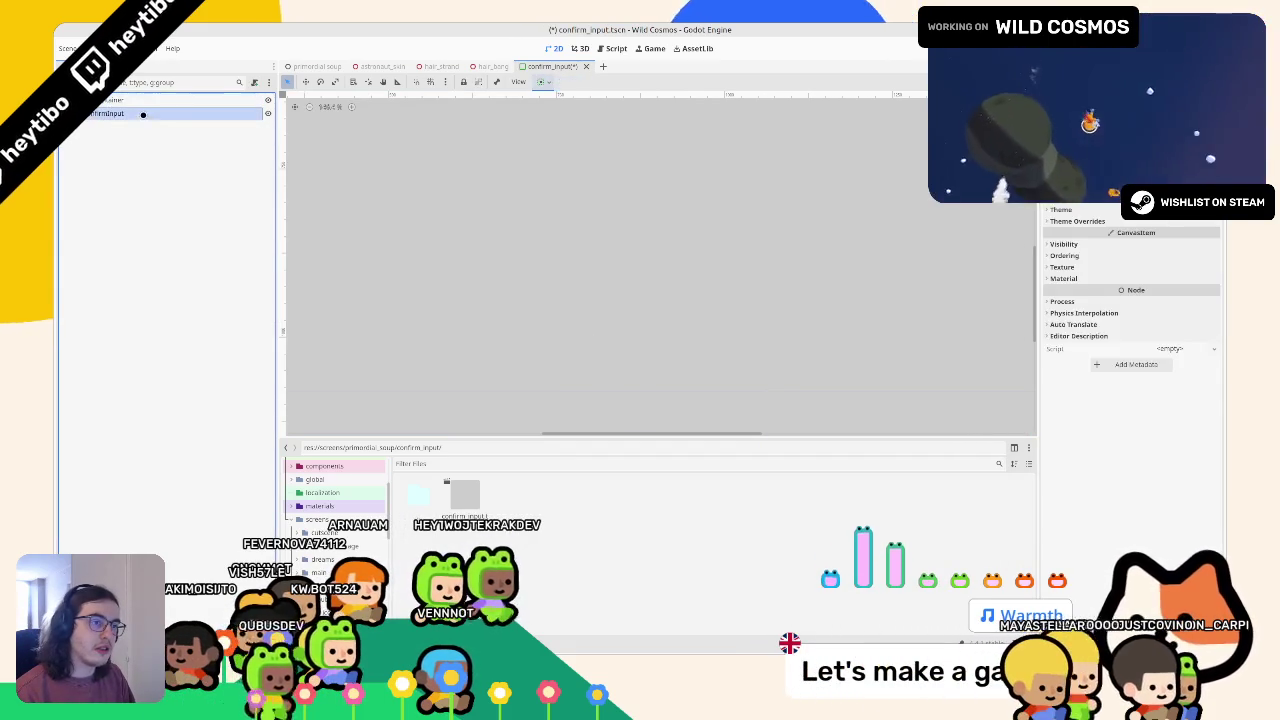
key("f")
left_click(110, 100)
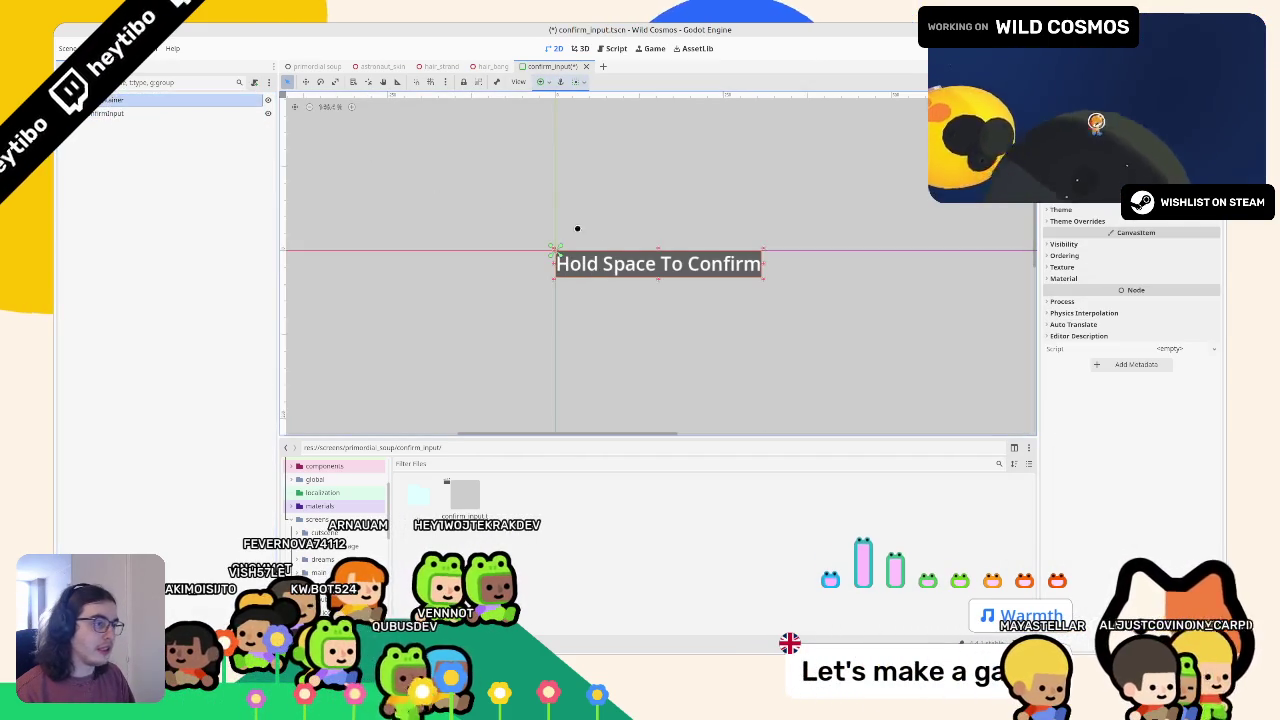
Anchor the panel to the bottom centre and give it a new StyleBoxFlat panel style
left_click(541, 81)
left_click(596, 133)
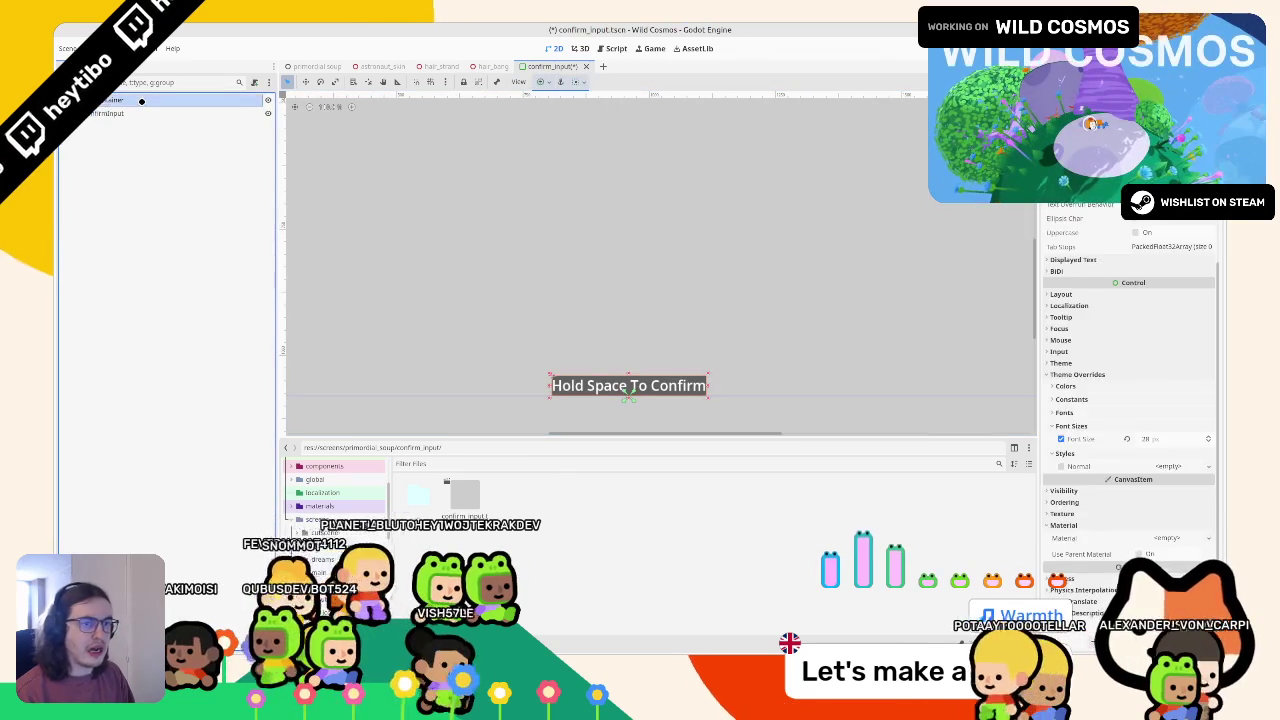
left_click(1077, 221)
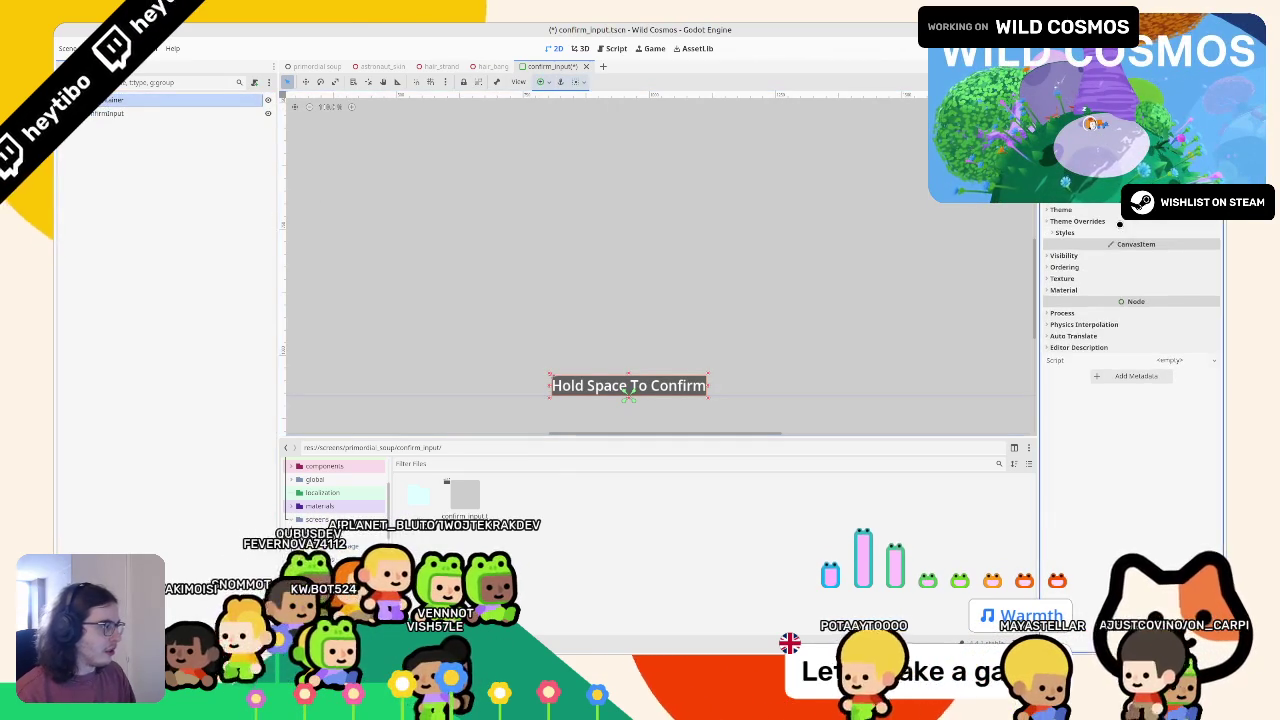
left_click(1064, 232)
left_click(1170, 246)
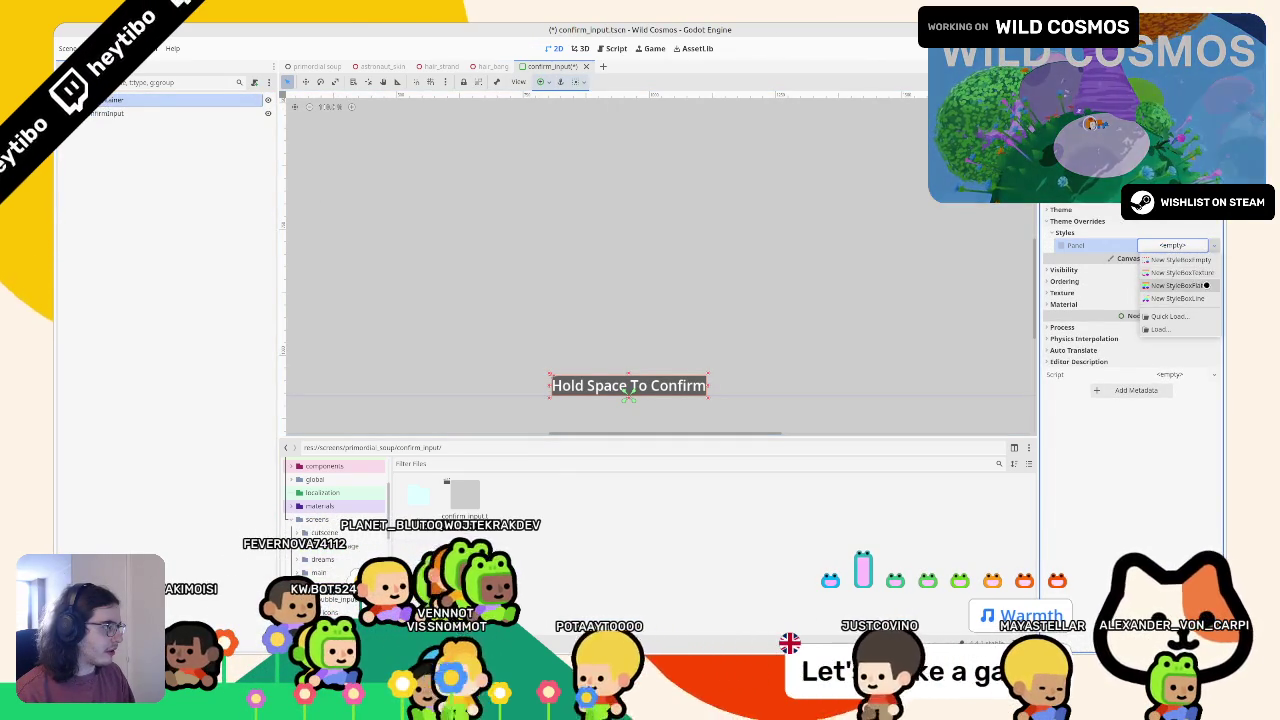
left_click(1177, 285)
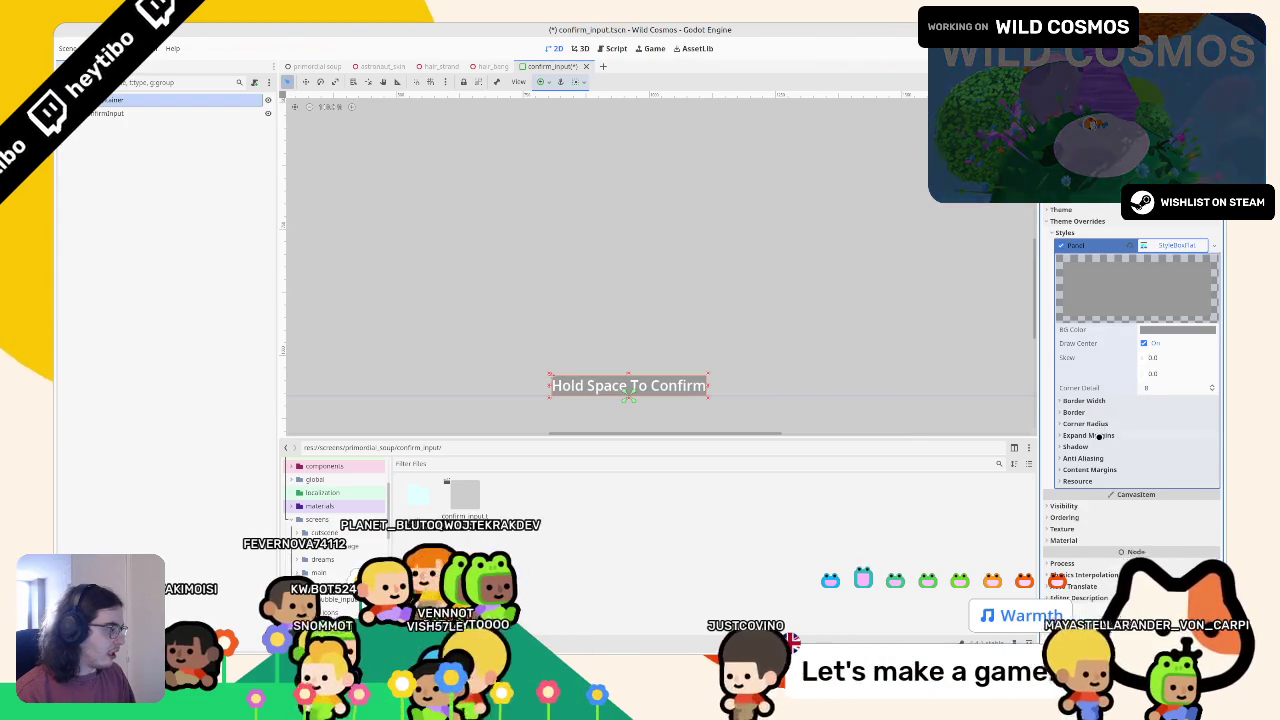
Try an expand margin of 8 on the style box, then reset it to zero
left_click(1088, 423)
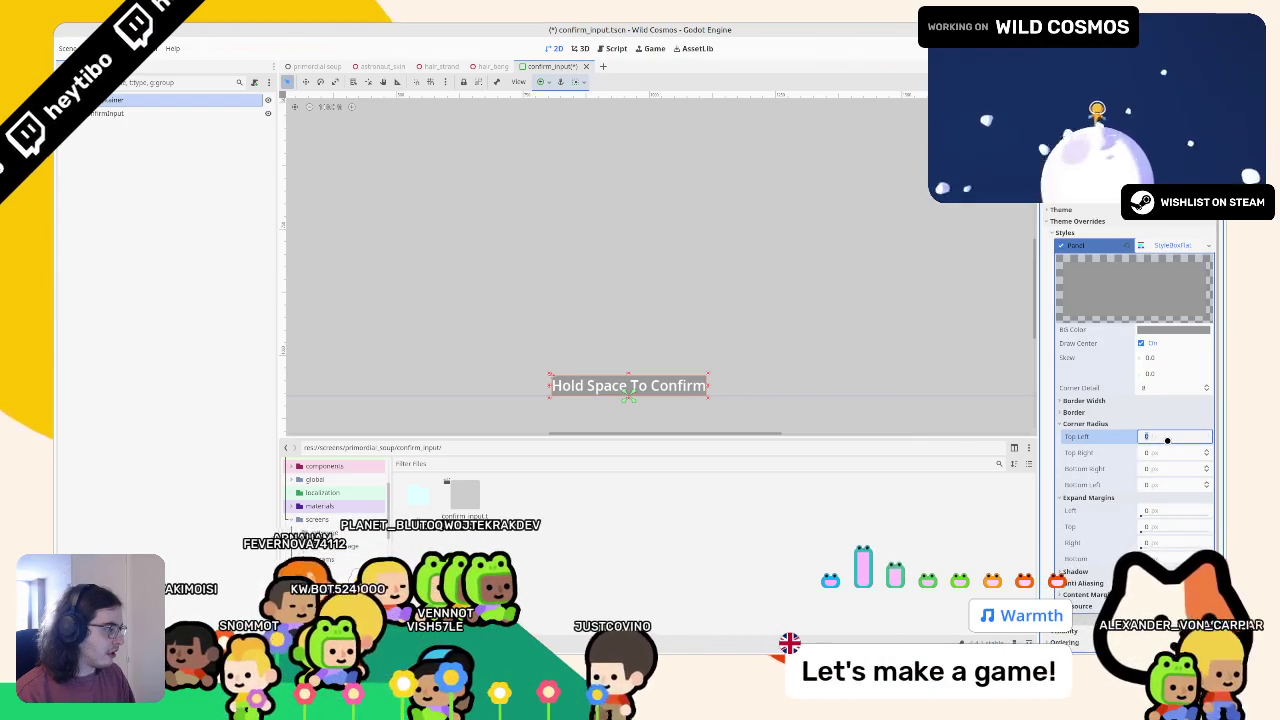
left_click(1156, 511)
type("8")
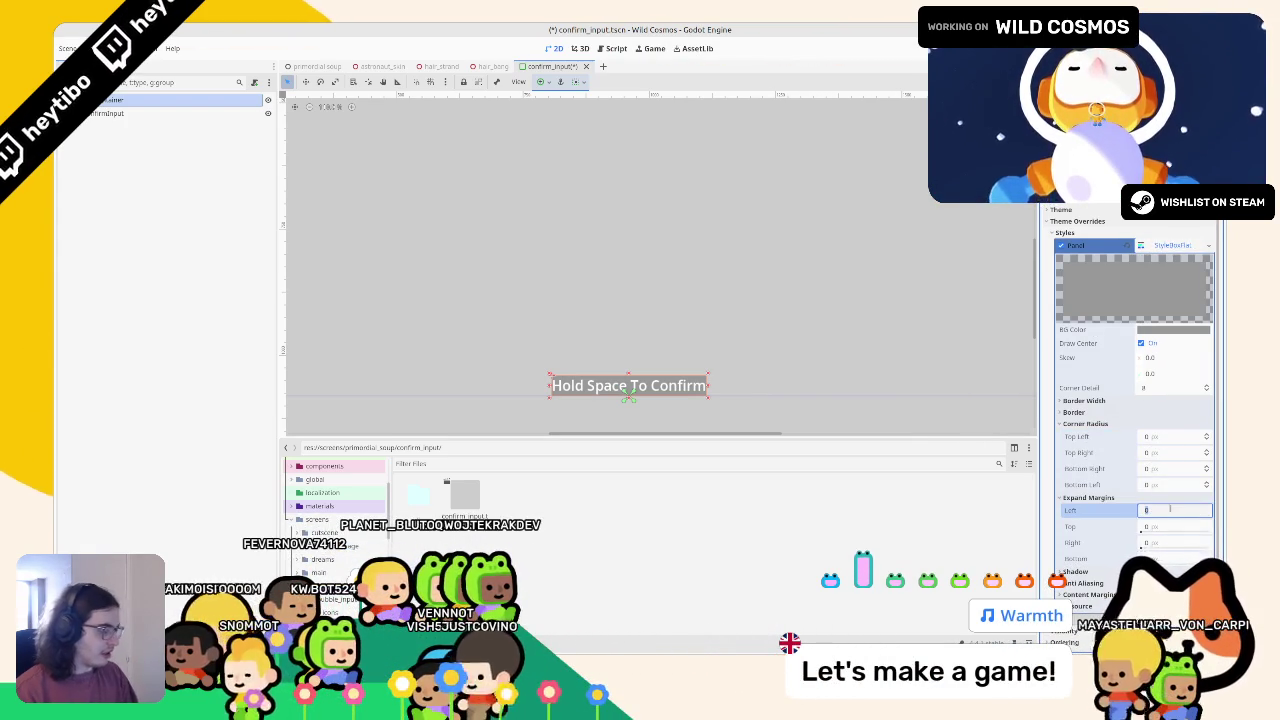
key("Tab")
type("8")
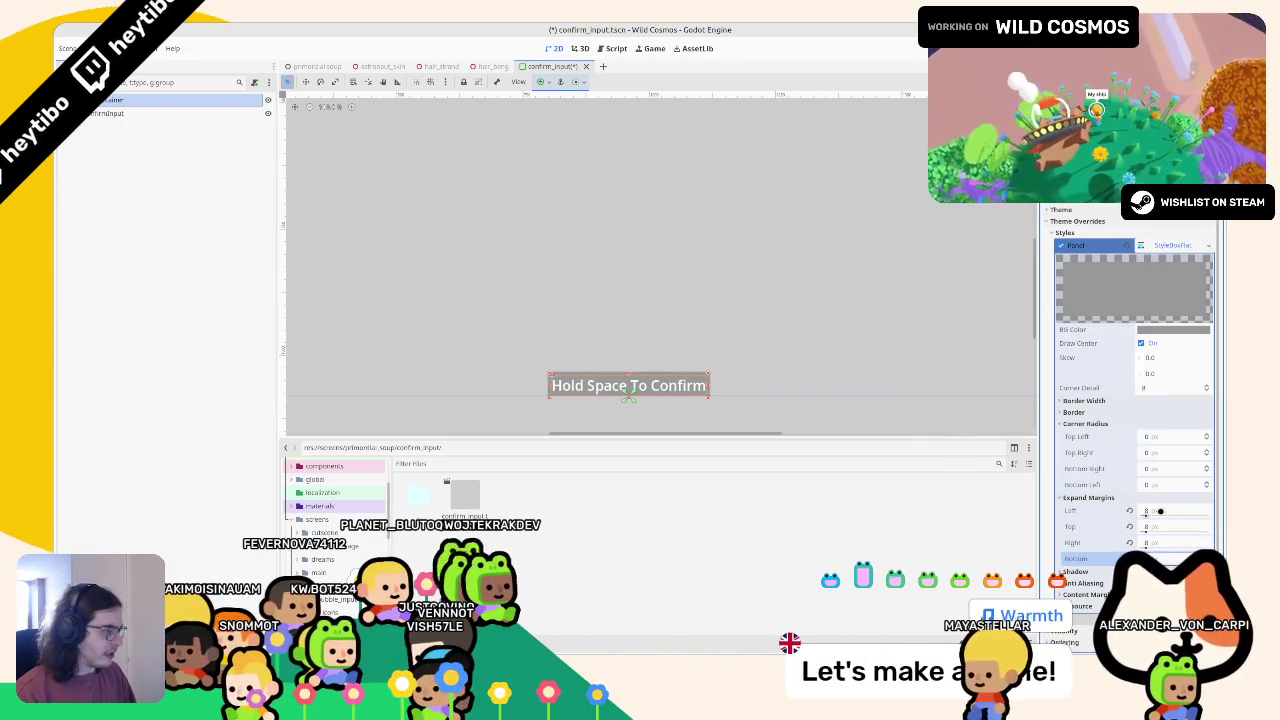
left_click(1128, 509)
left_click(1112, 498)
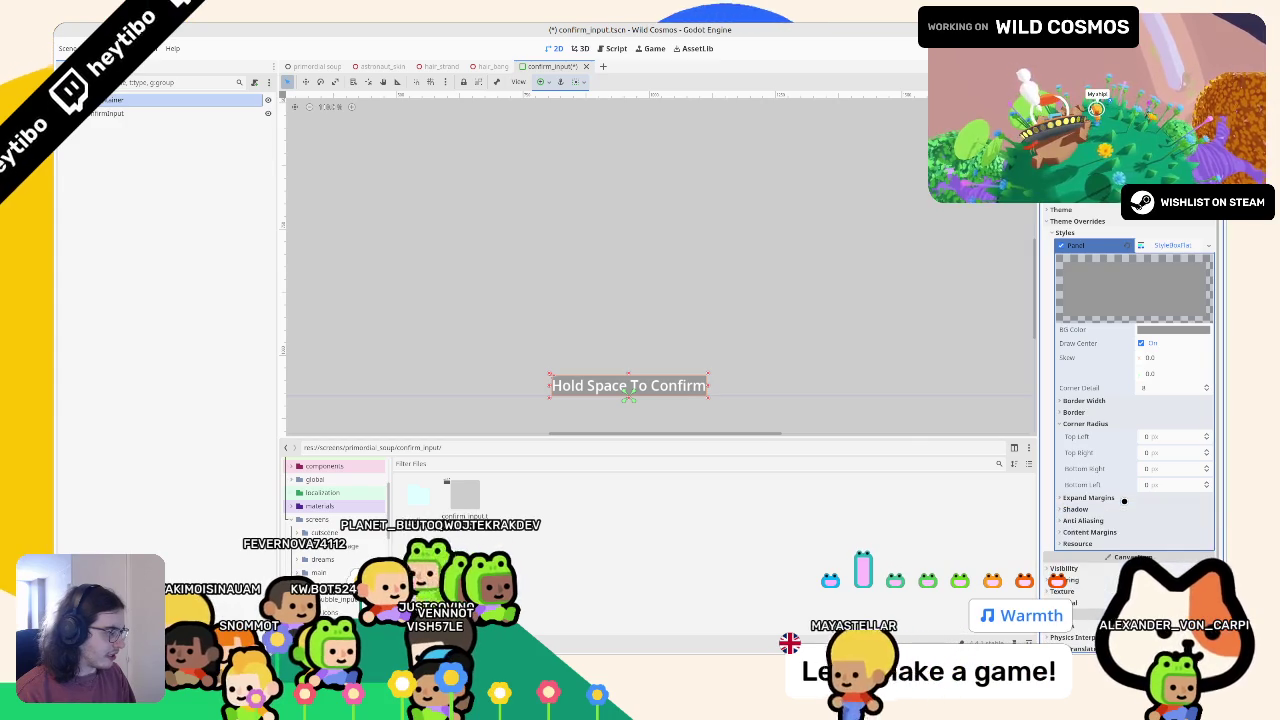
Set the style box content margins to 12 horizontal and 8 vertical
left_click(1090, 532)
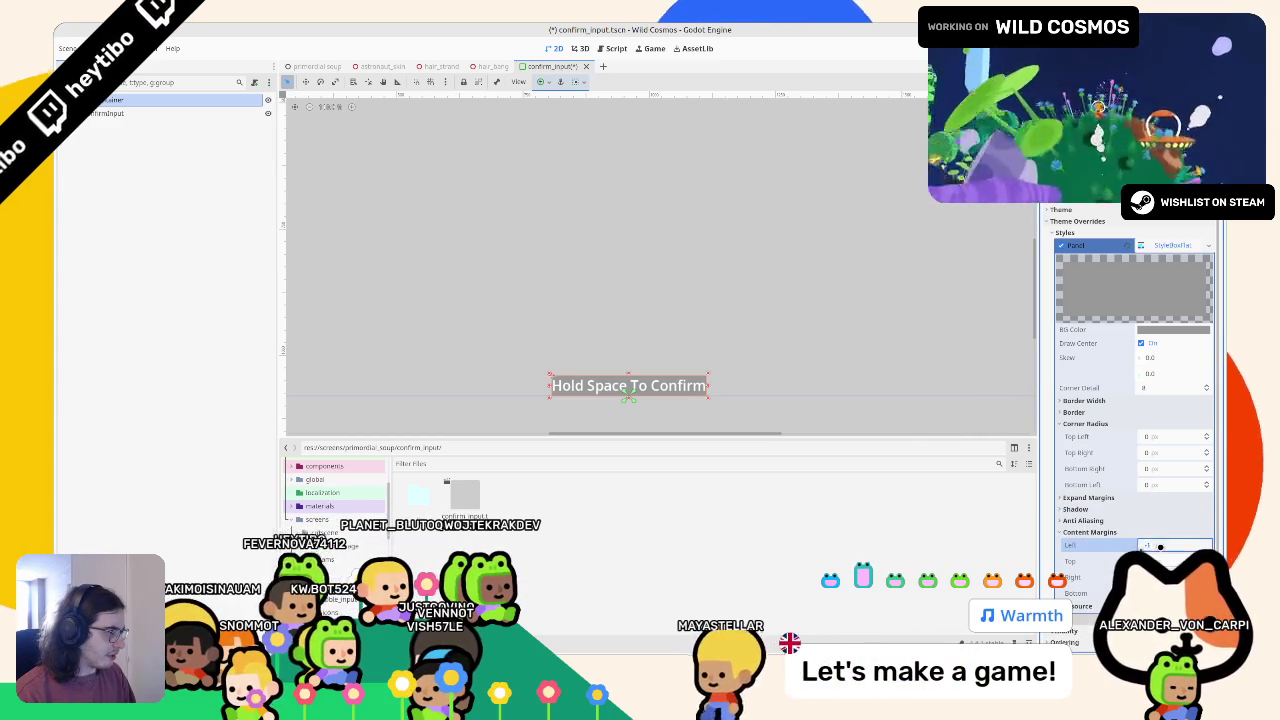
left_click(1160, 544)
type("8")
key("Tab")
type("8")
key("Tab")
type("8")
key("Tab")
type("8")
key("Return")
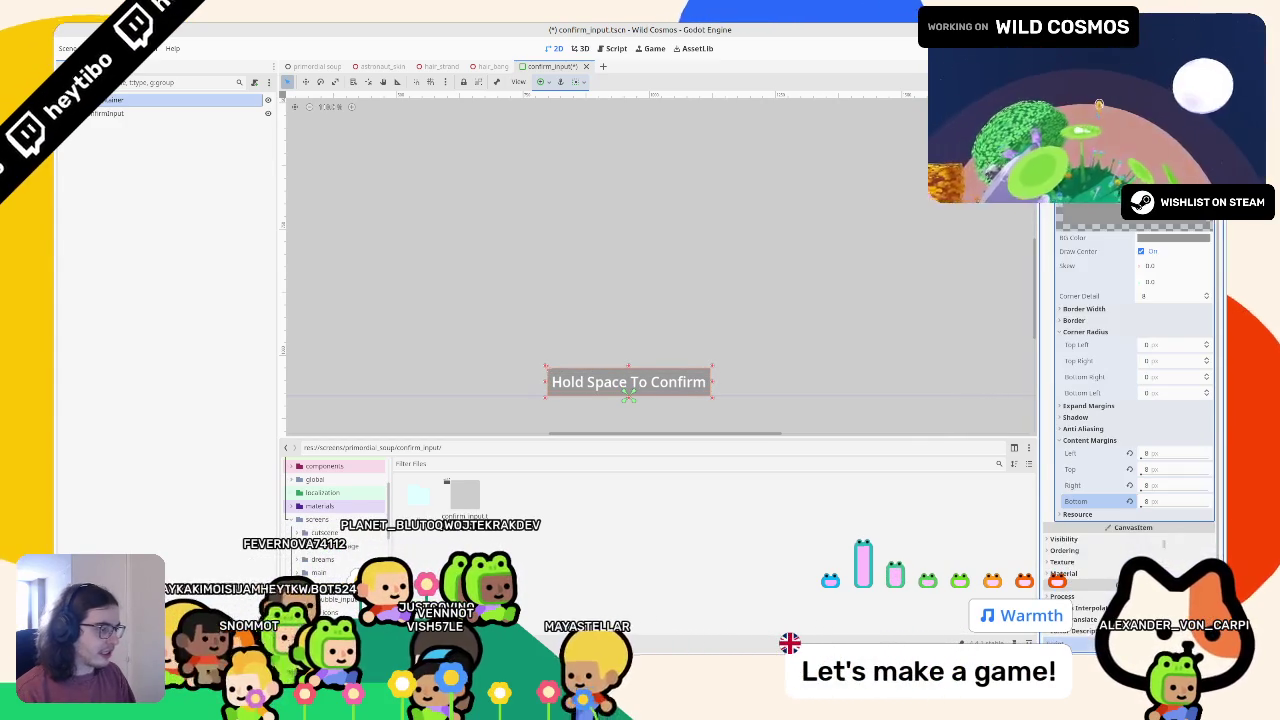
left_click(1168, 453)
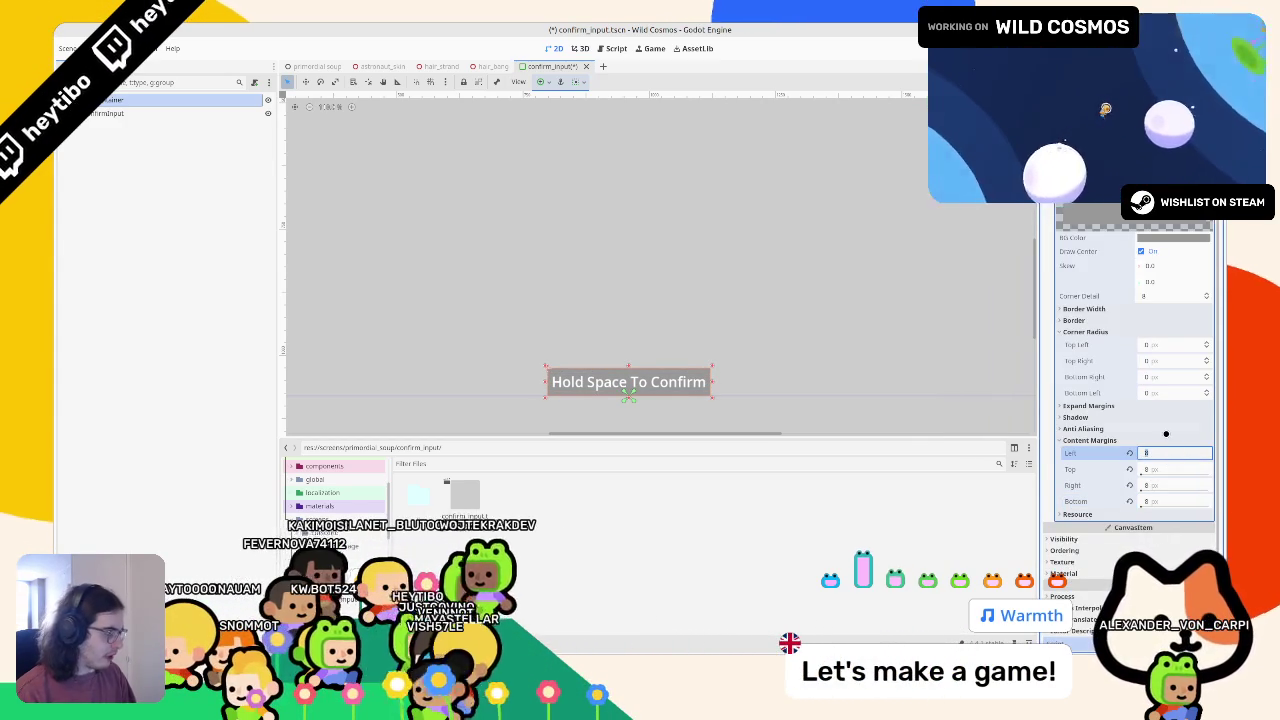
type("12")
key("Tab")
key("Tab")
type("12")
key("Tab")
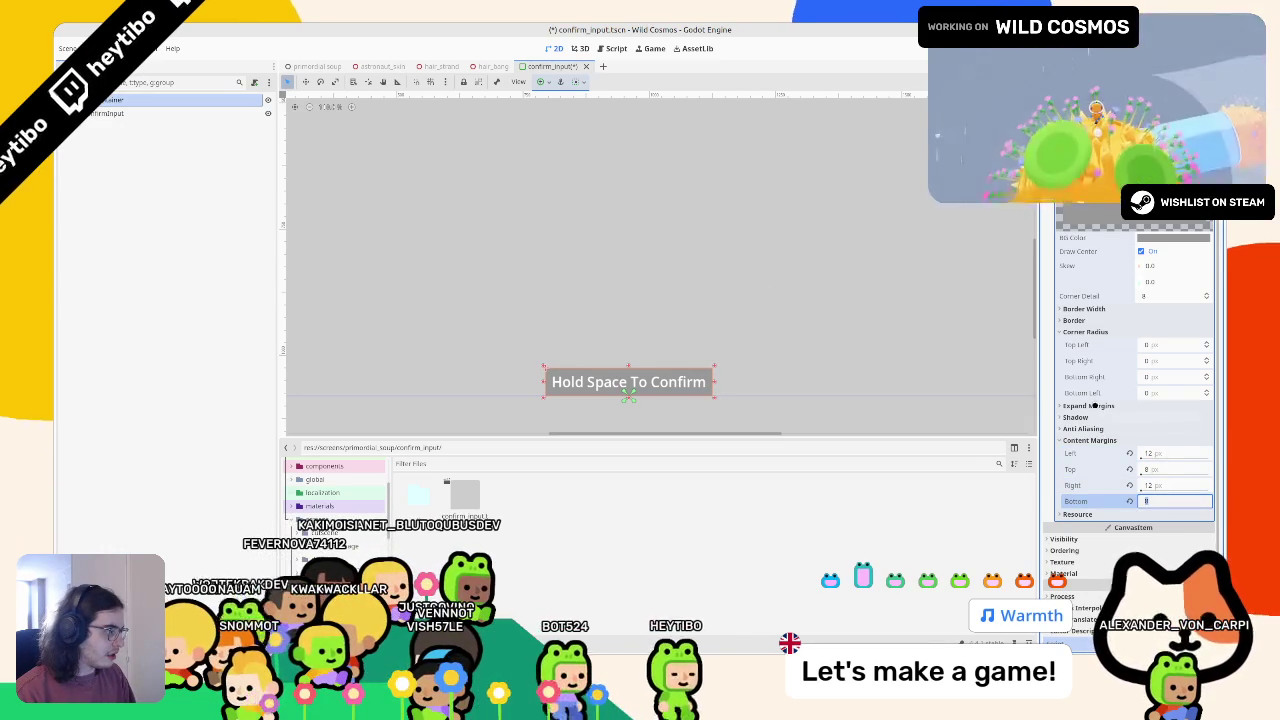
Round the panel's corners with an 8 px radius and save the scene
left_click(1074, 320)
left_click(1163, 374)
type("8")
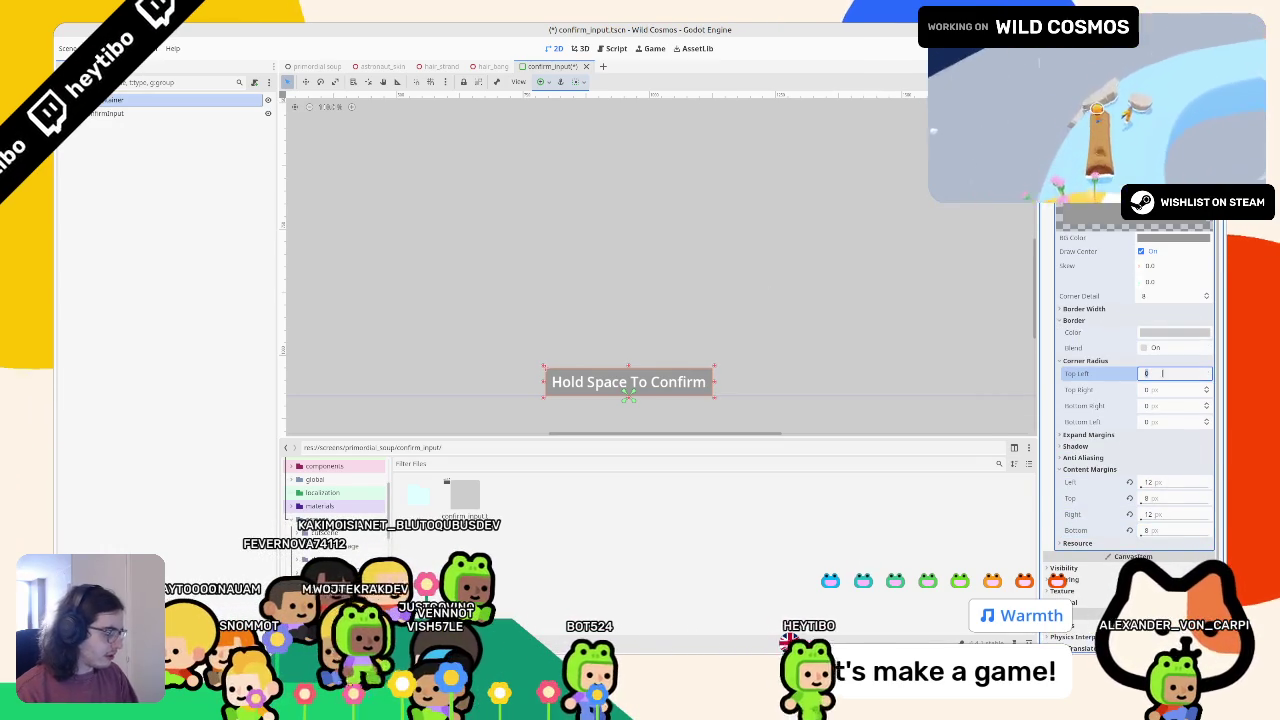
key("Tab")
type("8")
key("Tab")
type("8")
key("Tab")
type("8")
key("Tab")
key("ctrl+s")
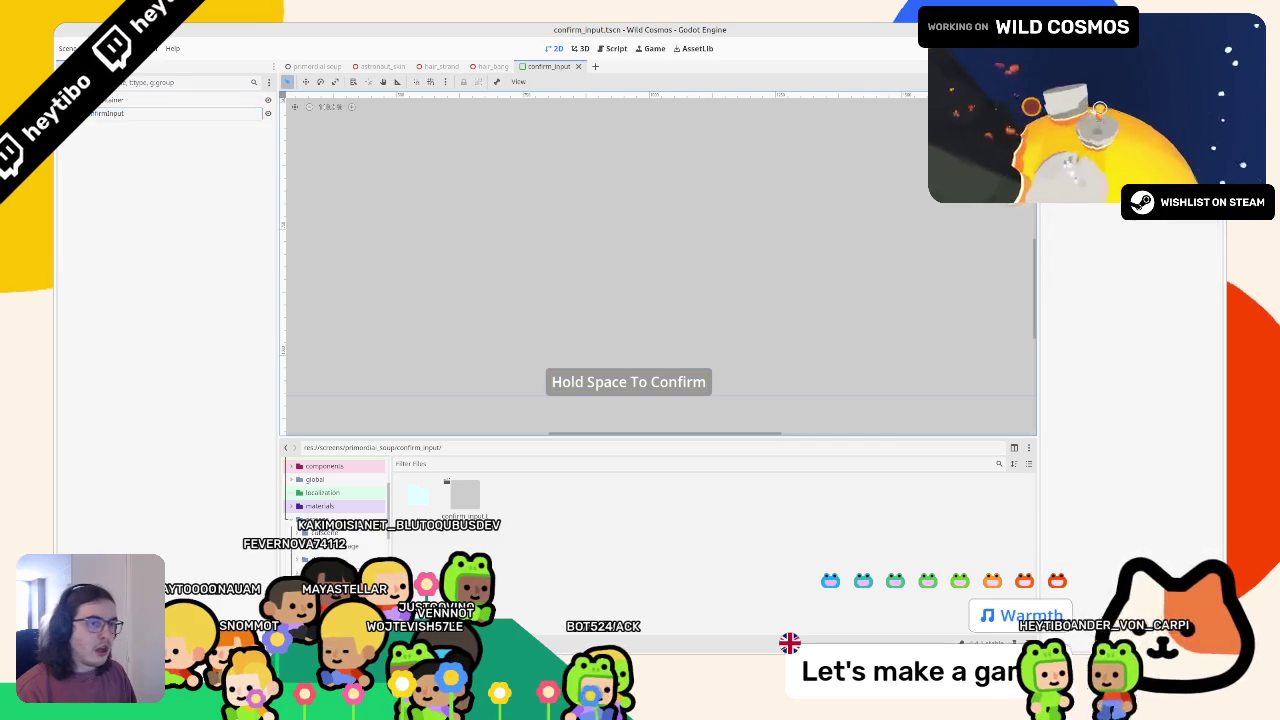
key("Up")
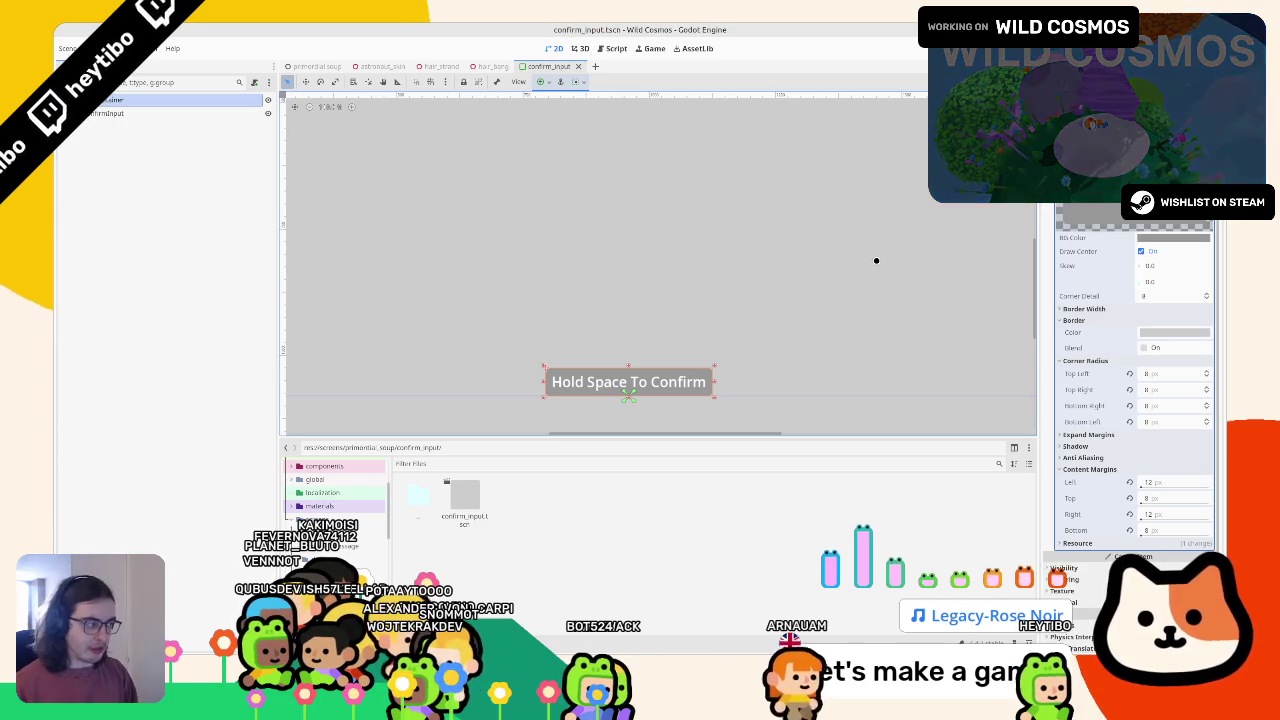
scroll(1128, 460, "up", 1)
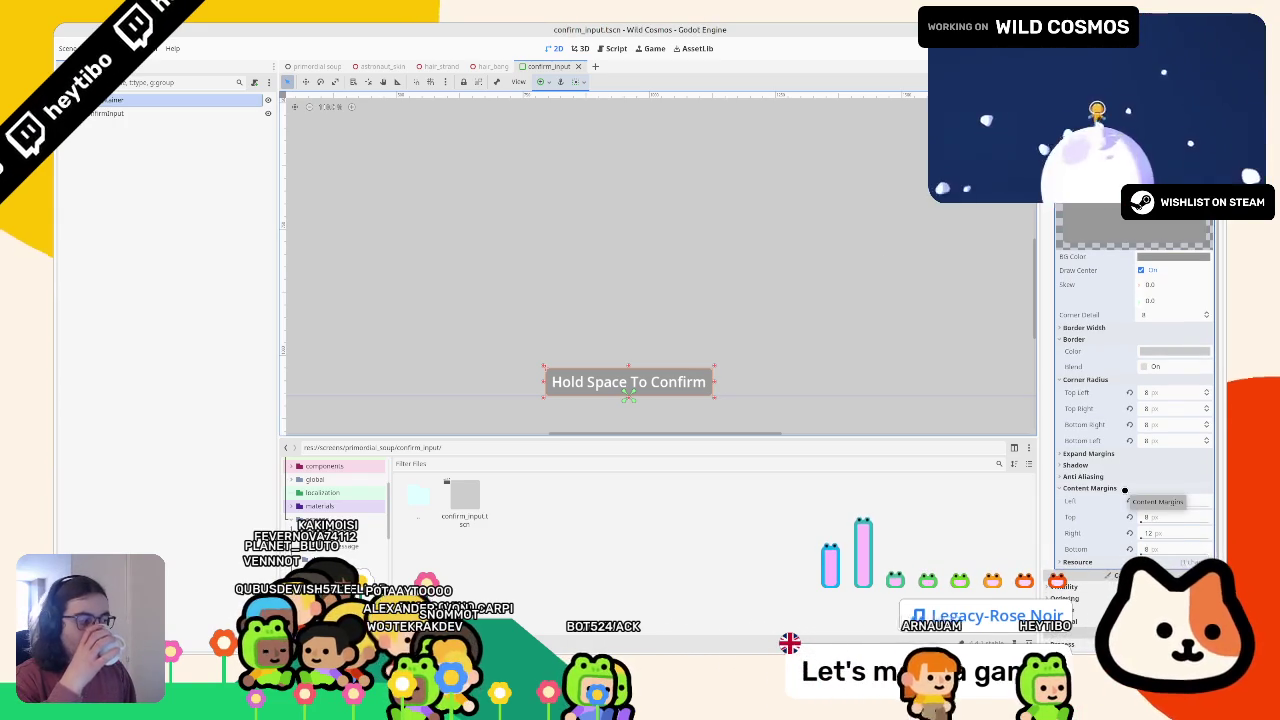
scroll(1125, 470, "up", 2)
Review the panel's style box background colour and visibility settings without changing them
left_click(640, 235)
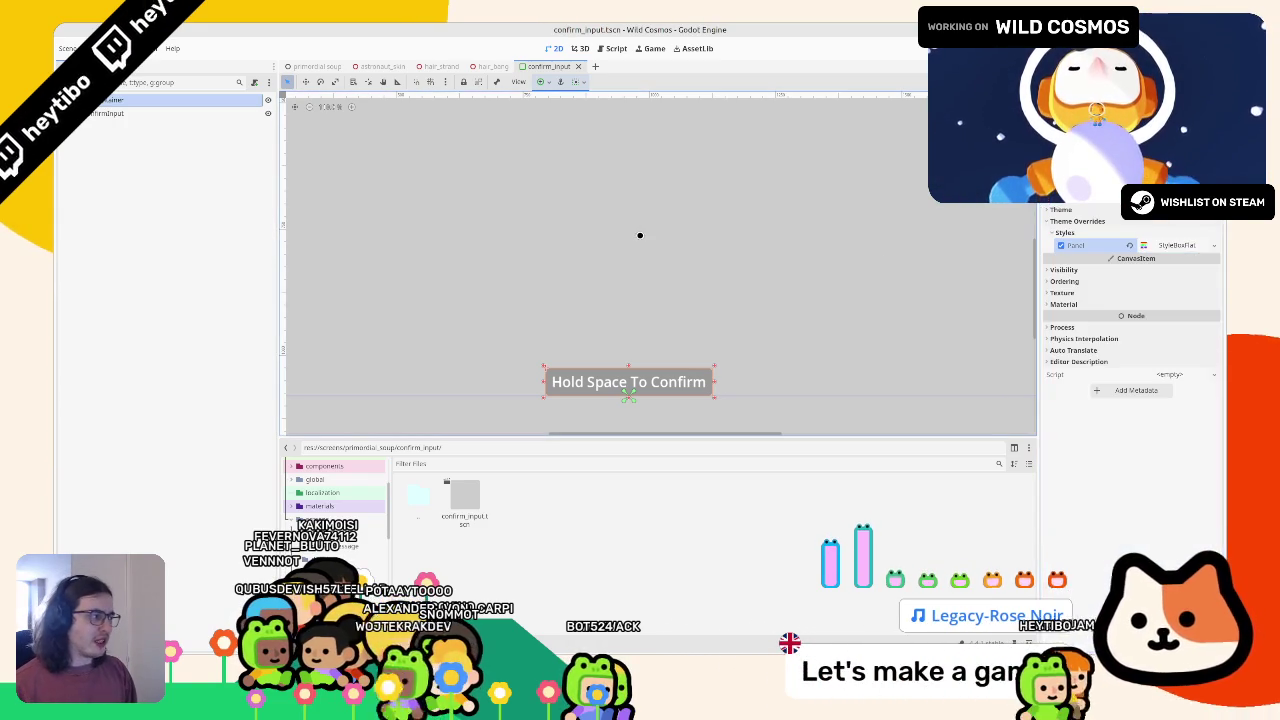
left_click(619, 215)
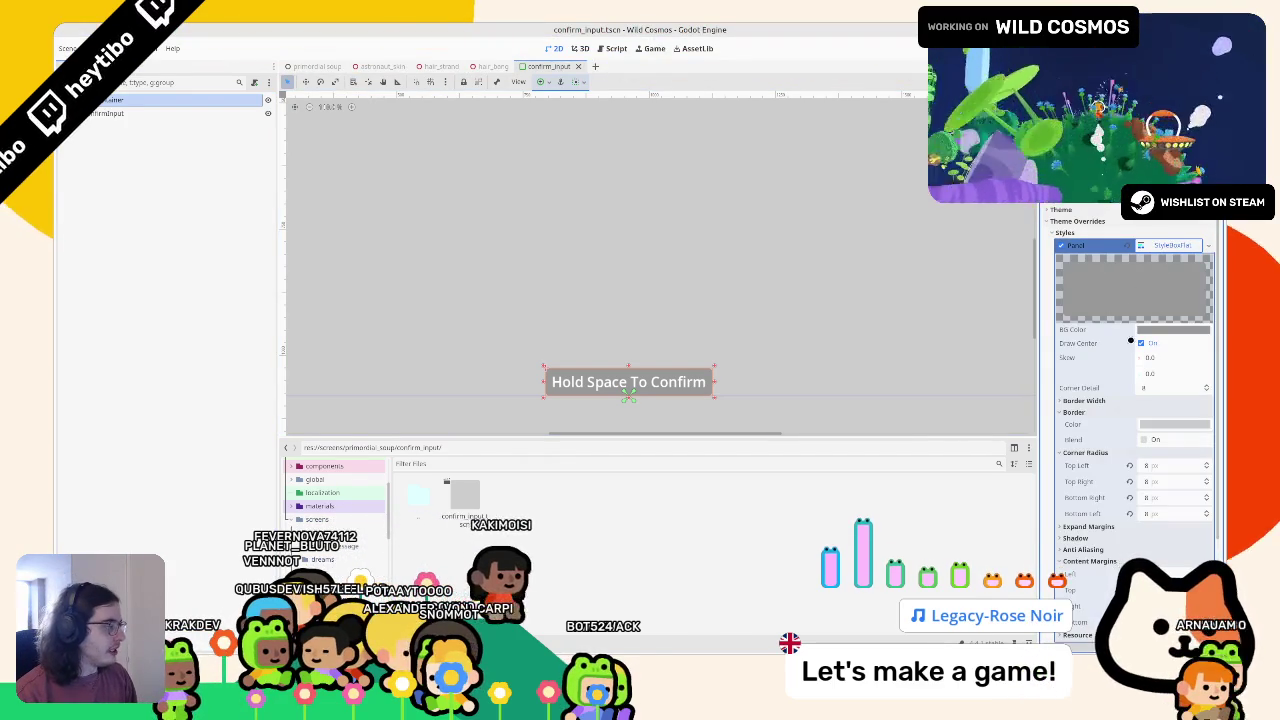
left_click(1150, 328)
left_click(1077, 292)
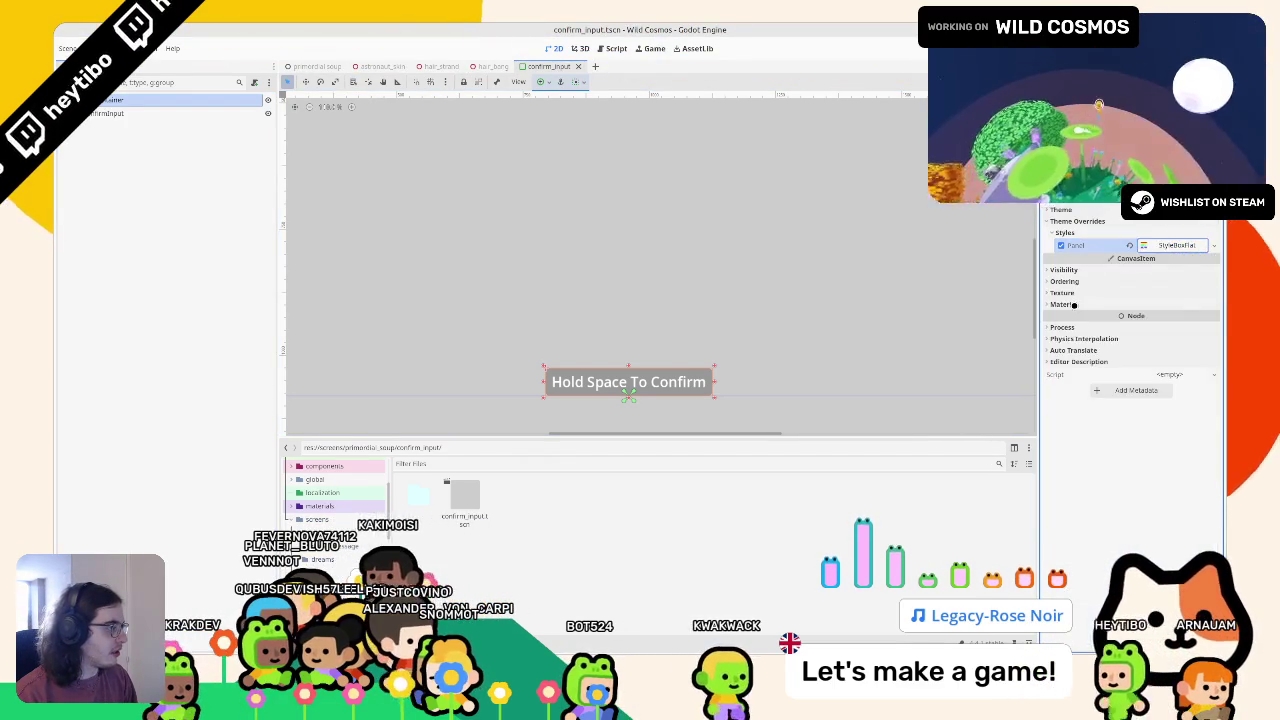
left_click(1078, 270)
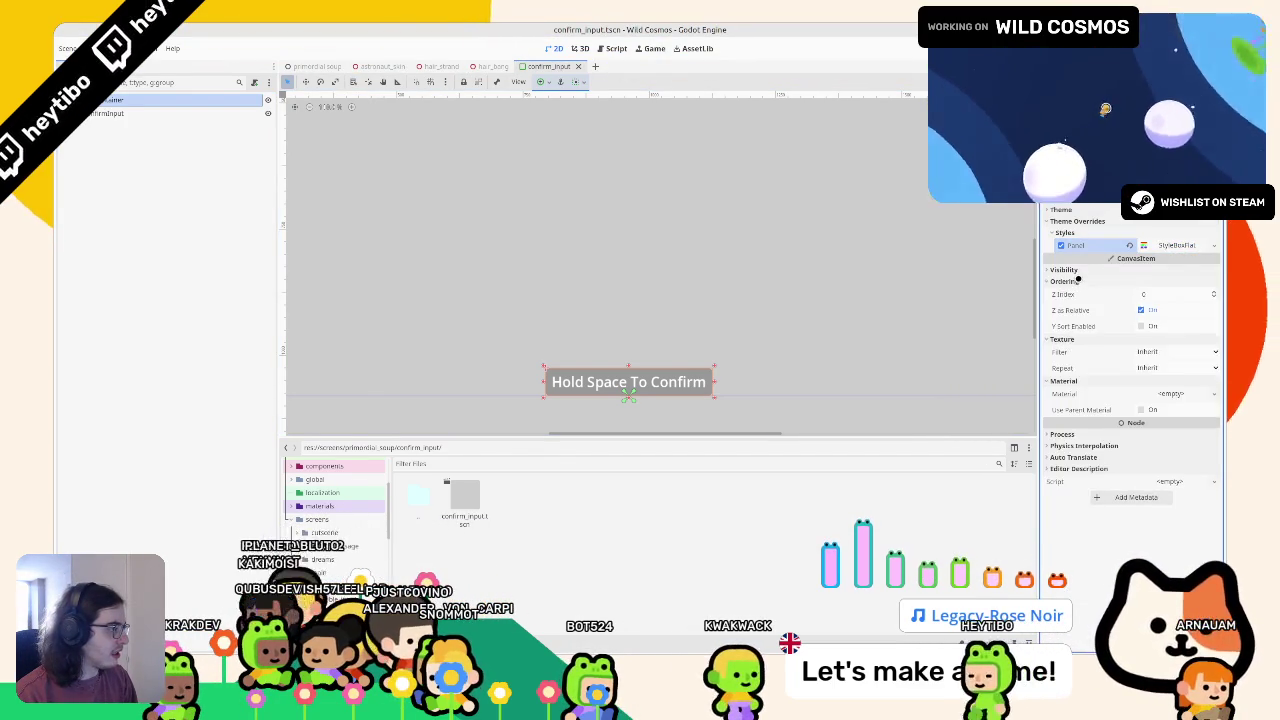
left_click(1078, 270)
Give the panel a new ShaderMaterial and try assigning confirm_input.gdshaderinc as its shader
left_click(1170, 347)
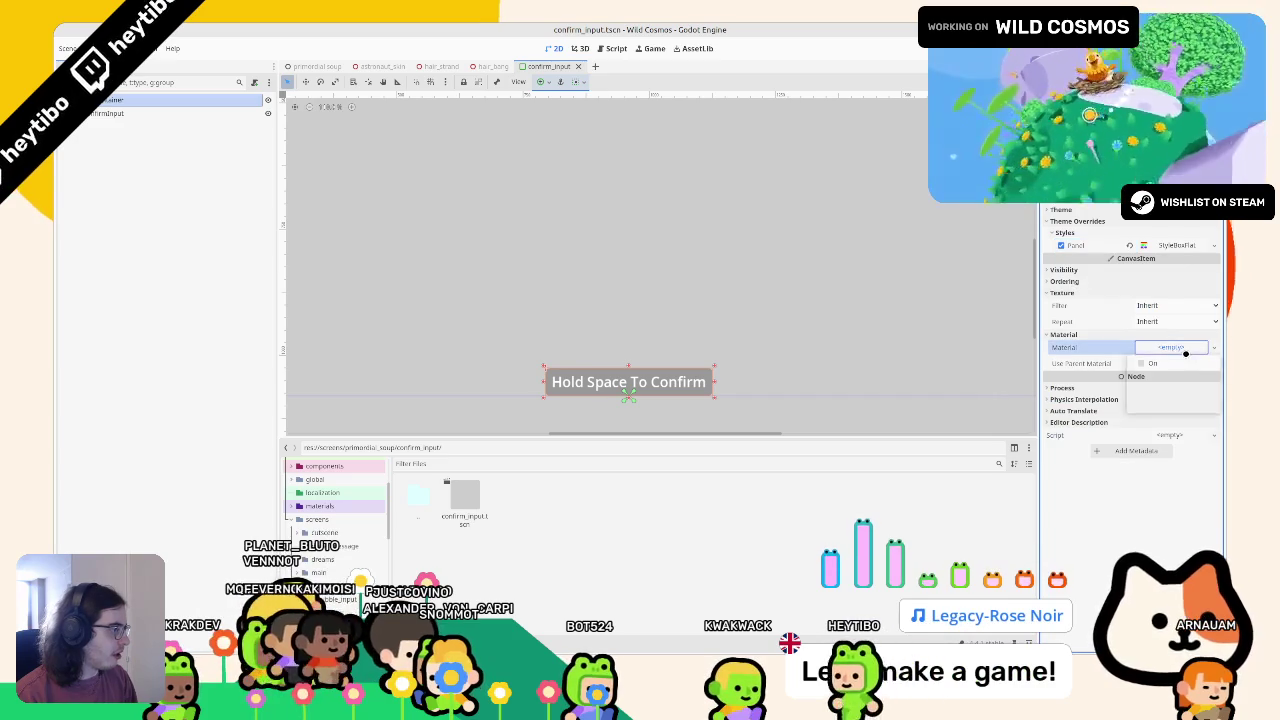
left_click(1176, 374)
left_click(1176, 356)
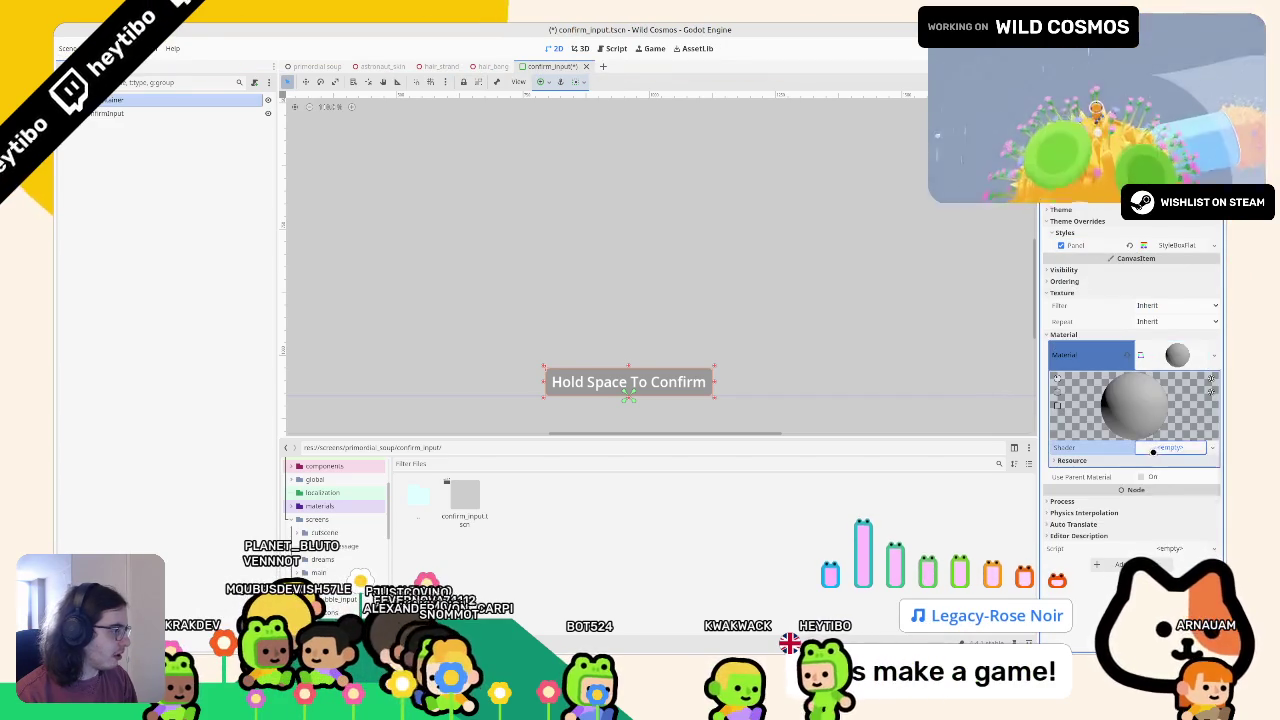
left_click(1172, 448)
left_click(1180, 463)
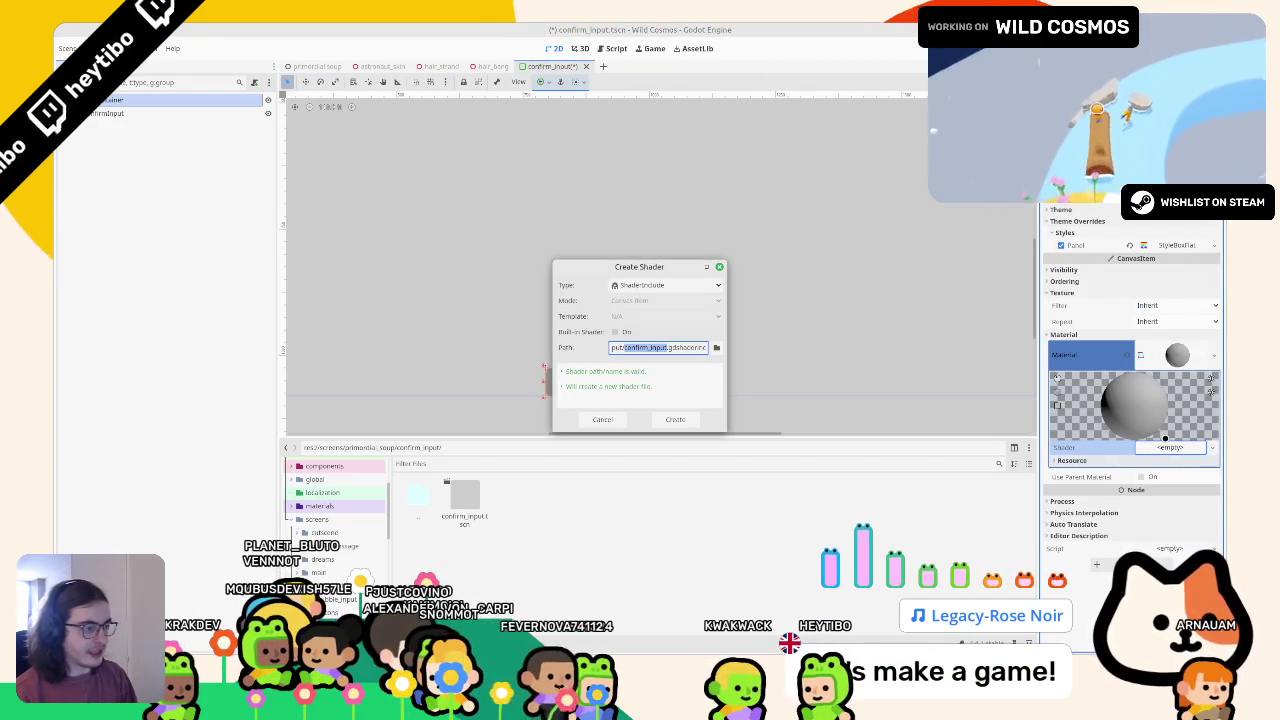
key("Return")
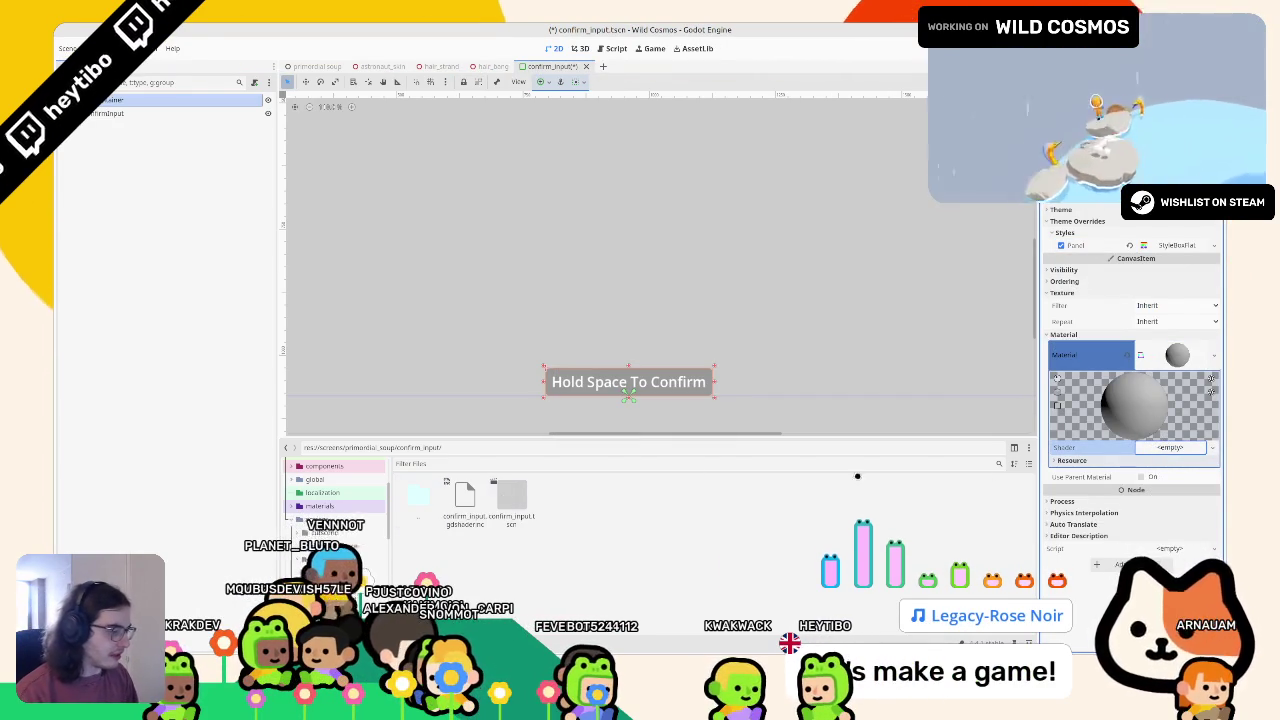
left_click(1172, 449)
left_click(1165, 462)
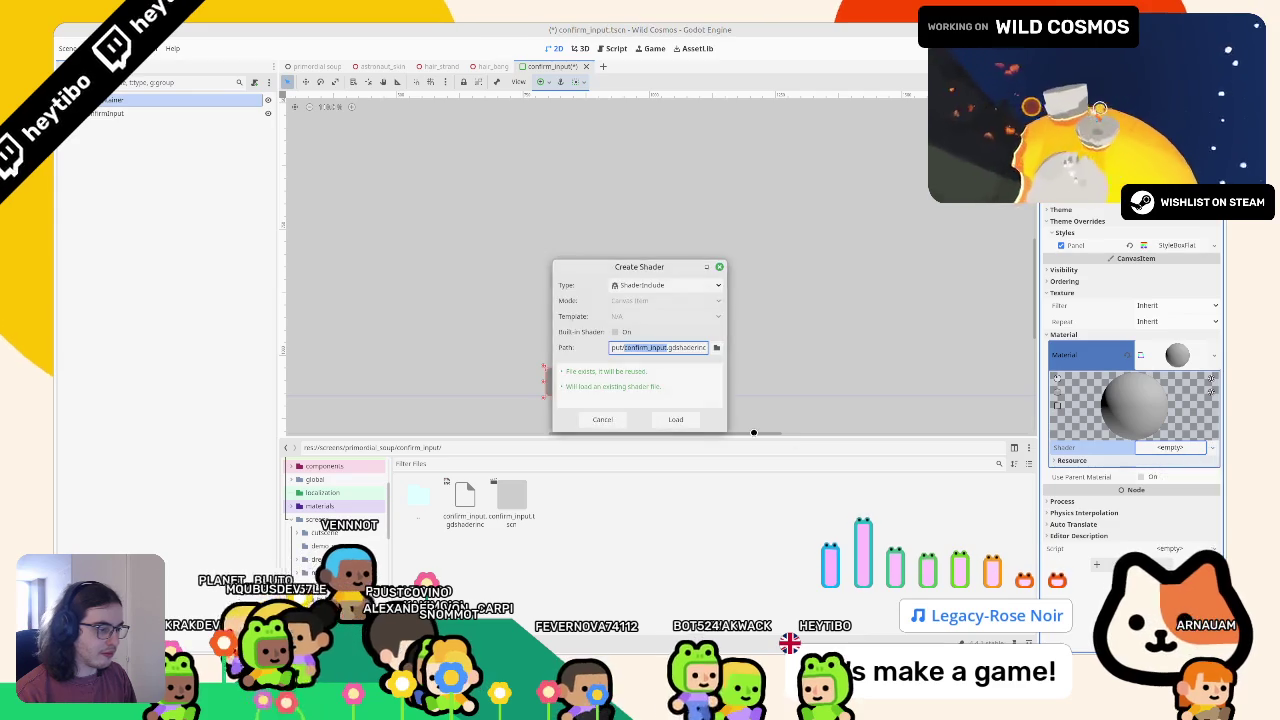
key("Escape")
left_click_drag(465, 500, 1225, 482)
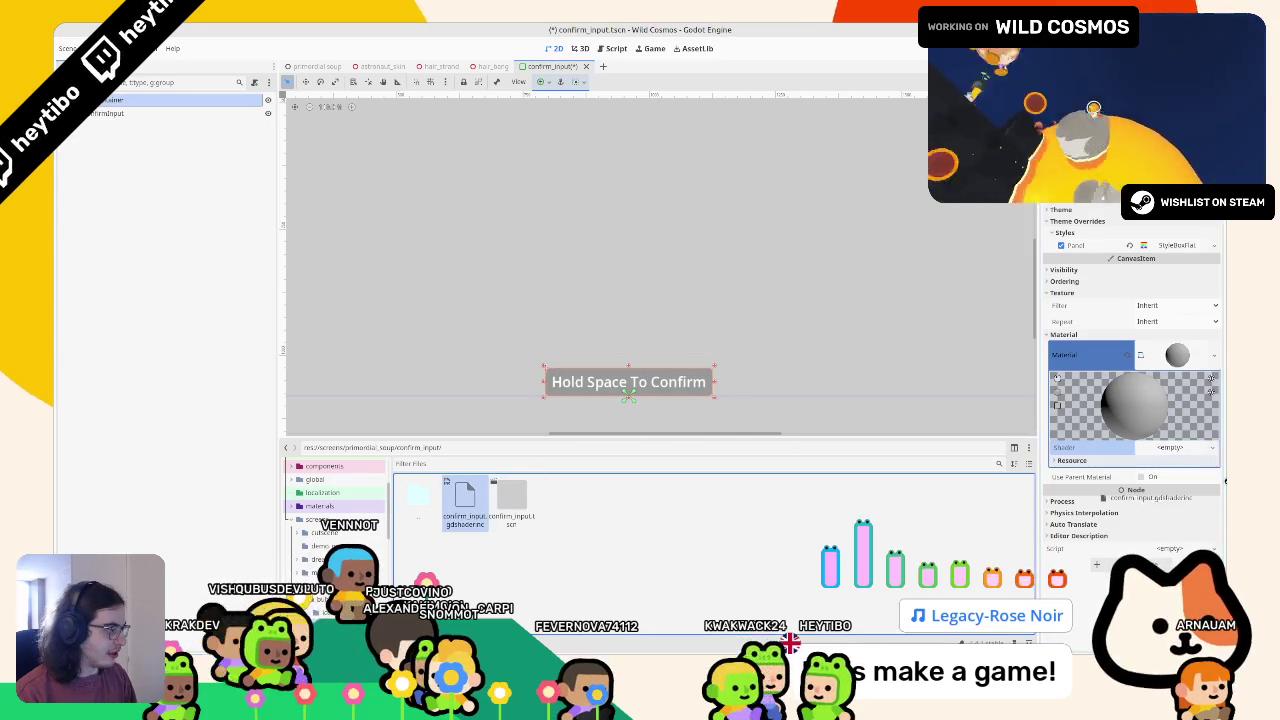
left_click(1158, 449)
left_click(1165, 462)
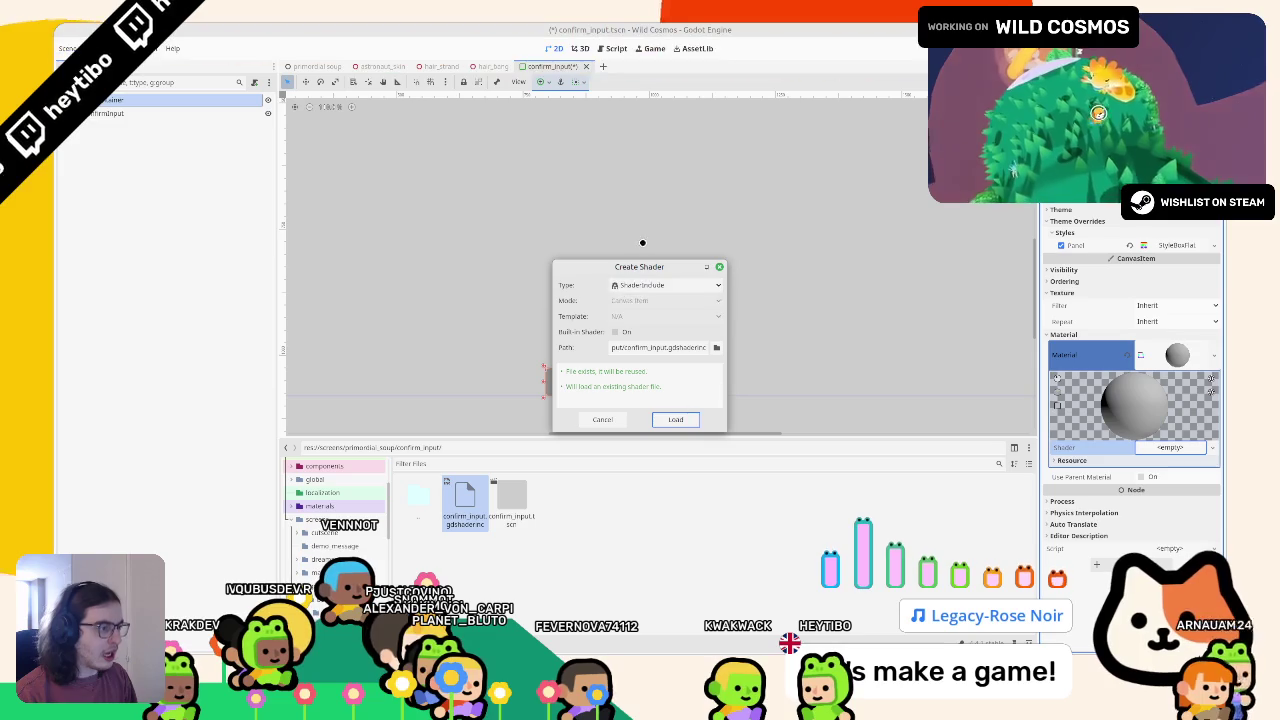
Create confirm_input.gdshader as a plain canvas-item Shader and open it for editing
left_click(645, 285)
left_click(645, 300)
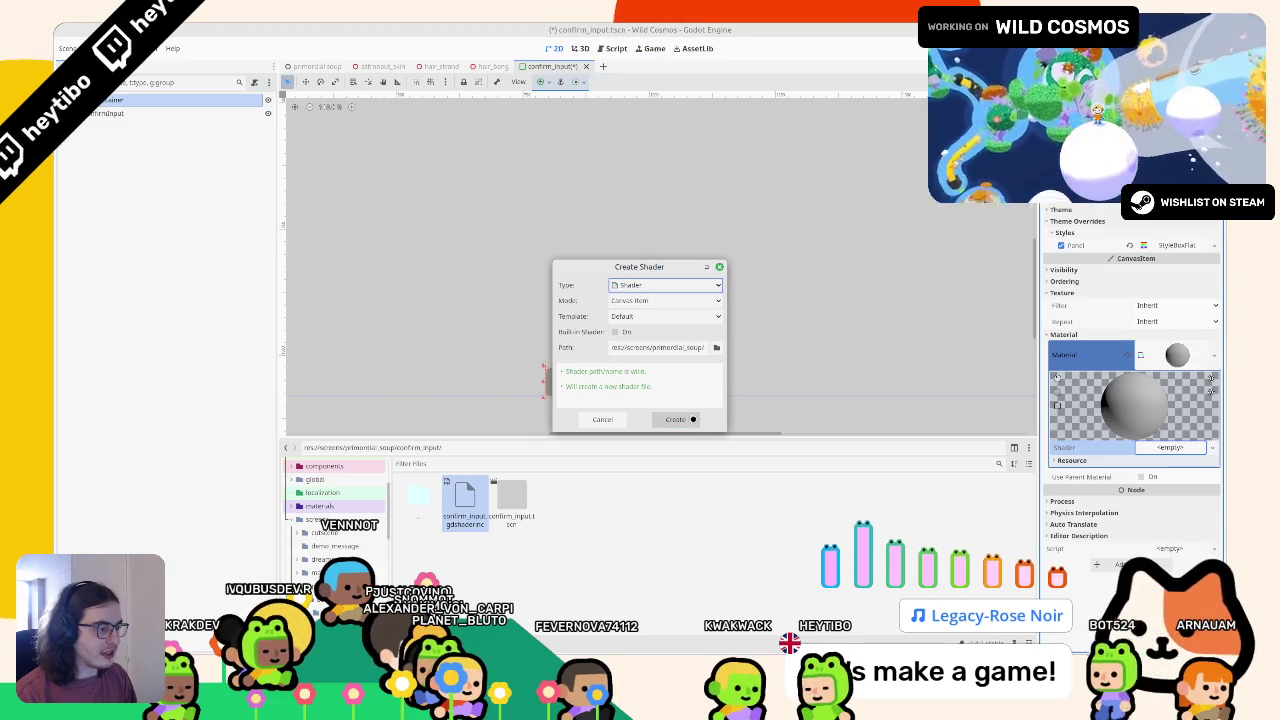
left_click(673, 286)
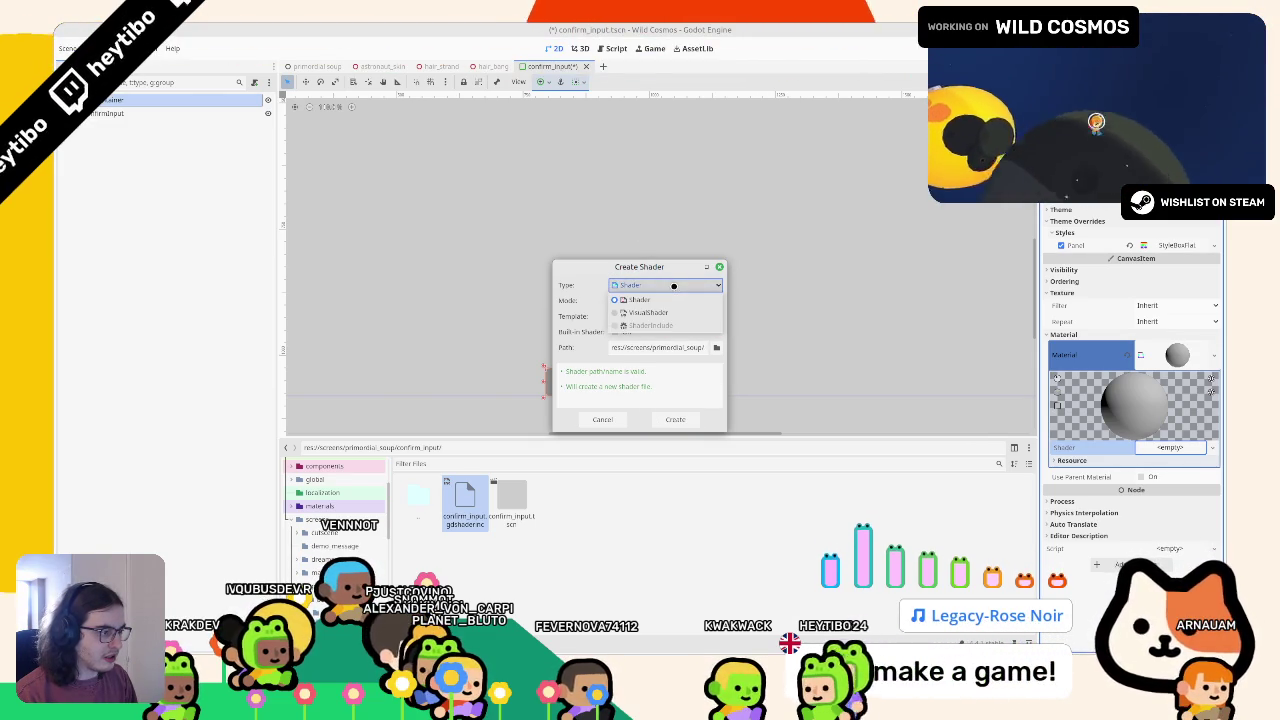
left_click(657, 327)
left_click(675, 419)
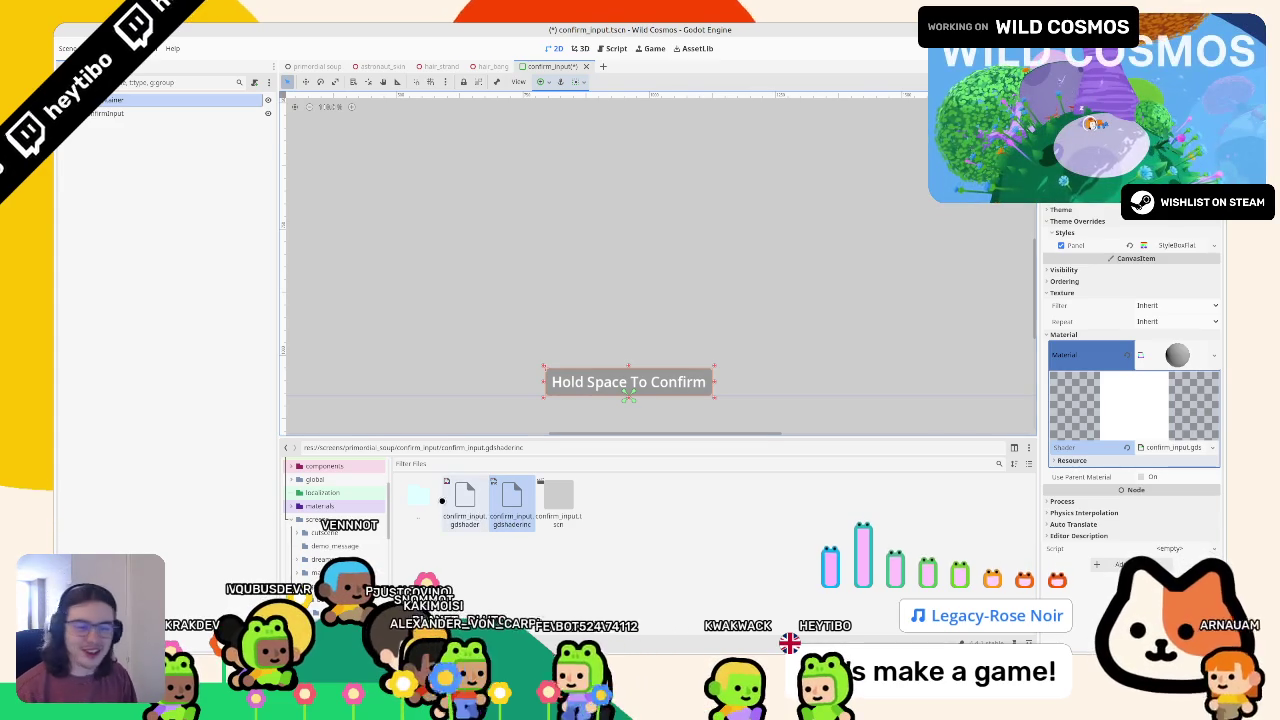
double_click(464, 495)
Save the scene, close astronaut_shader, and open confirm_input.gdshader
middle_click(350, 466)
key("ctrl+s")
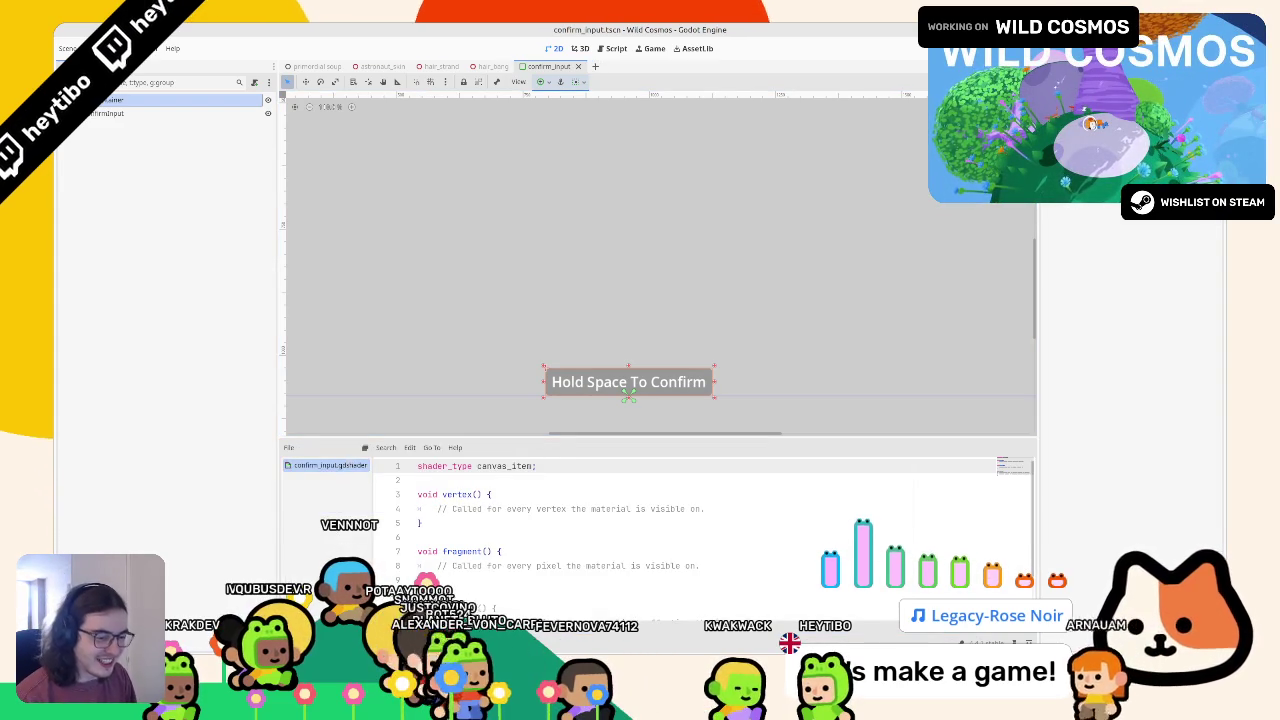
left_click(571, 405)
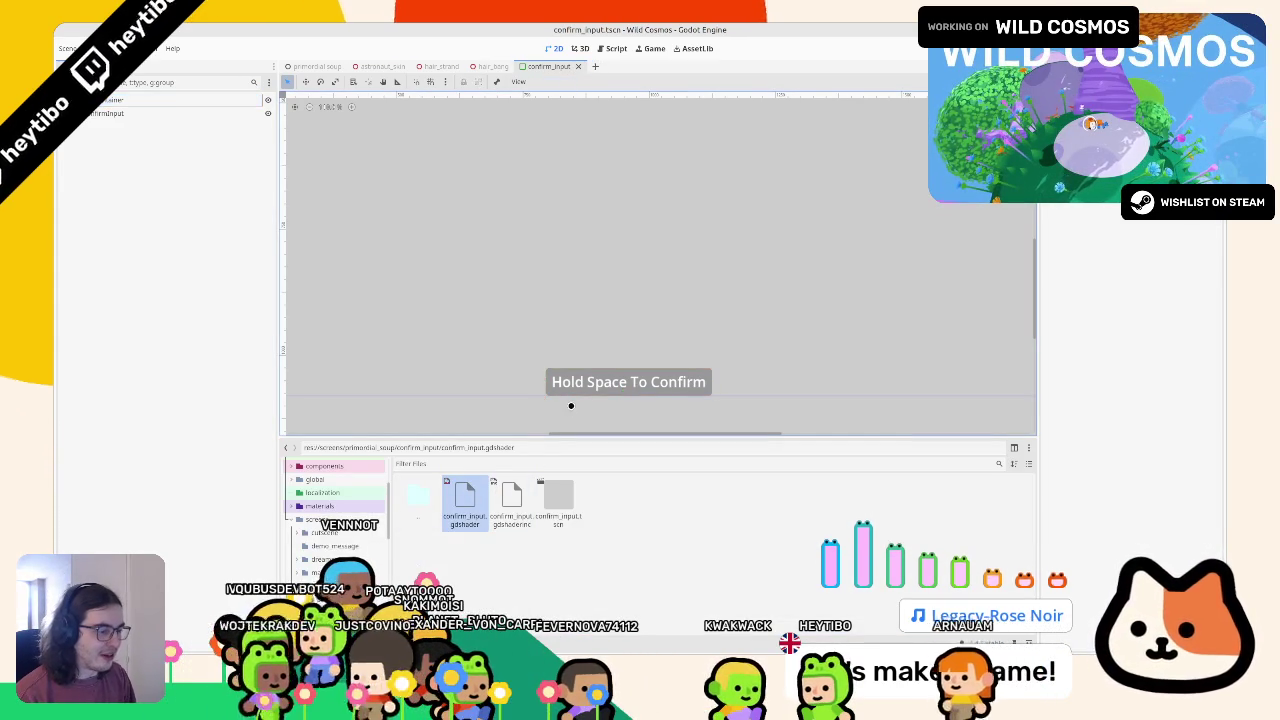
double_click(466, 496)
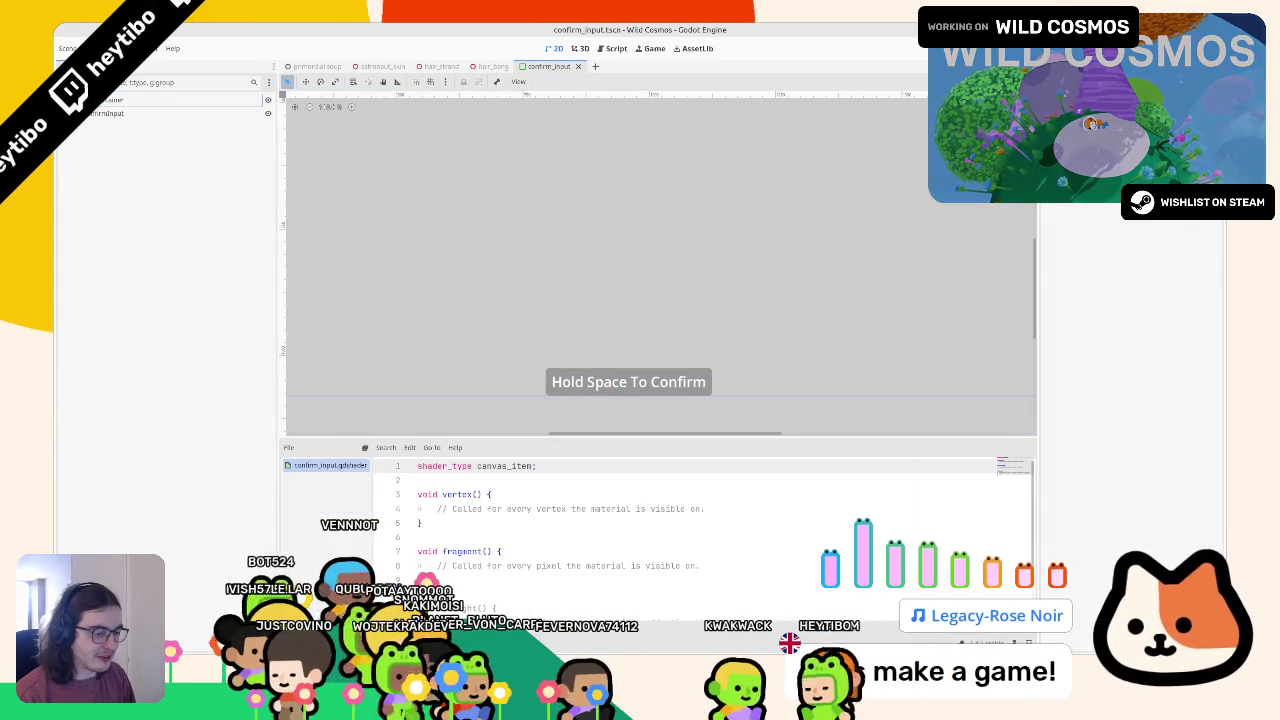
Delete the unused confirm_input.gdshaderinc file
key("alt+f")
left_click(508, 500)
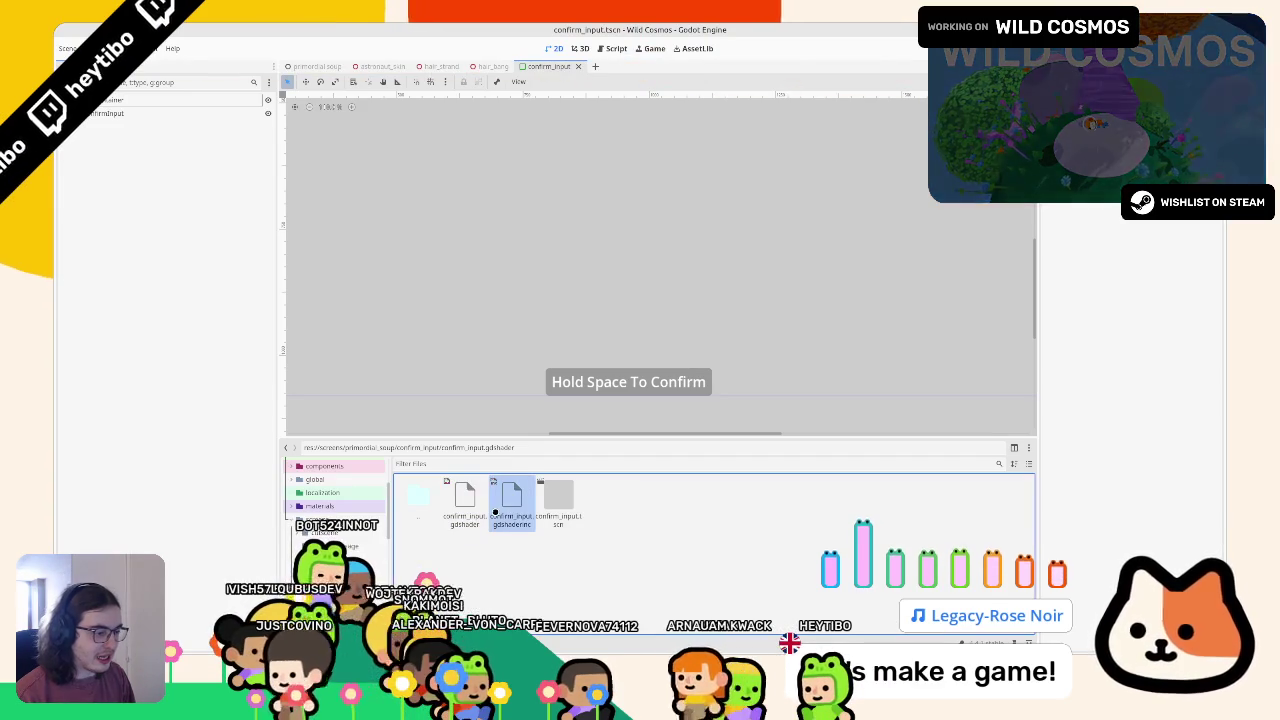
key("Delete")
key("Return")
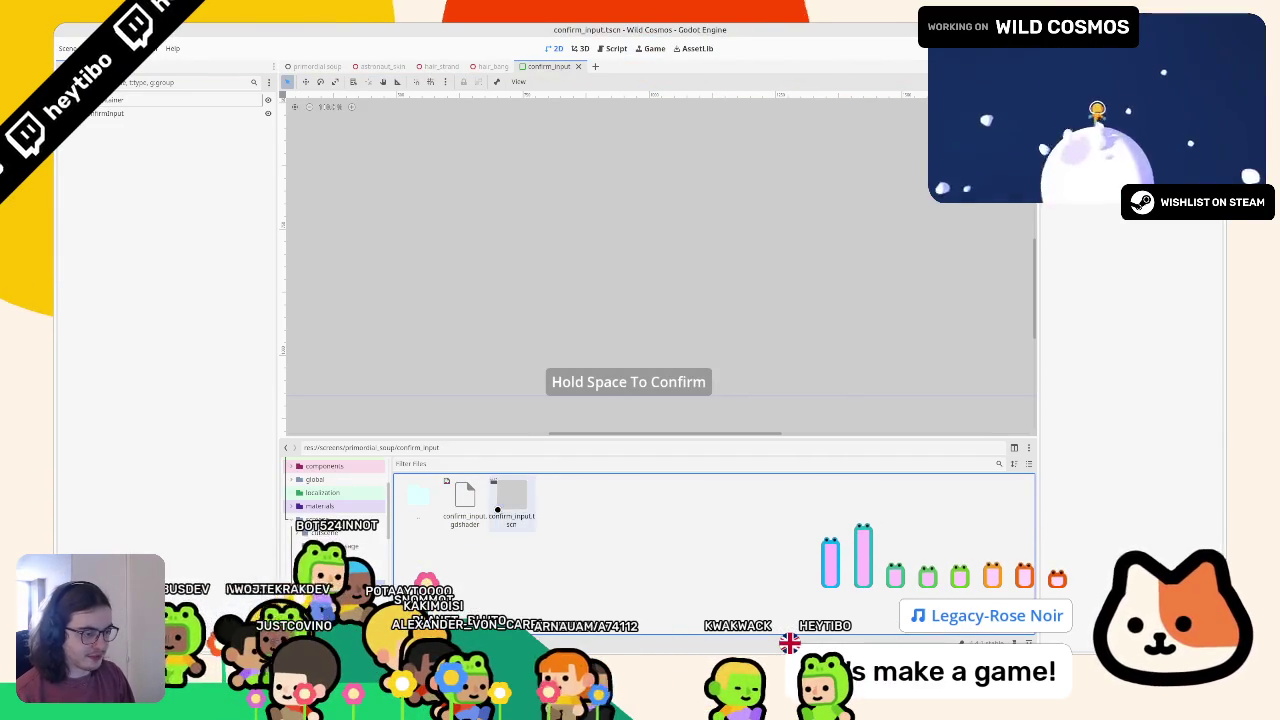
Reopen confirm_input.gdshader and remove the empty vertex() function
double_click(464, 497)
left_click_drag(428, 520, 418, 494)
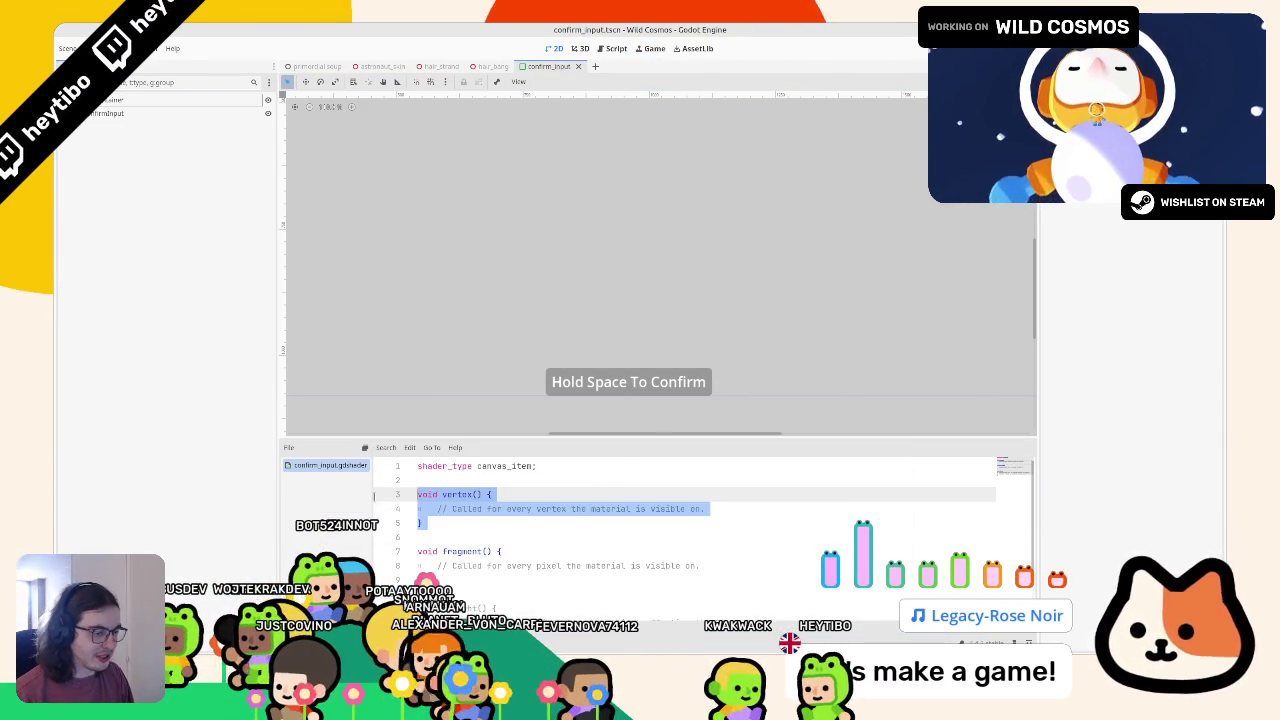
scroll(559, 512, "down", 1)
key("BackSpace")
scroll(600, 512, "up", 2)
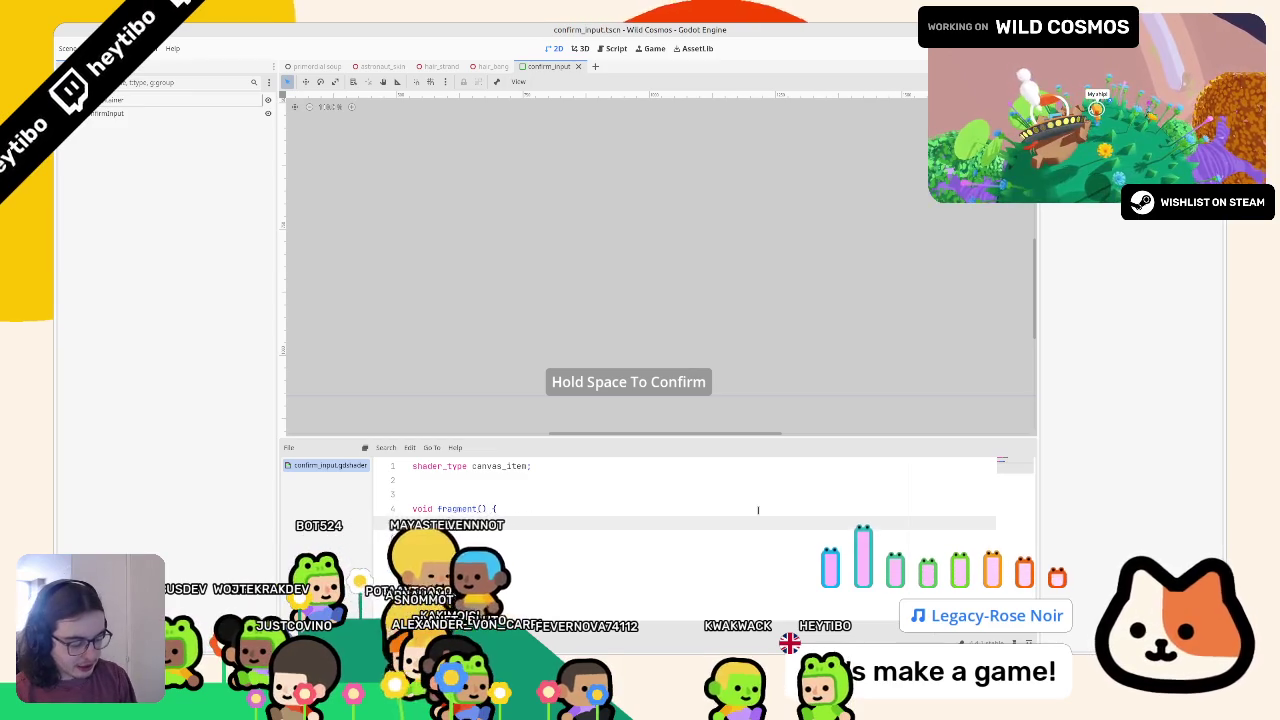
In fragment(), start a COLOR assignment using step(0.4, UV.x)
type("COLOR =")
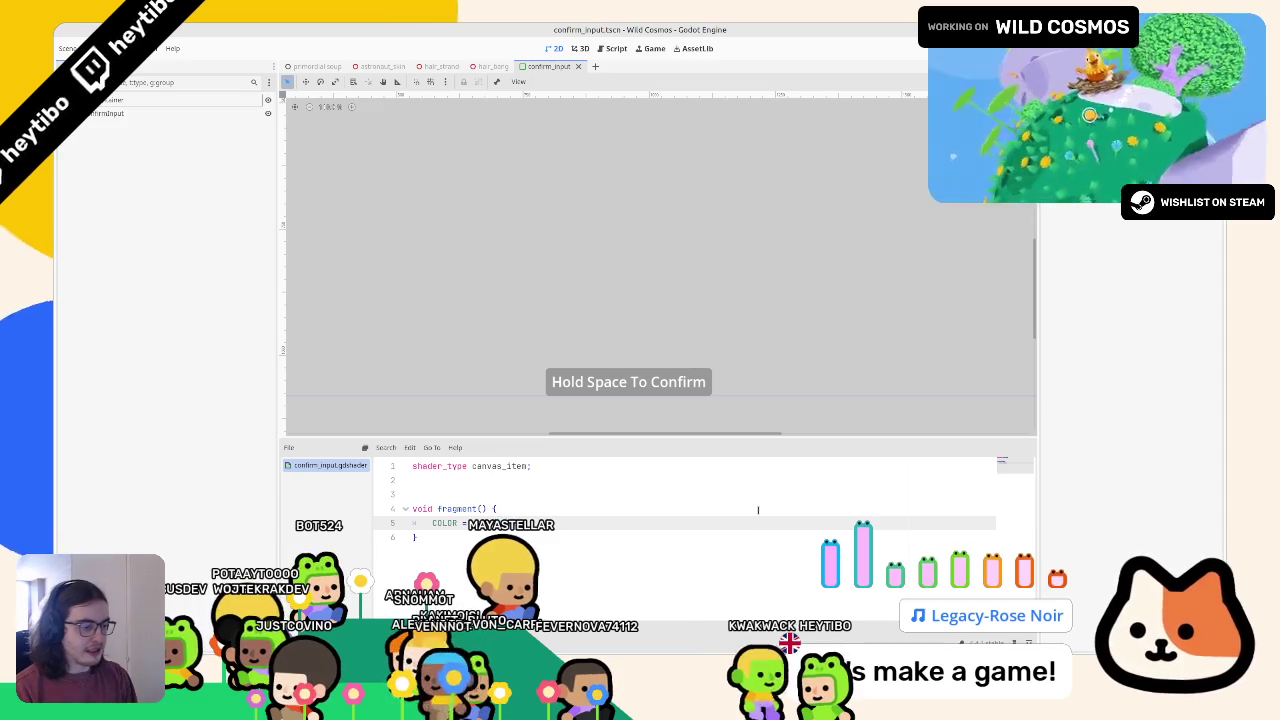
type("step();")
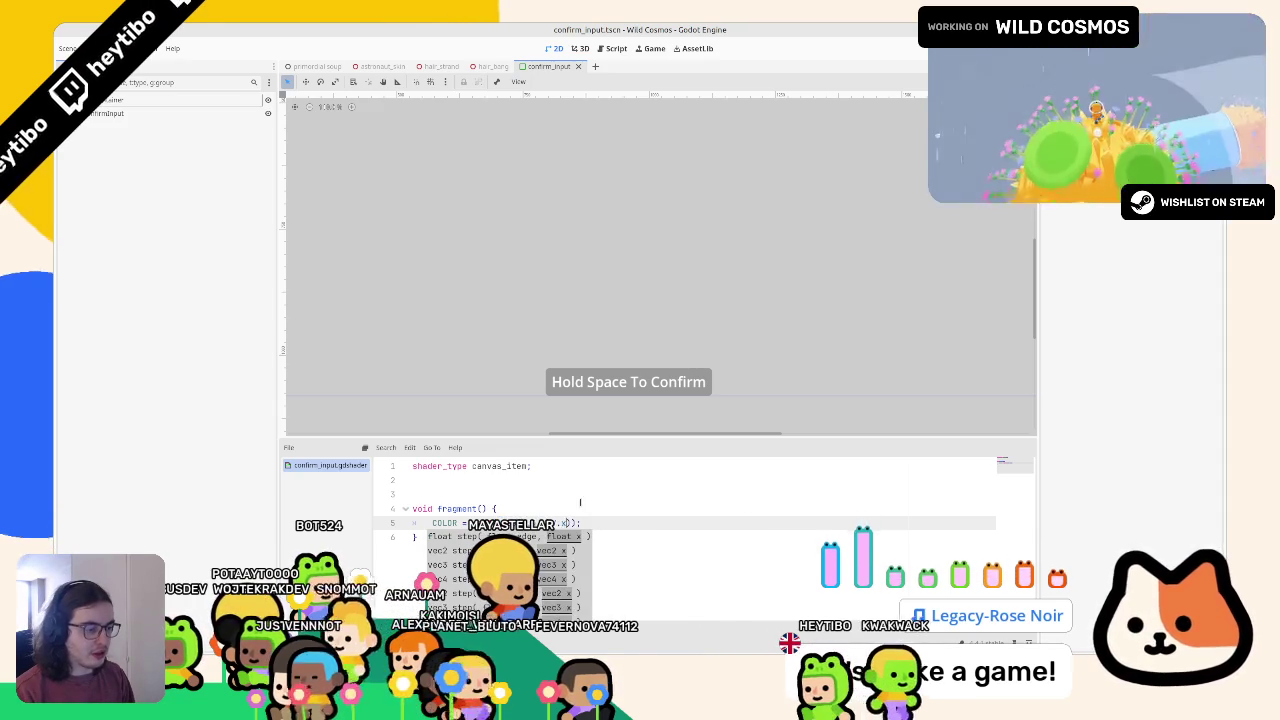
left_click(499, 508)
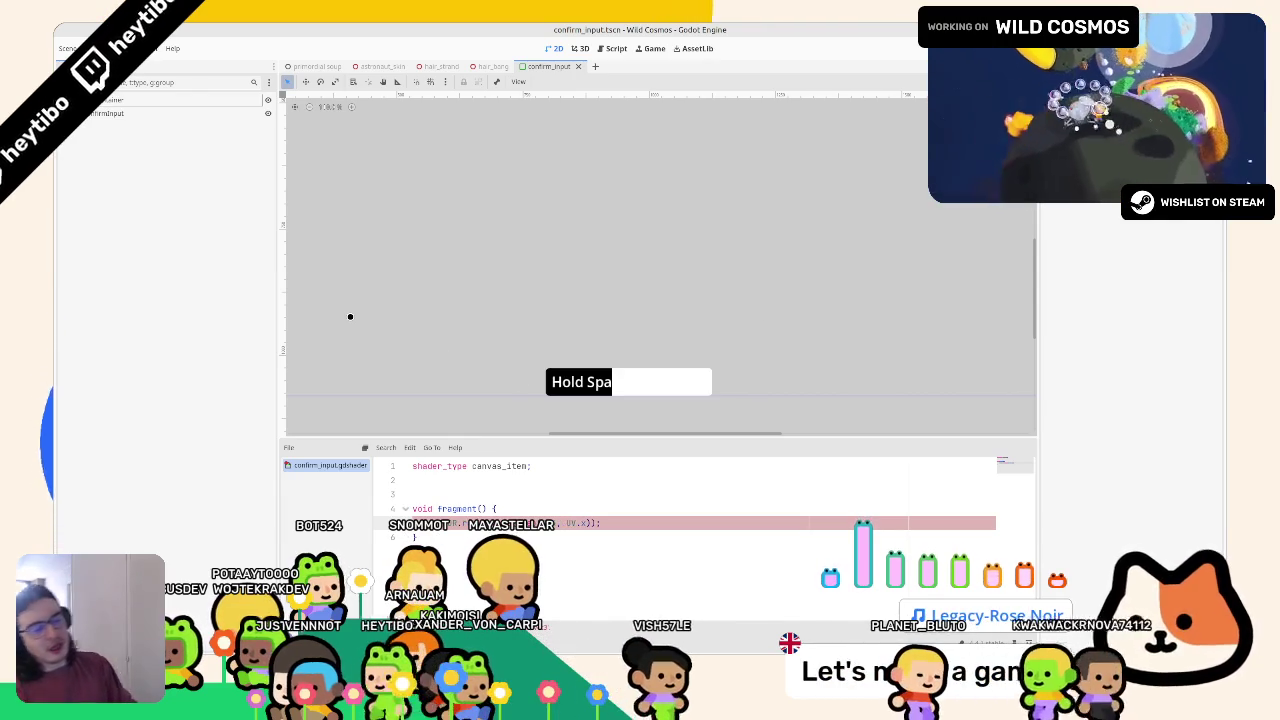
Declare default_color and active_color as vec3 source_color uniforms below shader_type
left_click(477, 481)
key("Return")
key("BackSpace")
type("i")
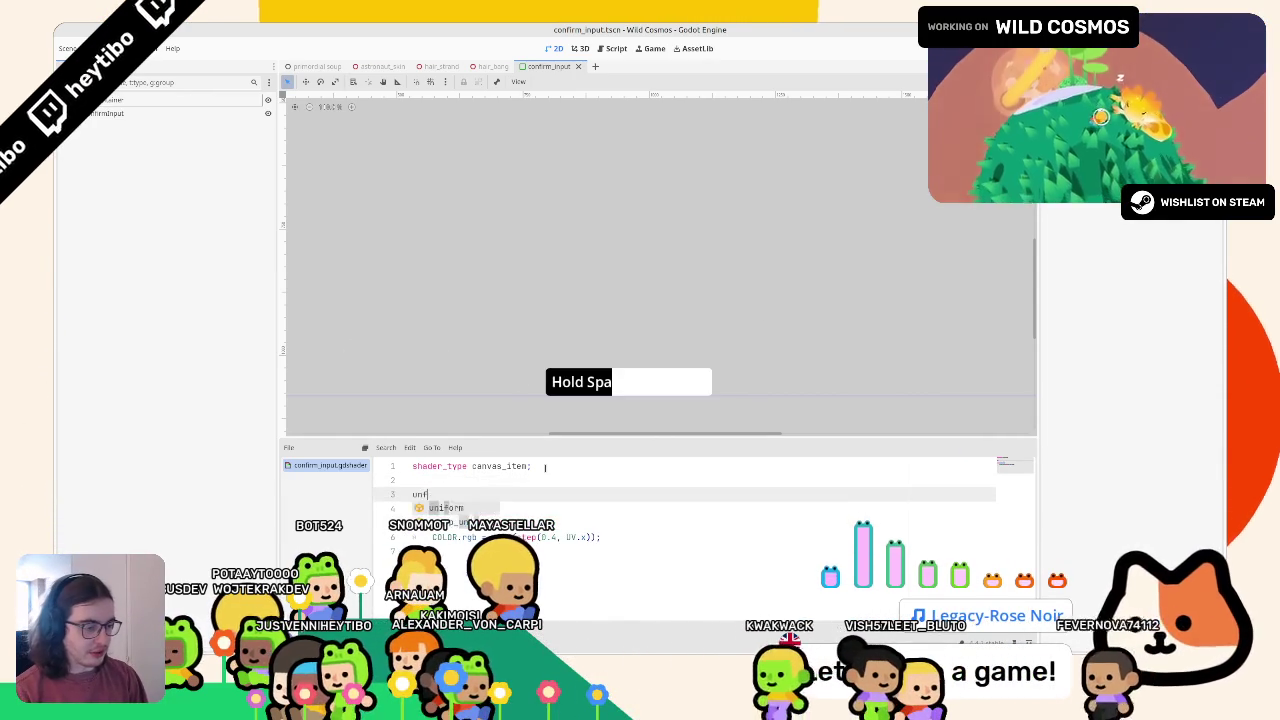
type("form ")
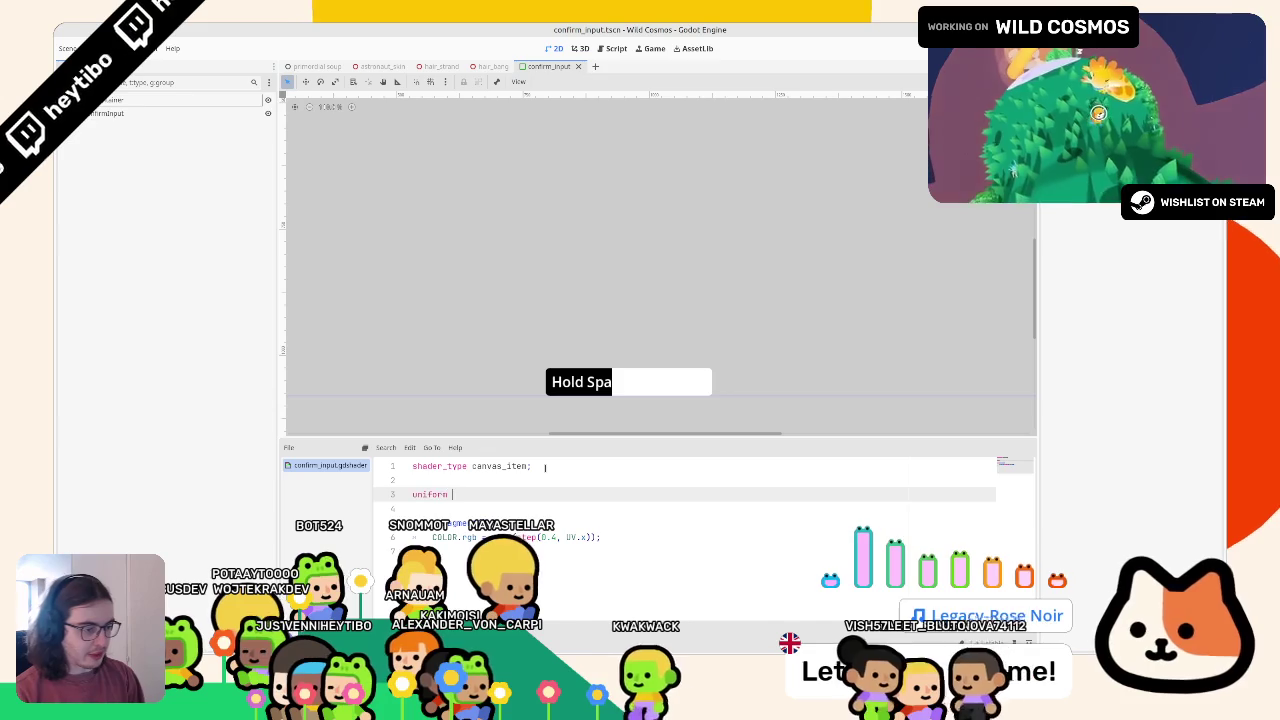
type("vec3")
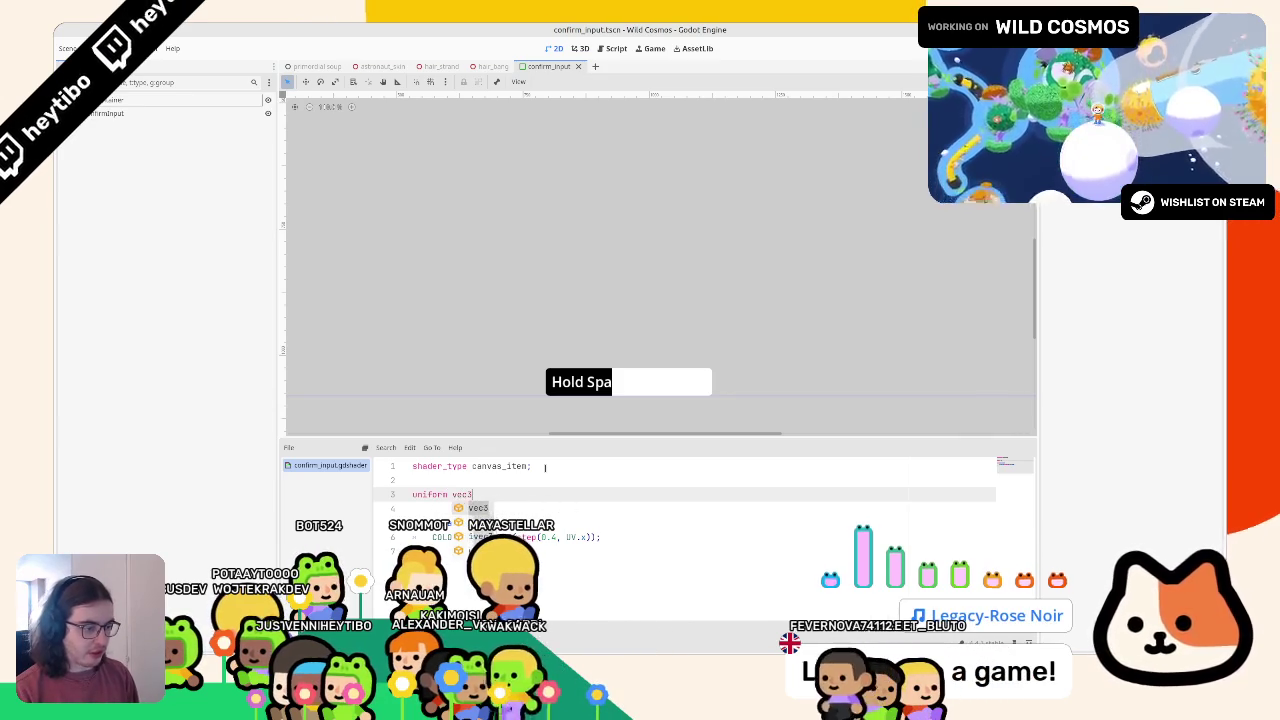
type(" default_color :")
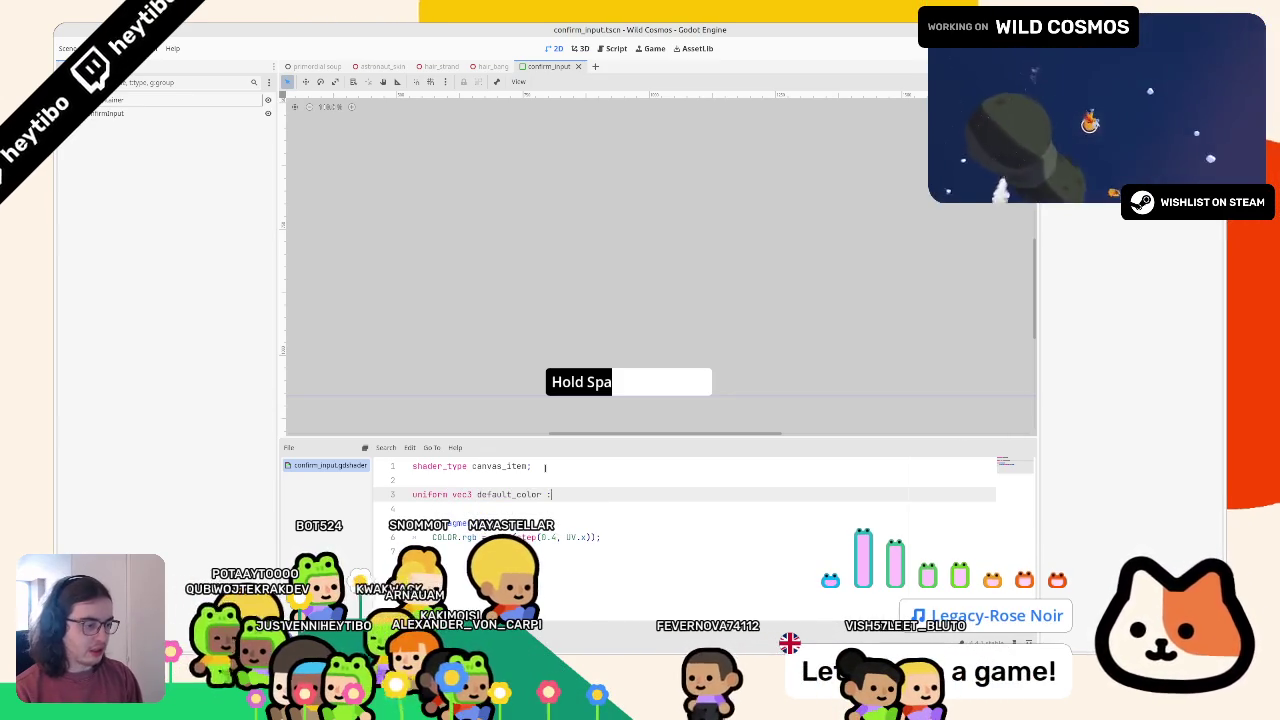
type(" source_color;")
key("ctrl+shift+d")
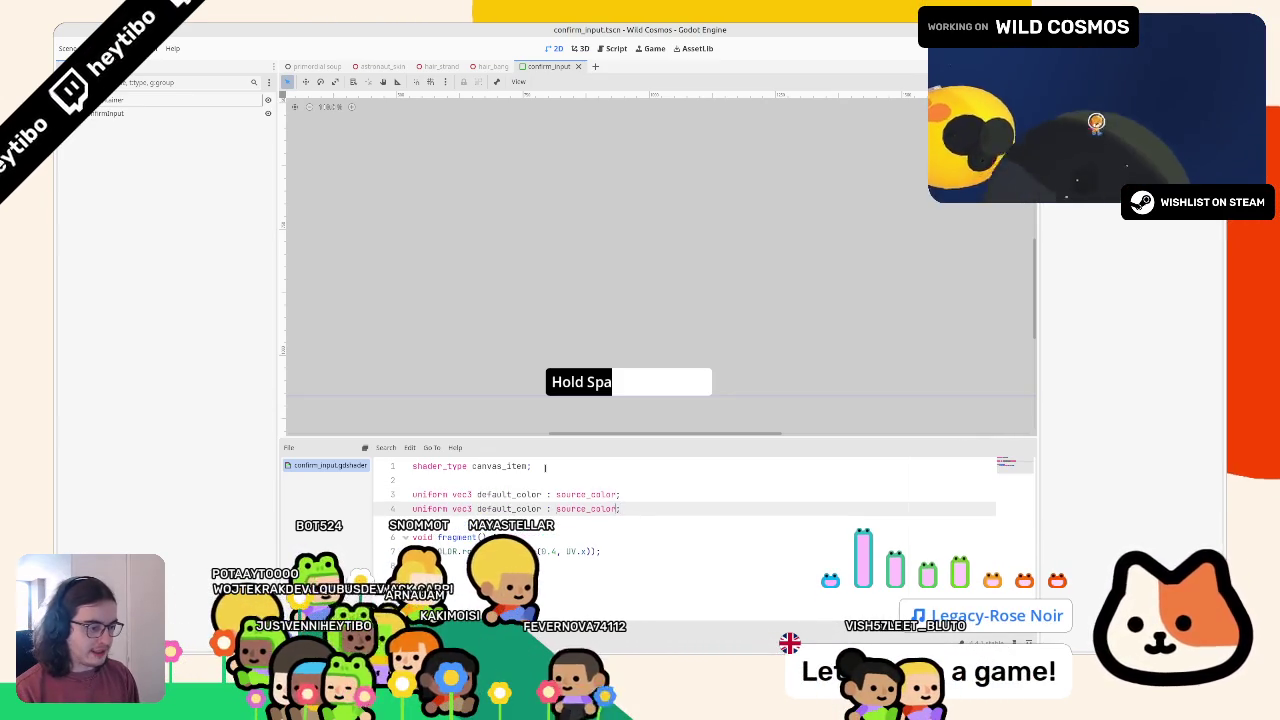
key("ctrl+Left")
key("ctrl+Left")
key("ctrl+Left")
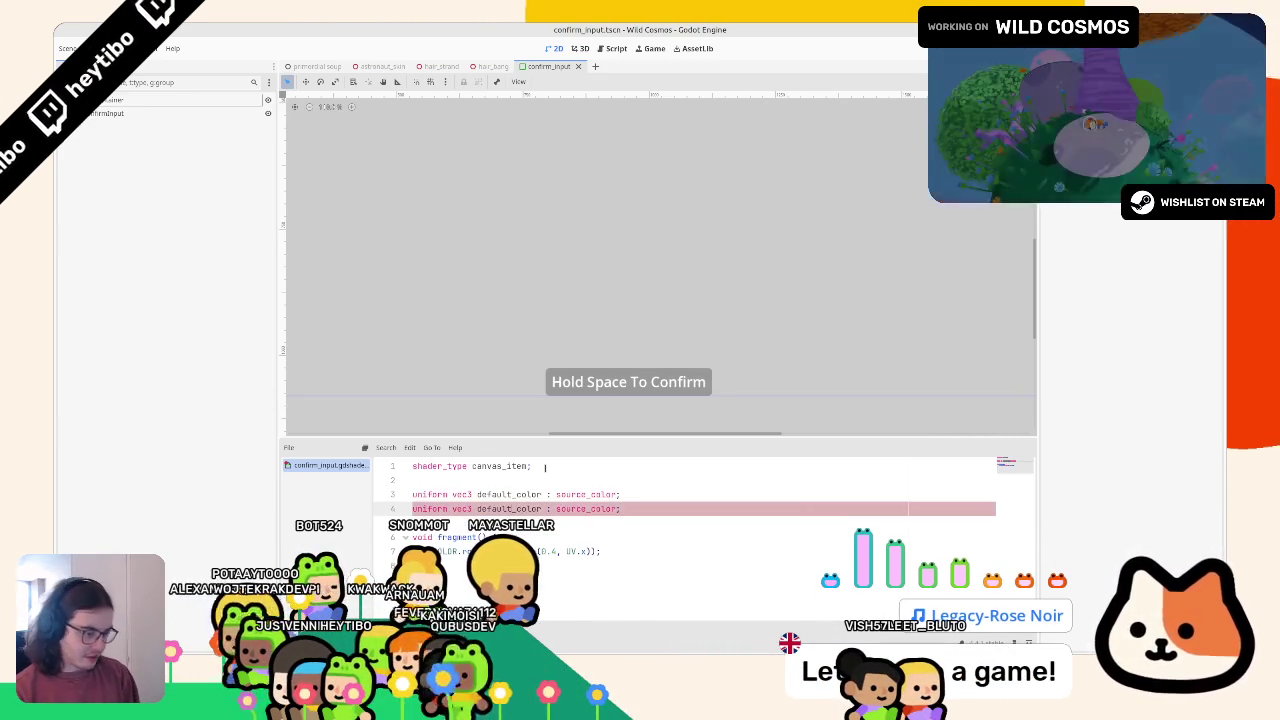
type("e")
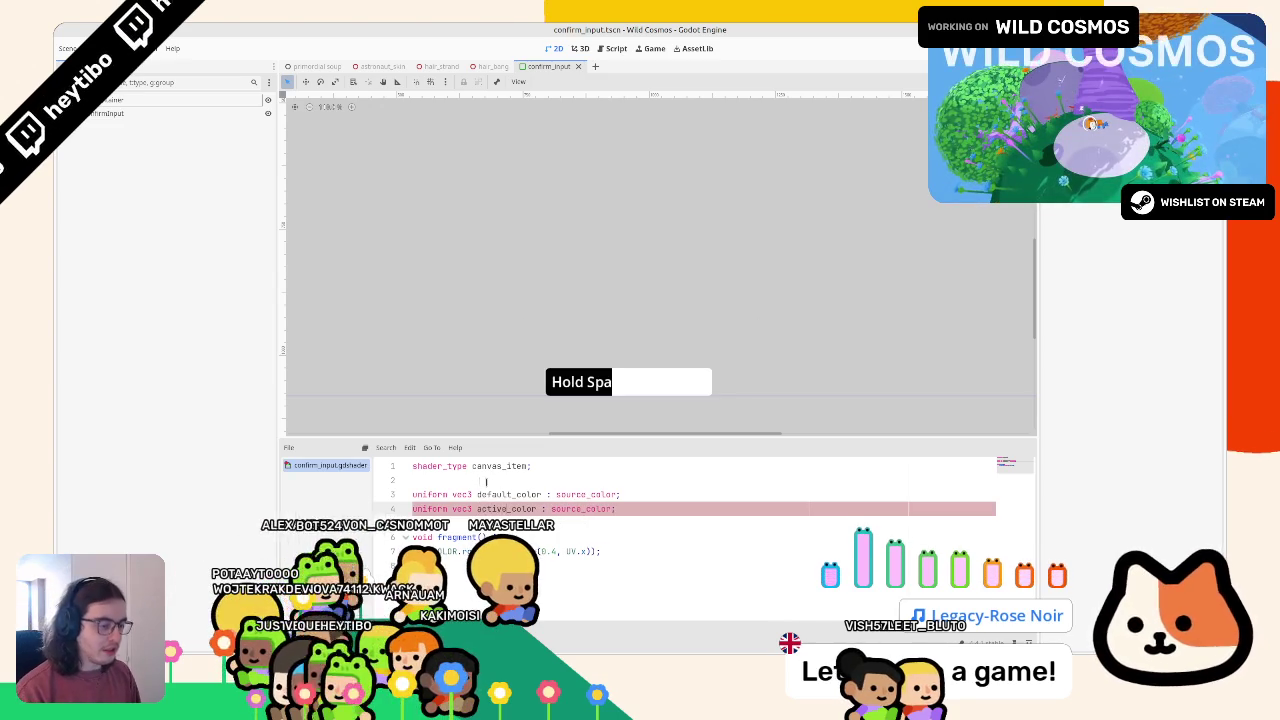
Set COLOR in fragment() to mix(default_color, active_color, step(0.4, UV.x))
left_click_drag(537, 551, 597, 551)
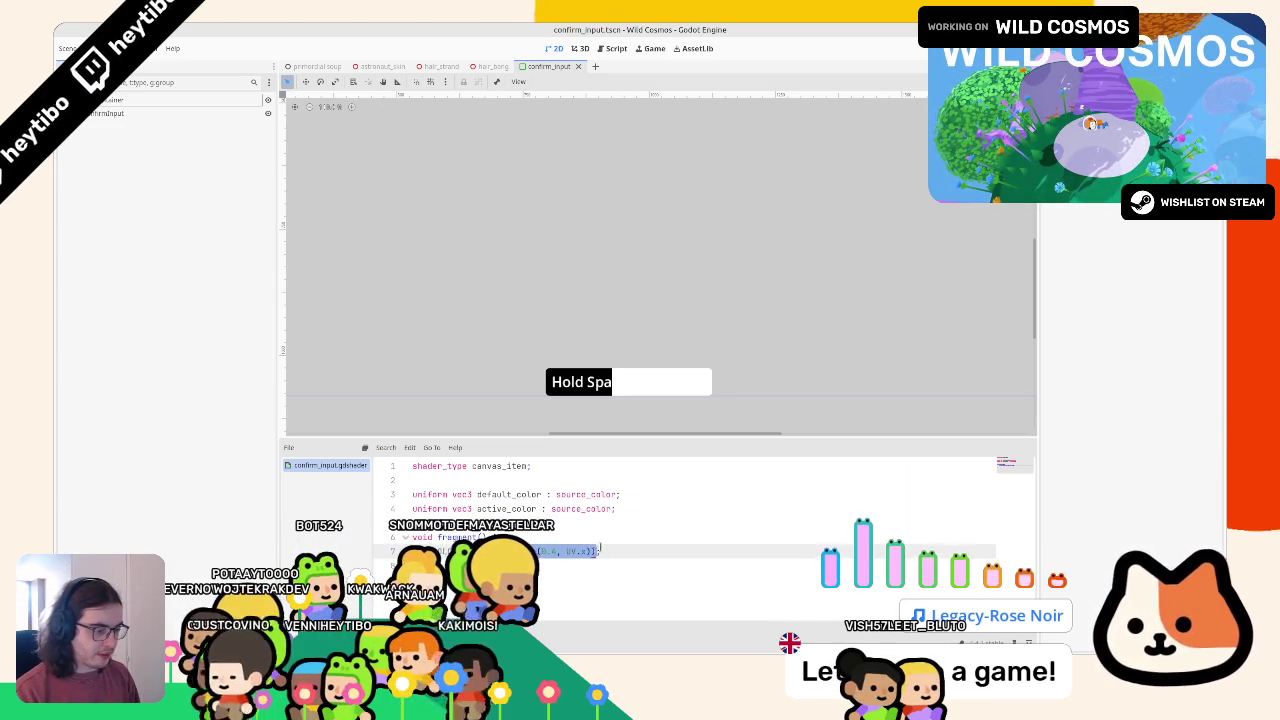
type("(")
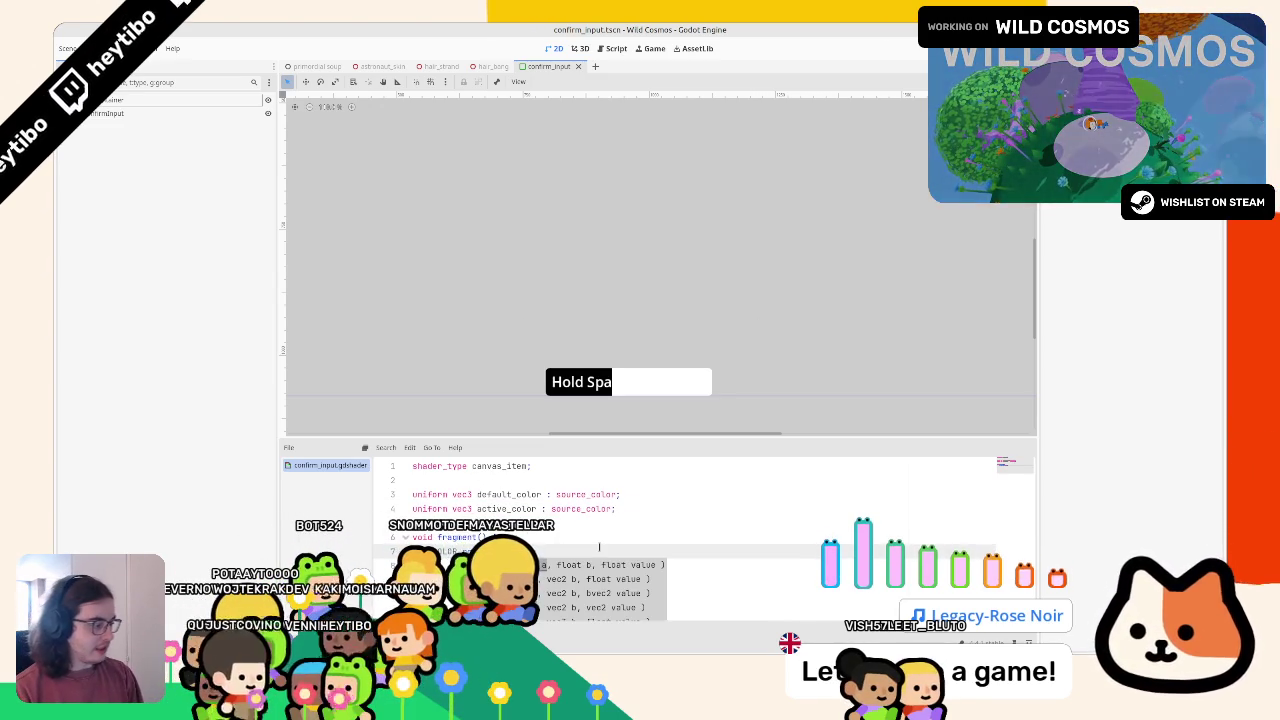
type("default_color")
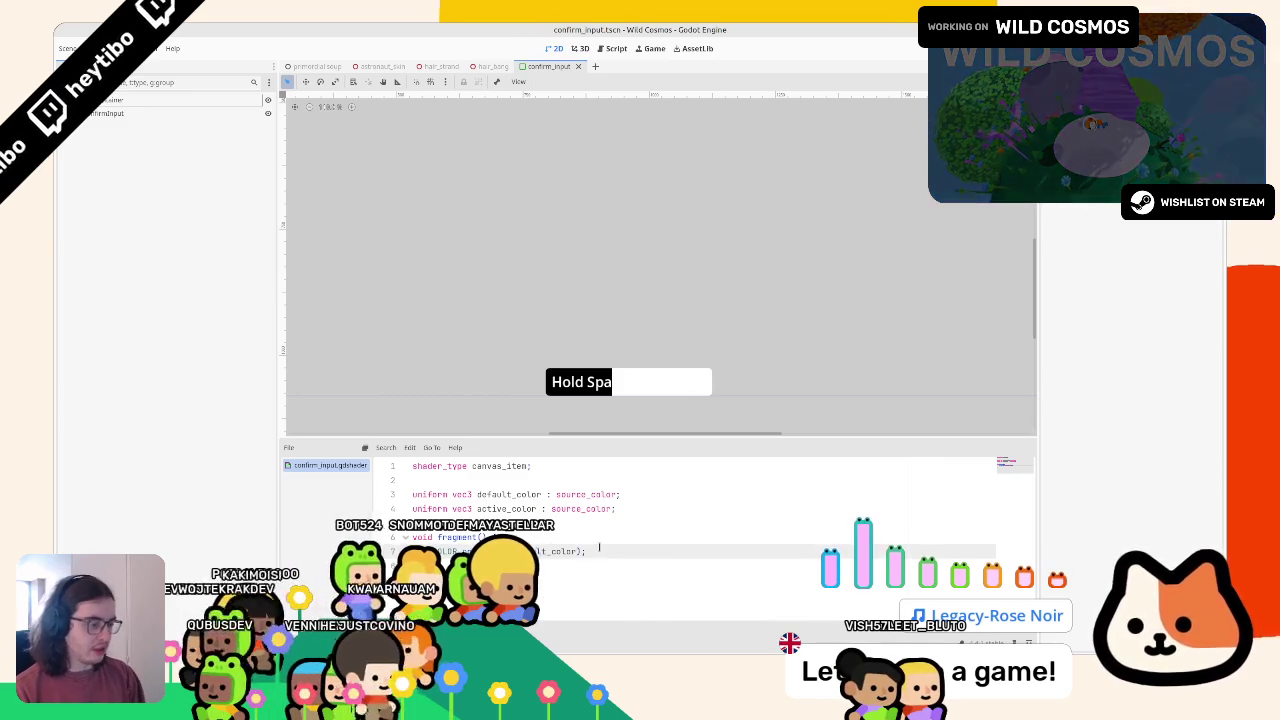
type(", act")
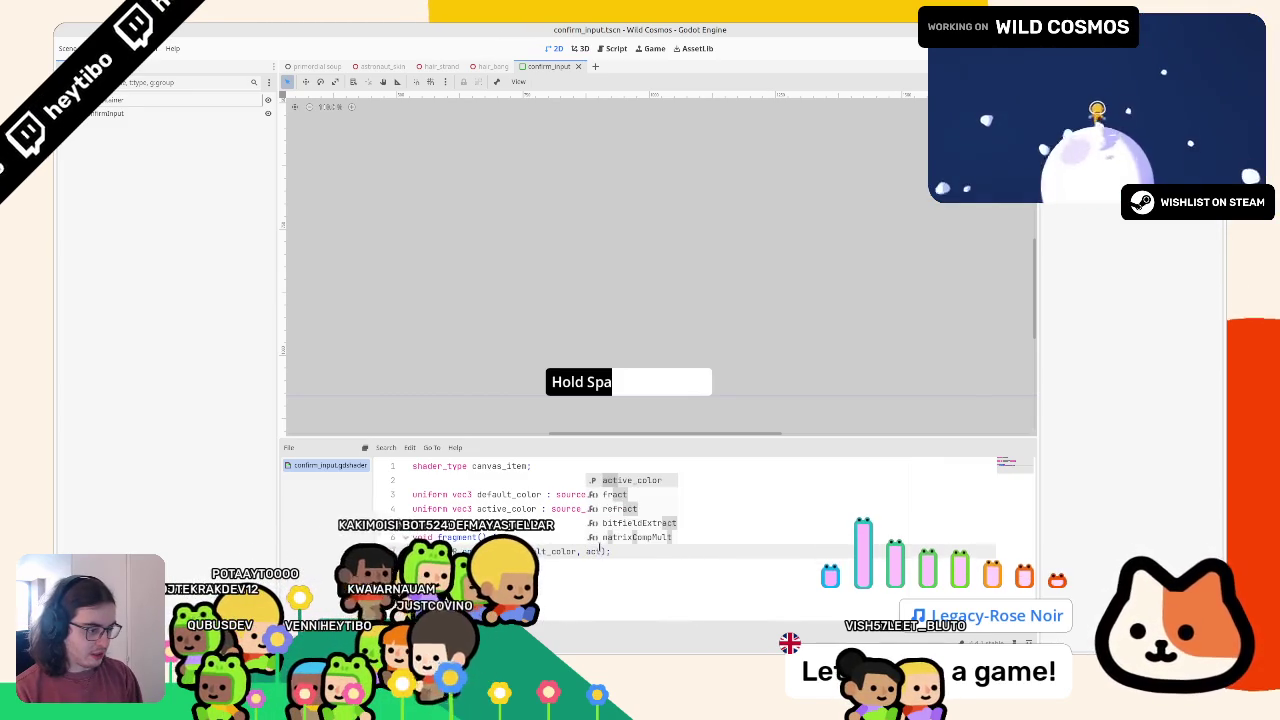
key("Return")
type(", step(0.4, UV.x)")
left_click(629, 389)
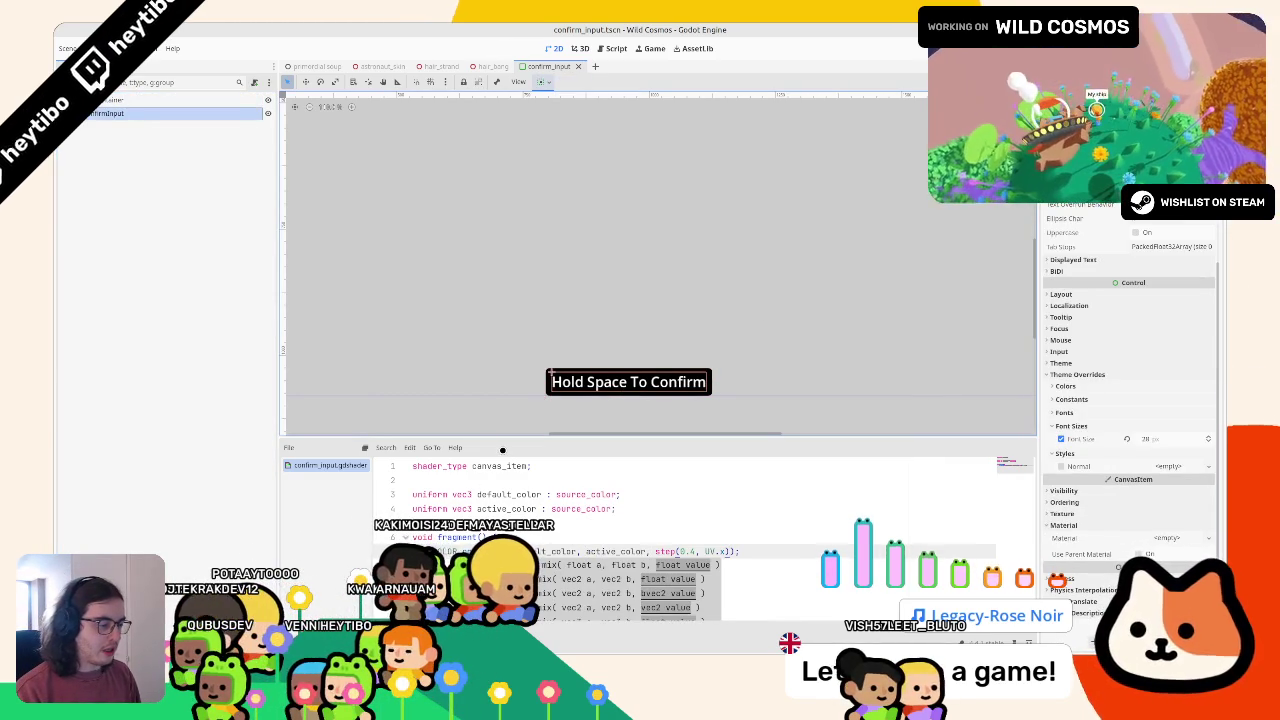
left_click(619, 525)
double_click(666, 551)
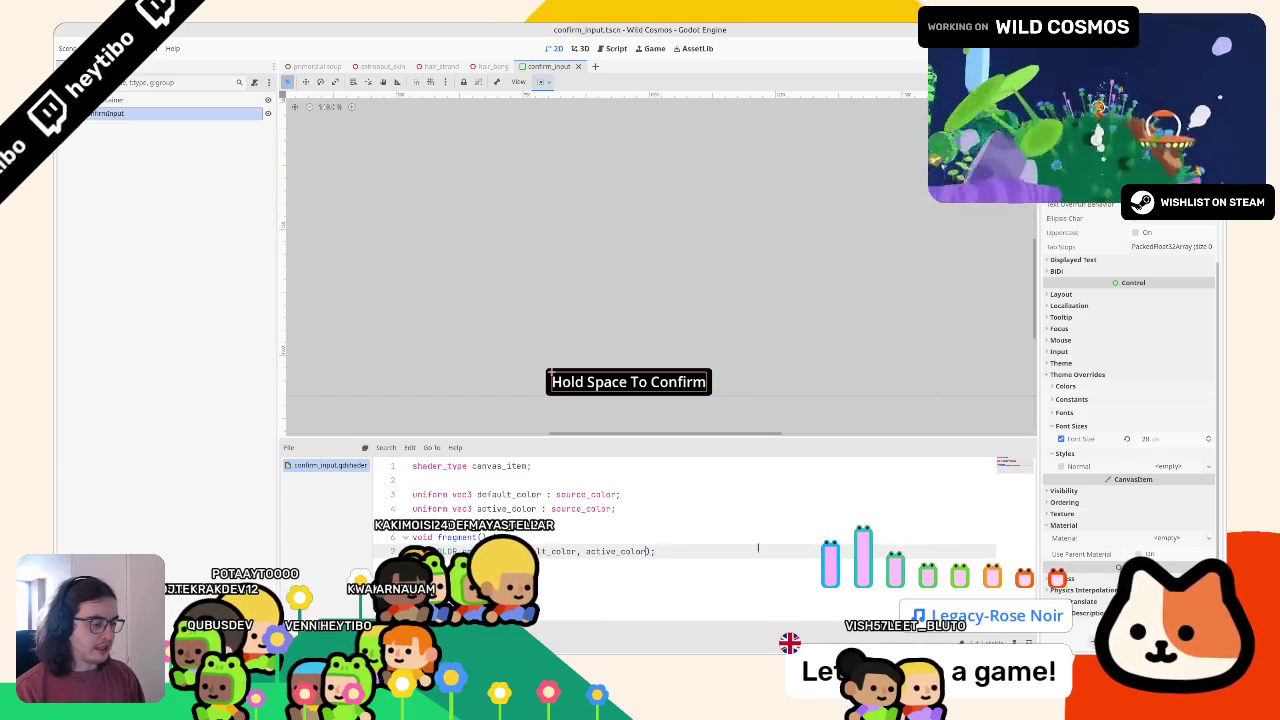
type(", ")
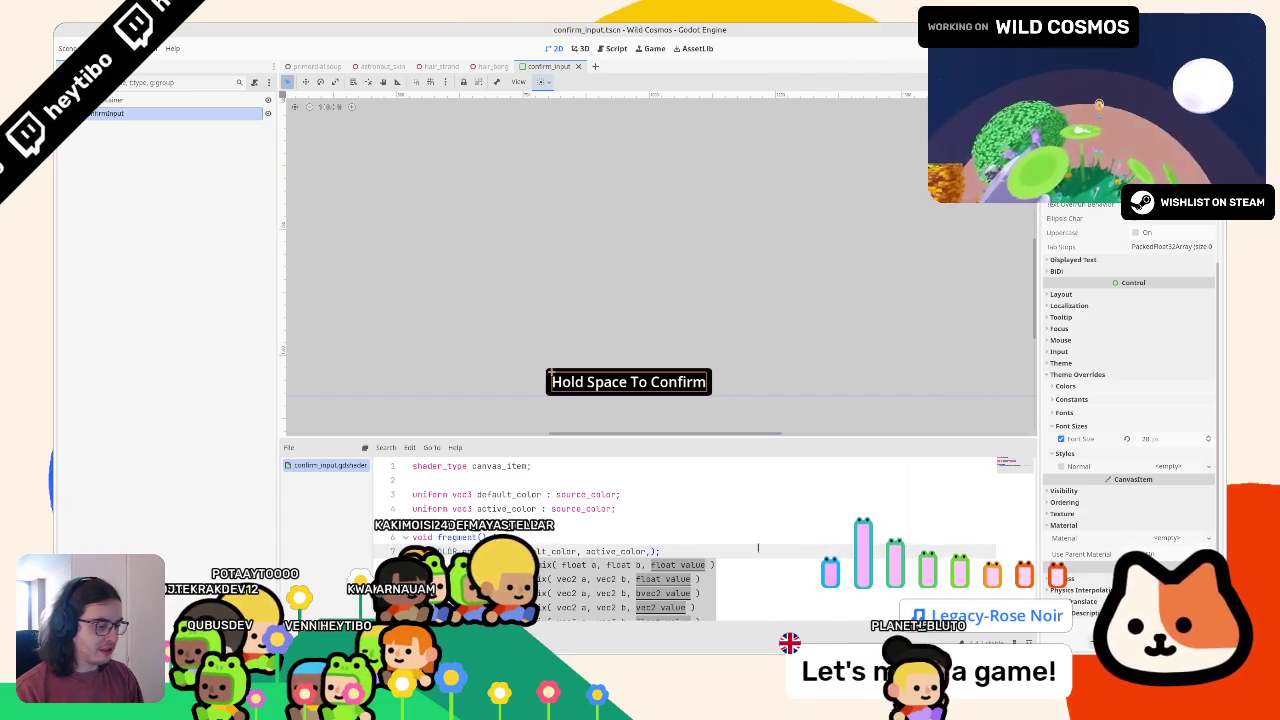
type("step(0.4, UV.x)")
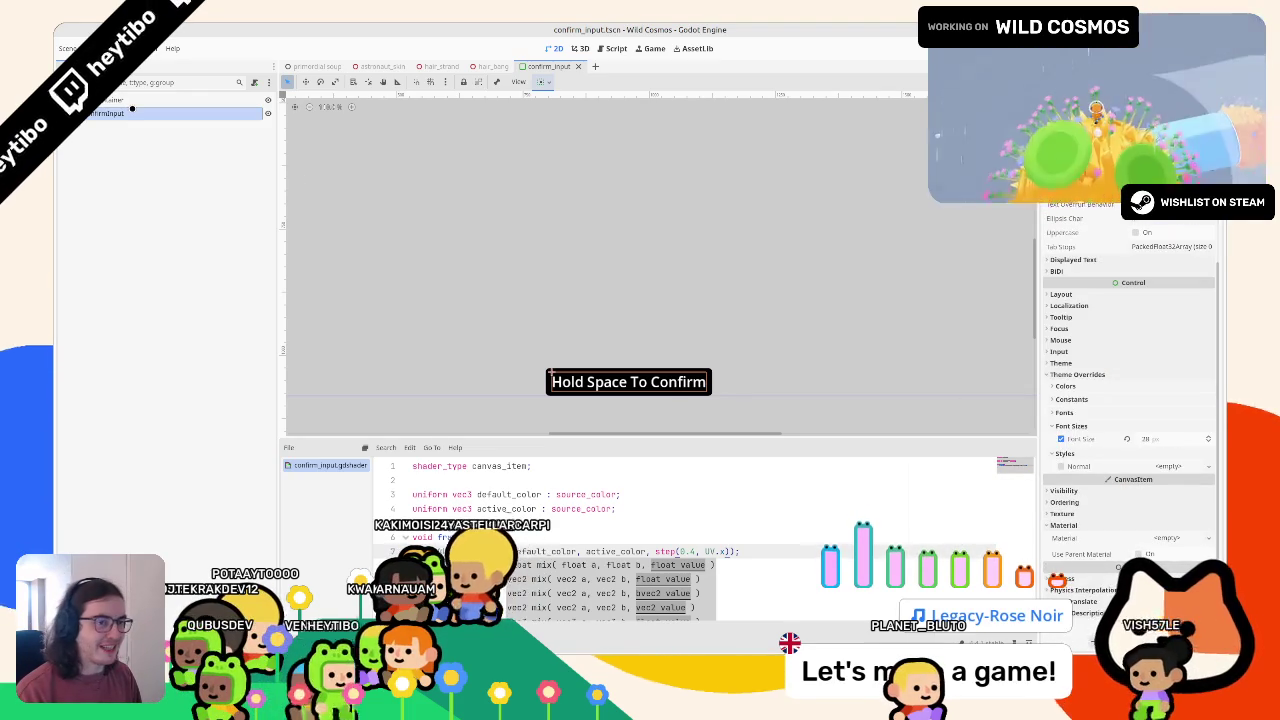
left_click(115, 100)
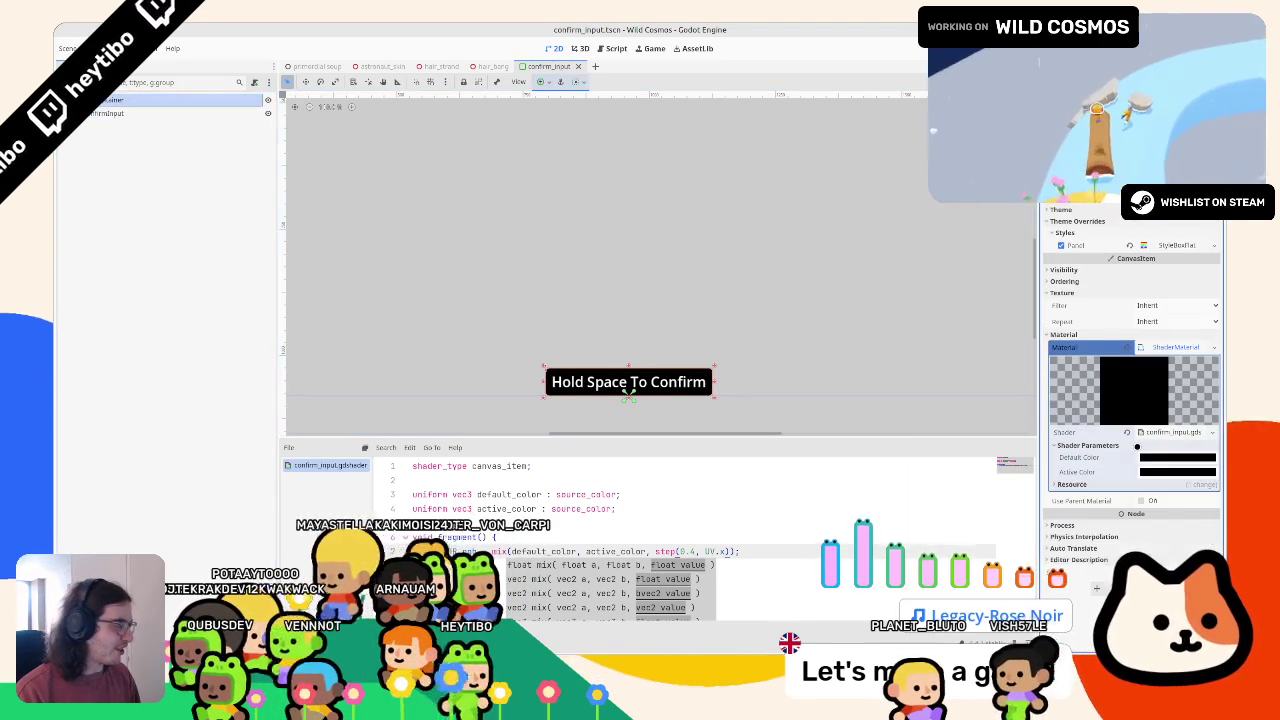
Set Default Color to light grey and Active Color to light sky blue in Shader Parameters
left_click(1178, 457)
mouse_move(1100, 388)
left_mouse_down()
mouse_move(1182, 388)
mouse_move(1164, 388)
mouse_move(1182, 404)
mouse_move(1147, 372)
mouse_move(1160, 388)
left_mouse_up()
left_click(1178, 471)
left_click(1178, 471)
left_click(616, 508)
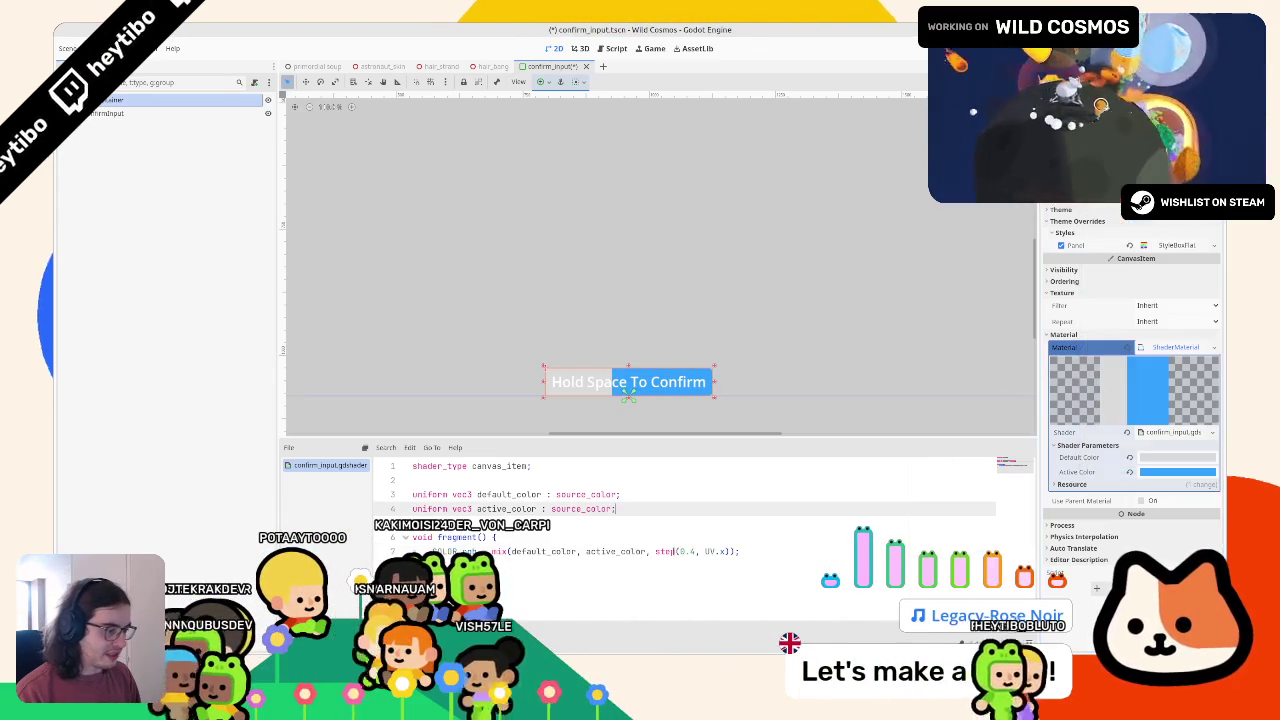
left_click(622, 551)
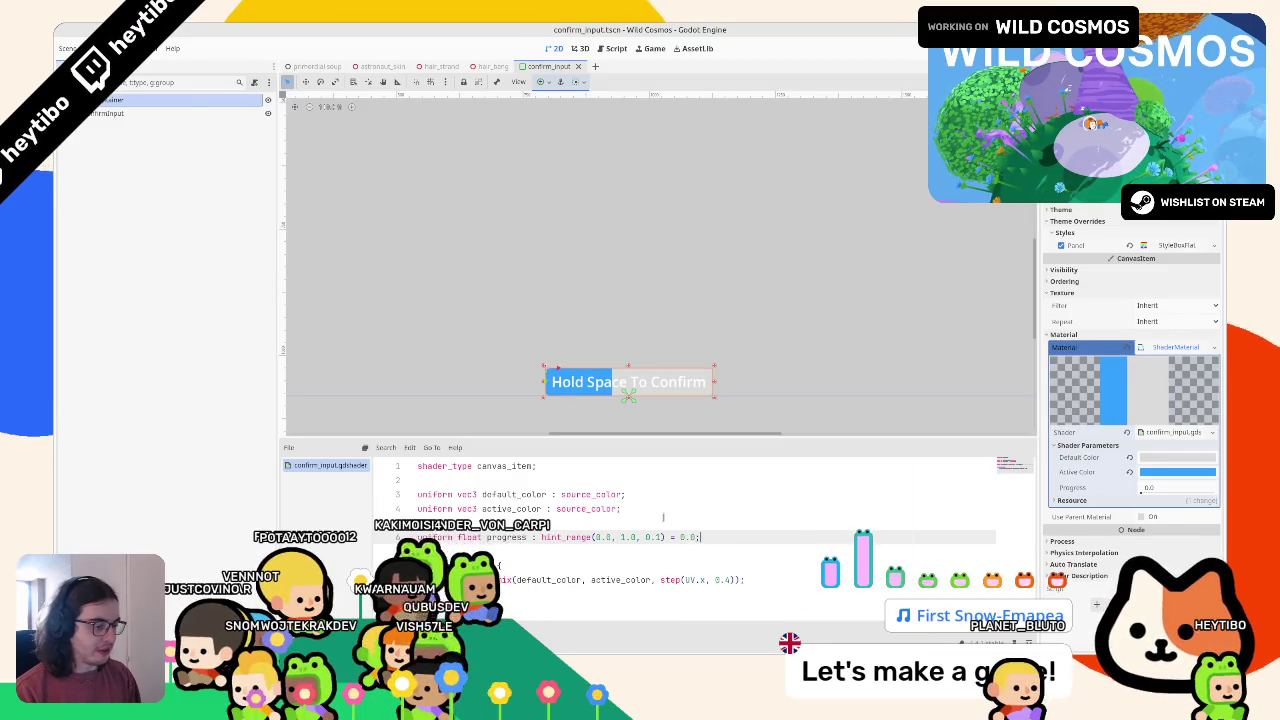
Move the progress uniform up and use progress as the step() threshold
key("alt+Up")
left_click(1150, 485)
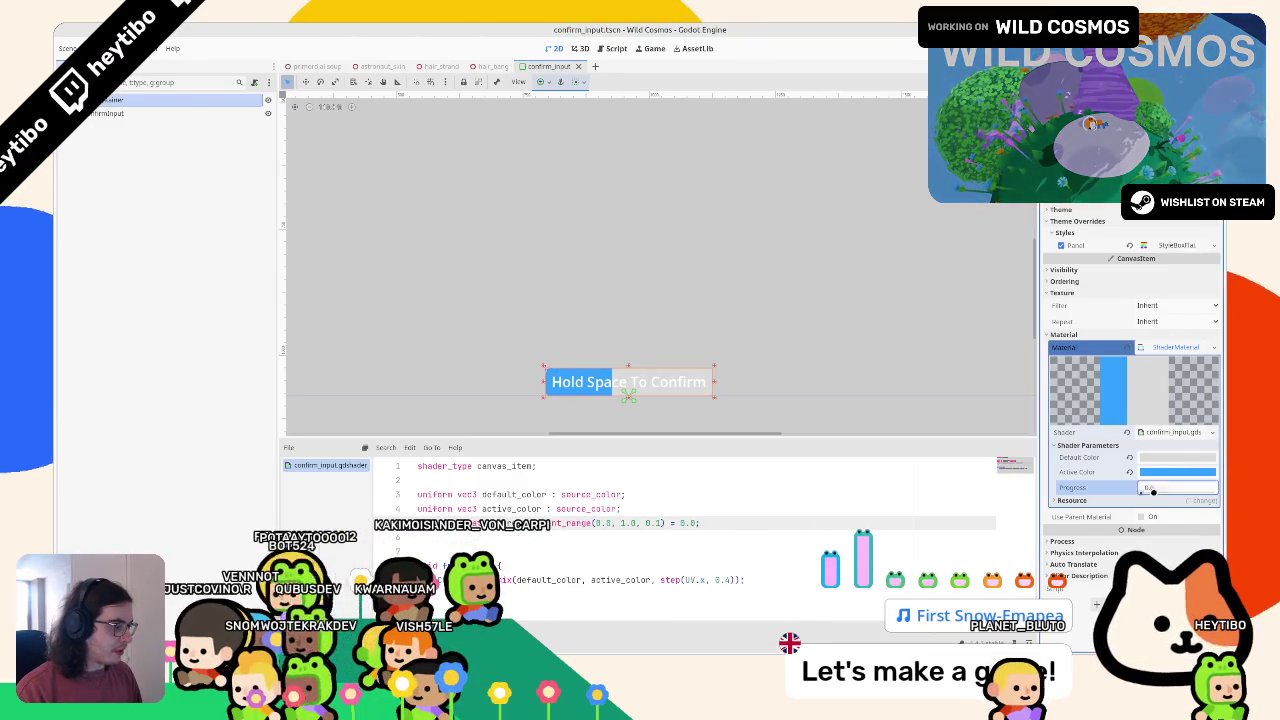
key("Return")
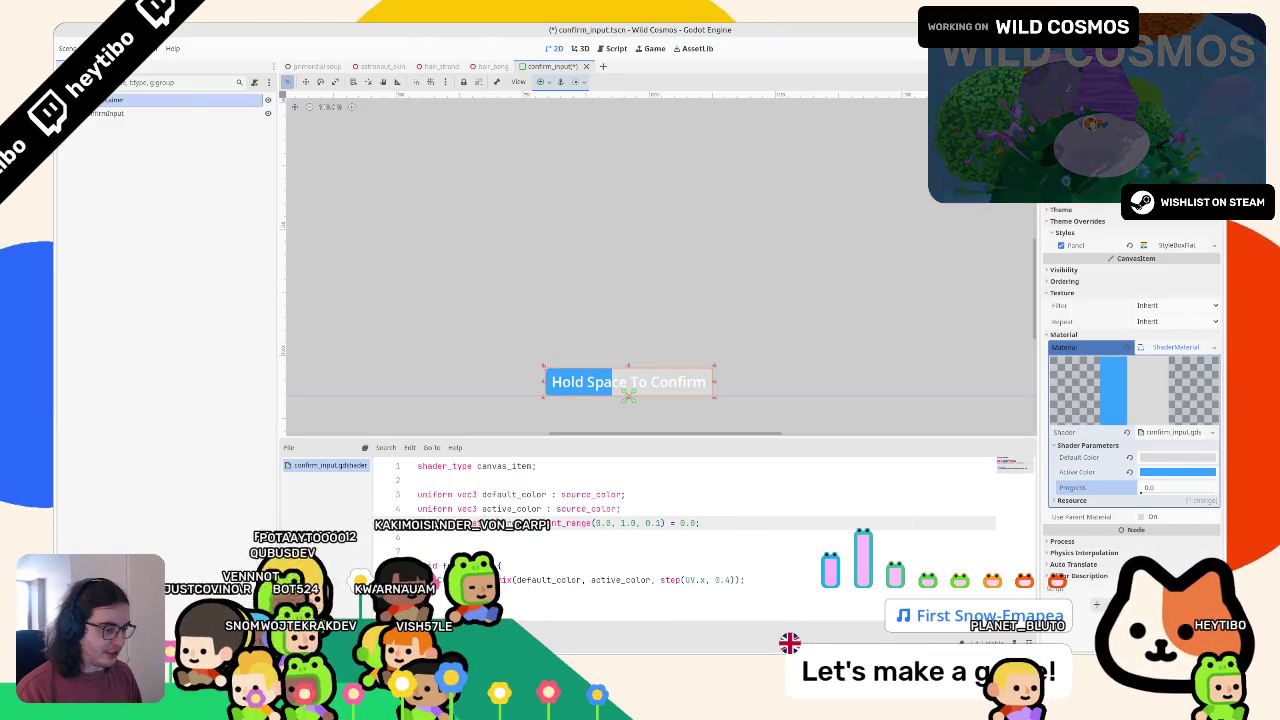
left_click(715, 579)
type("progress")
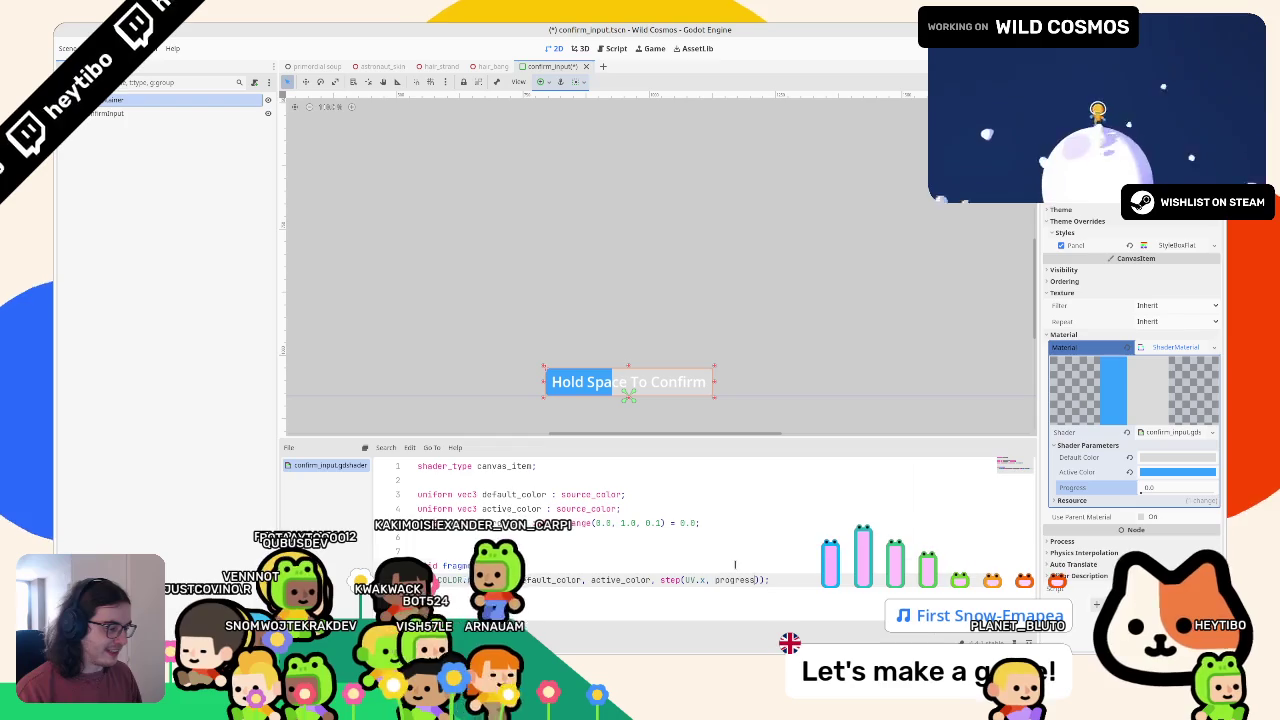
left_click(735, 565)
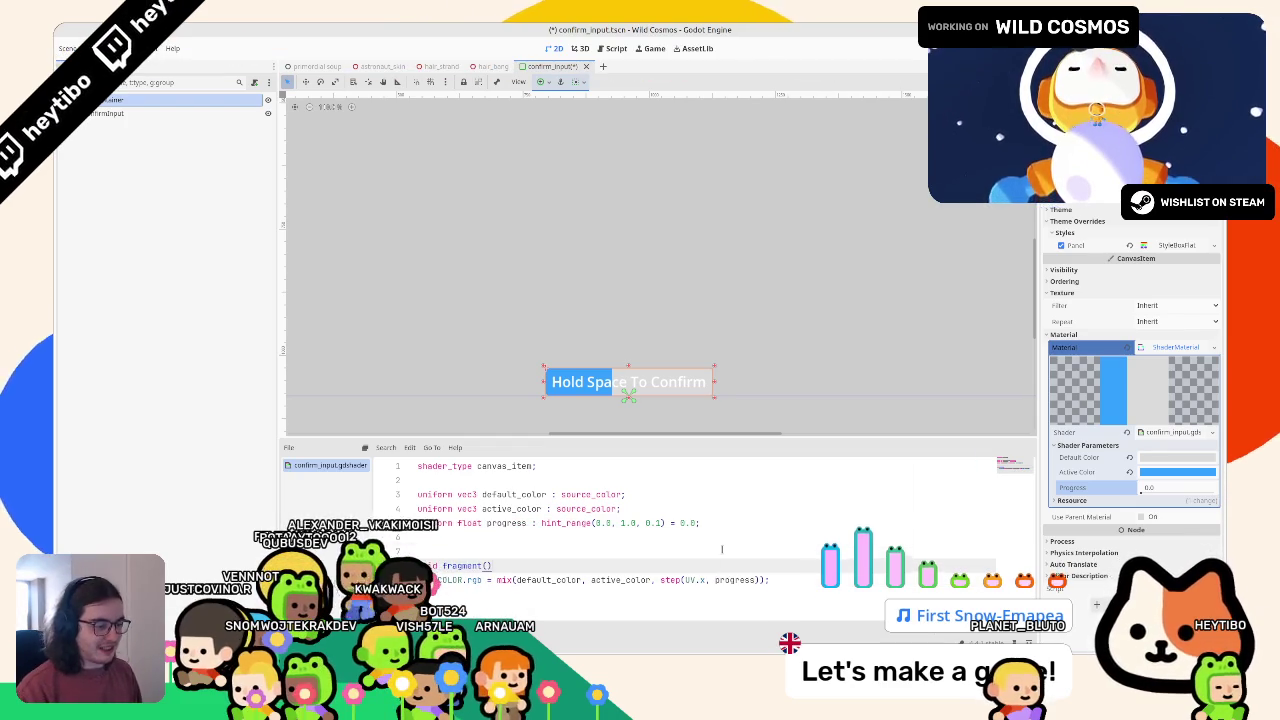
Save and set Progress to 0.5 so the panel fills half blue
key("ctrl+s")
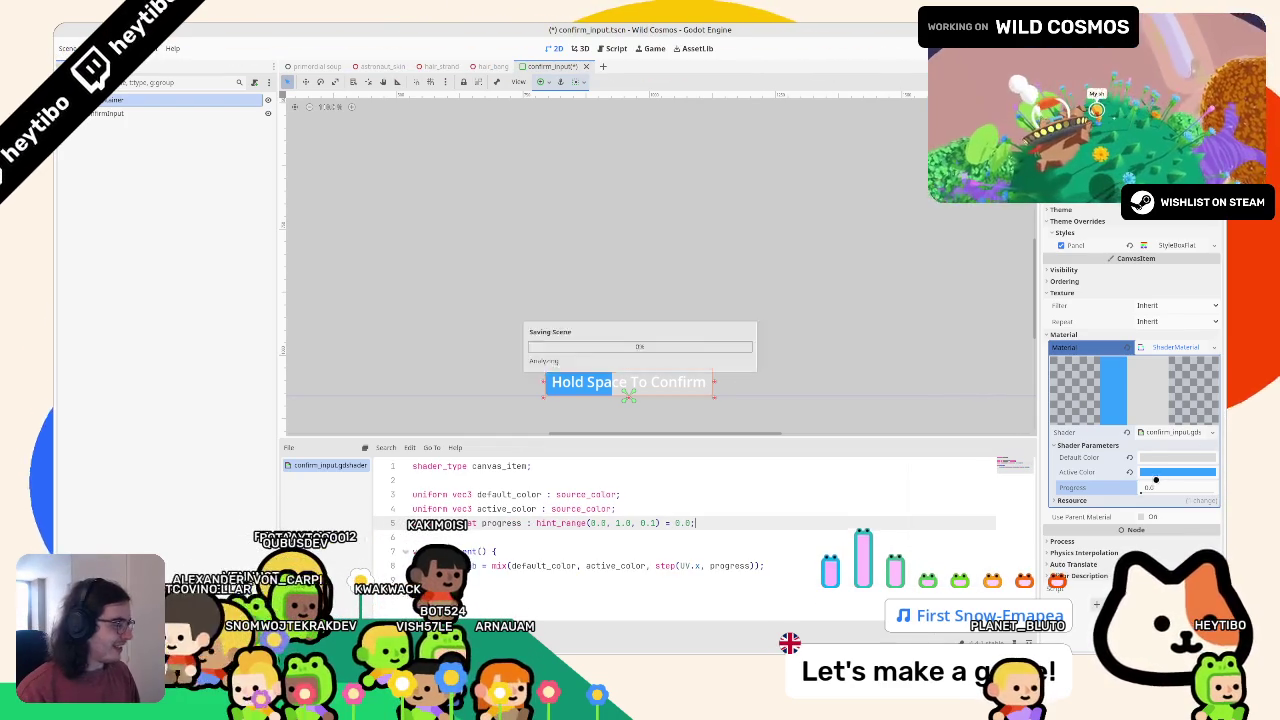
left_click_drag(1141, 492, 1226, 492)
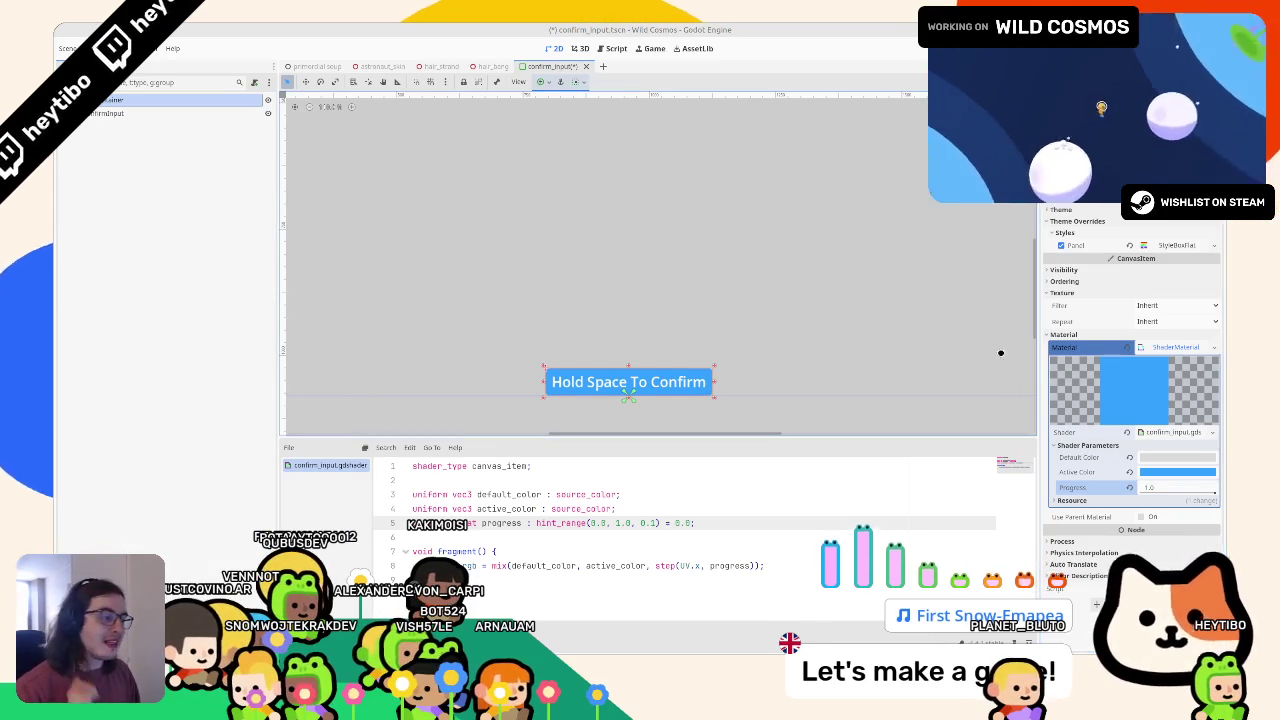
mouse_move(1220, 490)
left_mouse_down()
mouse_move(1141, 491)
mouse_move(1204, 491)
left_mouse_up()
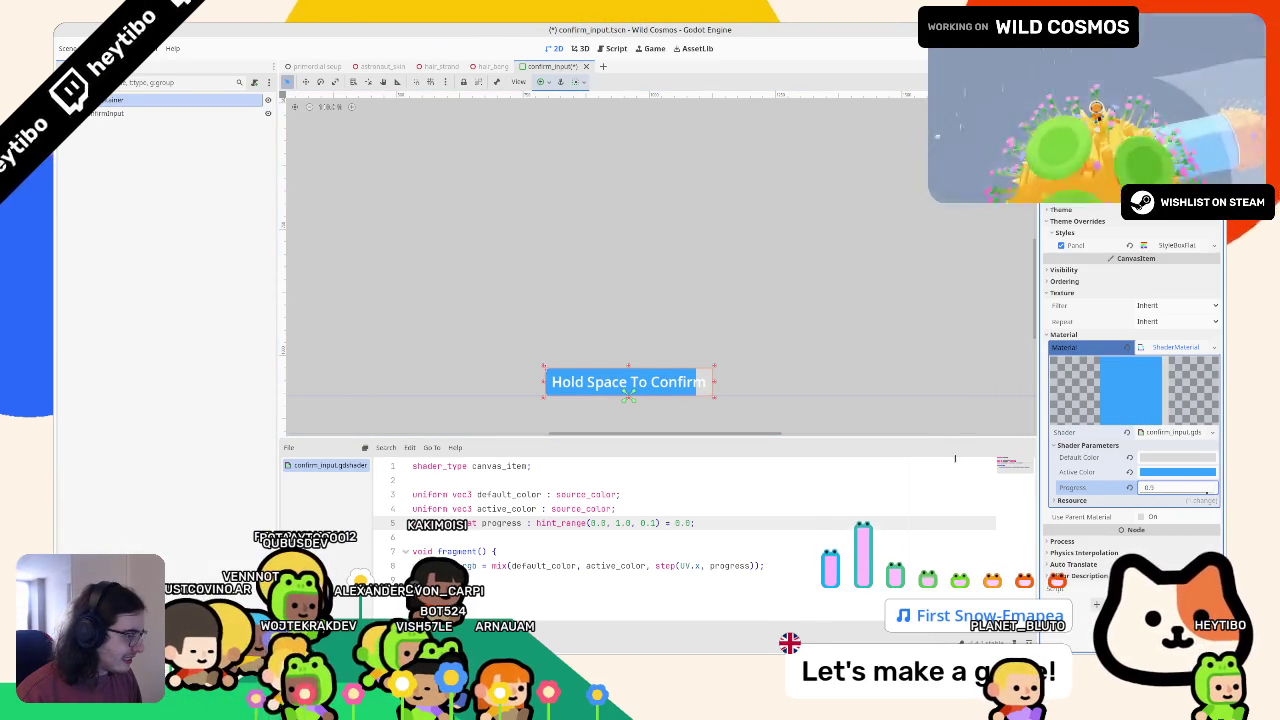
left_click(677, 522)
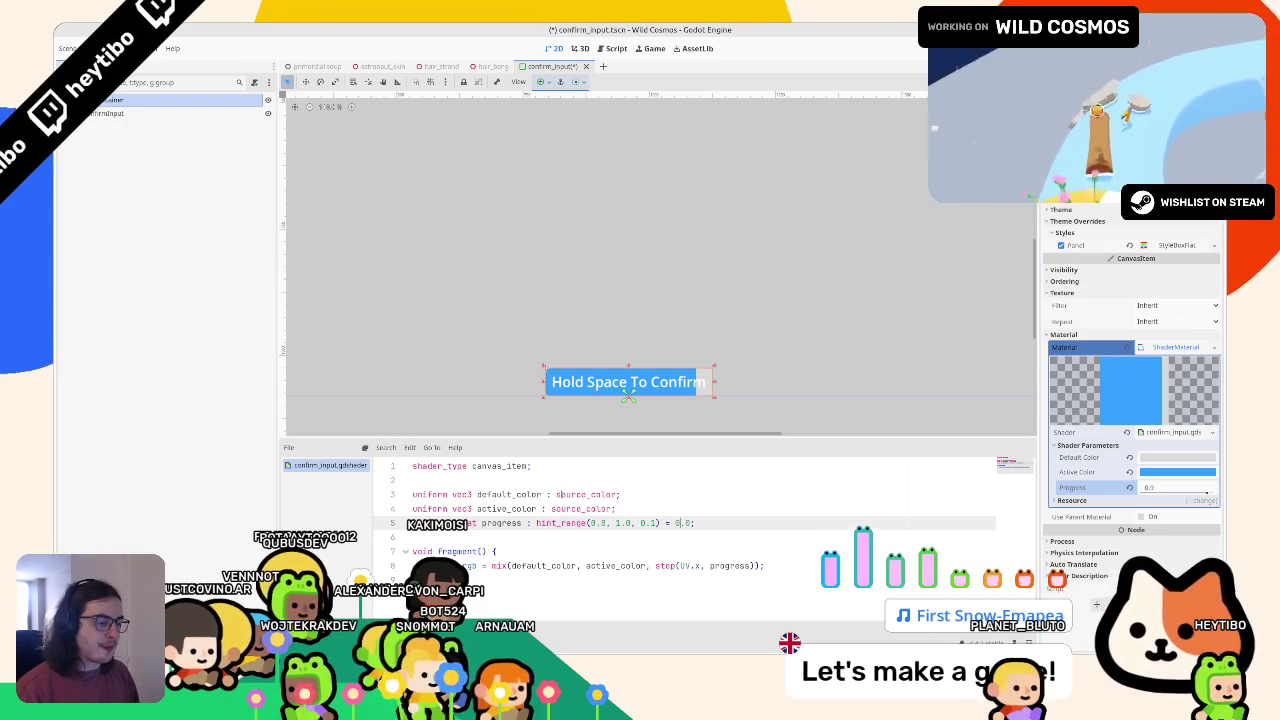
Change both colour uniforms to vec4 and mix only their .rgb parts
left_click(469, 508)
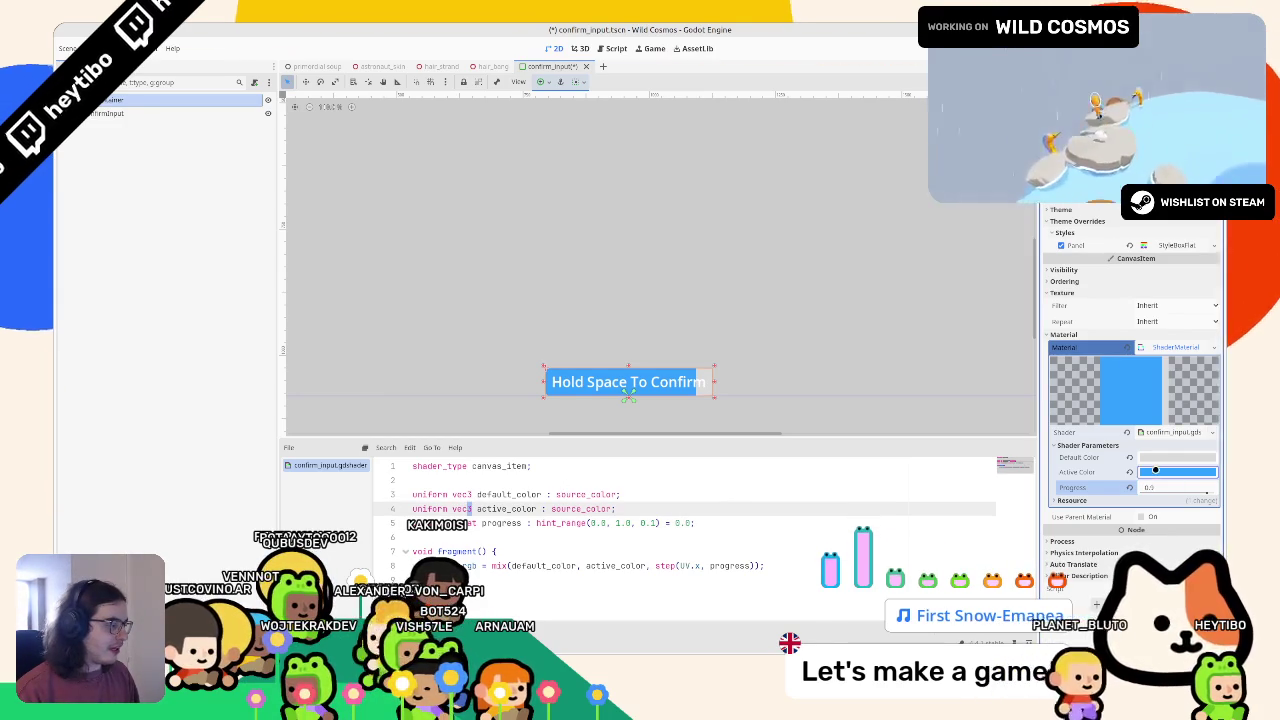
left_click(517, 508)
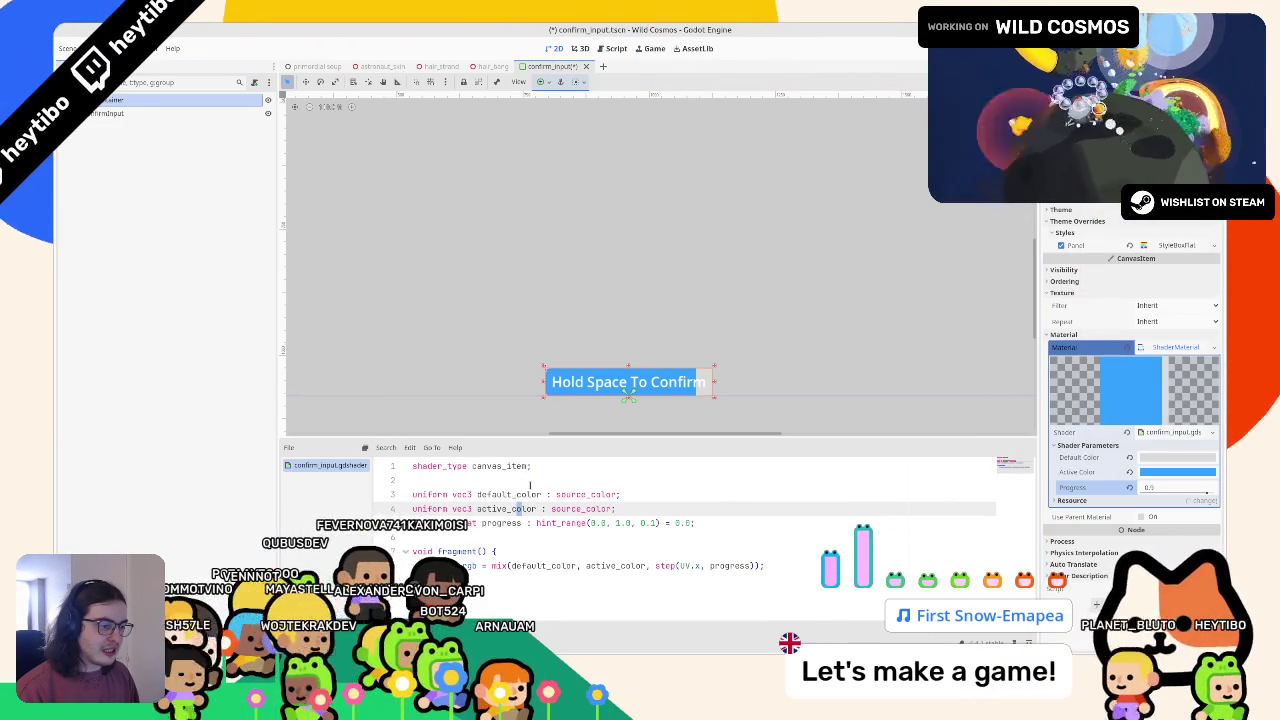
key("ctrl+Left")
key("shift+alt+Up")
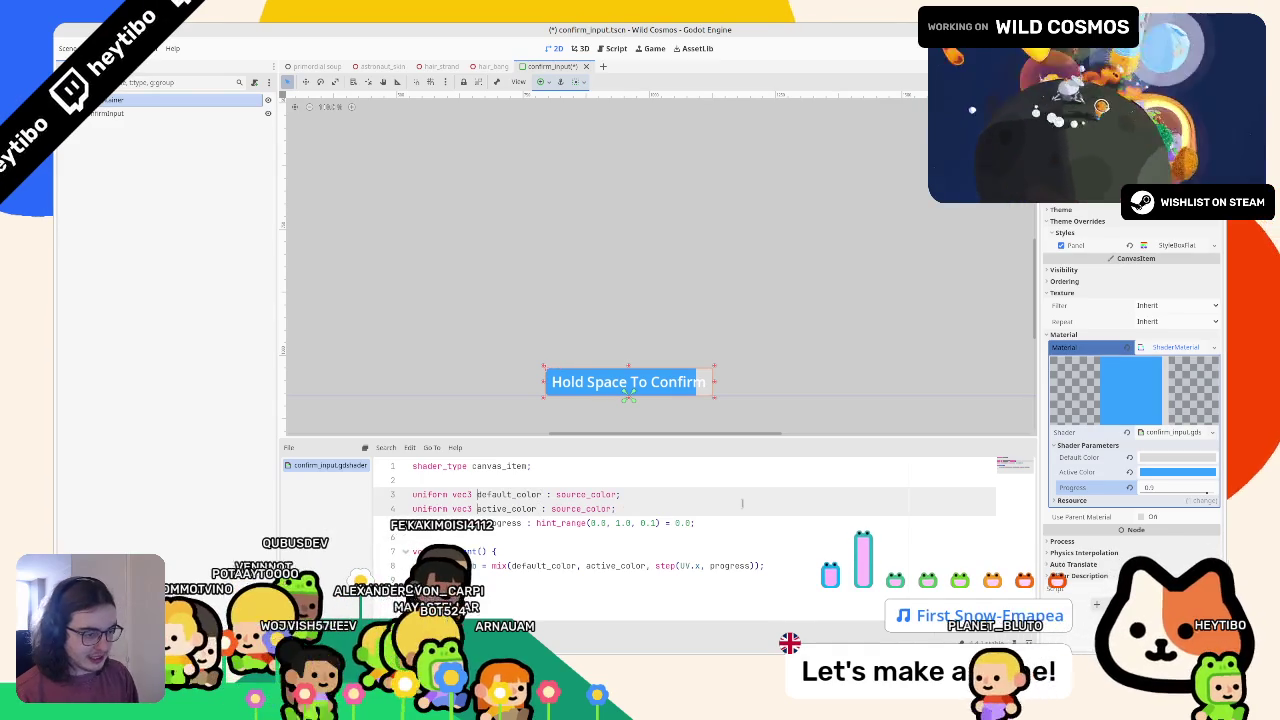
key("Left")
key("BackSpace")
type("4")
key("ctrl+s")
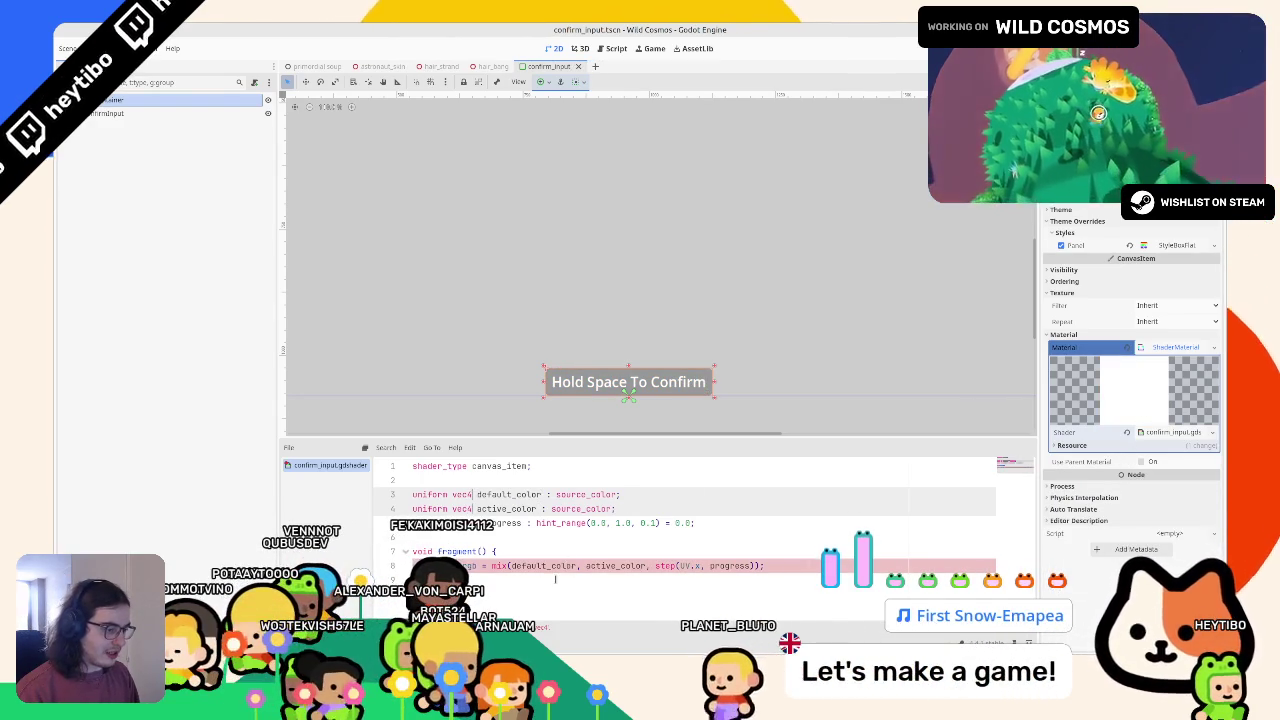
left_click(648, 565)
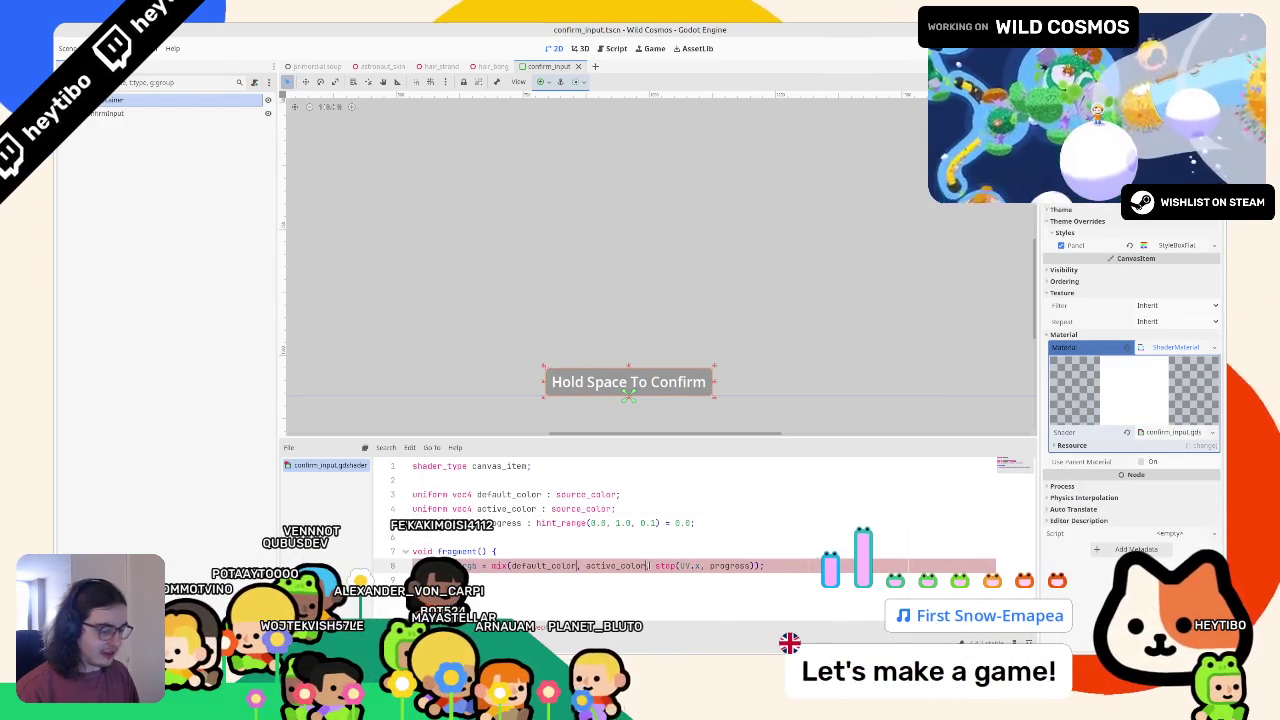
type(".rgb")
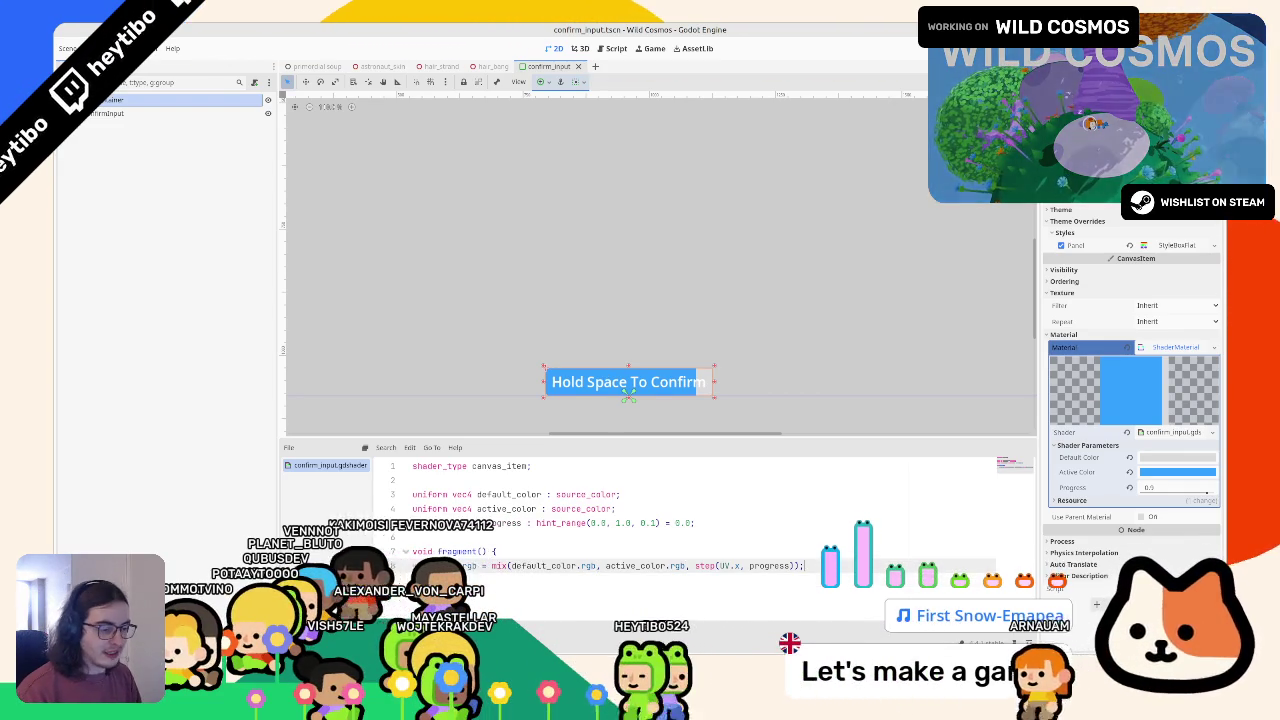
Add a duplicate mix line that sets COLOR.a from the colours' .a channels
key("ctrl+shift+d")
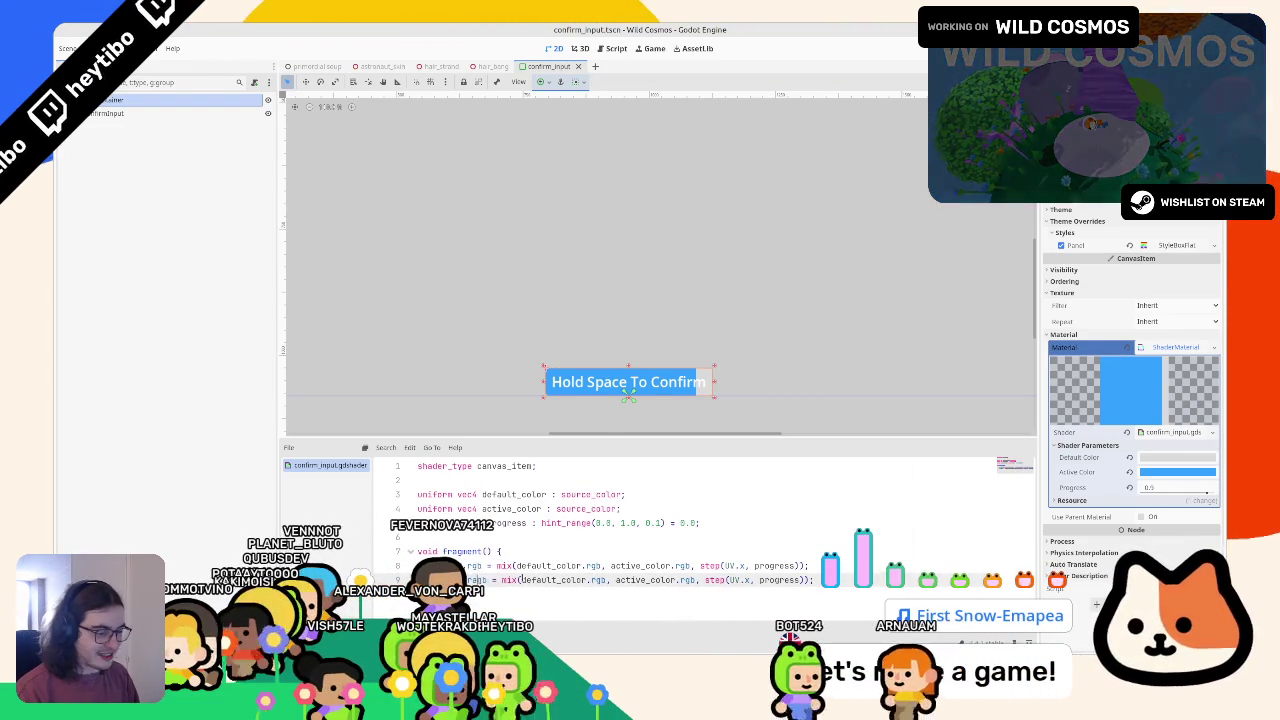
double_click(476, 580)
type("a")
double_click(585, 580)
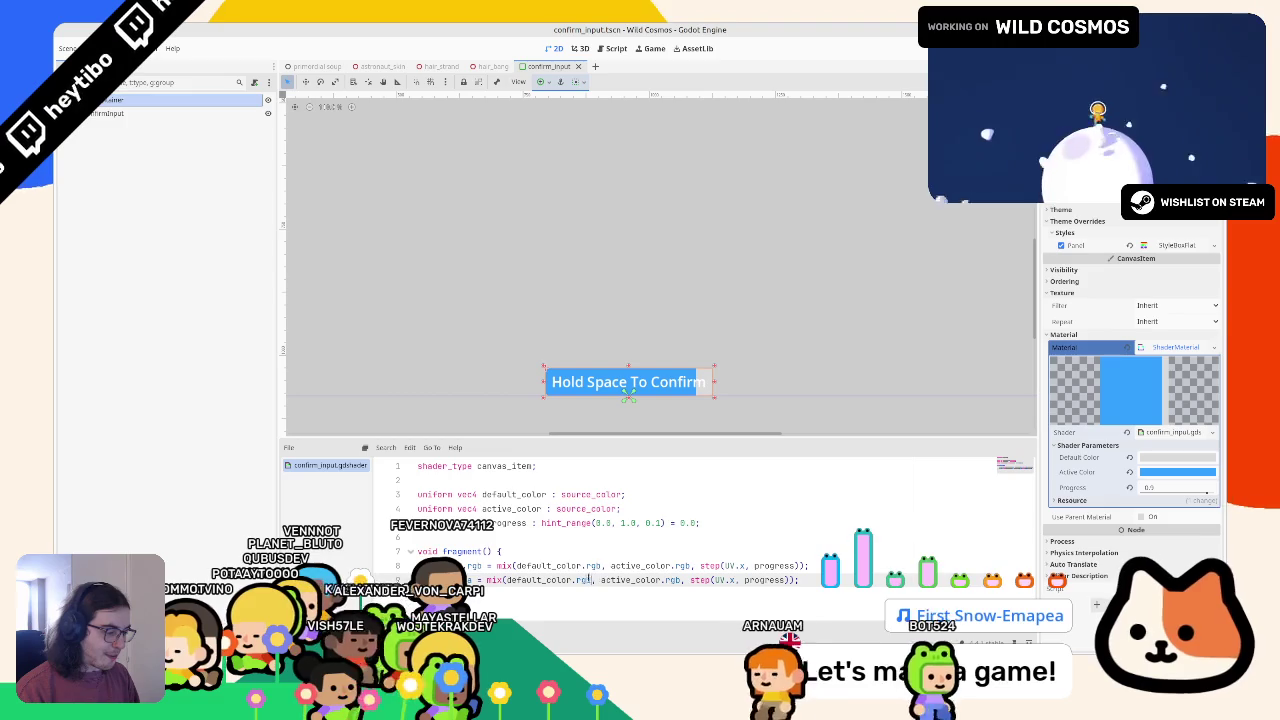
type("a")
double_click(650, 580)
type("a")
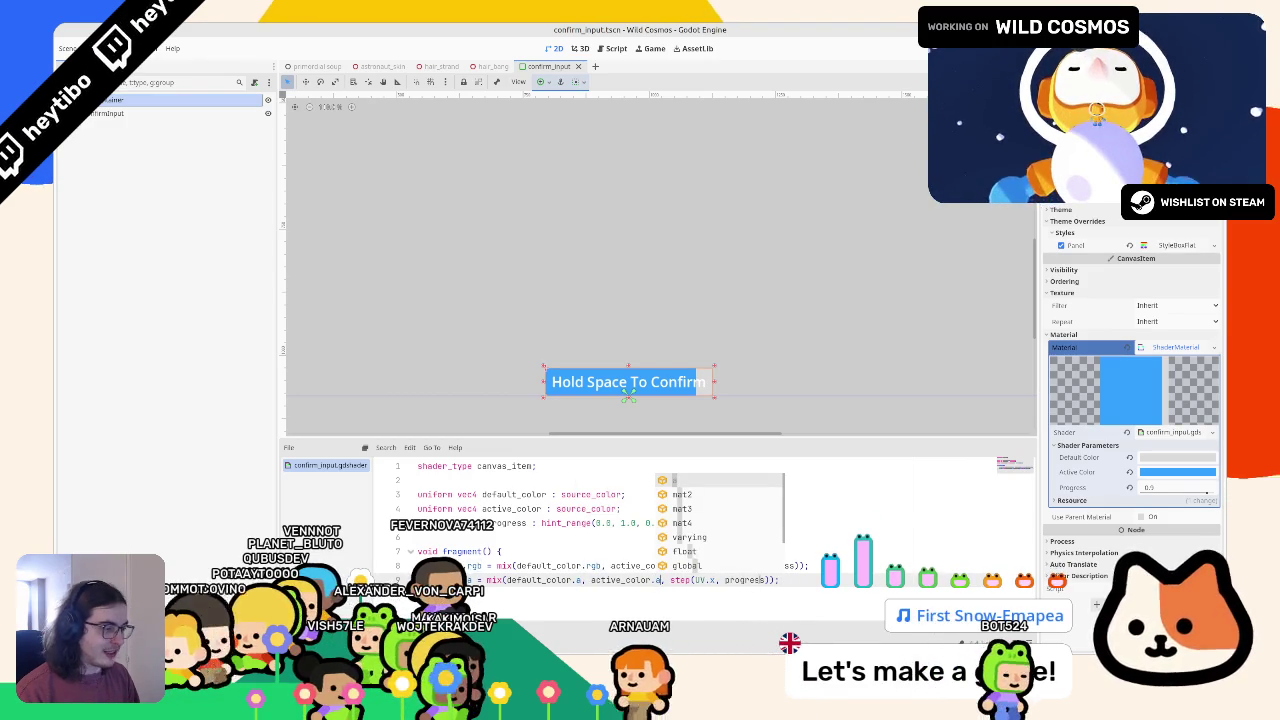
Set Progress to 0.7, make Default Color semi-transparent, and save
left_click_drag(1200, 490, 1180, 487)
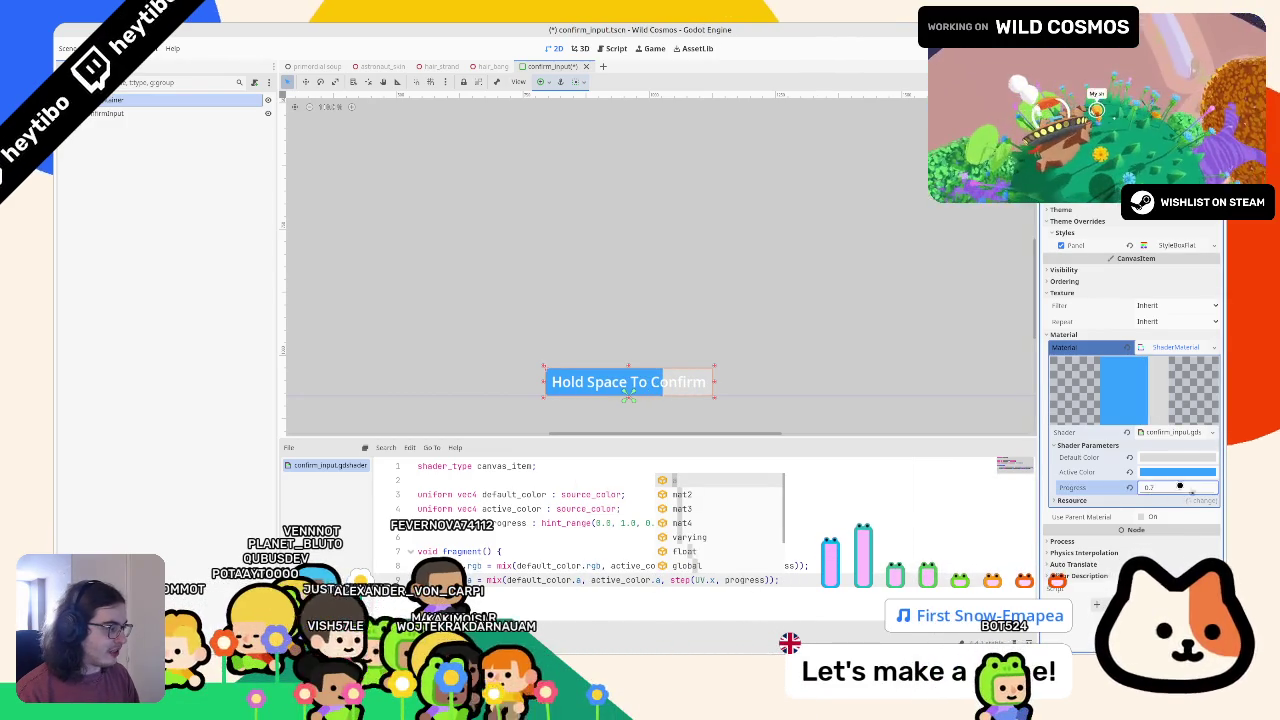
left_click(1178, 457)
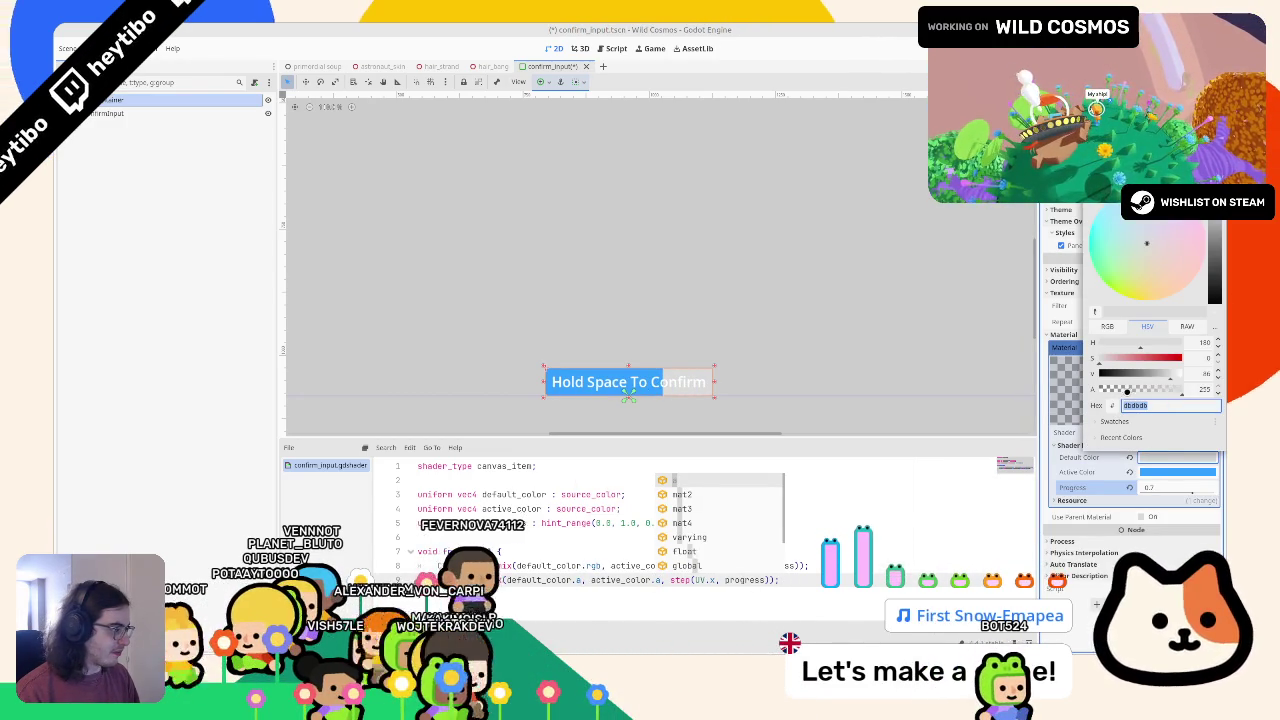
left_click(1127, 391)
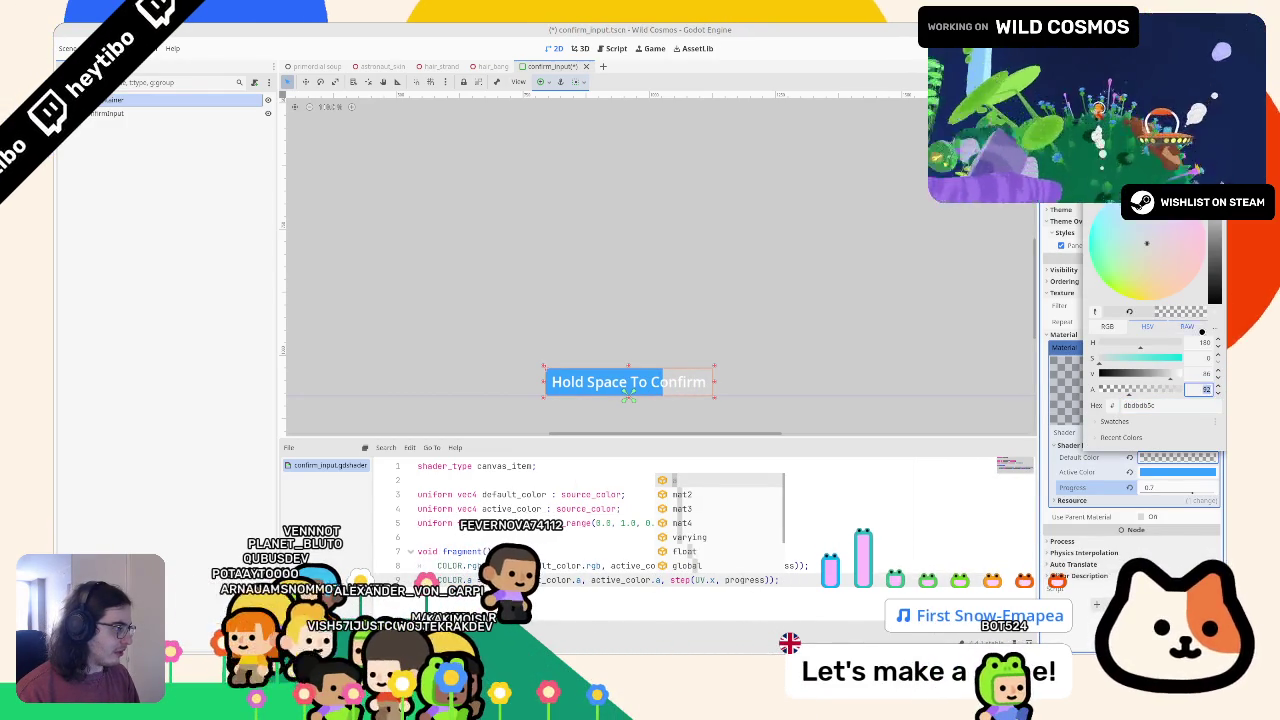
left_click(1200, 328)
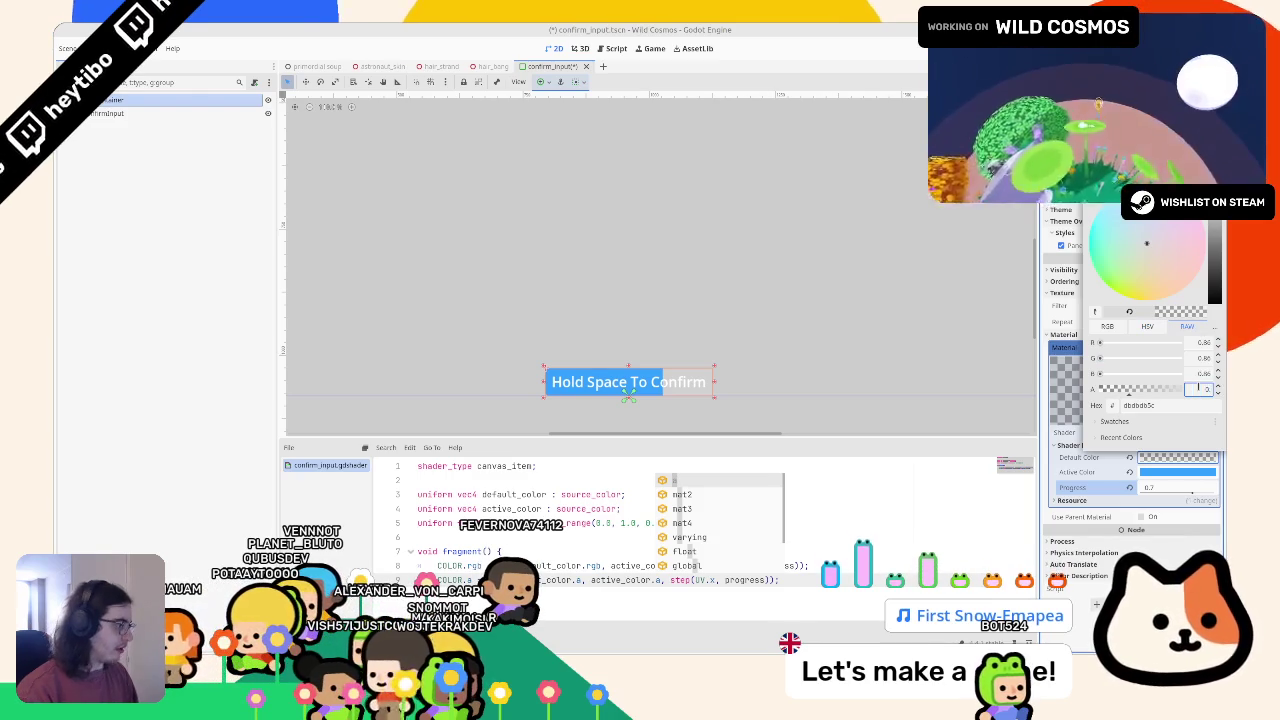
key("Escape")
scroll(680, 286, "down", 2)
key("ctrl+s")
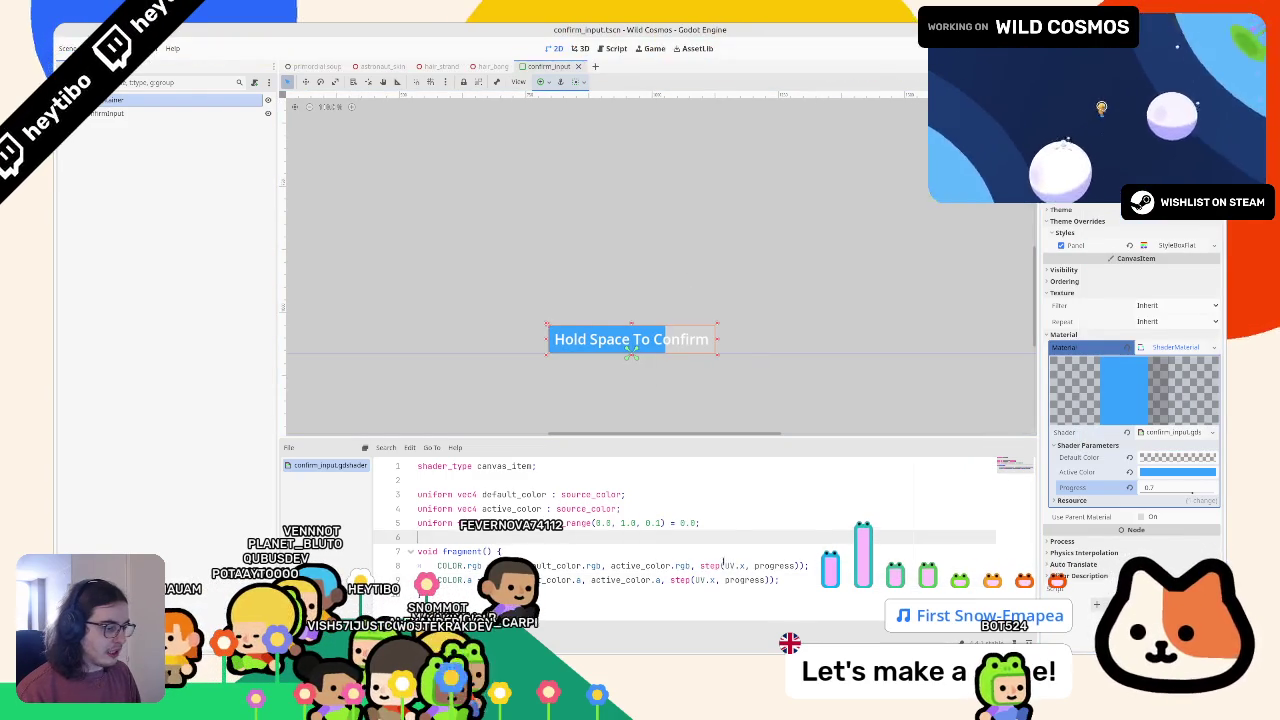
Insert an empty line above the COLOR lines in fragment()
left_click(706, 566)
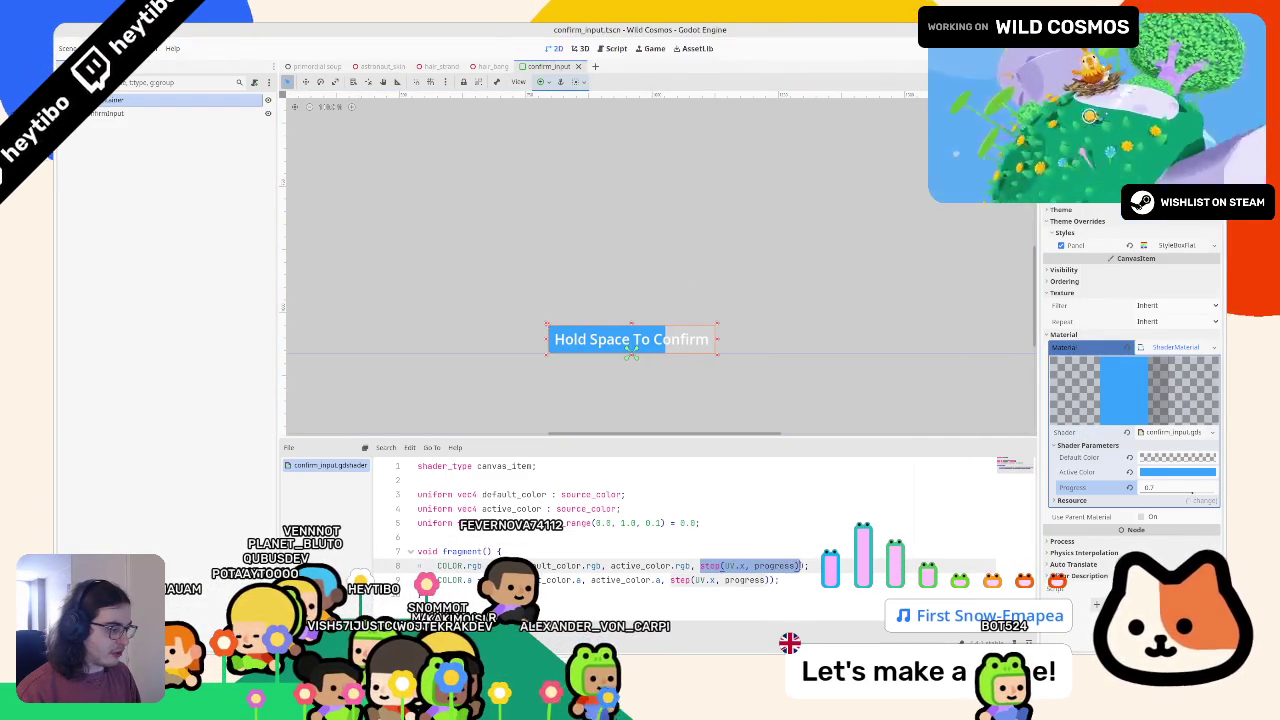
left_click(797, 566)
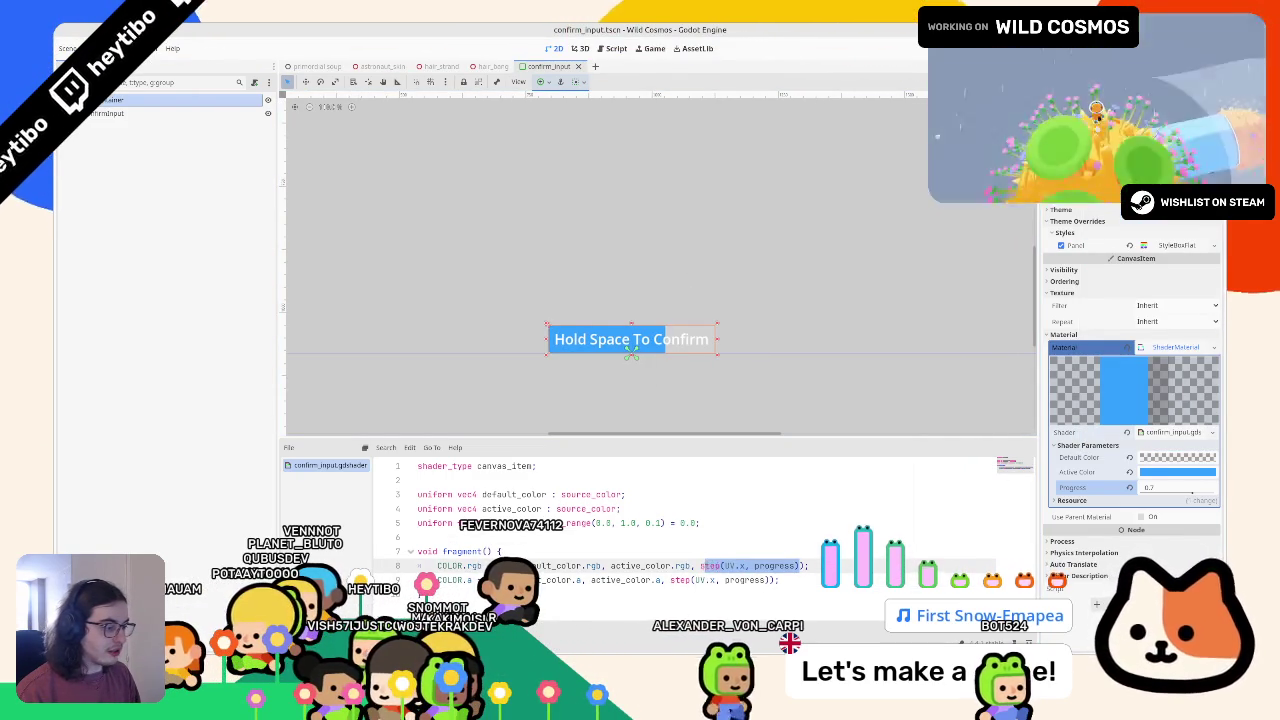
left_click(700, 566)
key("ctrl+shift+Return")
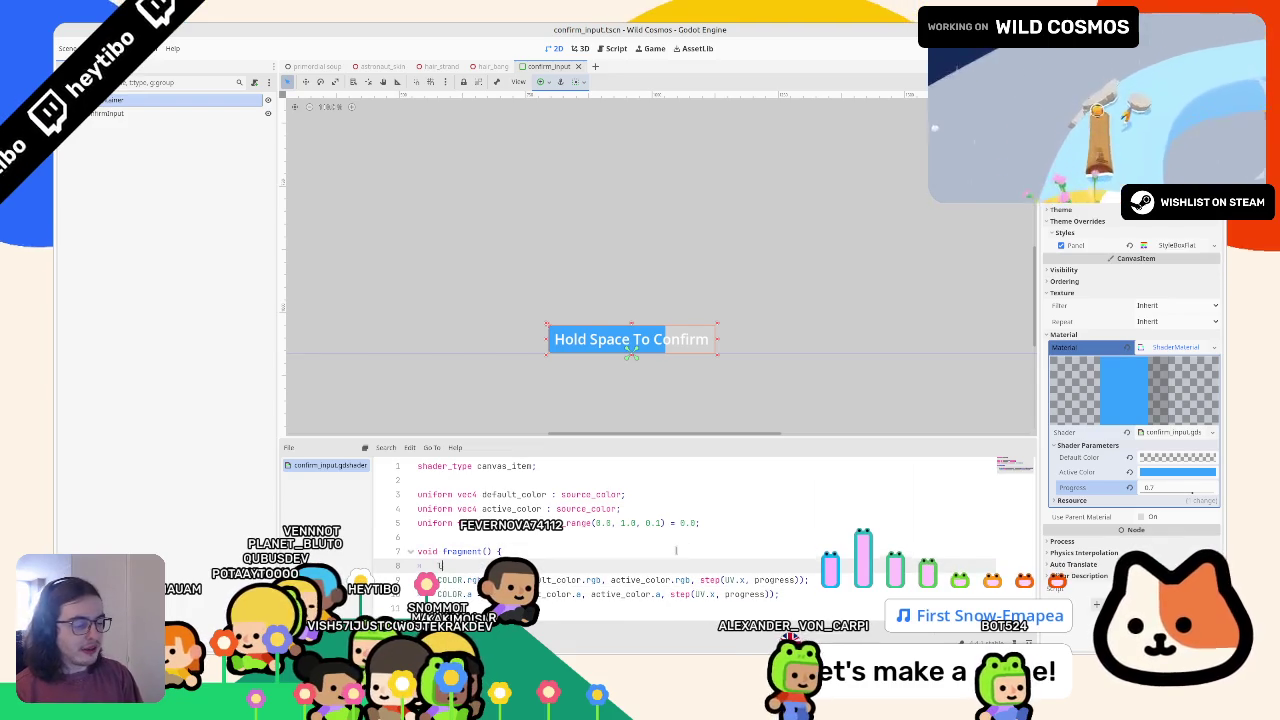
Undo the recent shader line edits and the Progress preview, leaving Progress at 0.0
type("t mask = step(UV.x, progress);")
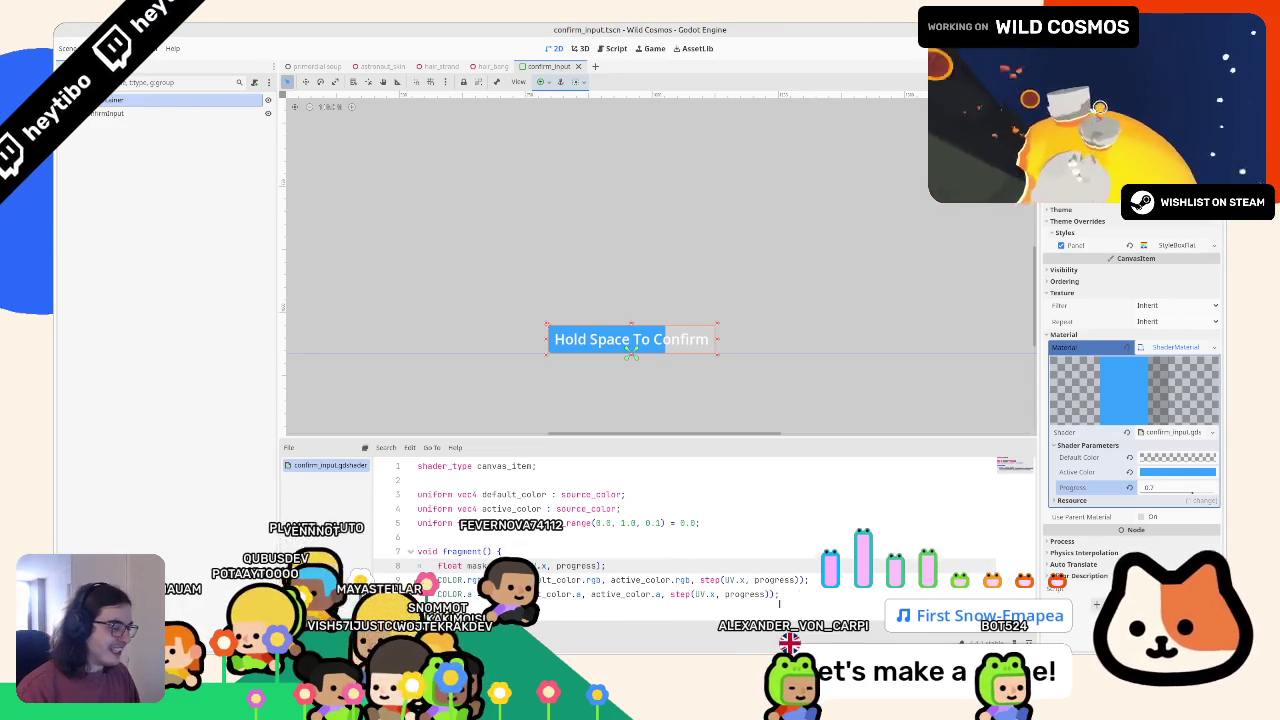
left_click(801, 579)
key("Down")
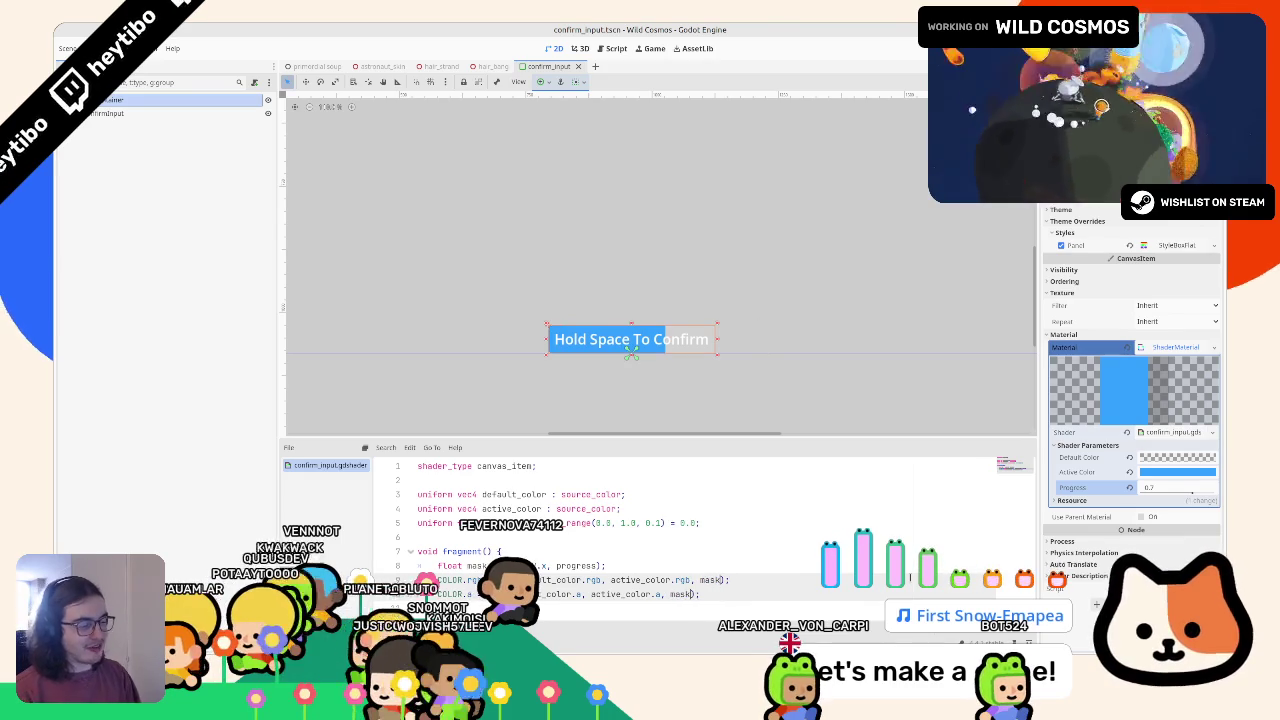
key("BackSpace")
key("BackSpace")
key("BackSpace")
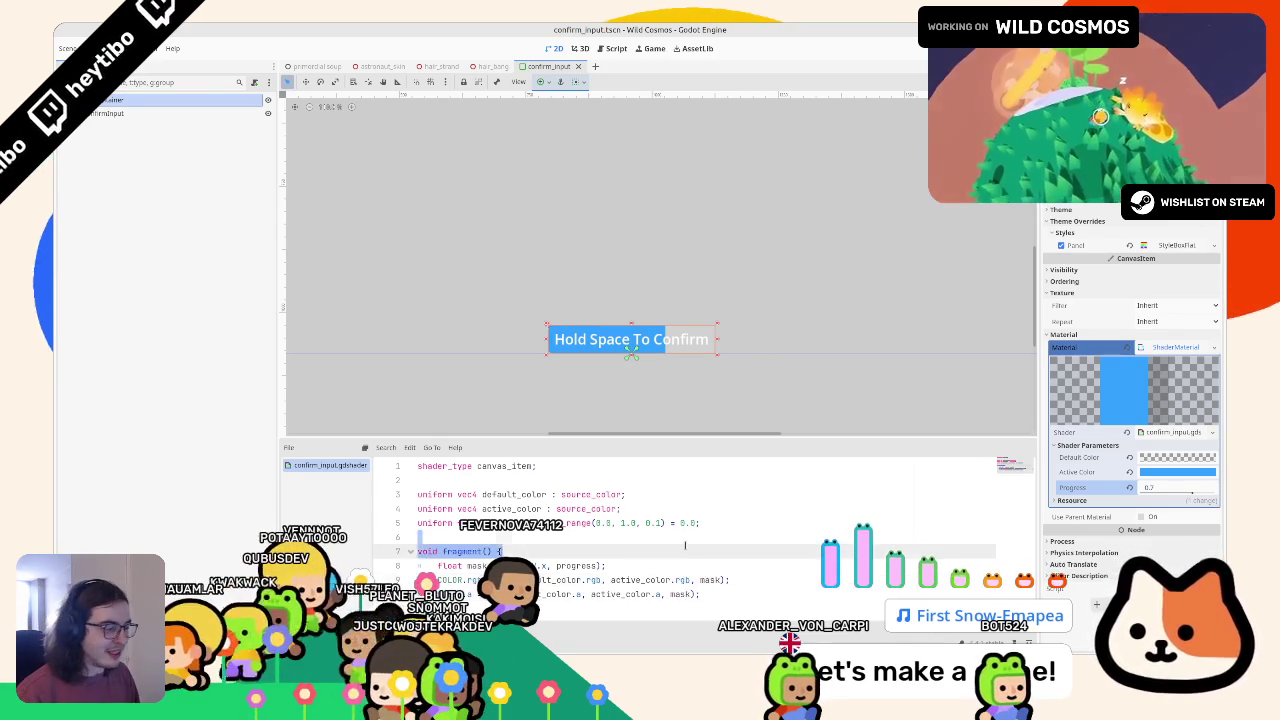
key("ctrl+z")
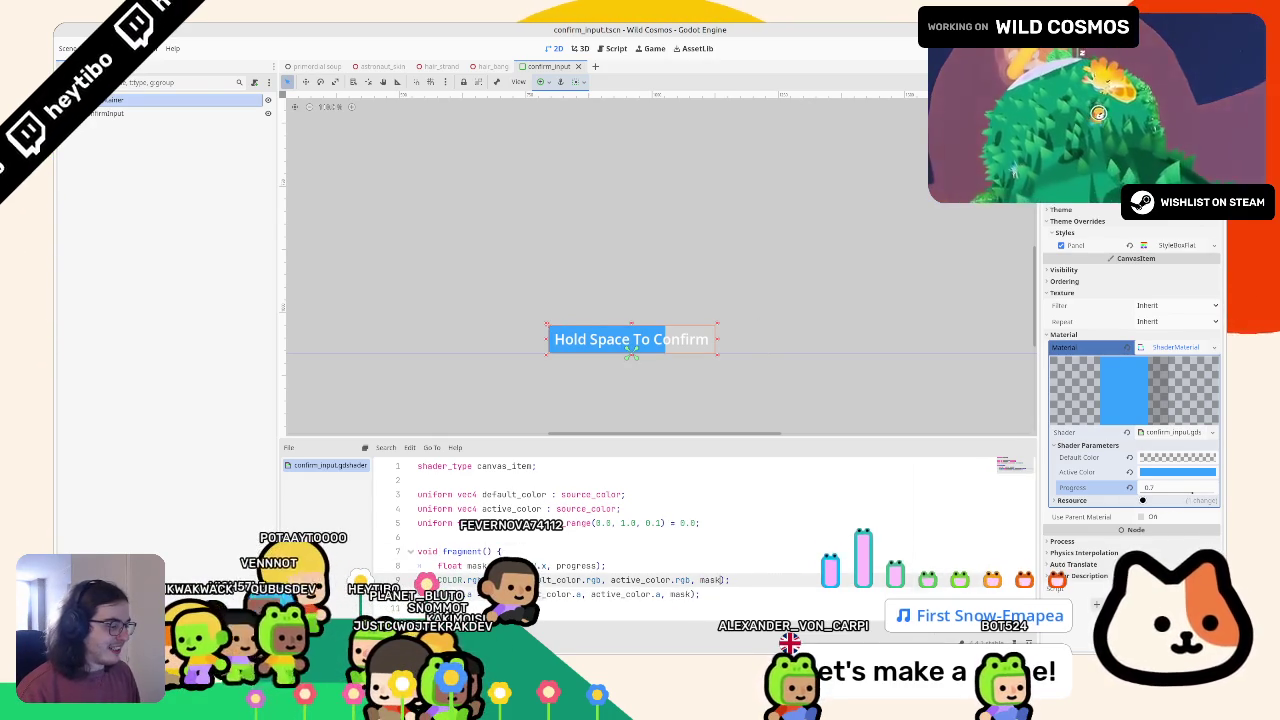
mouse_move(1192, 493)
left_mouse_down()
mouse_move(1145, 493)
mouse_move(1216, 493)
left_mouse_up()
key("ctrl+z")
key("ctrl+z")
key("ctrl+z")
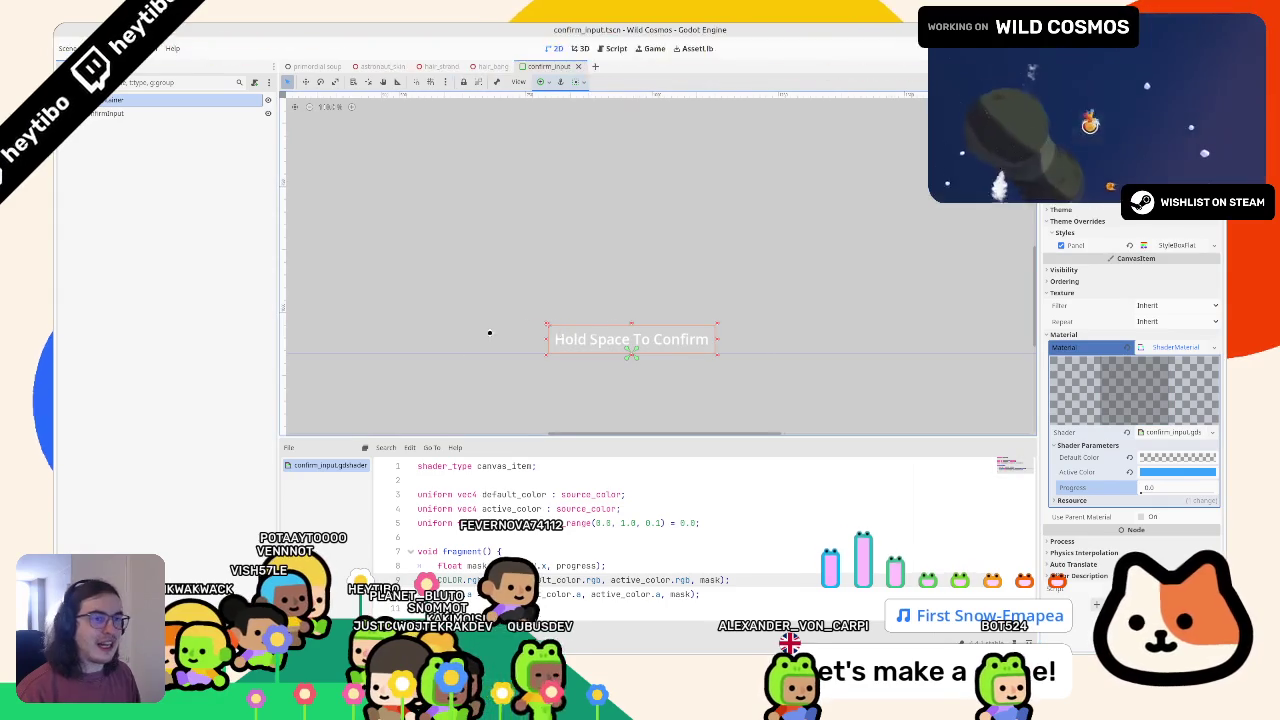
Select the top panel node and begin attaching a new script to it
left_click(149, 101)
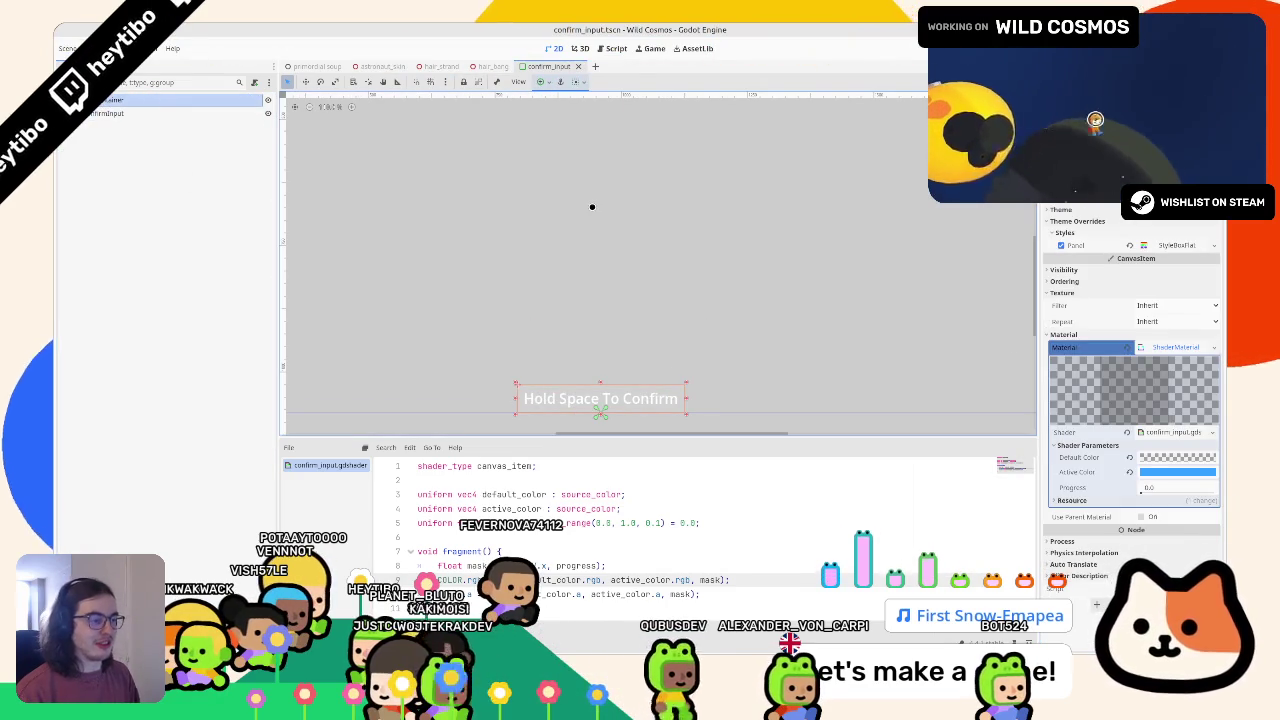
key("ctrl+z")
key("ctrl+z")
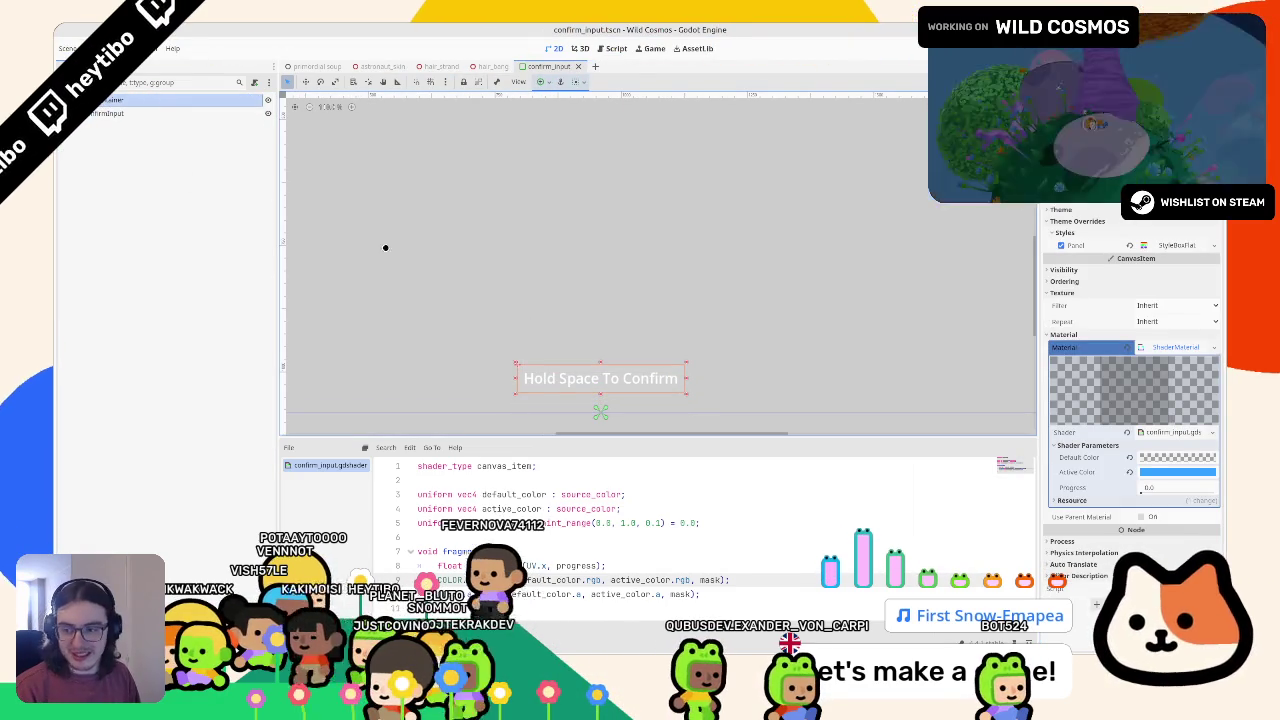
left_click(256, 82)
Create confirm_input.gd, delete its template functions, and save
key("Return")
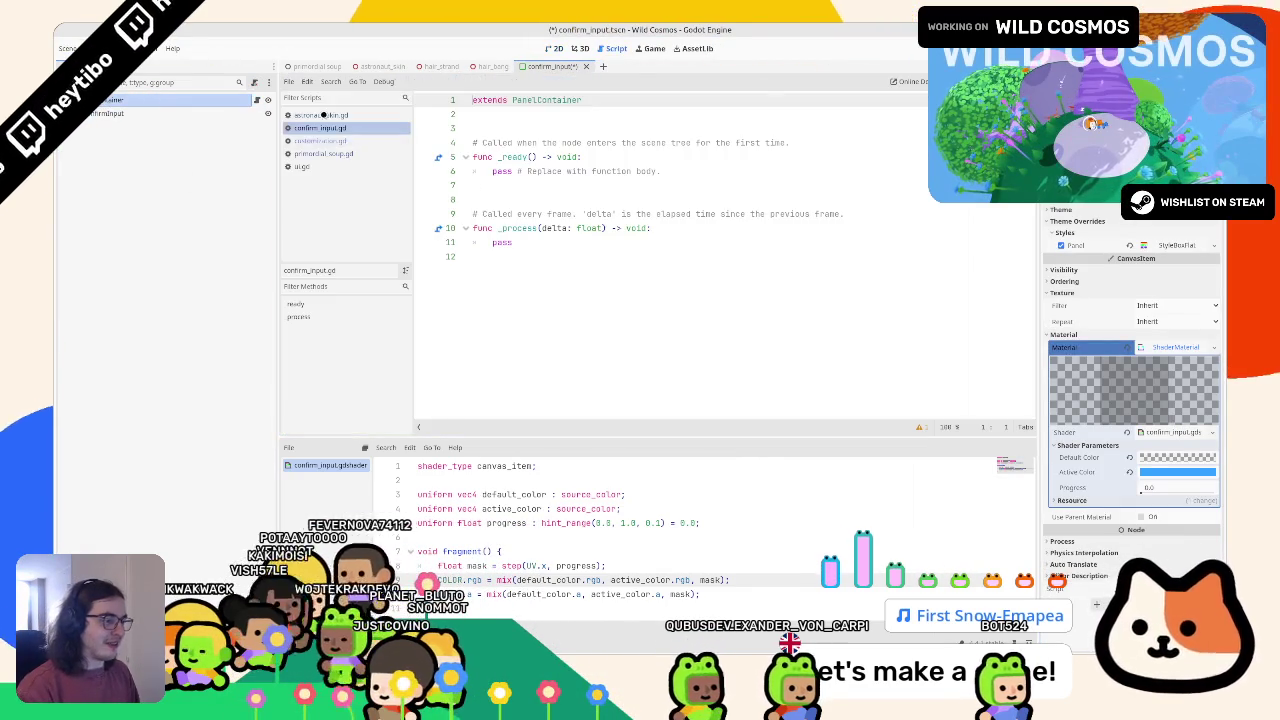
left_click_drag(535, 252, 422, 140)
key("BackSpace")
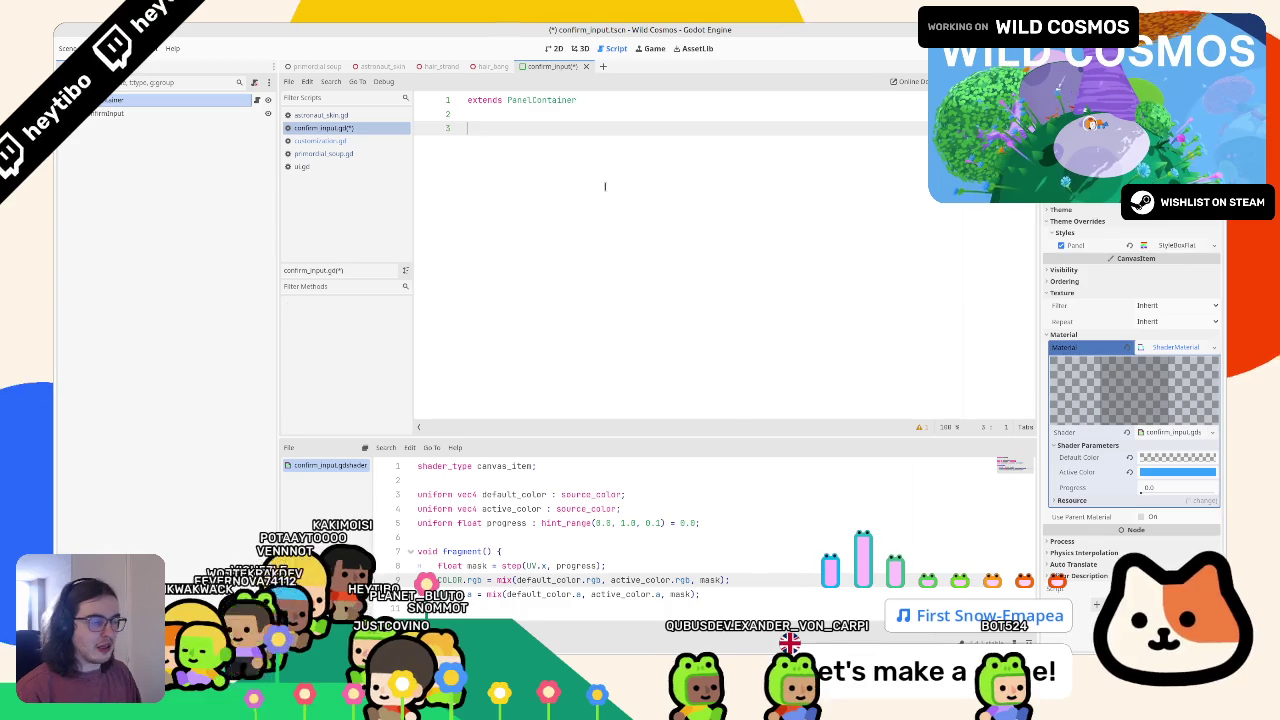
key("ctrl+s")
Add a _ready() function containing pass
type("func _r")
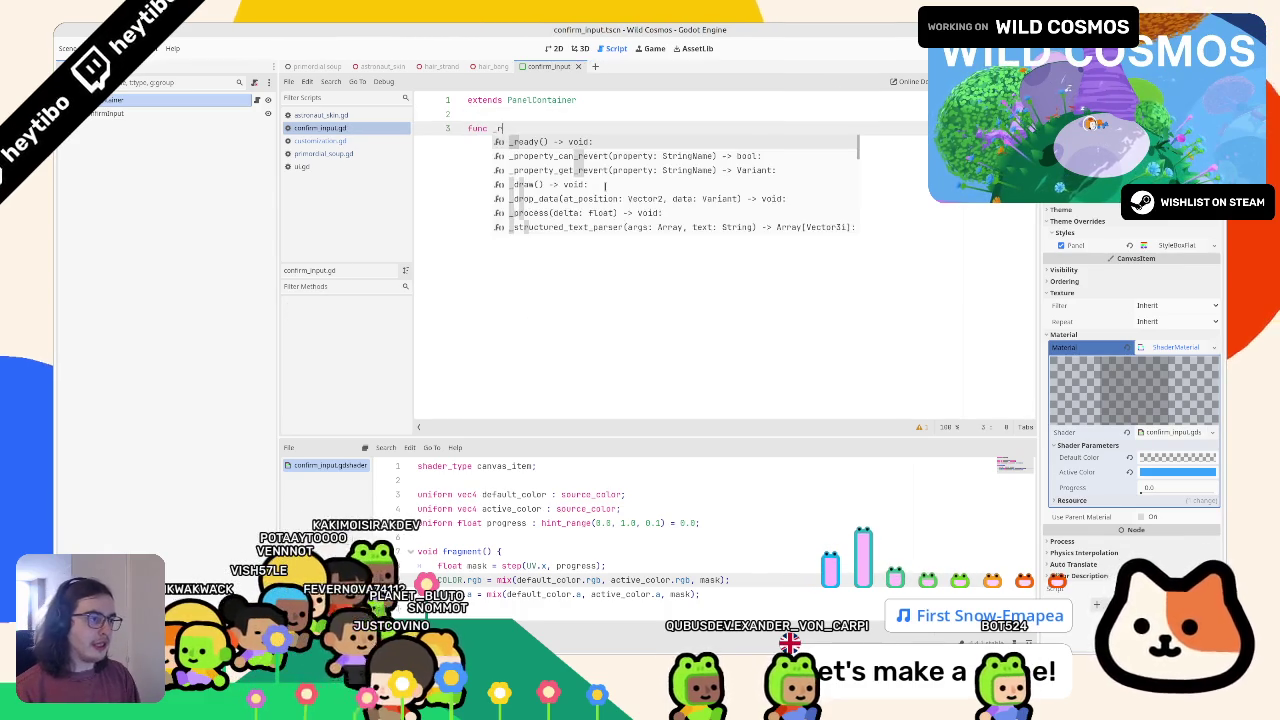
key("Return")
key("Return")
type("pass")
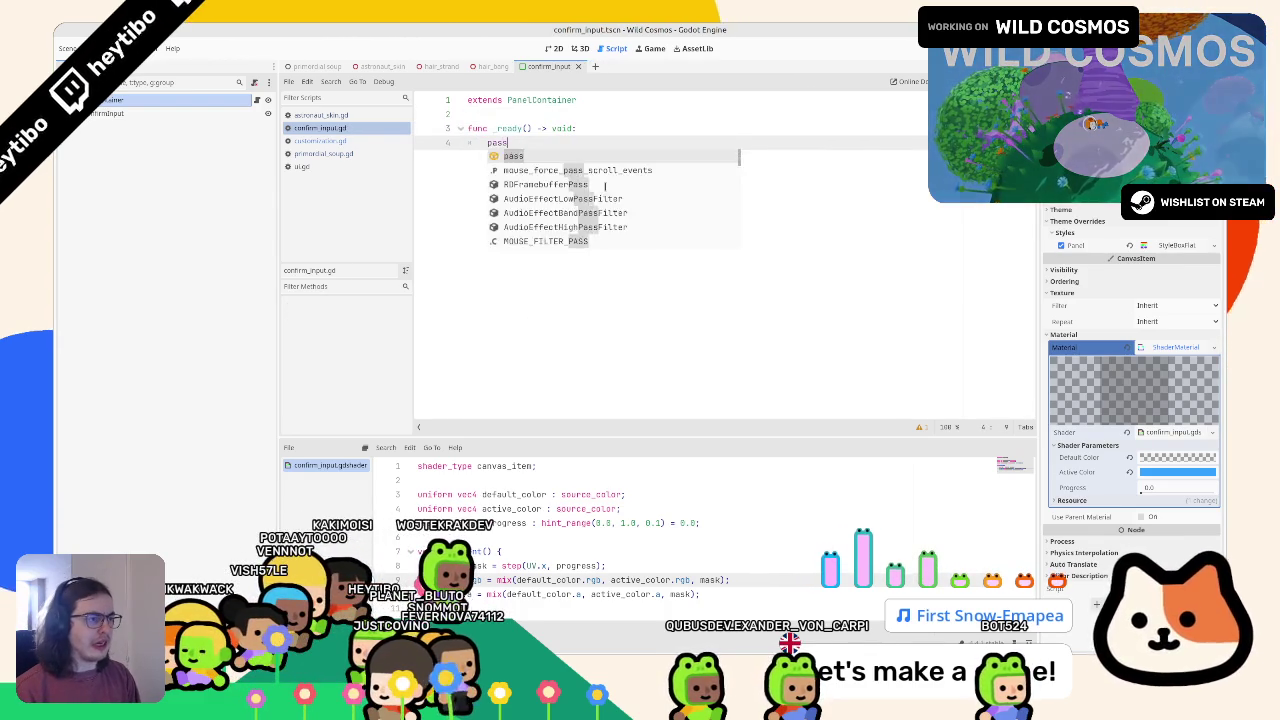
key("Return")
key("Return")
Add an _unhandled_input(event) function
type("func _")
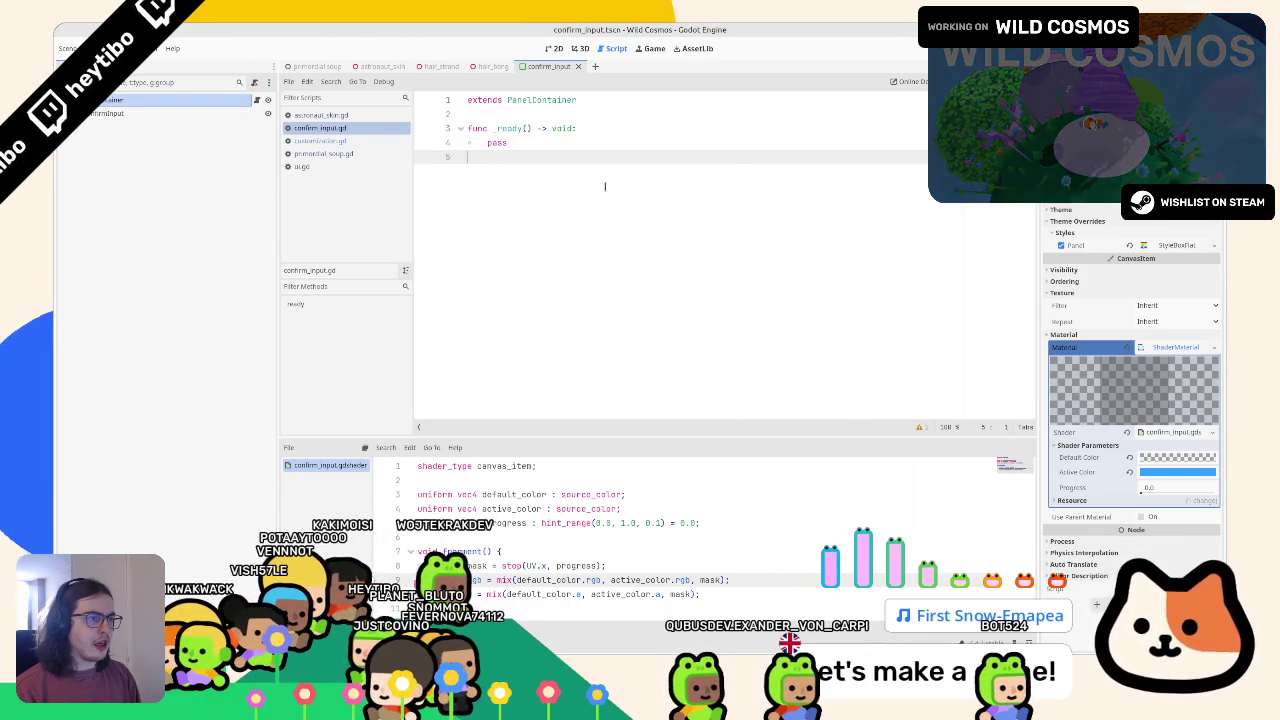
type("inpu")
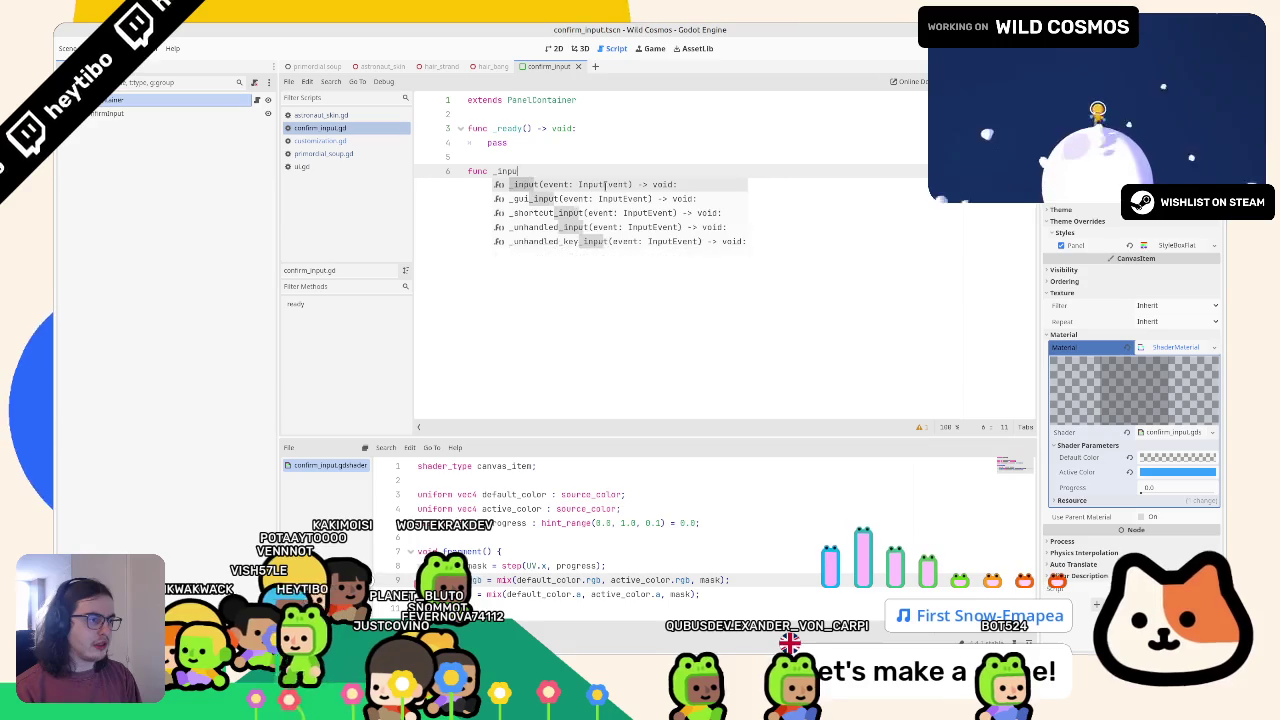
key("Return")
key("Return")
type("pa")
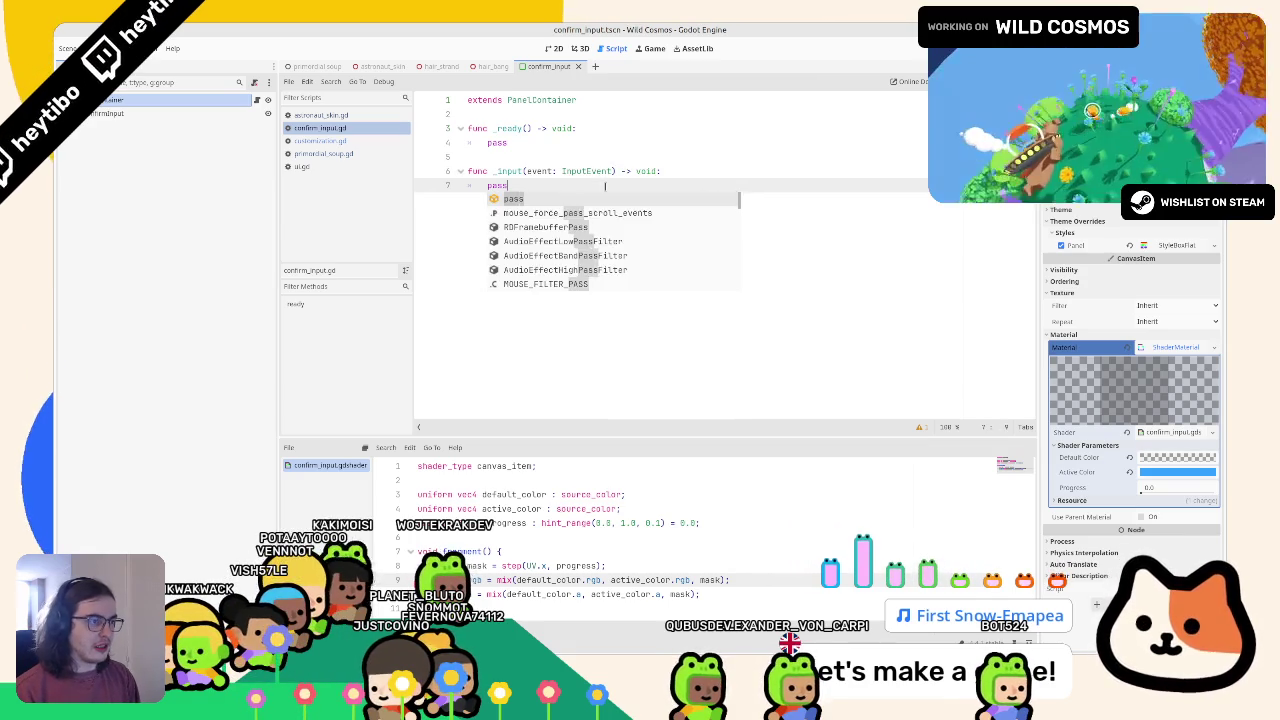
type("ss")
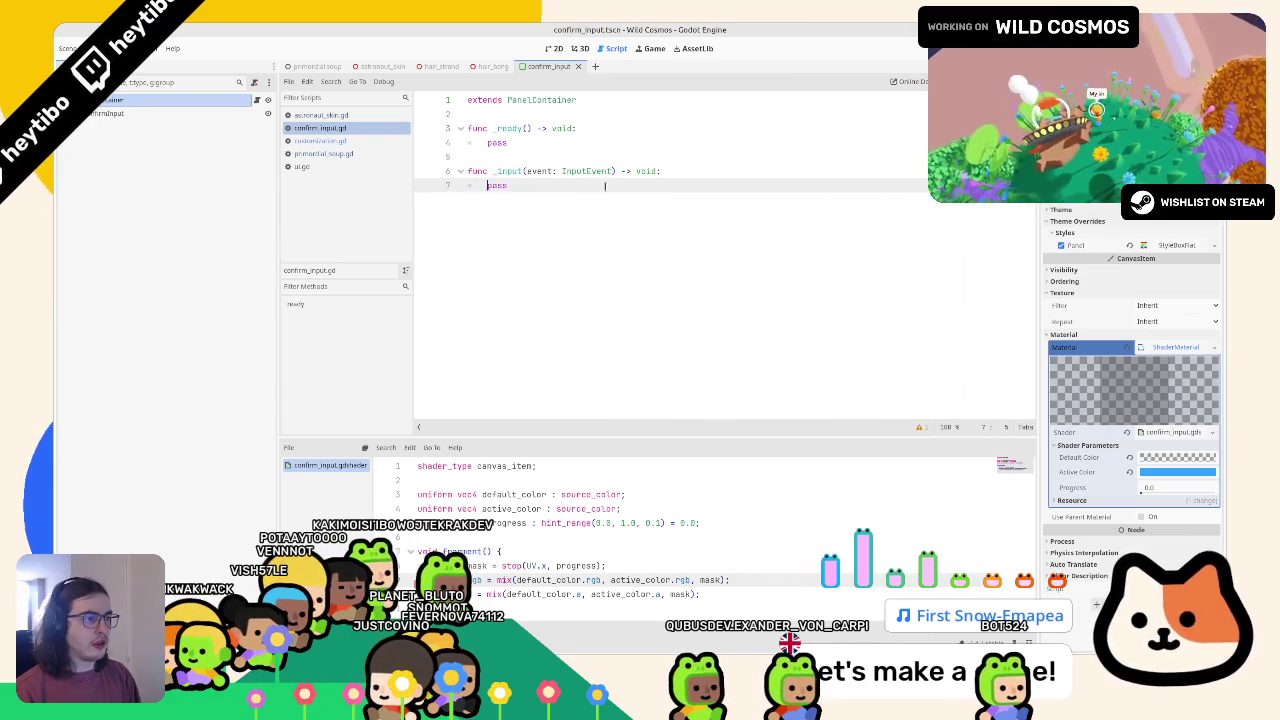
left_click_drag(467, 171, 497, 171)
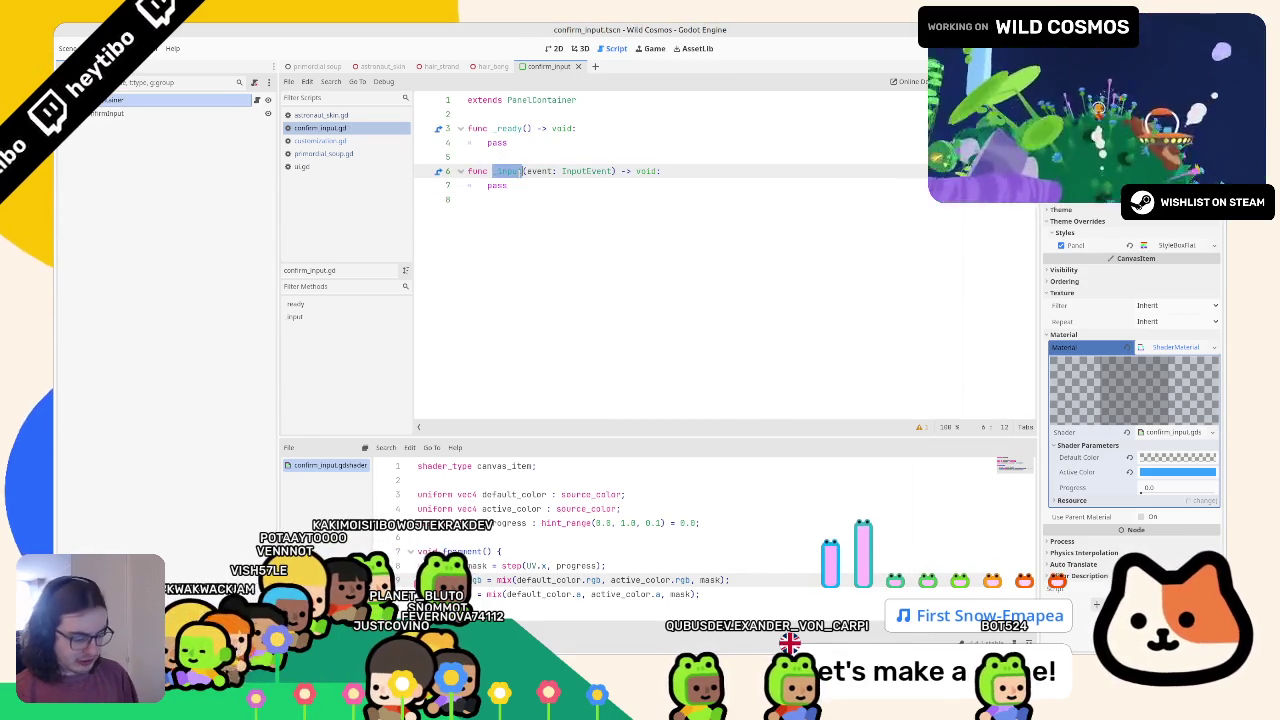
type("unhap")
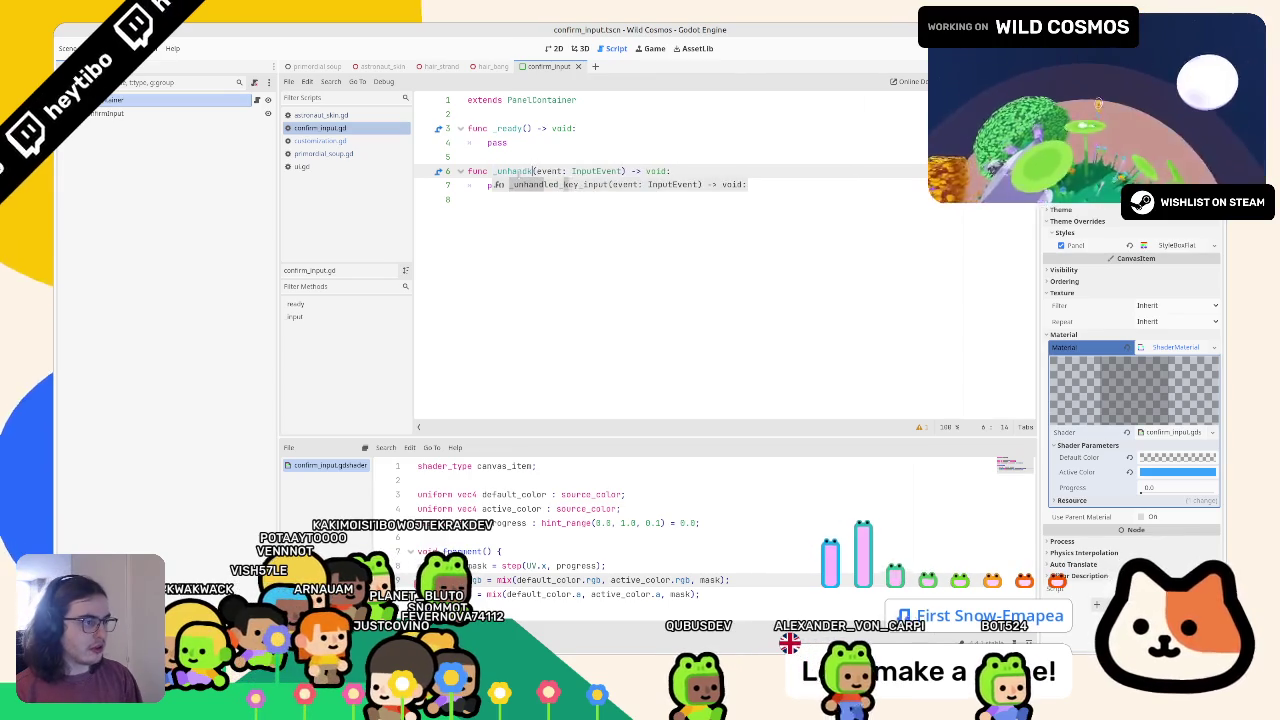
key("Return")
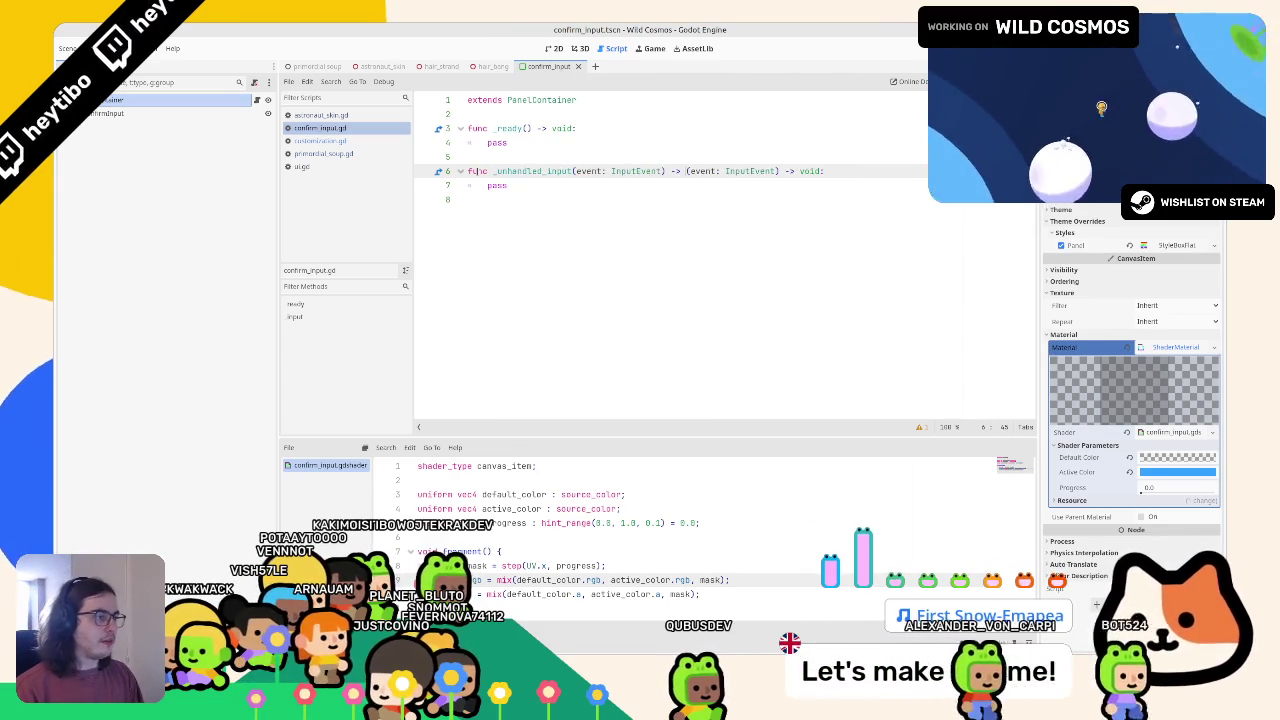
Give it an event.is_action_pressed() check with a pass body
key("Down")
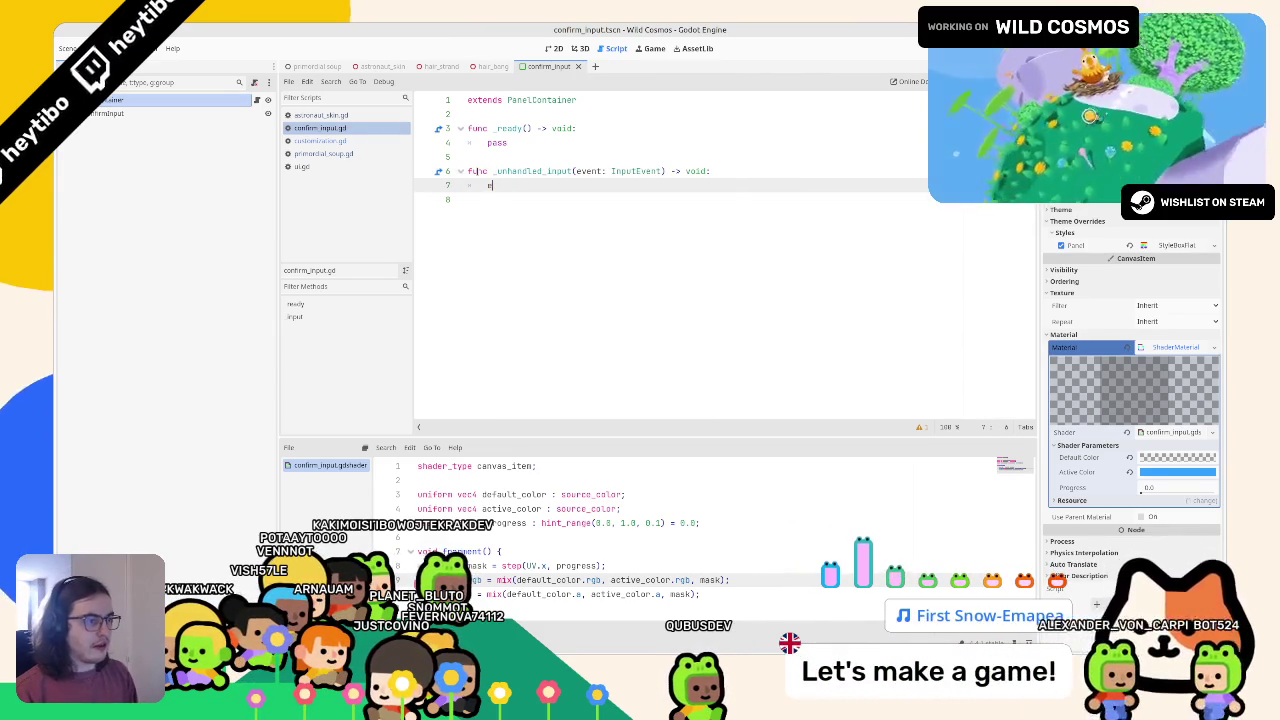
type("vent.is_action")
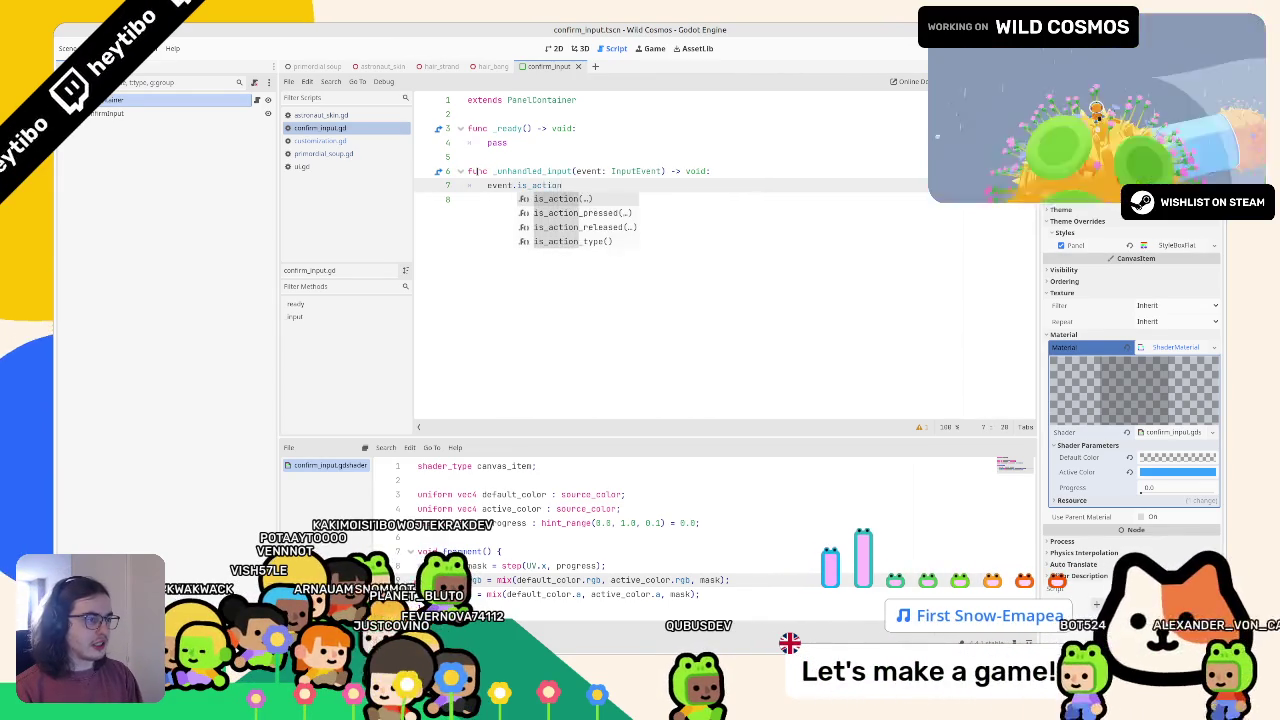
key("Down")
key("Return")
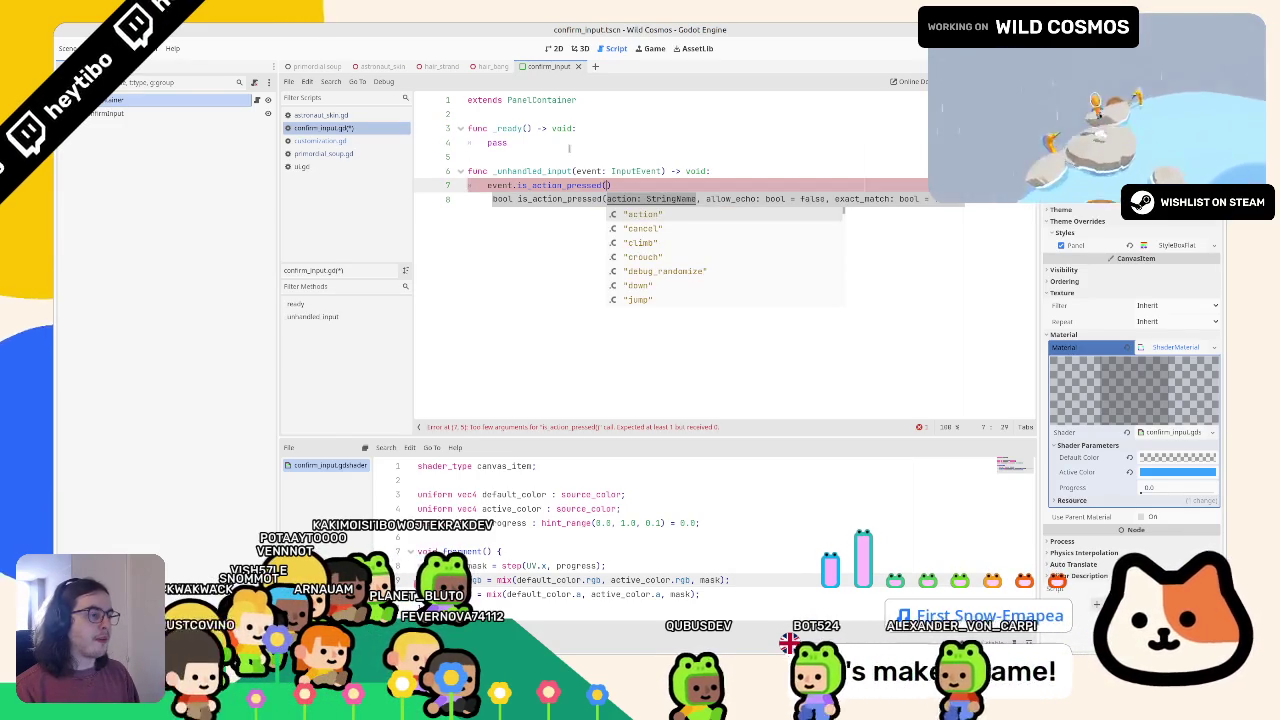
scroll(688, 260, "down", 1)
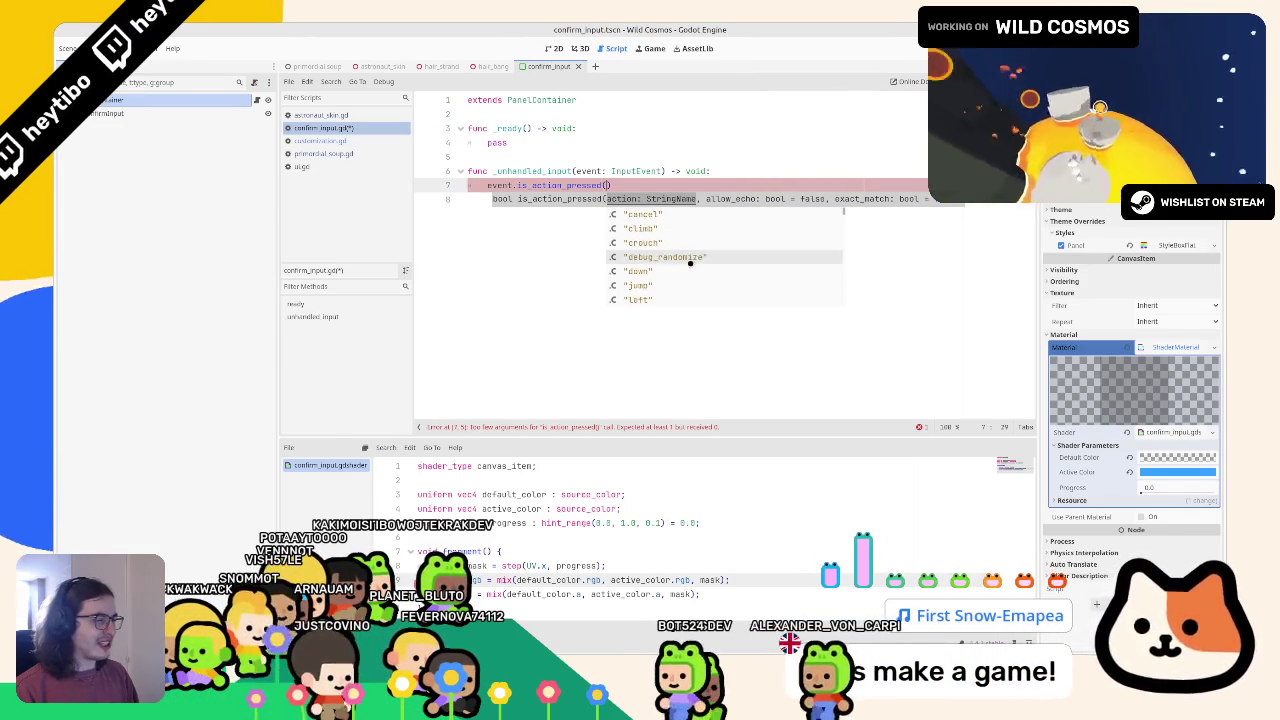
scroll(689, 263, "down", 2)
scroll(675, 268, "up", 3)
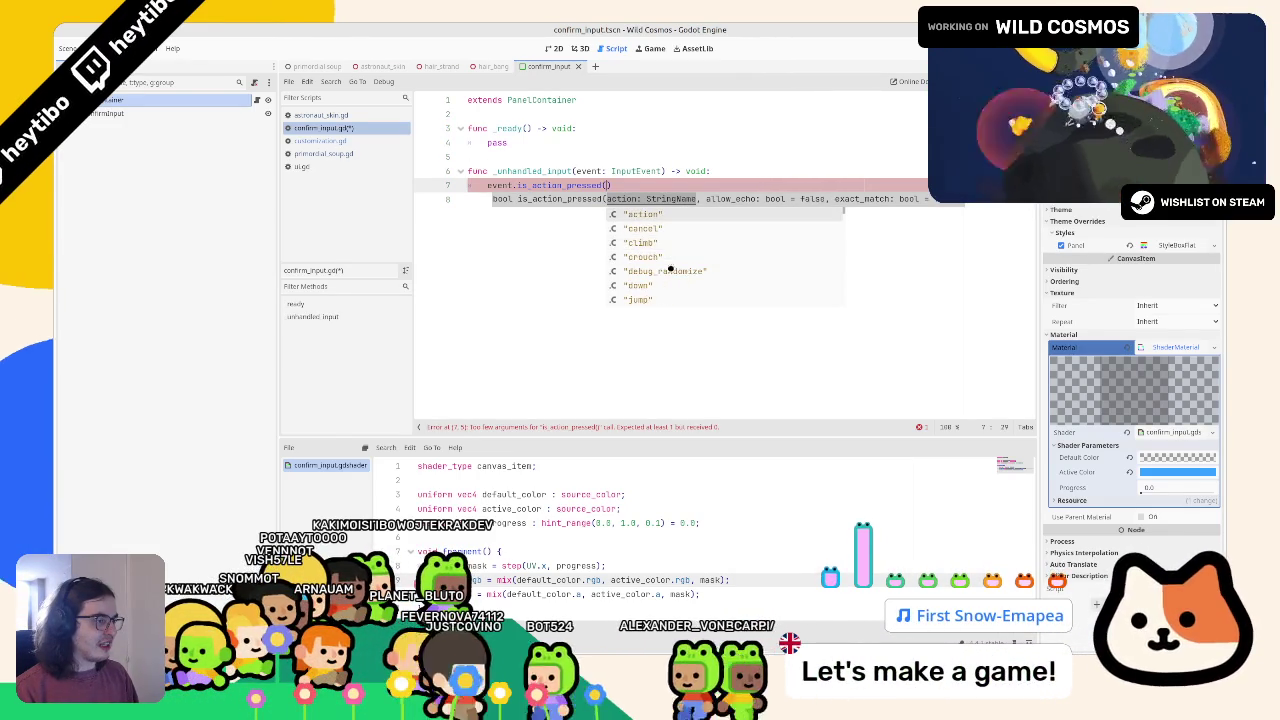
key("Return")
type(":")
key("Return")
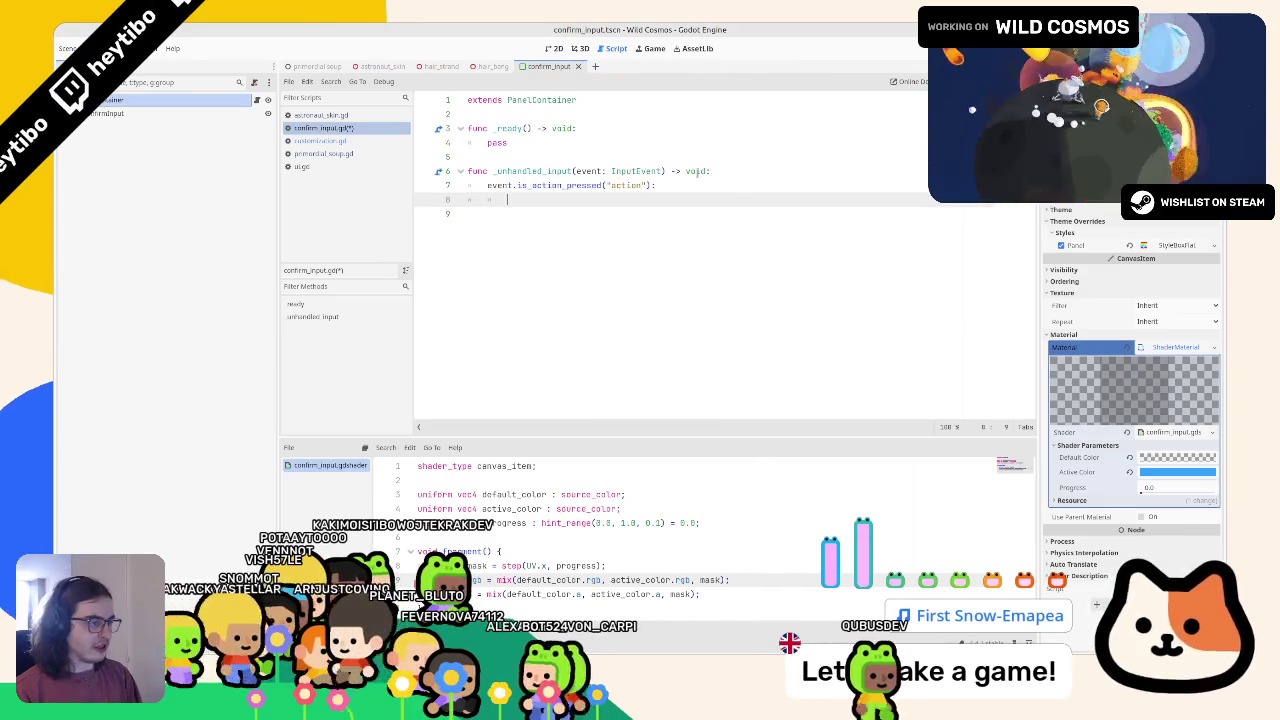
type("pas")
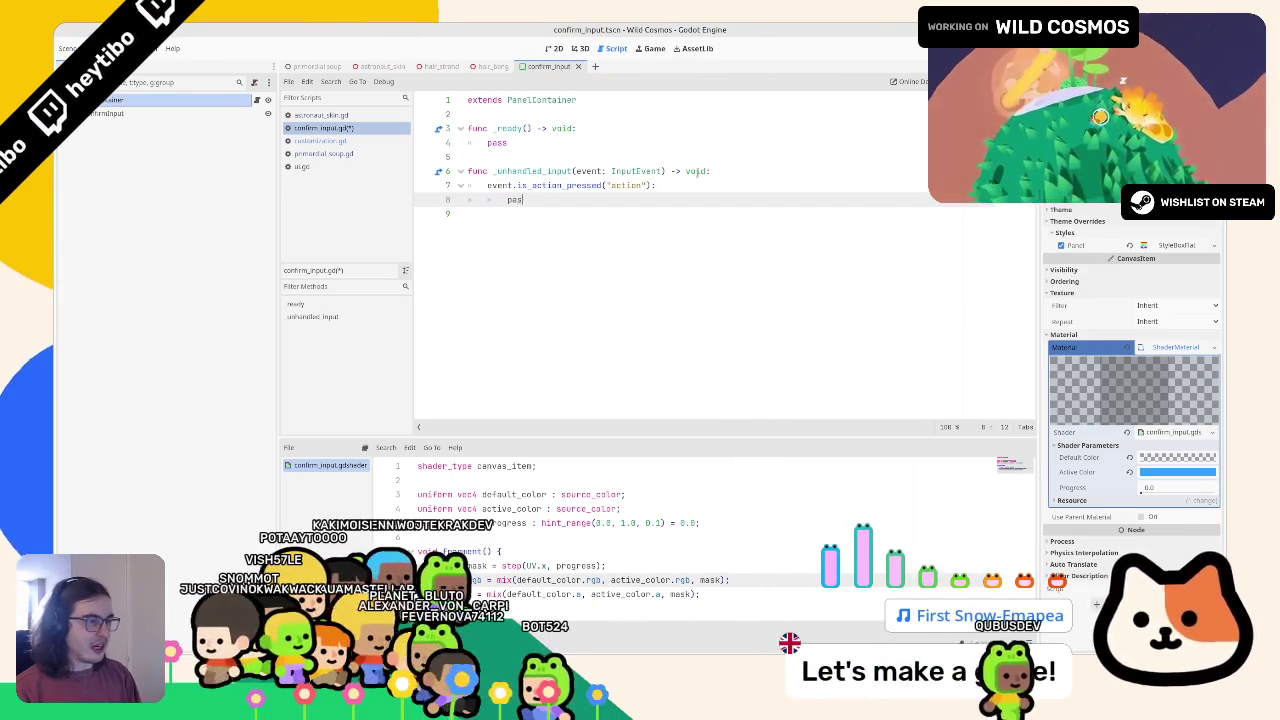
type("s")
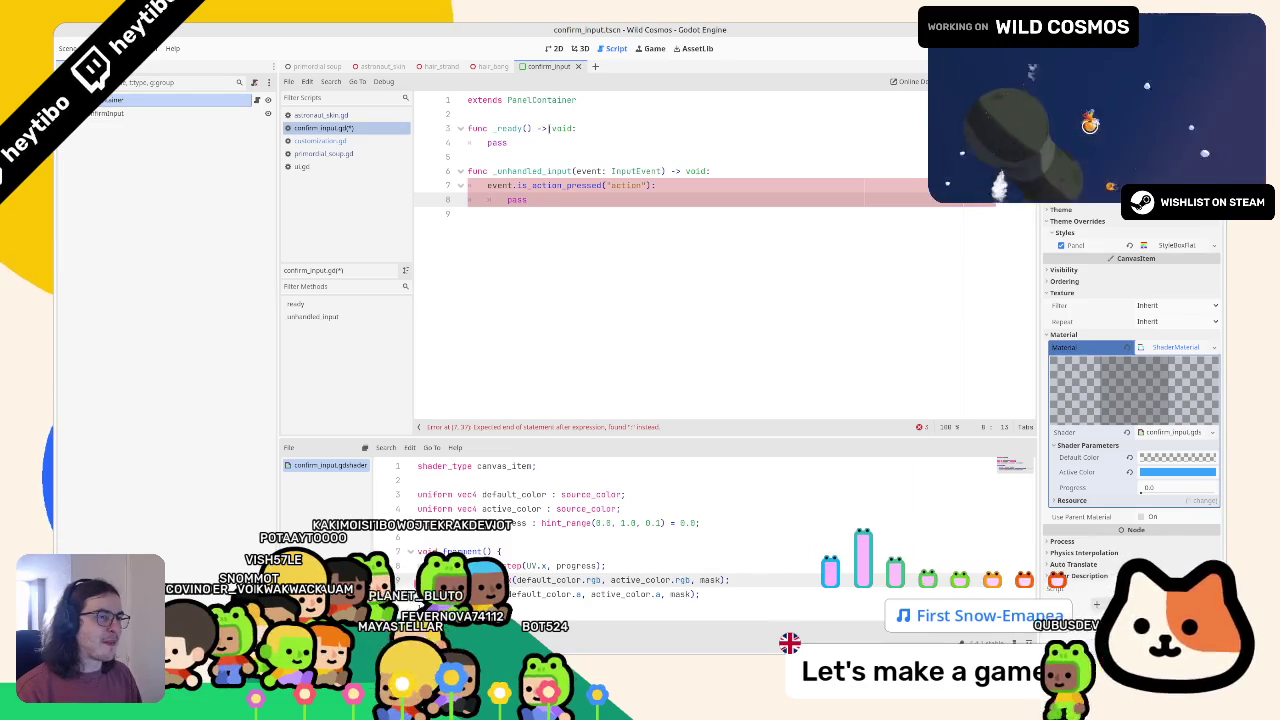
Make the checked action "ui_accept"
double_click(623, 185)
type("co")
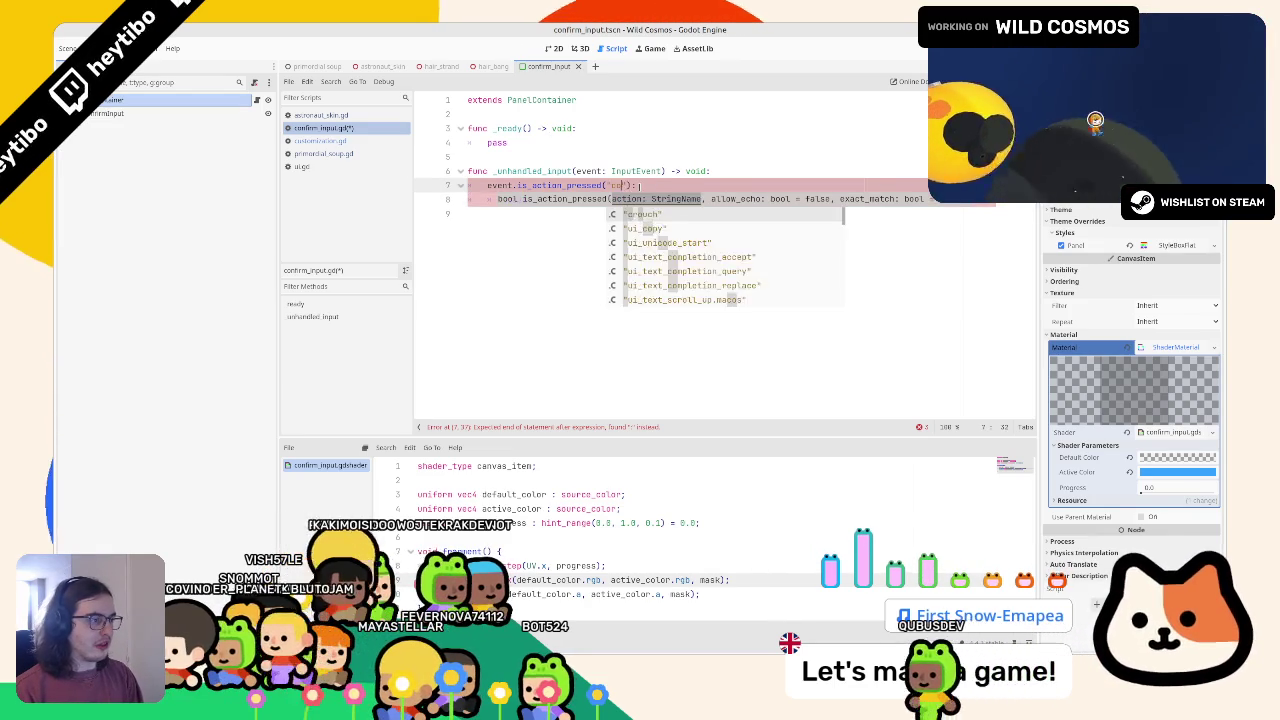
type("nfirm")
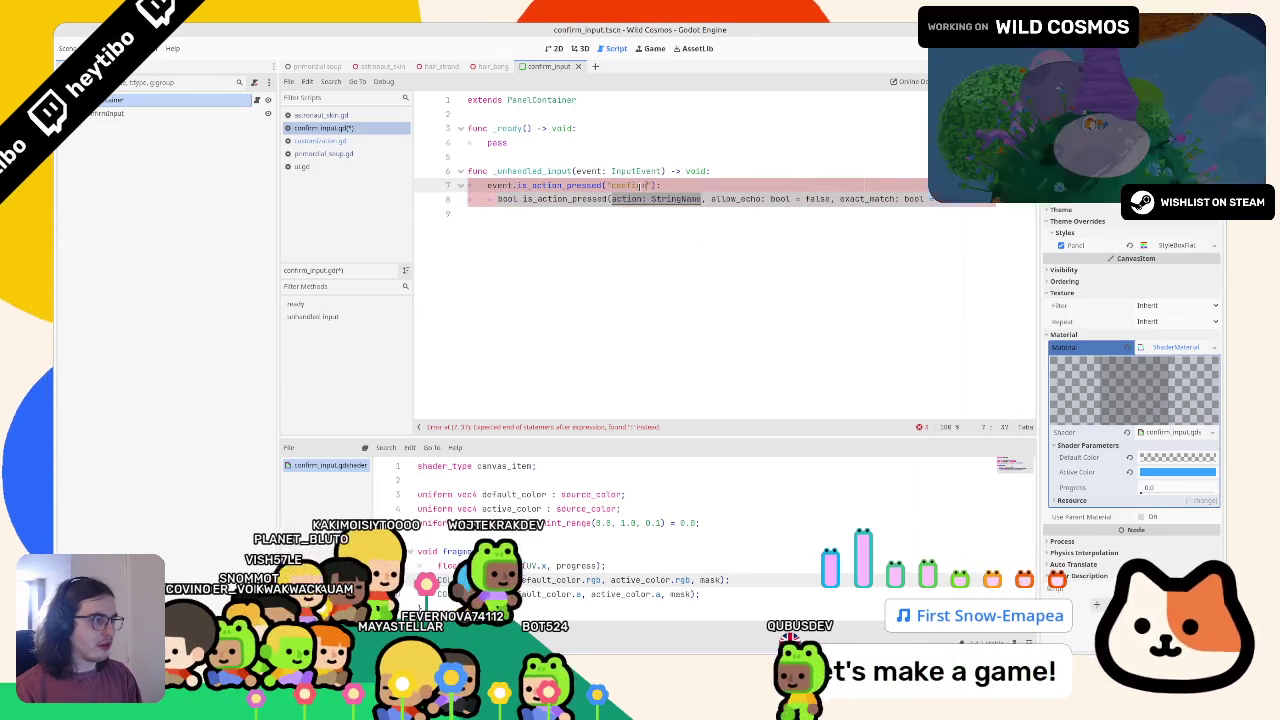
key("BackSpace")
key("BackSpace")
key("BackSpace")
type("ui_")
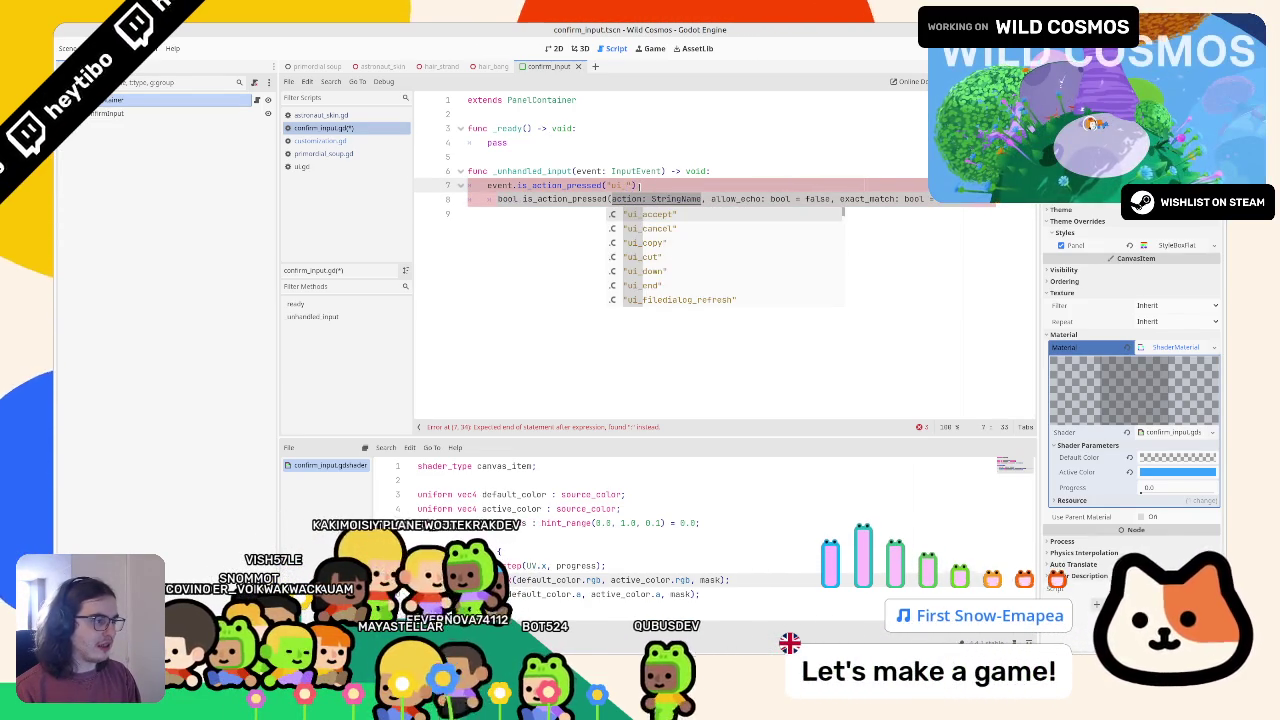
key("Return")
key("Return")
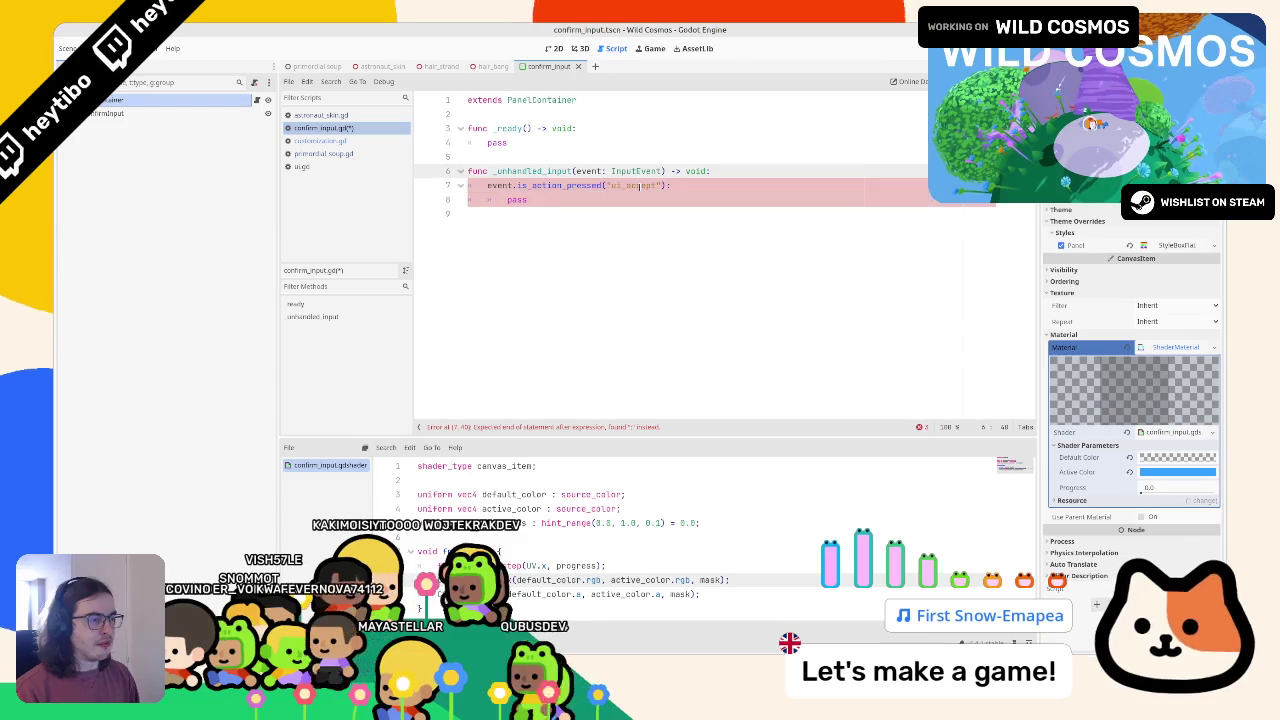
type("pass")
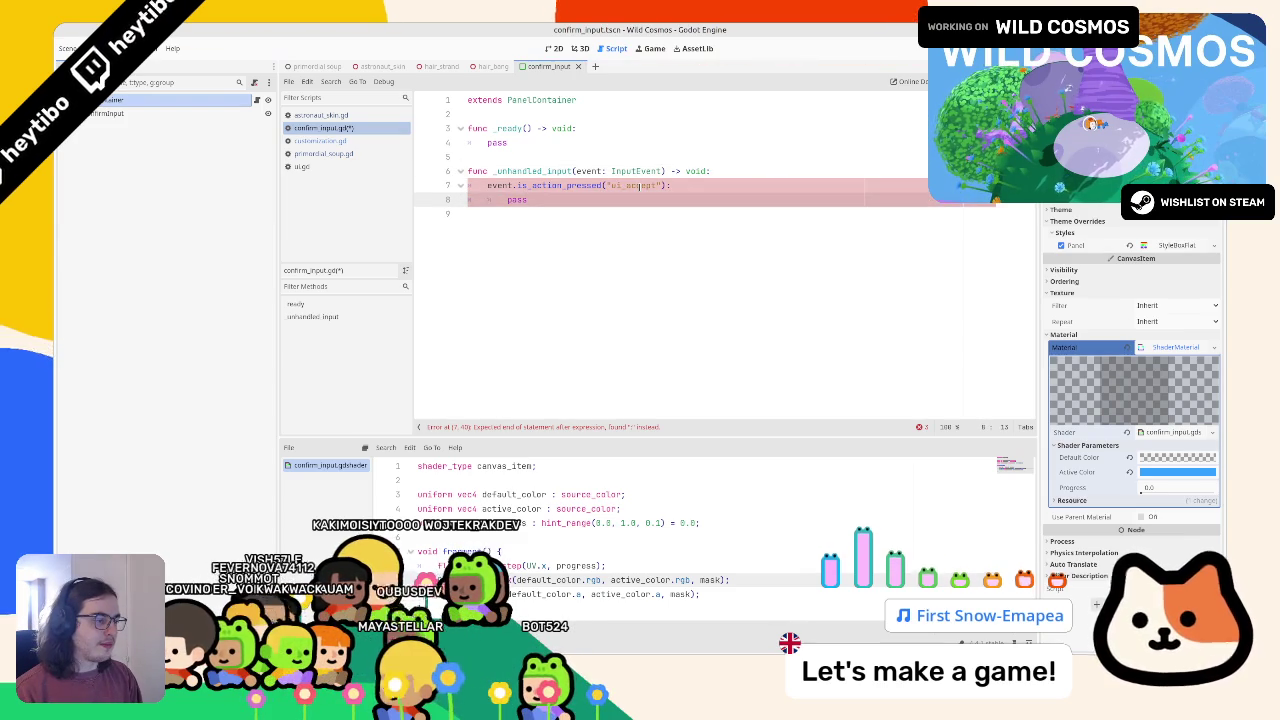
Turn line 7's pressed check into an if statement
left_click_drag(487, 185, 657, 186)
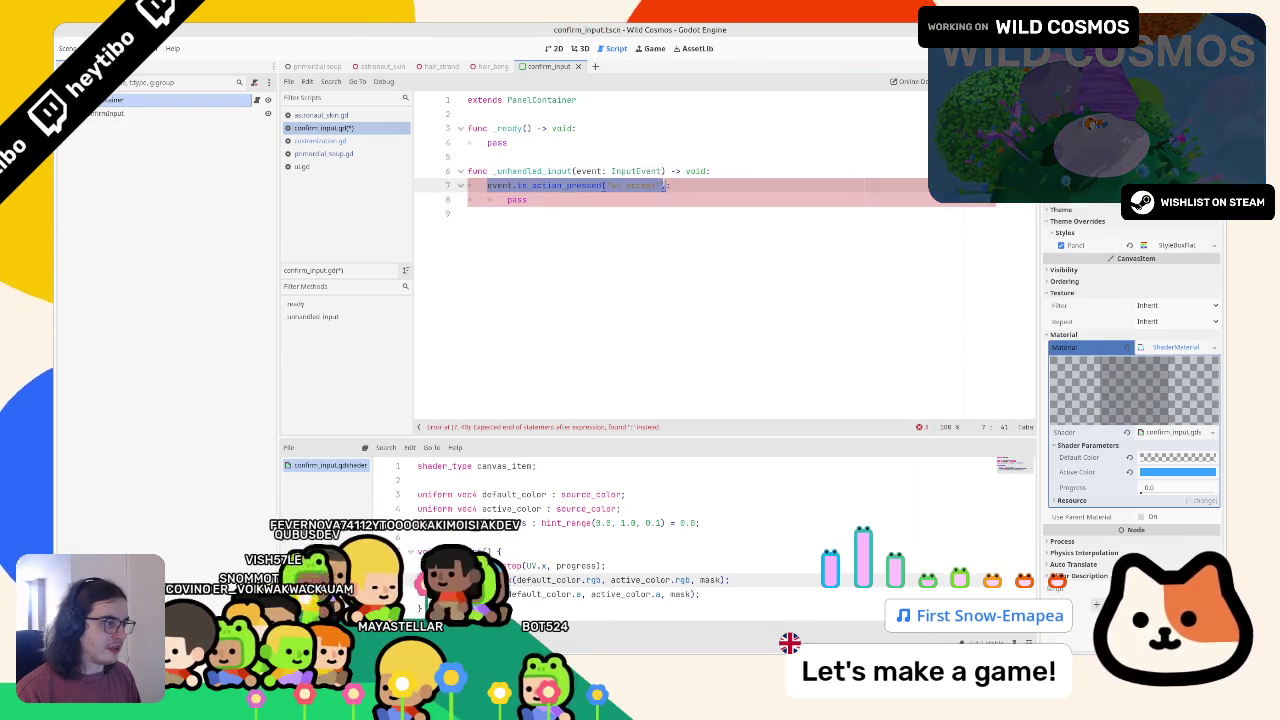
left_click(487, 186)
type("if")
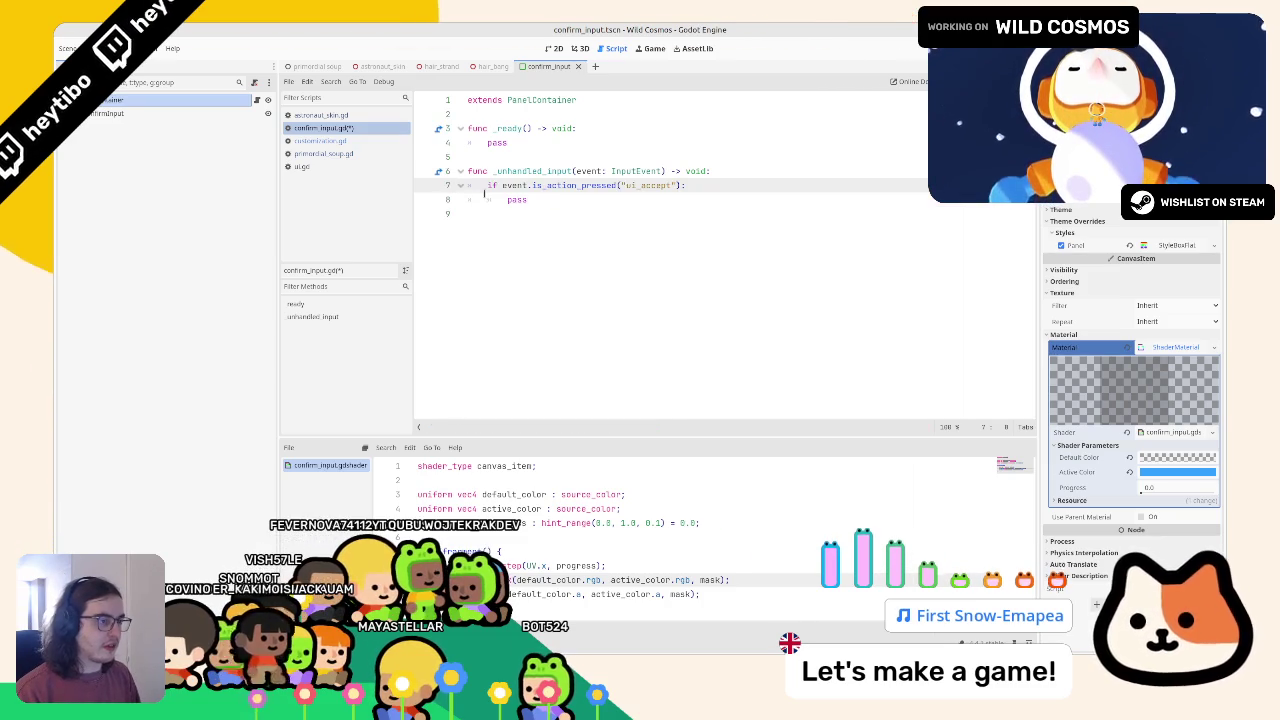
left_click(531, 186)
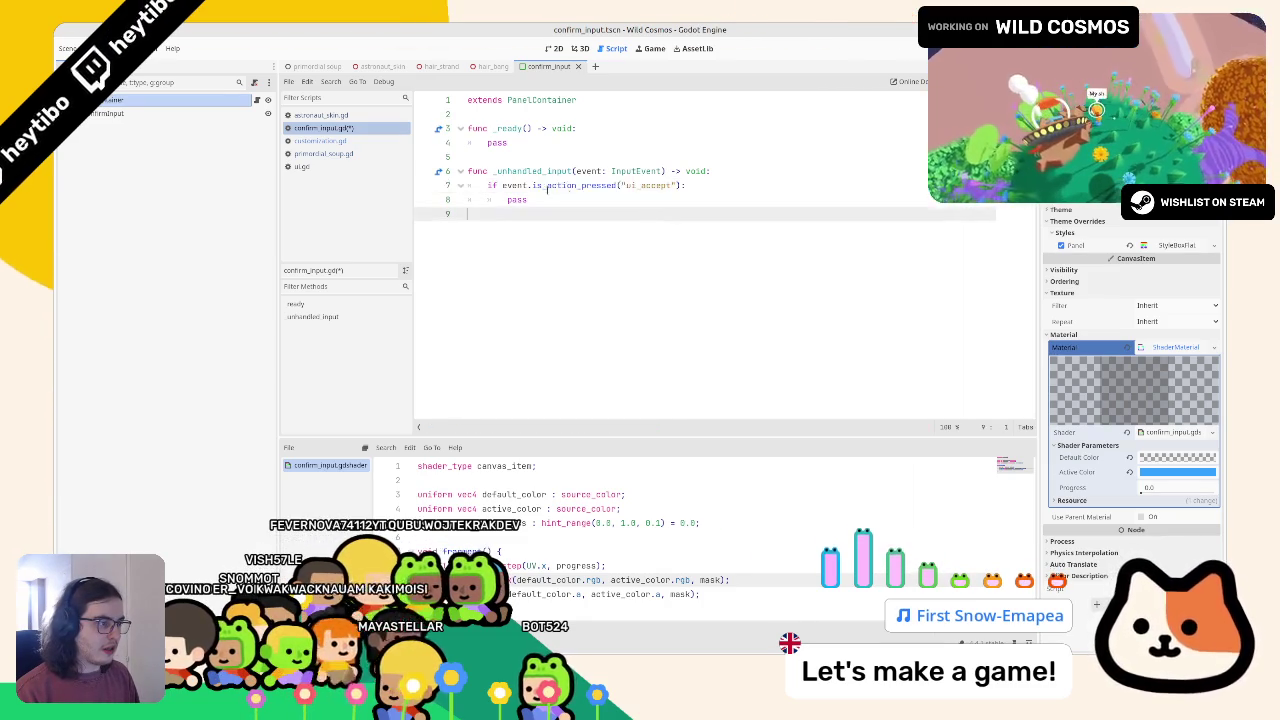
Copy the if block below and change the copy to is_action_released("ui_accept")
key("ctrl+c")
left_click(512, 213)
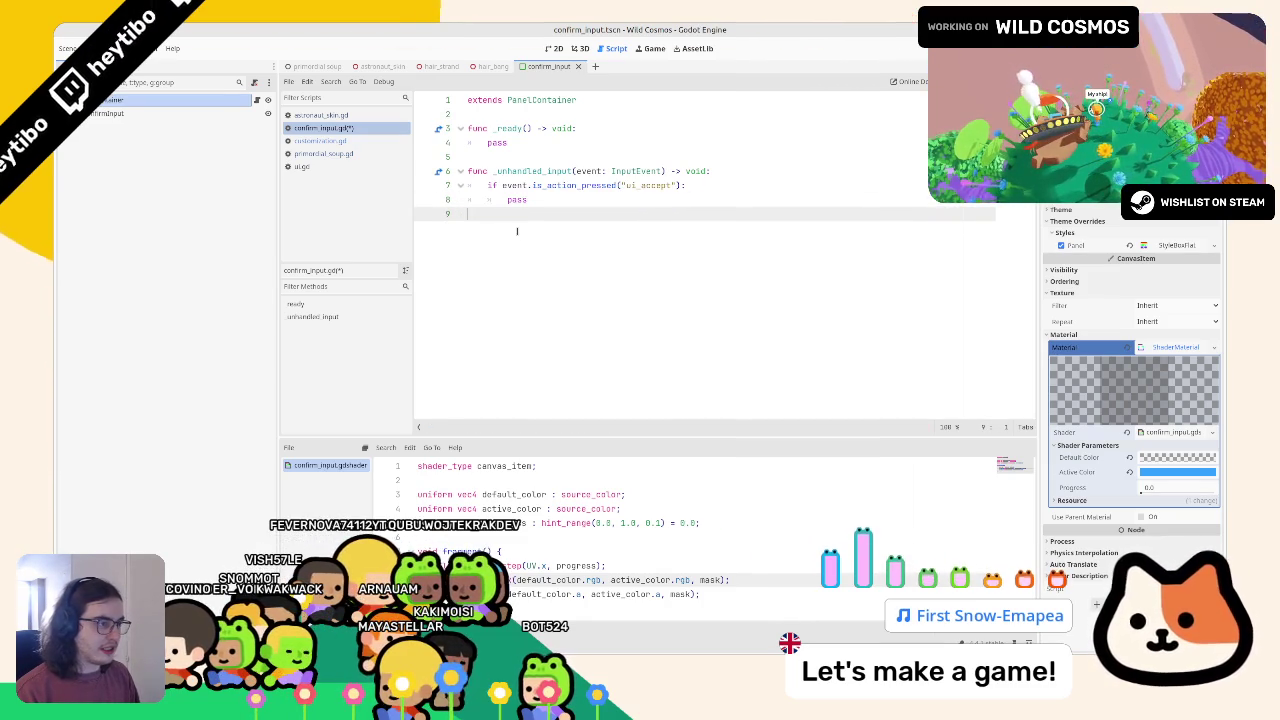
key("Return")
key("ctrl+v")
double_click(572, 227)
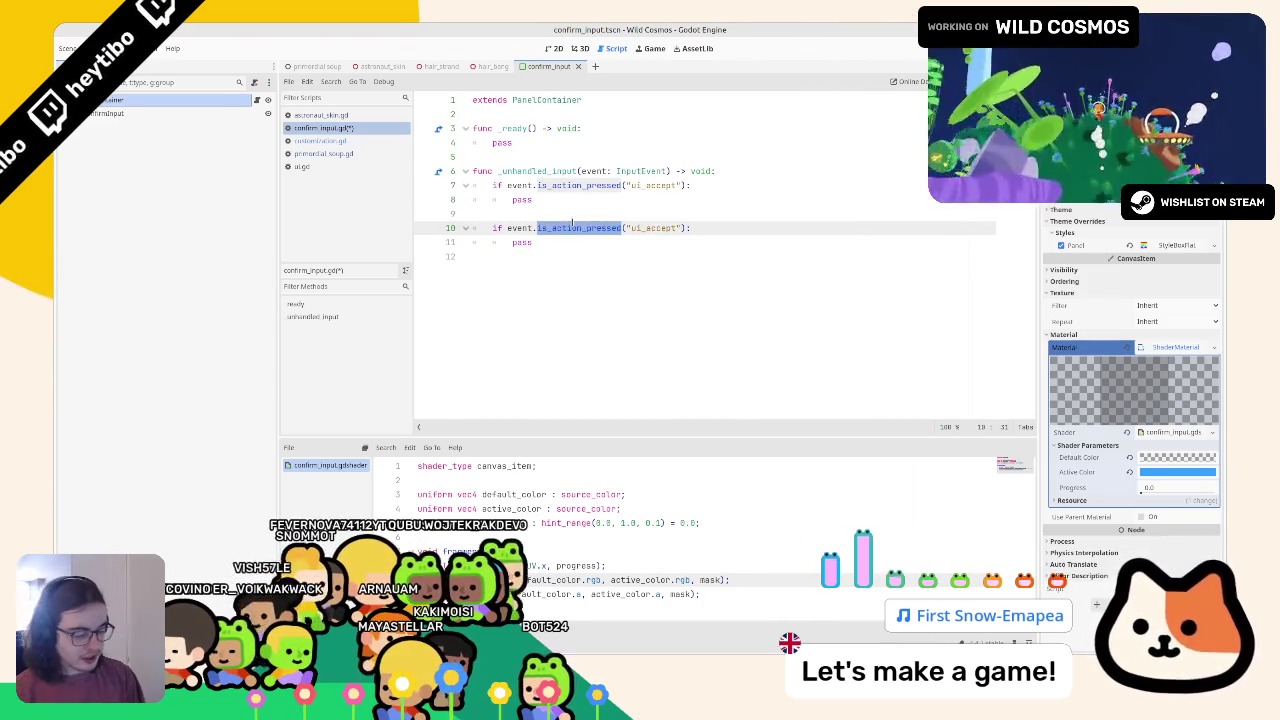
type("is_action_rel")
key("Return")
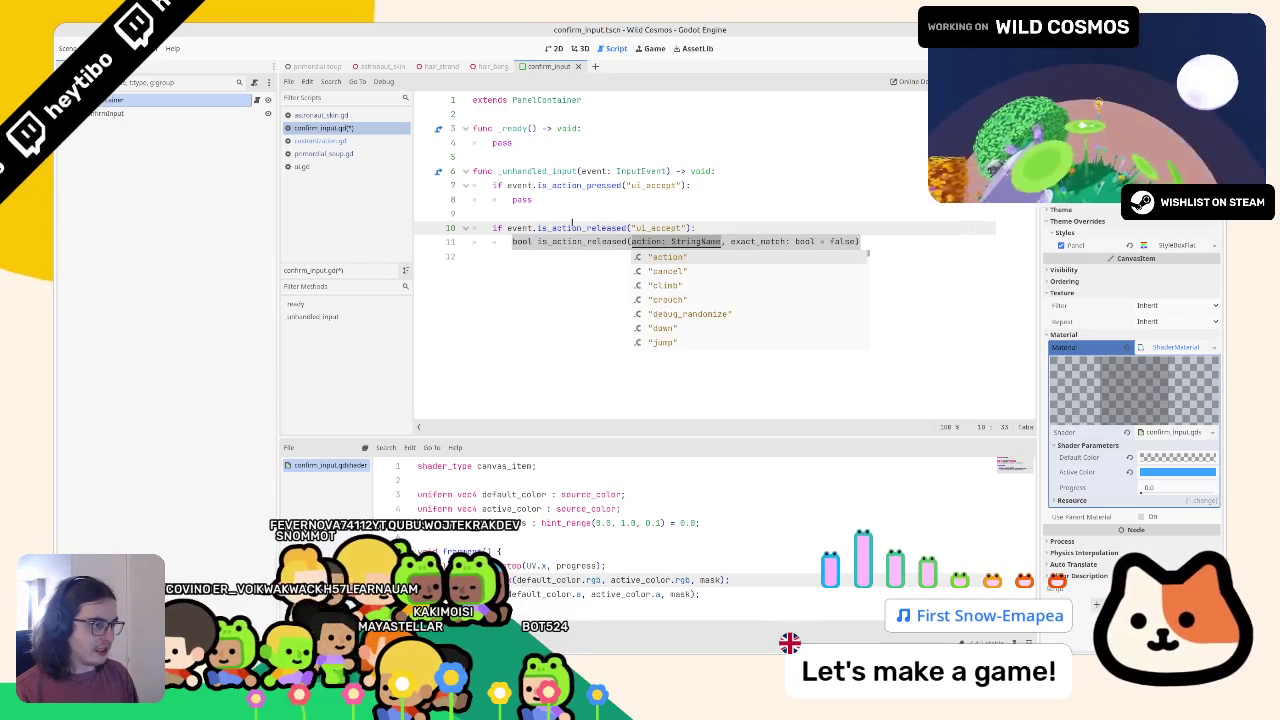
left_click(590, 197)
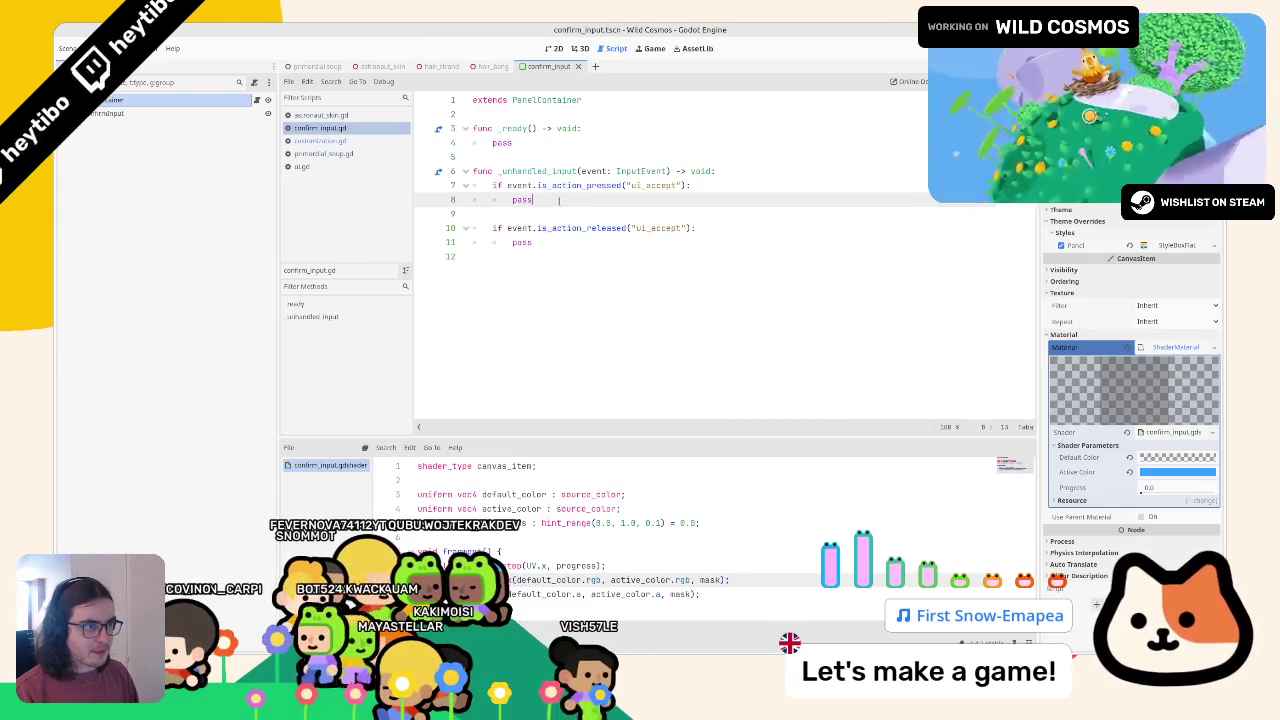
left_click_drag(507, 185, 677, 186)
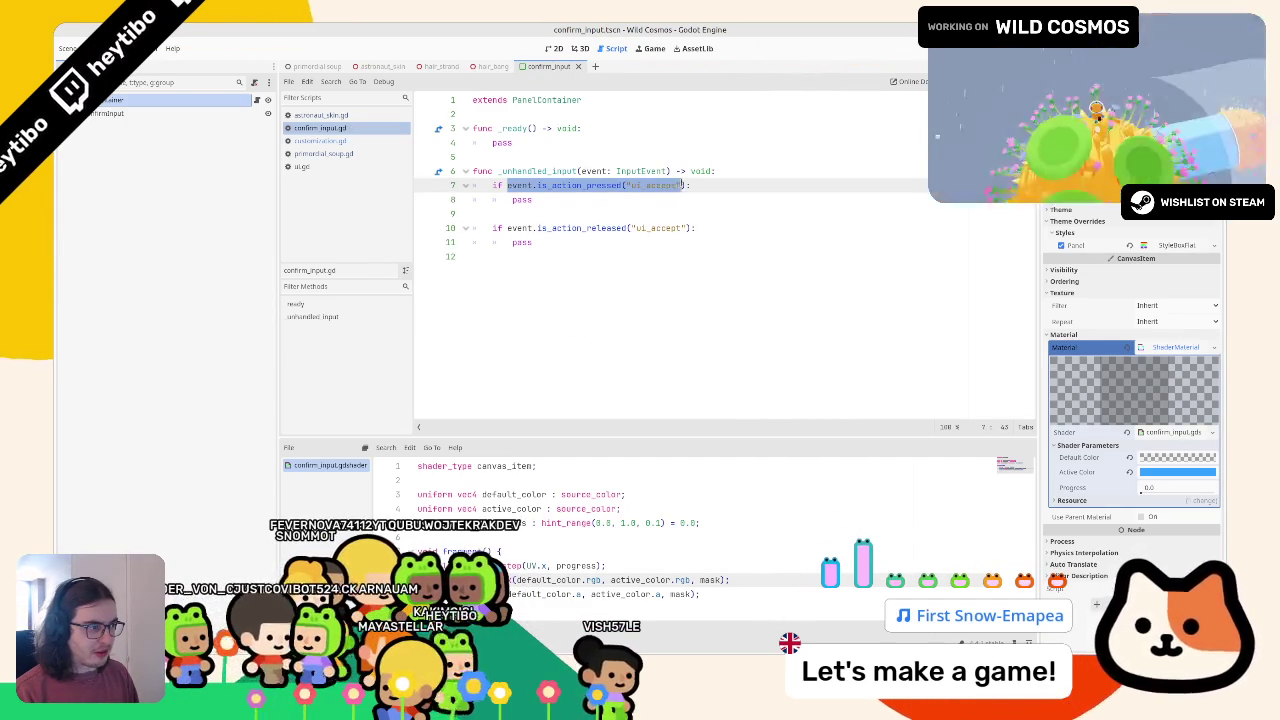
left_click(796, 176)
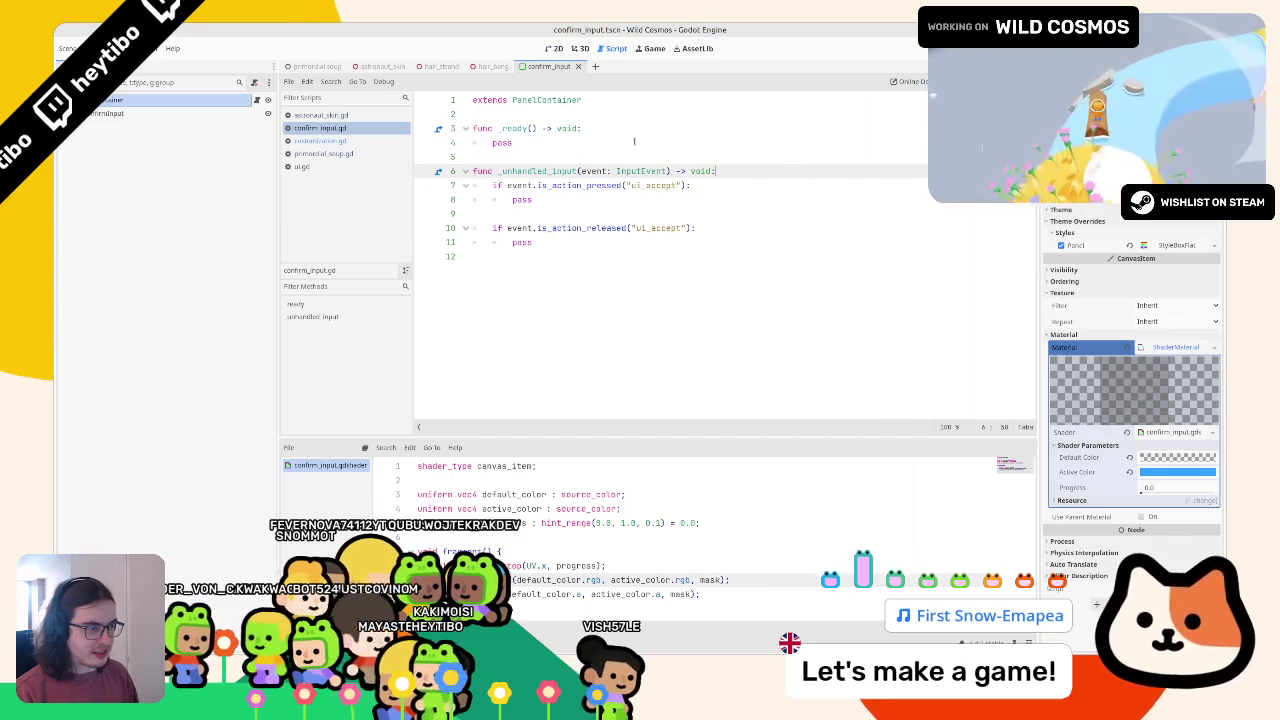
left_click(586, 100)
Declare 'var is_held : bool = false' below the extends line
key("Return")
key("Return")
type("var is_h")
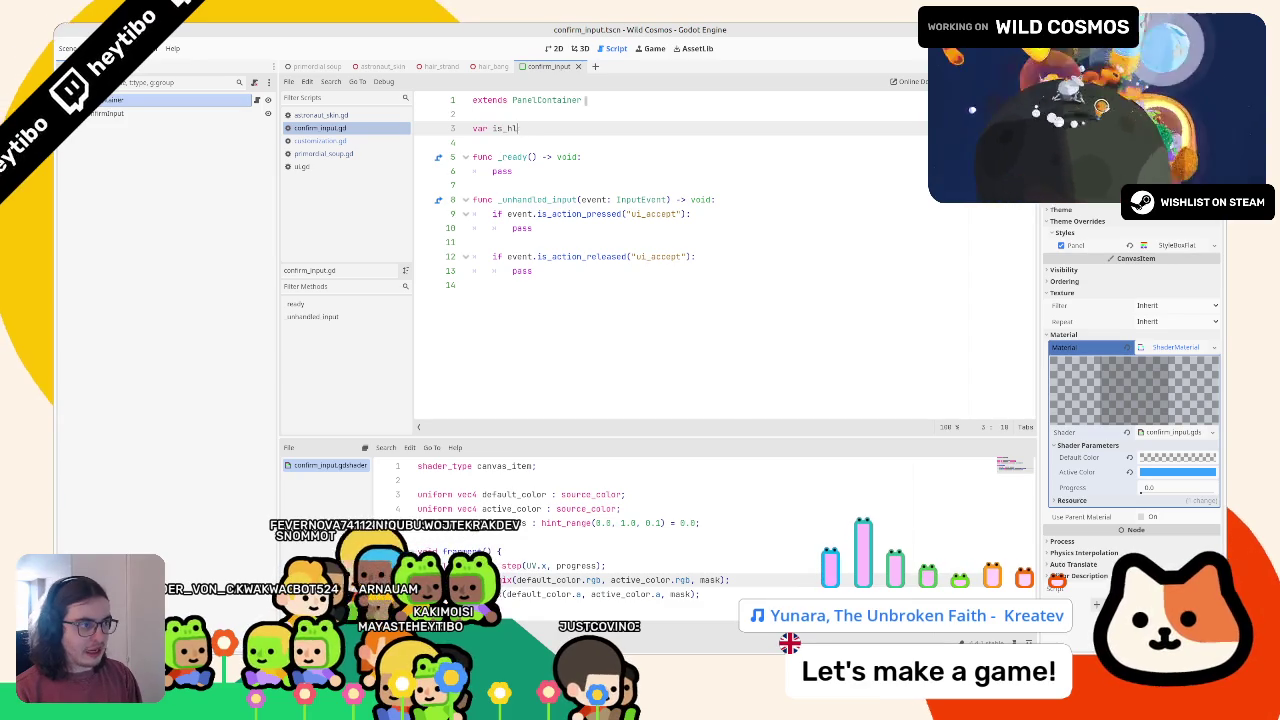
type("eld : bool =")
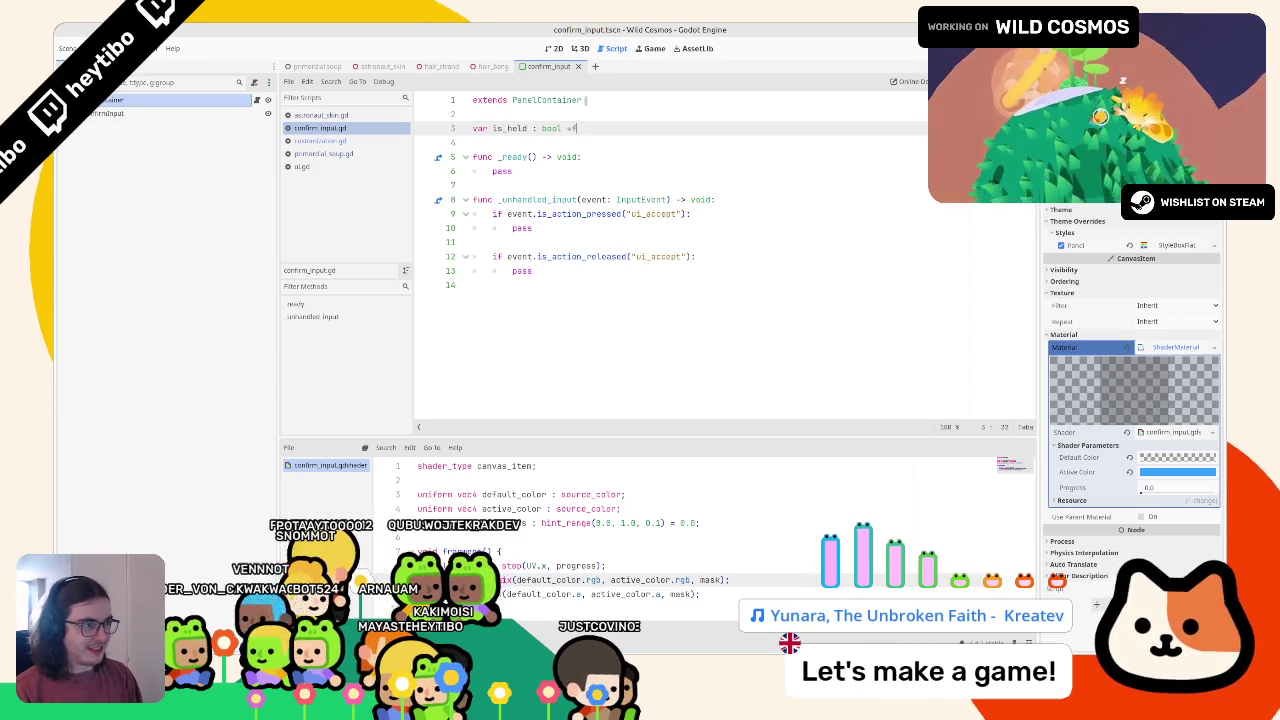
type(" false")
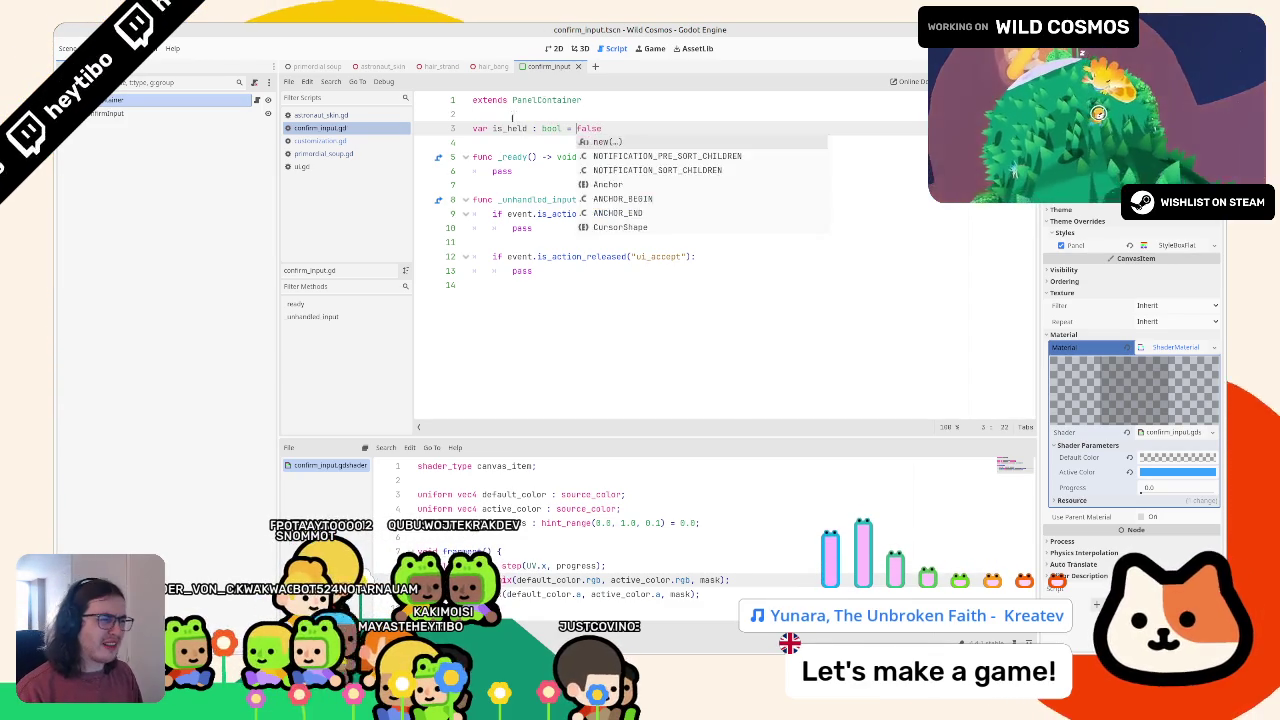
key("Escape")
At the script end, set is_held from ui_accept pressed or released
left_click(593, 310)
key("Return")
key("Tab")
type("is_held =")
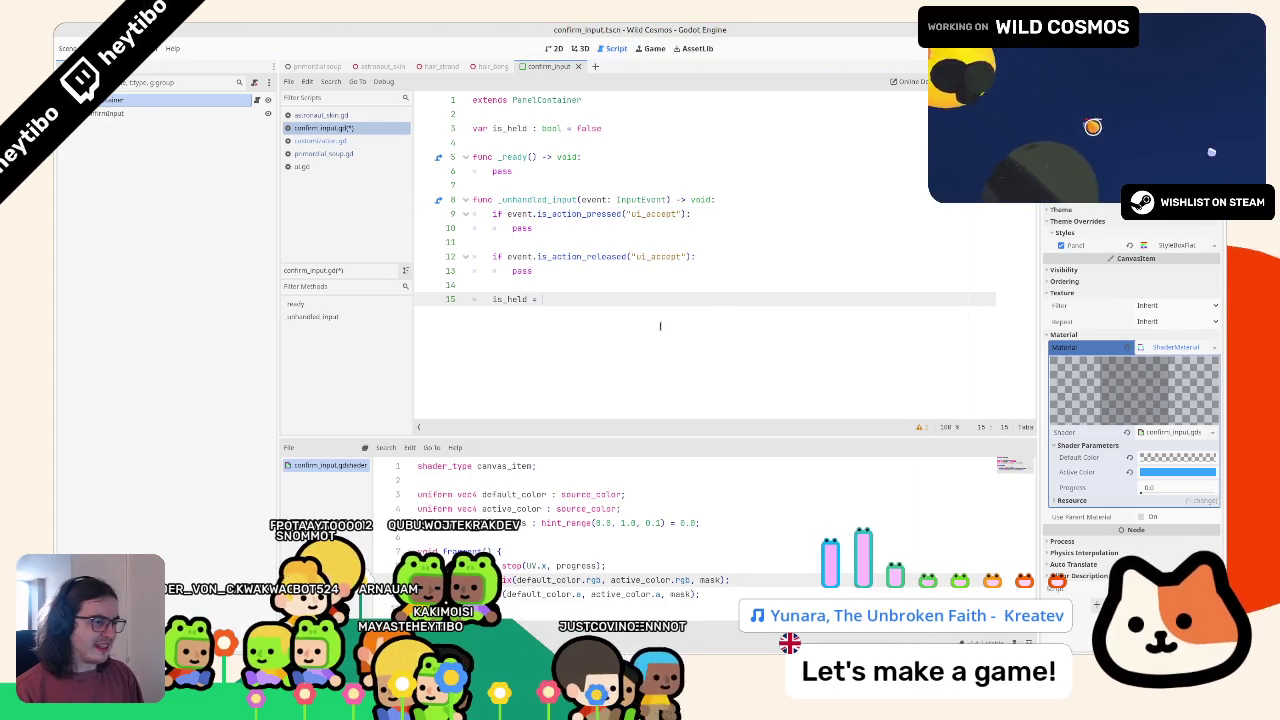
type("event.is_action_pressed(\"ui_accept\") ||")
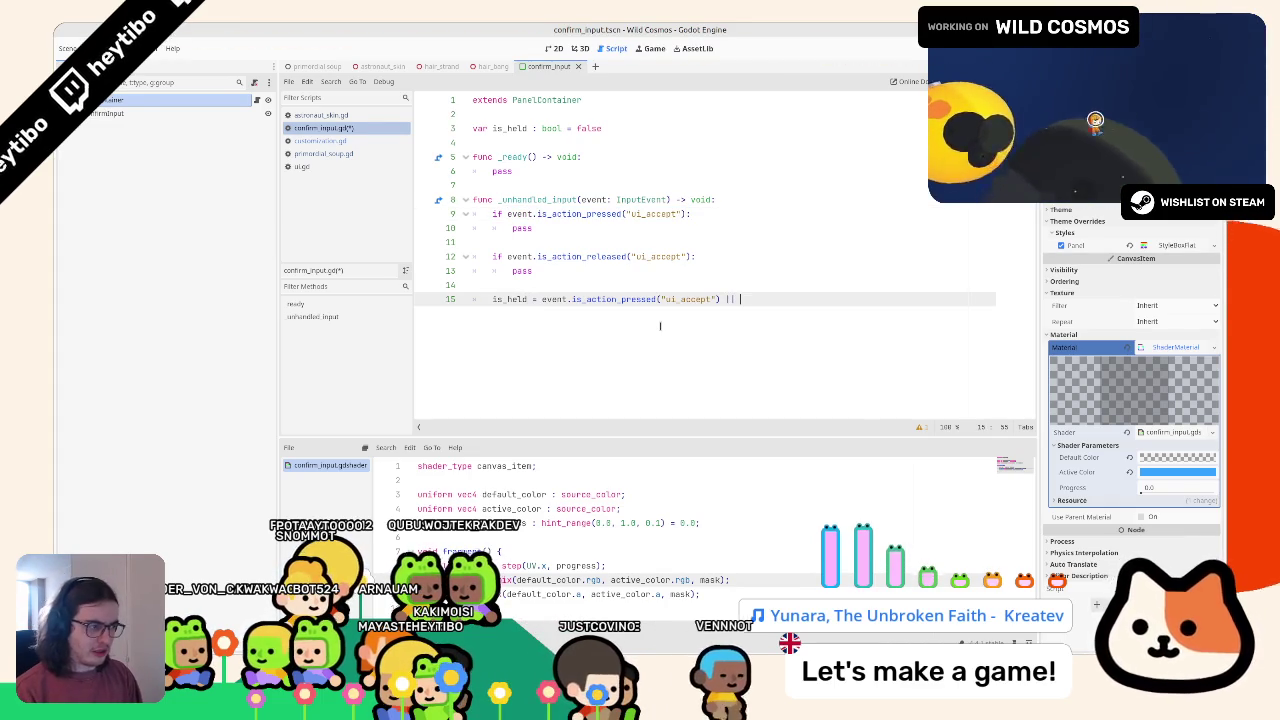
left_click(497, 256)
mouse_move(526, 256)
left_mouse_down()
mouse_move(686, 256)
mouse_move(576, 256)
left_mouse_up()
left_click(726, 318)
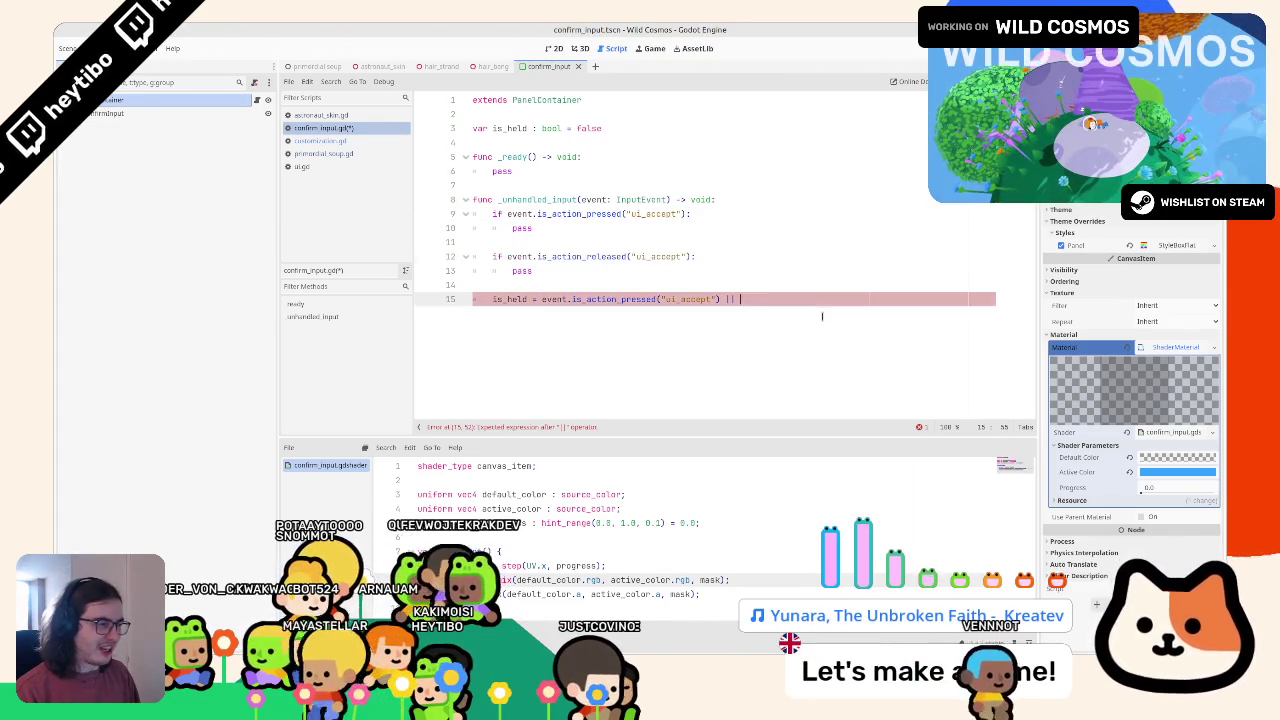
type("event.is_action_released(\"ui_accept\")")
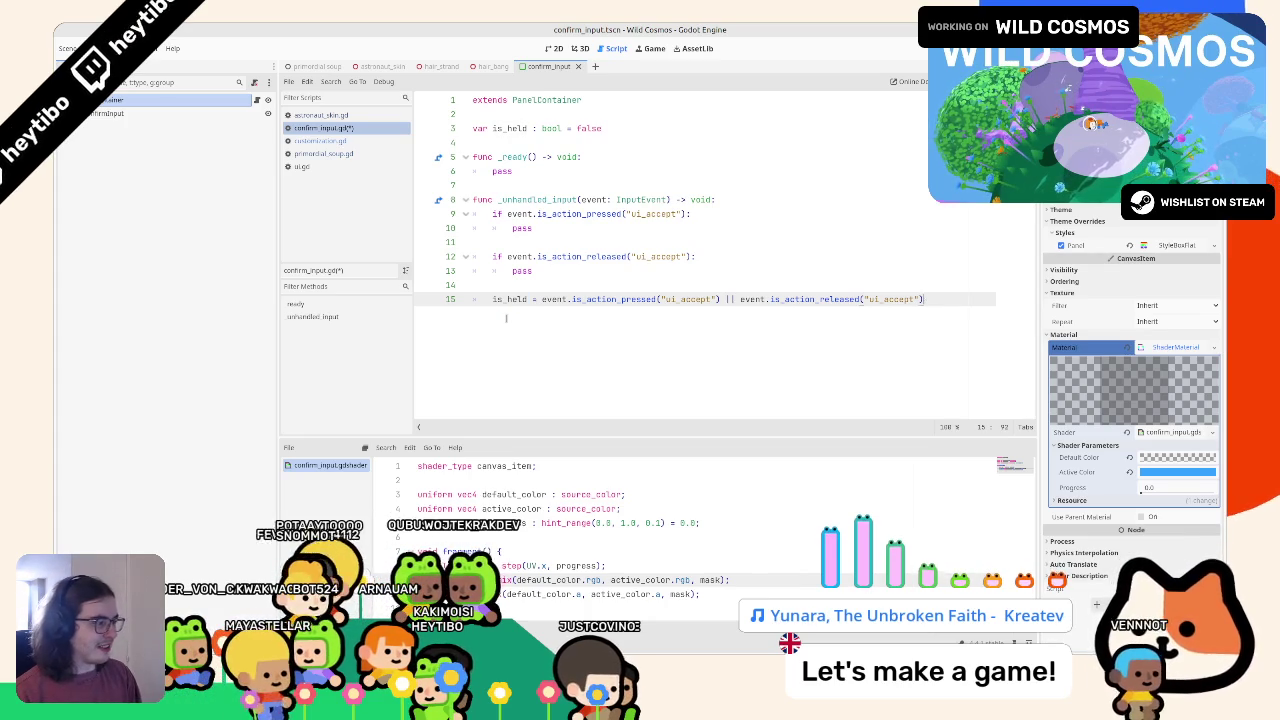
Add print(is_held) on the next line and run the game
key("Return")
type("print(is_held")
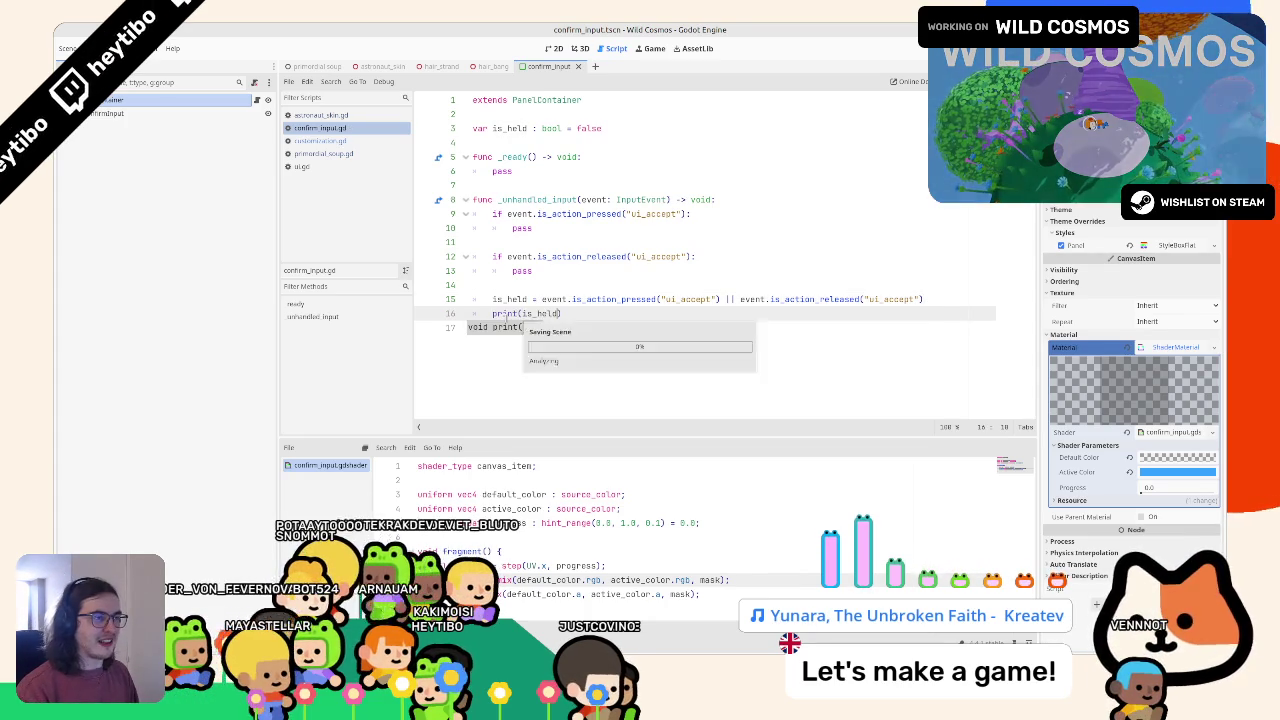
key("F6")
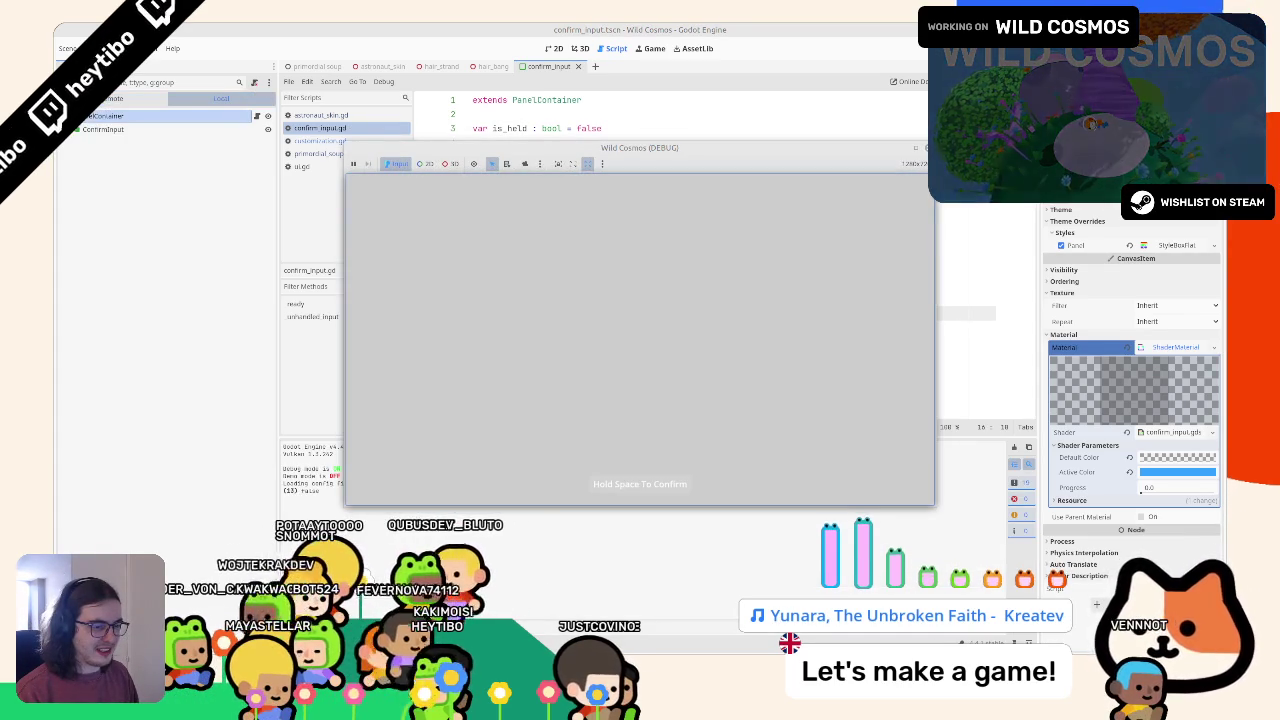
Test the confirm key in the game, then delete the combined is_held assignment line
key("space")
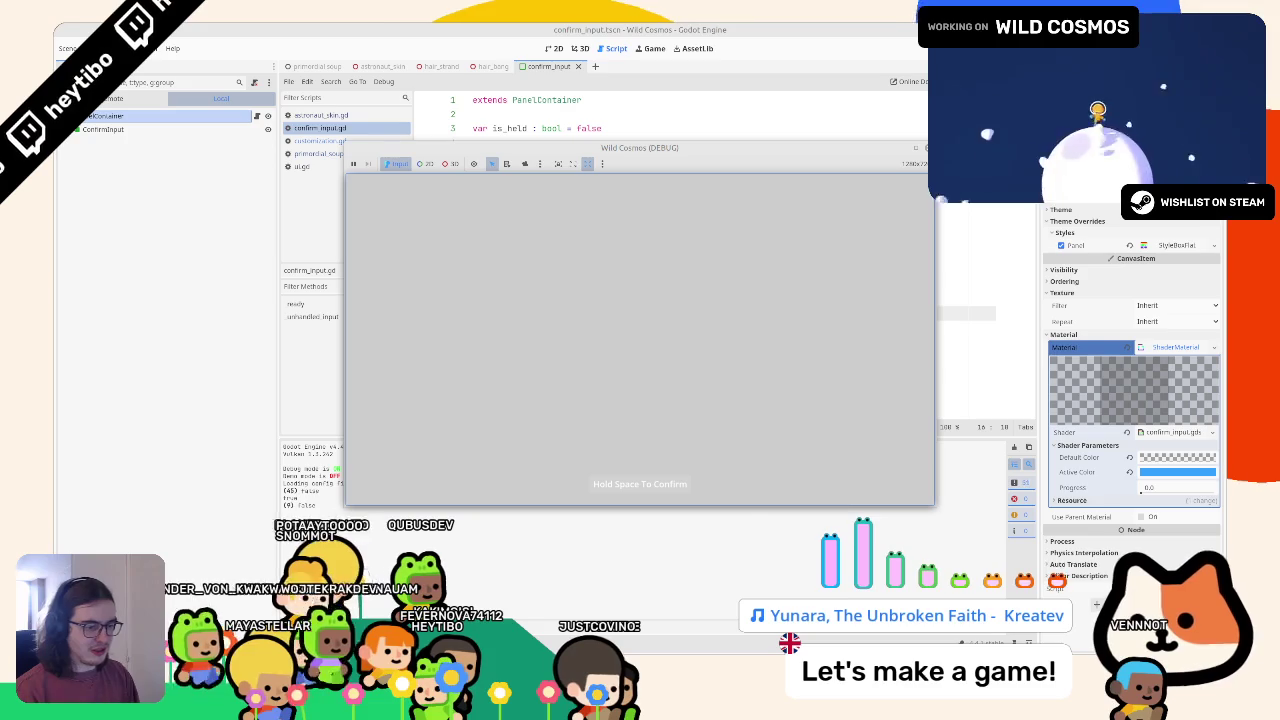
key("space")
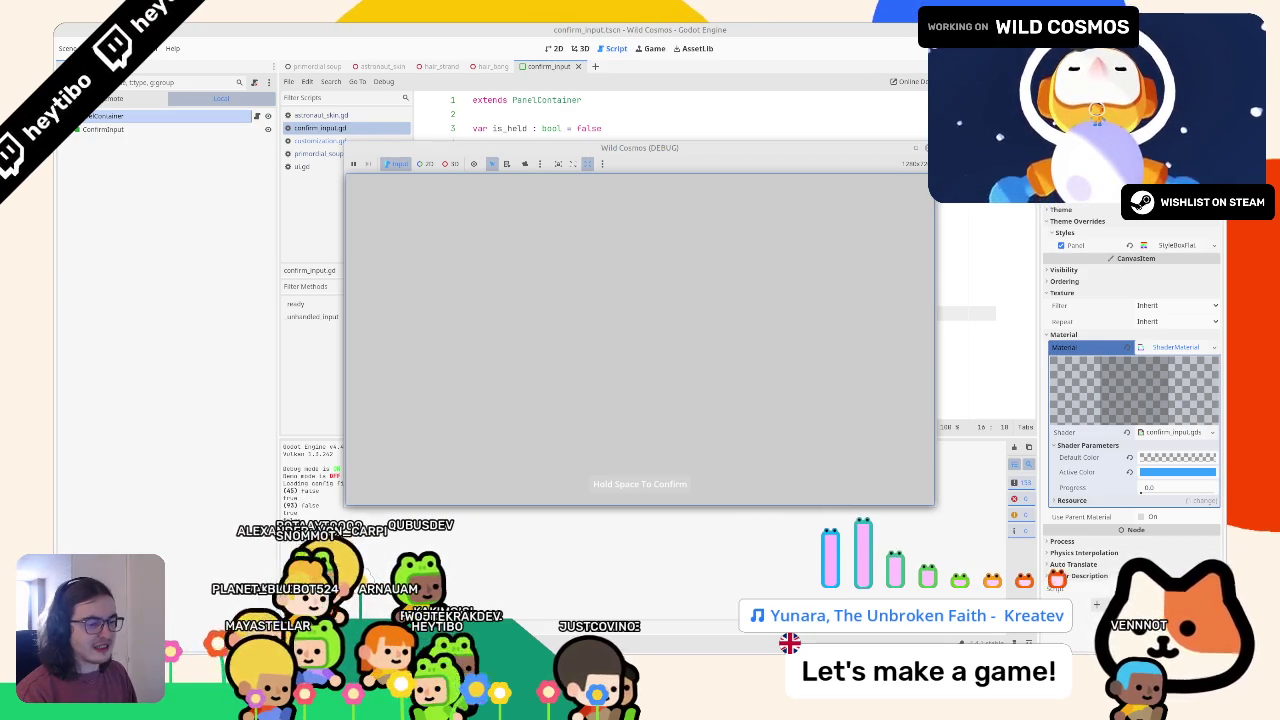
left_click(587, 310)
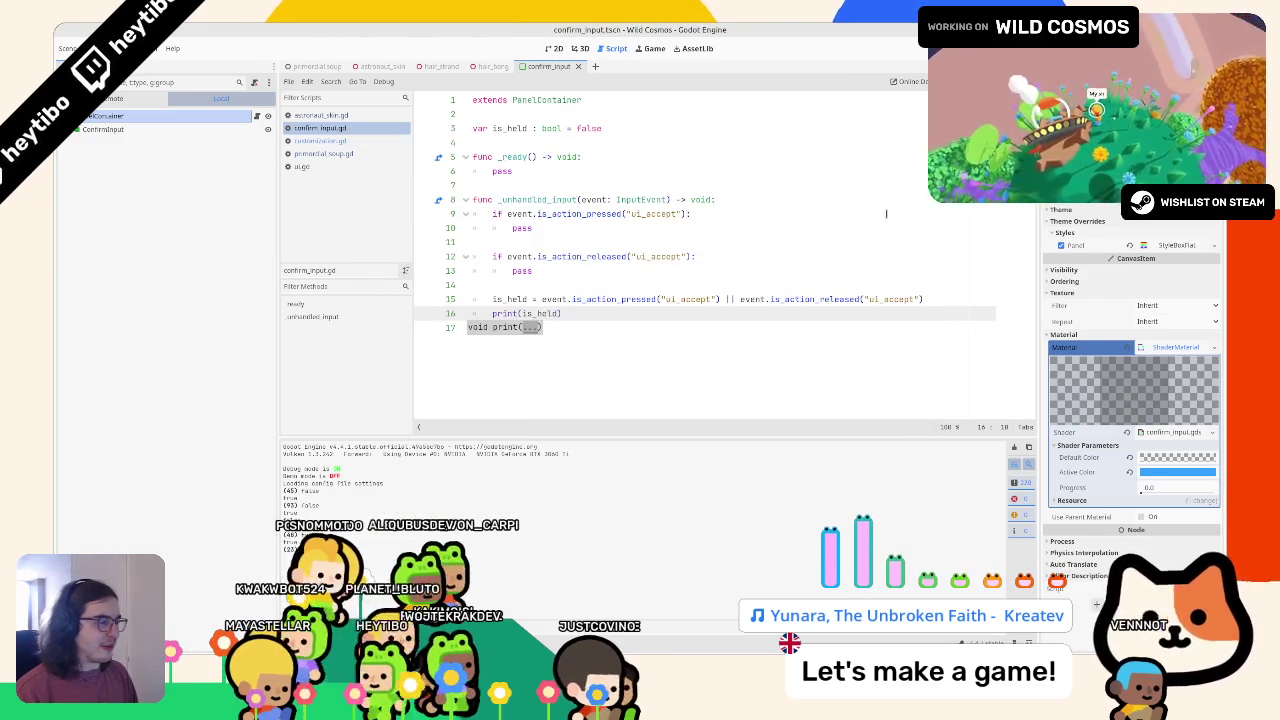
triple_click(600, 299)
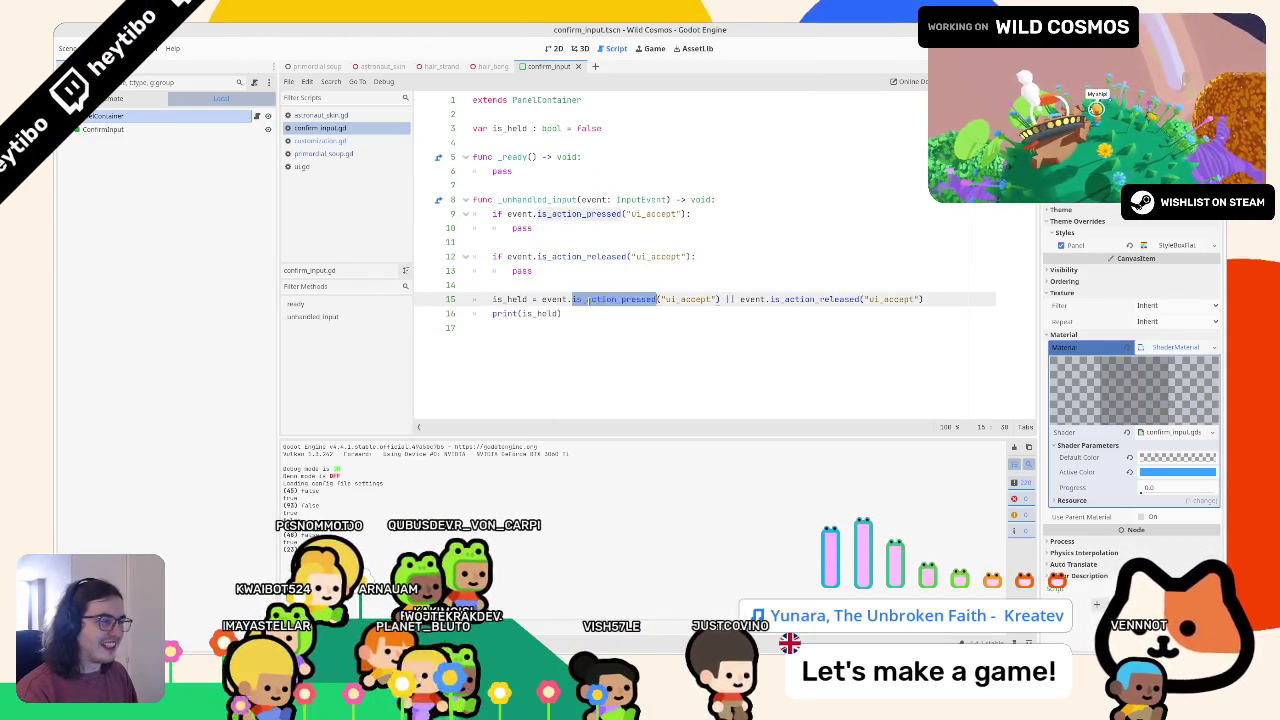
key("BackSpace")
key("BackSpace")
Replace the pass in both ui_accept branches with 'is_held = false'
left_click(529, 128)
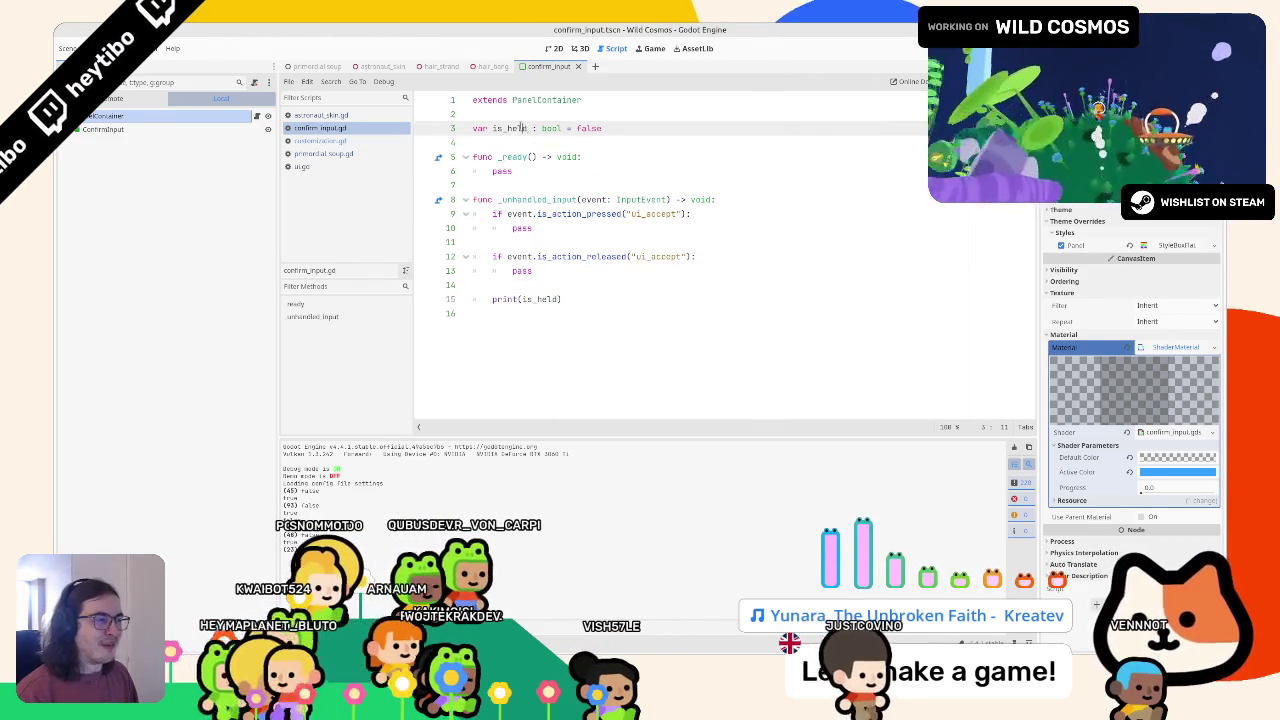
double_click(510, 128)
key("ctrl+c")
left_click(533, 228)
left_click(544, 271, "alt")
key("ctrl+BackSpace")
key("ctrl+v")
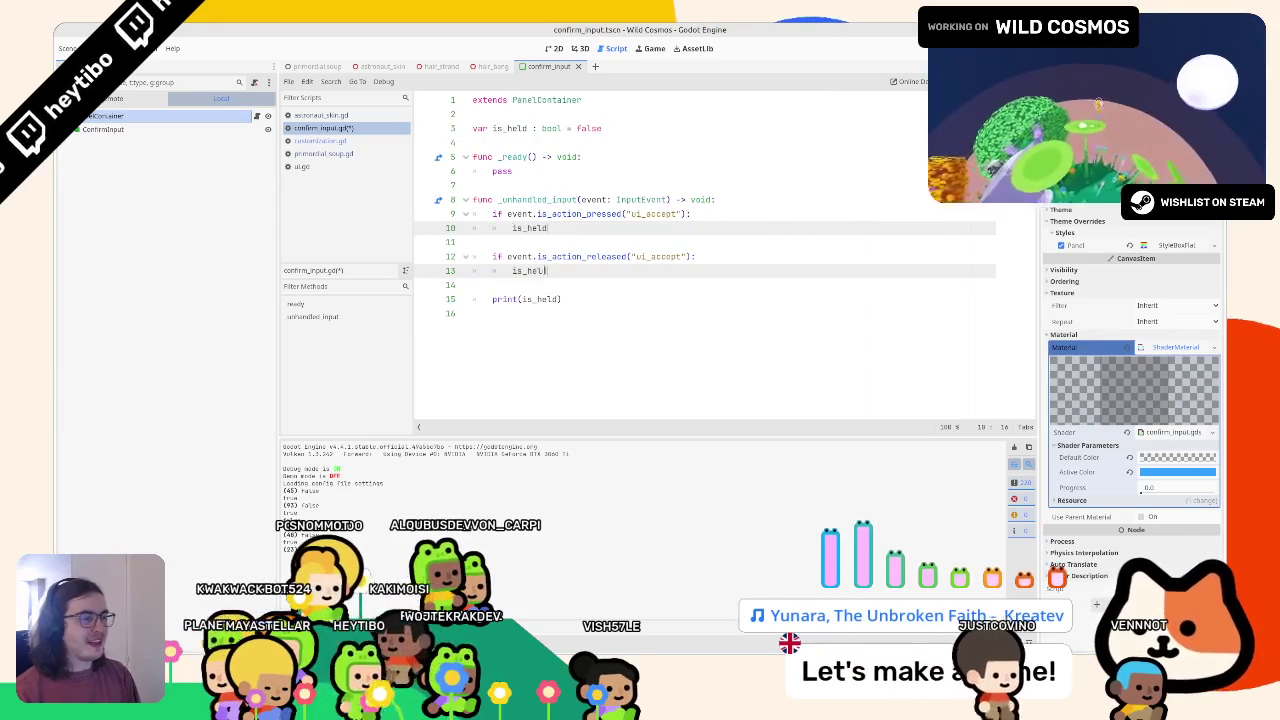
type(" = false")
Change the released branch to 'is_held = true', then run and close the game
left_click(629, 276)
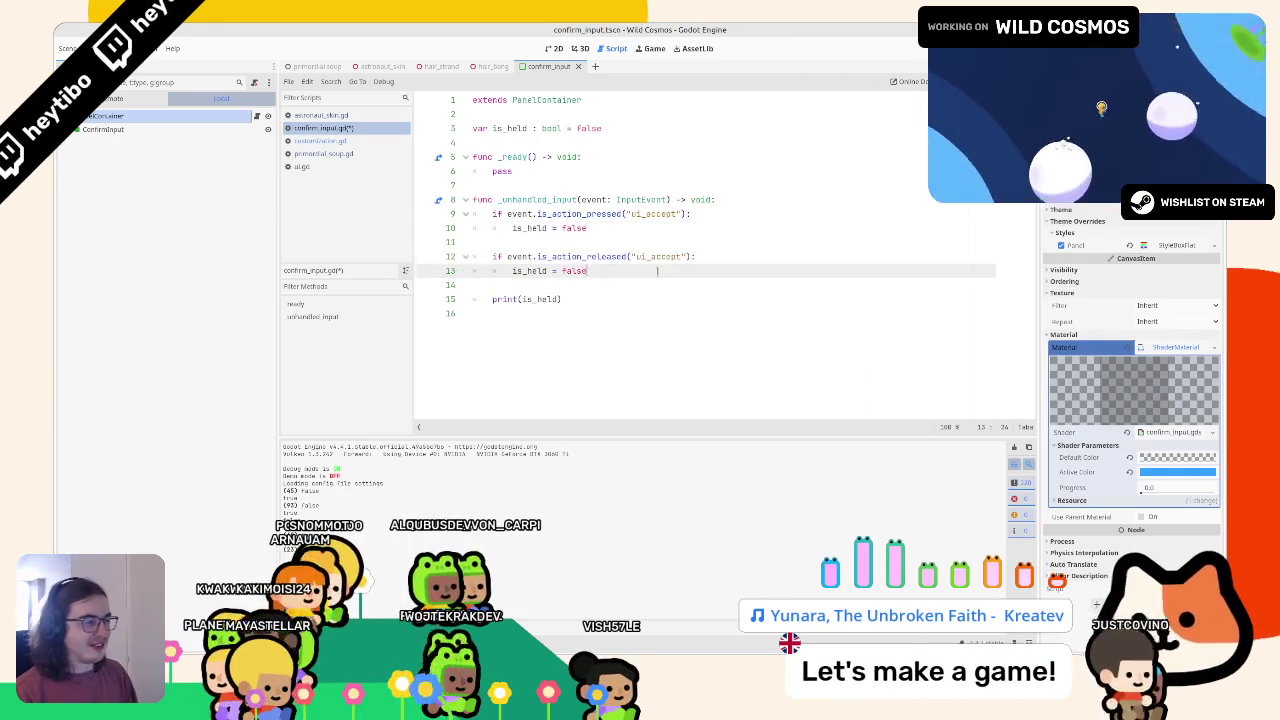
key("ctrl+BackSpace")
type("tru")
key("F6")
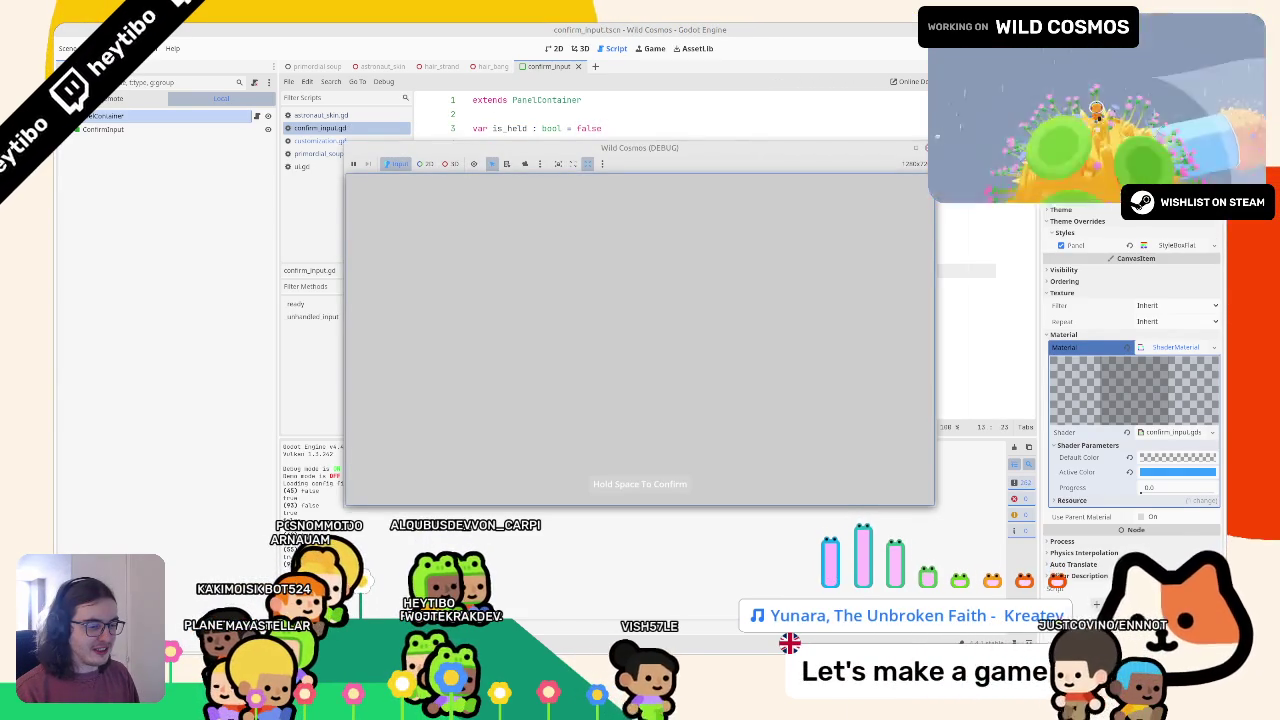
key("F8")
Replace event with Input in both ui_accept checks and run the scene
double_click(527, 299)
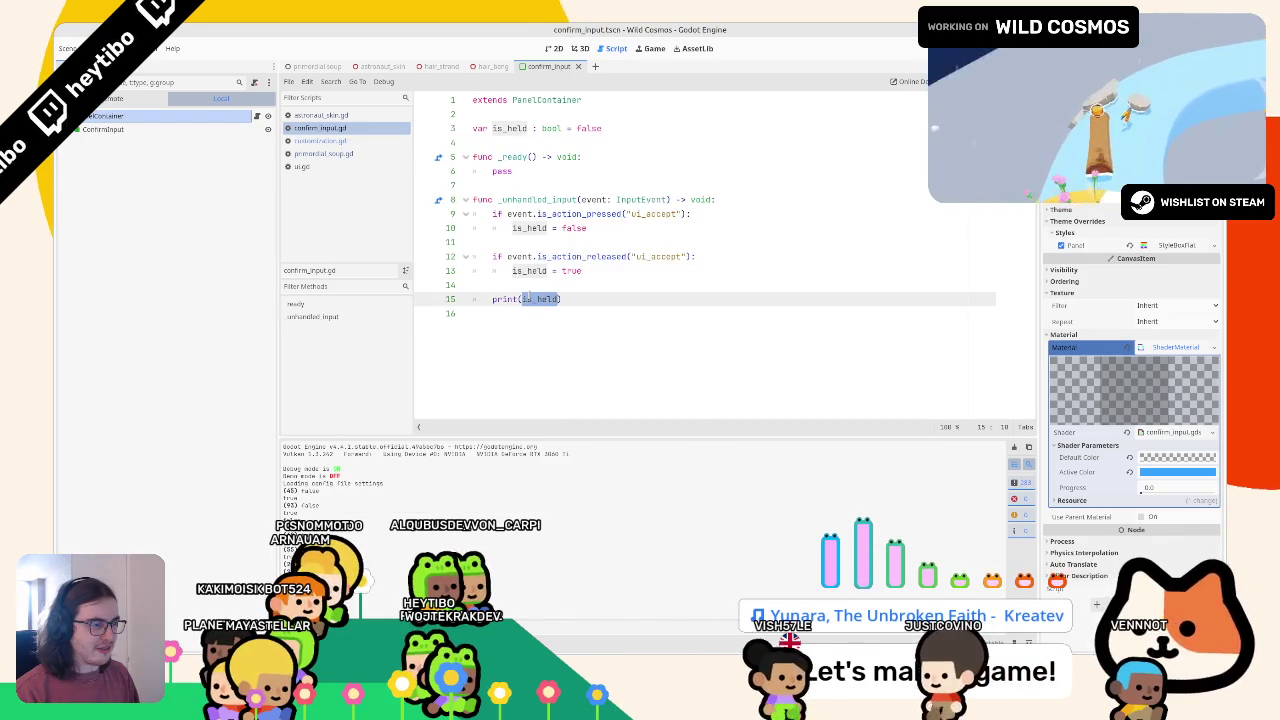
double_click(582, 214)
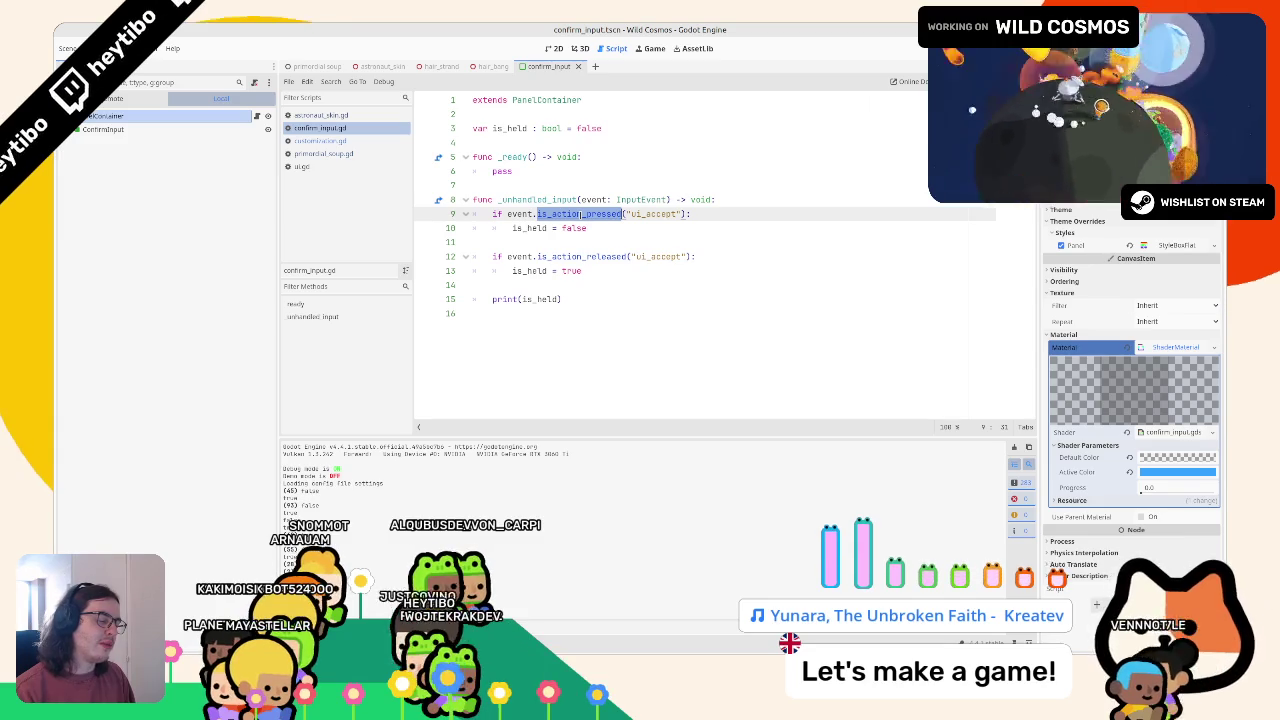
double_click(533, 214)
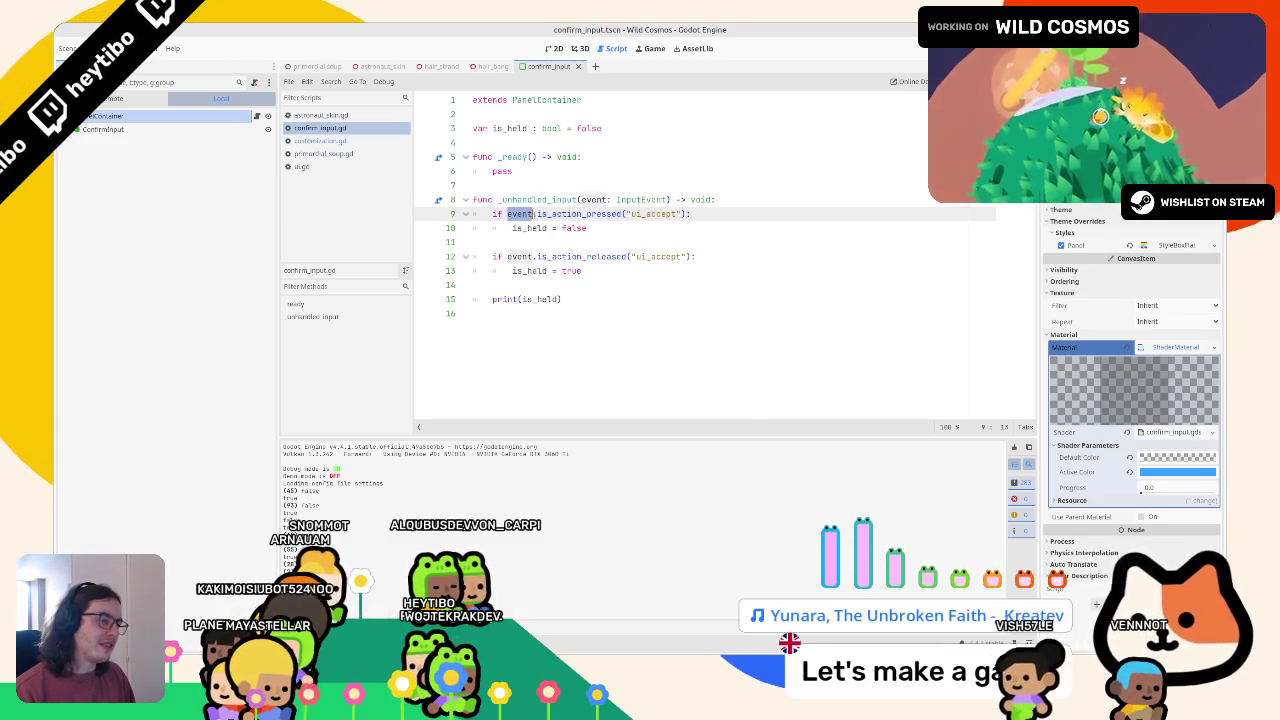
left_click(520, 271)
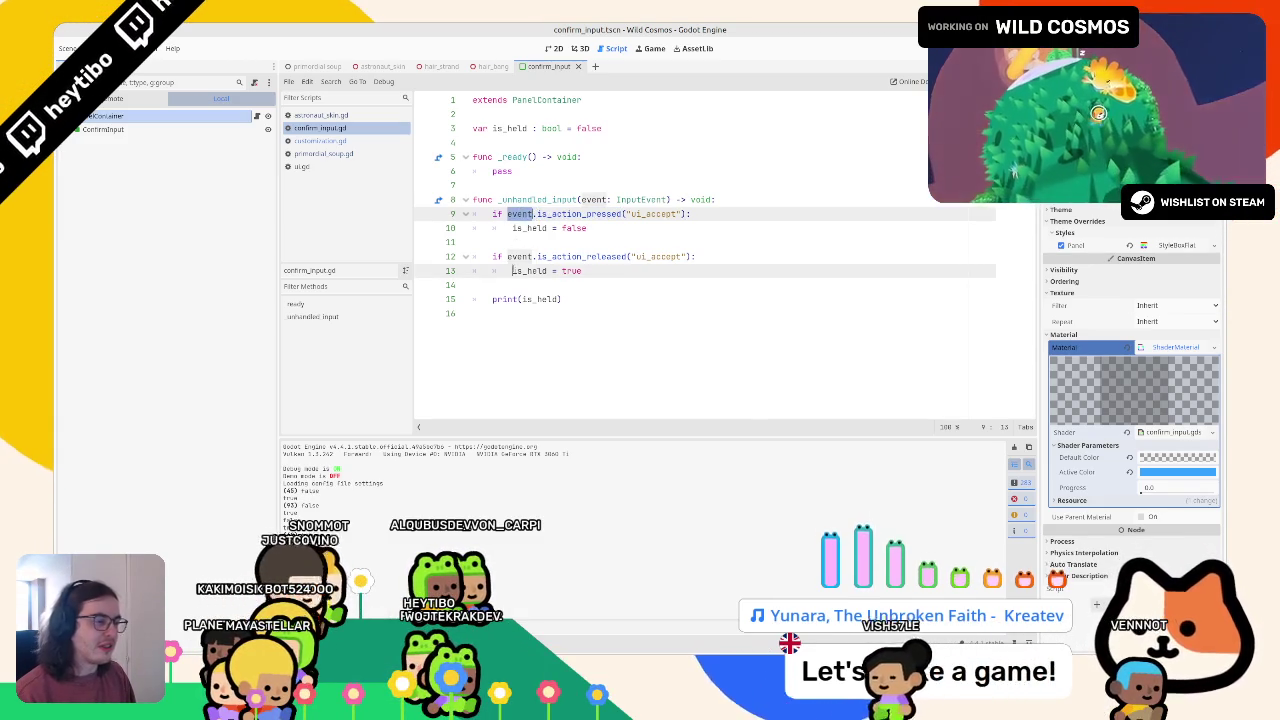
double_click(520, 256)
key("ctrl+d")
type("Inpu")
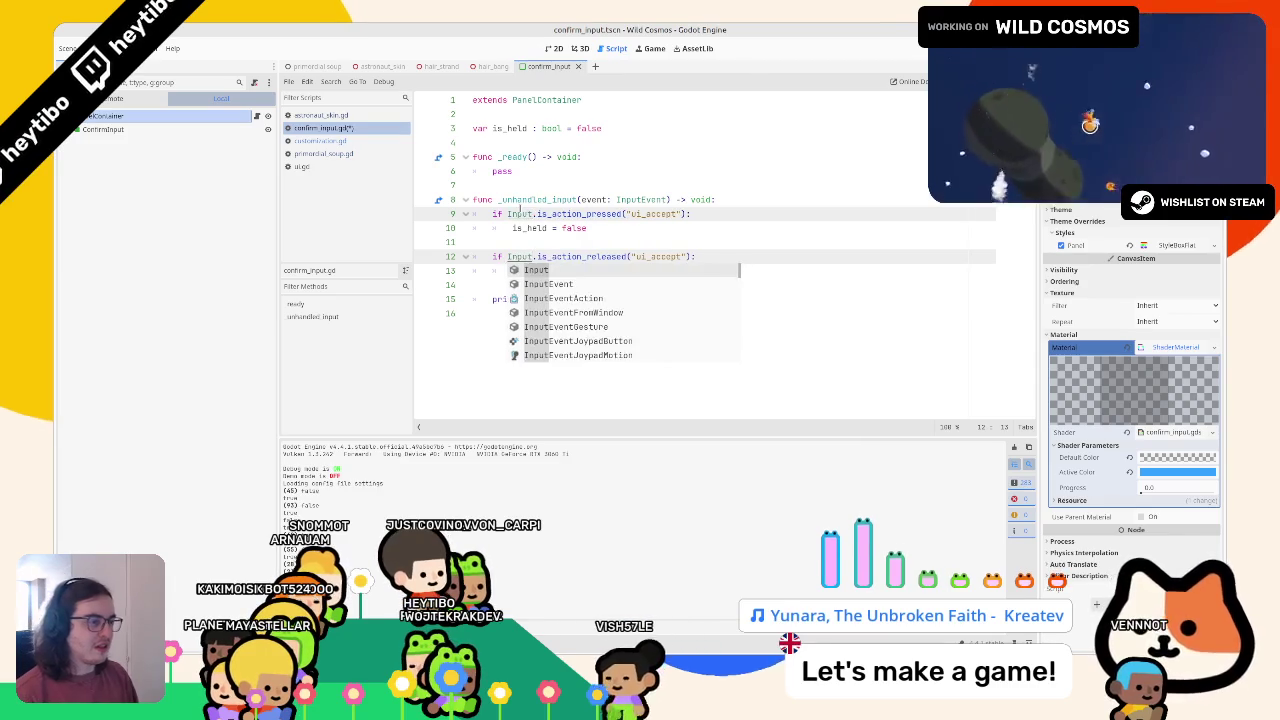
key("F6")
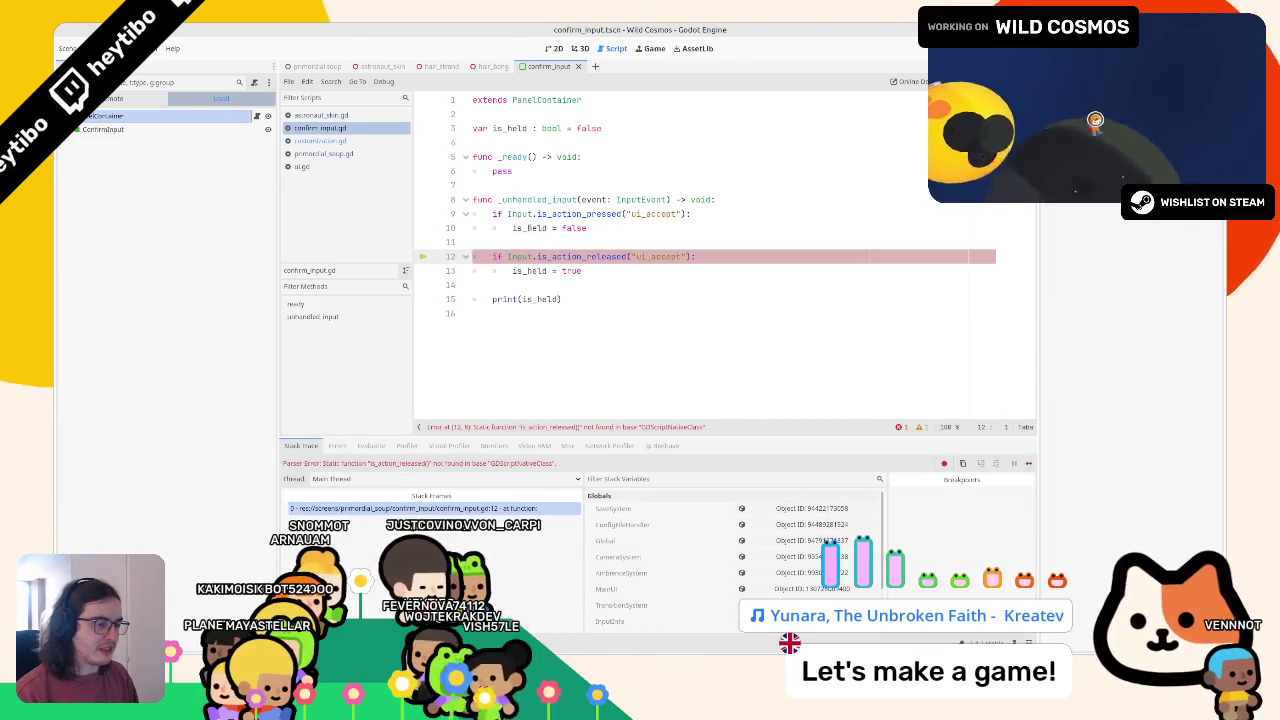
Switch to is_action_just_pressed and is_action_just_released, then test-run the game
double_click(568, 256)
double_click(570, 214)
type("is_acti")
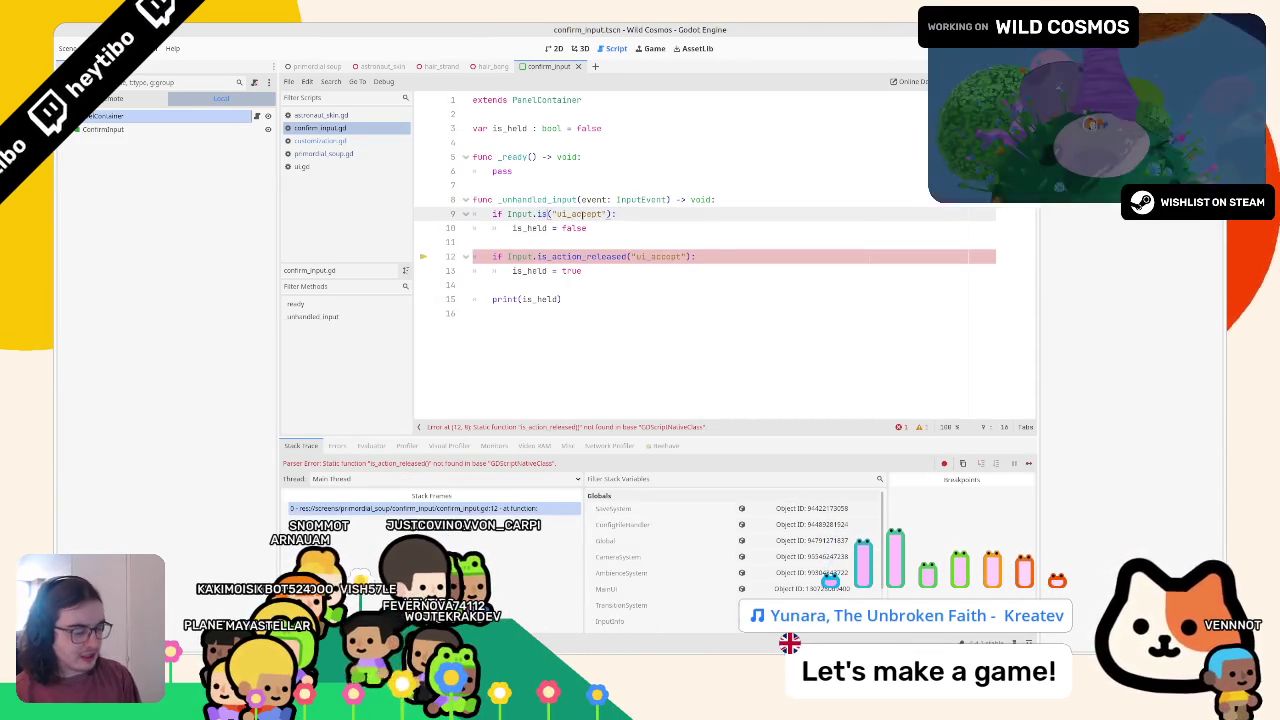
key("Return")
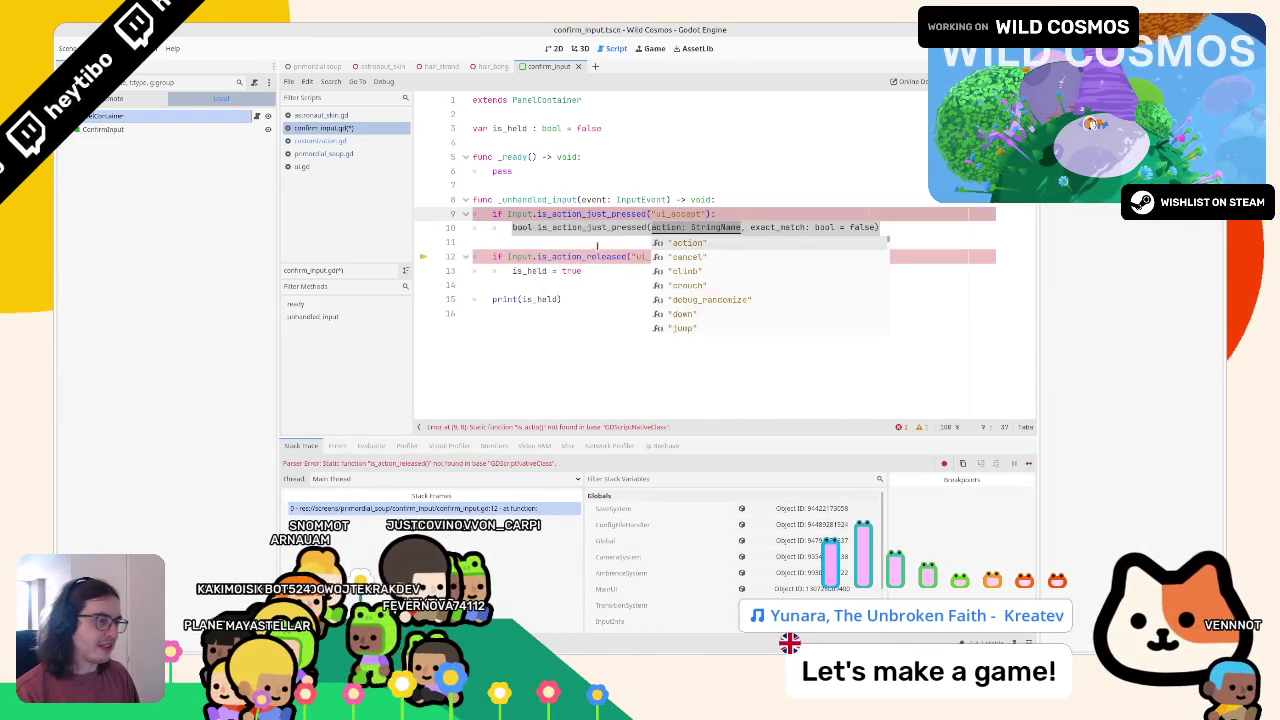
key("Return")
double_click(571, 271)
left_click(586, 257)
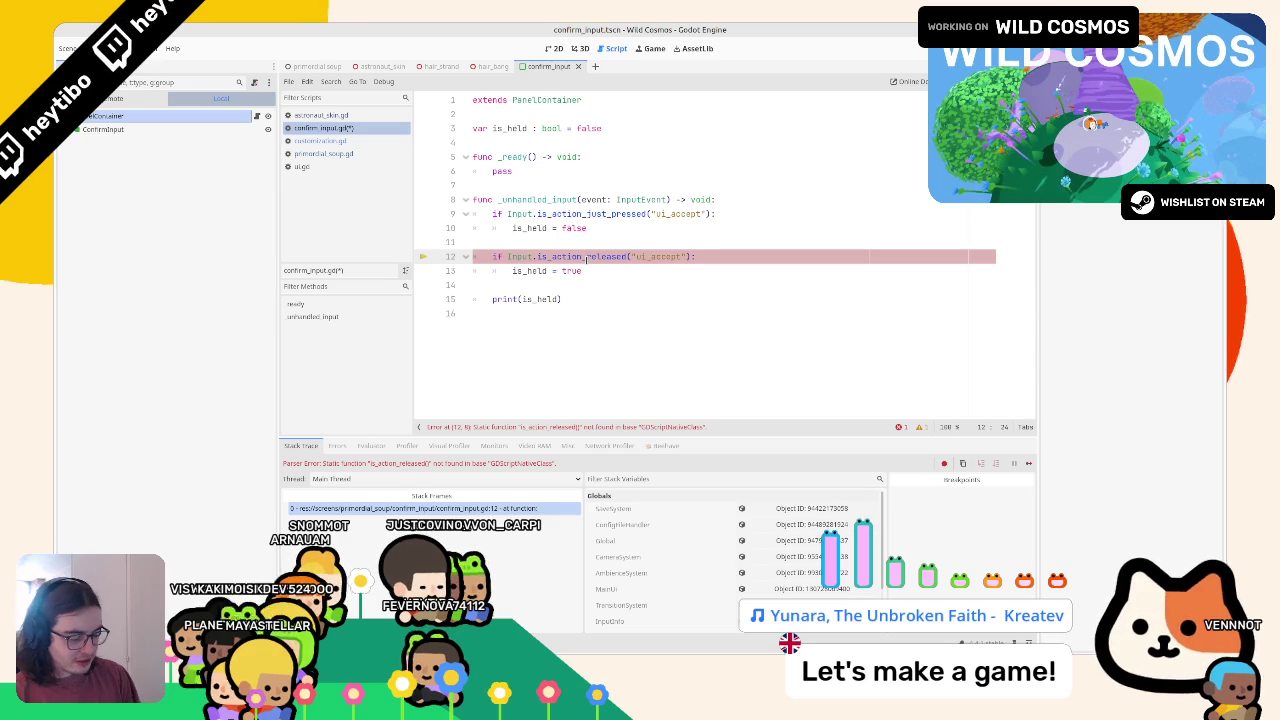
type("just_")
key("F6")
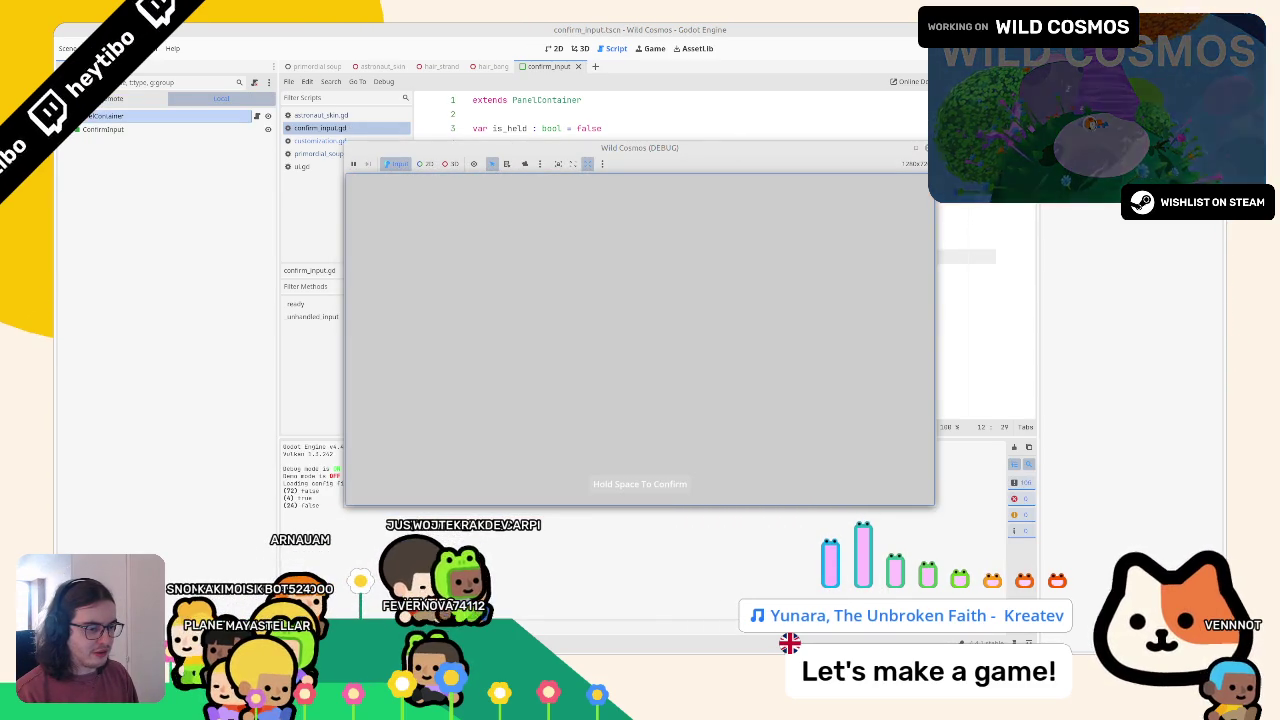
key("F8")
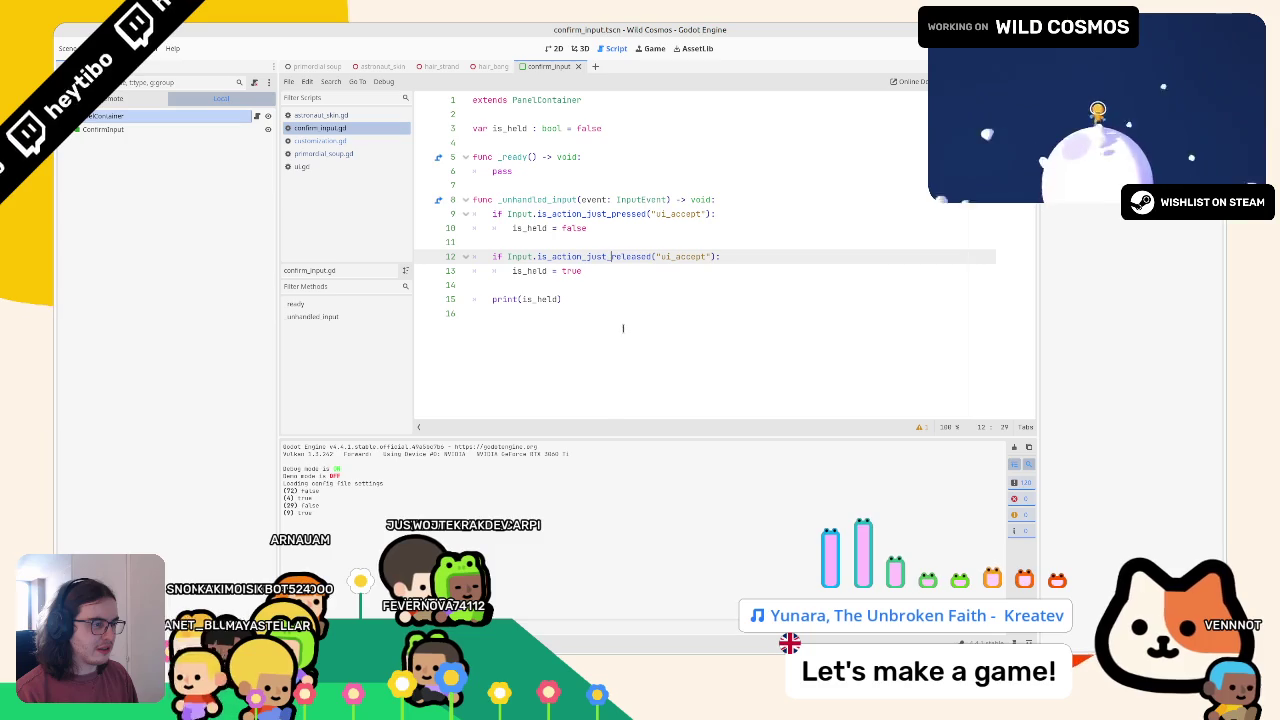
Swap the values so is_held is true on press and false on release
left_click(577, 270)
key("Up")
key("Up")
key("Up")
key("ctrl+shift+Left")
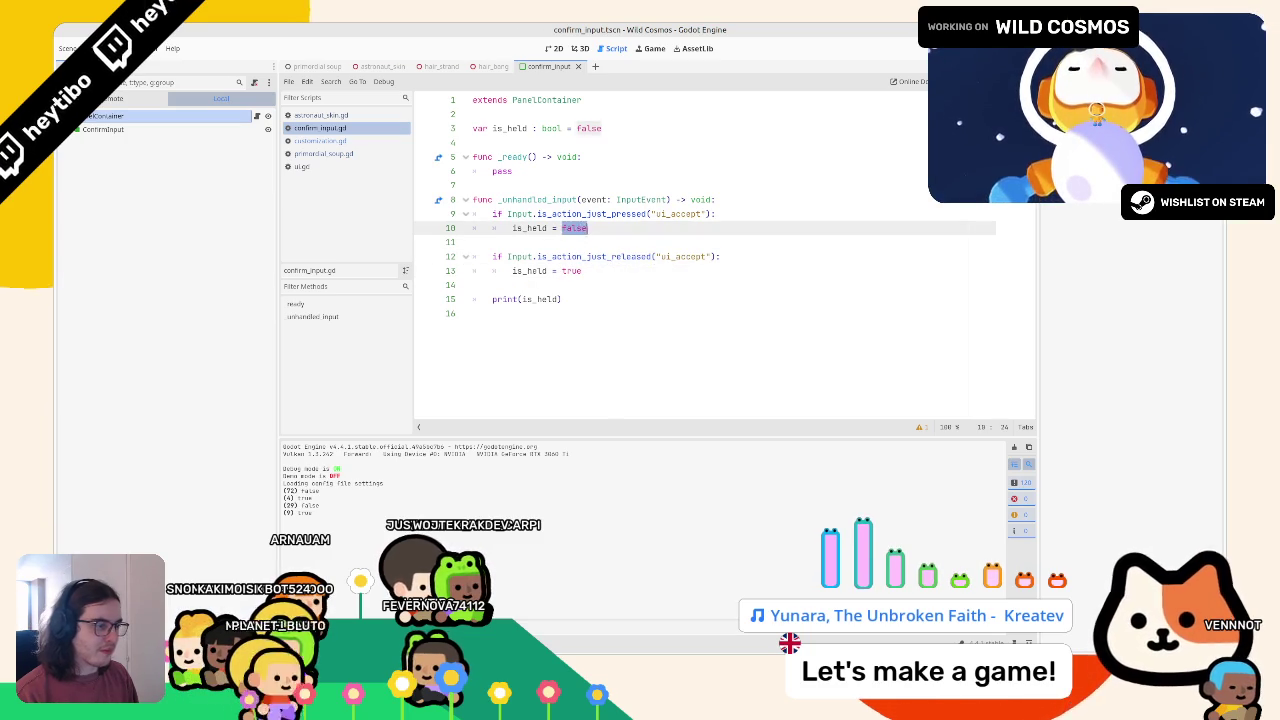
type("true")
key("Down")
key("Down")
key("Down")
key("ctrl+shift+Left")
type("false")
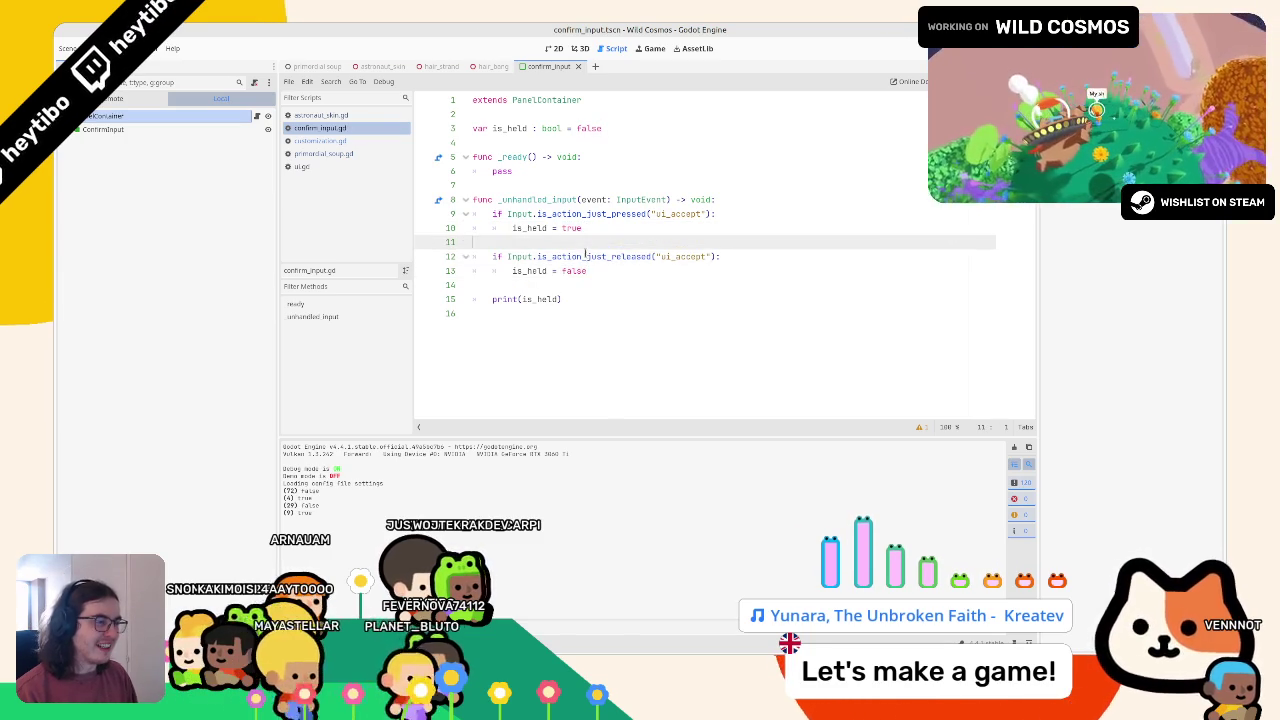
double_click(574, 270)
key("shift+Up")
key("Up")
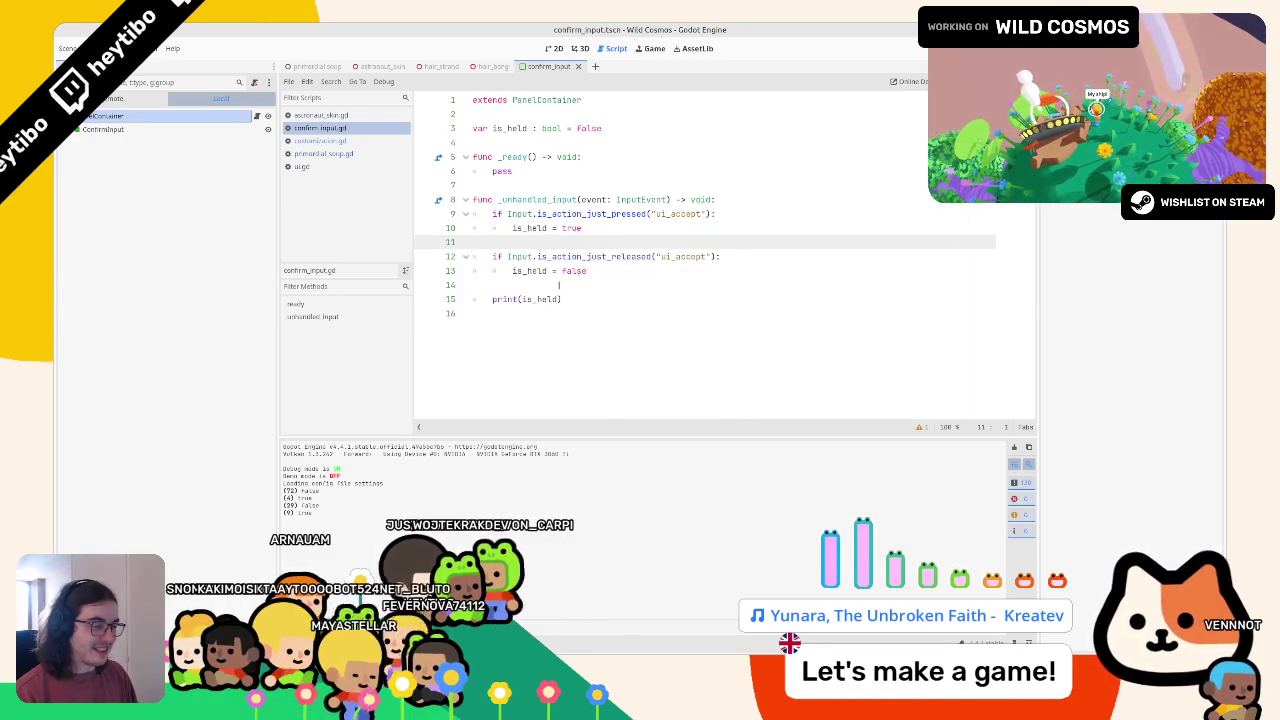
Wrap the print in a _process function, test-run it, then delete _process and the print
key("Down")
key("Down")
key("Down")
key("Up")
key("Return")
type("func ")
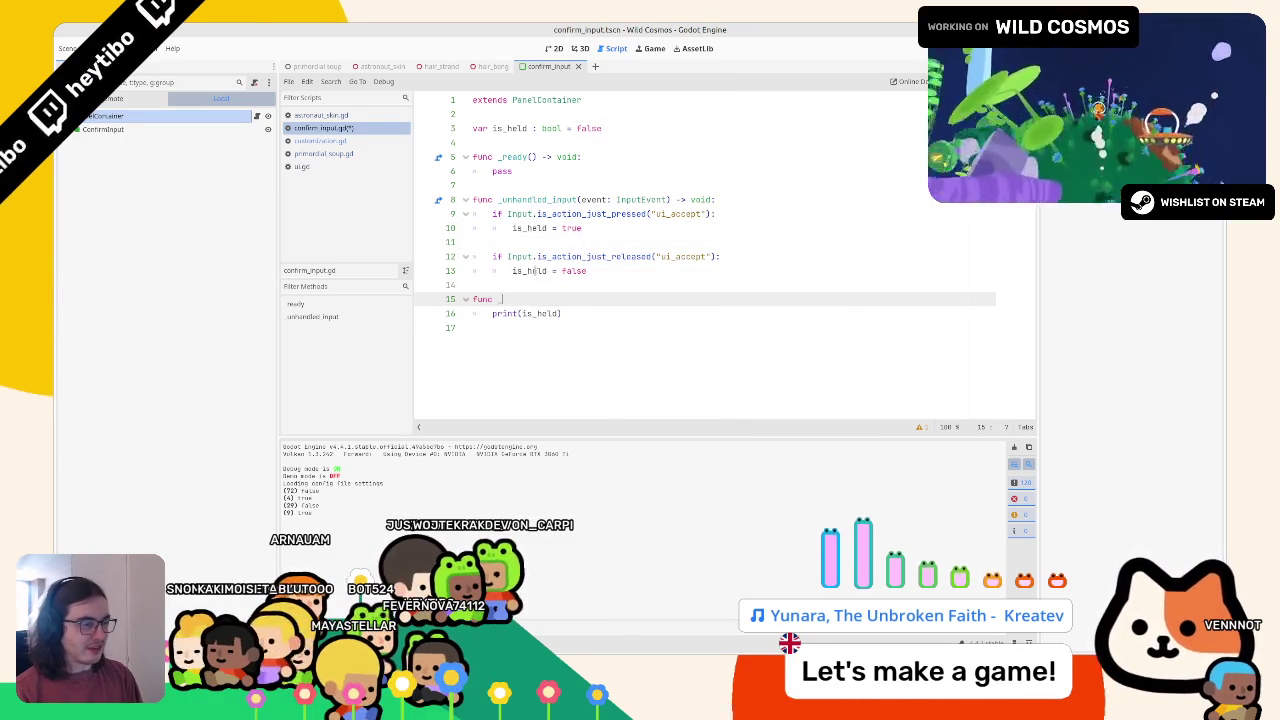
type("_proc")
key("Return")
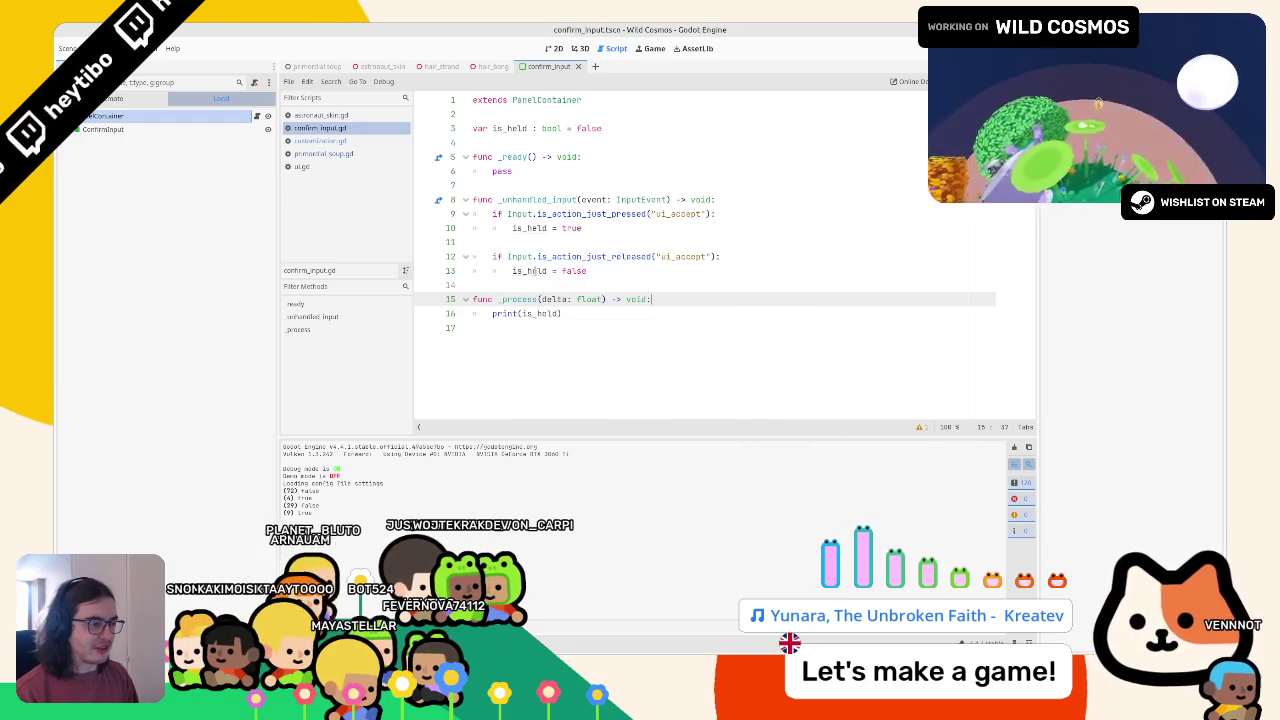
key("F6")
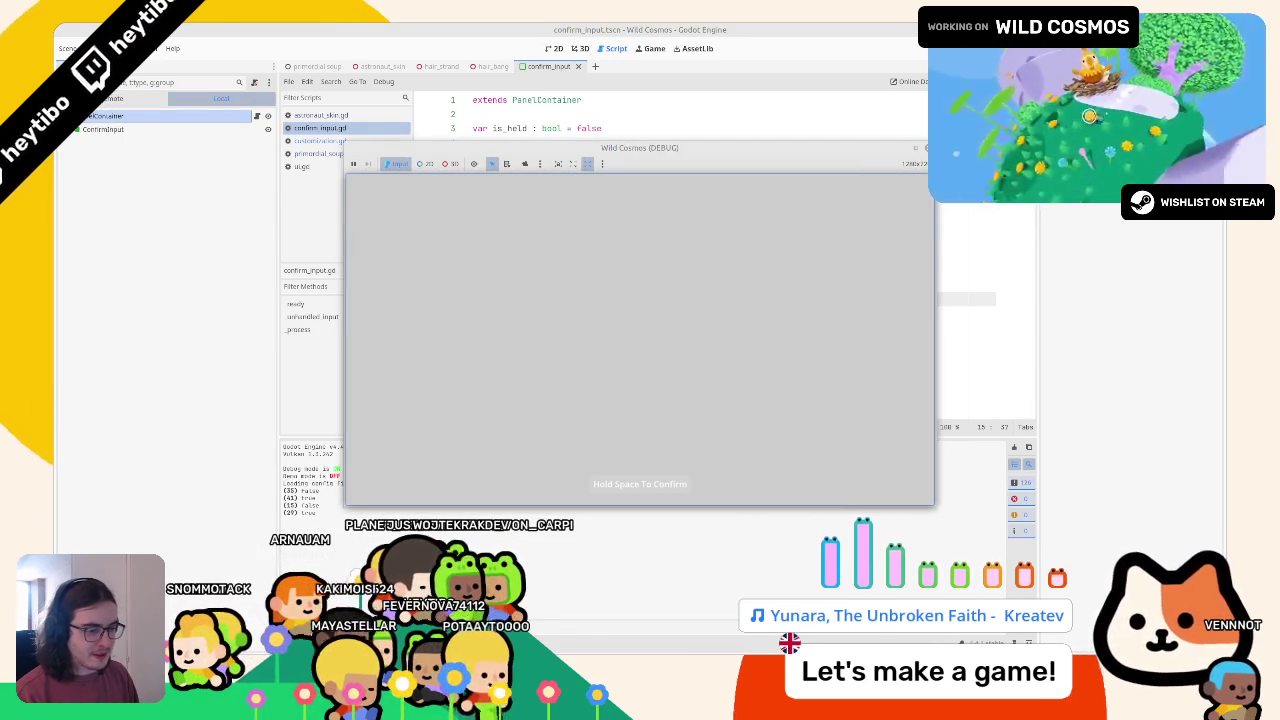
key("F8")
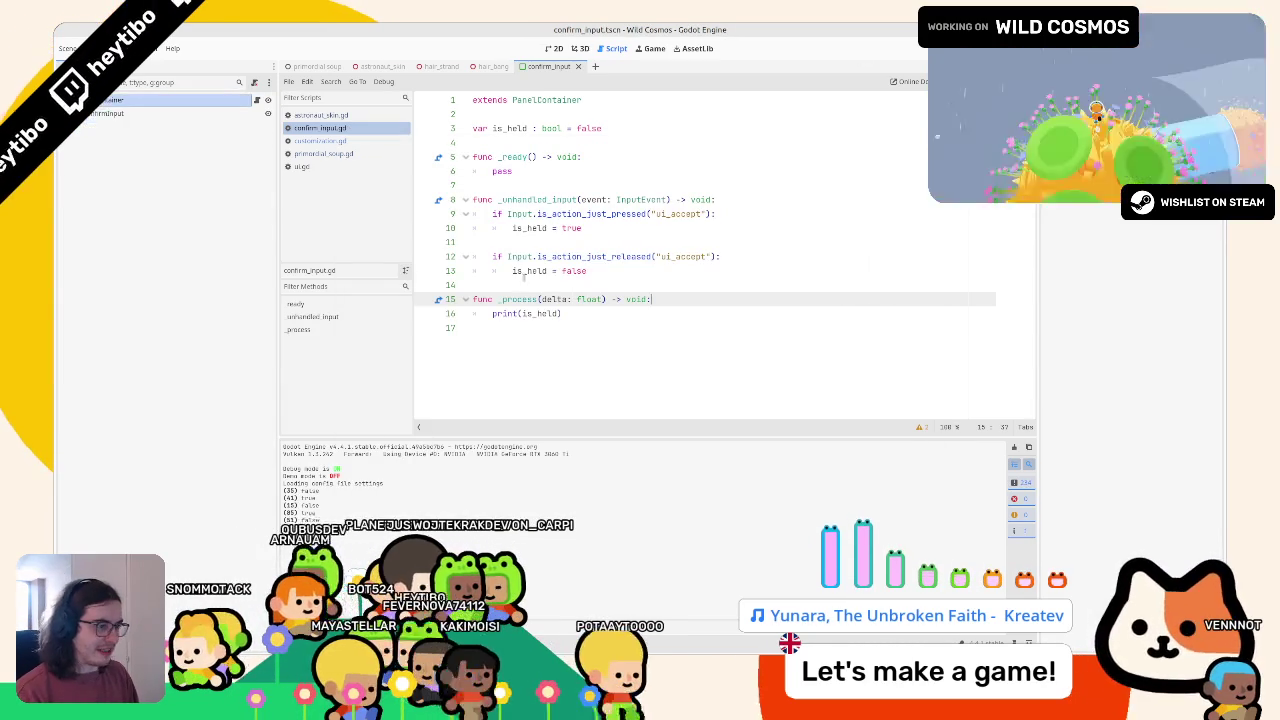
key("ctrl+shift+k")
key("ctrl+shift+k")
key("ctrl+shift+k")
Append ': set = _set_is_held' to the is_held declaration
left_click(480, 242)
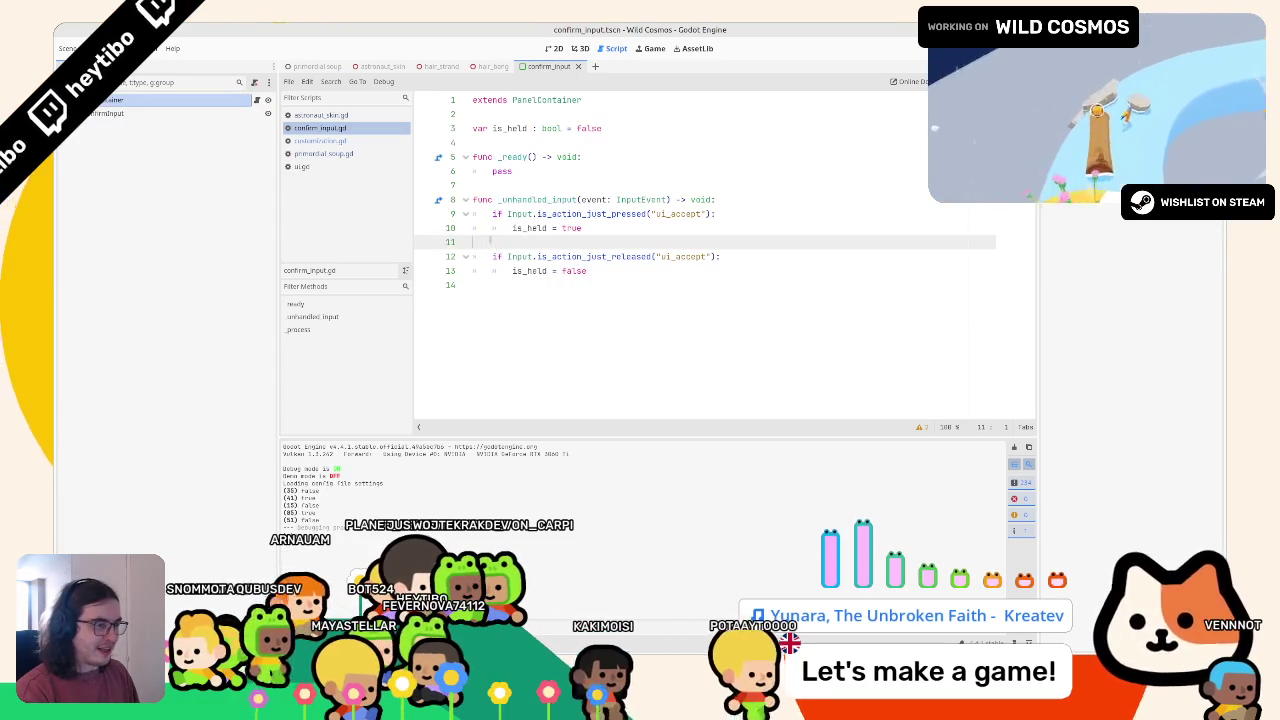
double_click(501, 171)
double_click(510, 128)
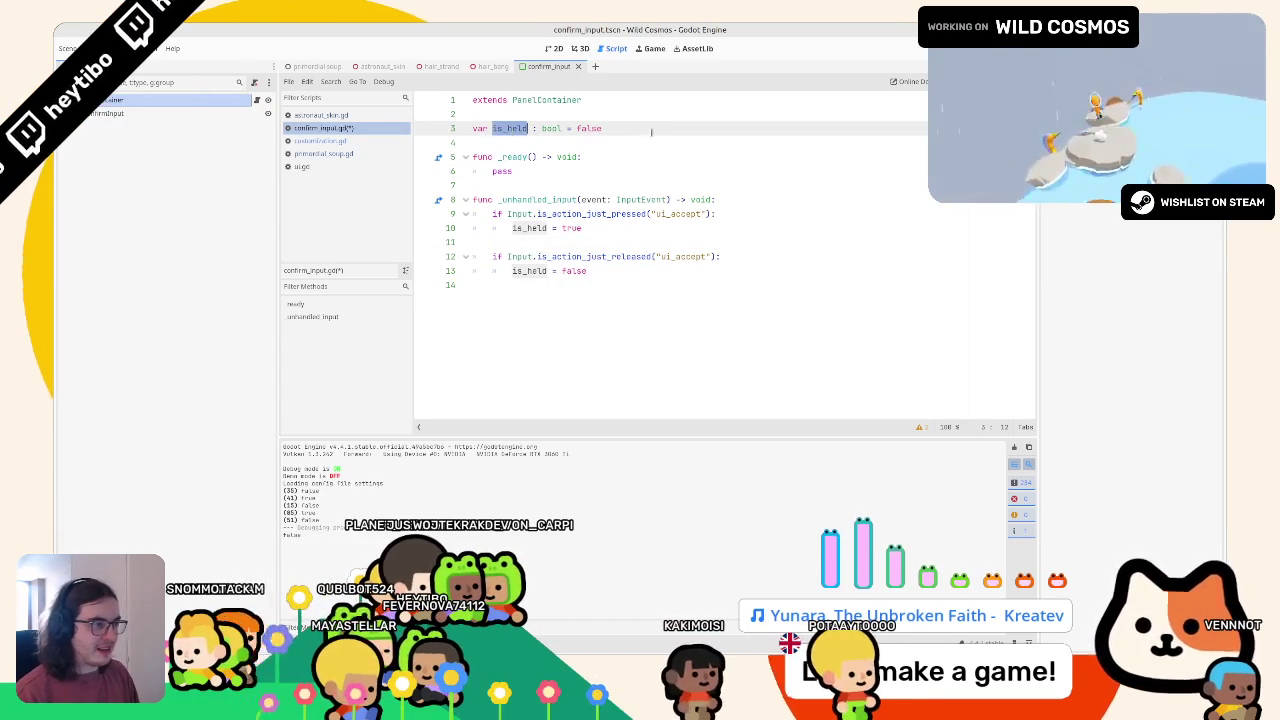
left_click(651, 129)
type(": set = _s")
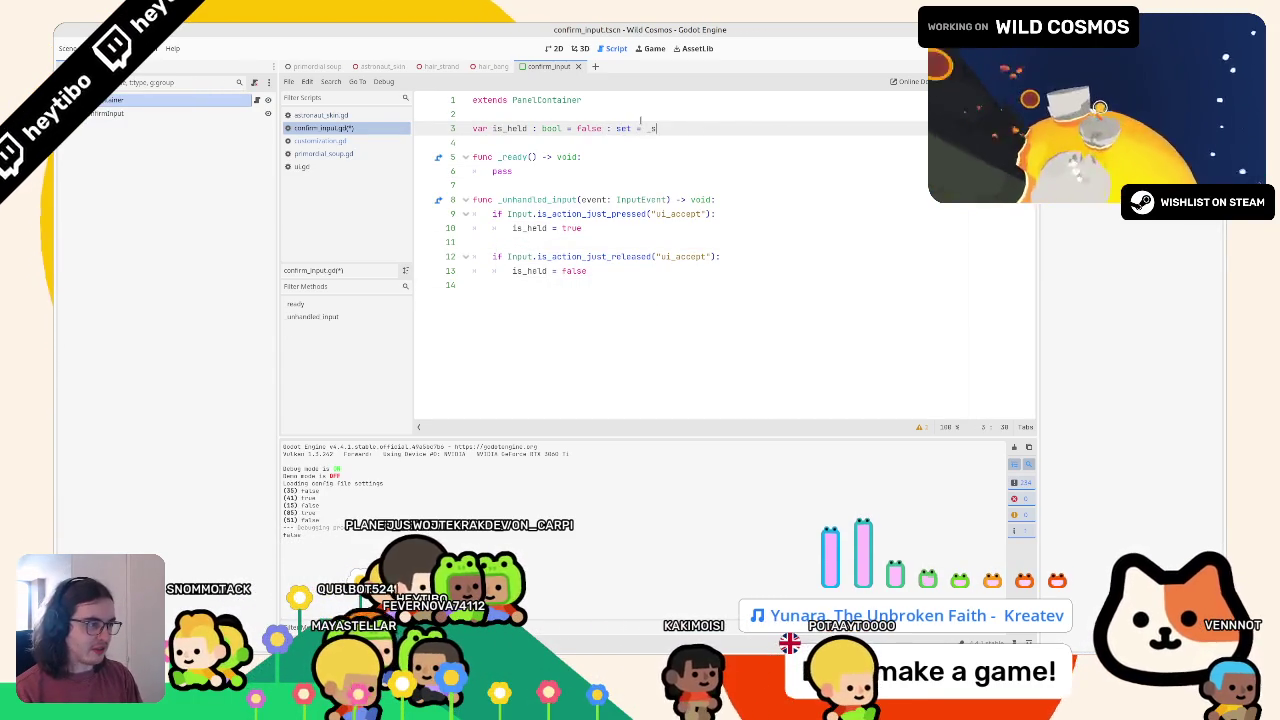
key("Return")
key("Return")
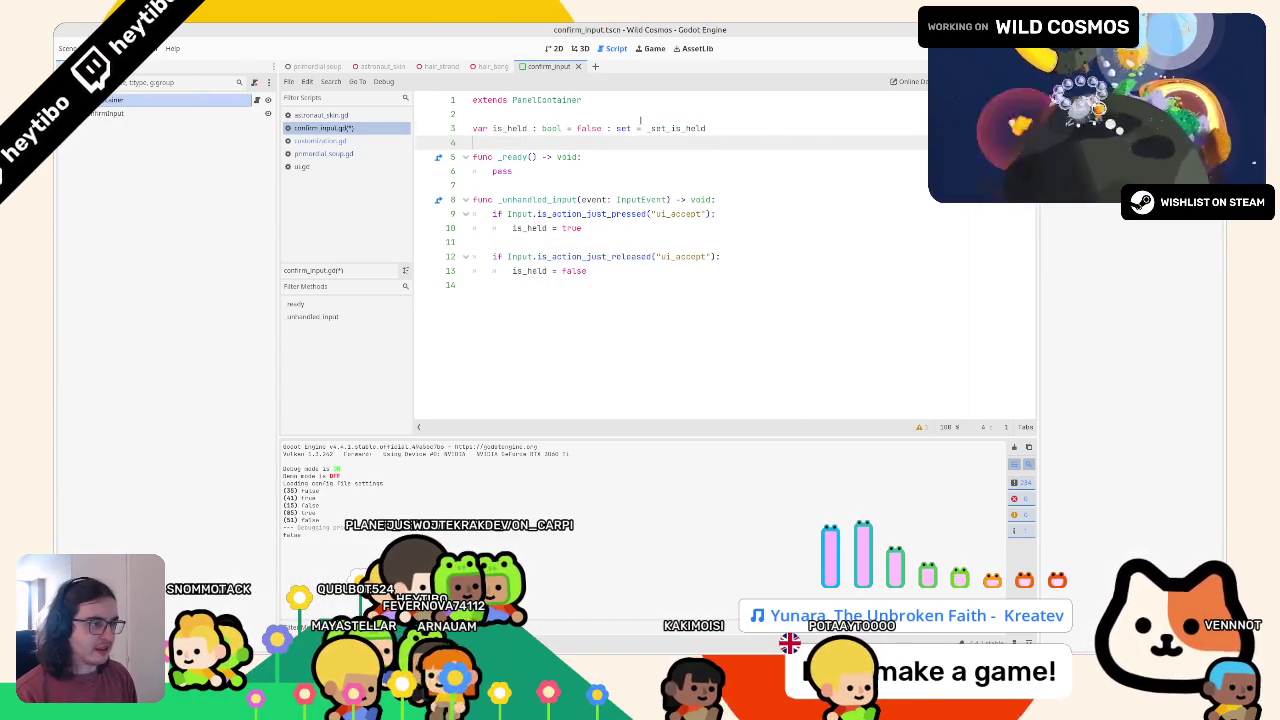
Write func _set_is_held(value: bool) returning early if unchanged, otherwise storing the value
type("func _set_is_held(value : bool")
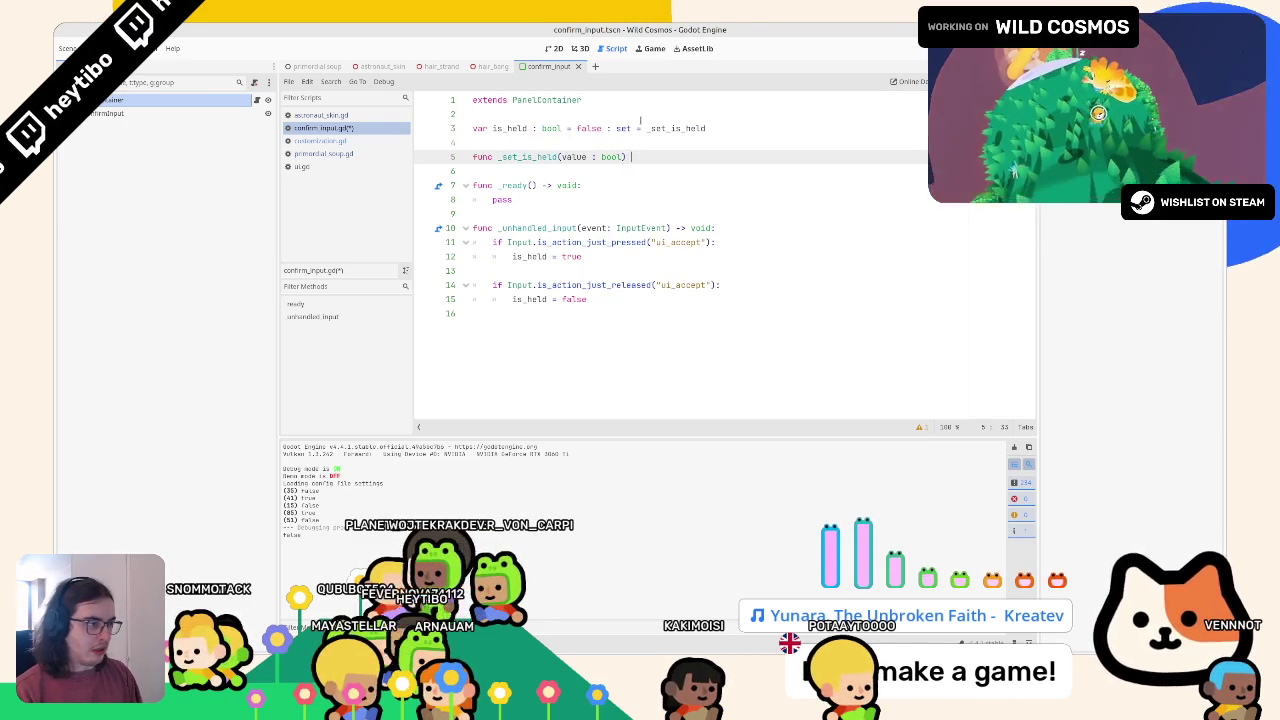
type("id:")
key("Return")
type("if is_")
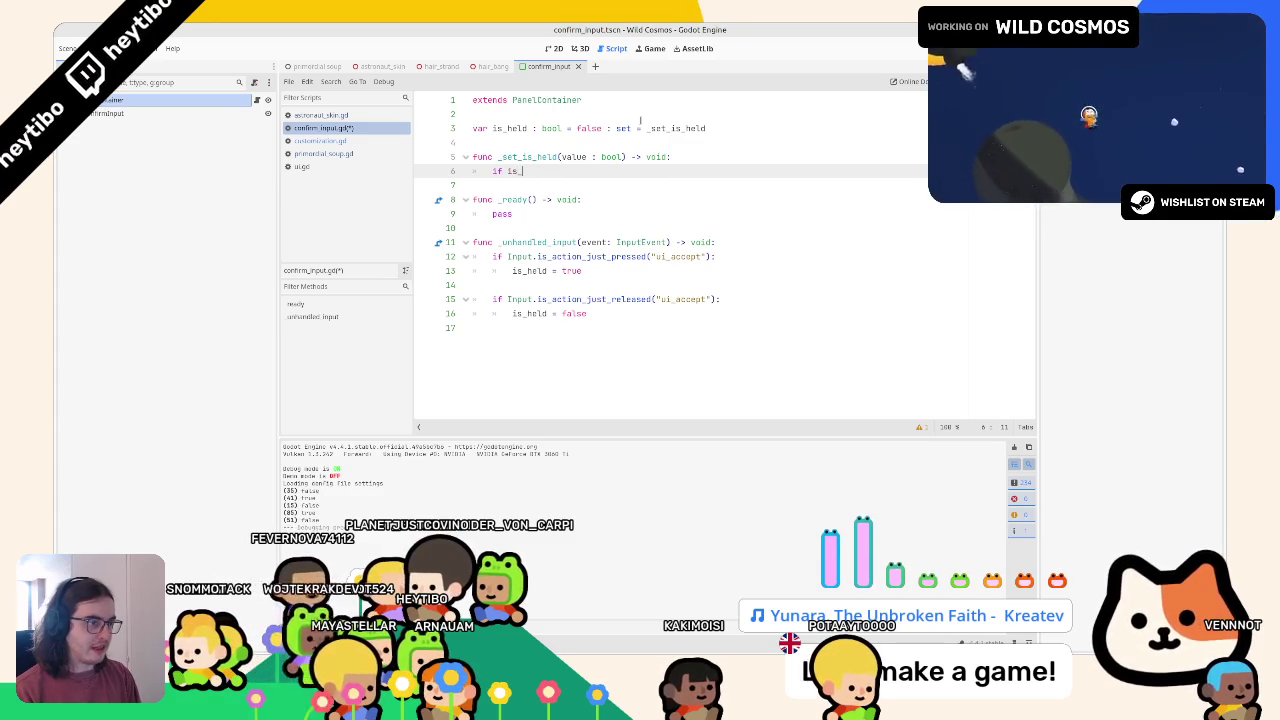
type("held == value: return")
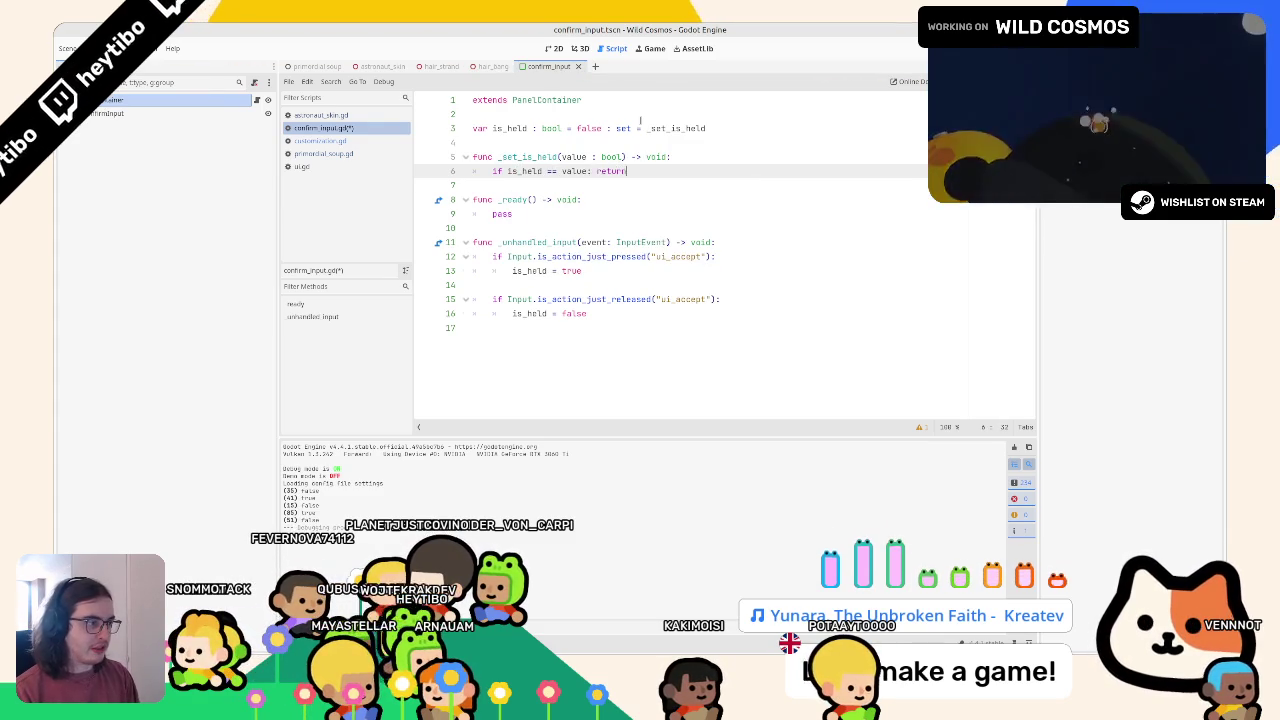
key("Return")
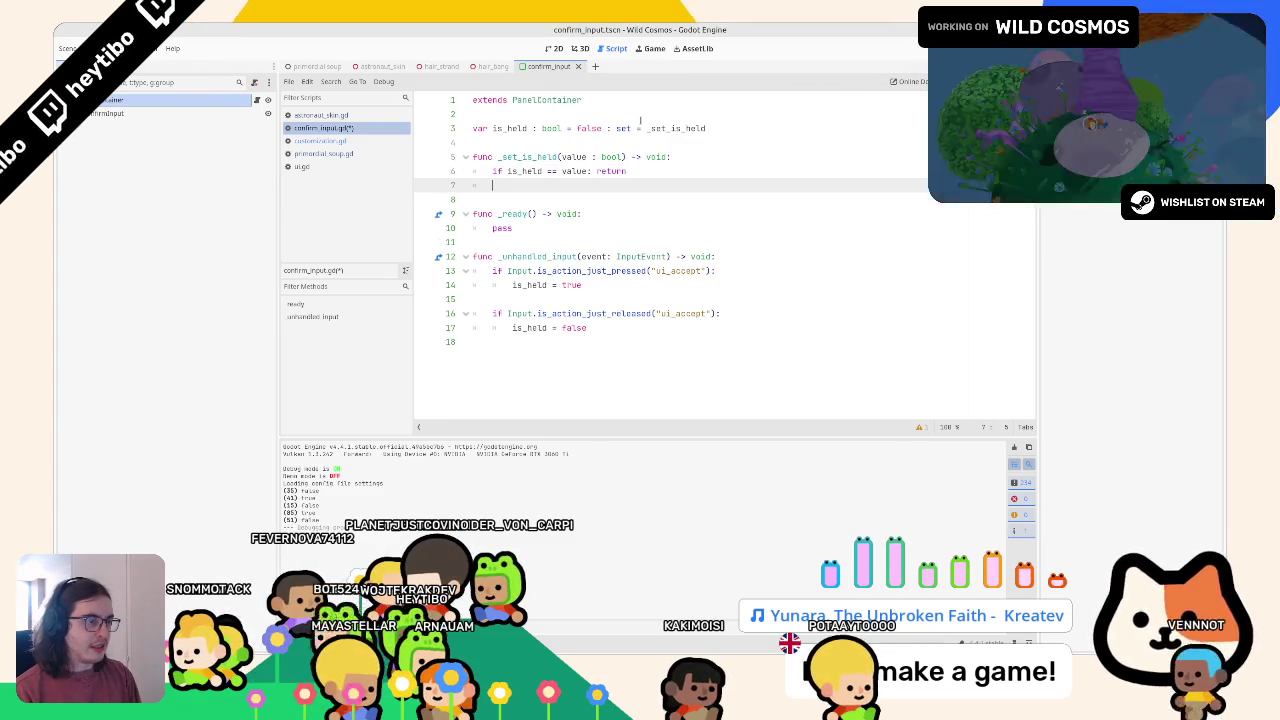
type("is_held = value")
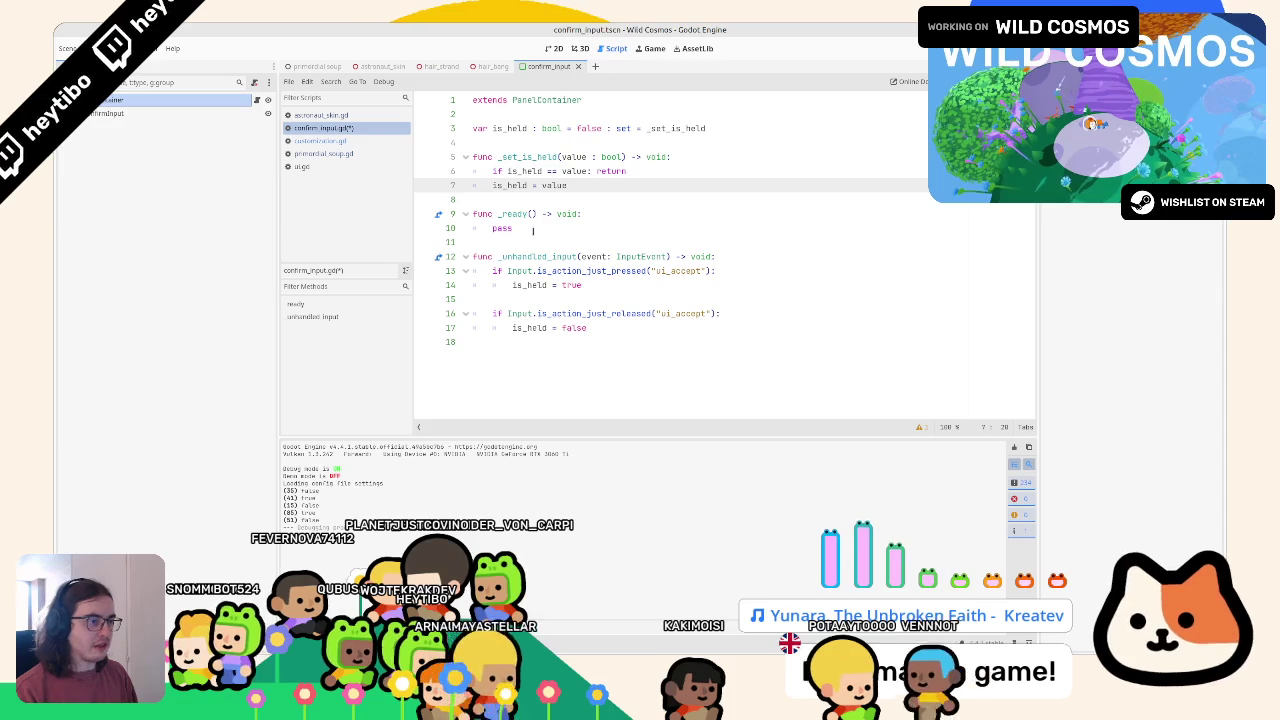
Move the empty _ready function up so it sits above the setter
left_click_drag(512, 228, 474, 199)
key("ctrl+c")
key("BackSpace")
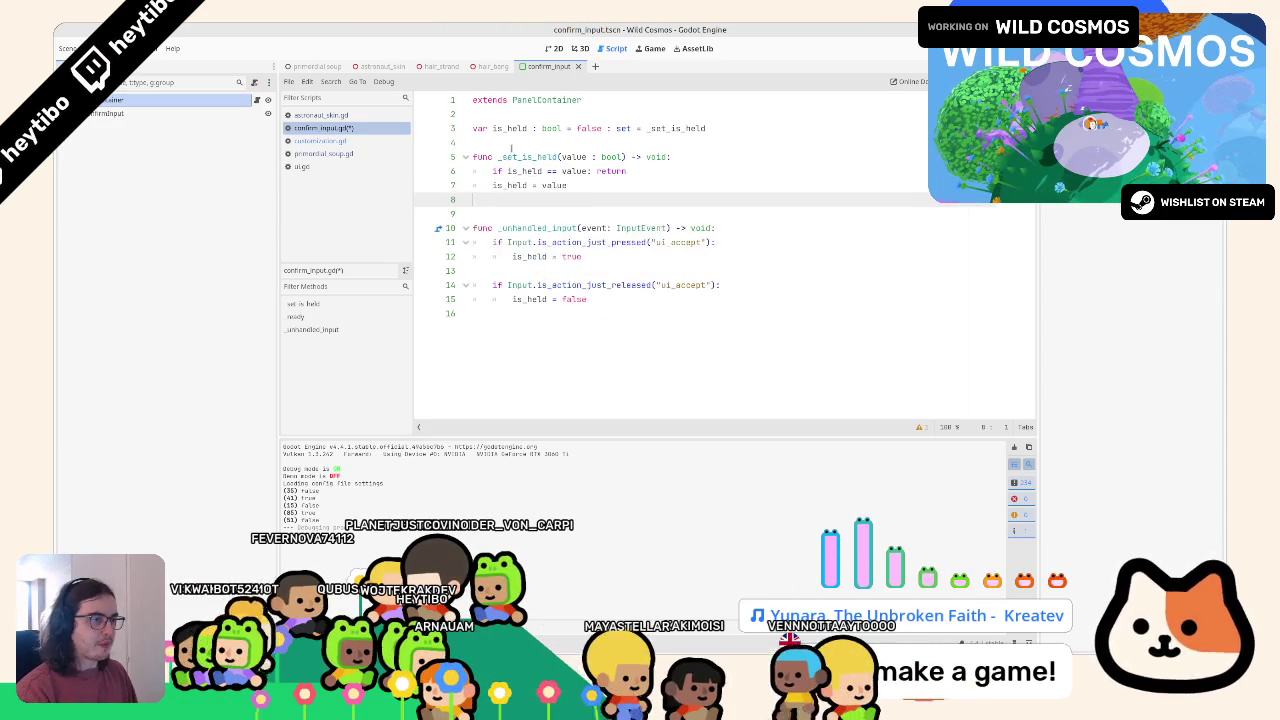
key("BackSpace")
left_click(513, 142)
key("Return")
key("ctrl+v")
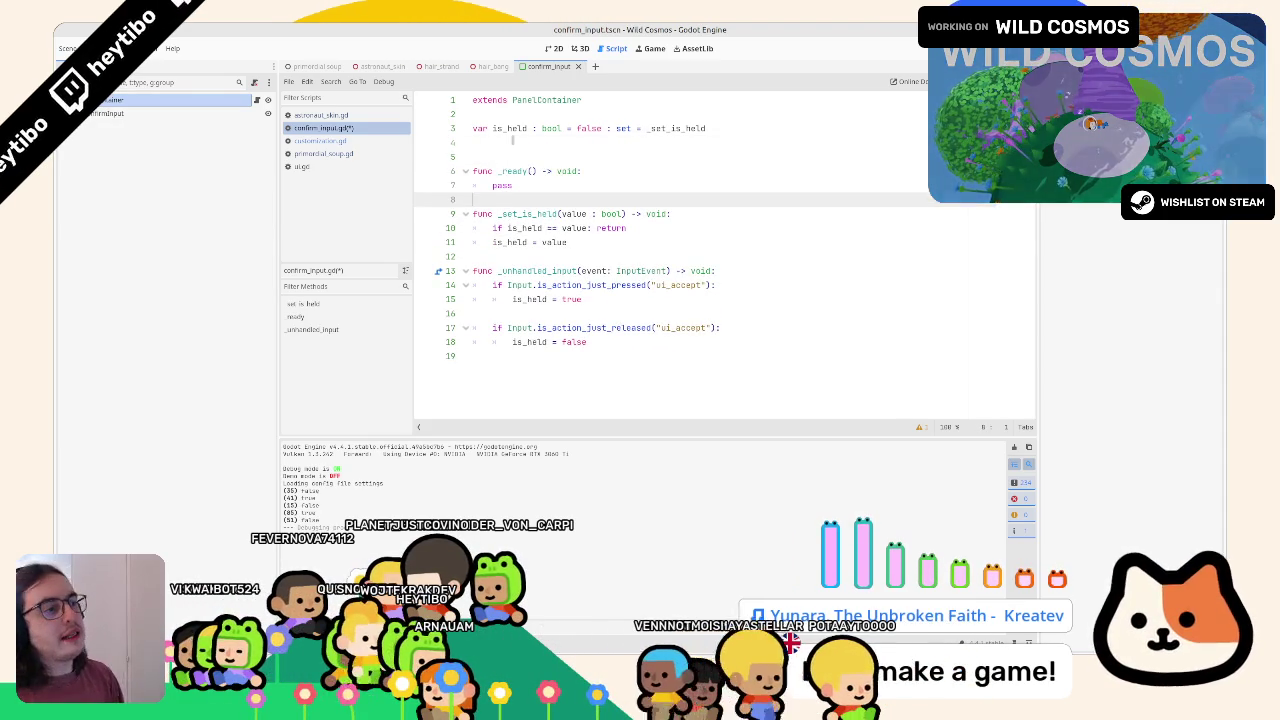
key("Up")
key("Up")
key("BackSpace")
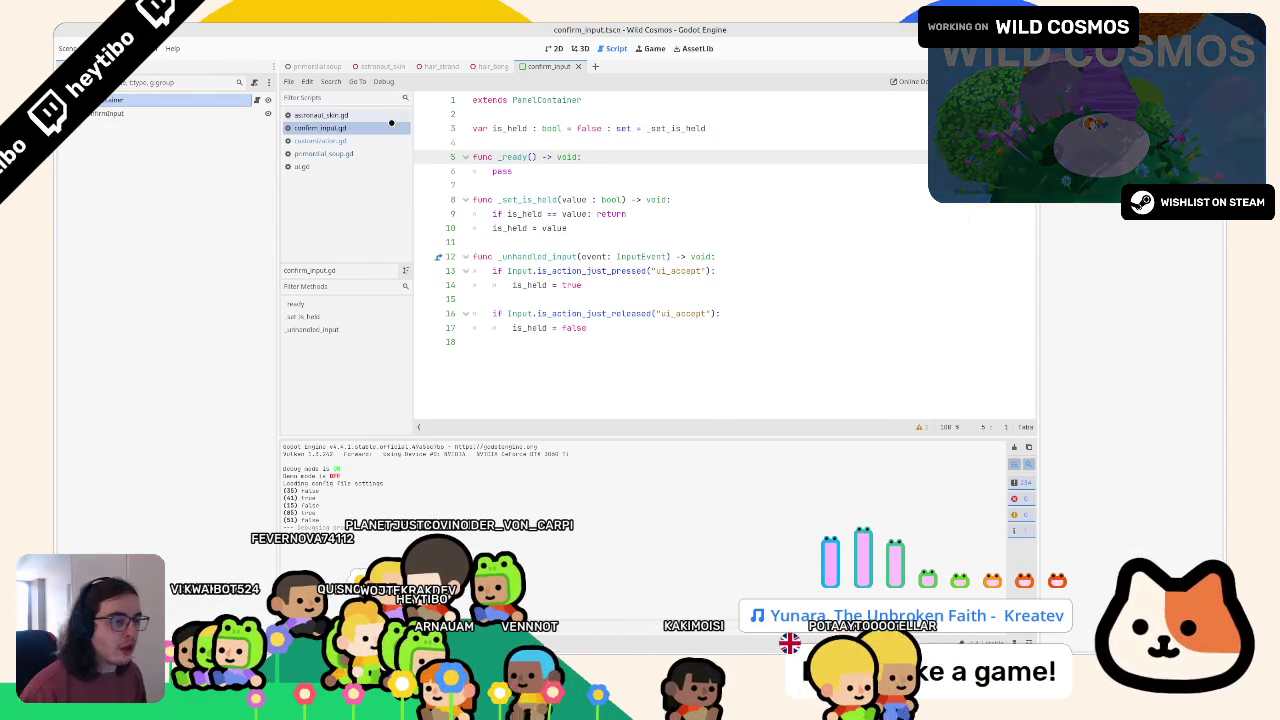
left_click(597, 229)
key("Return")
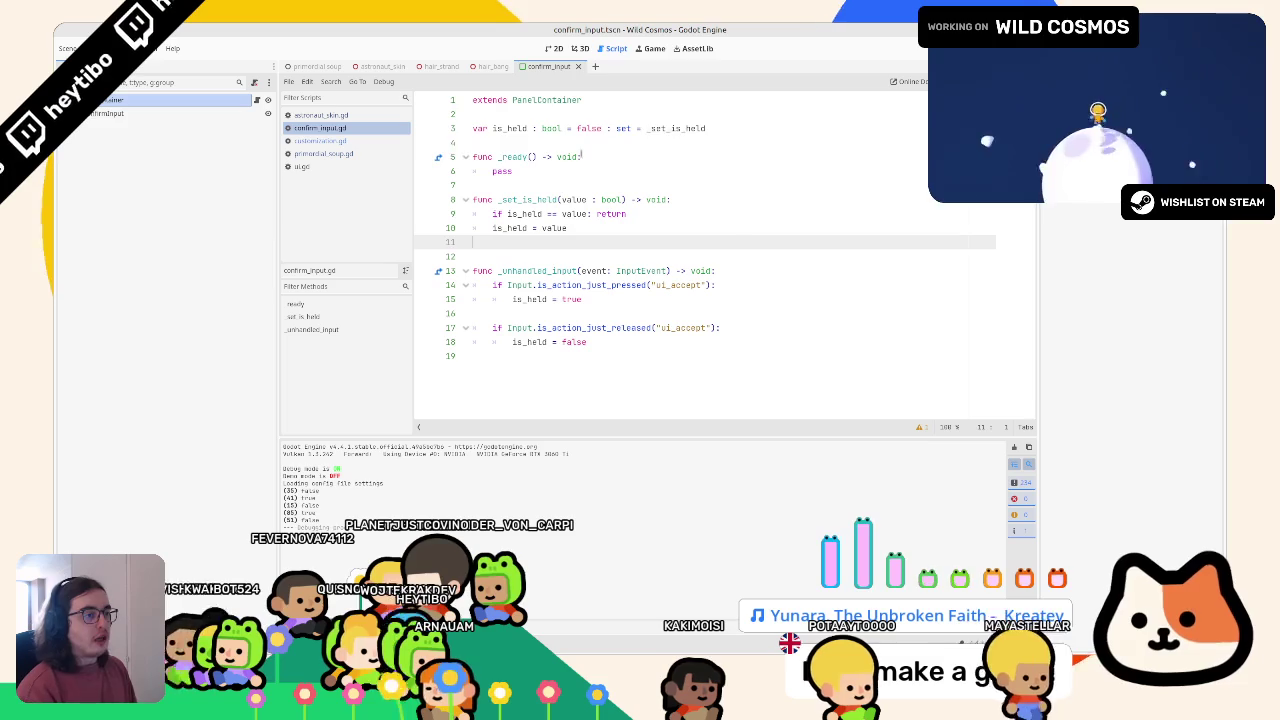
left_click_drag(582, 156, 586, 151)
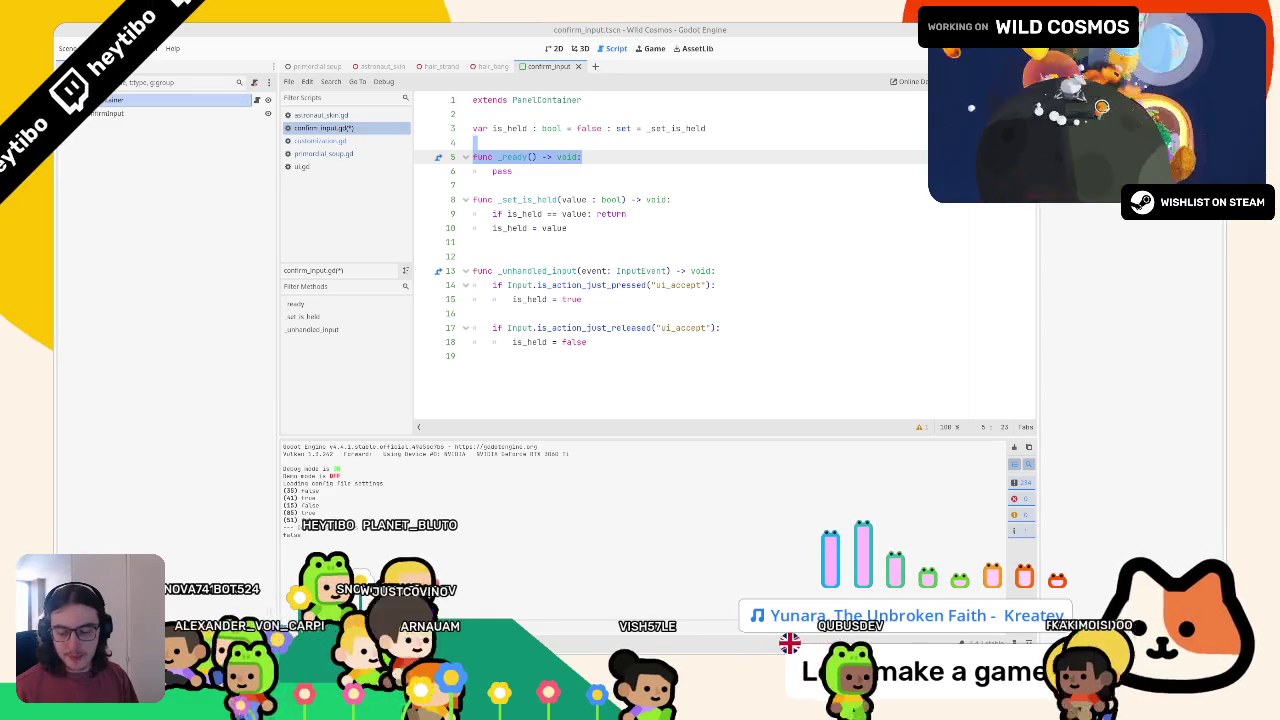
Declare 'var t : Tween = null' below the is_held declaration
left_click(582, 141)
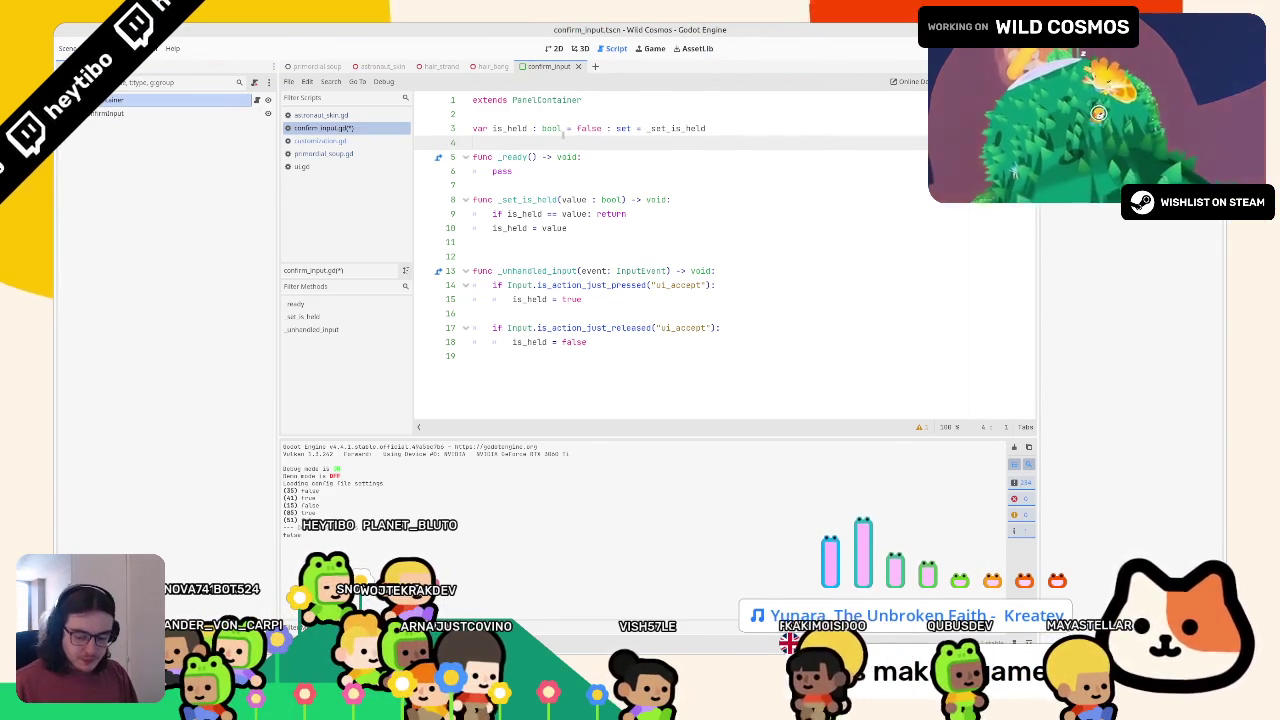
key("Return")
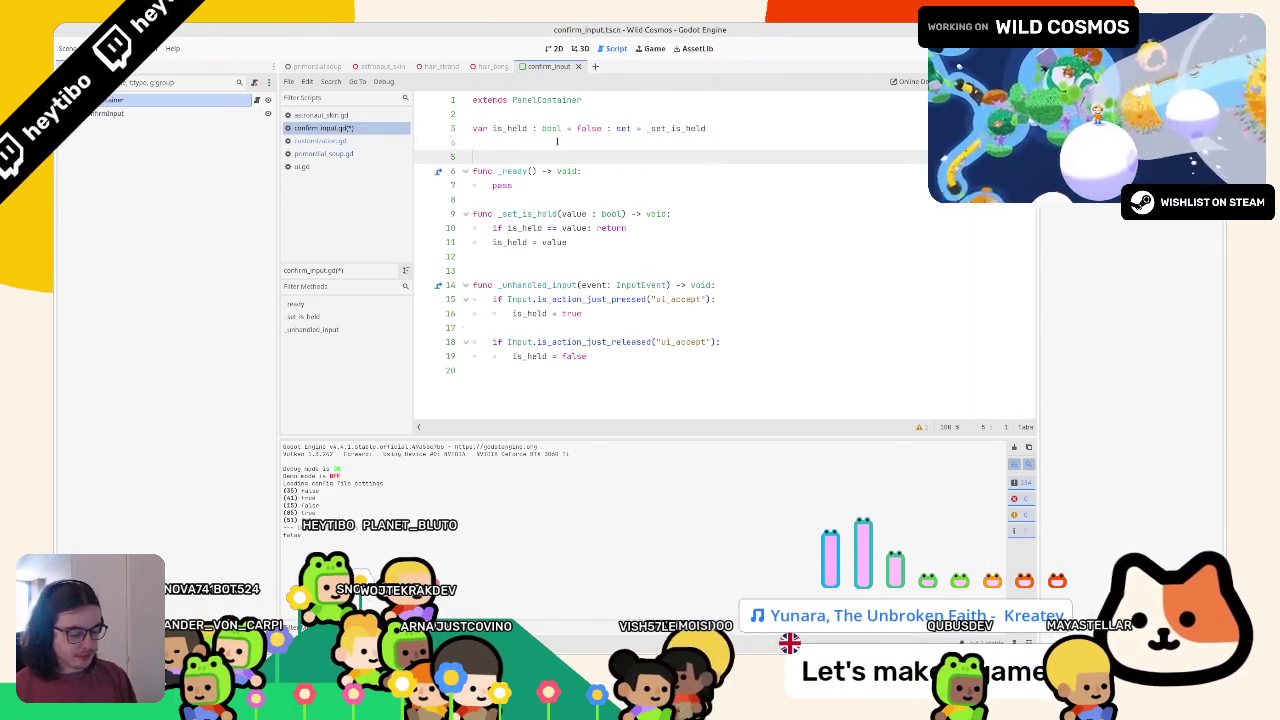
key("Return")
key("Up")
type("va")
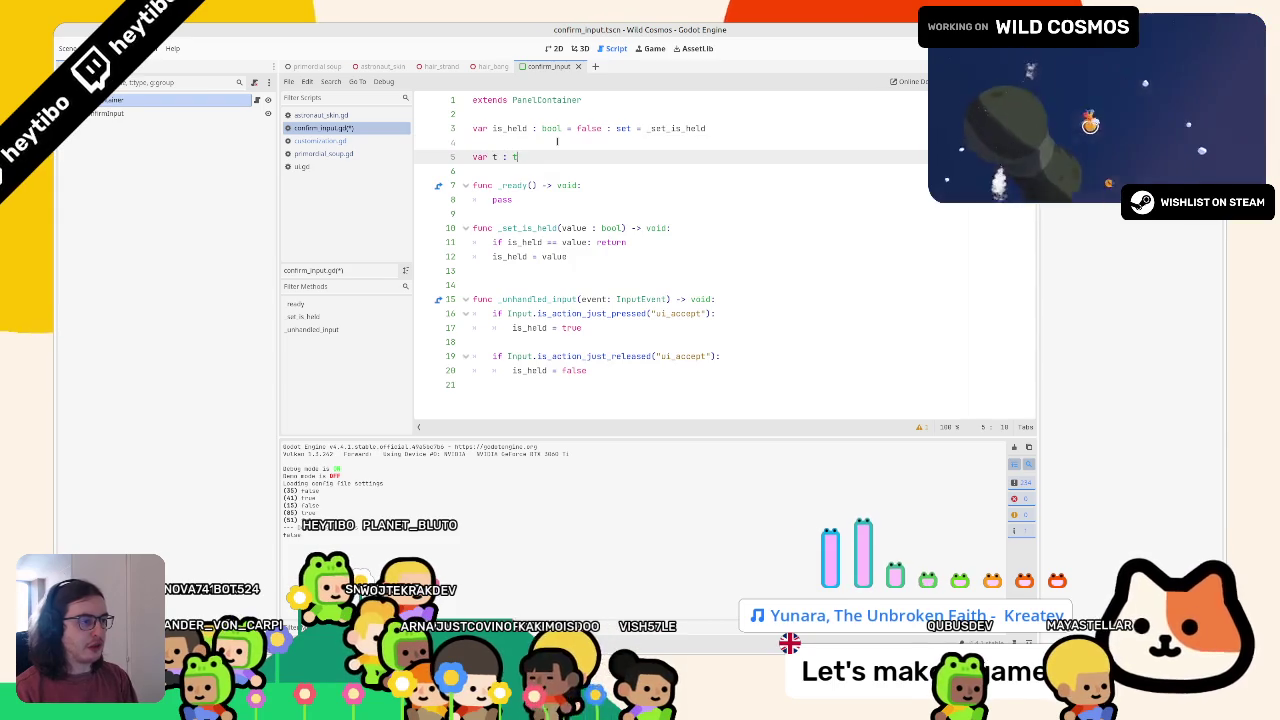
type("wee")
key("Return")
type("= c")
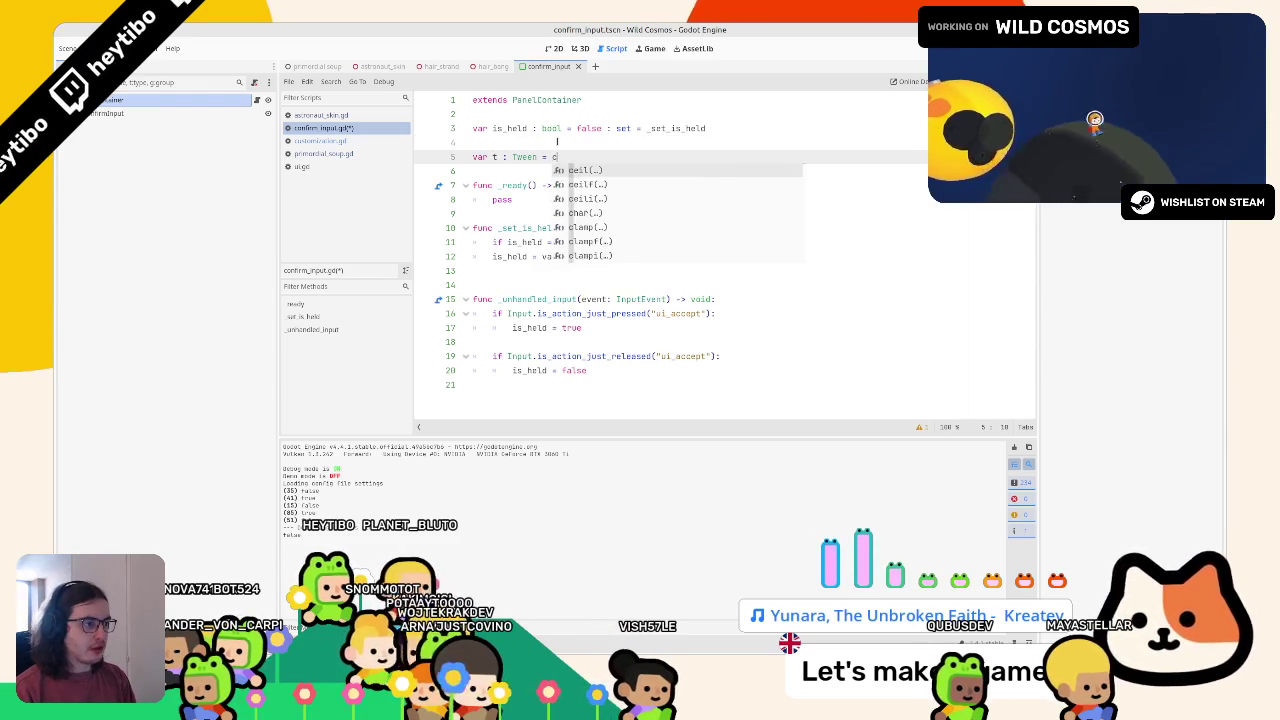
key("BackSpace")
type("null")
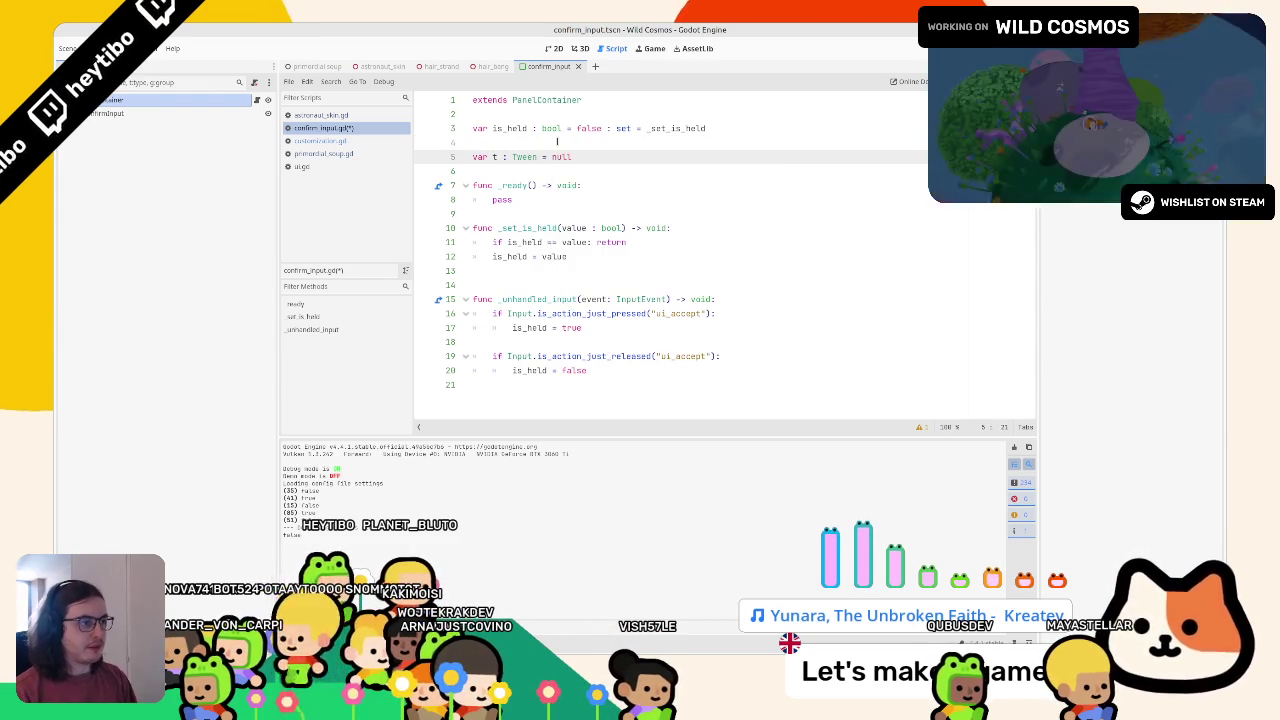
In the setter, add 'if t && t.is_valid(): t.kill()'
left_click(514, 199)
left_click(542, 270)
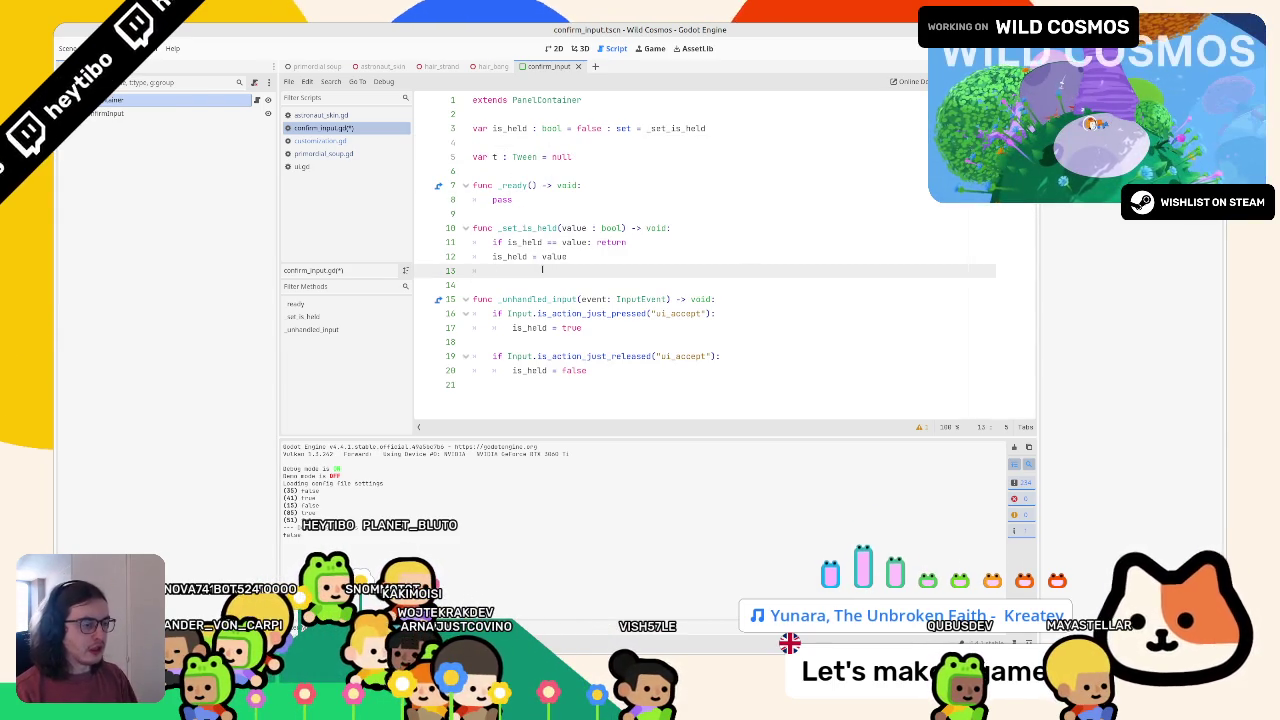
type("v")
key("BackSpace")
type("if t ")
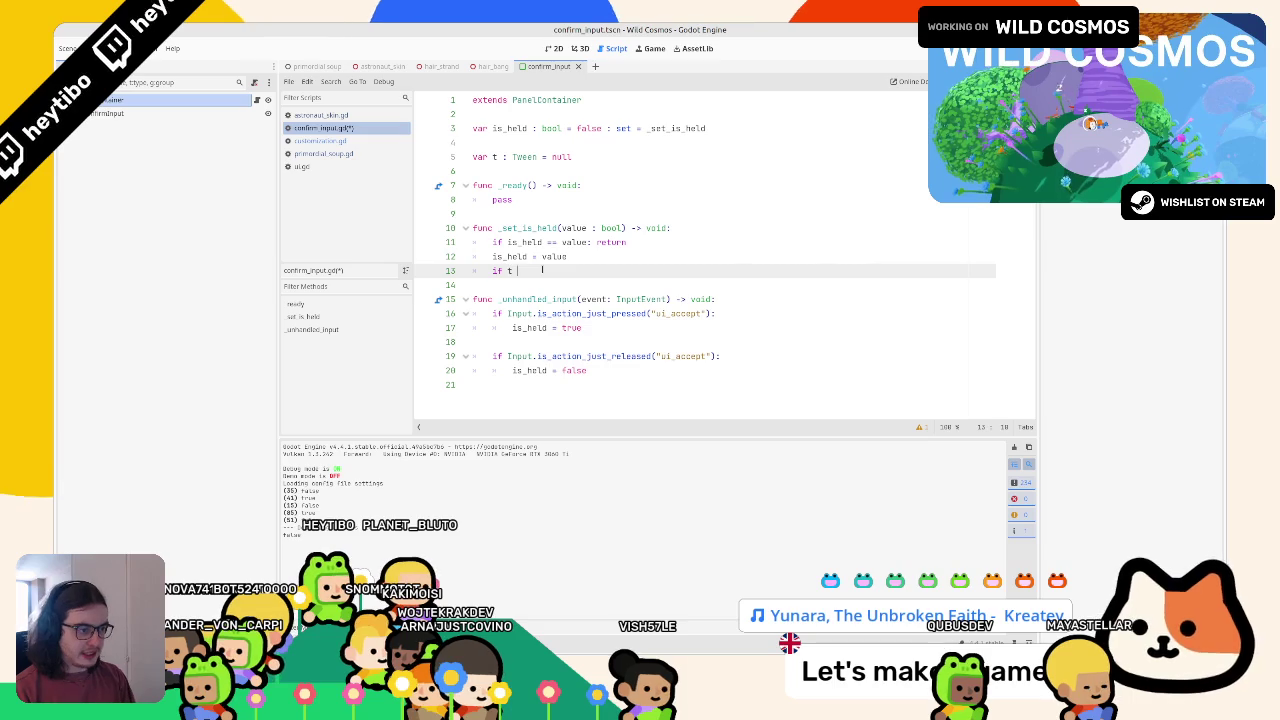
type("&& t.is_")
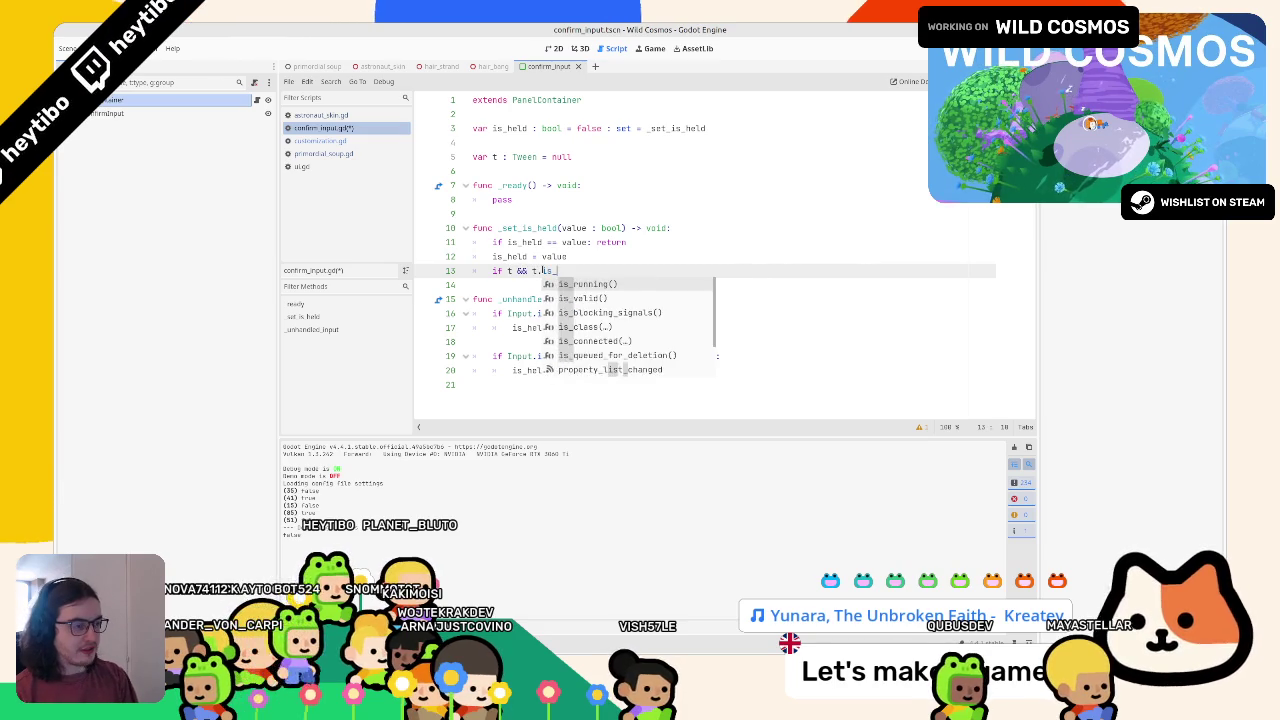
key("Return")
type(": ")
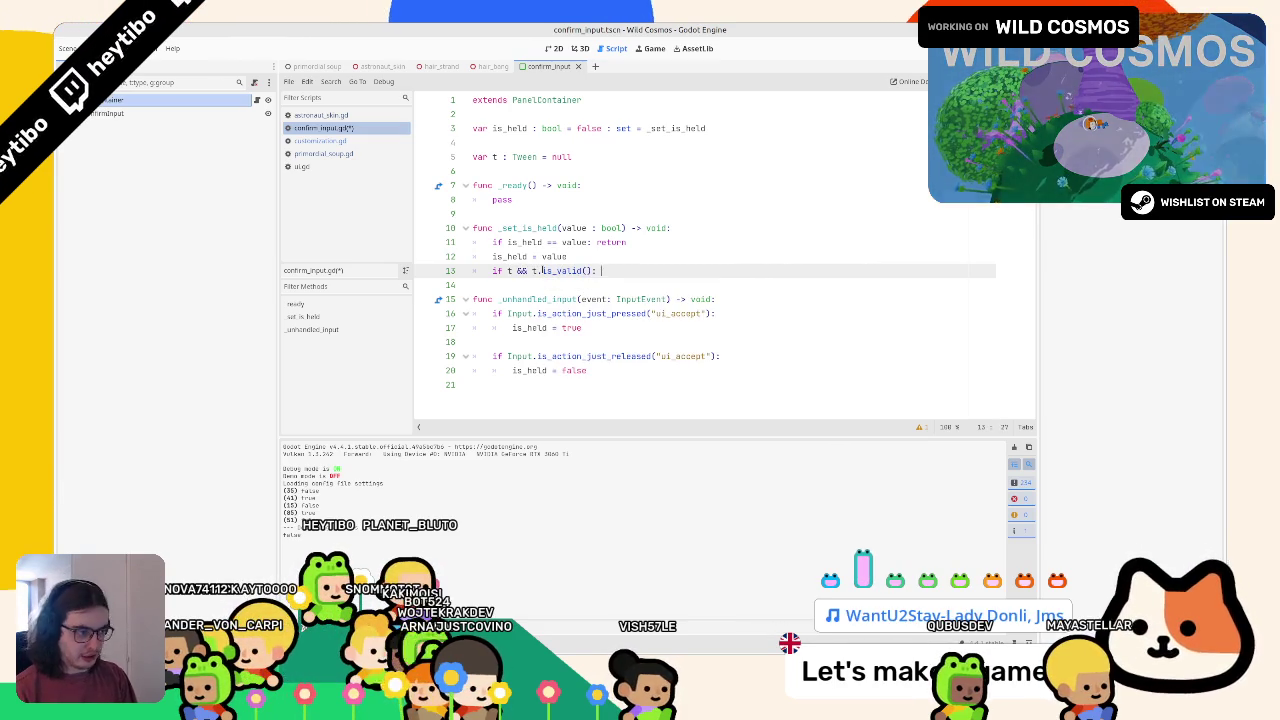
type("t.kill(")
key("Return")
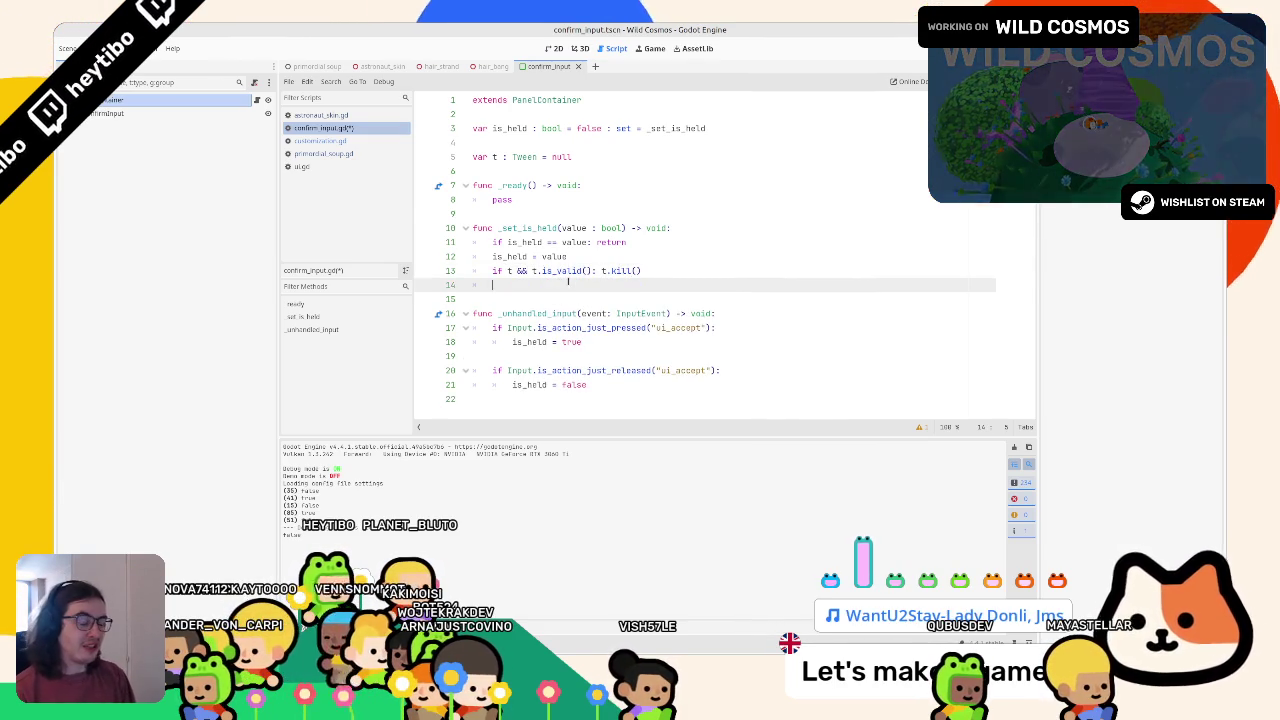
key("Return")
type("s")
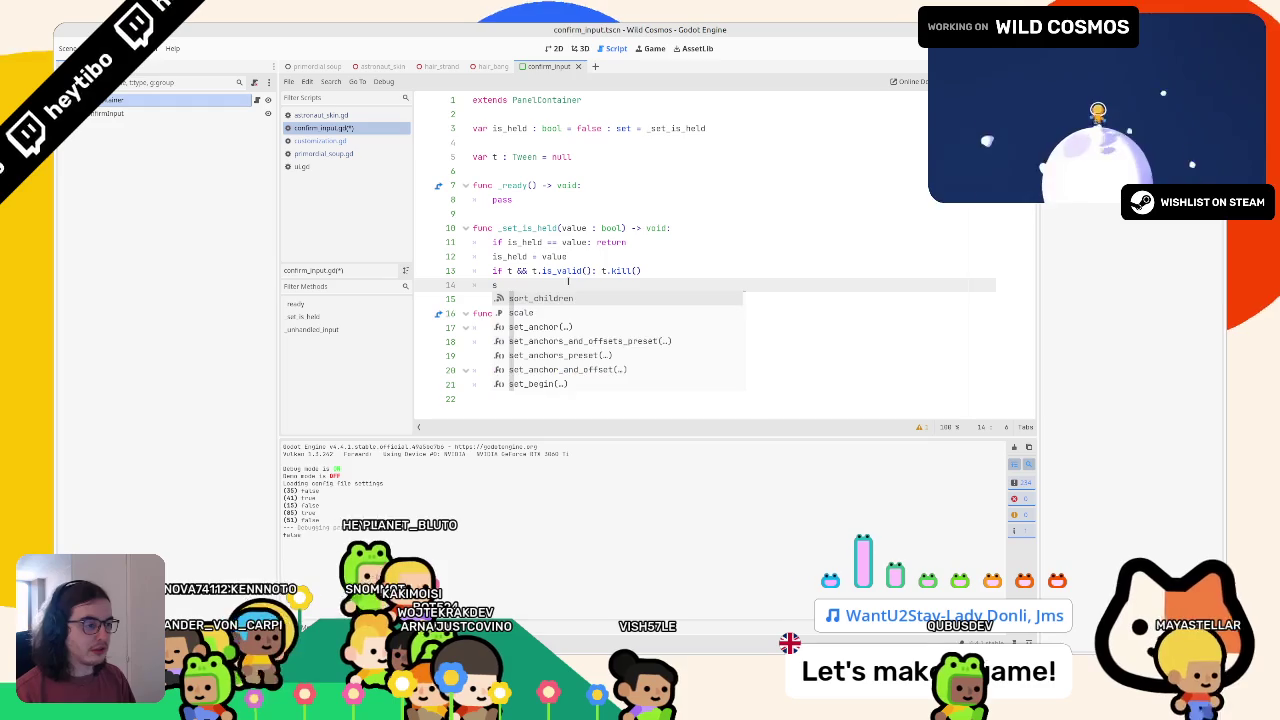
key("BackSpace")
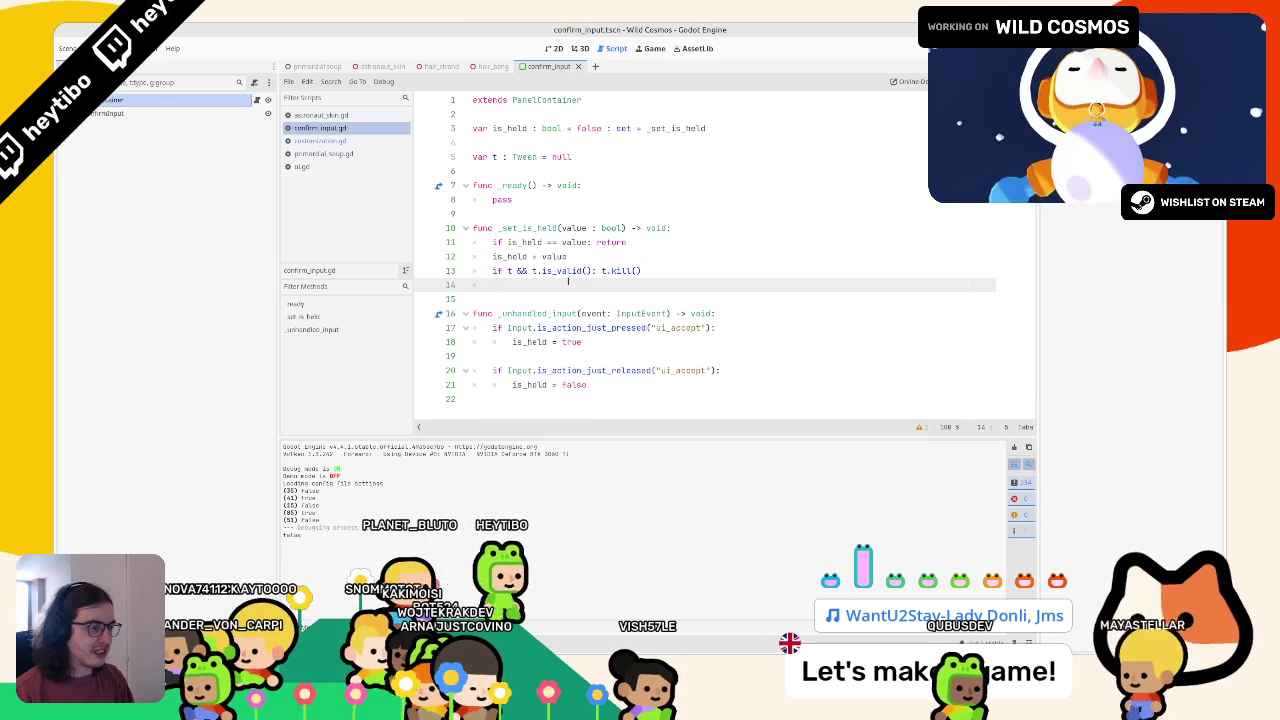
Add 't = create_tween()' to the setter with correct indentation
key("Return")
type("t = cr")
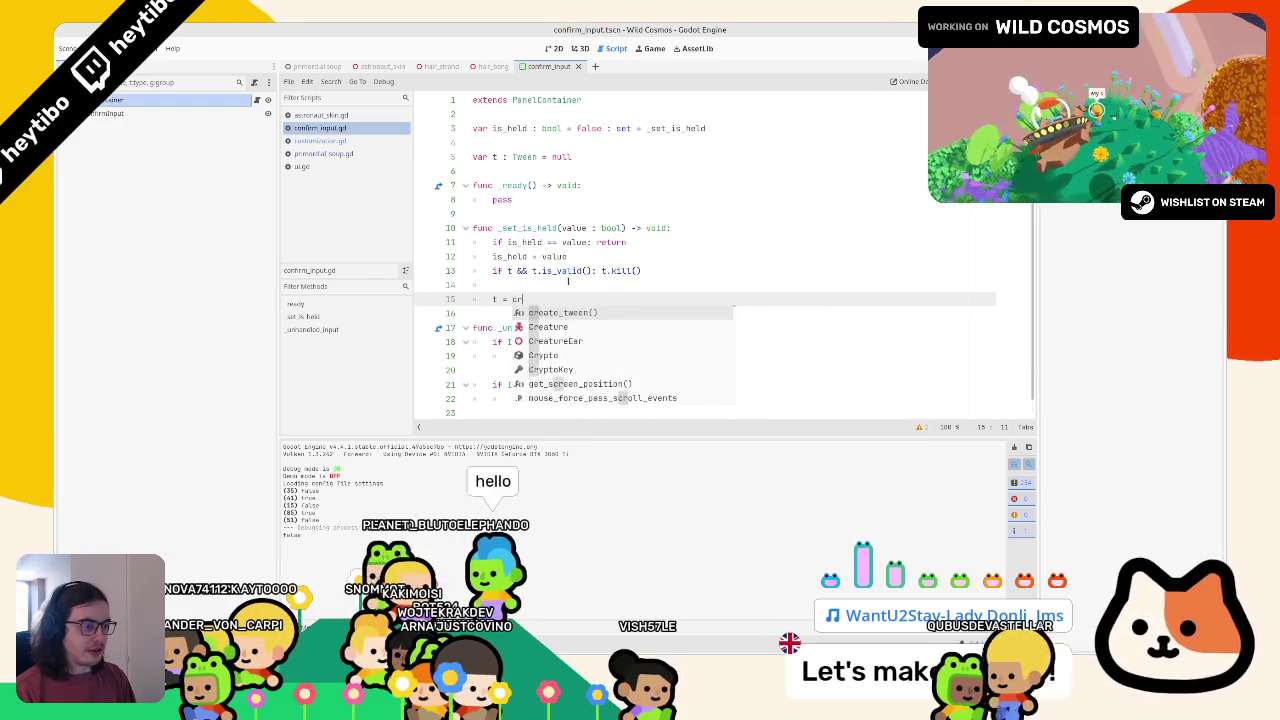
key("Return")
key("Return")
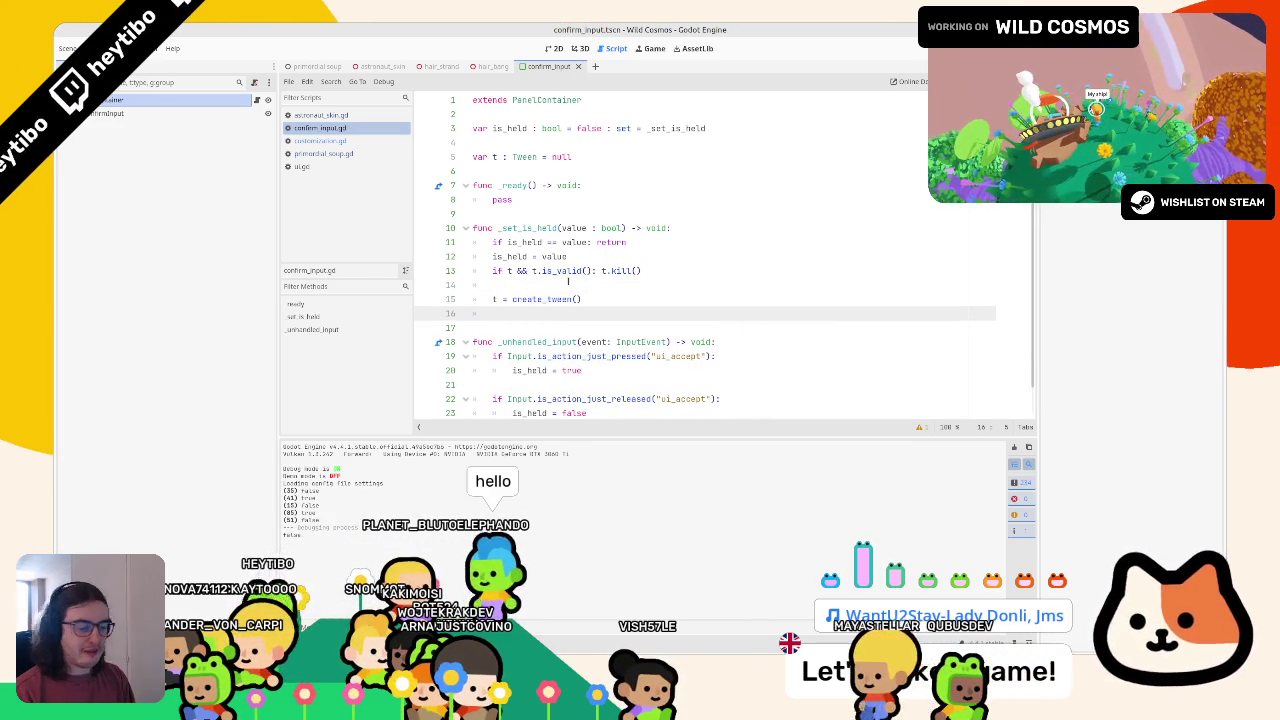
key("Up")
key("Tab")
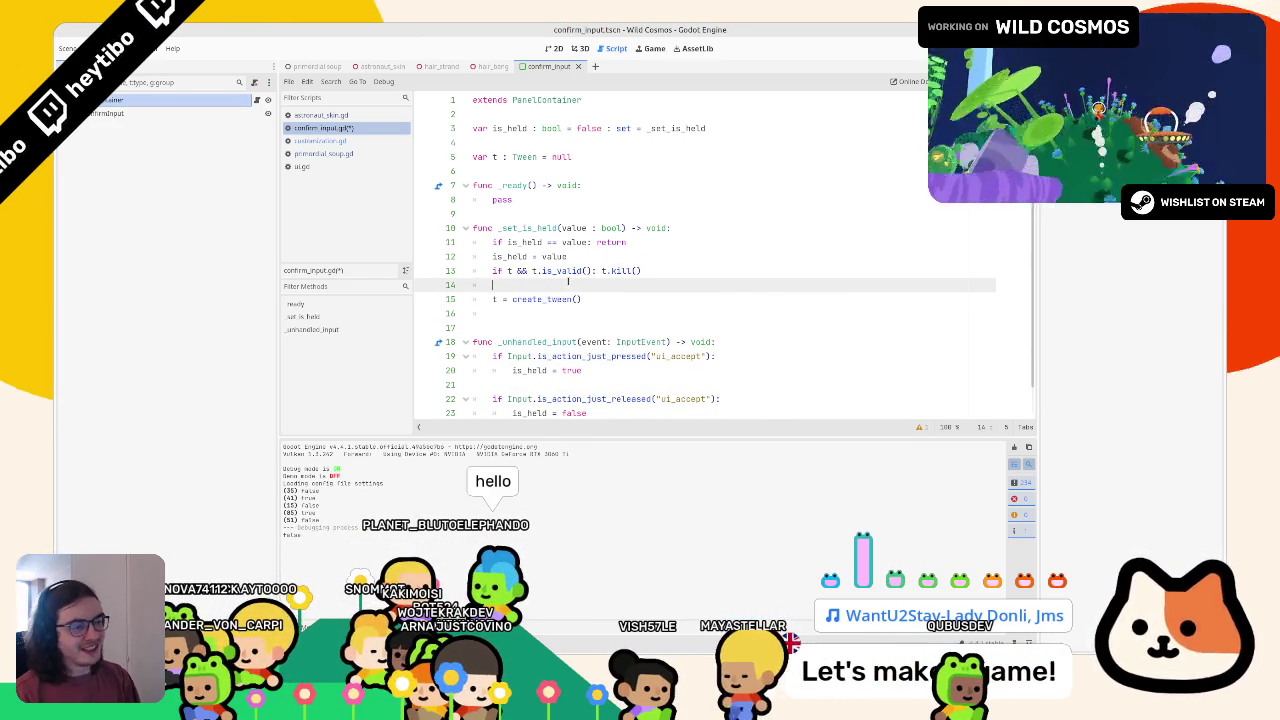
key("shift+Tab")
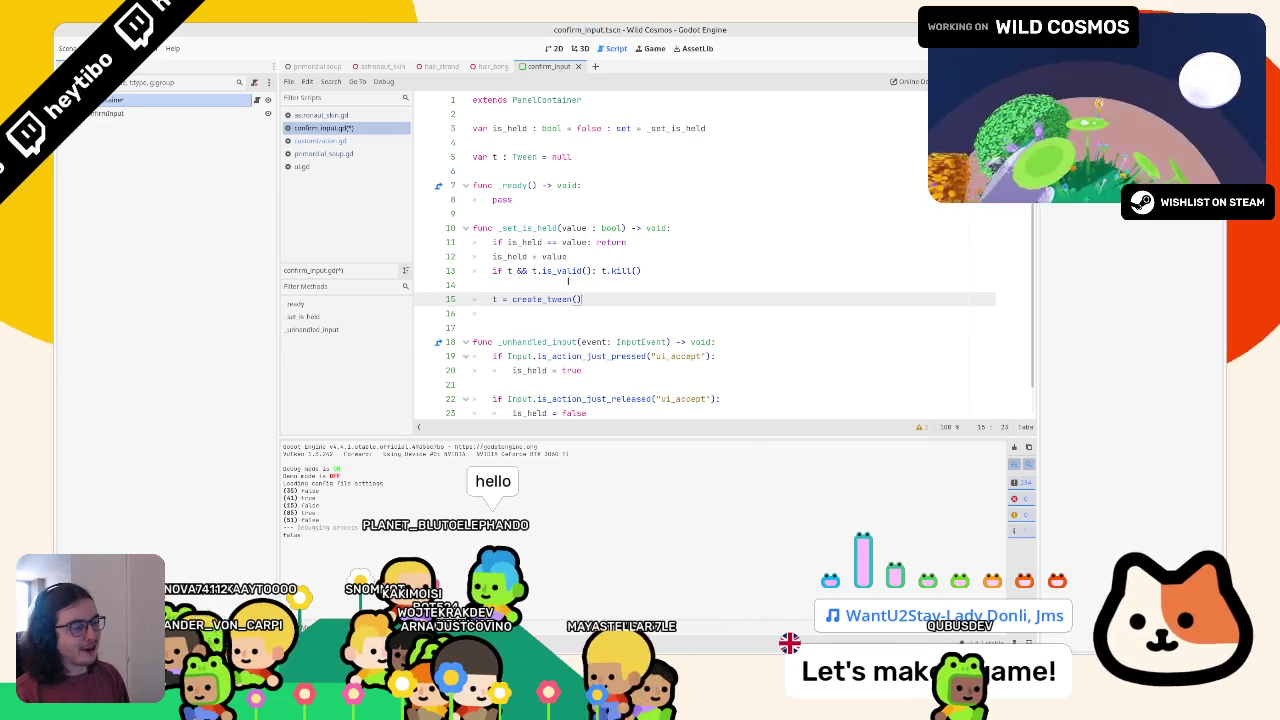
key("Down")
Begin a 't.tween_property("")' call below create_tween
type("t.t")
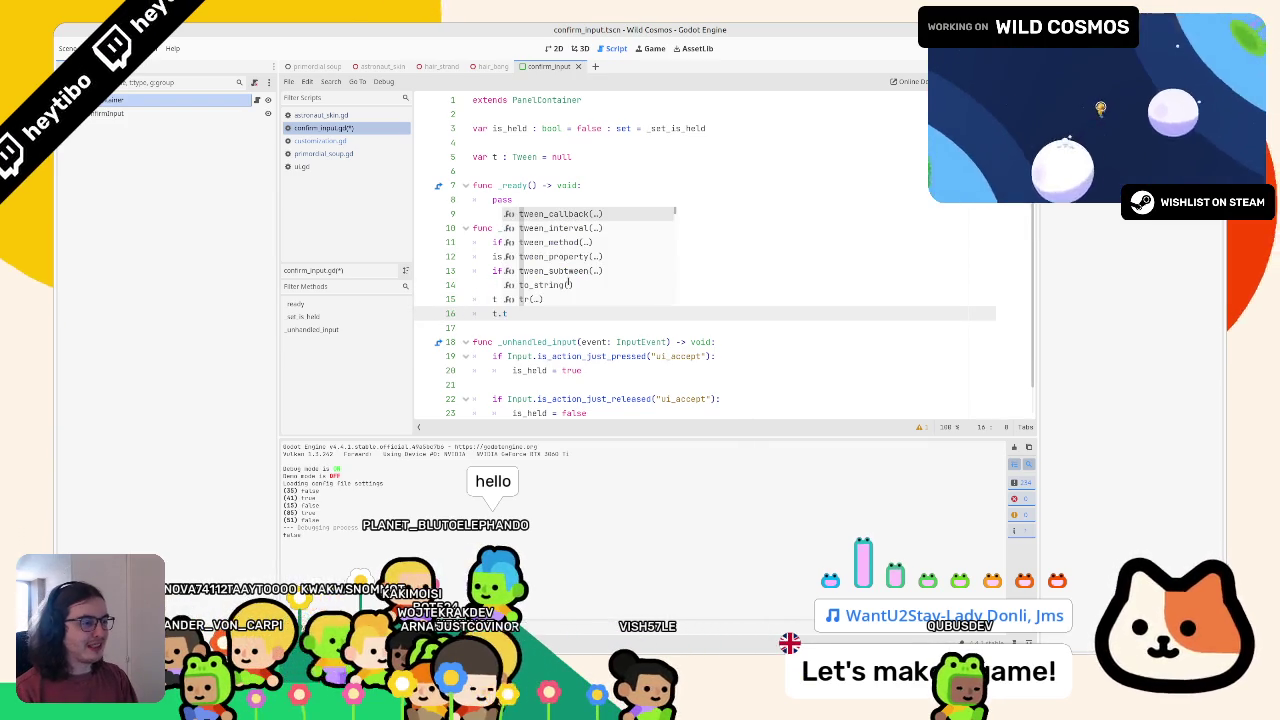
type("ween_pr")
key("Return")
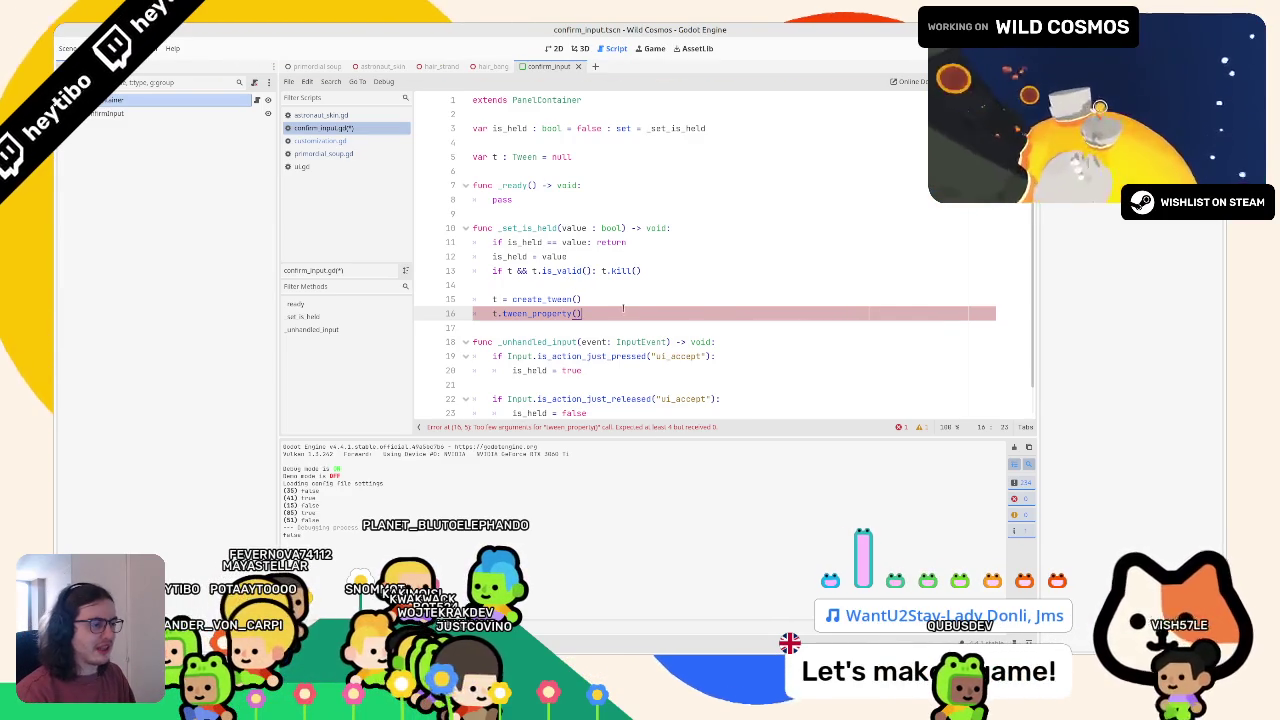
key("Up")
key("End")
key("Return")
scroll(562, 283, "down", 1)
left_click(577, 285)
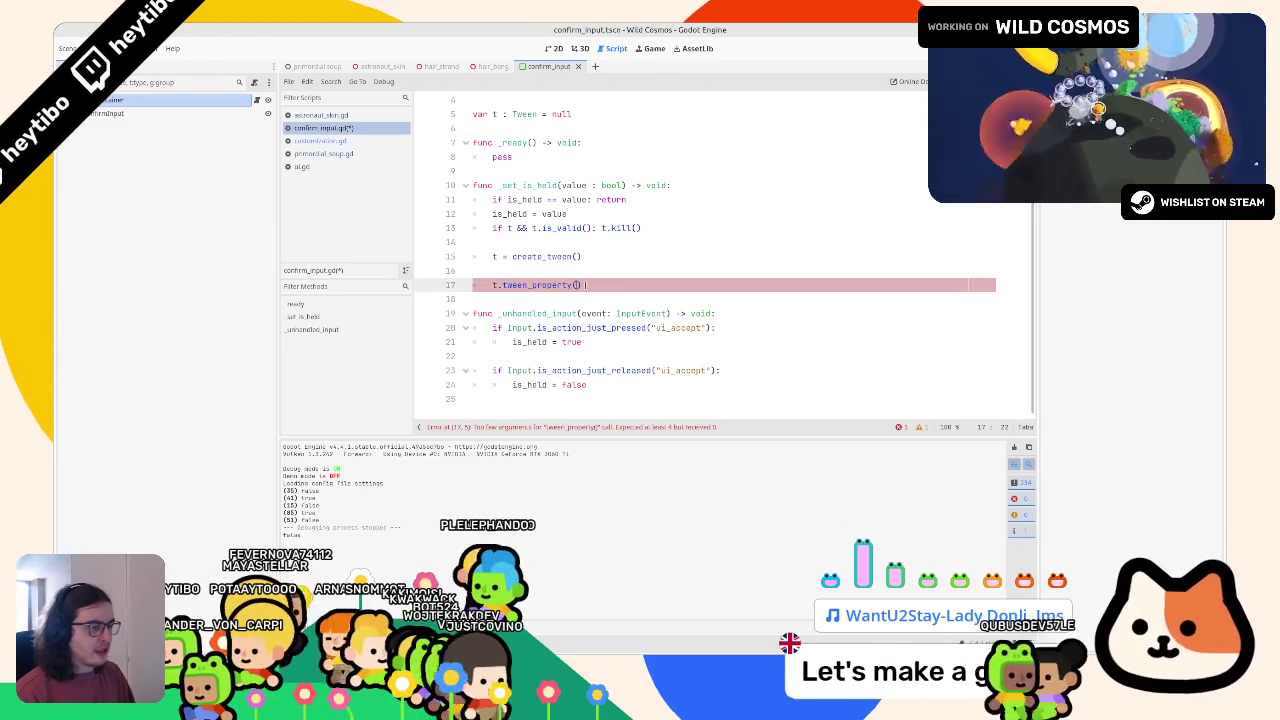
scroll(600, 285, "up", 1)
type("\"")
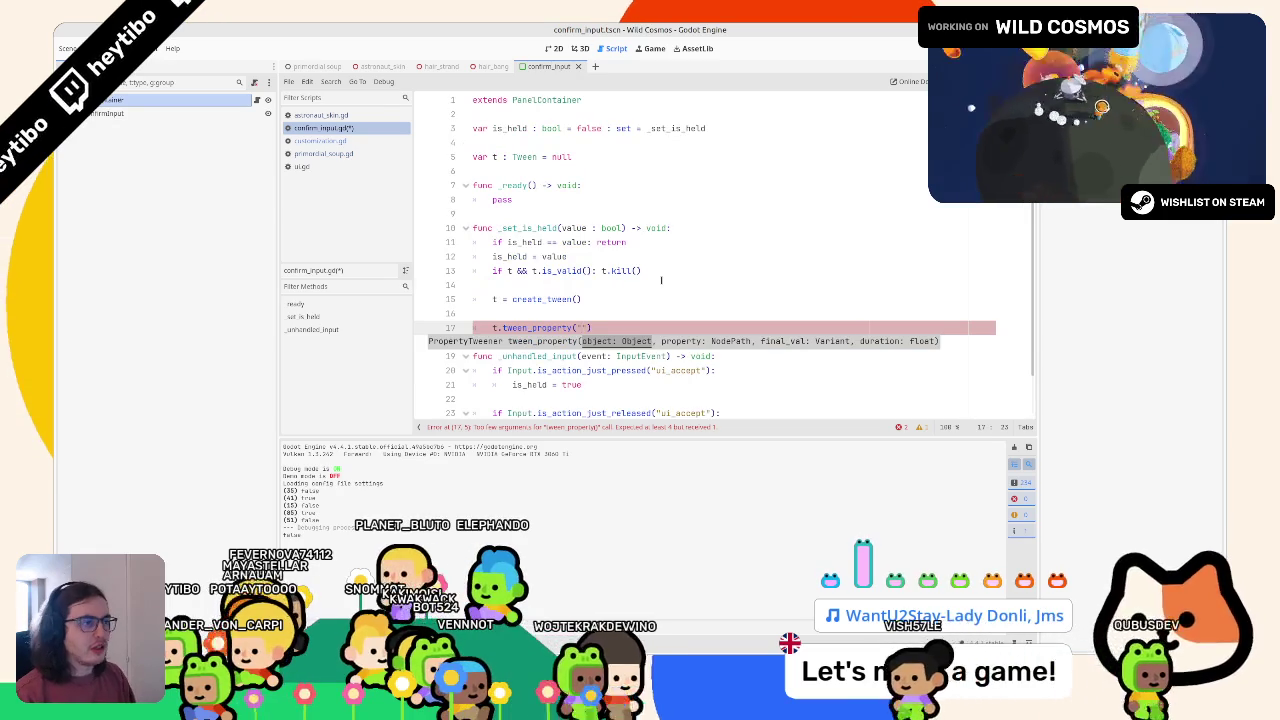
left_click(580, 48)
left_click(556, 48)
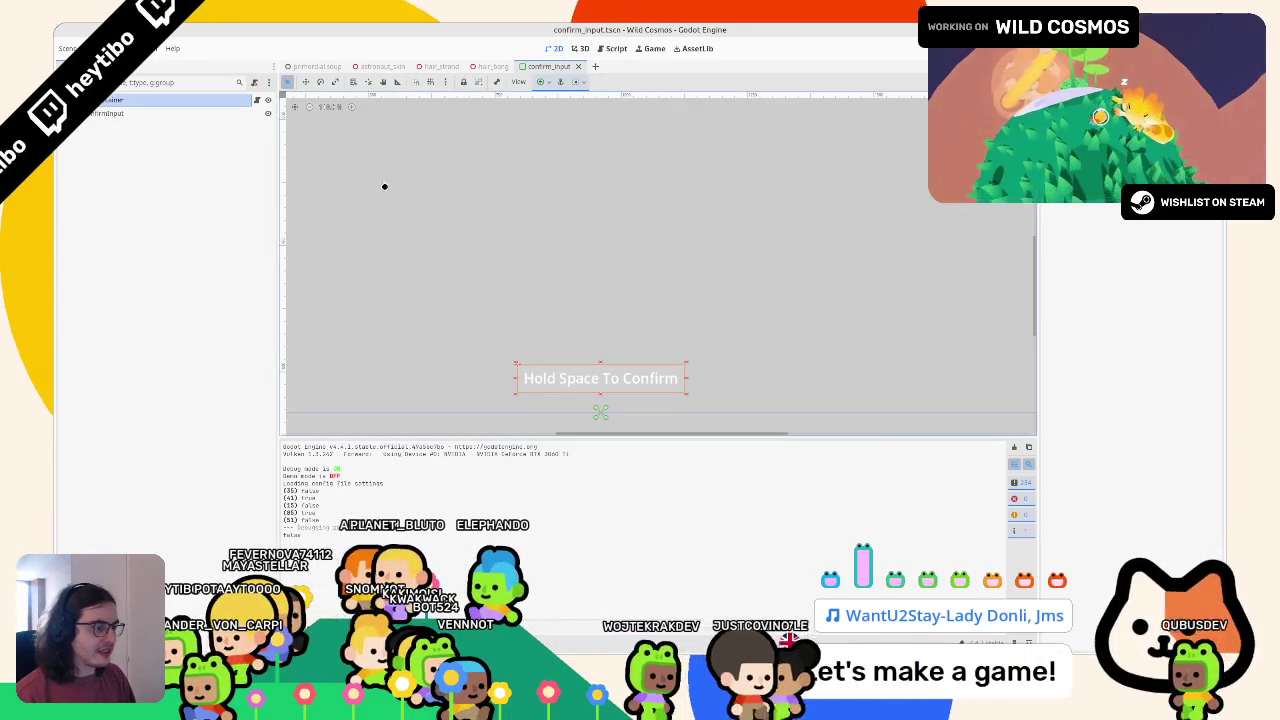
left_click(108, 113)
left_click(111, 100)
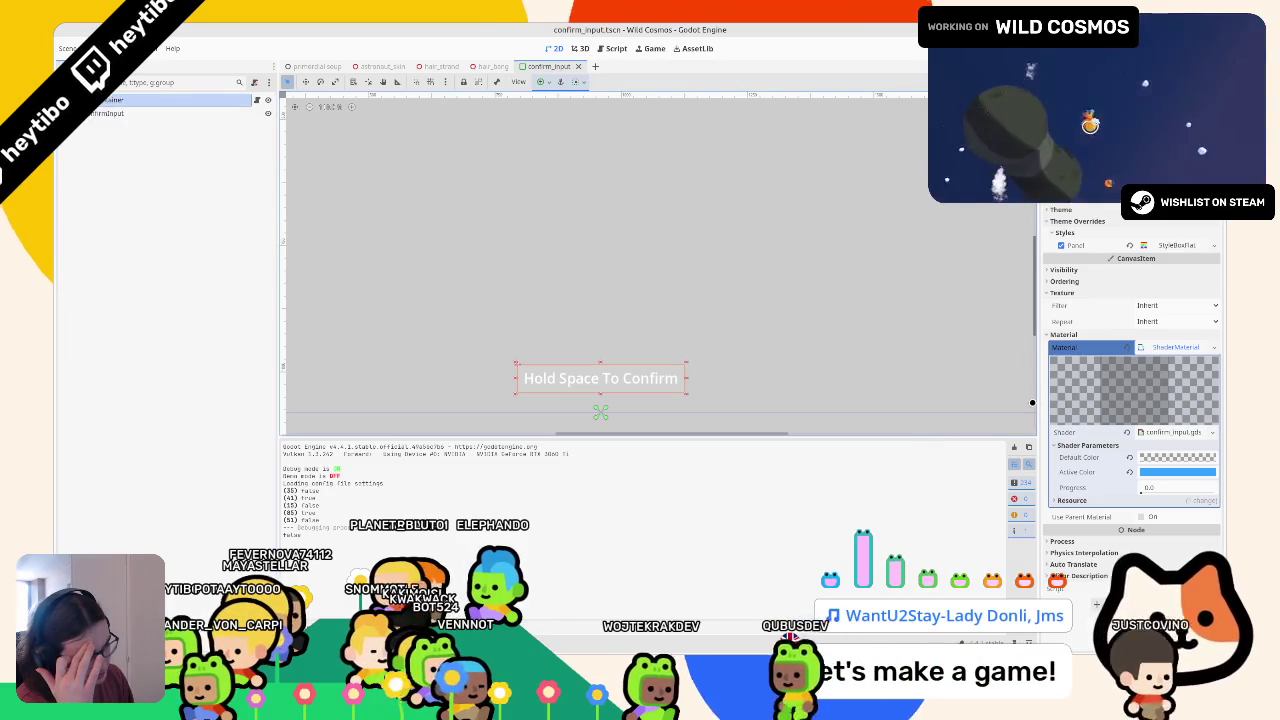
left_click(1158, 347)
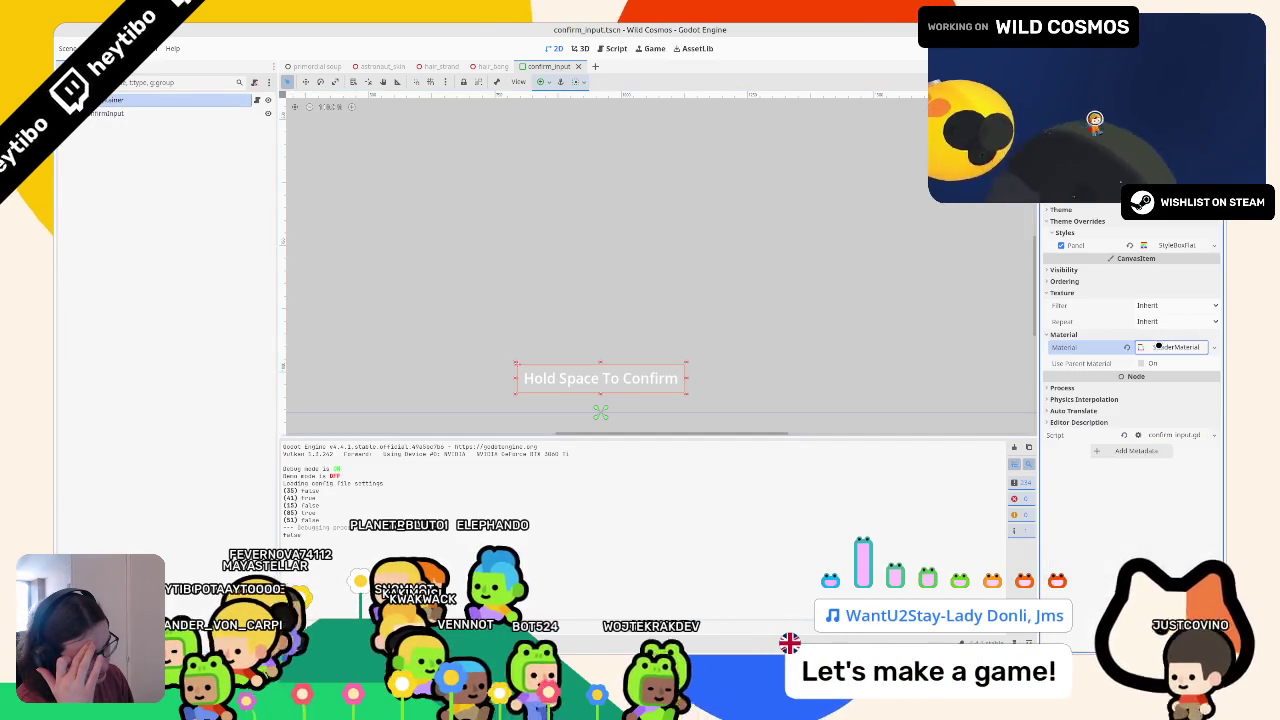
left_click(1051, 349)
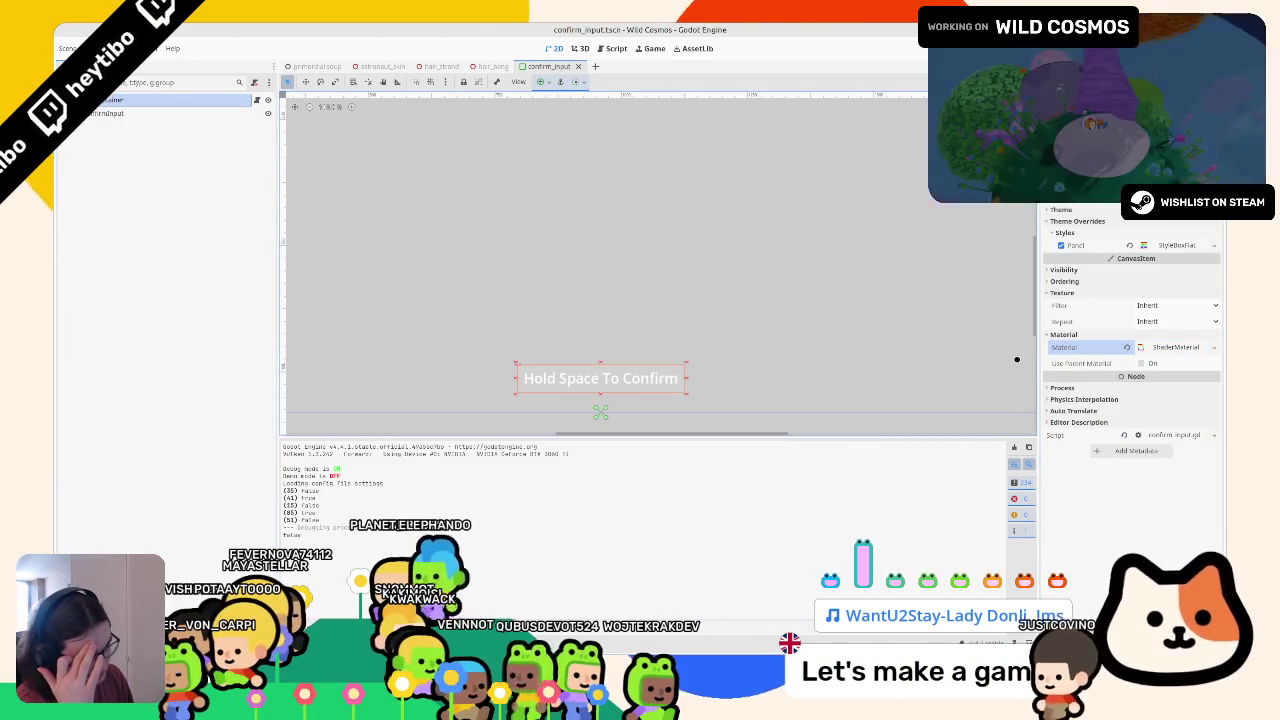
left_click(616, 50)
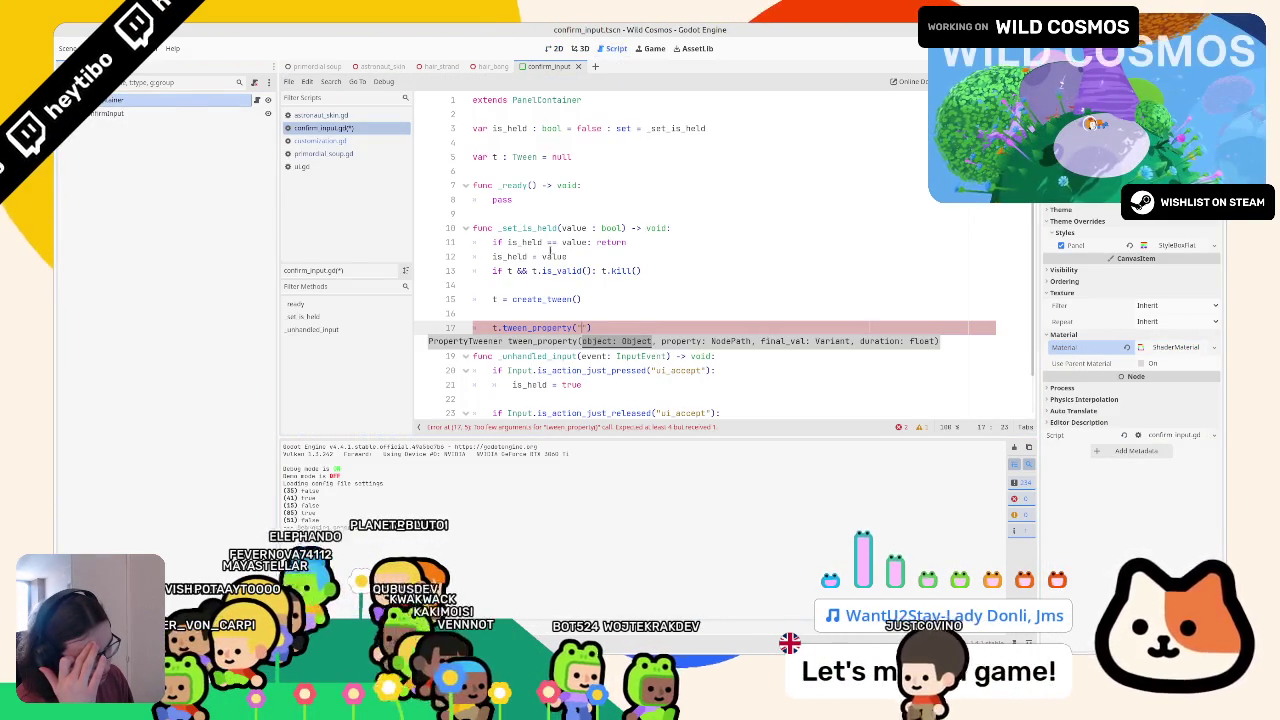
Add pivot_offset = size / 2.0 above create_tween in _set_is_held
key("Up")
key("Up")
key("Up")
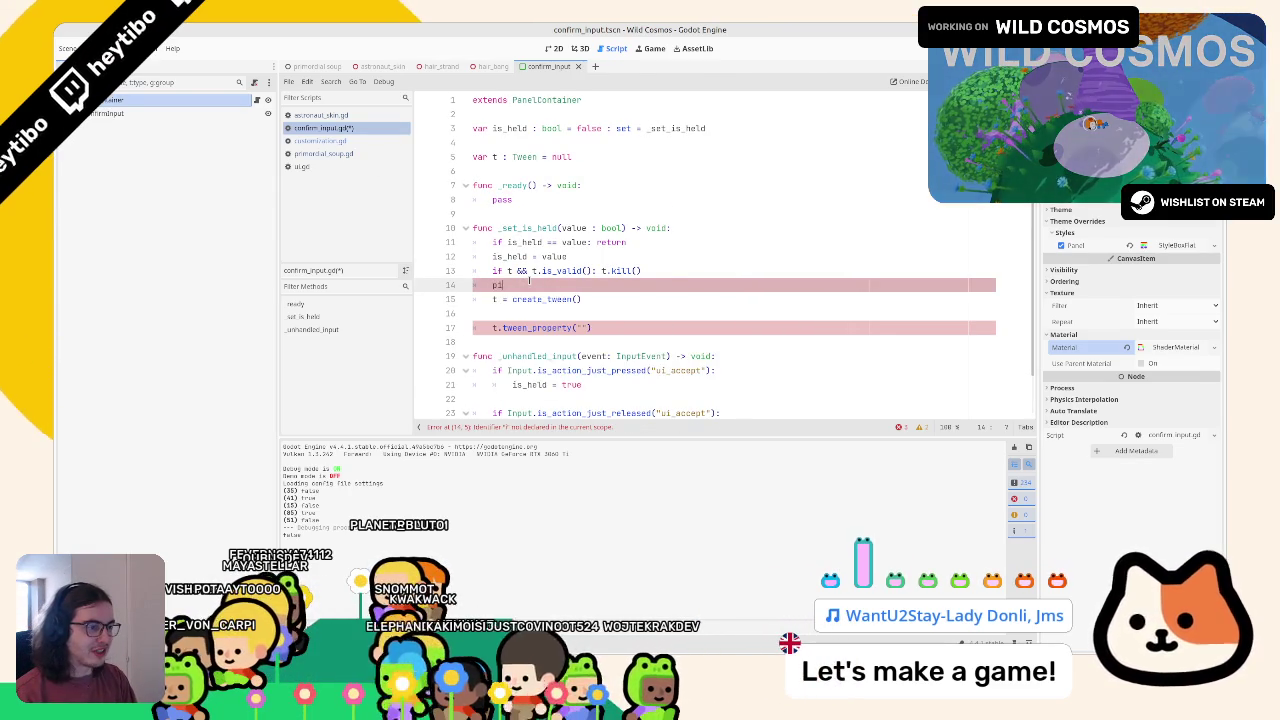
key("Return")
type("= ")
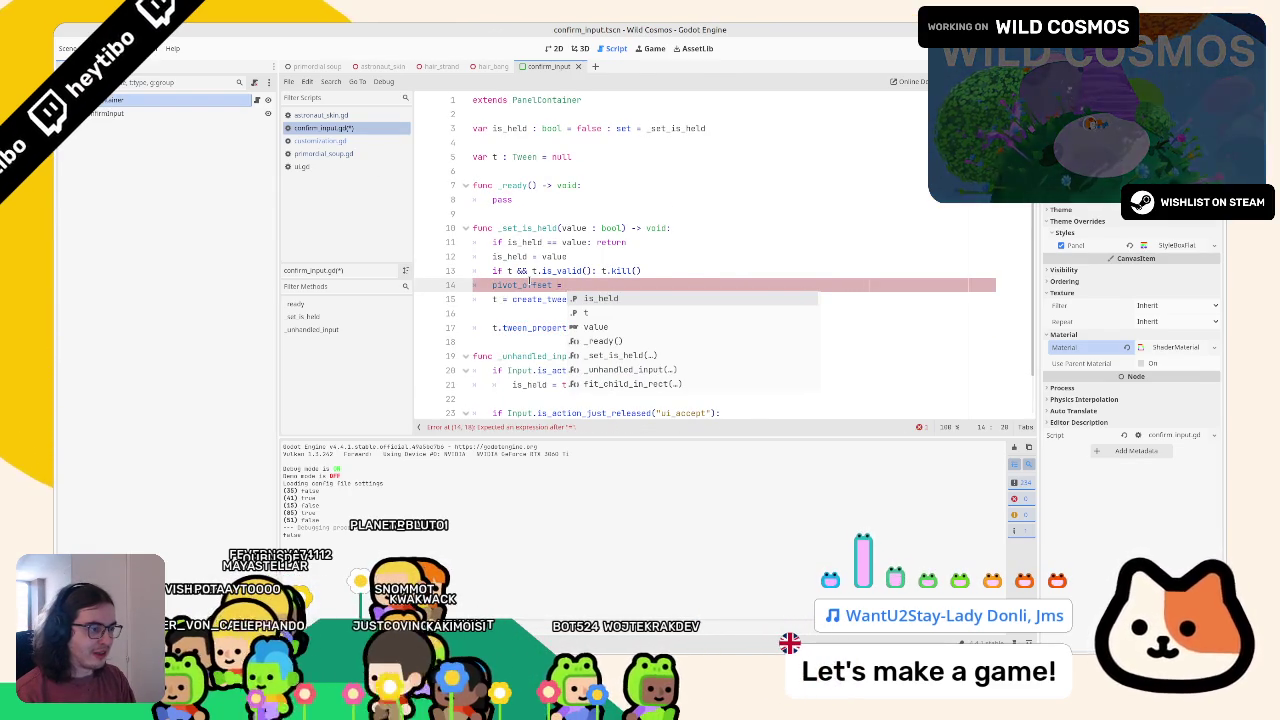
type("size")
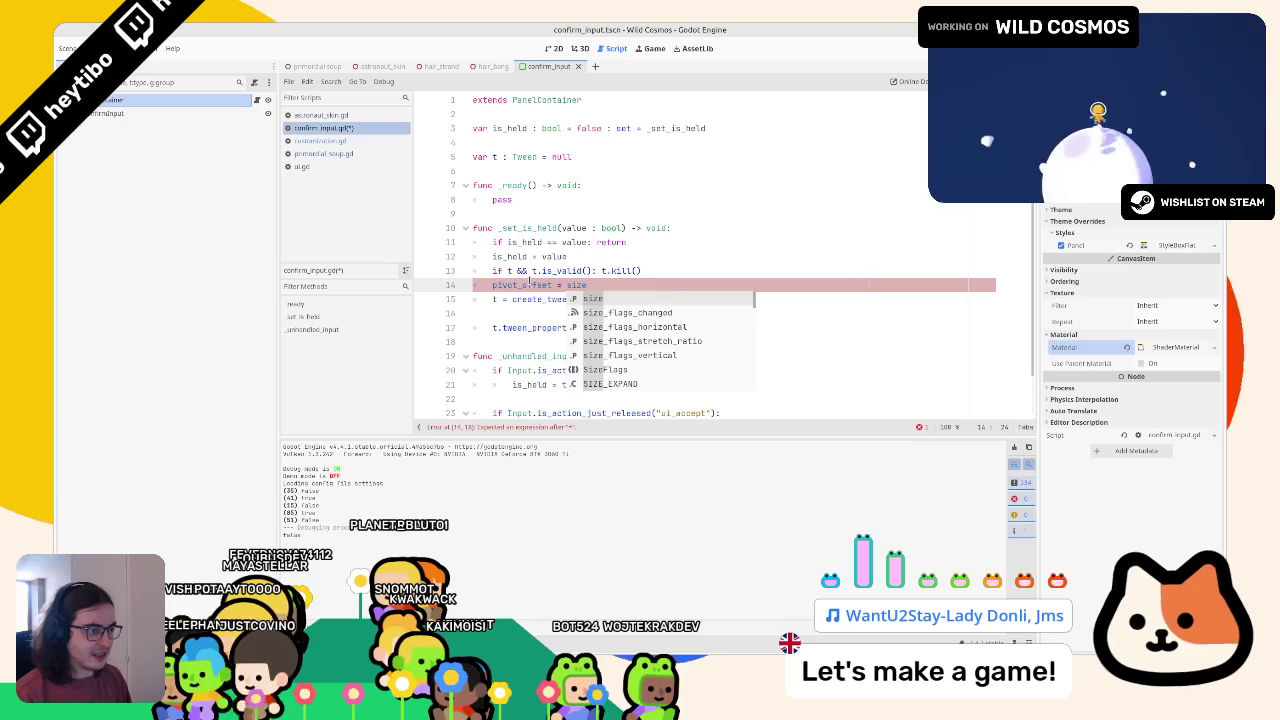
type(" / 2.0")
key("Return")
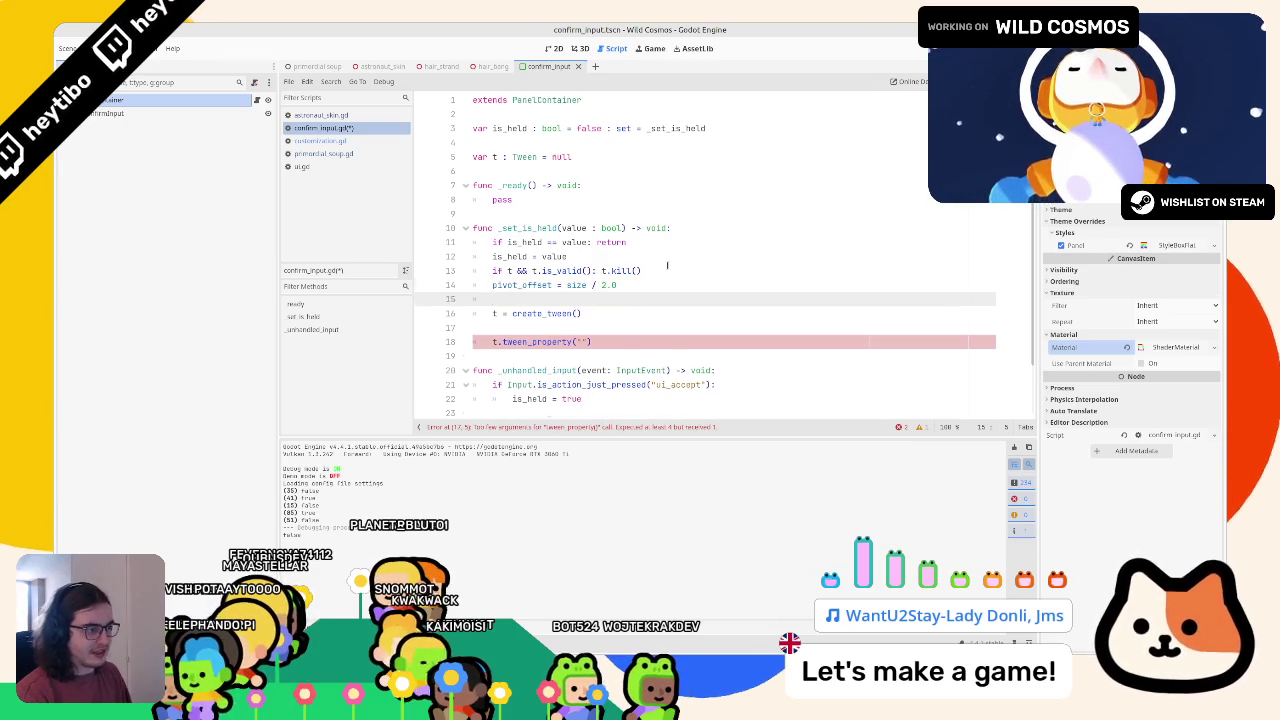
Write a tween_property tweening "scale" to Vector2.ONE * 1.1 over 0.25 seconds
left_click(675, 268)
key("Return")
left_click(557, 312)
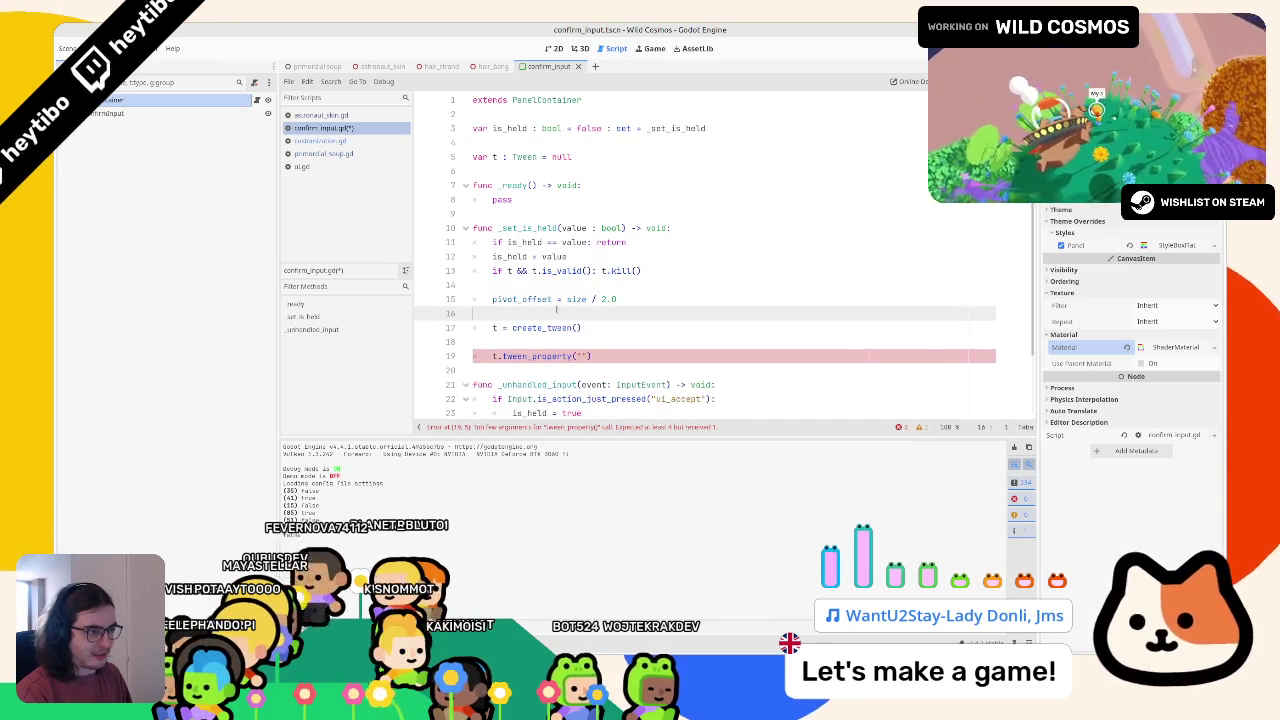
left_click(581, 355)
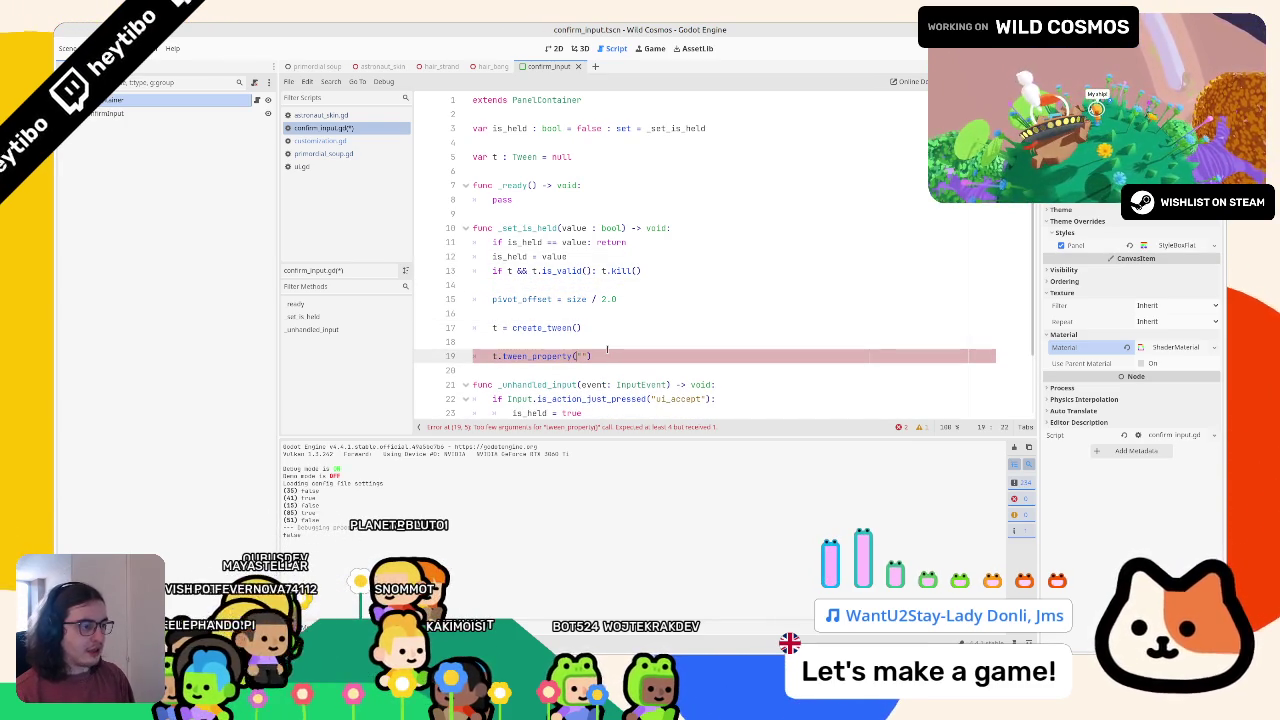
type("self, scale\"")
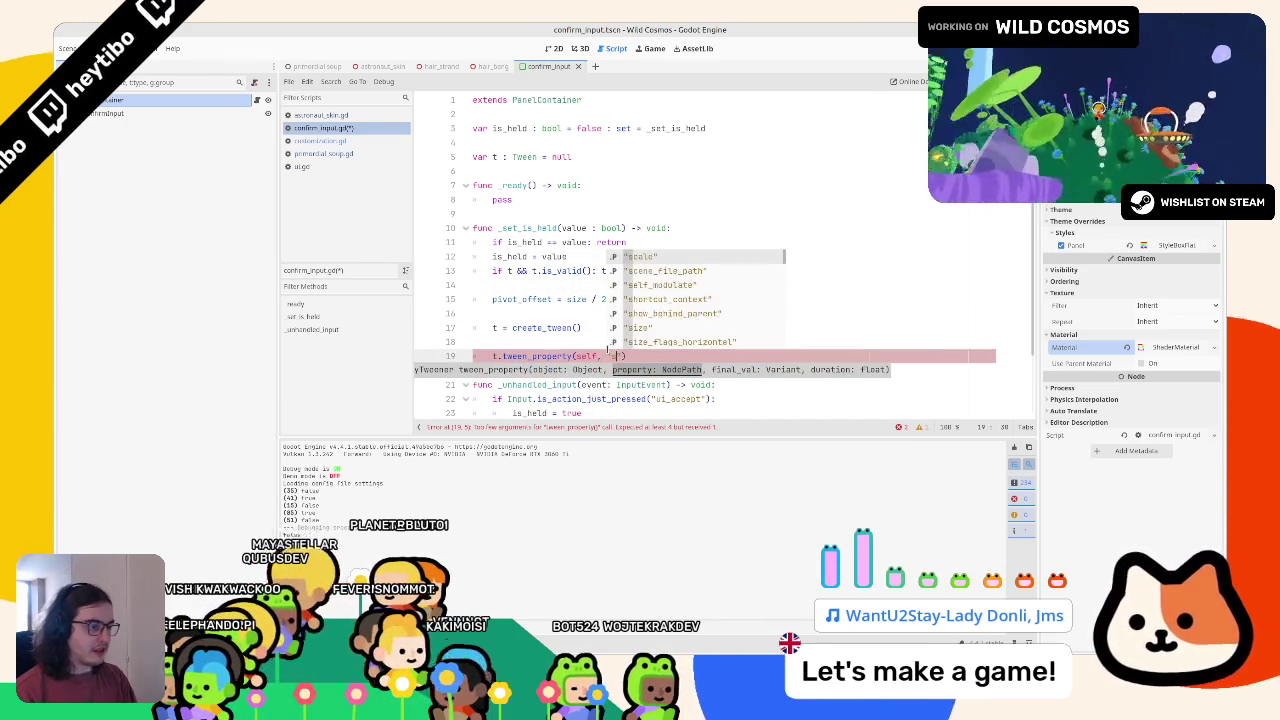
type(", Vector2.")
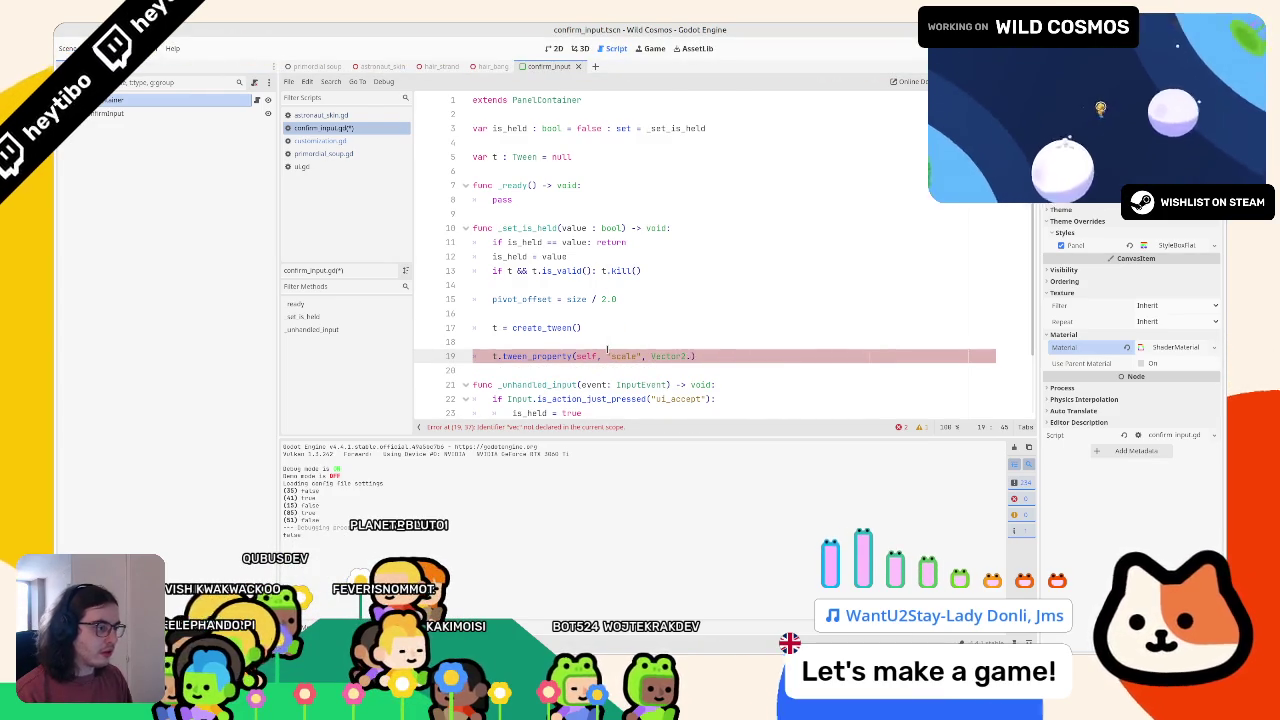
type("ONE")
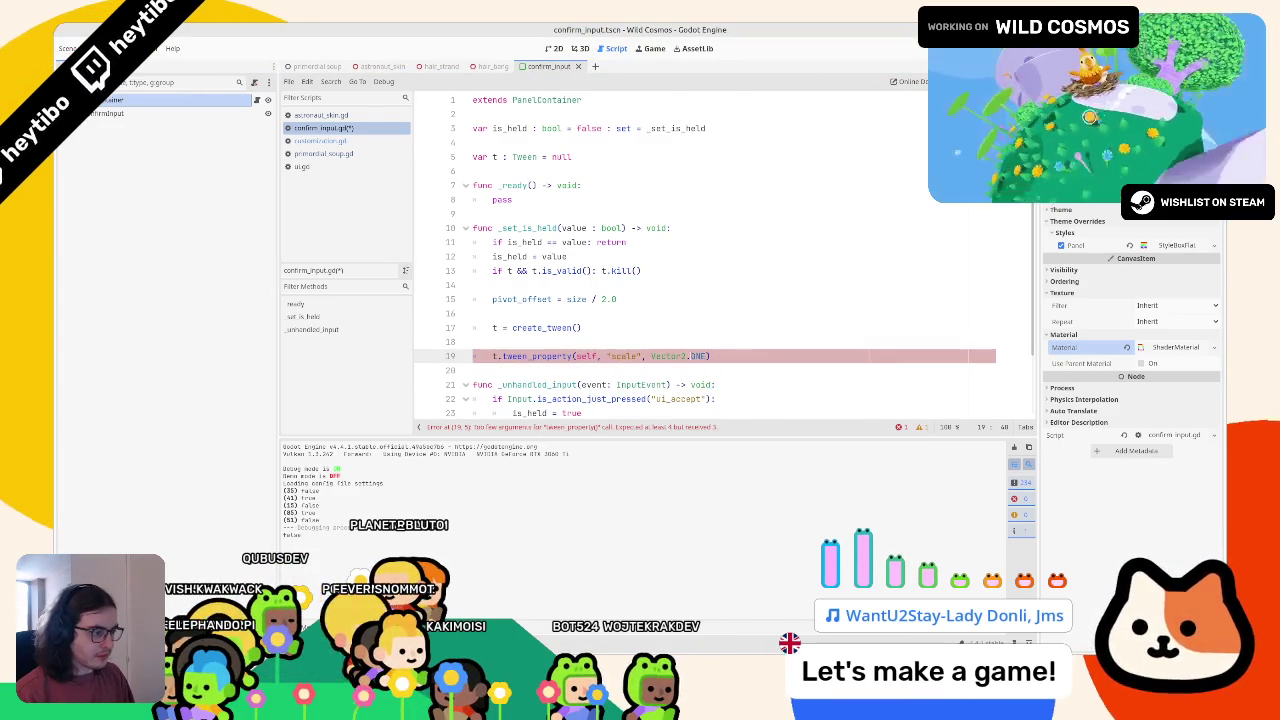
key("ctrl+shift+Left")
key("ctrl+shift+Left")
key("ctrl+shift+Left")
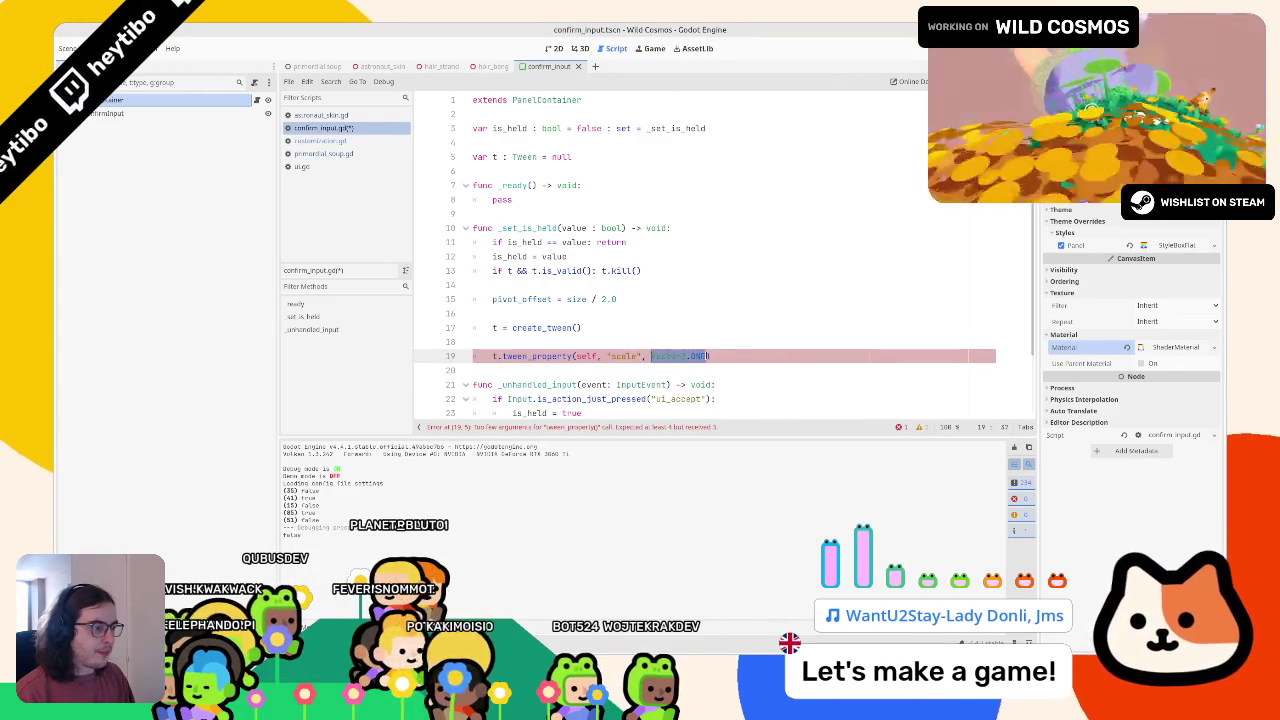
key("Right")
type("* 1.1")
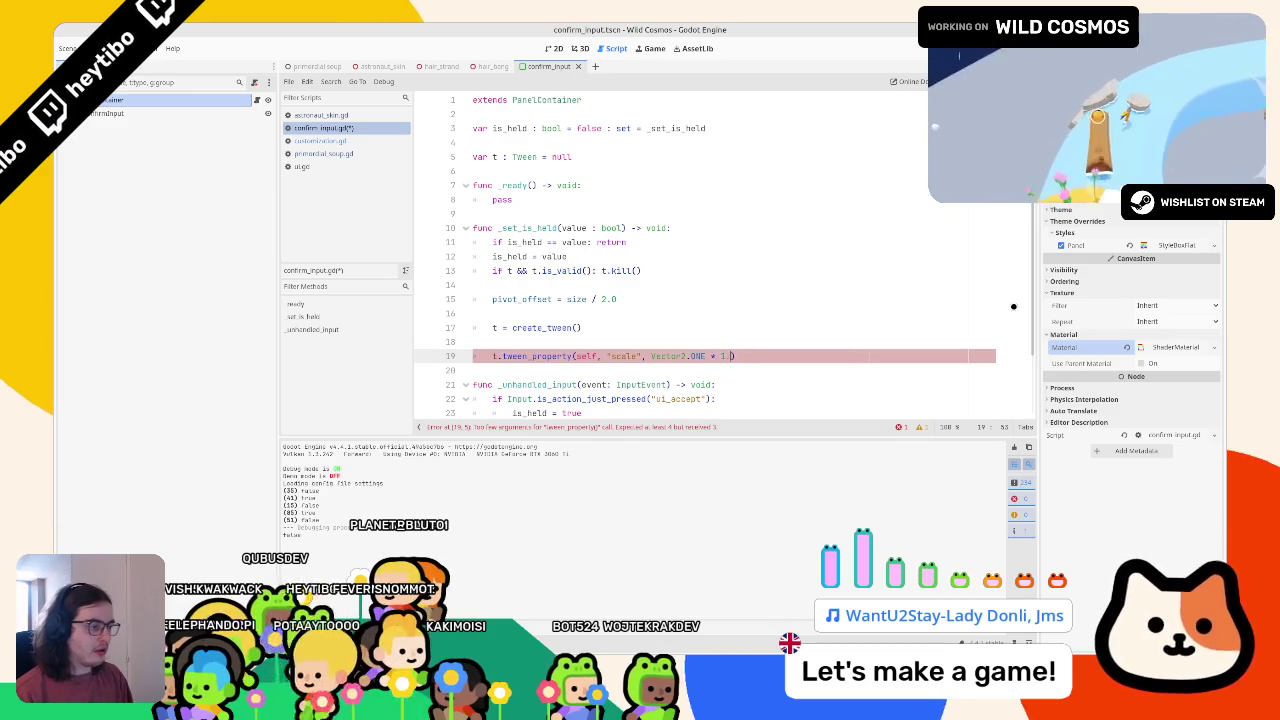
type(", ")
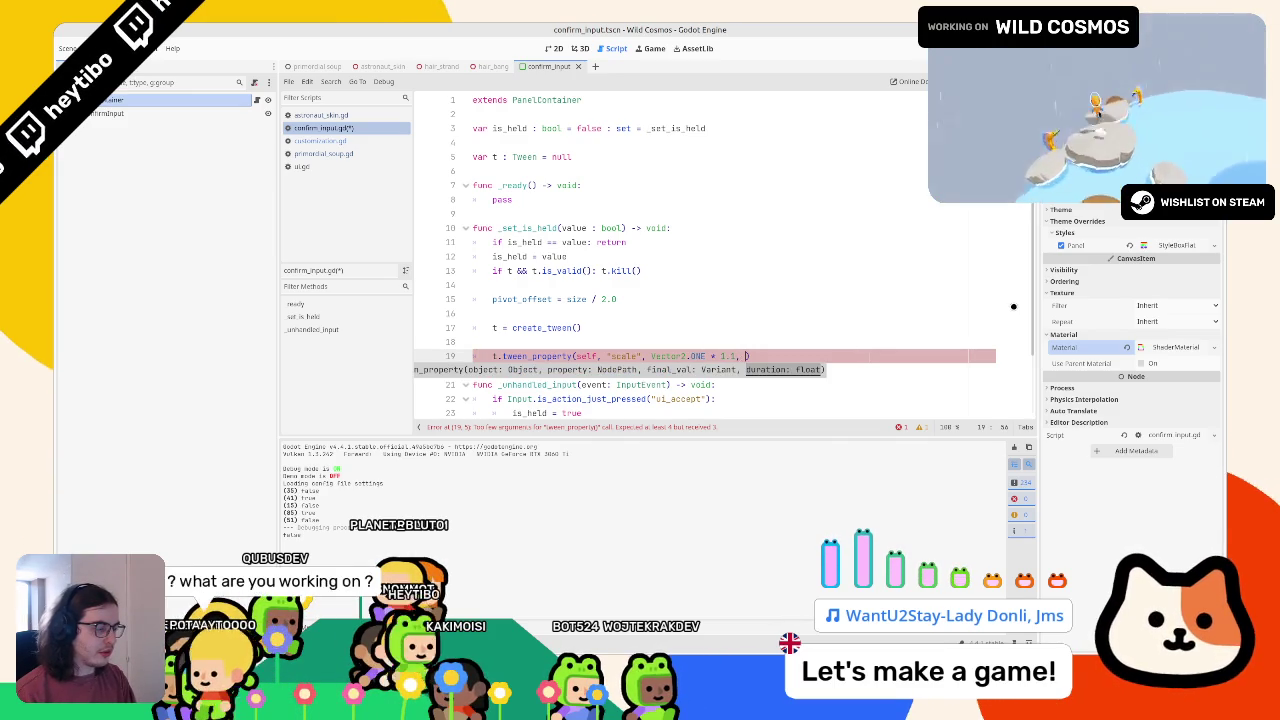
type("0.25)")
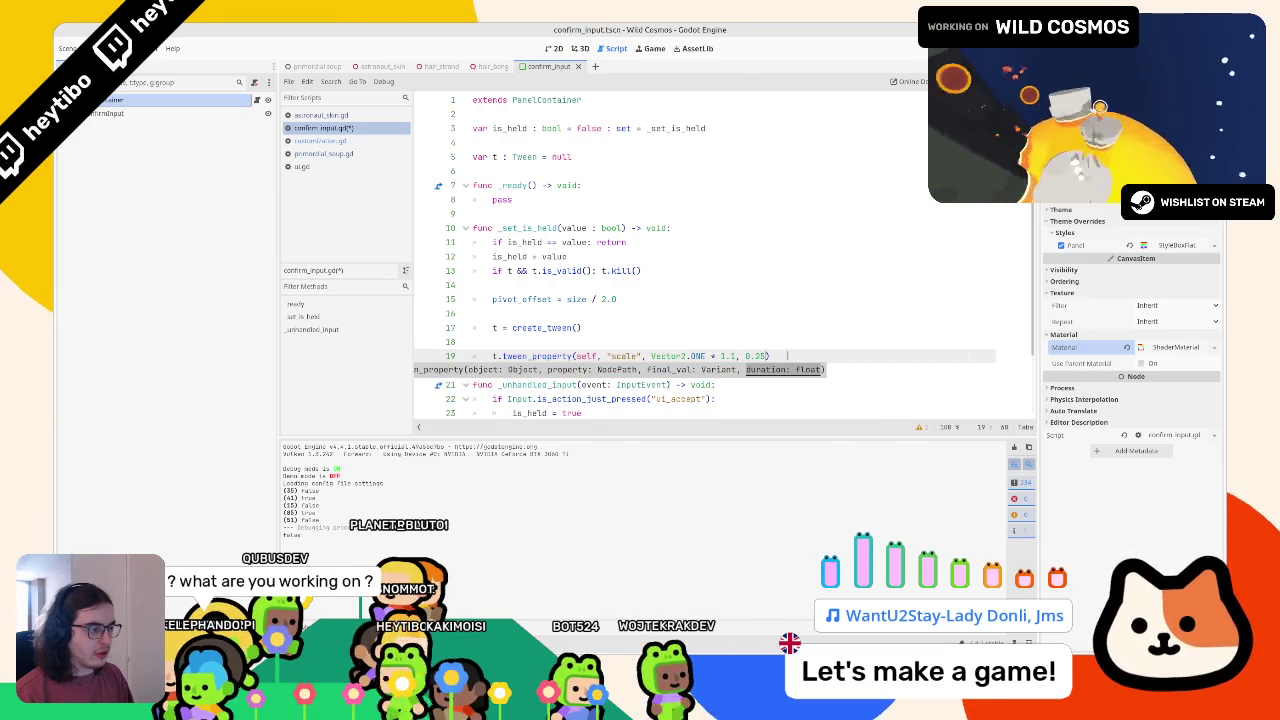
type(".set_e")
Chain set_ease(EASE_OUT) and set_trans(TRANS_BACK) onto the scale tween
key("Return")
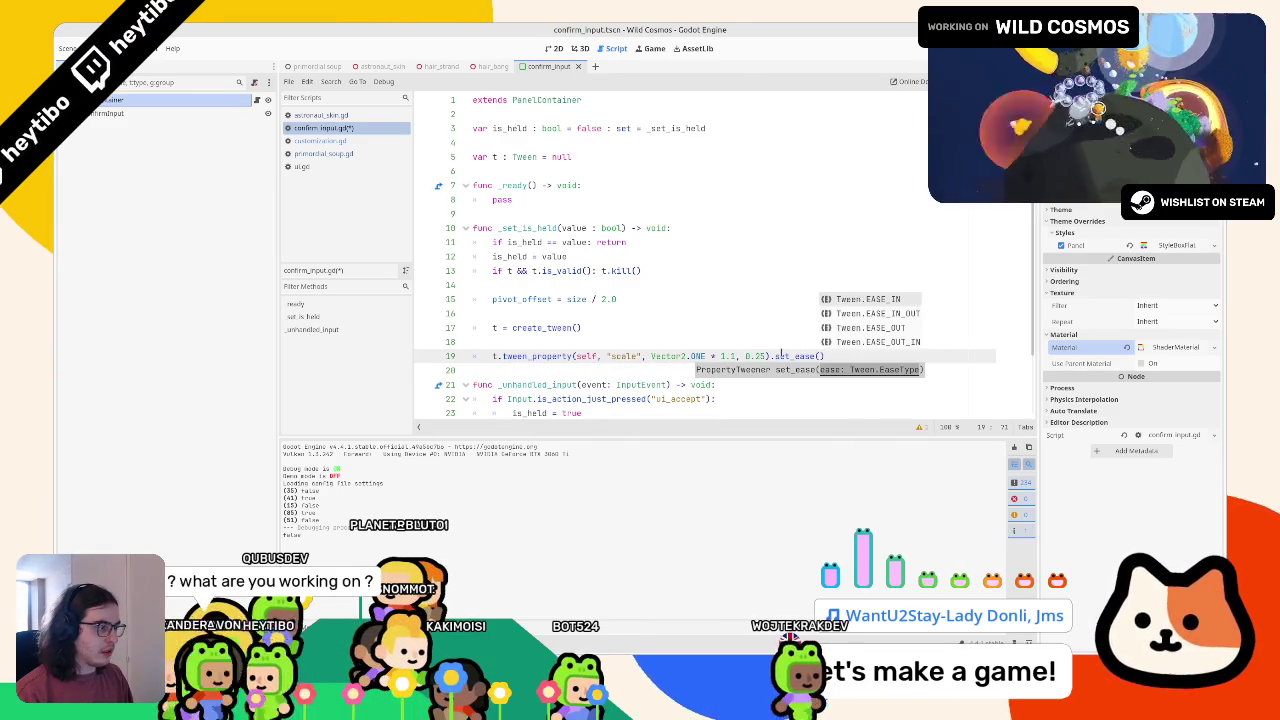
key("Down")
key("Down")
key("Return")
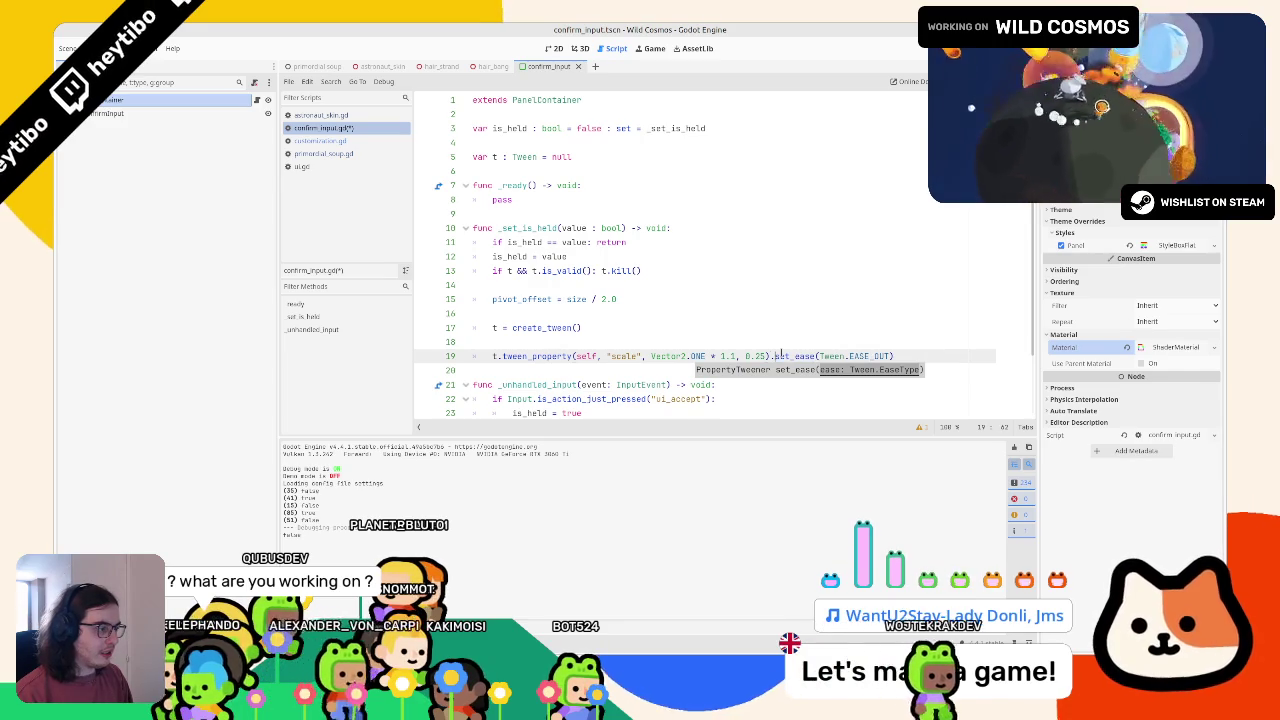
key("ctrl+space")
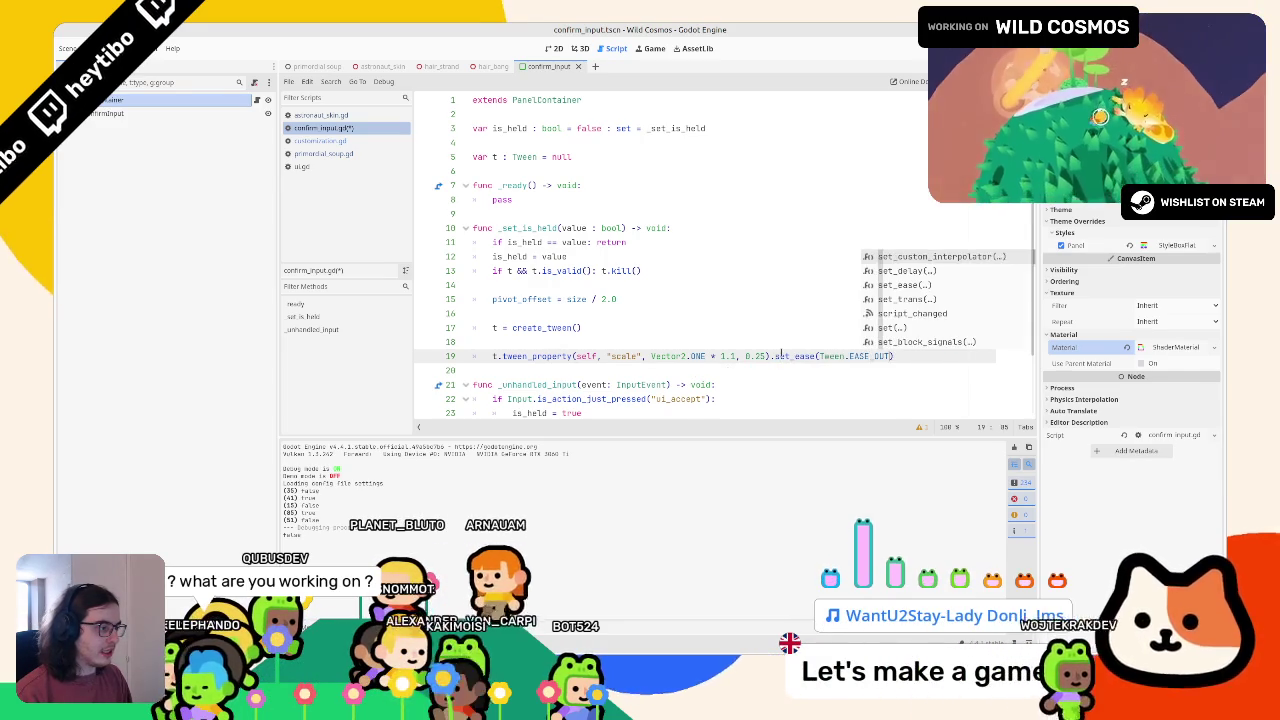
type(".set")
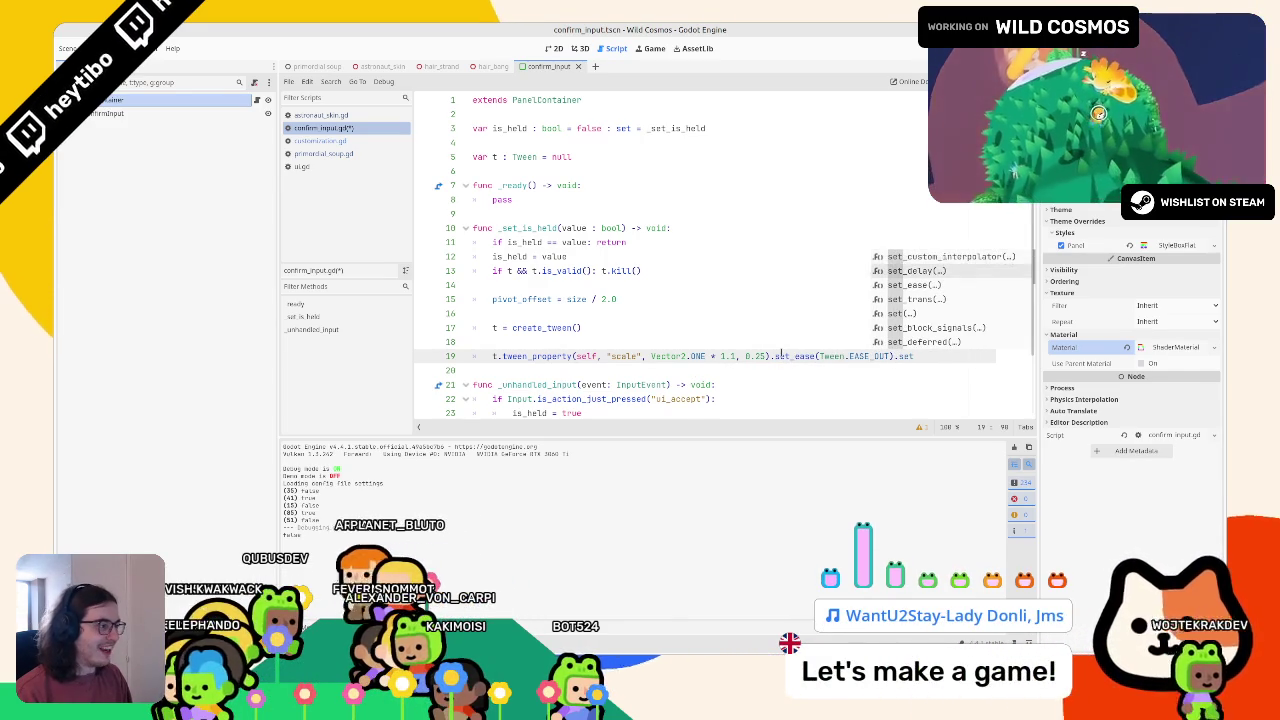
key("Down")
key("Down")
key("Return")
key("Down")
key("Down")
key("Up")
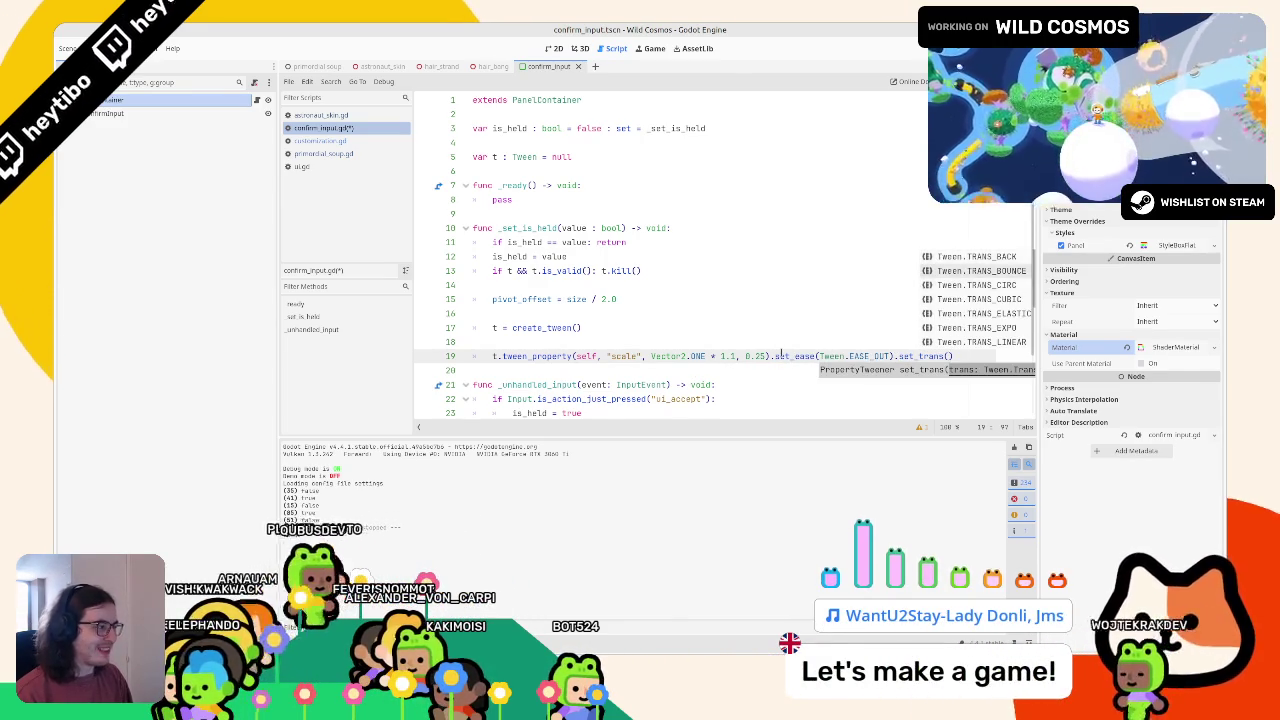
key("Up")
key("Return")
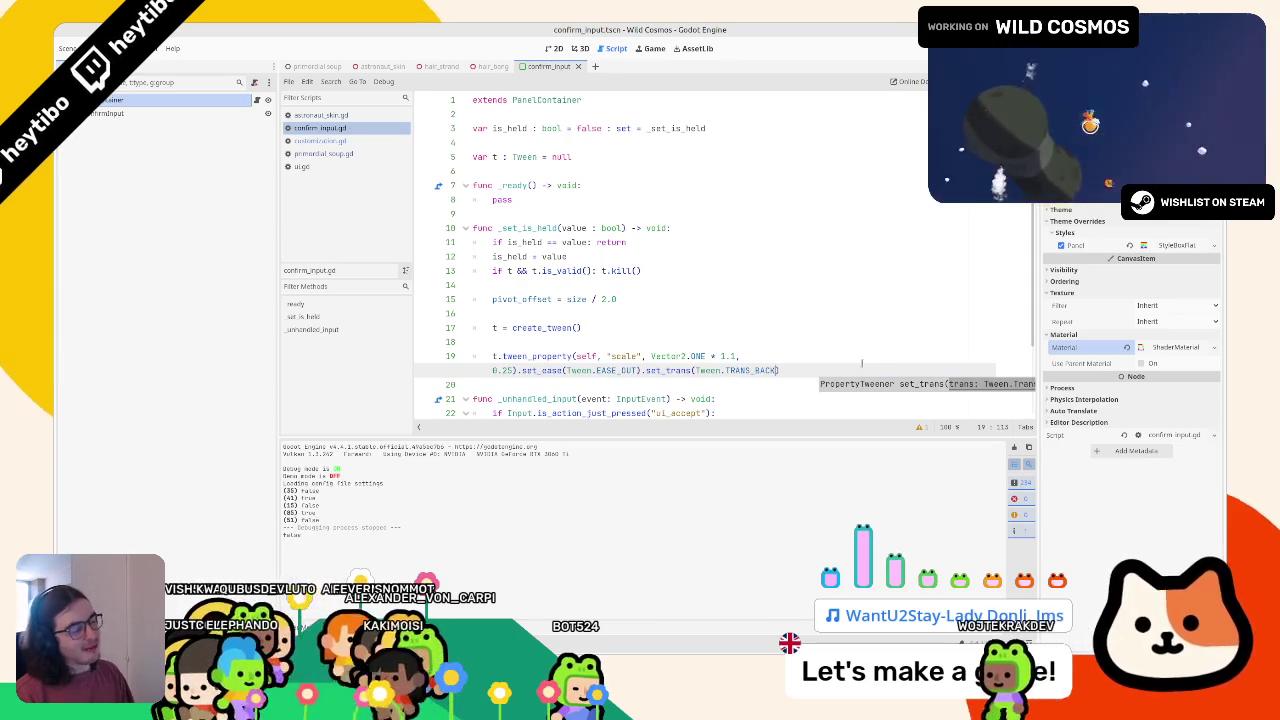
key("Right")
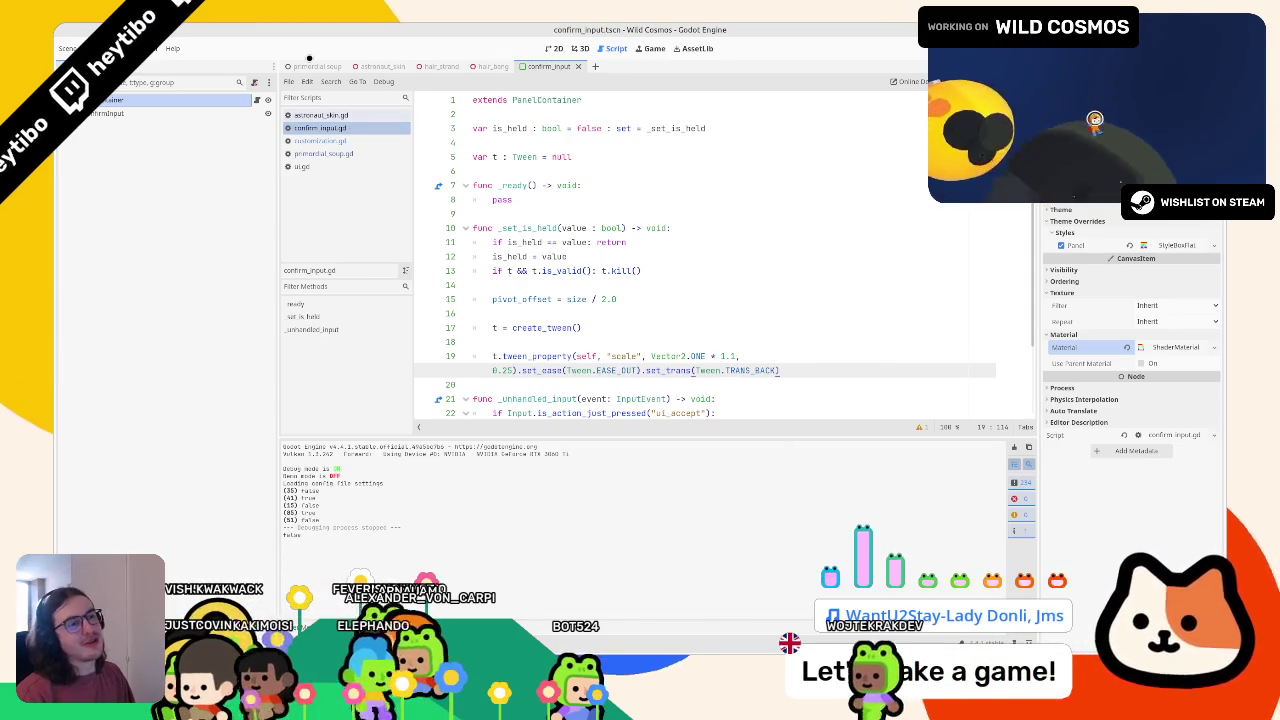
Run the project with F5 from the primordial_soup scene, resizing and restarting the game window
left_click(316, 66)
key("F5")
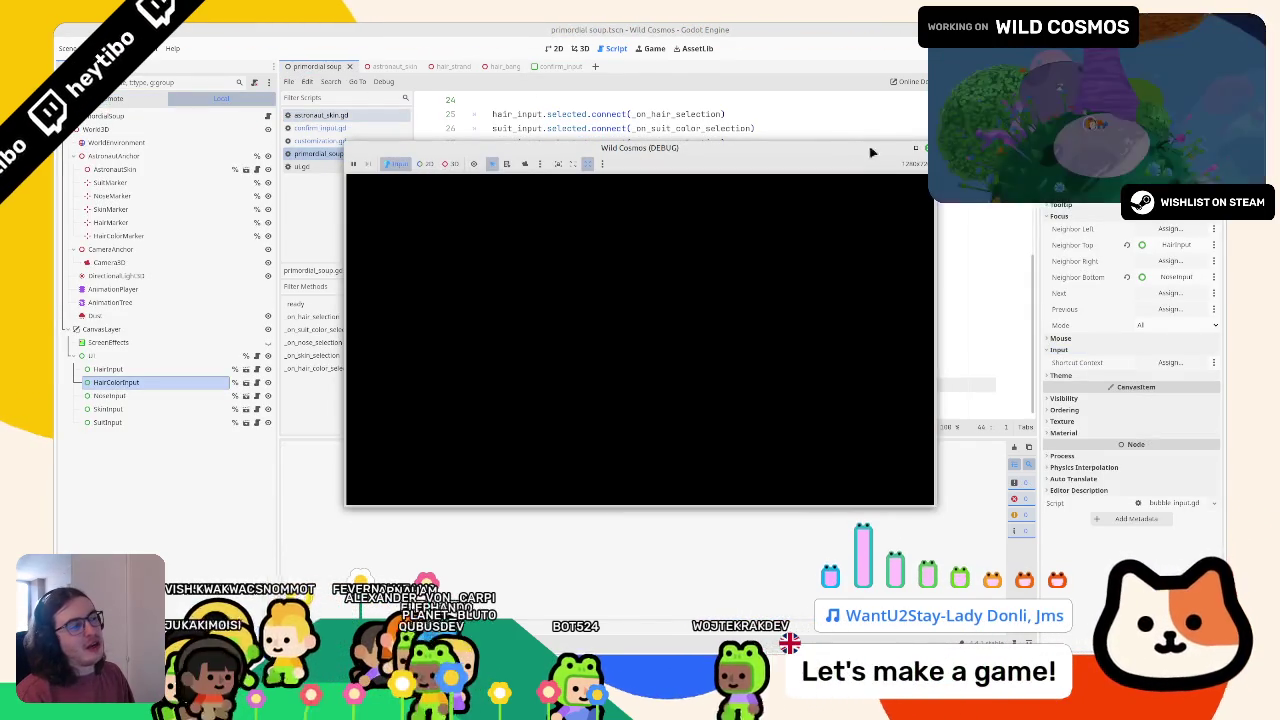
double_click(871, 152)
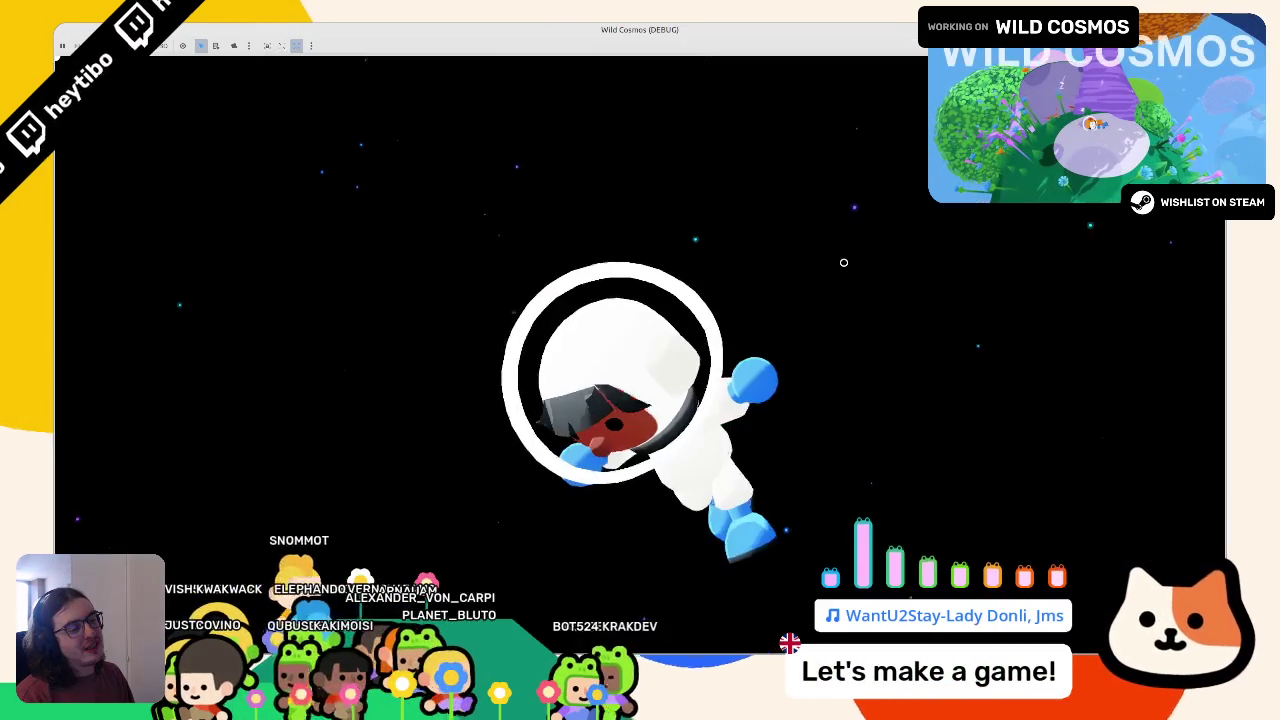
double_click(670, 28)
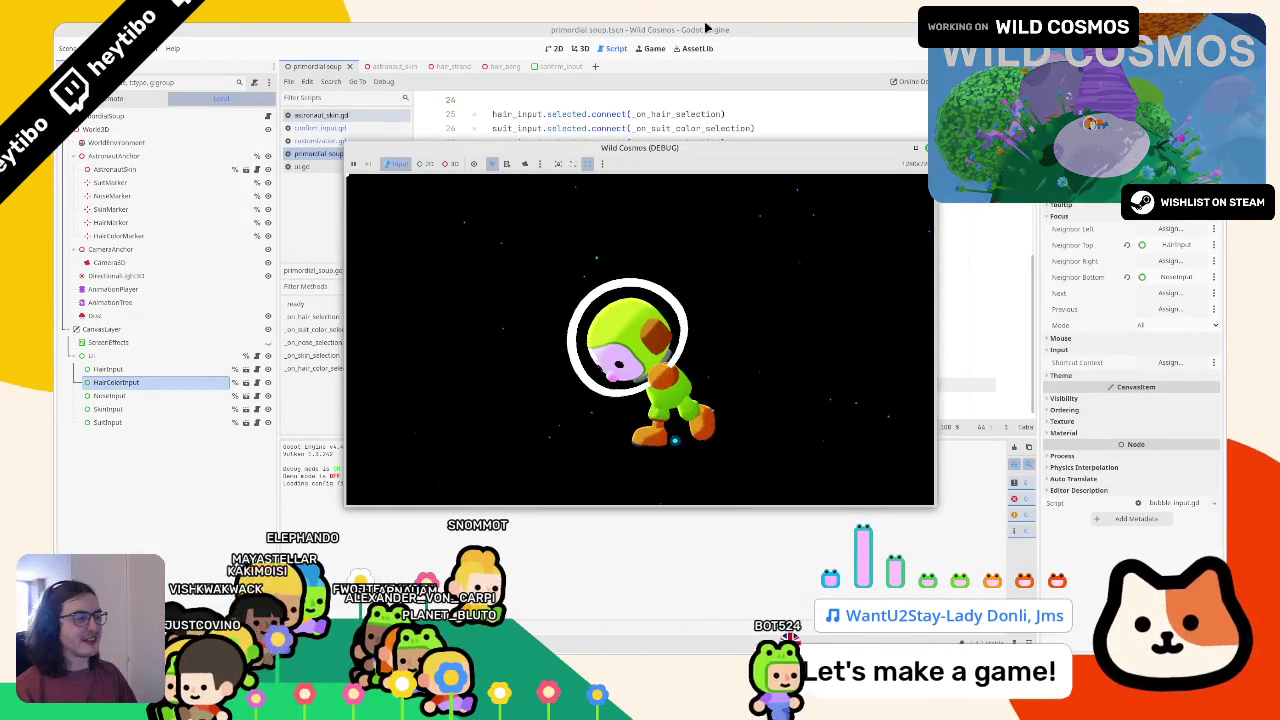
key("F5")
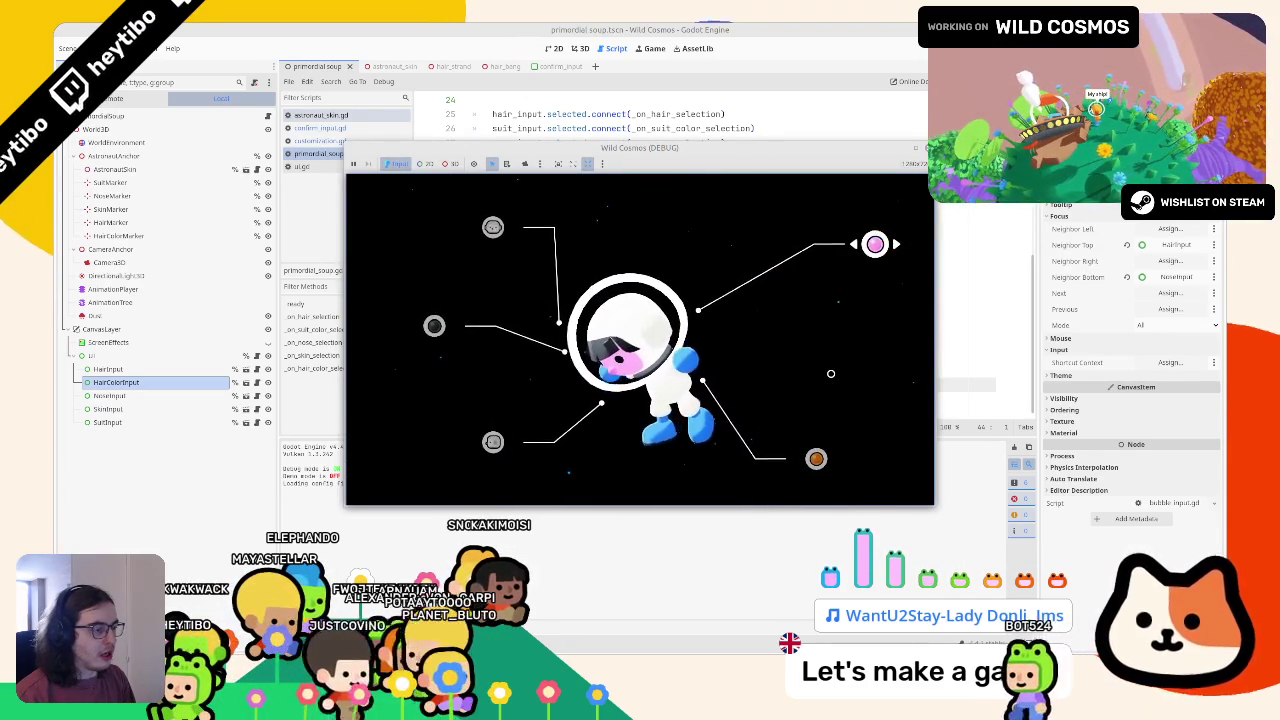
Cycle hairstyle and suit colour, set hair colour to brown, then stop the game with F8
key("Up")
key("Right")
key("Right")
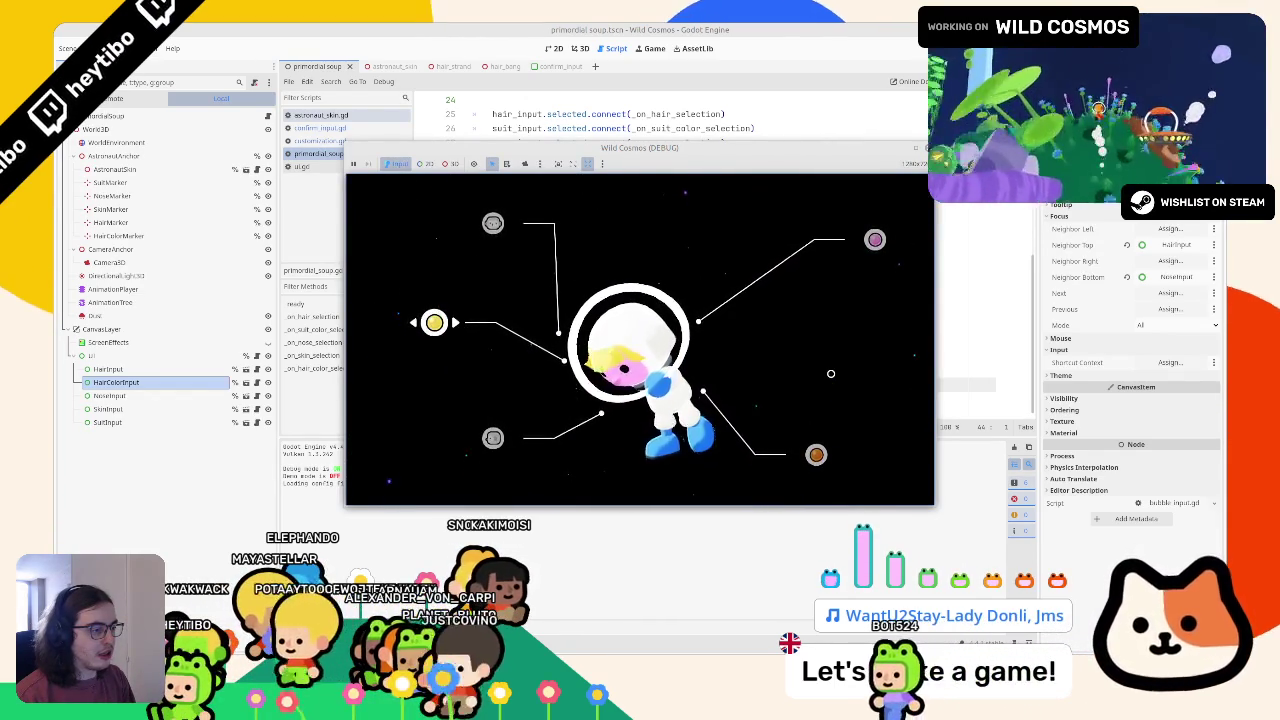
key("Right")
key("Up")
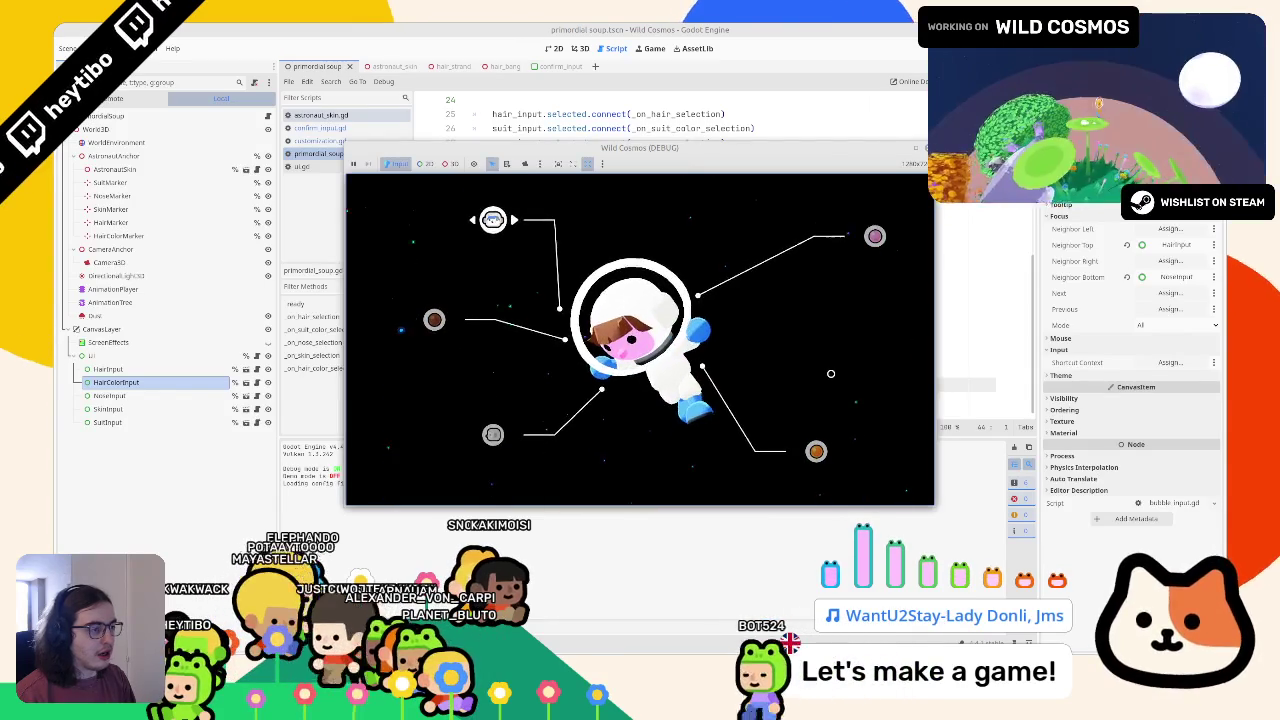
key("Right")
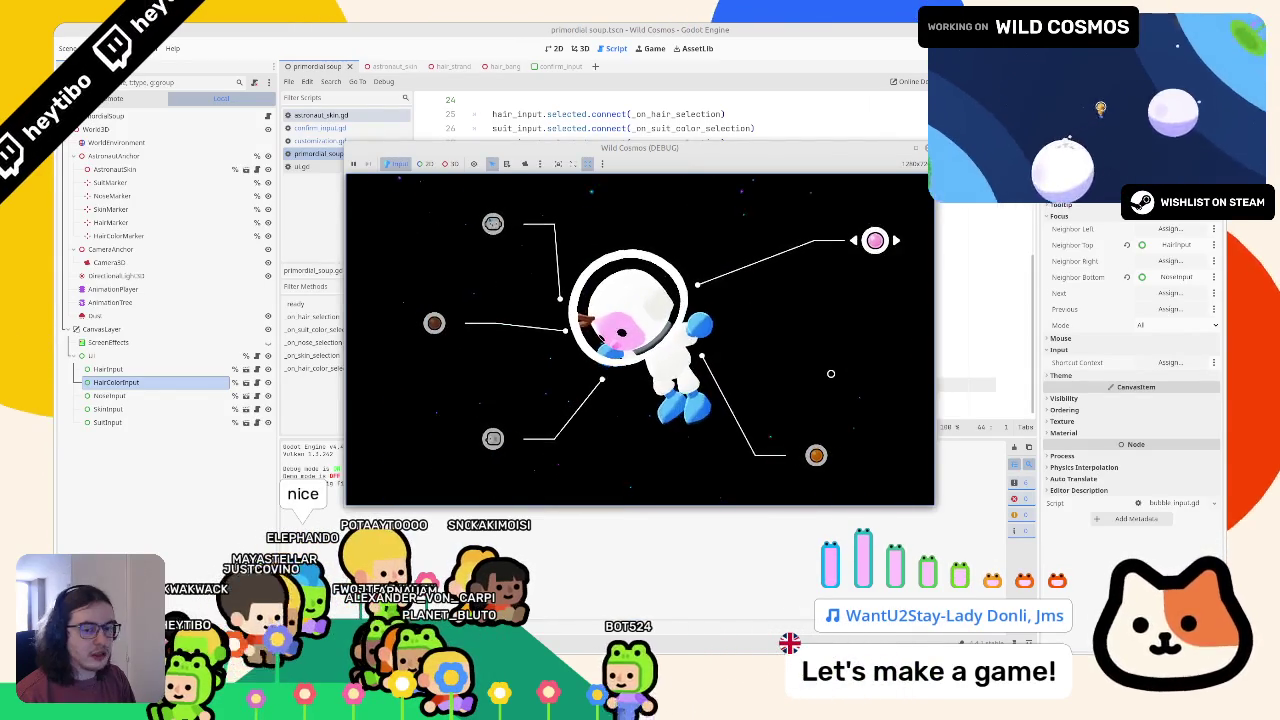
key("Up")
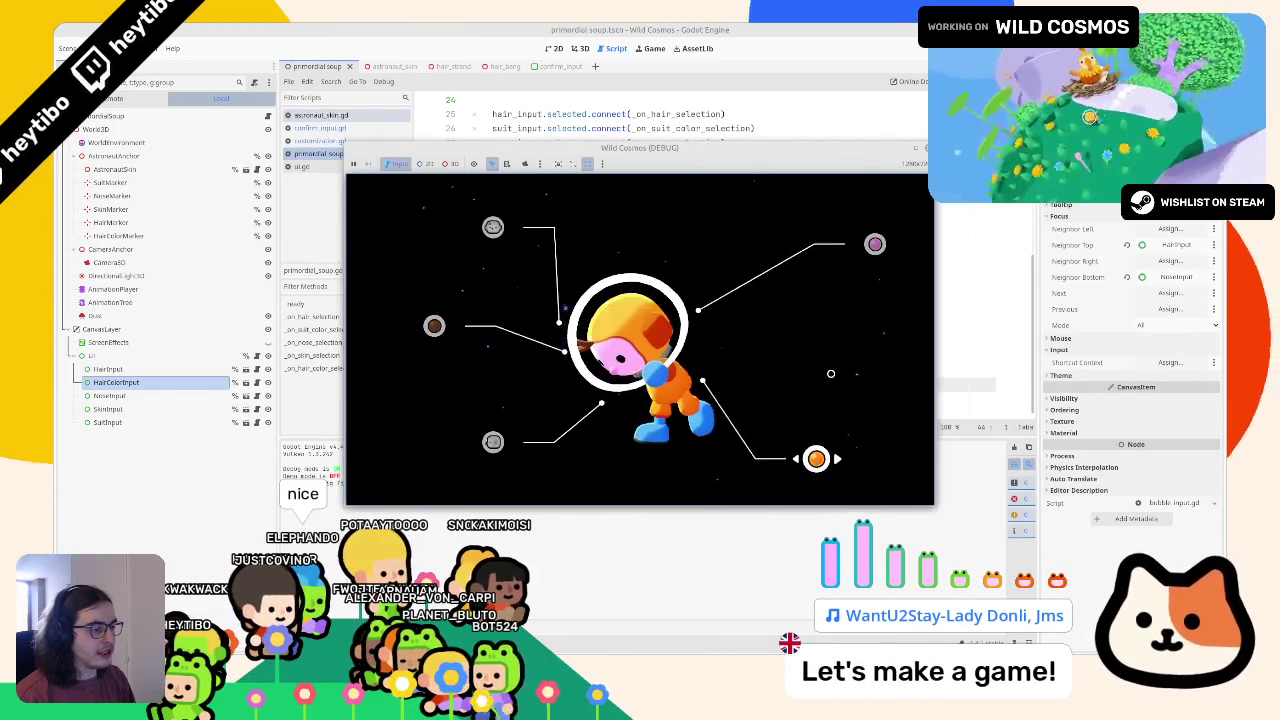
key("Right")
key("Right")
key("Left")
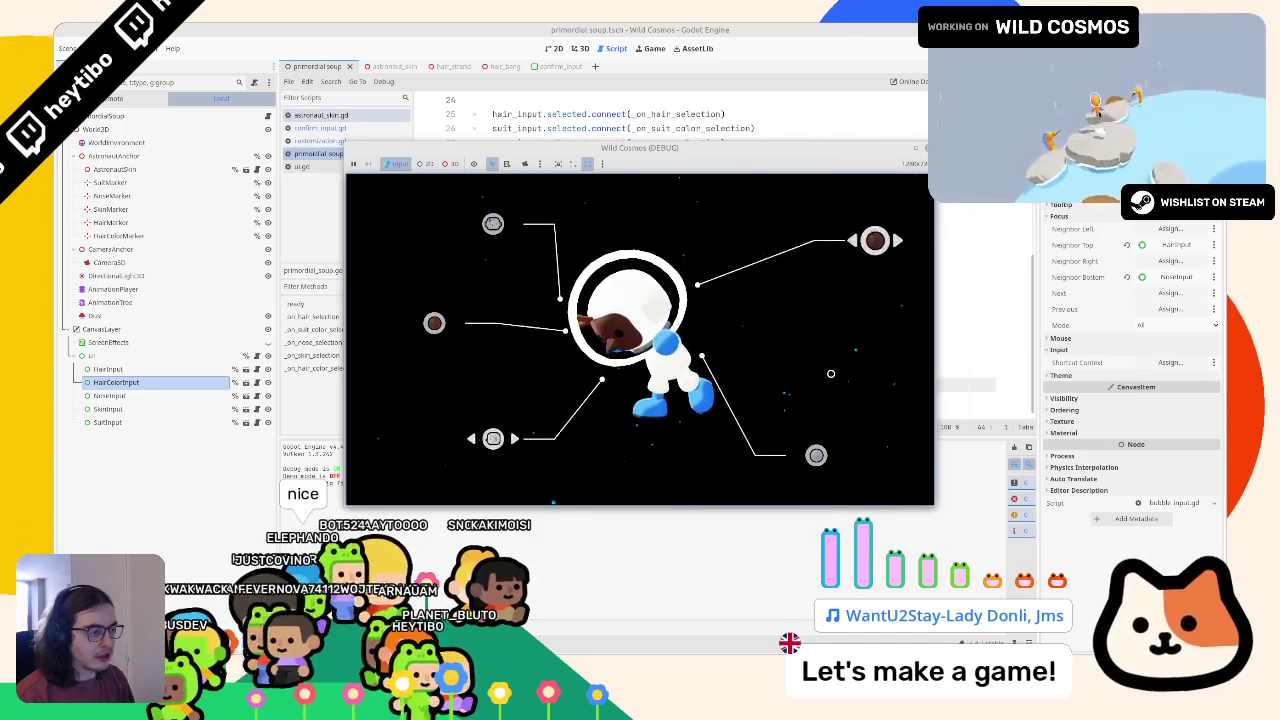
key("Right")
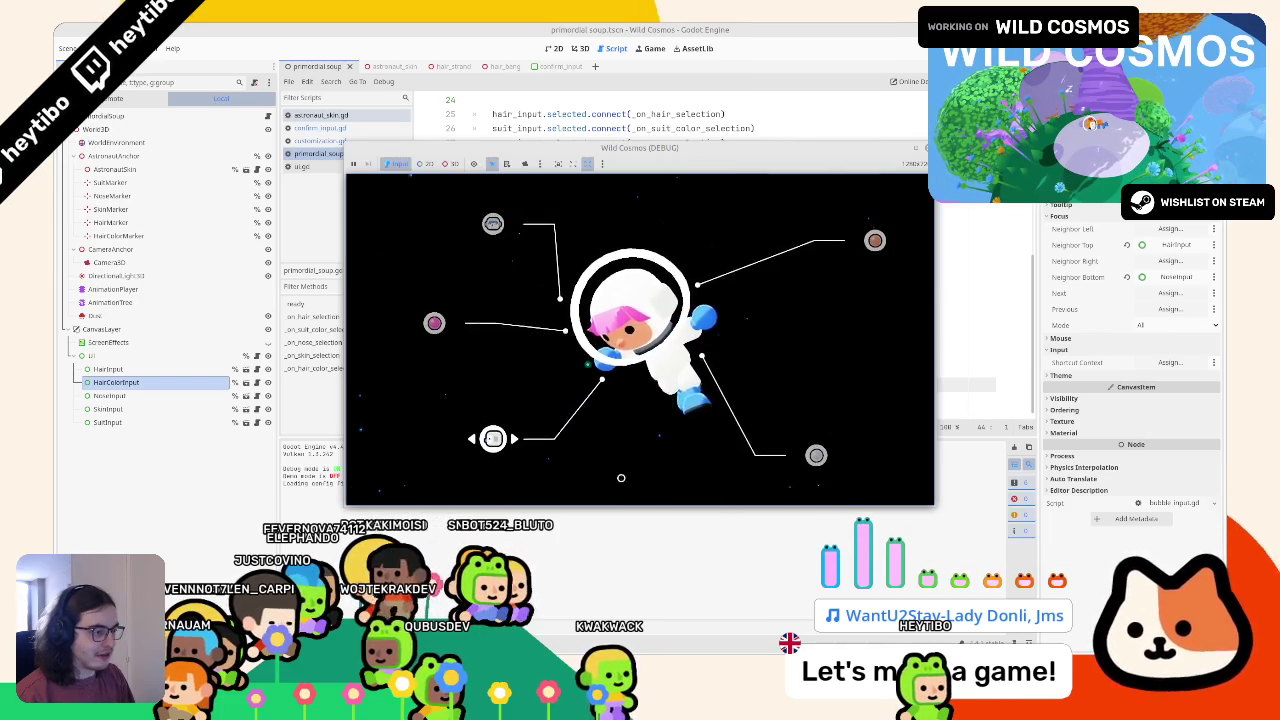
key("F8")
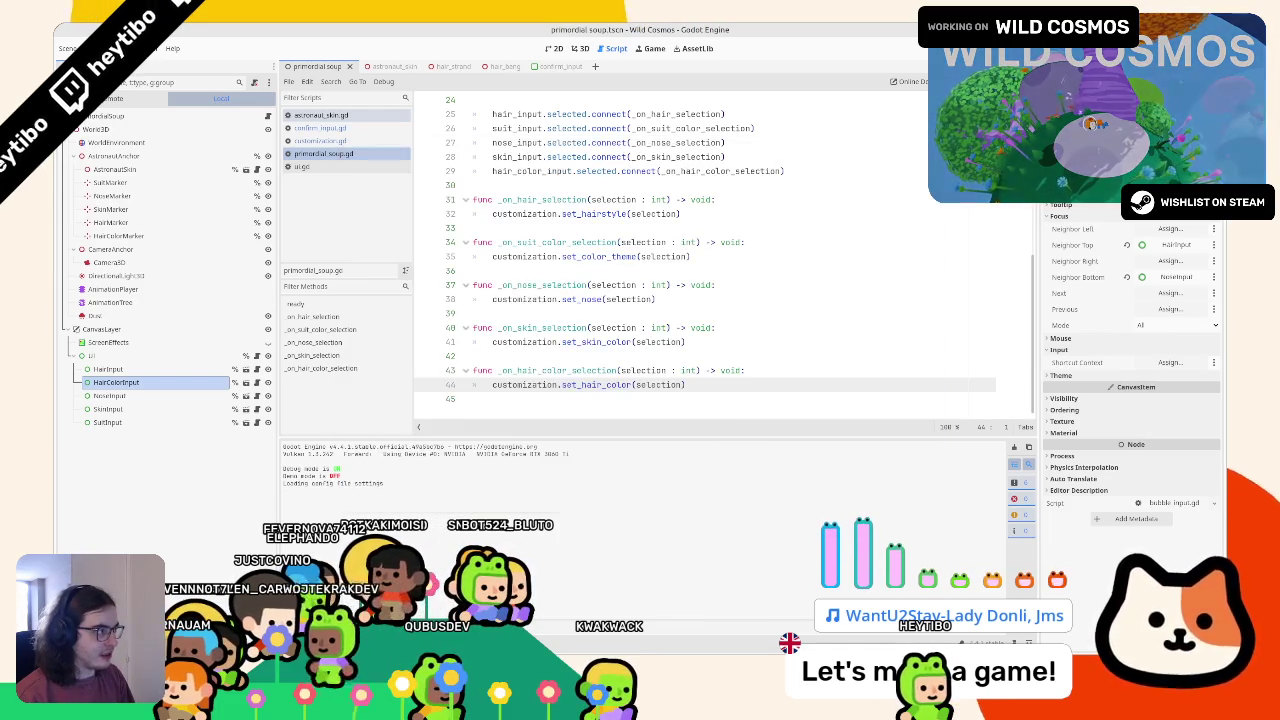
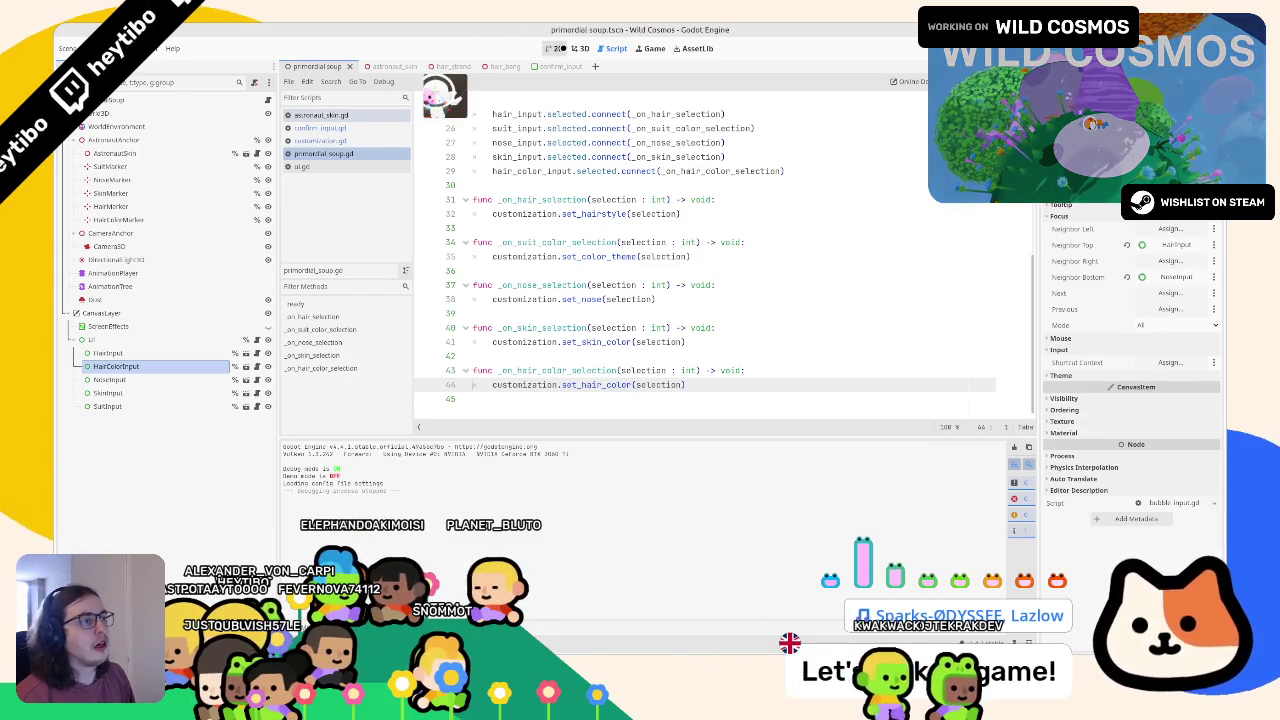
Switch to the confirm_input scene and open the ConfirmInput node's confirm_input.gd script
left_click(554, 48)
left_click(553, 65)
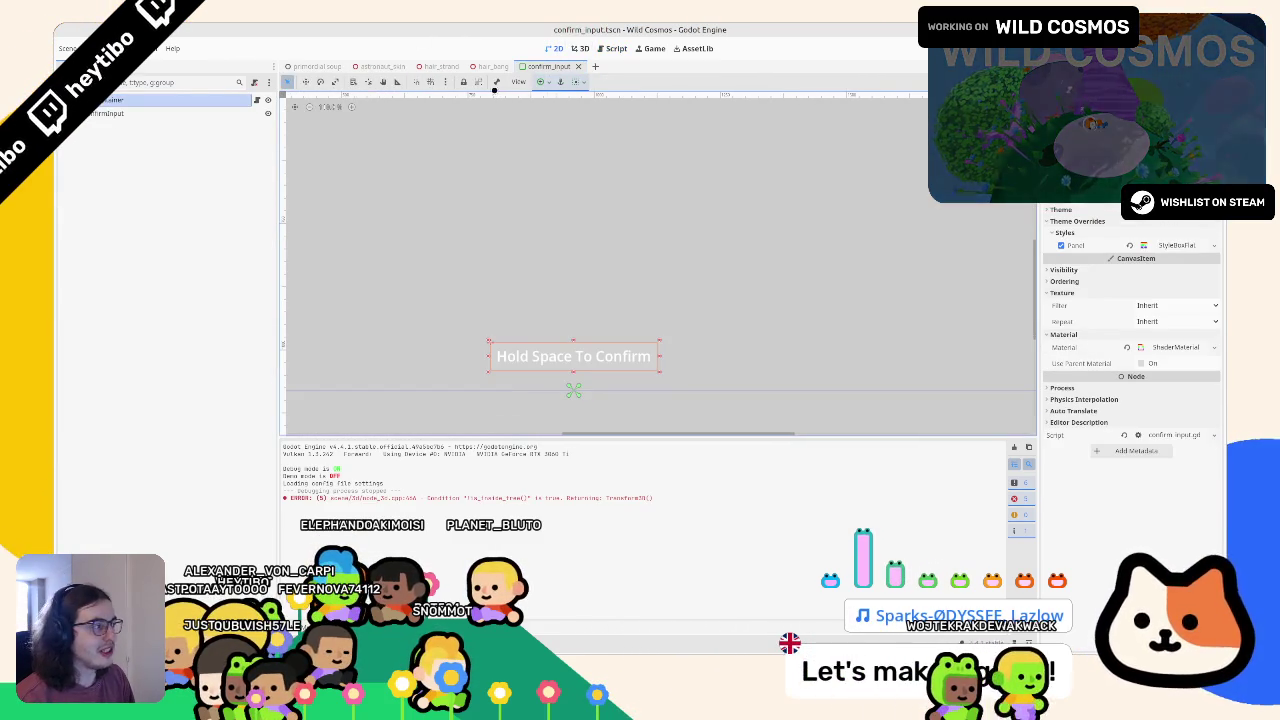
left_click(110, 113)
key("F2")
left_click(208, 227)
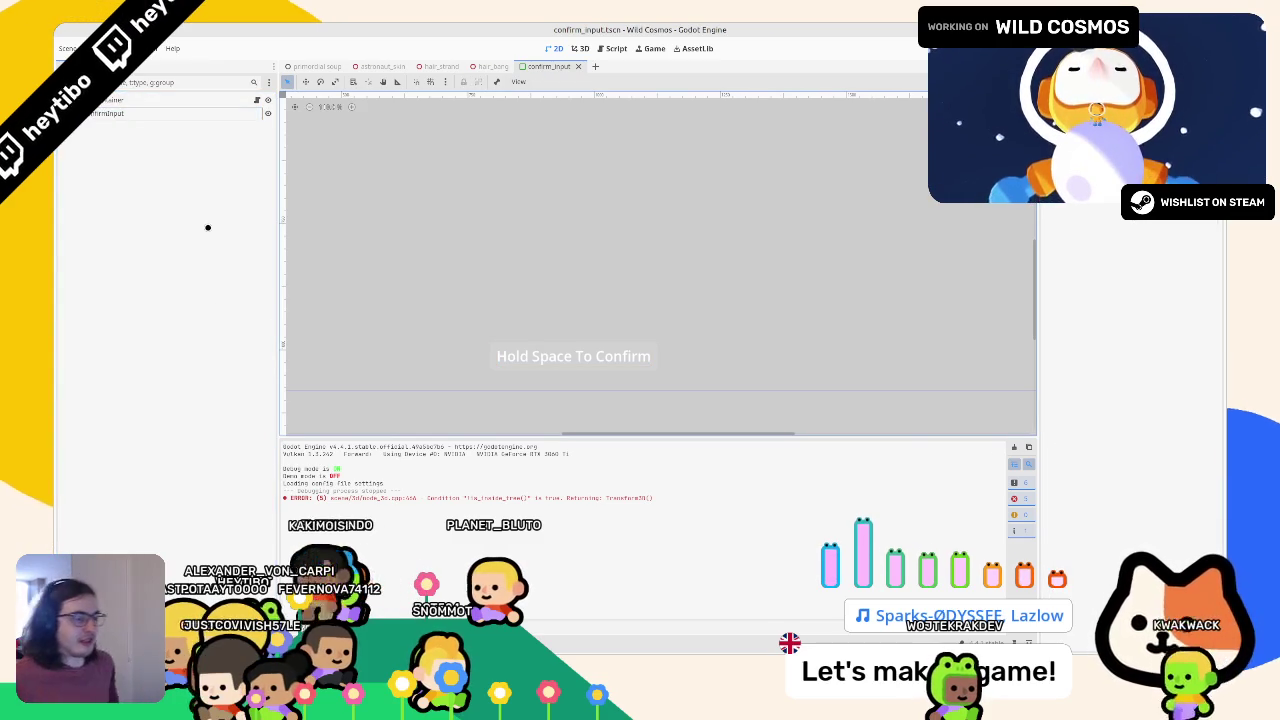
left_click(611, 48)
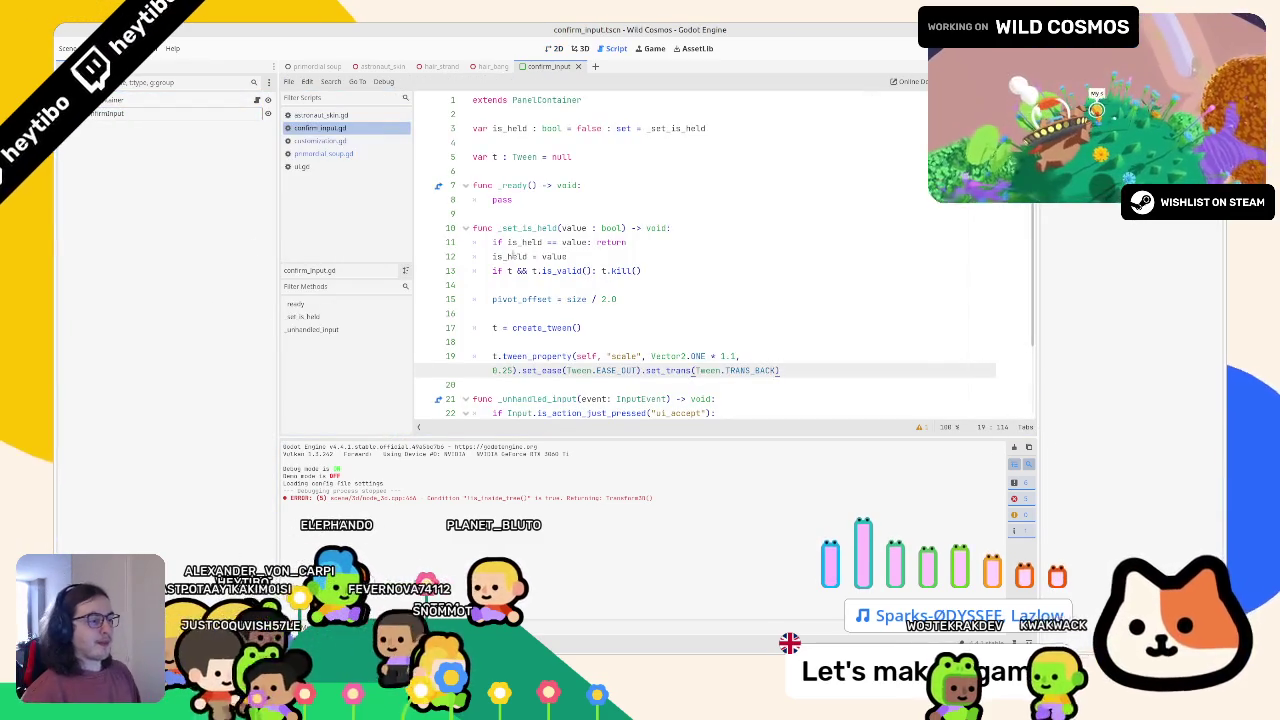
Widen the code area and rejoin the wrapped TRANS_BACK onto line 19's tween
left_click(676, 290)
left_click(689, 286)
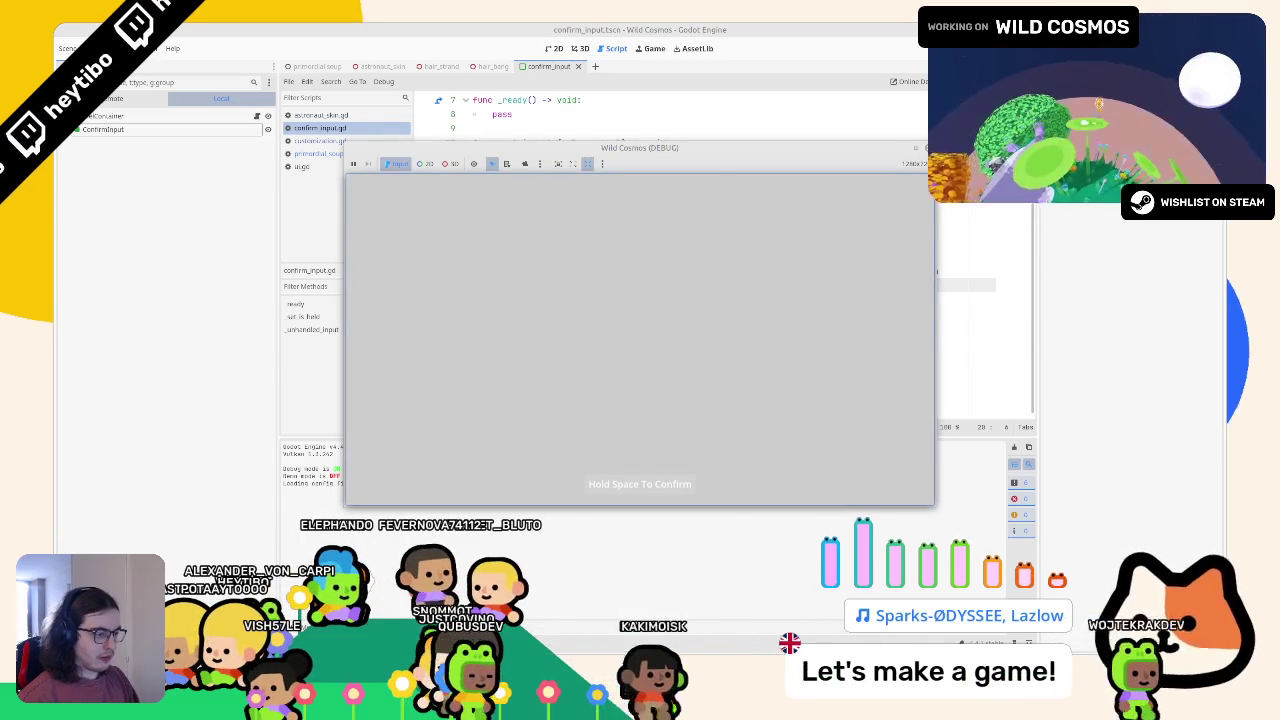
key("space")
key("BackSpace")
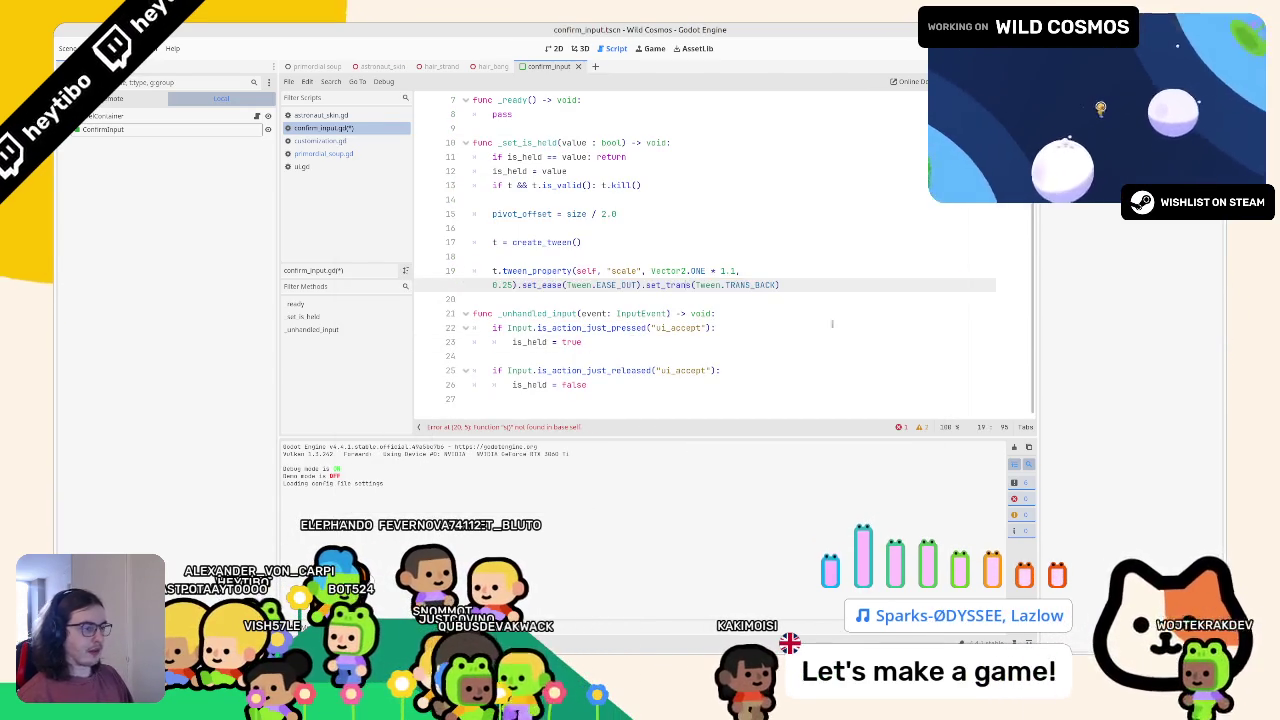
key("ctrl+z")
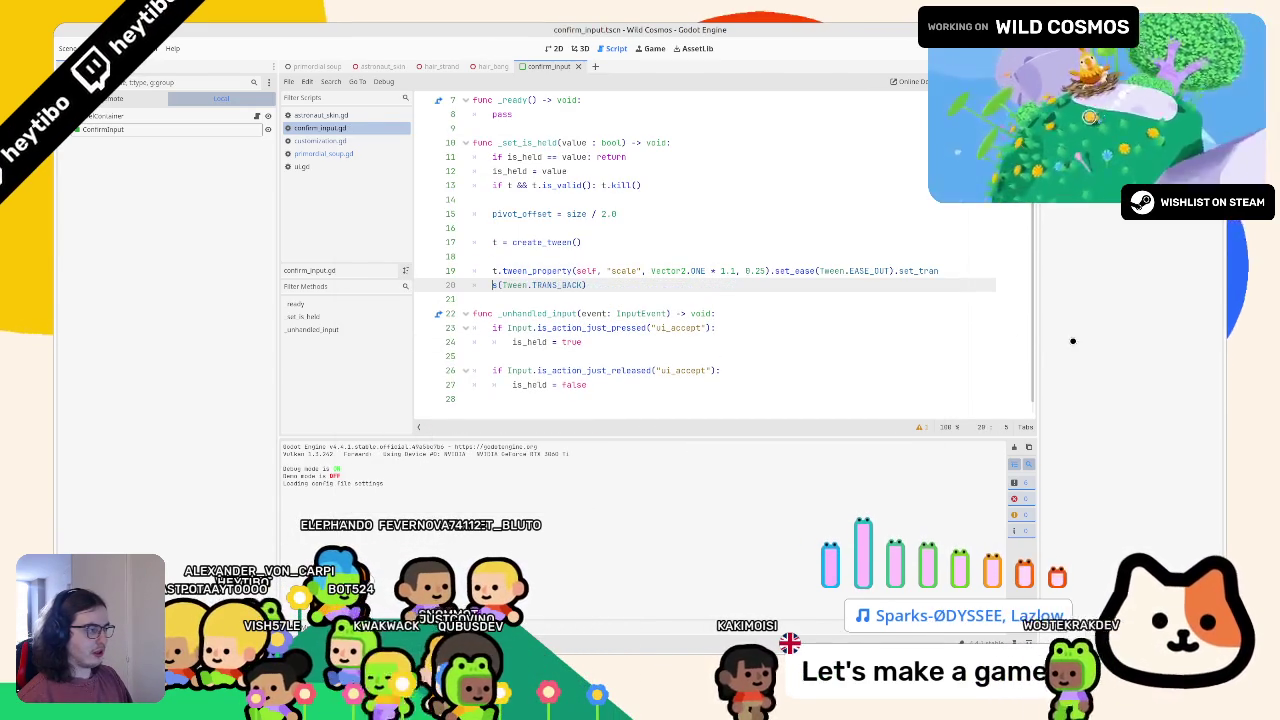
left_click_drag(1036, 331, 1120, 331)
key("BackSpace")
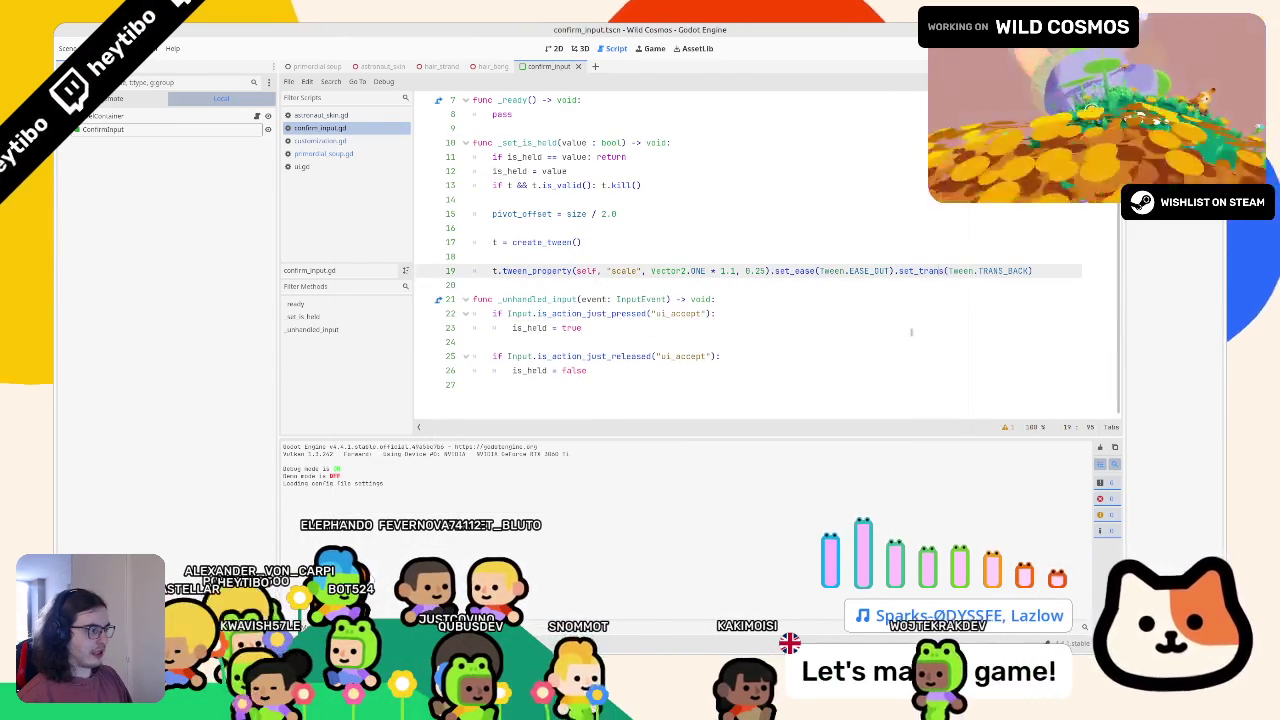
Duplicate the scale tween line, set the first copy's target to 0.9, and test-run the scene
left_click(1047, 271)
key("ctrl+shift+d")
left_click(737, 271)
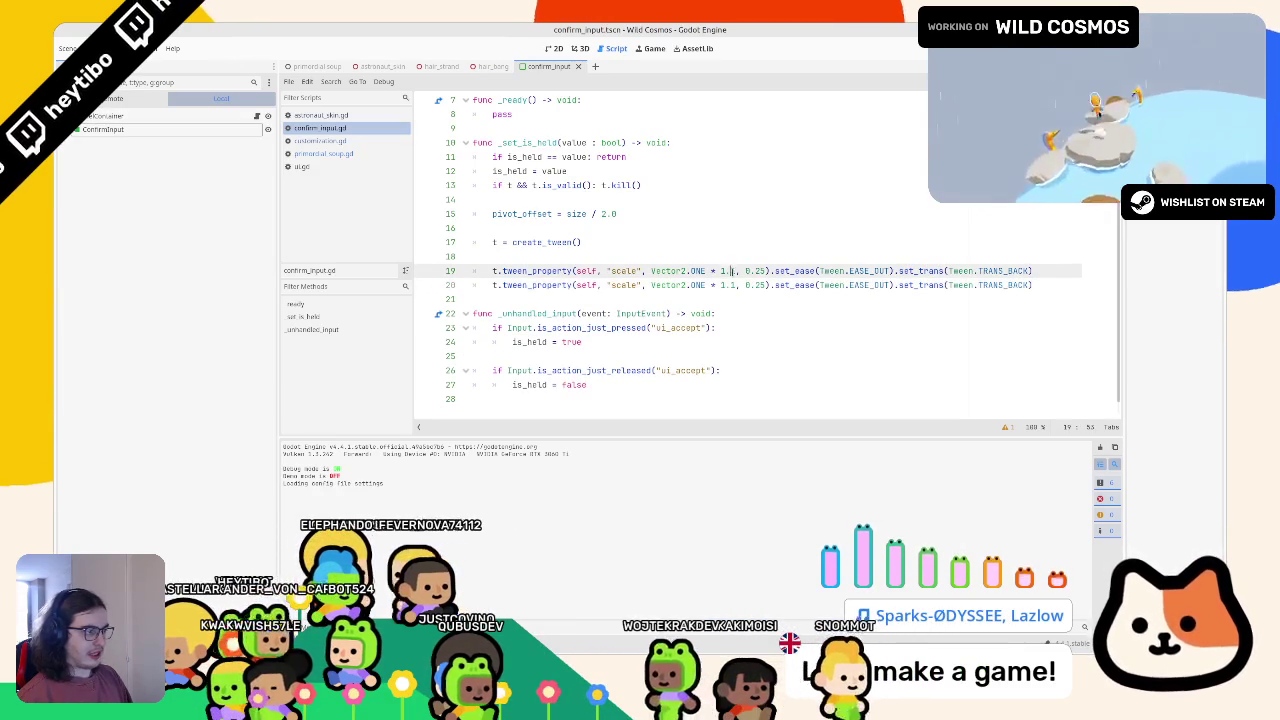
key("BackSpace")
key("BackSpace")
key("BackSpace")
type("0.9")
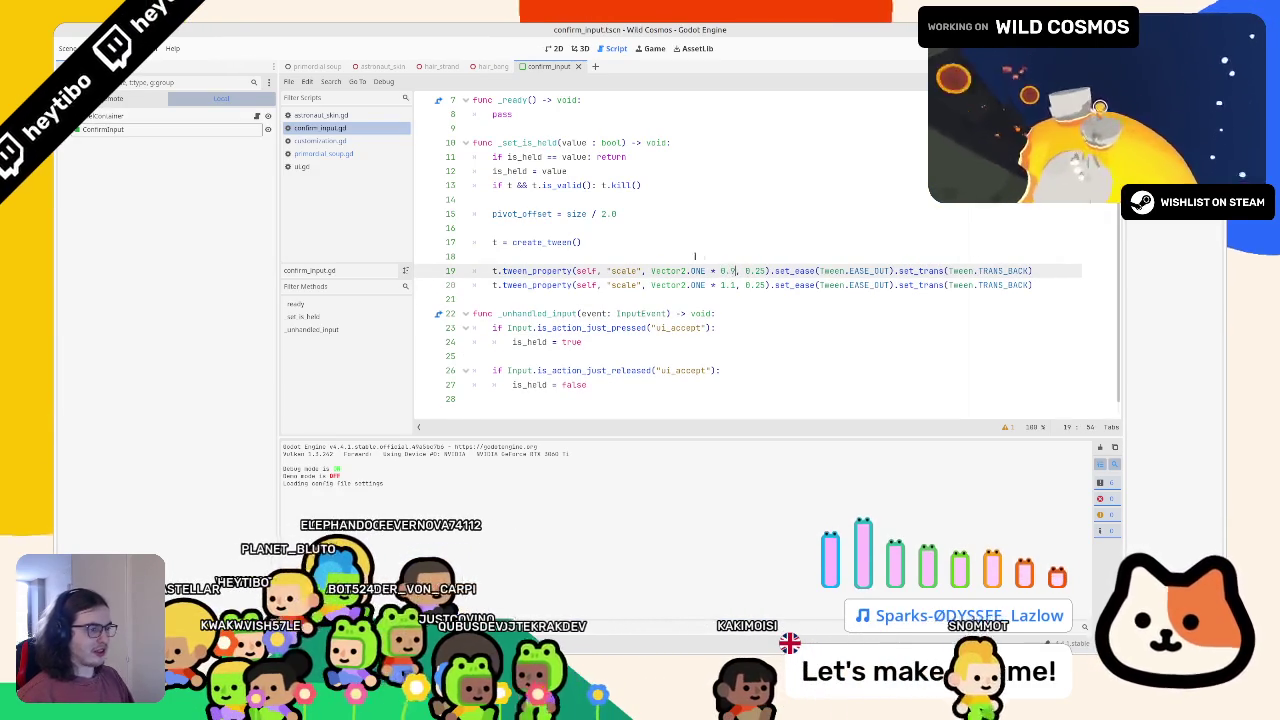
key("F6")
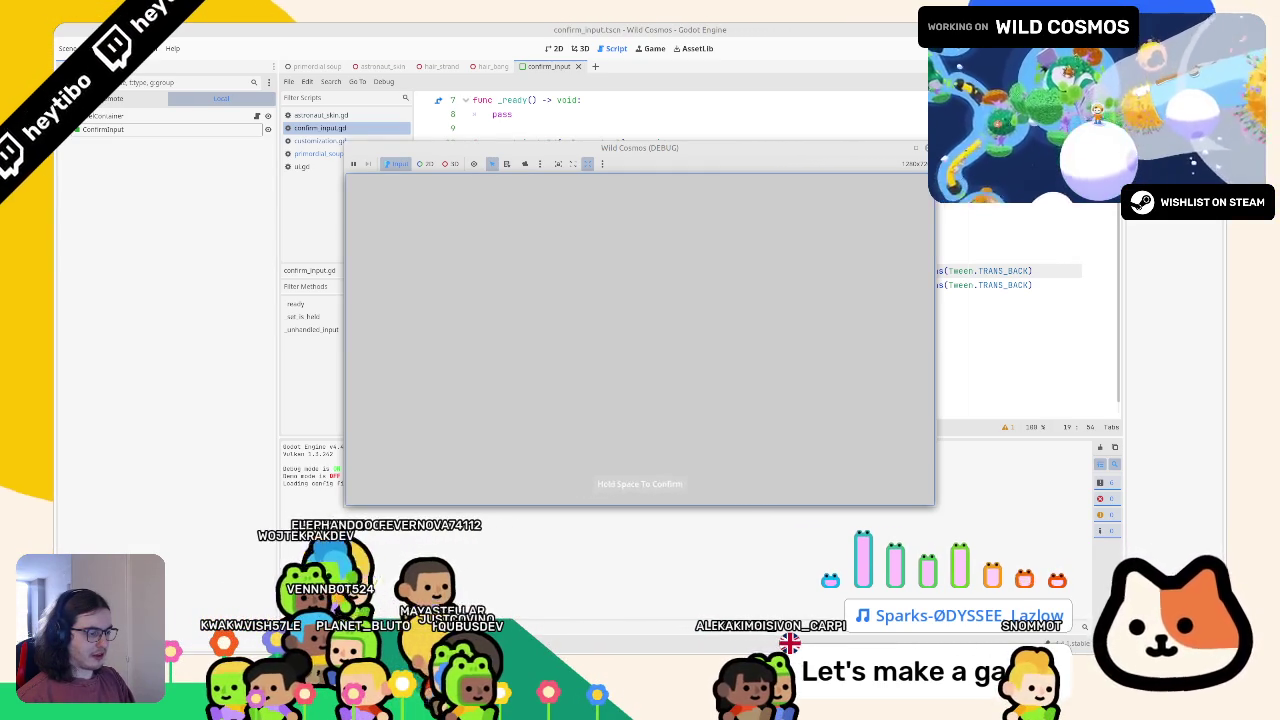
key("F8")
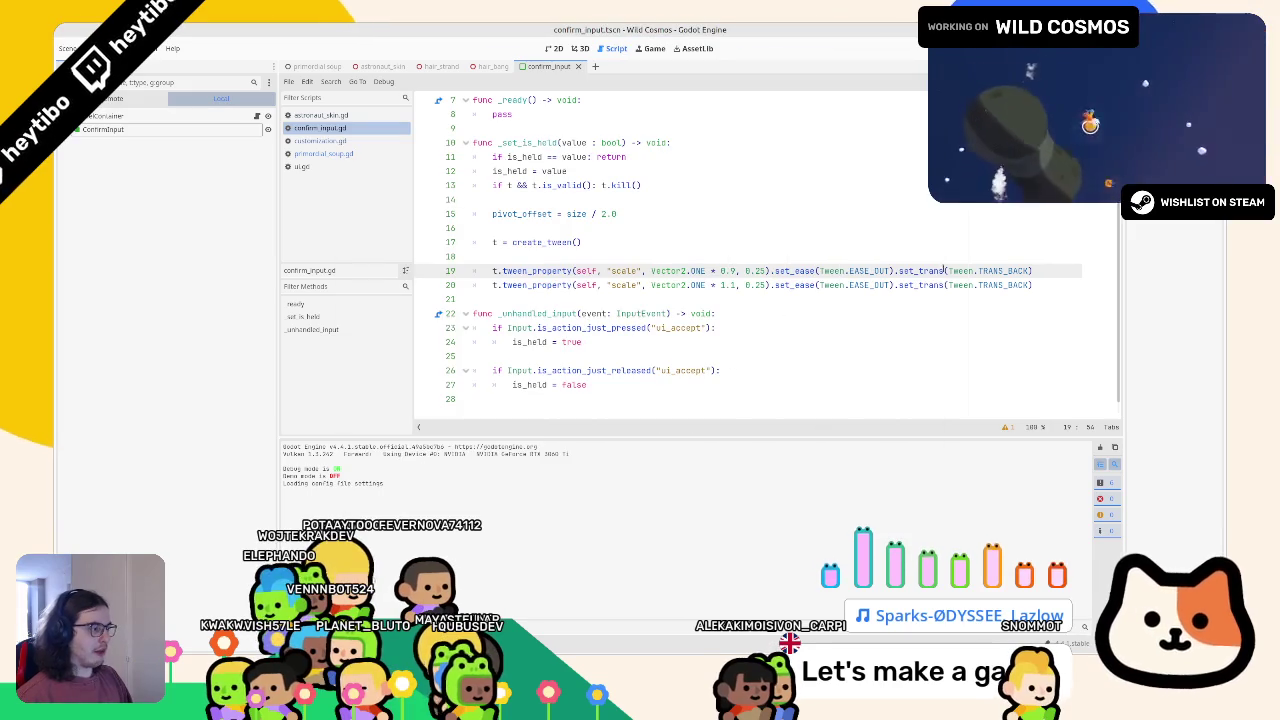
Delete the 0.9 tween line, switch the remaining tween to TRANS_ELASTIC, and test it
double_click(1003, 270)
key("ctrl+shift+k")
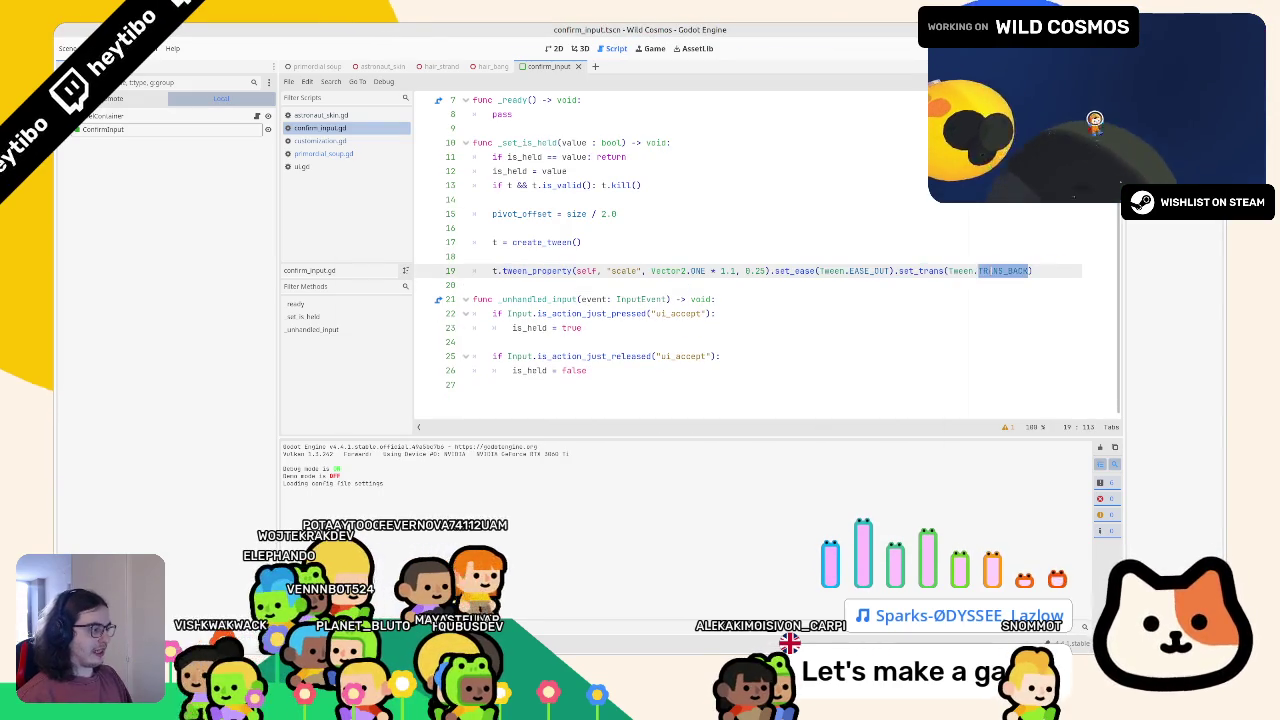
type("el")
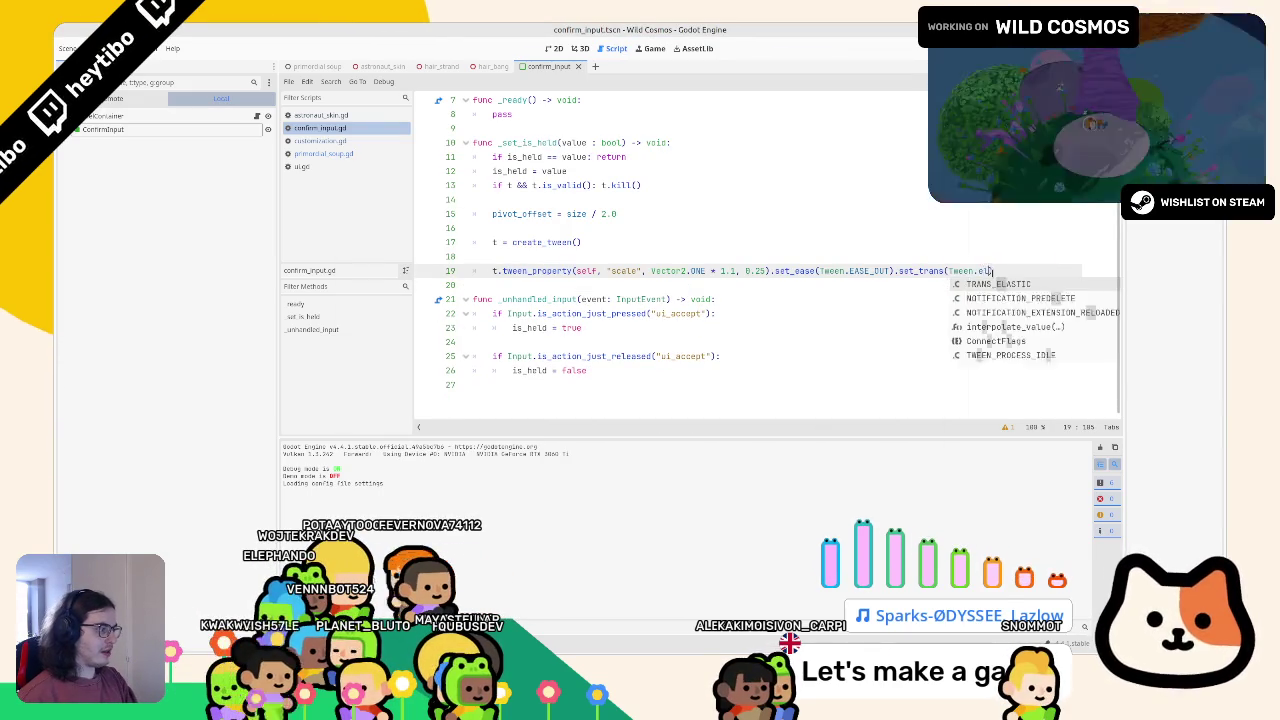
key("Return")
key("F6")
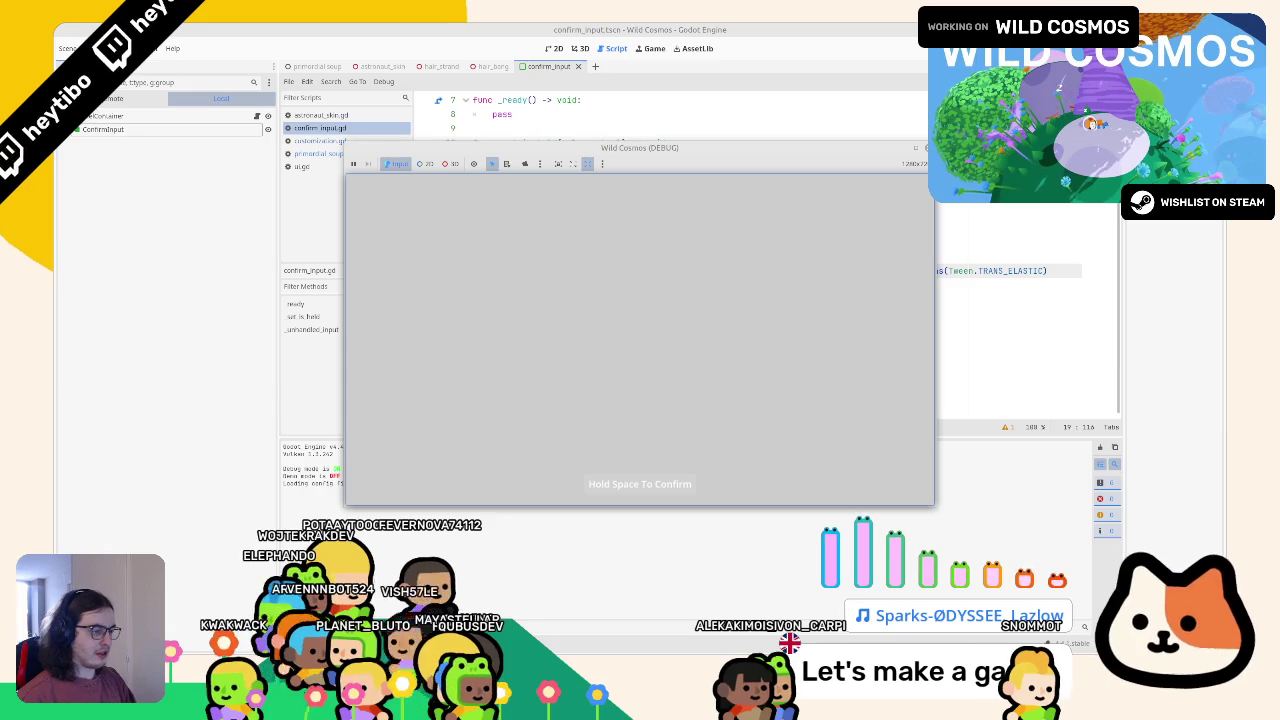
key("F8")
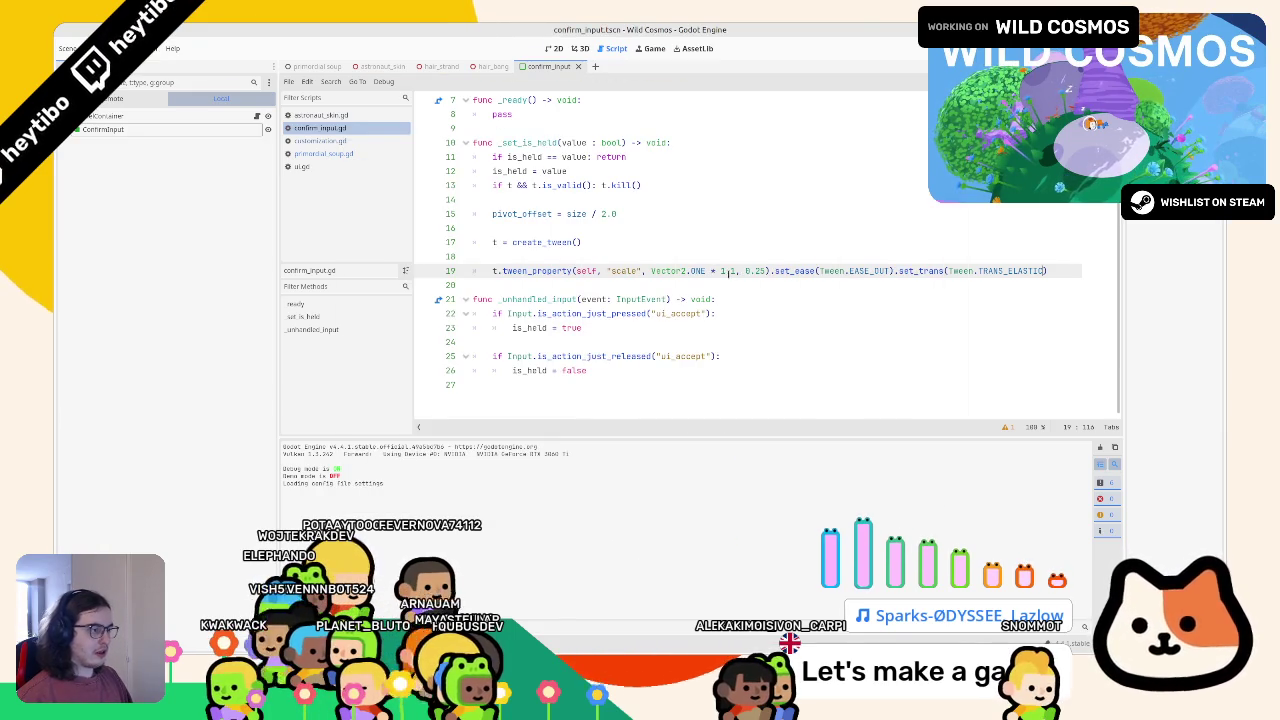
Set the tween duration to 0.2, append .from(Vector2.ONE), then save and run the scene
type("2")
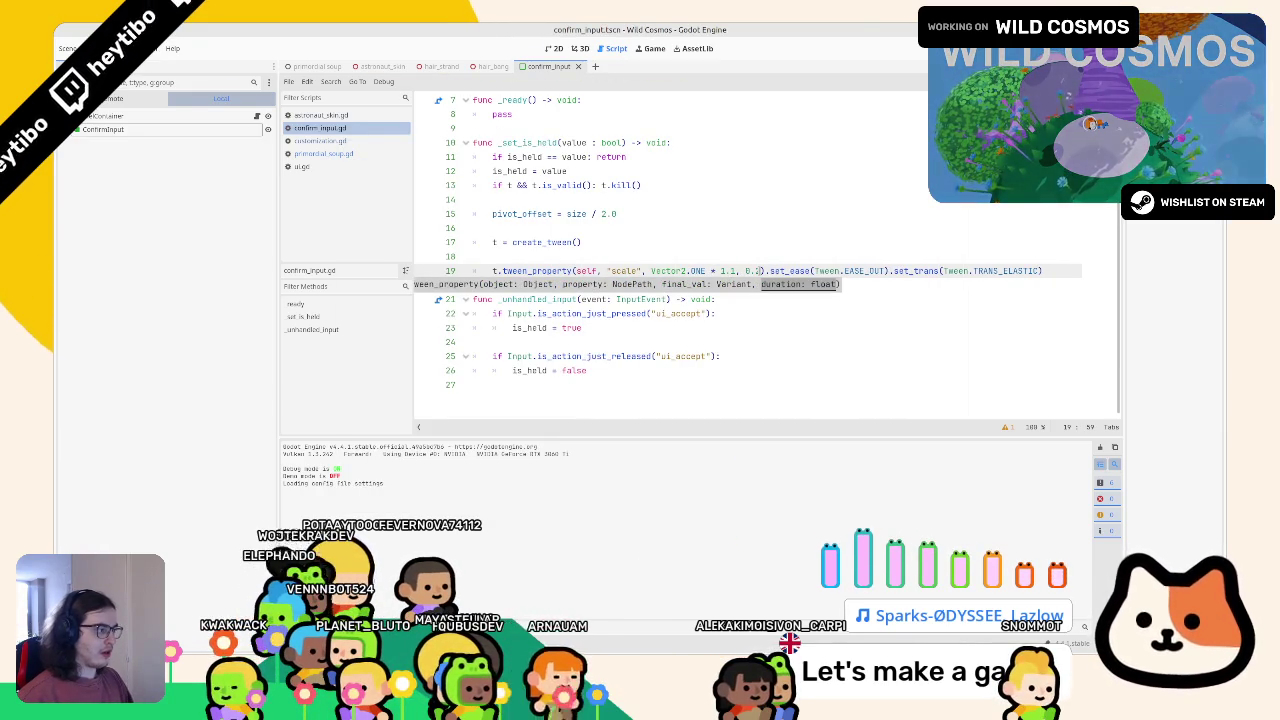
key("End")
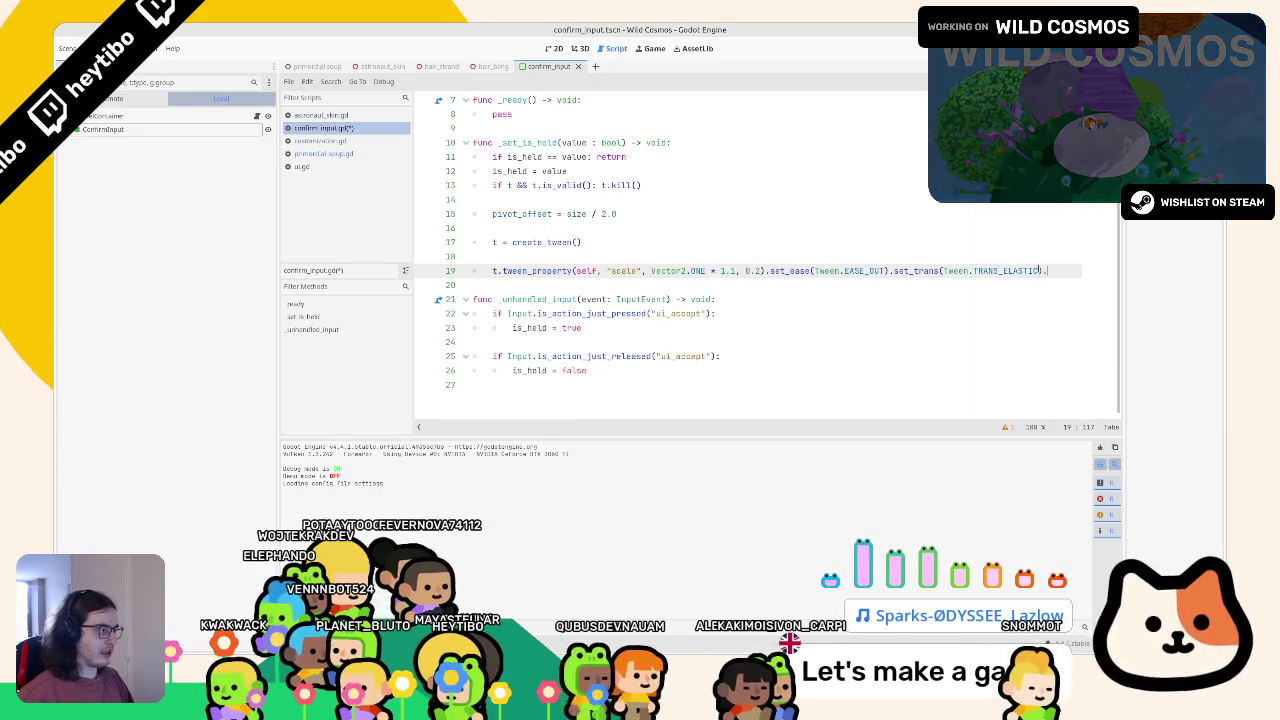
type(".from(v")
key("Return")
type(".")
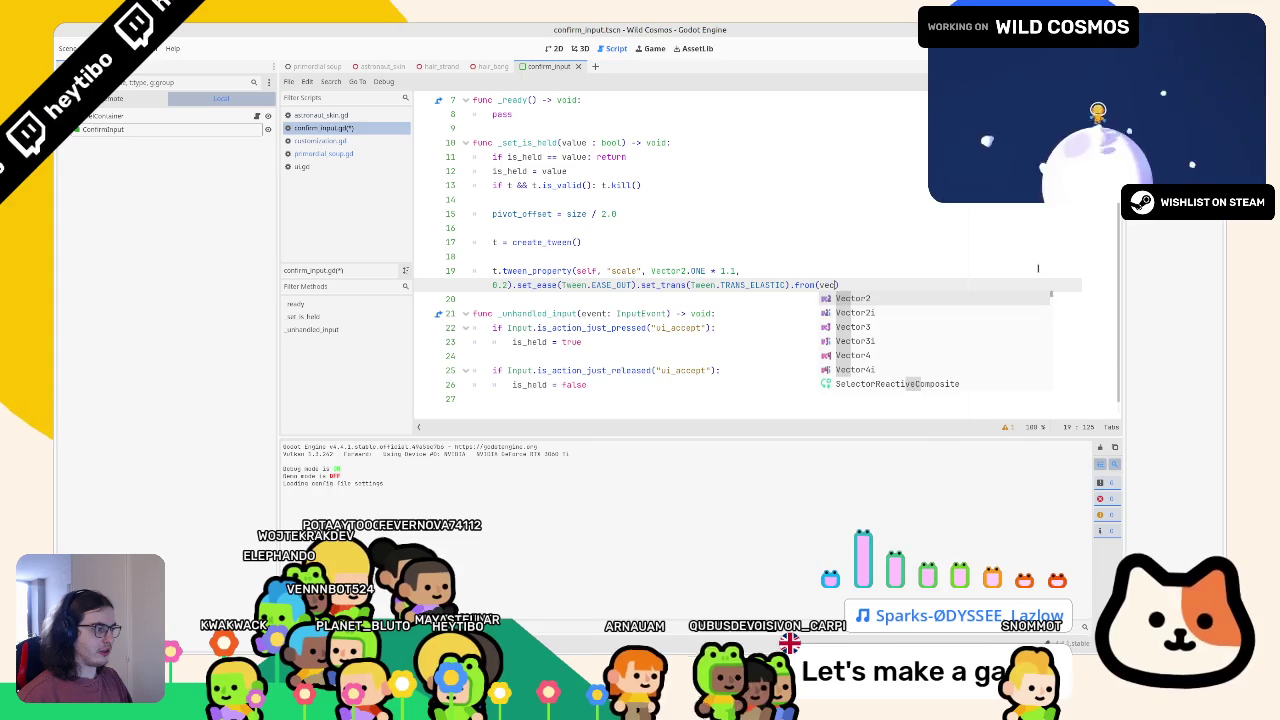
type("or2.o")
key("Return")
key("F6")
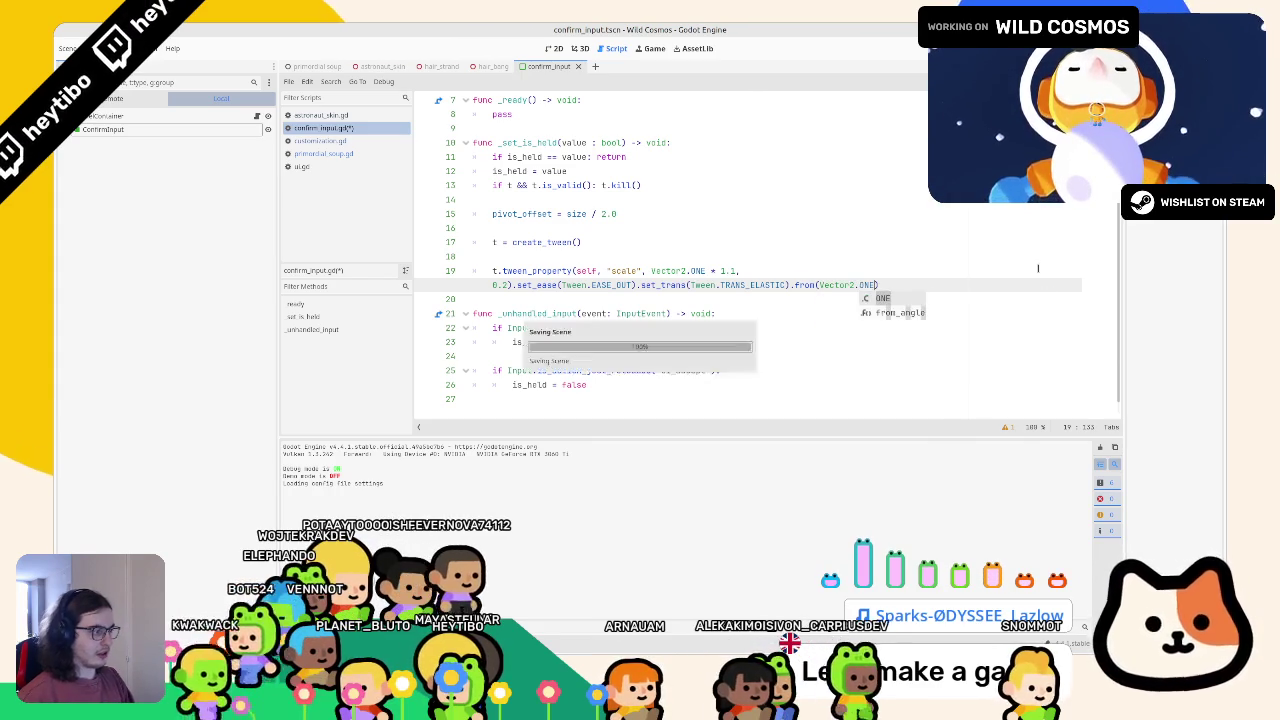
key("F8")
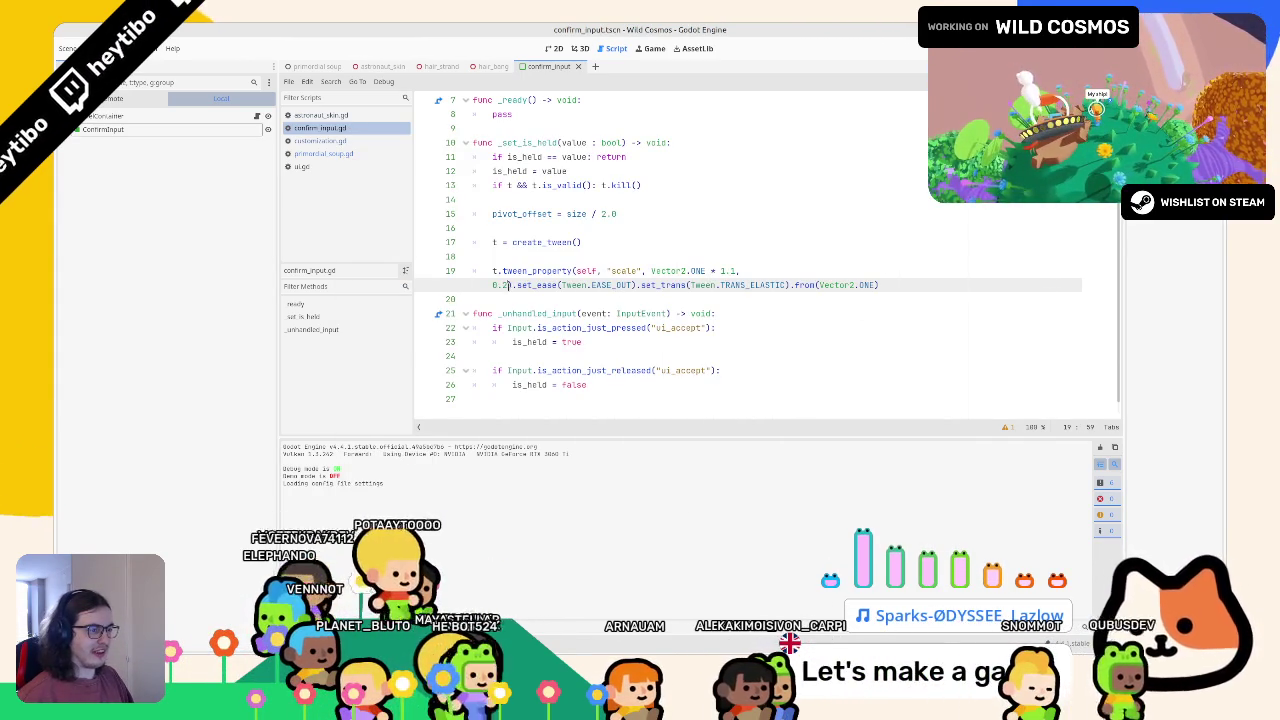
key("F6")
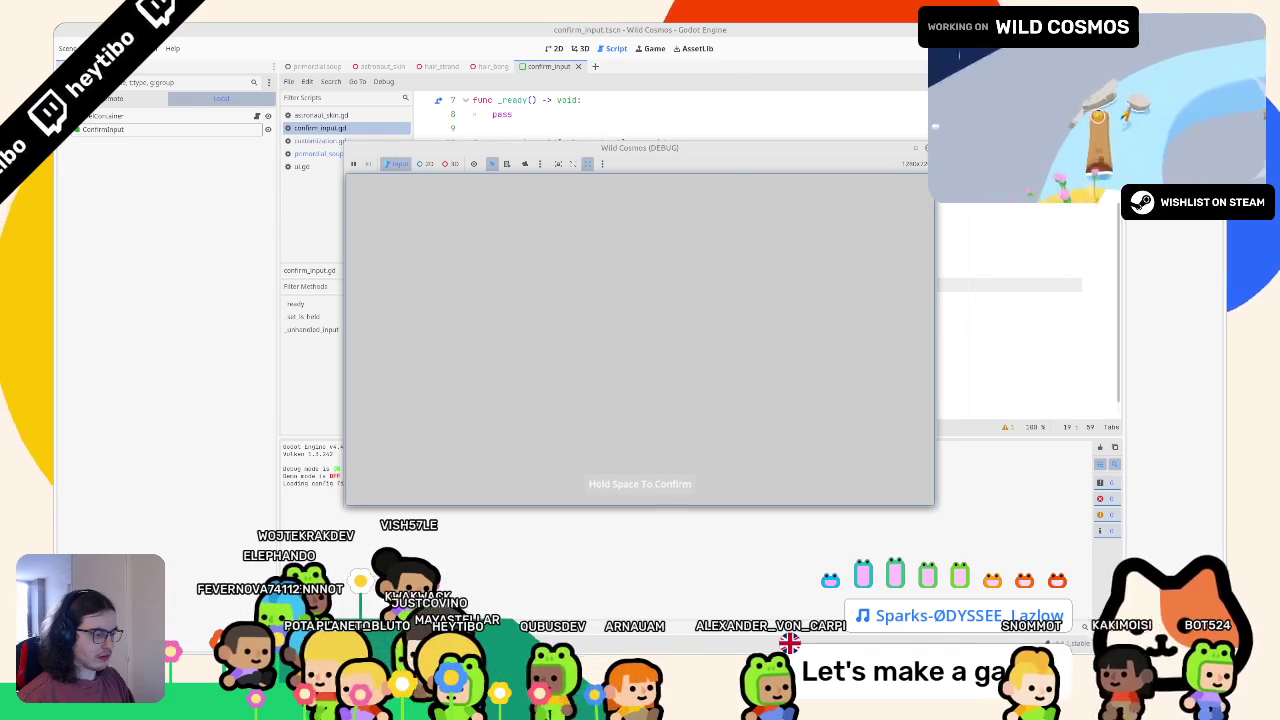
Duplicate the scale tween line and switch the first copy to TRANS_BACK
key("F8")
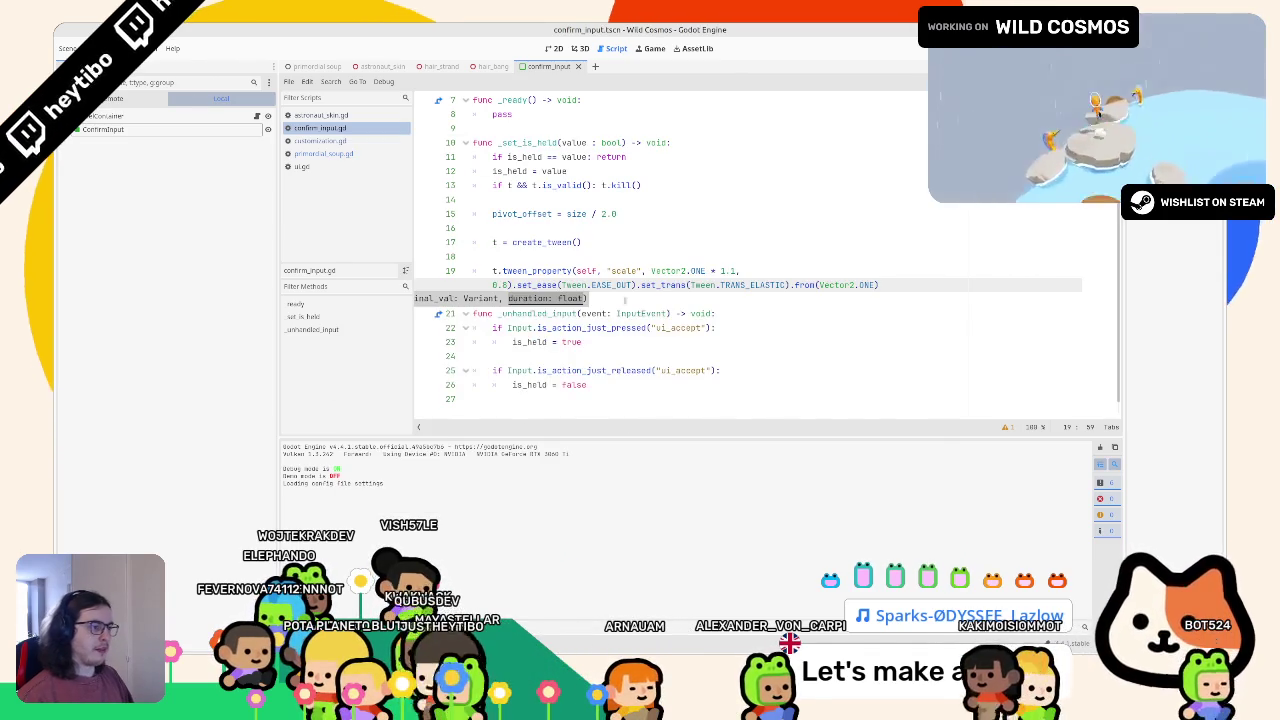
left_click(735, 271)
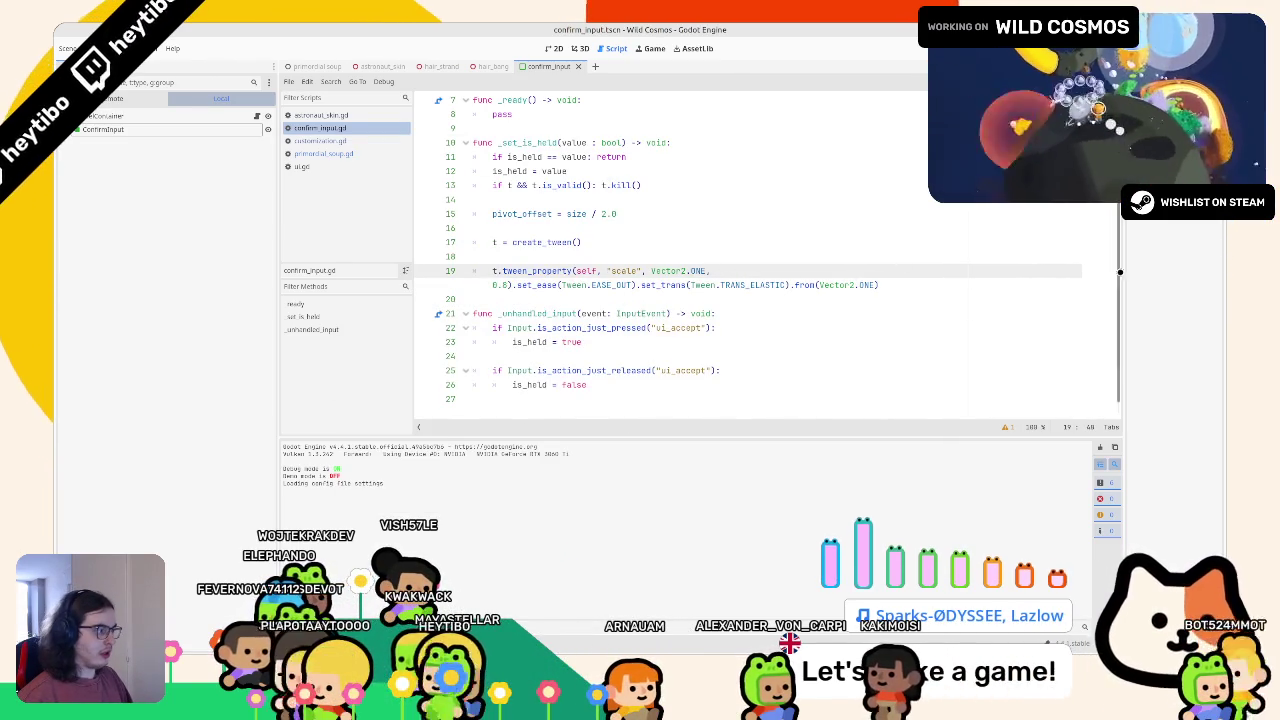
key("ctrl+shift+d")
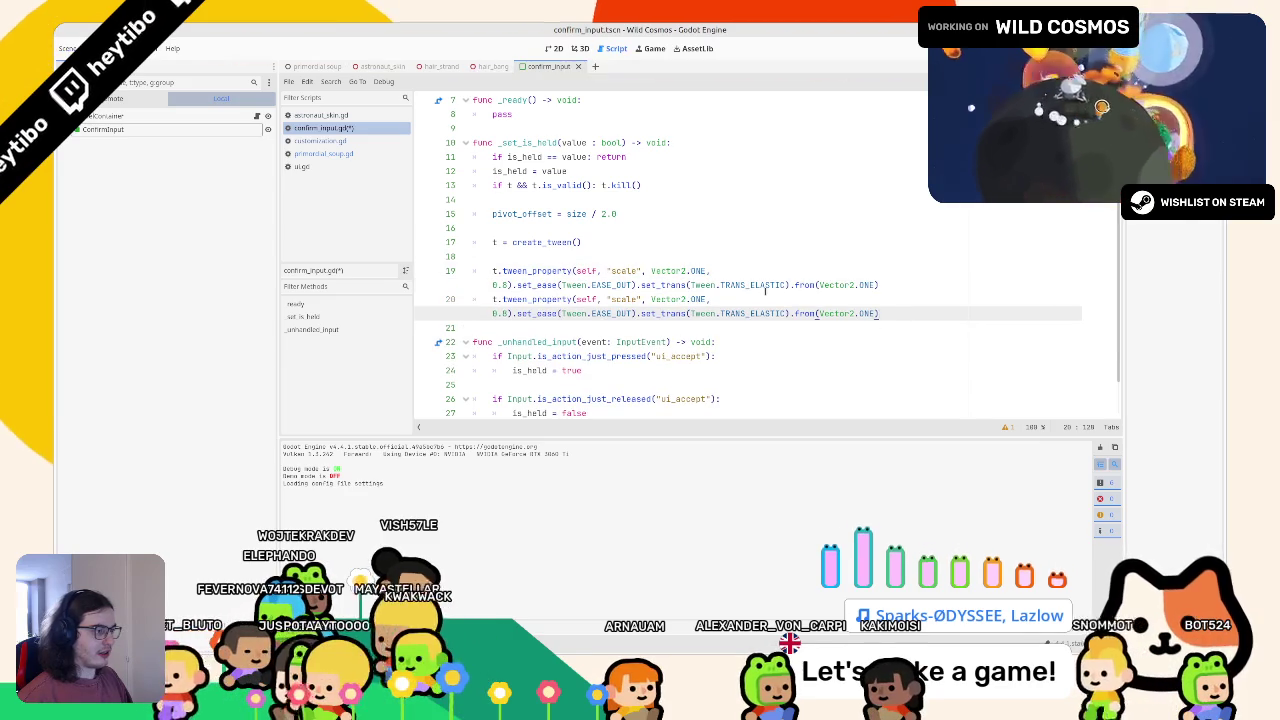
double_click(765, 286)
type("tra")
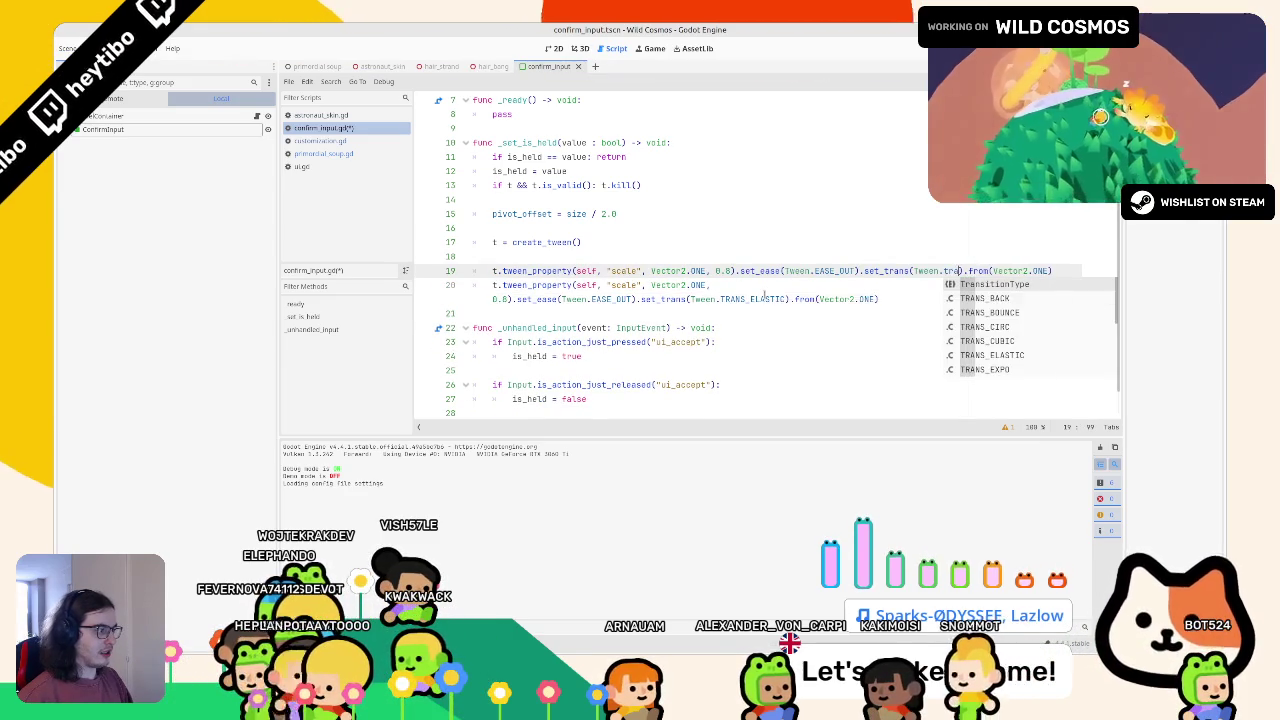
key("Down")
key("Return")
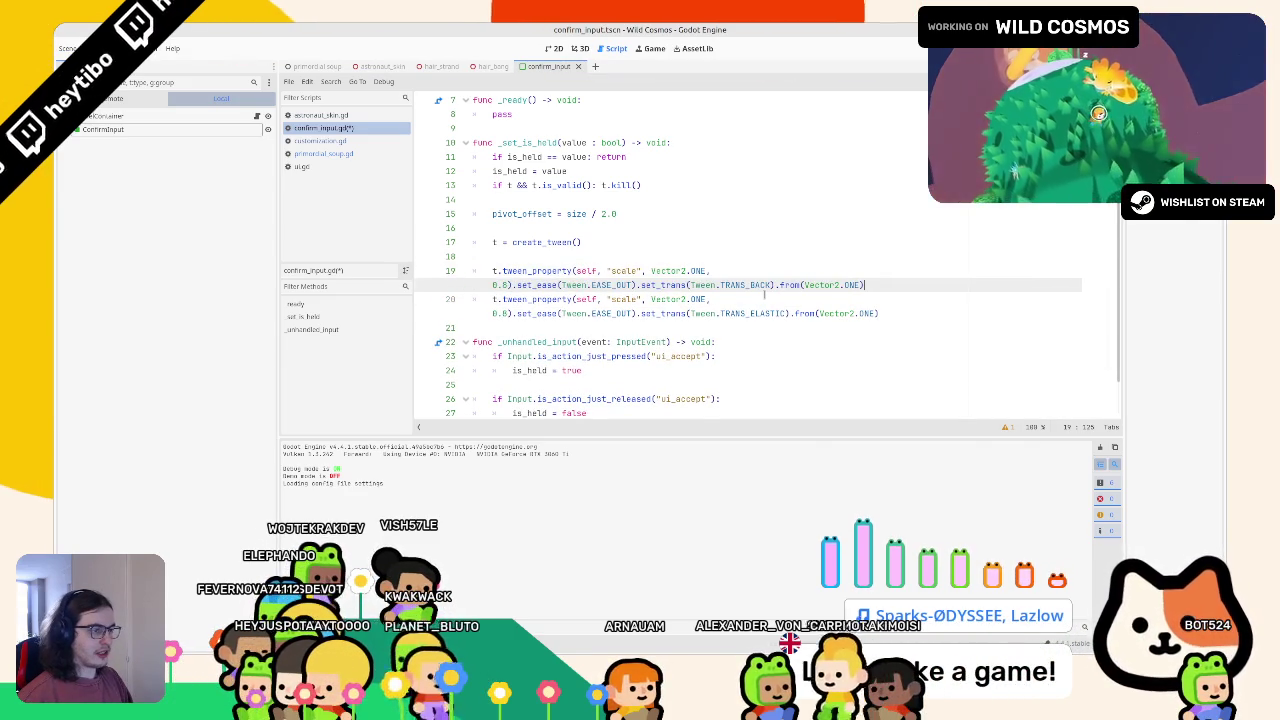
Remove .from(Vector2.ONE) from line 20, set line 19's target to Vector2.ONE * 0.8, and run
key("Home")
key("Down")
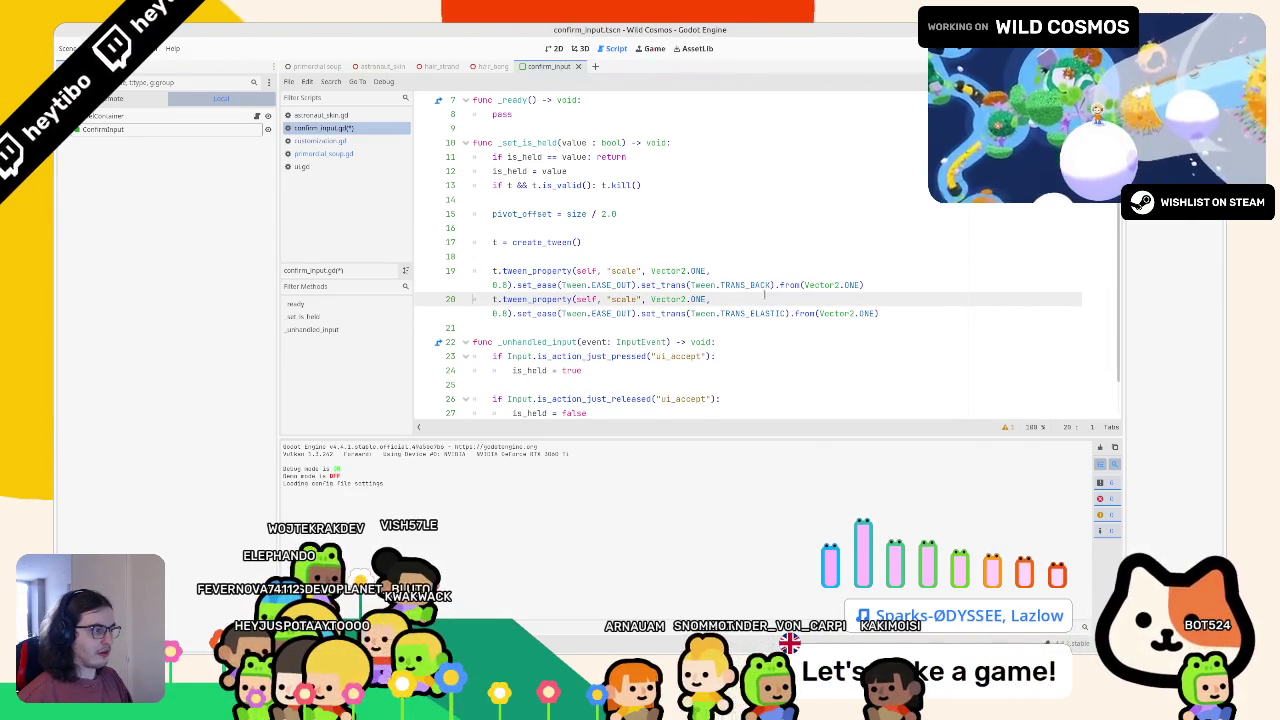
key("Up")
key("End")
key("Left")
key("Left")
key("Left")
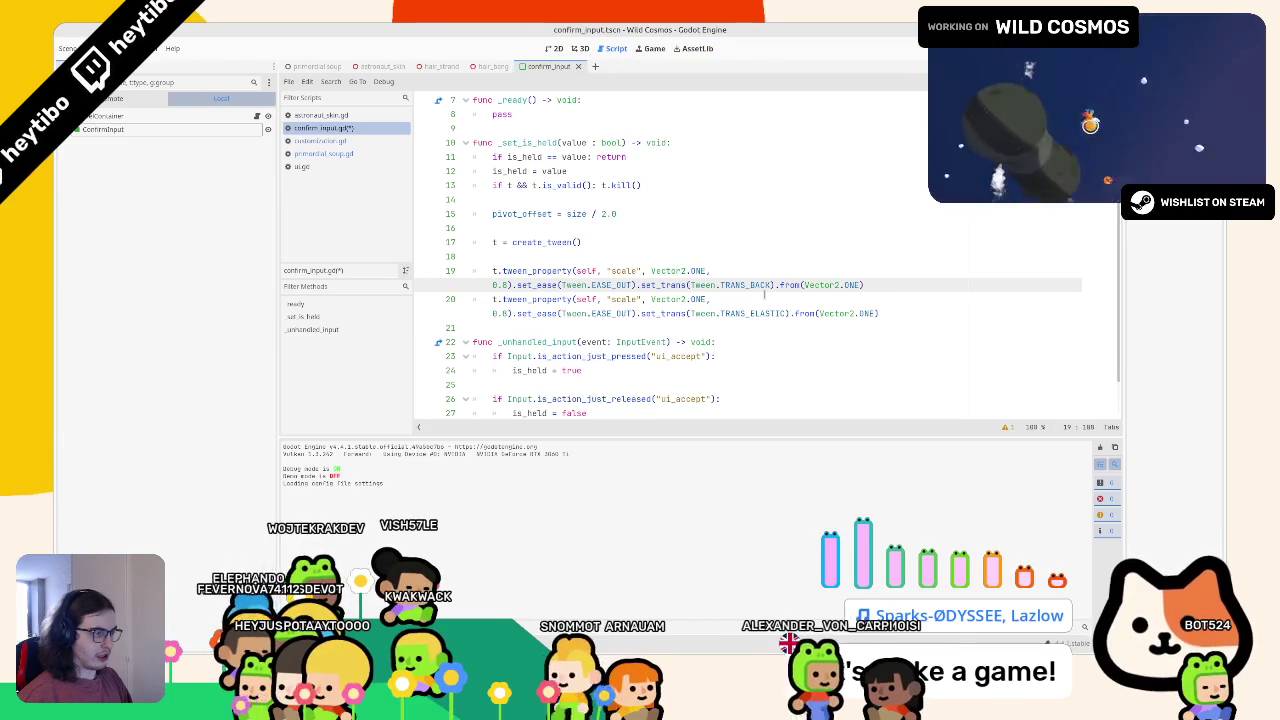
left_click_drag(796, 313, 882, 313)
key("BackSpace")
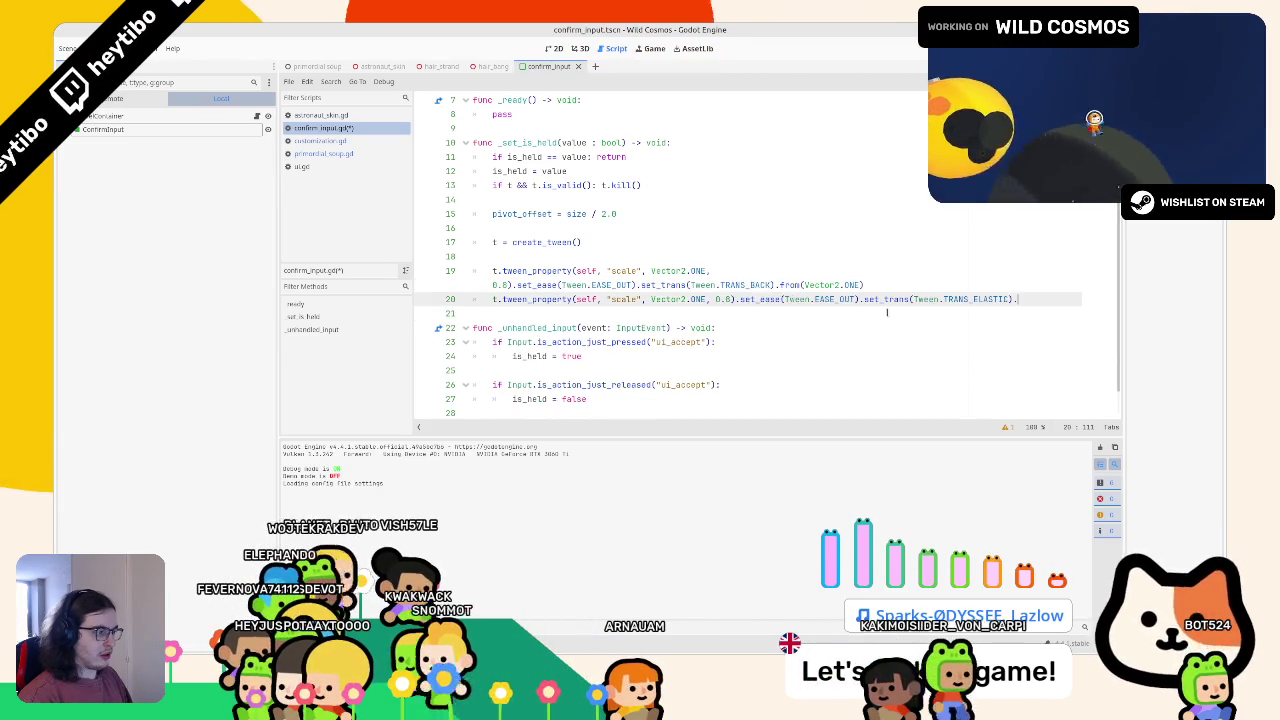
left_click(692, 270)
type("* 0.8")
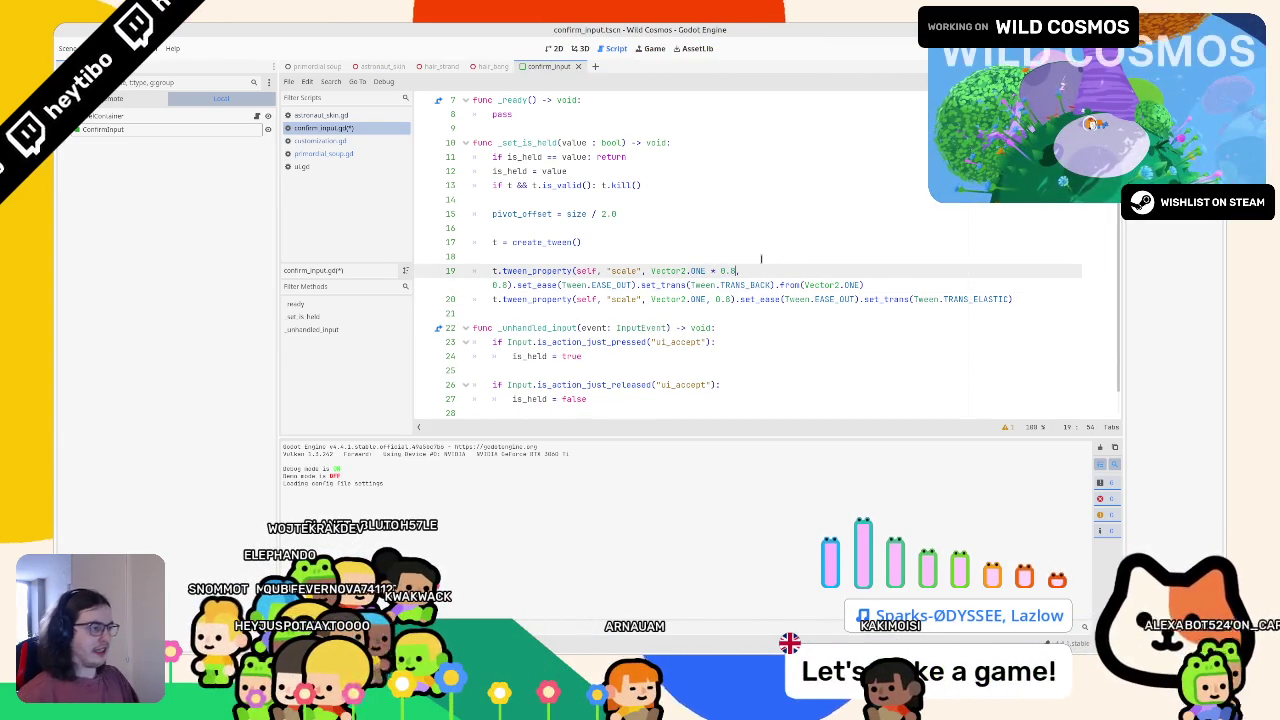
left_click(505, 285)
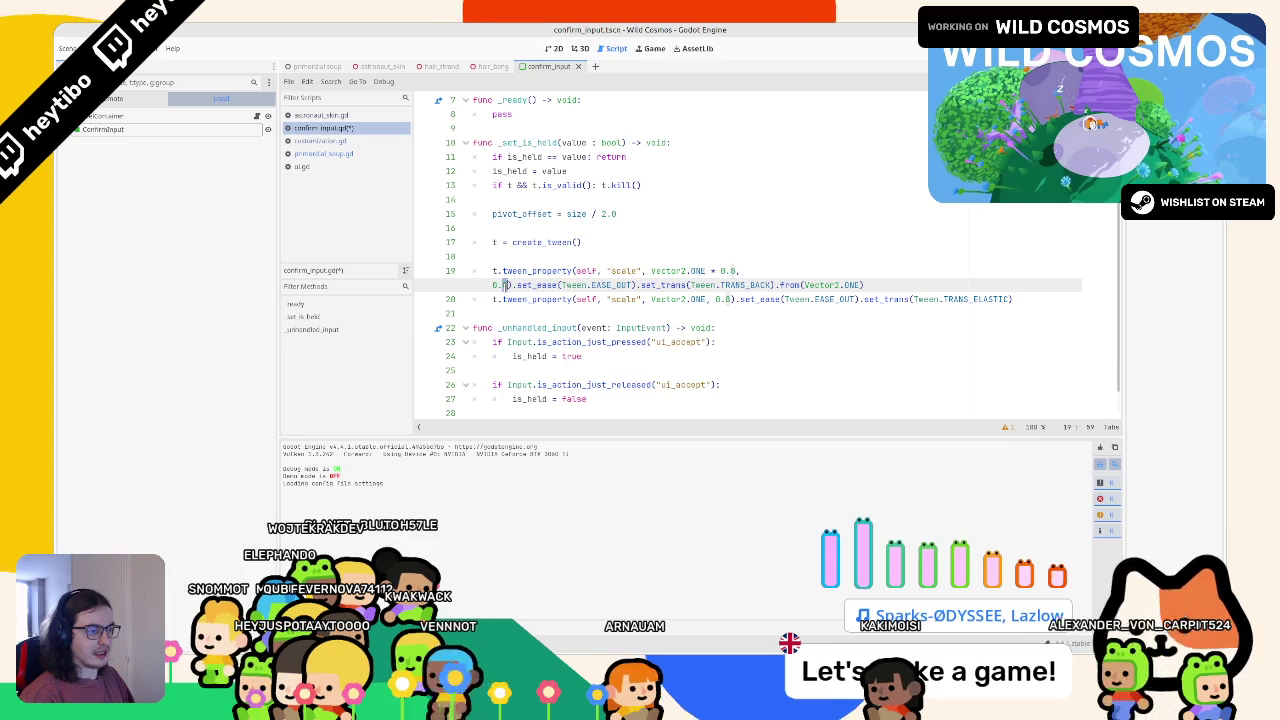
type("15")
key("F6")
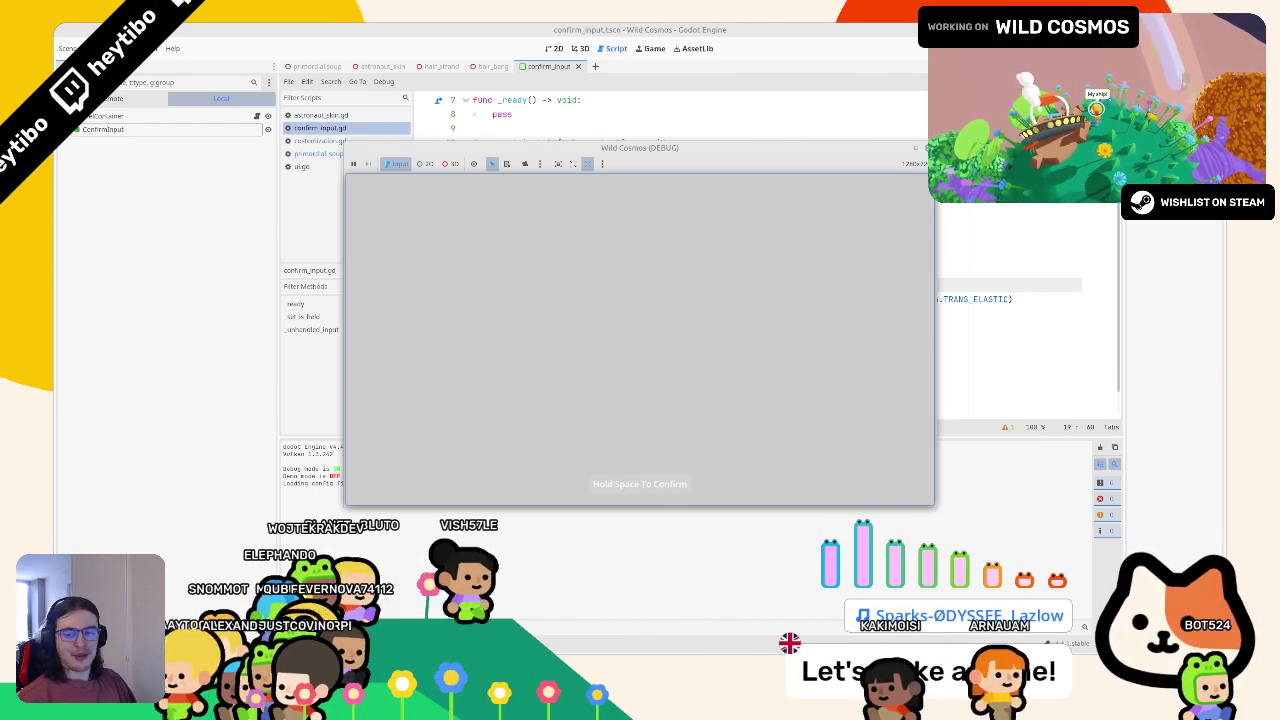
Tune the tween durations to 0.15 on line 19 and 0.2 on line 20, testing after each change
key("alt+Tab")
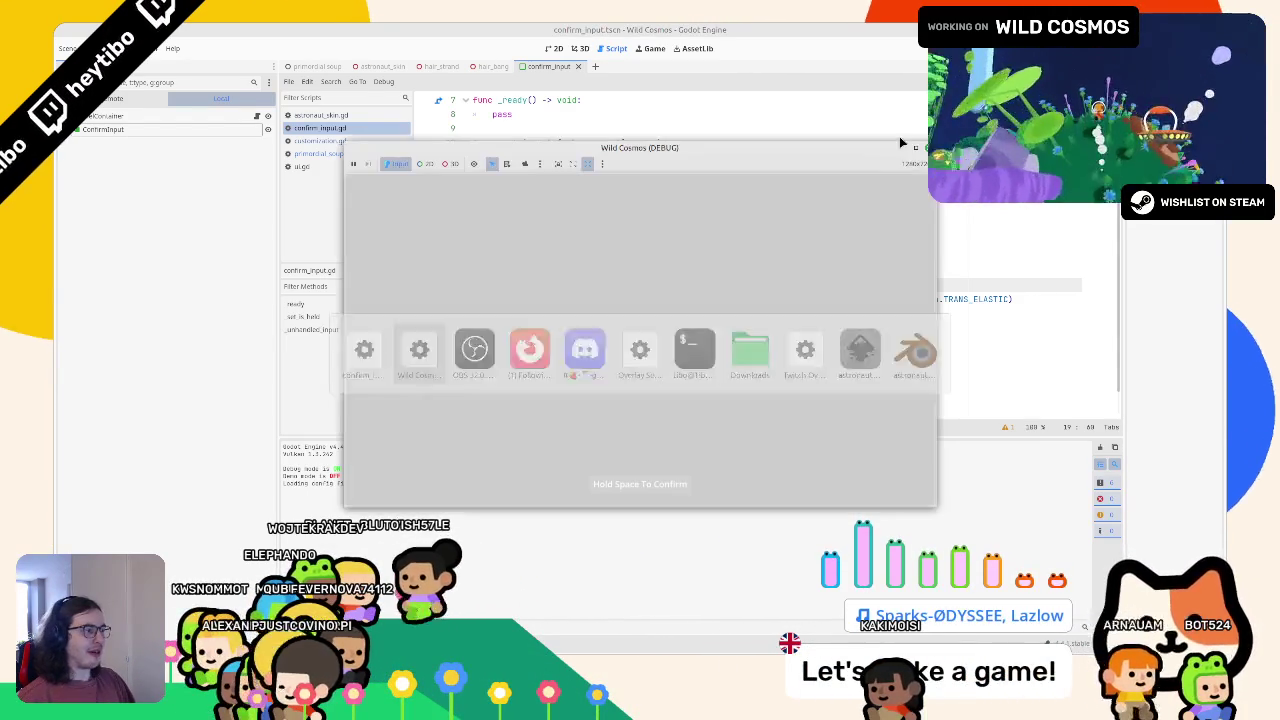
left_click(915, 147)
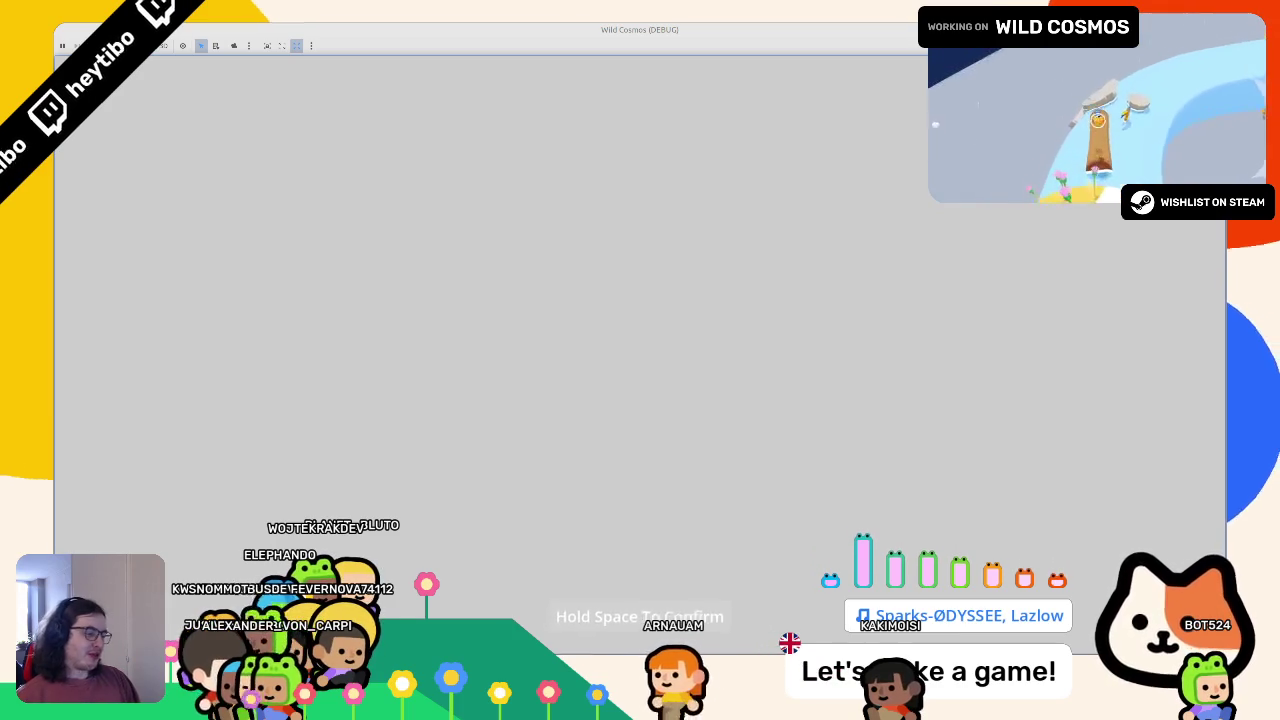
key("F8")
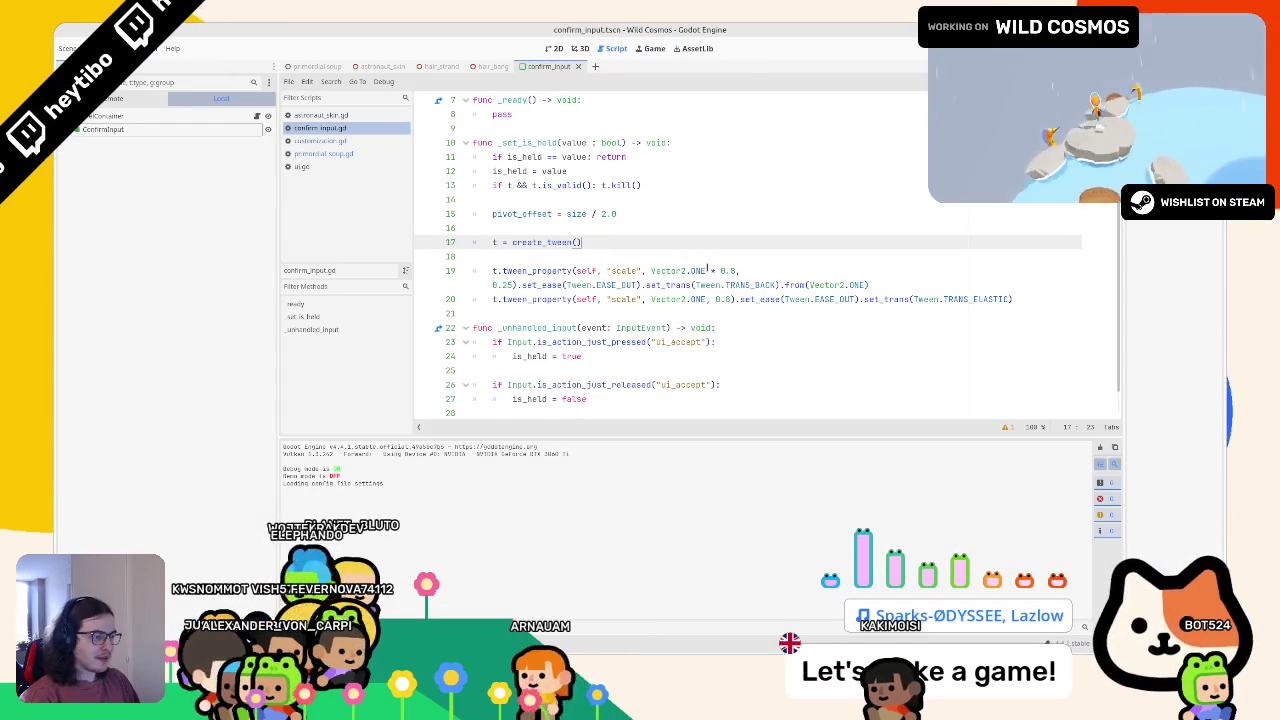
left_click(731, 299)
type("4")
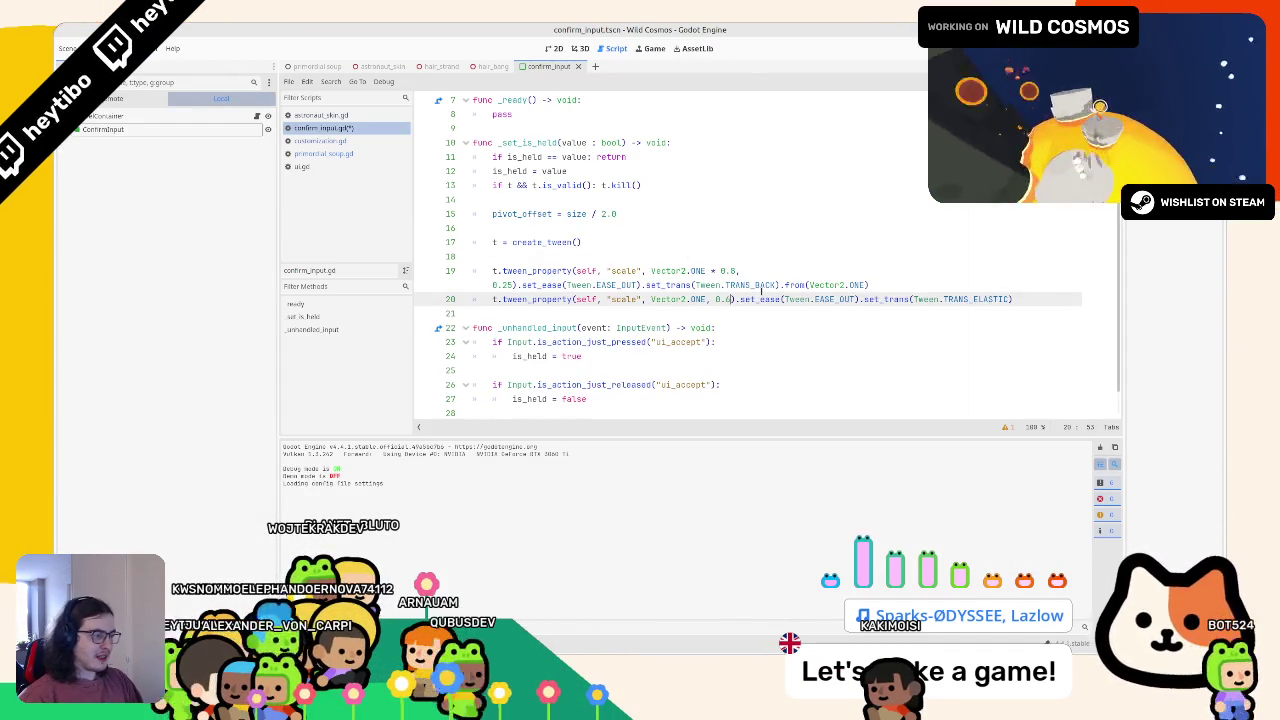
key("F6")
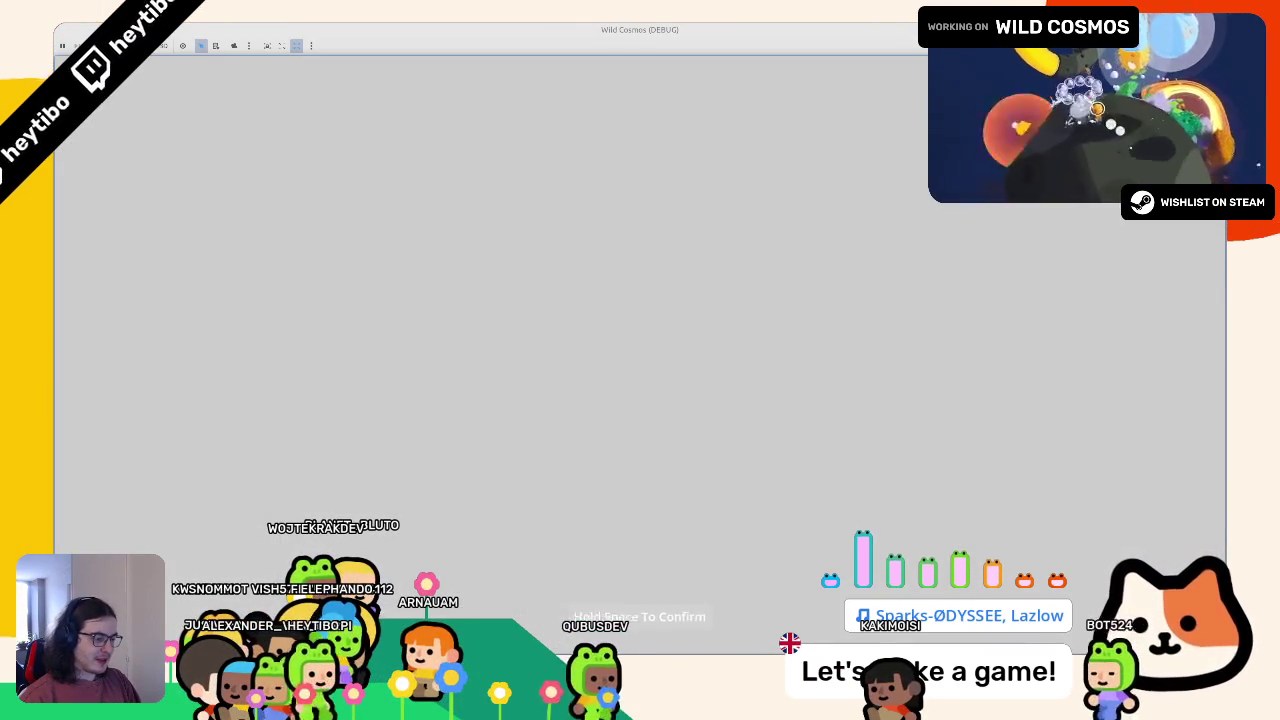
key("F8")
left_click(731, 271)
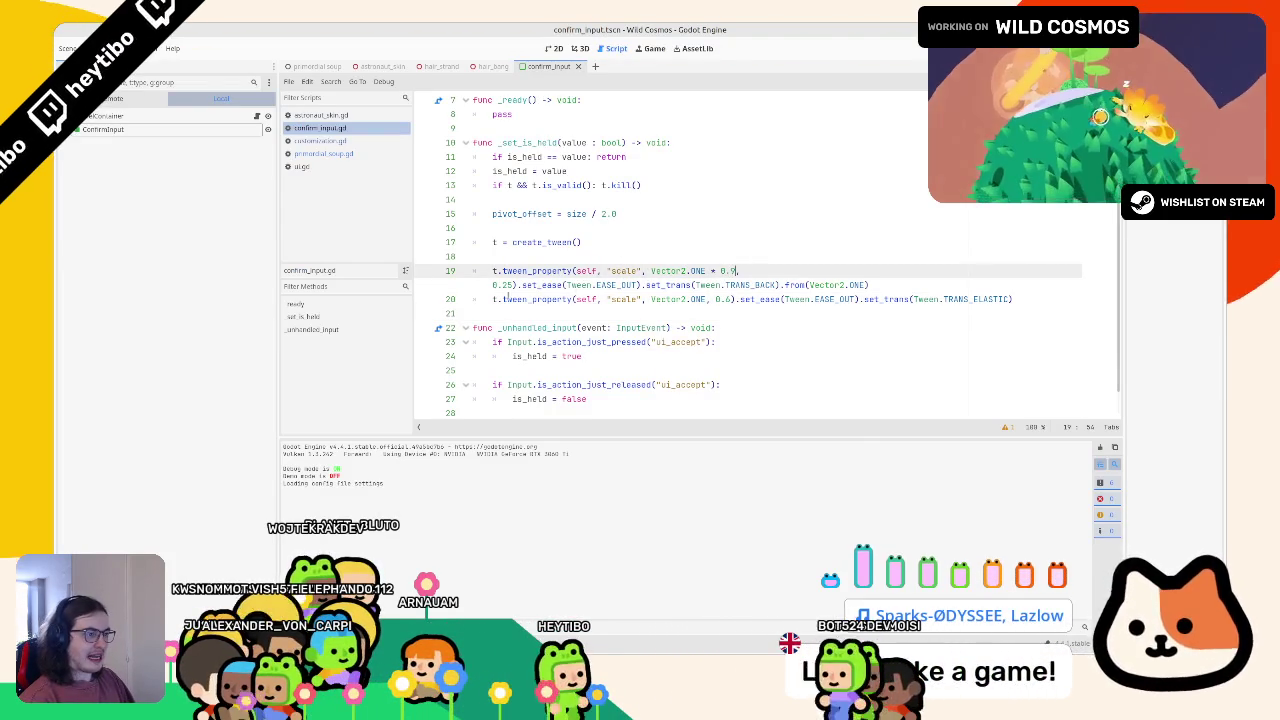
left_click(512, 285)
key("F6")
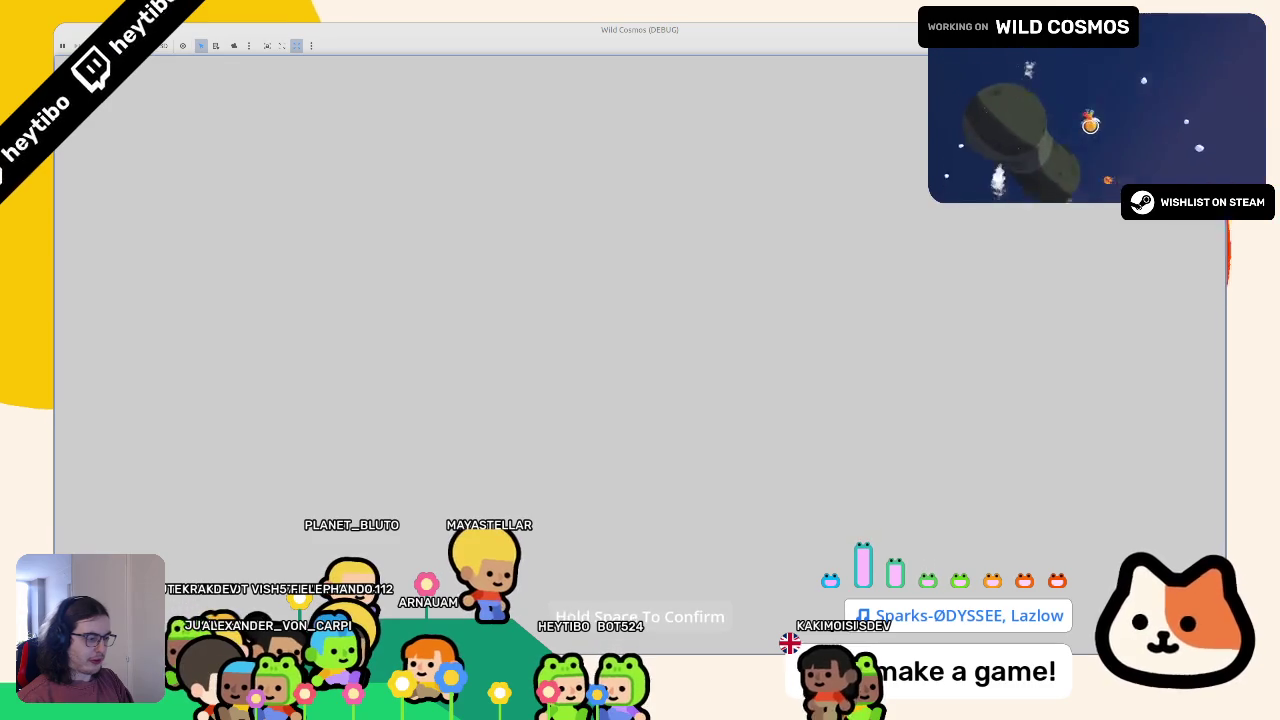
key("F8")
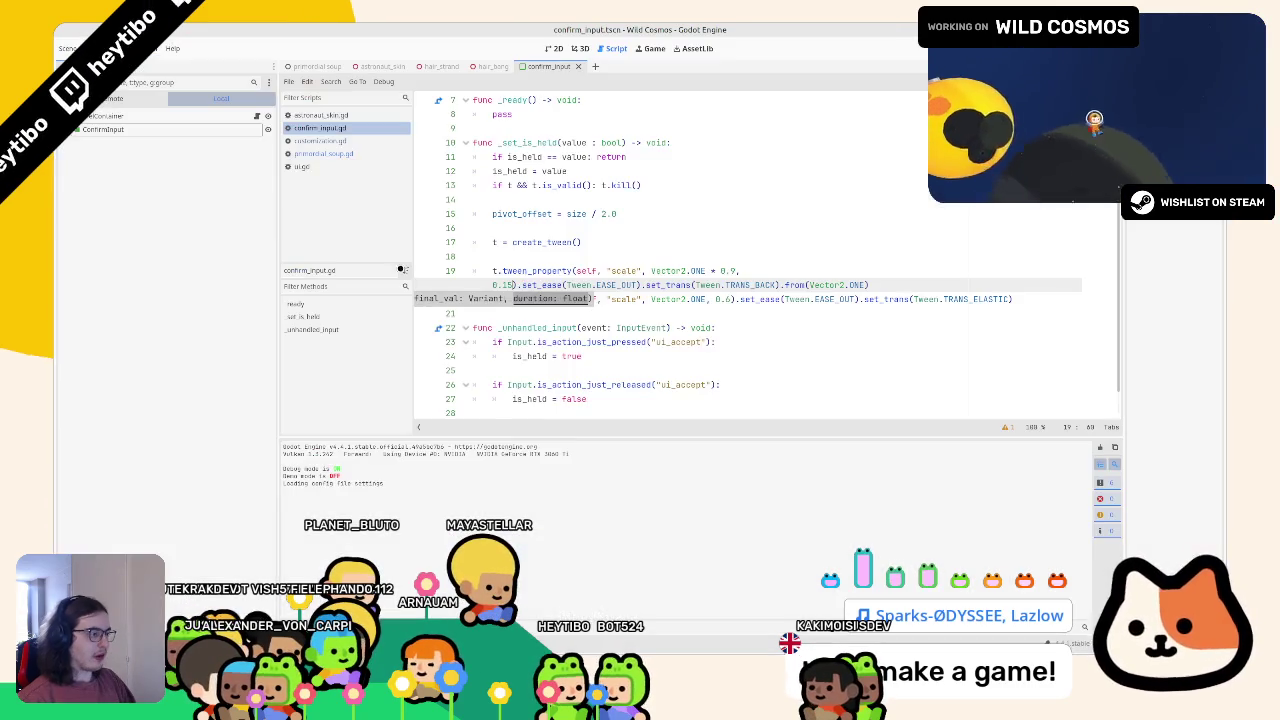
Switch line 20's transition to Tween.TRANS_BACK and test the bounce
left_click(970, 298)
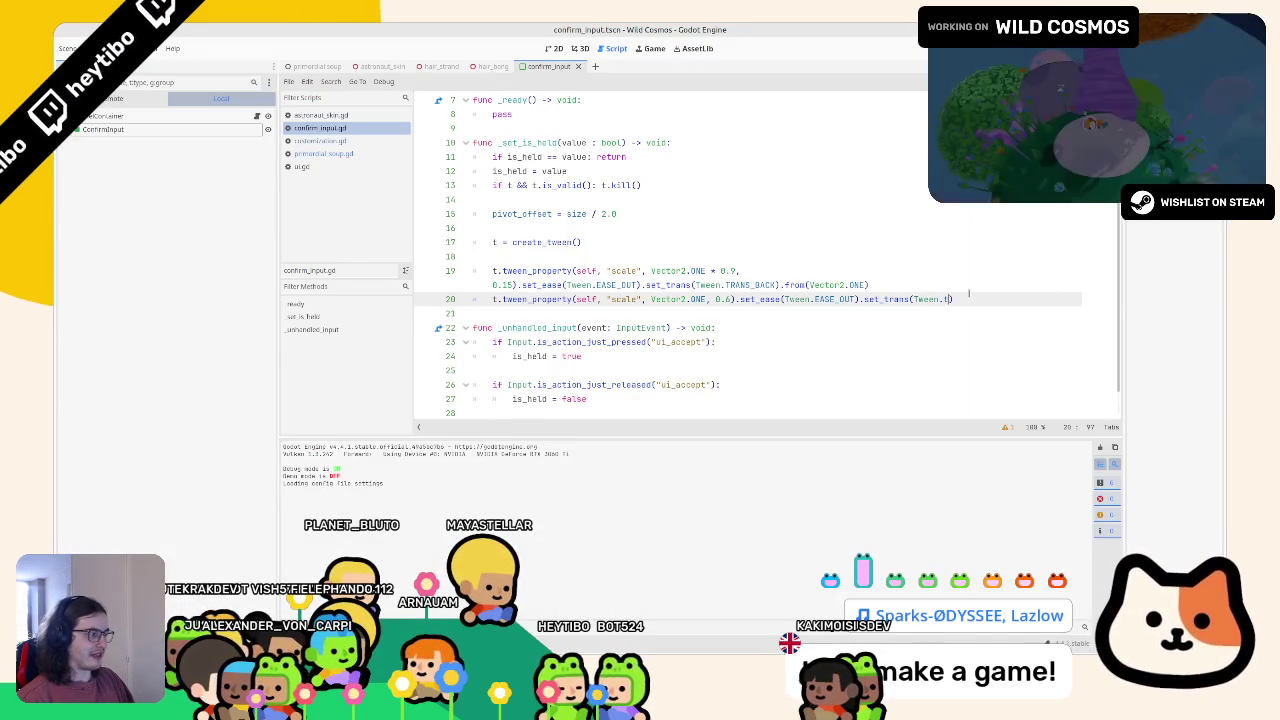
key("Return")
key("F5")
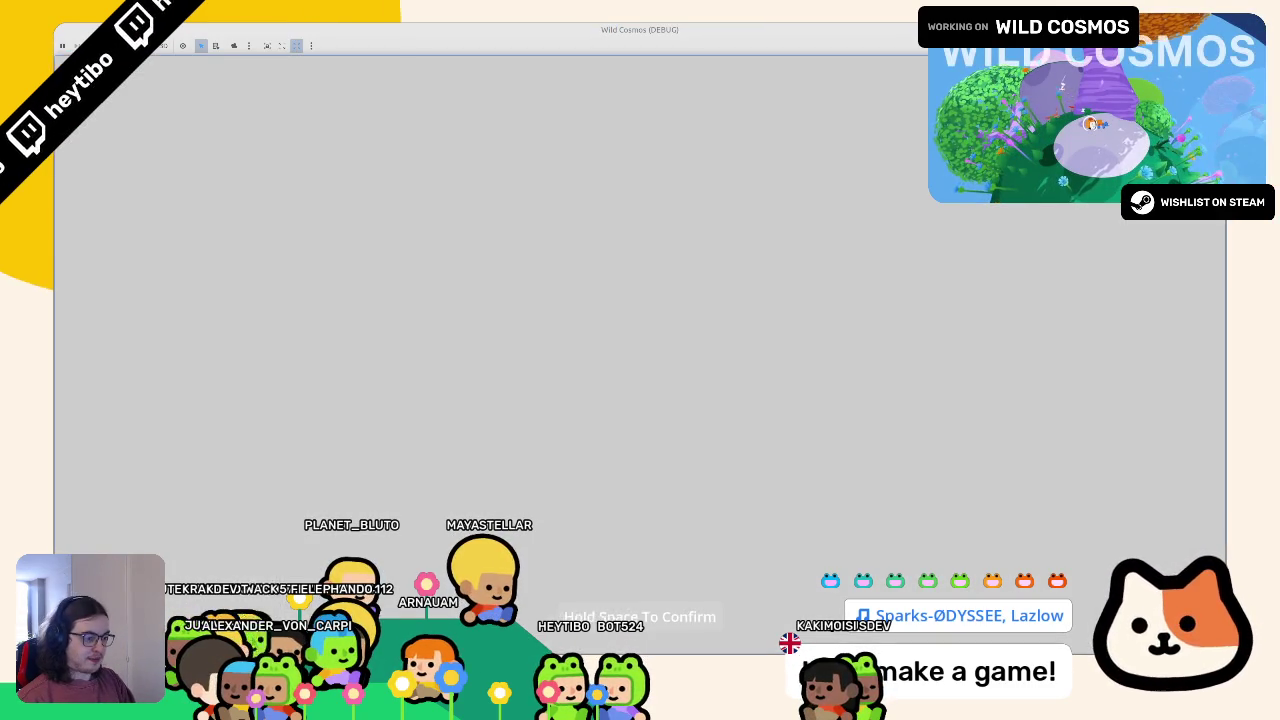
key("F8")
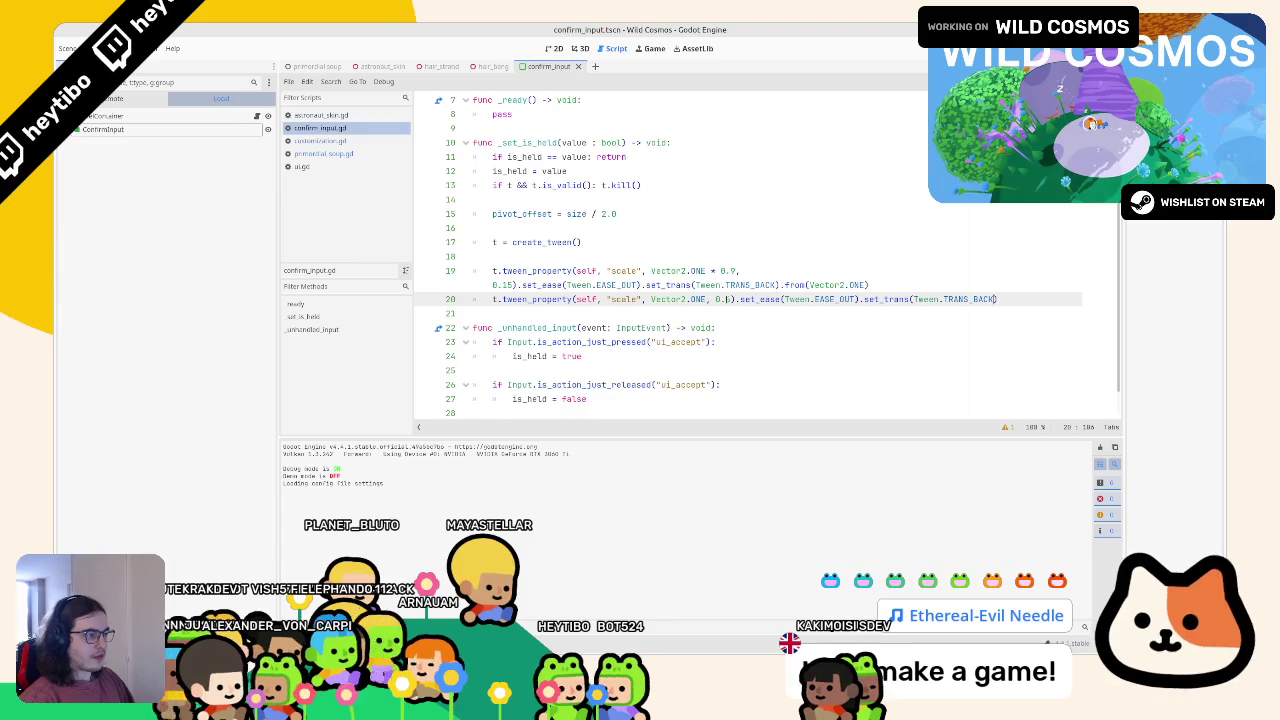
key("F5")
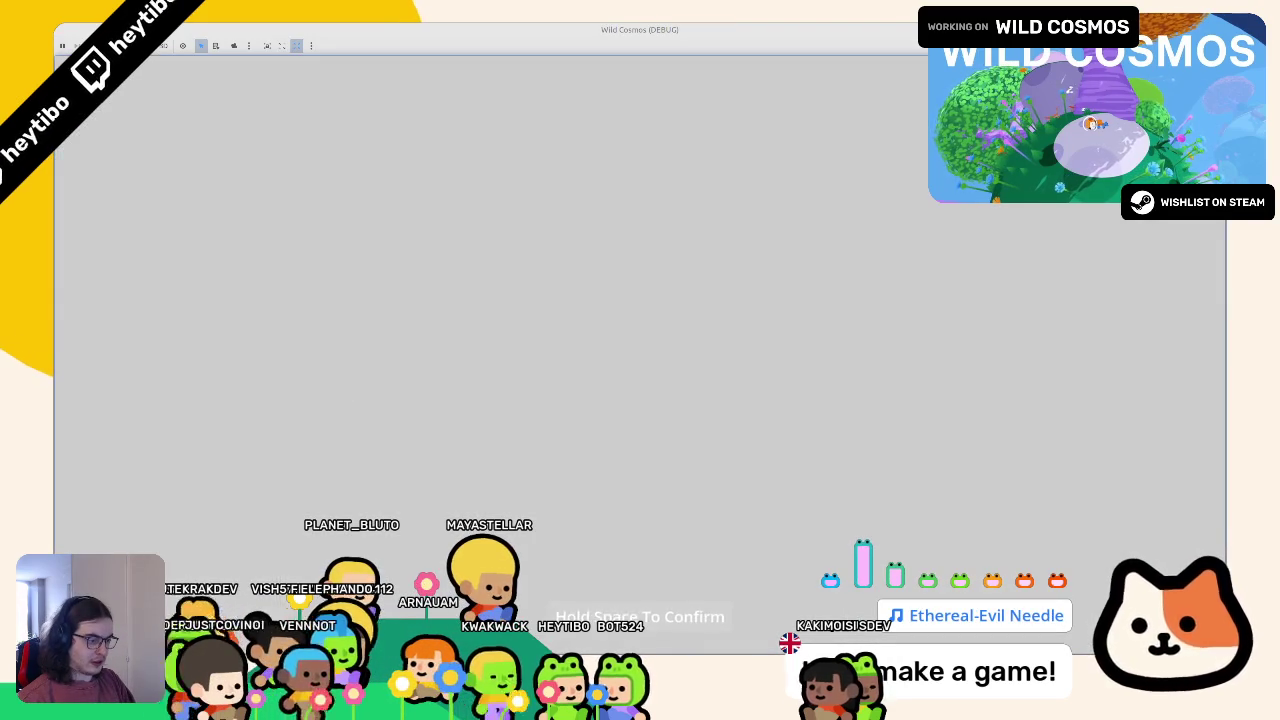
key("F8")
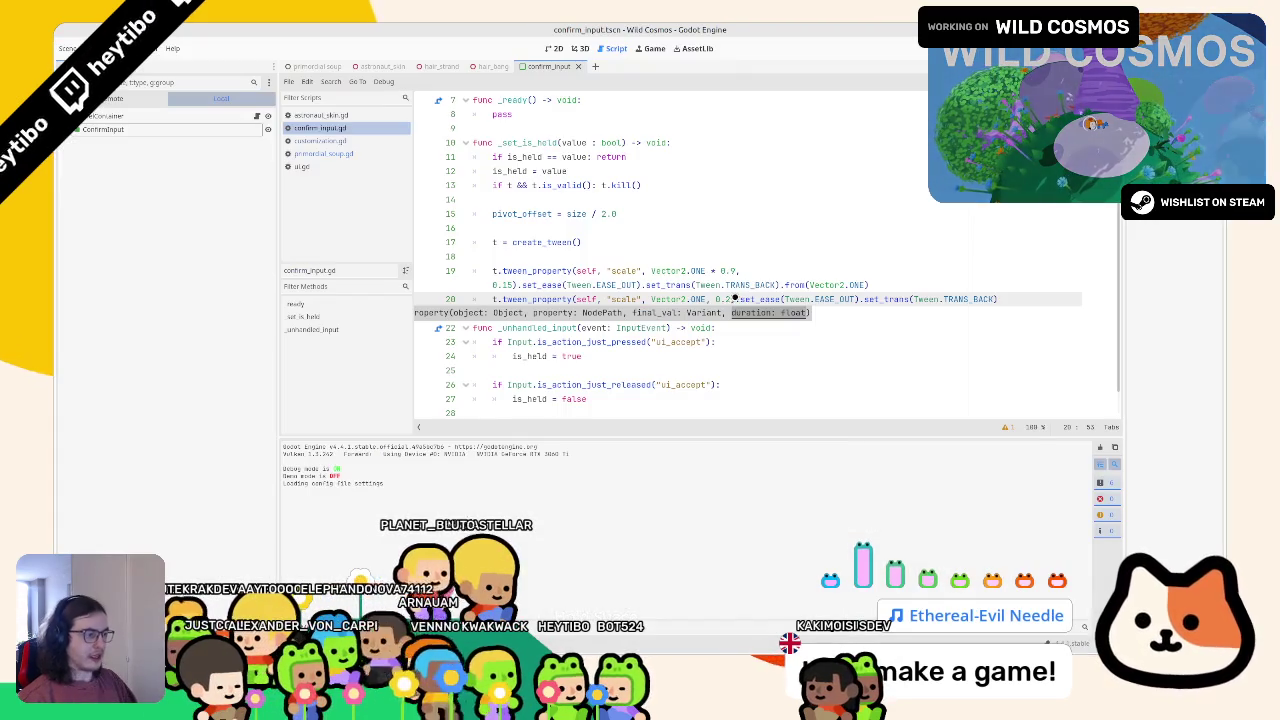
Make line 19's target Vector2.ONE * 0.9 if is_held else Vector2.ONE * 1.1 and test it
double_click(668, 271)
type("if a")
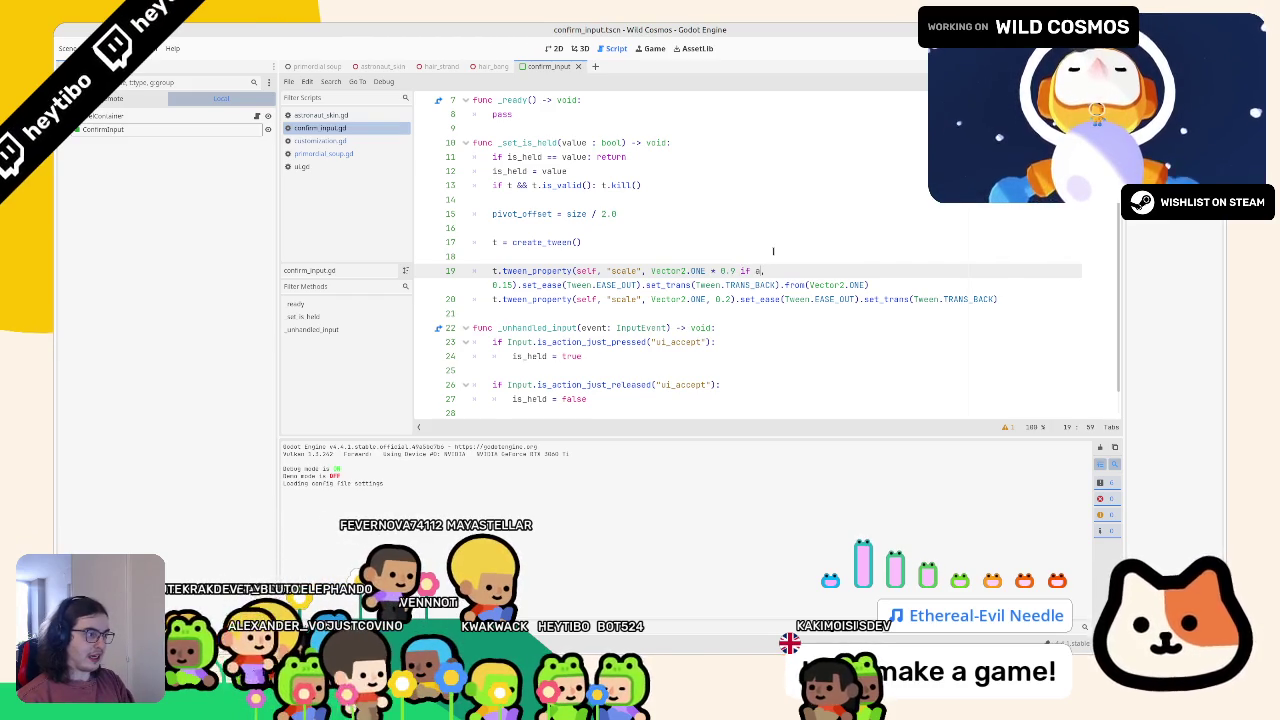
key("BackSpace")
type("is")
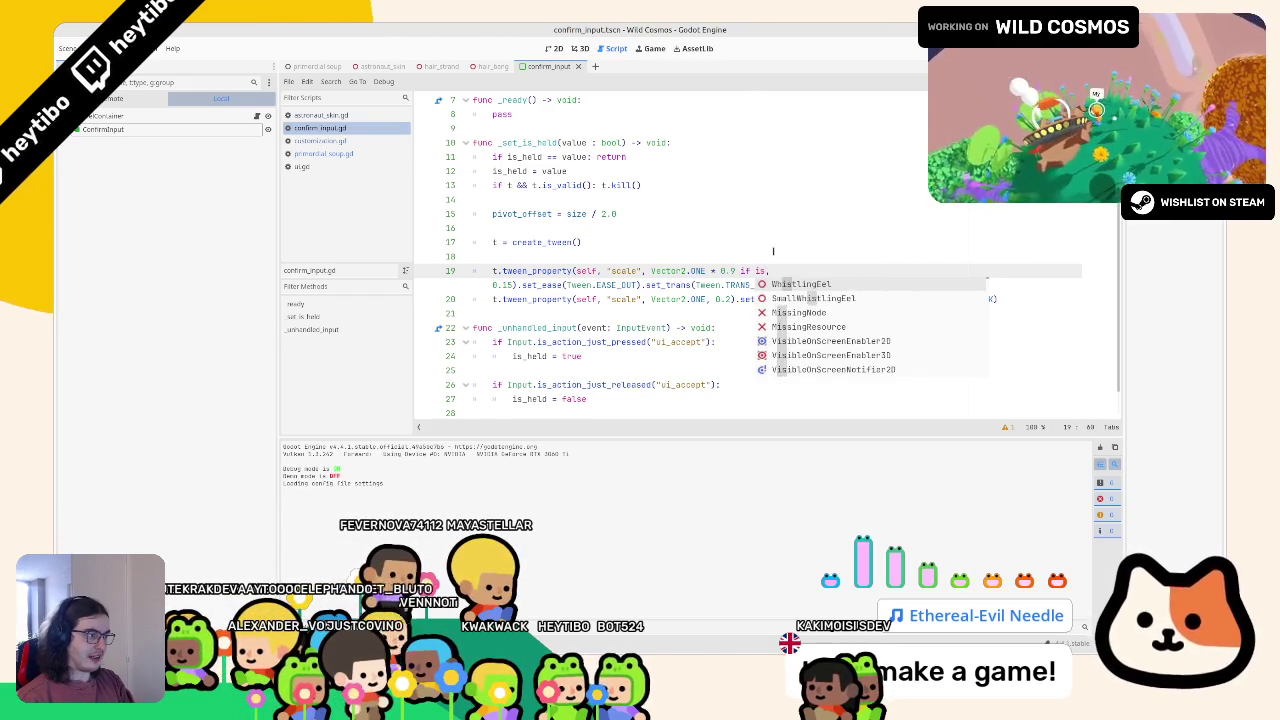
type("_held else Vector2.ONE * 1.1")
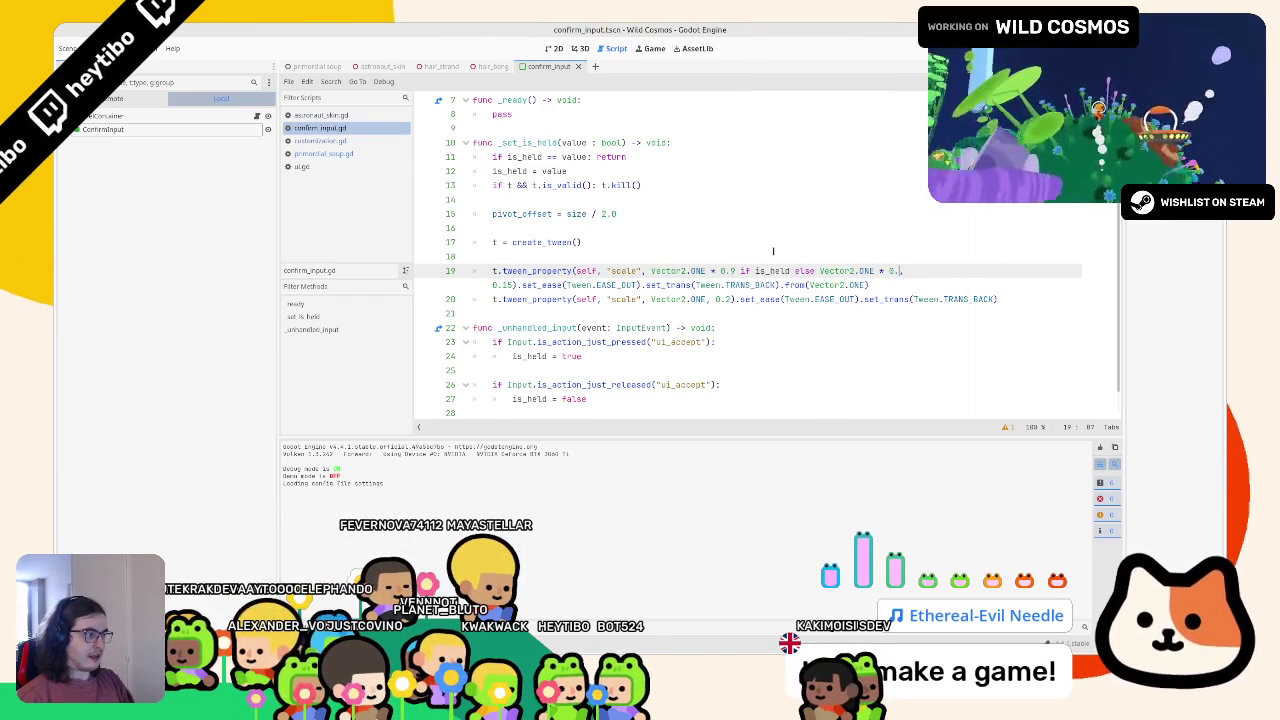
key("F6")
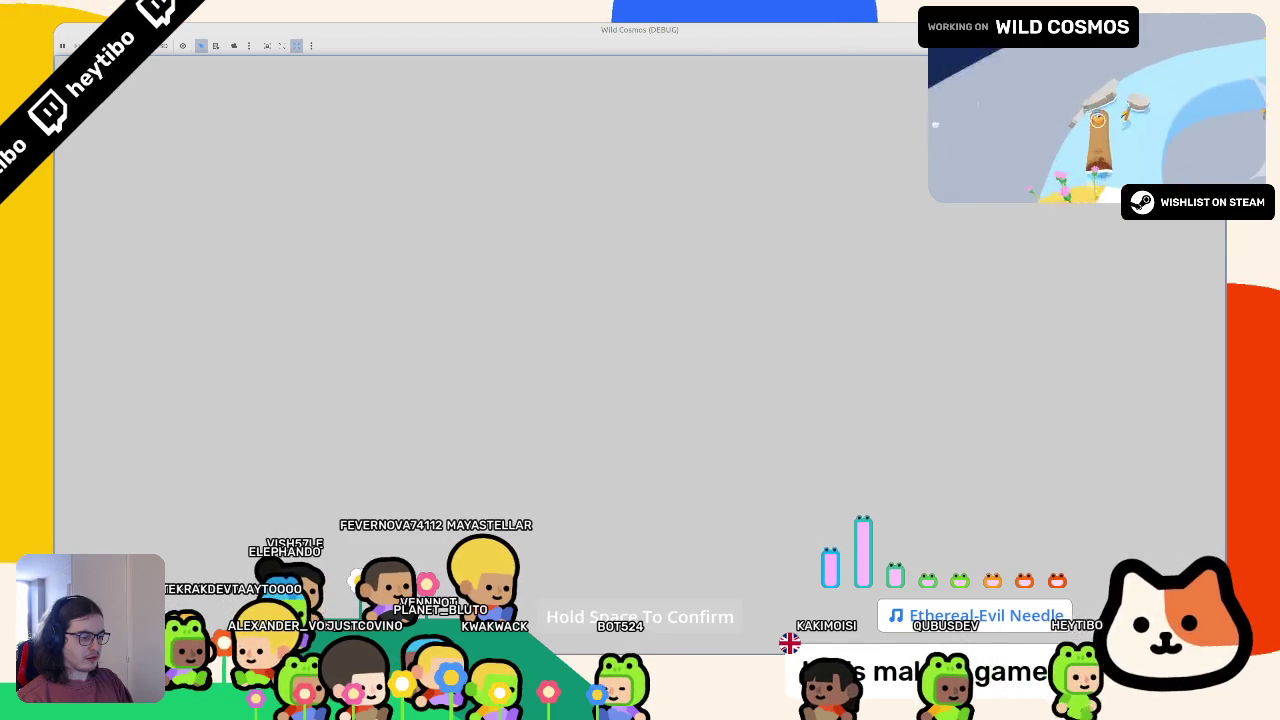
key("F8")
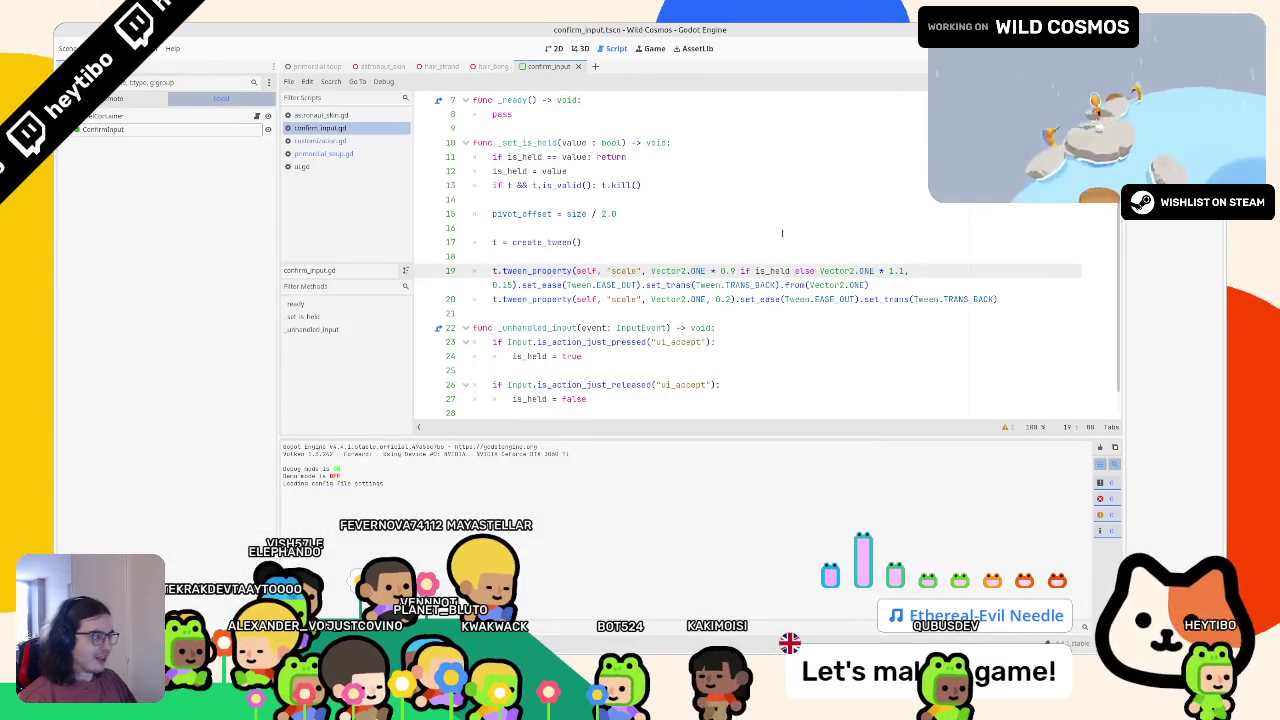
left_click(627, 312)
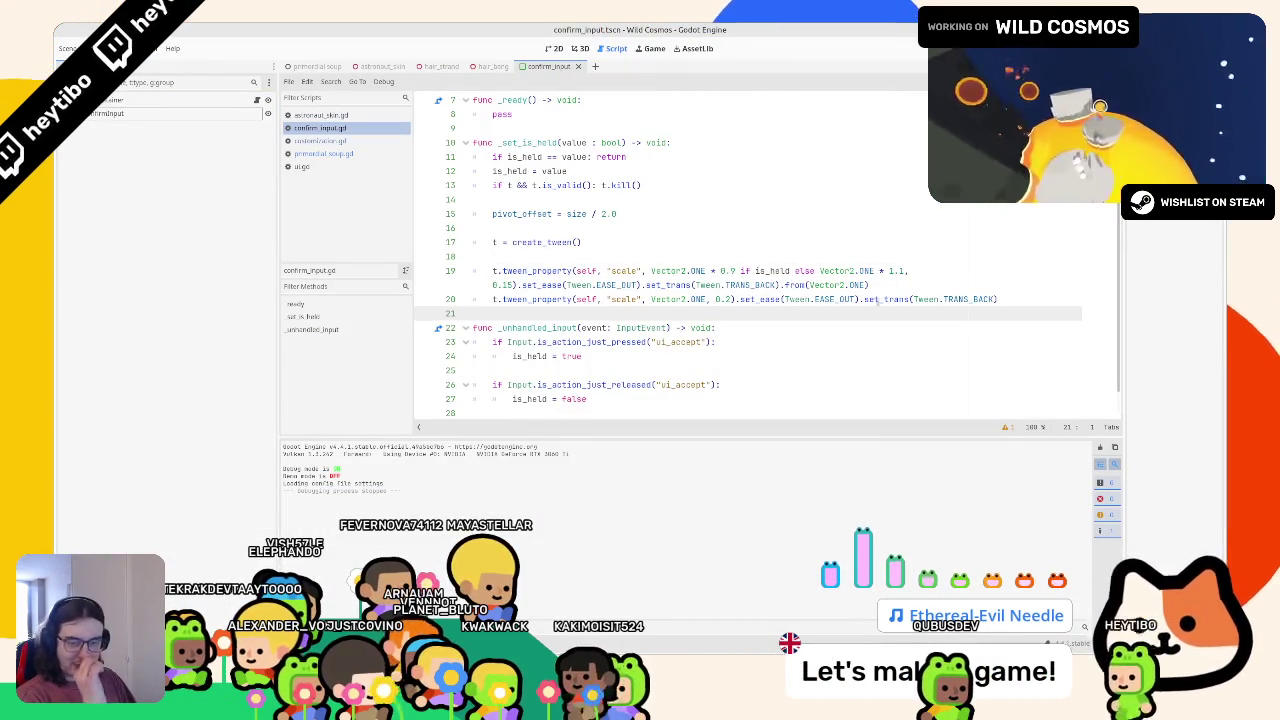
Start a new t.tween_property call on line 21 below the scale tweens
left_click(1029, 300)
key("Return")
type("t.tw")
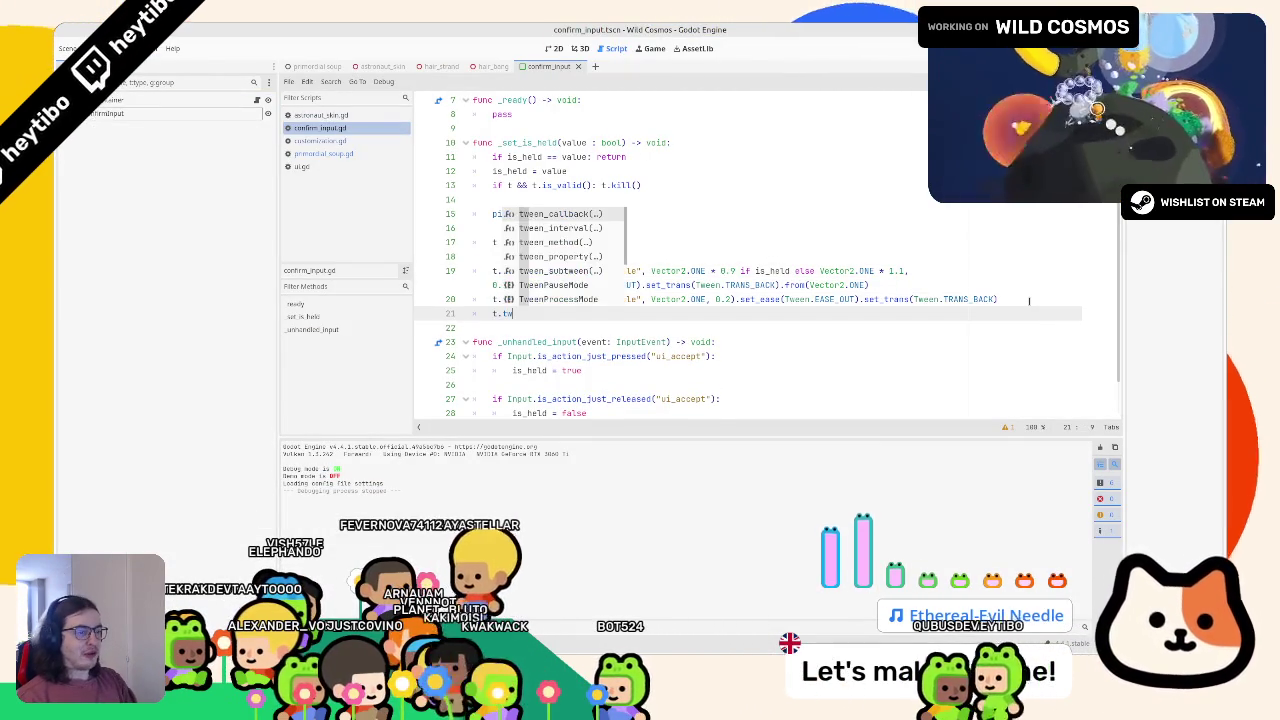
type("een_pro")
key("Return")
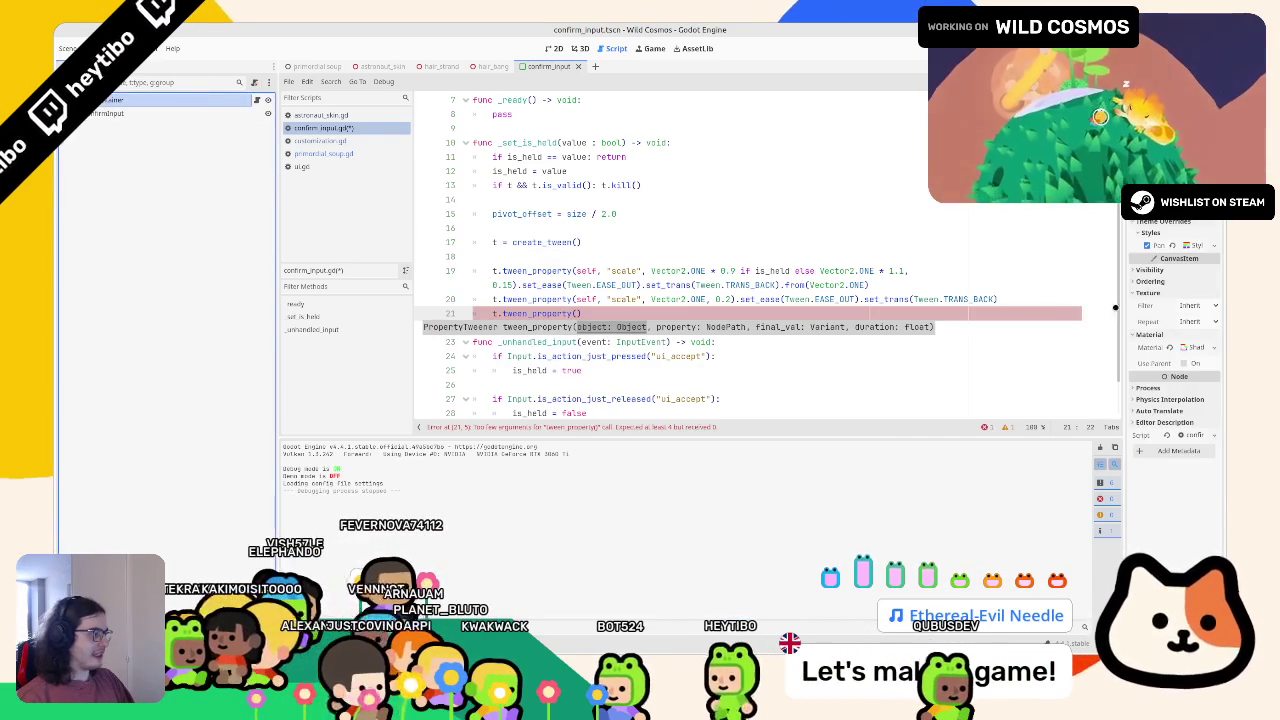
Save the panel's shader material as confirm_input_mat.tres and run the scene
left_click(1148, 349)
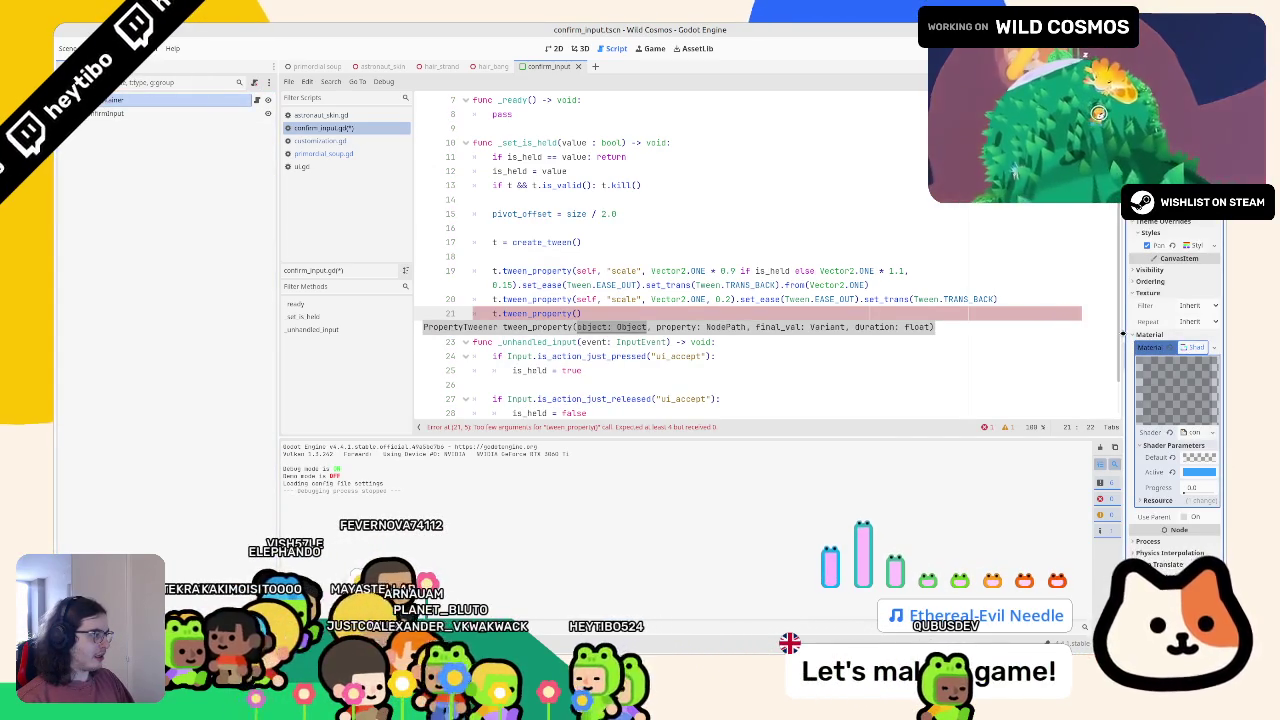
left_click_drag(1122, 333, 1018, 333)
left_click(1210, 346)
left_click(1165, 484)
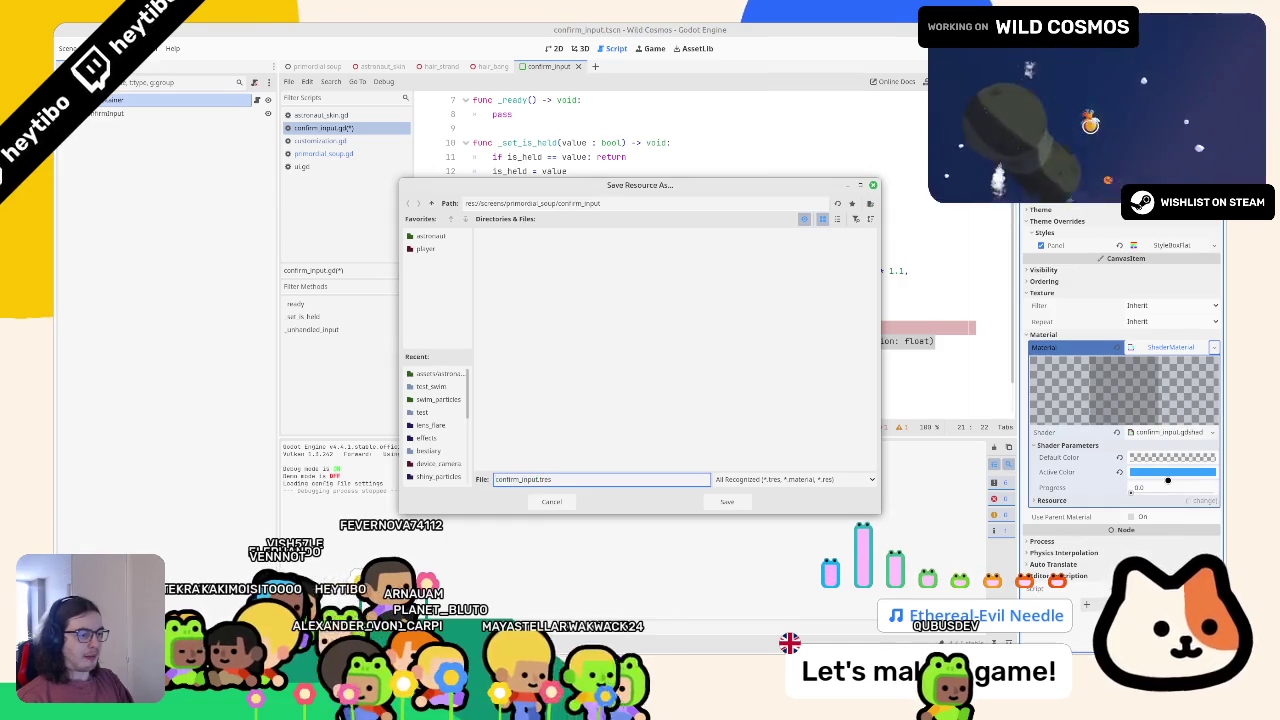
type("at")
key("Return")
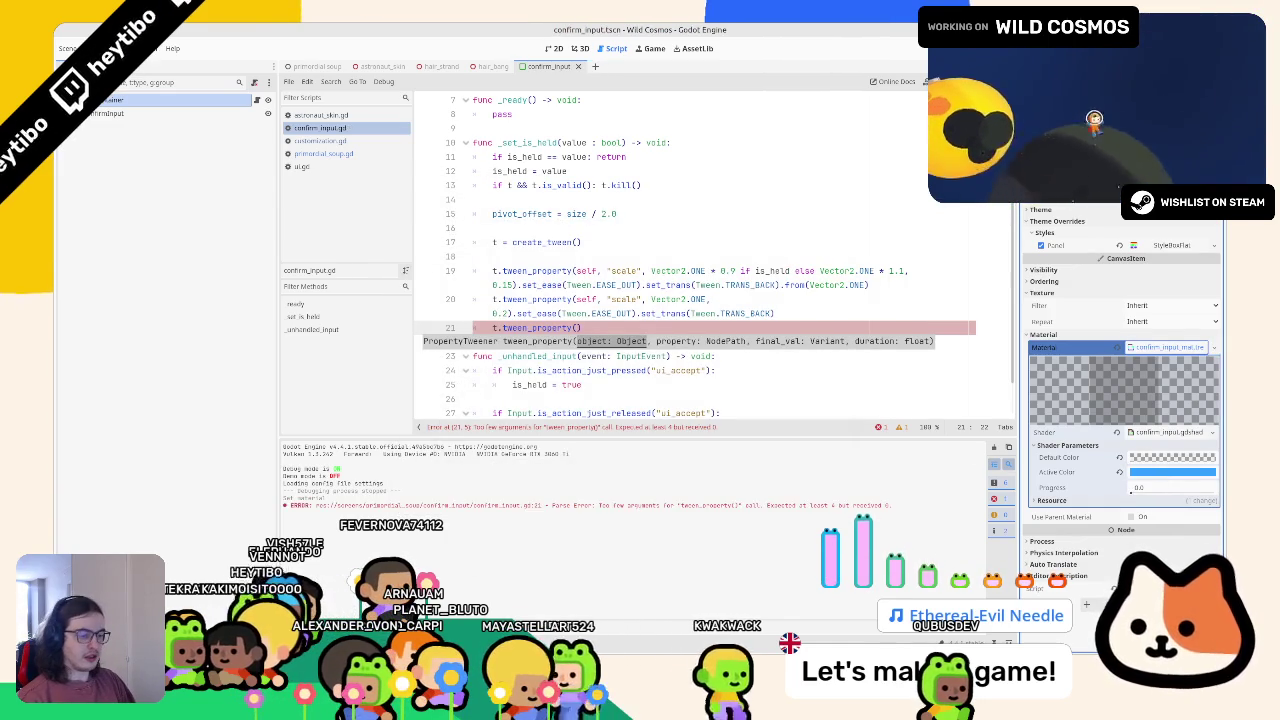
key("F6")
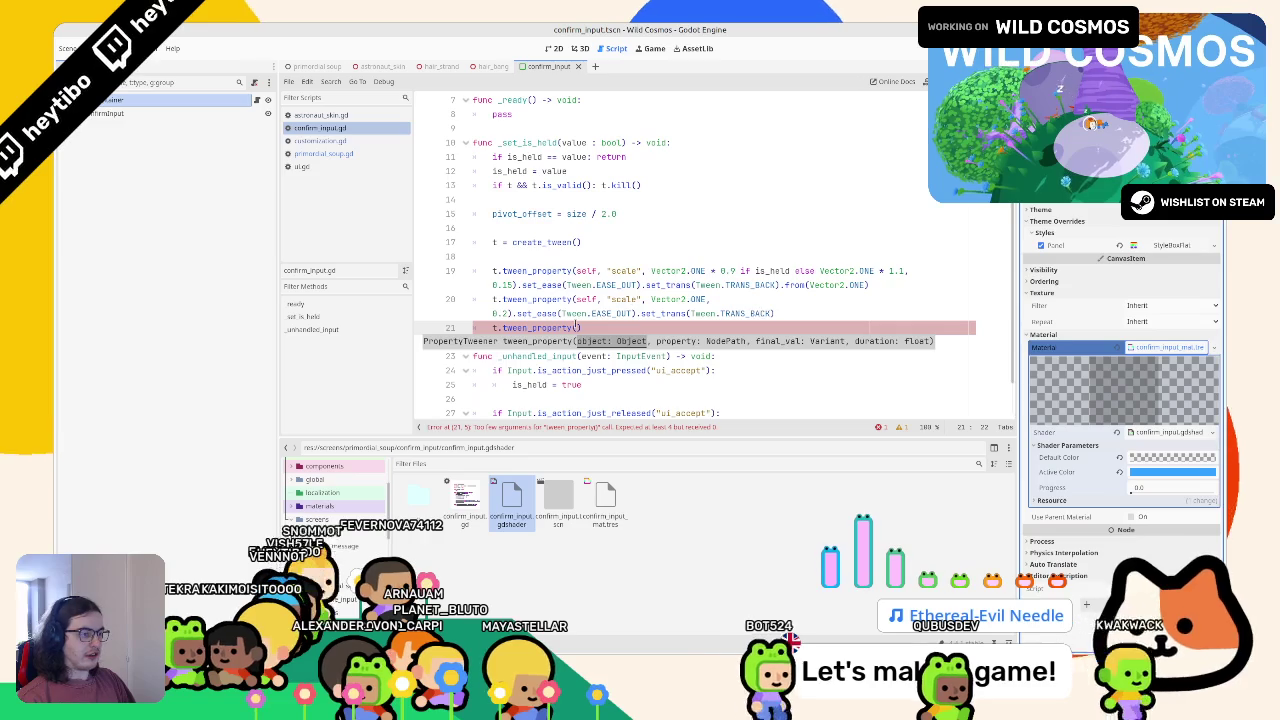
Fill line 21 with material, the Progress shader parameter path dragged from the Inspector, and 1.0
type("saterial")
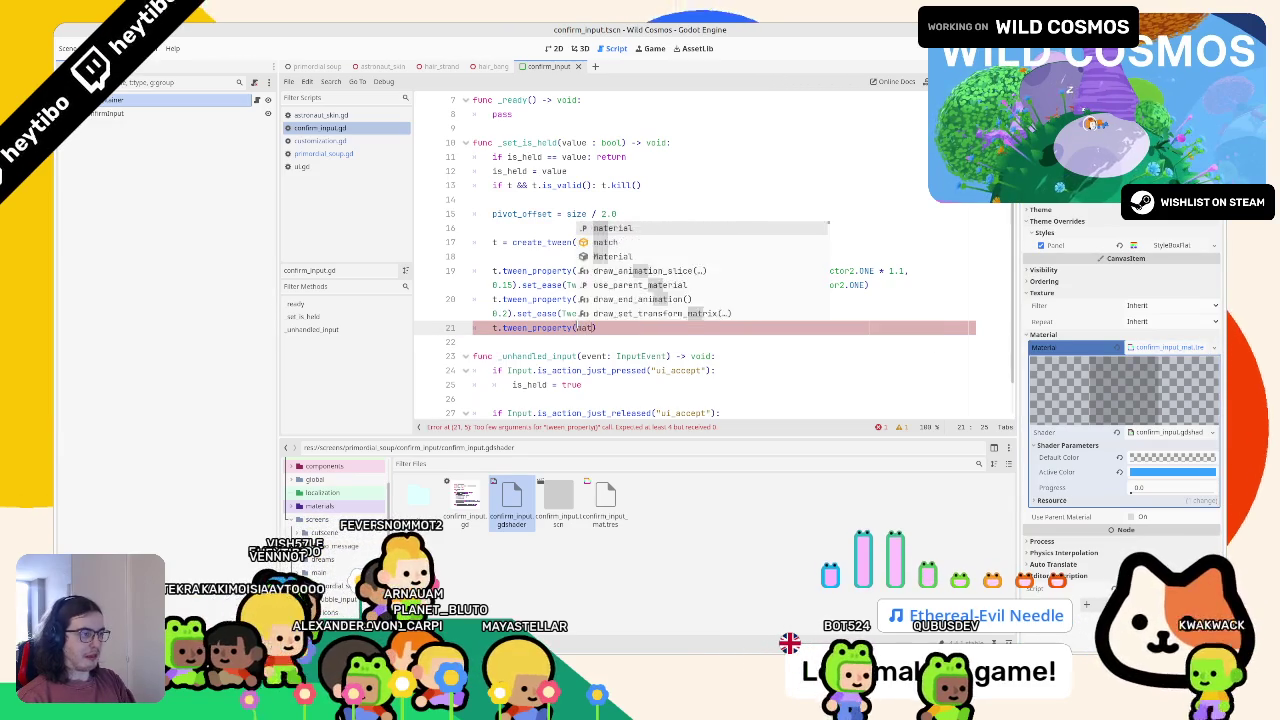
type("\"sh")
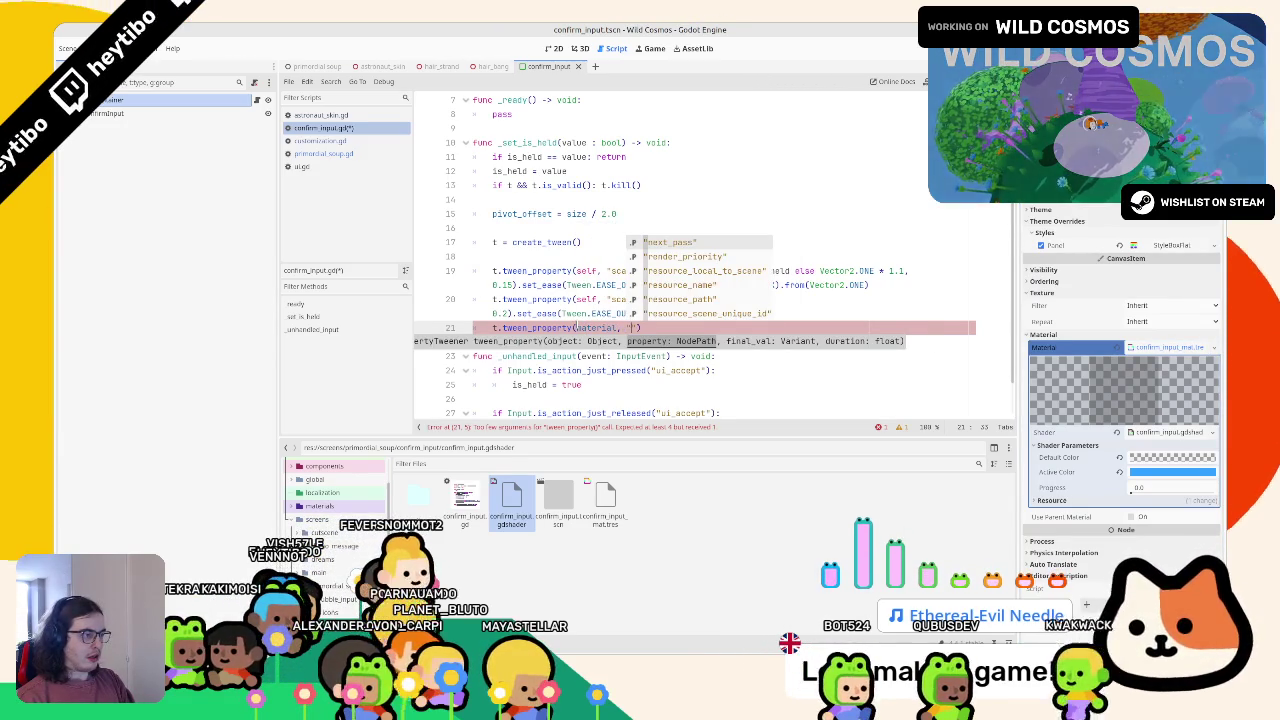
type("ader")
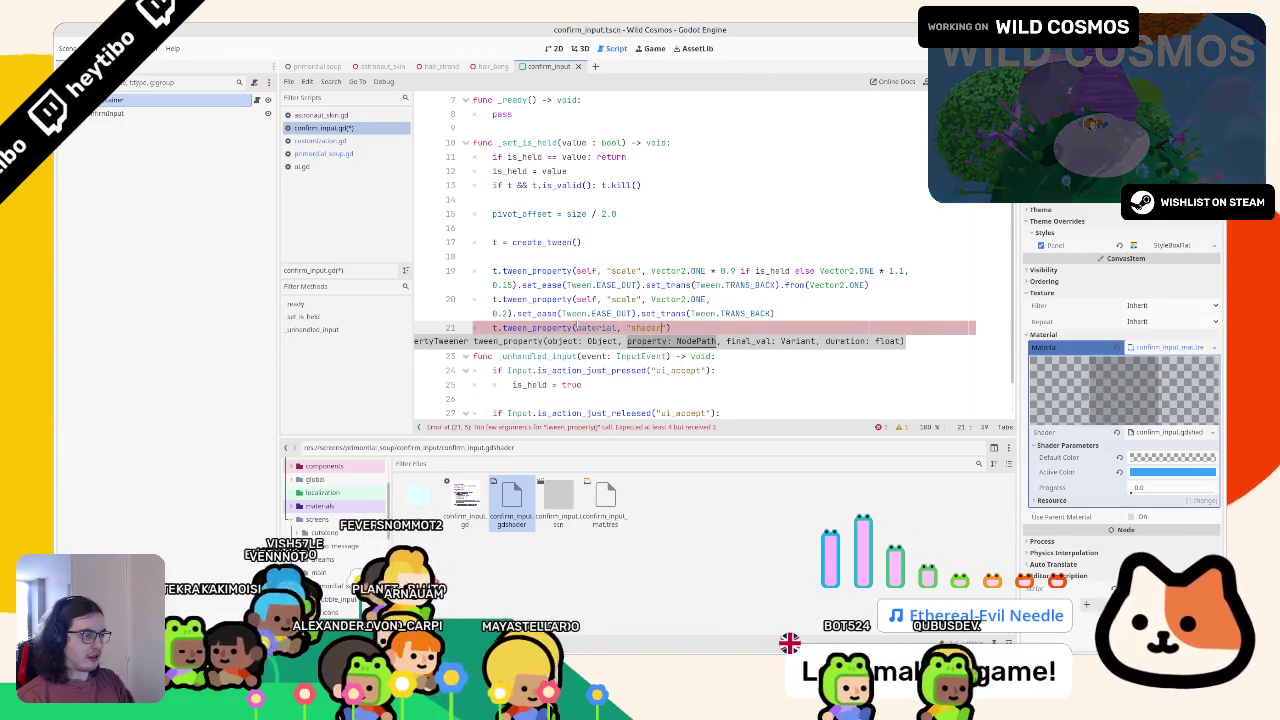
key("BackSpace")
key("BackSpace")
key("BackSpace")
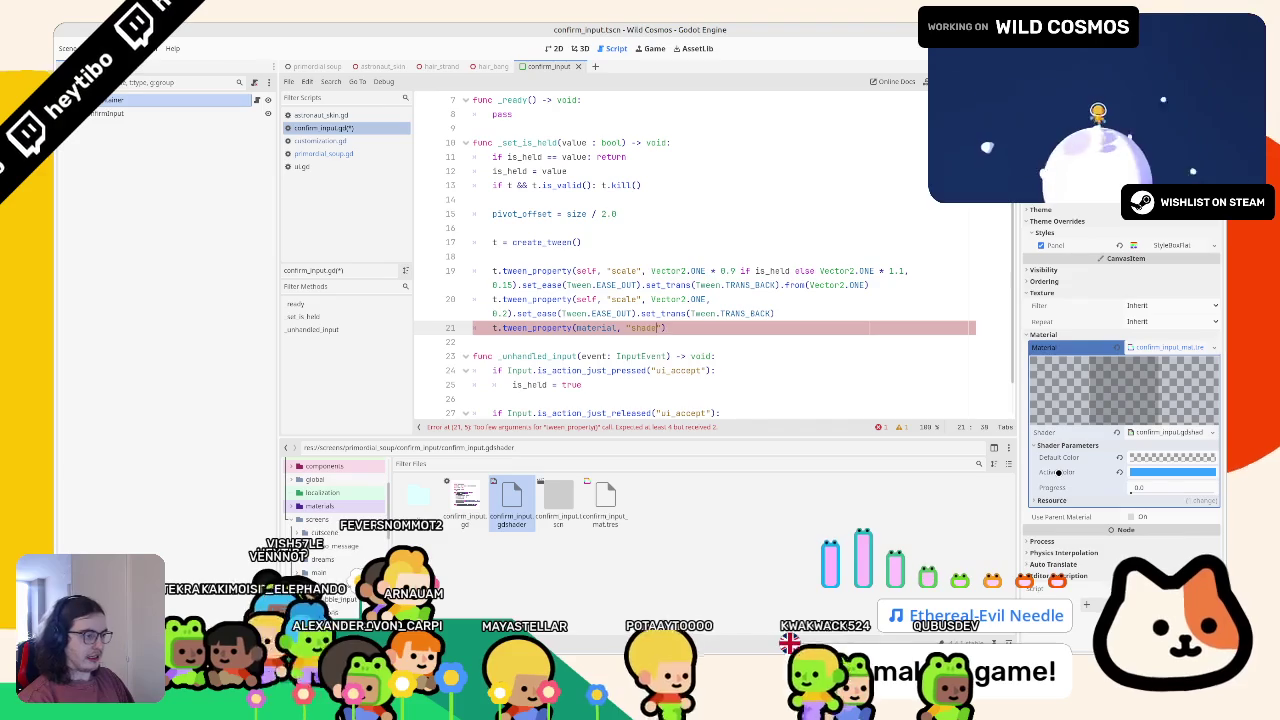
mouse_move(1054, 485)
left_mouse_down()
mouse_move(760, 410)
mouse_move(628, 328)
left_mouse_up()
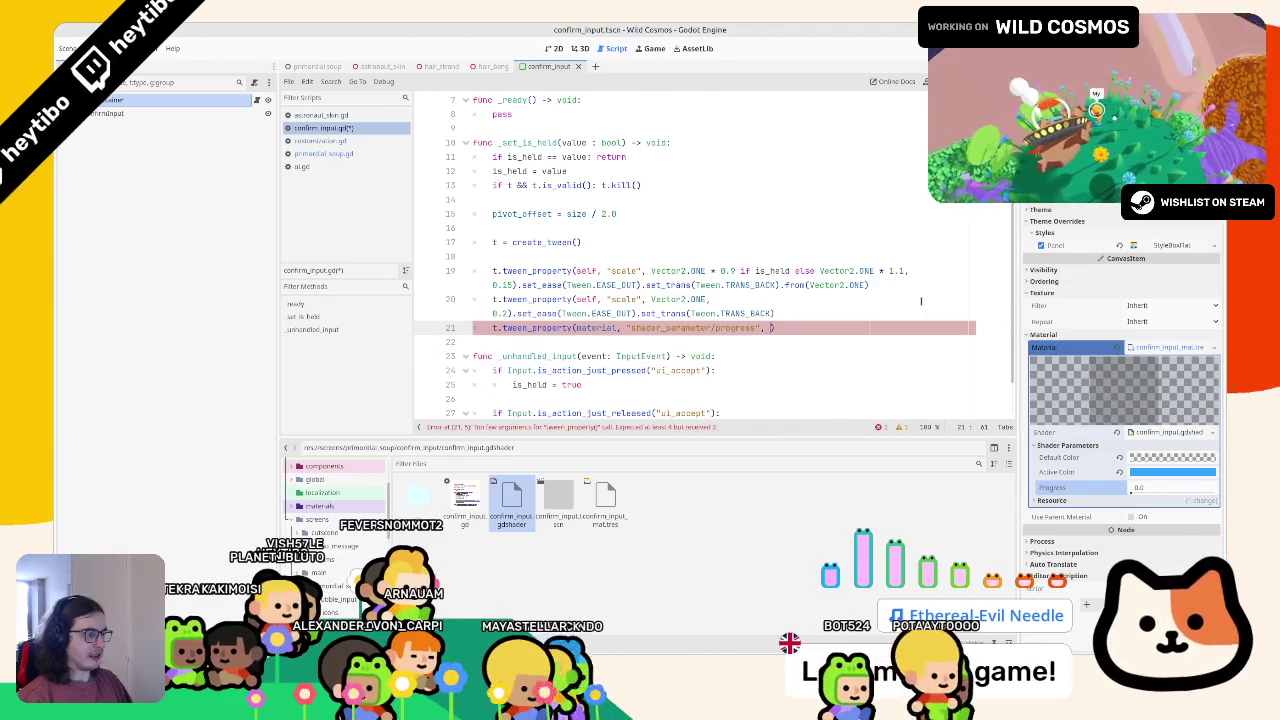
type(", 1.0, 1.5")
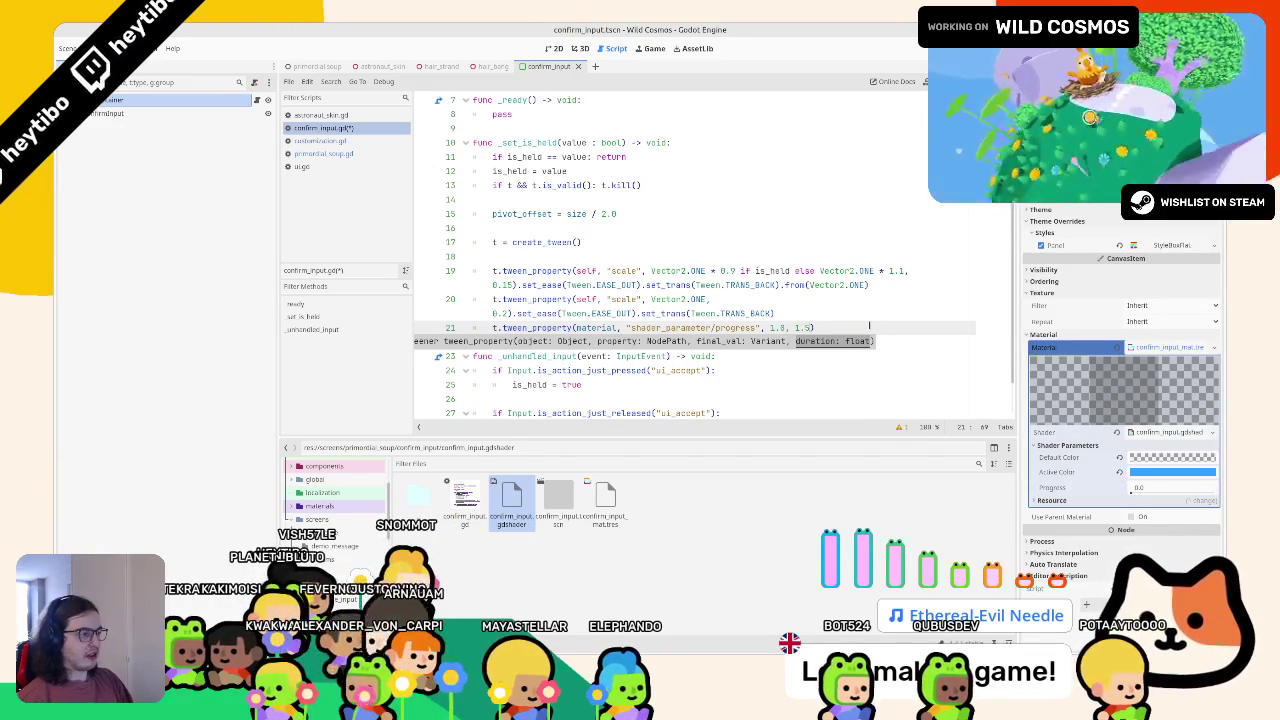
Make the target 1.0 if is_held else 0.0 with an is_held-based duration, then run and hold Space
type("s")
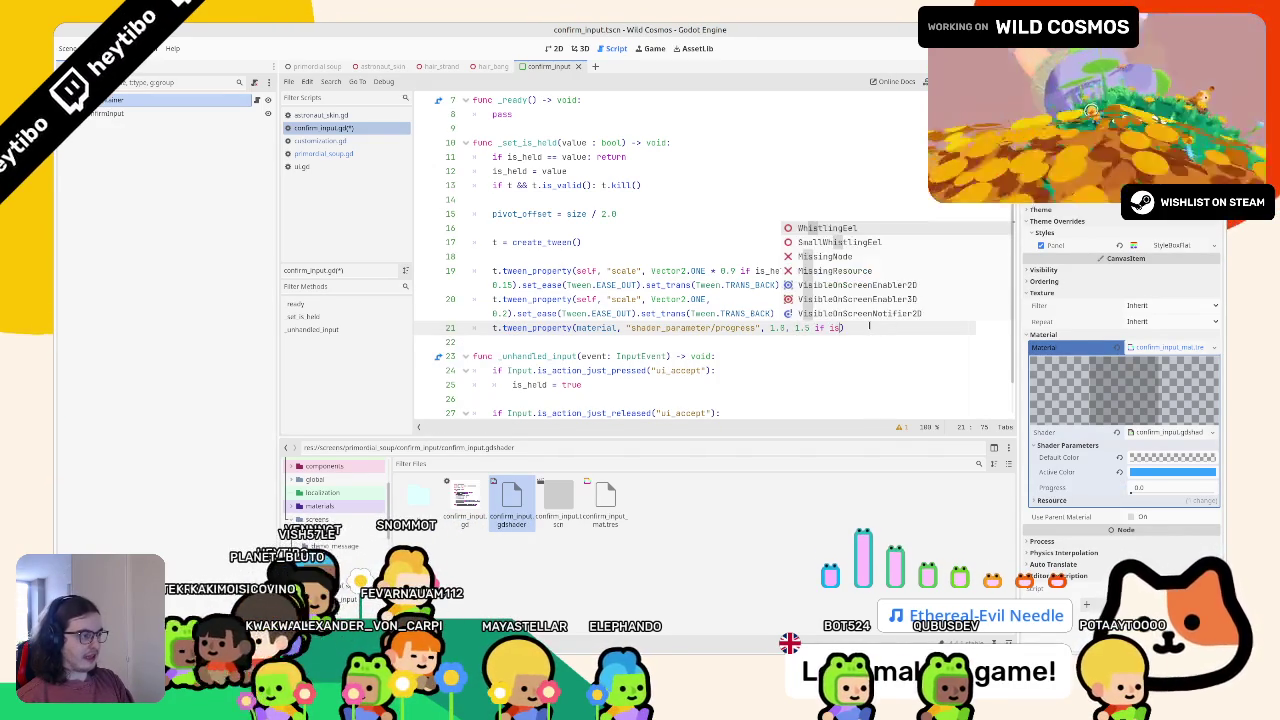
type("_held ")
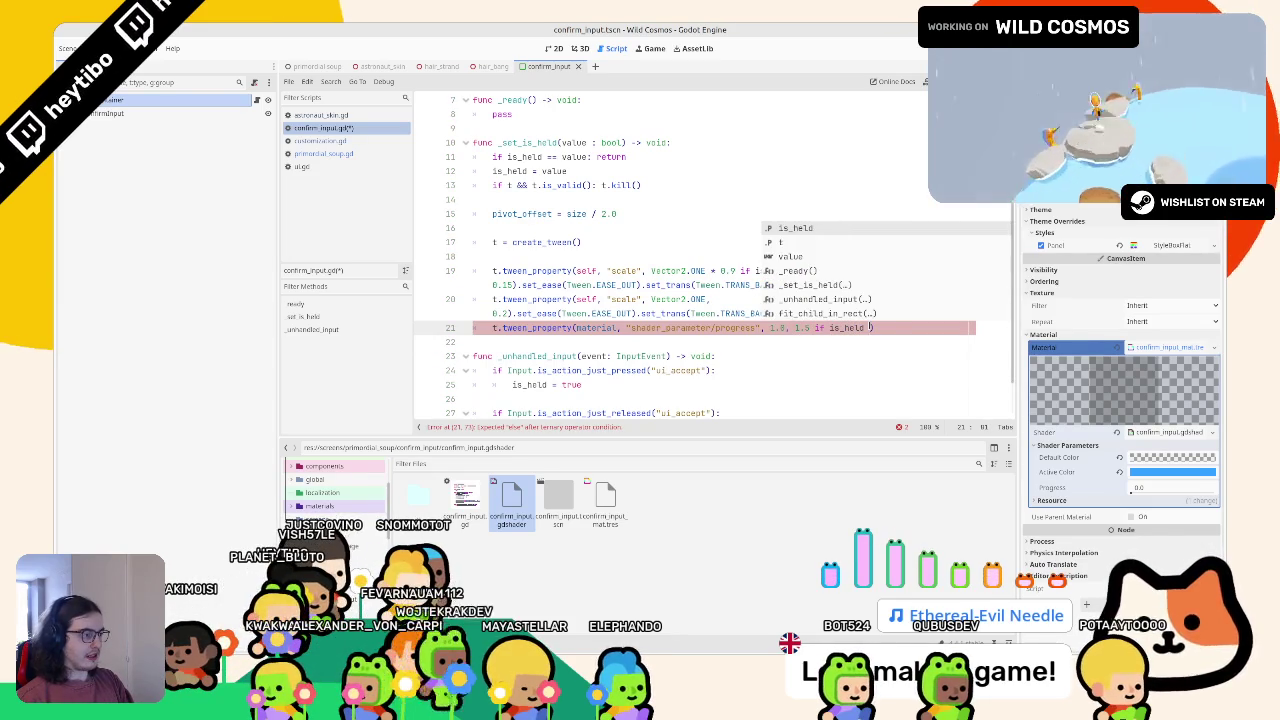
type("else 0.1")
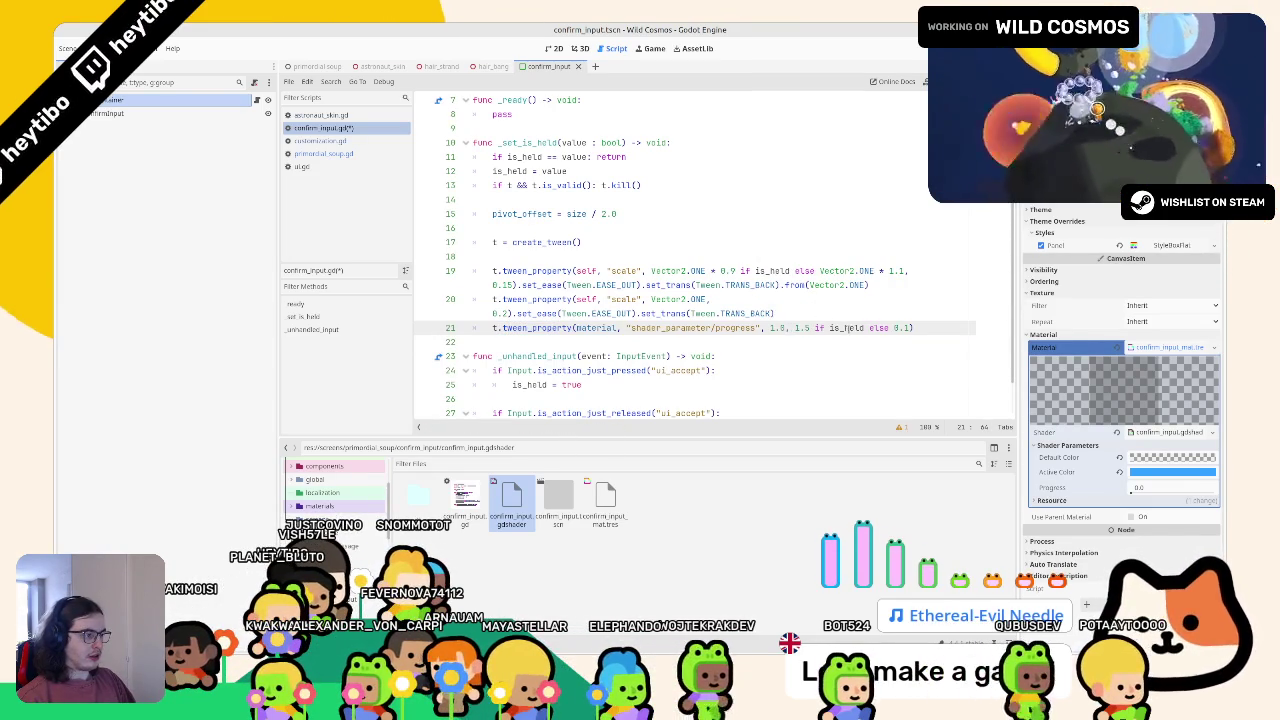
left_click_drag(848, 328, 815, 328)
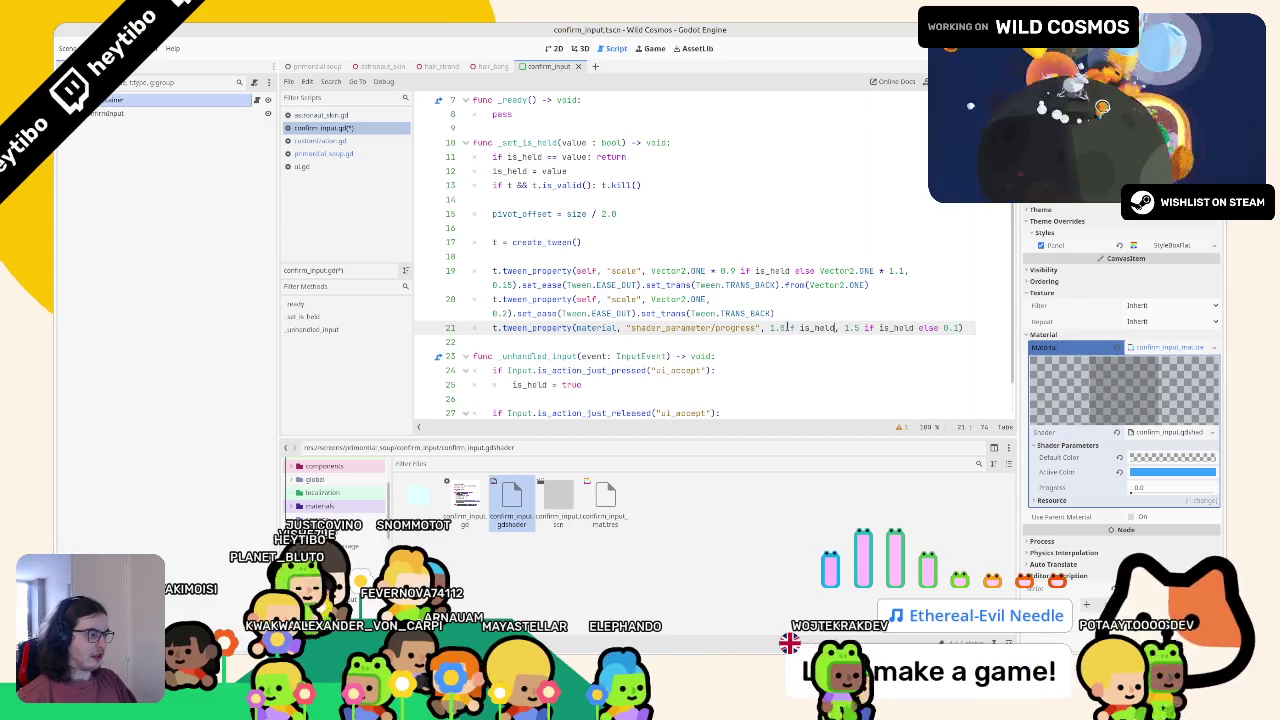
type("if is_held")
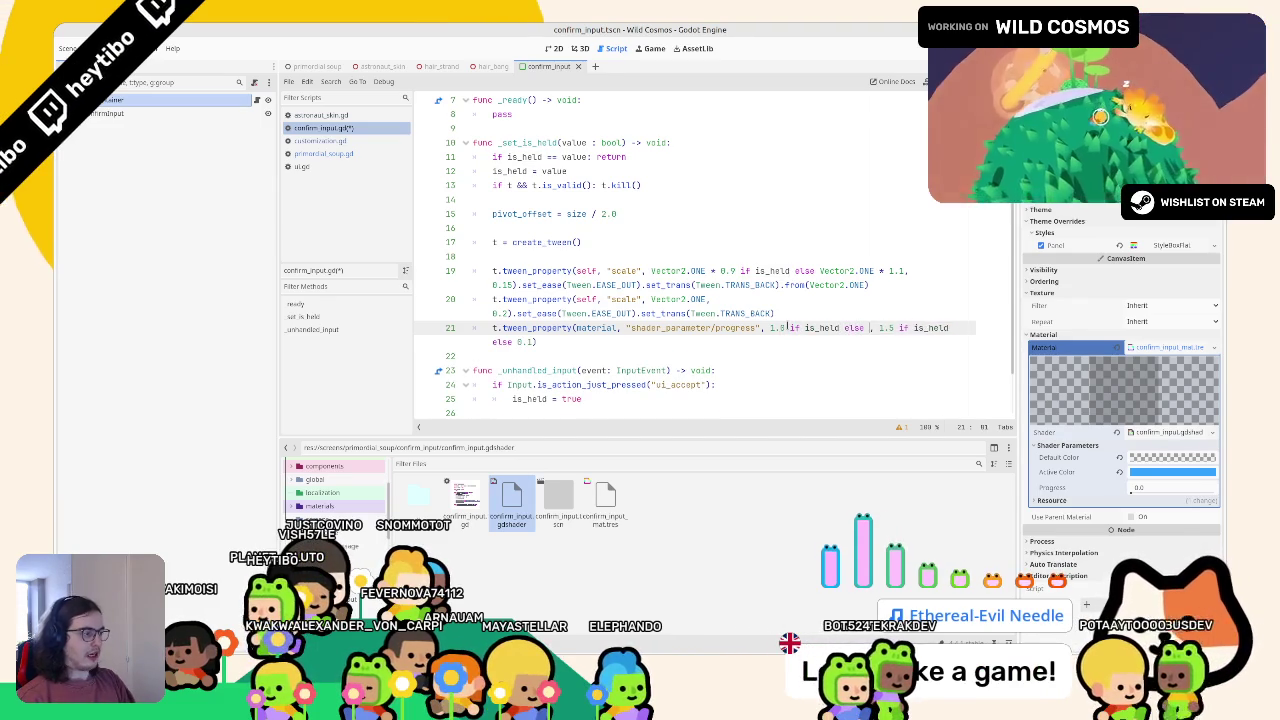
key("F6")
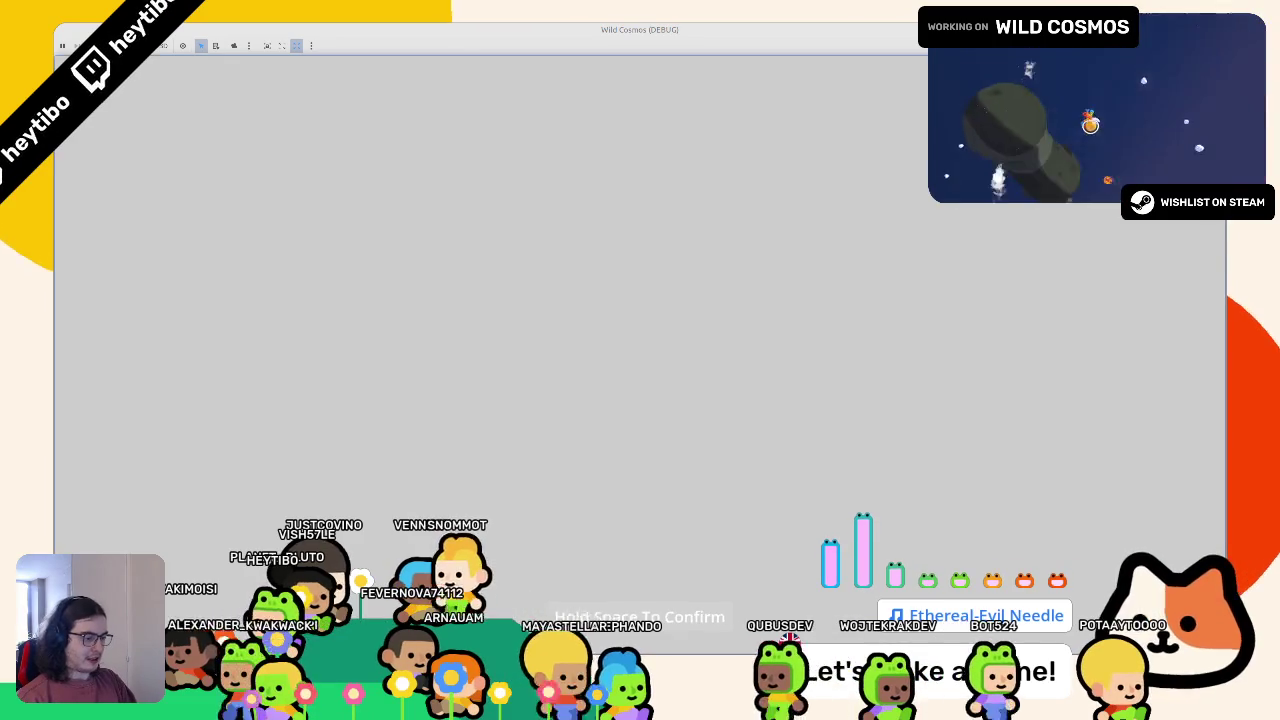
key("space")
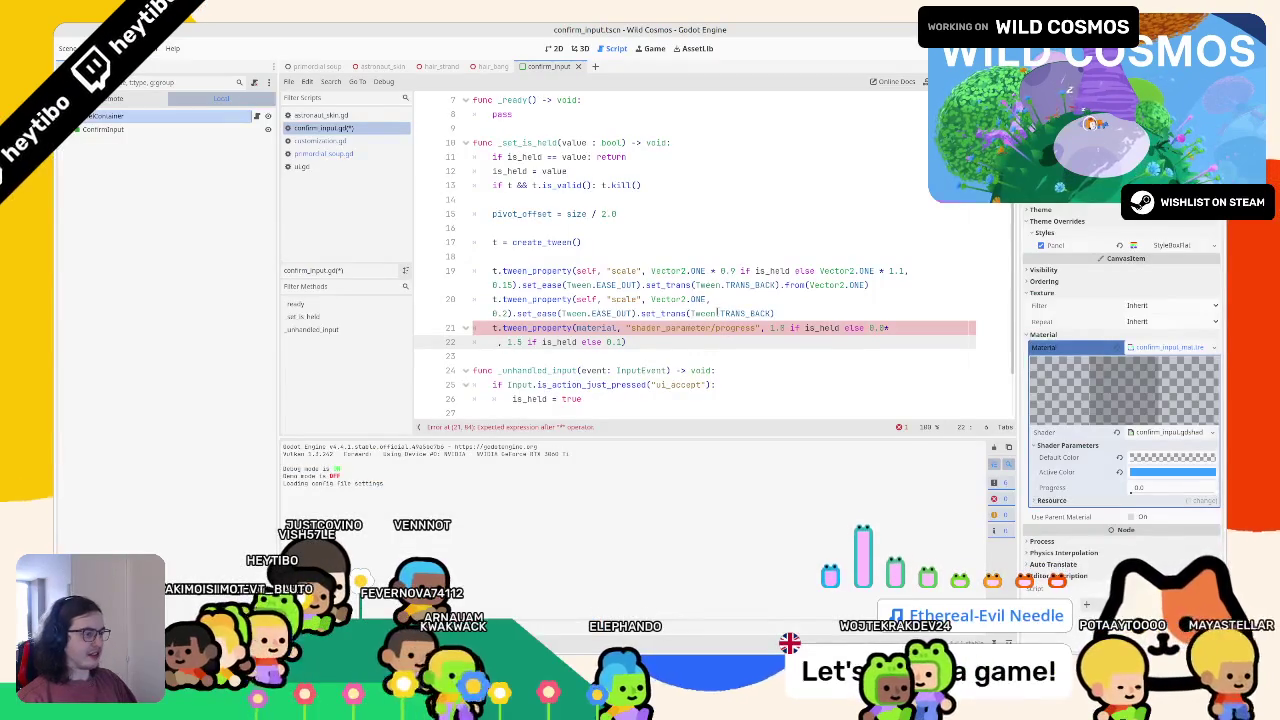
Remove the stray asterisk causing the parse error and rejoin the split line 21
left_click(781, 327)
key("Delete")
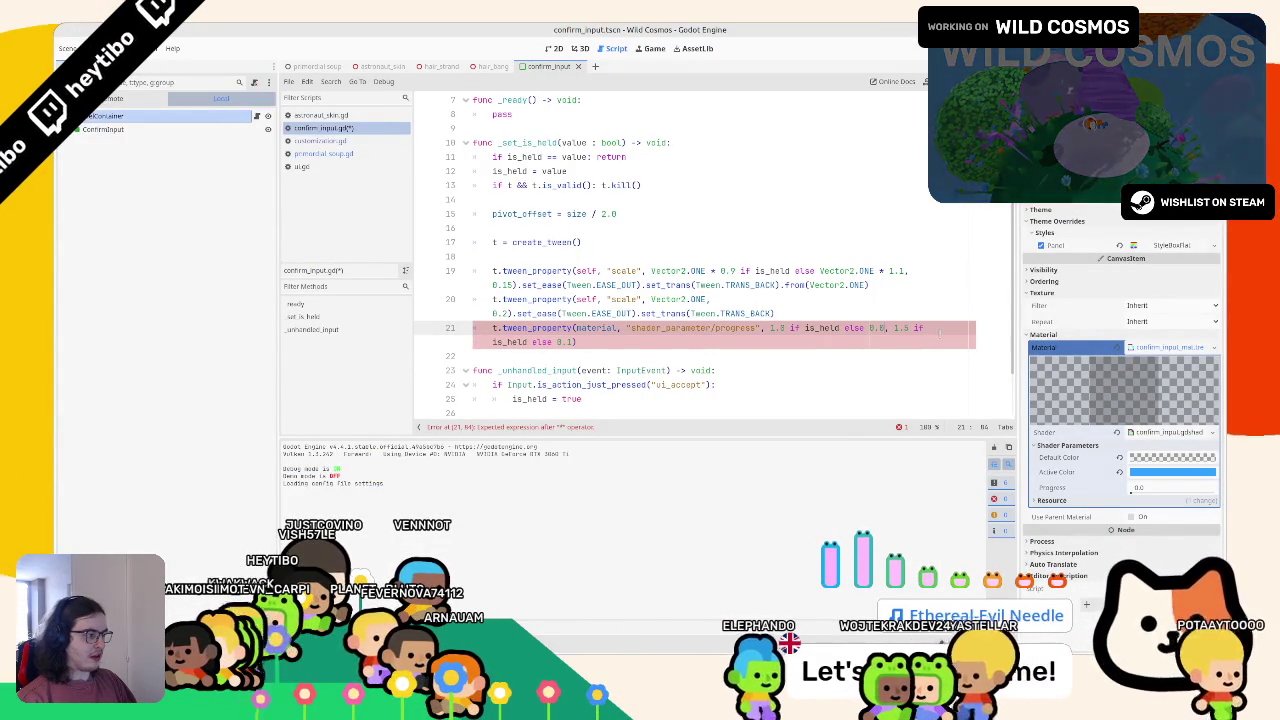
key("BackSpace")
key("Return")
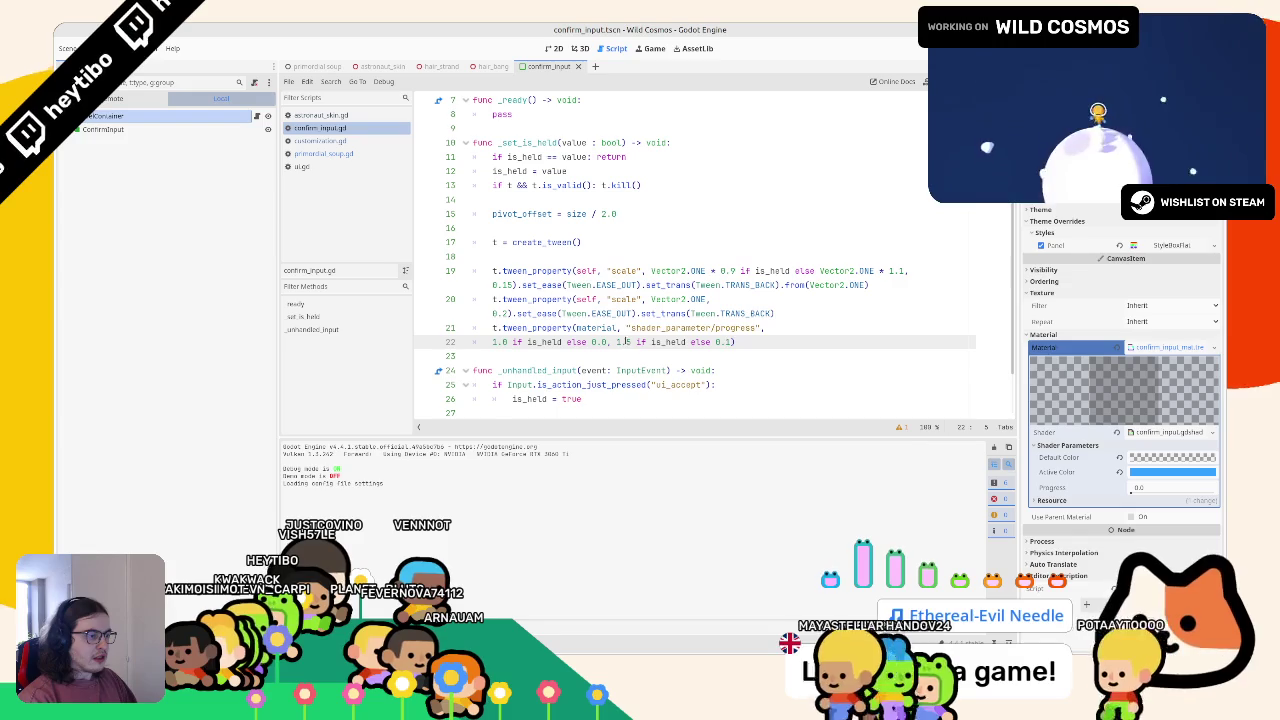
key("Return")
Break the progress tween's arguments onto separate indented lines with the closing parenthesis alone
left_click(575, 328)
key("Return")
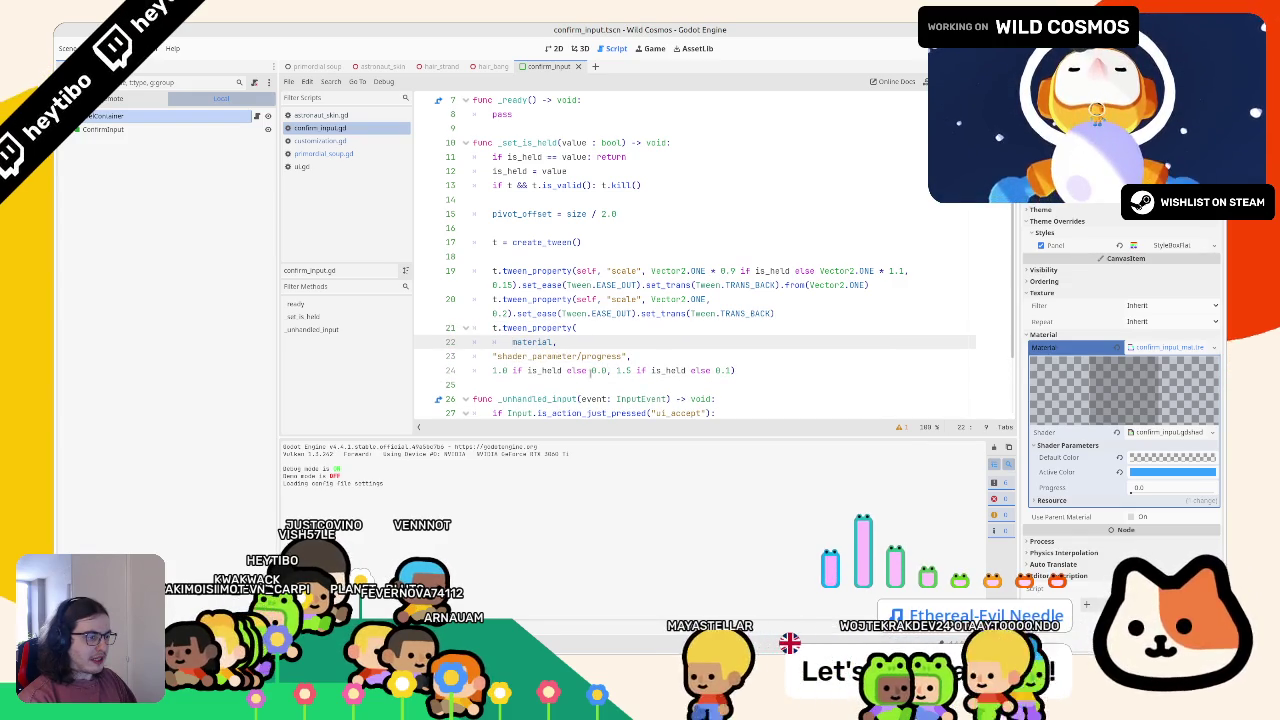
double_click(507, 357)
key("shift+Down")
key("Tab")
left_click(637, 370)
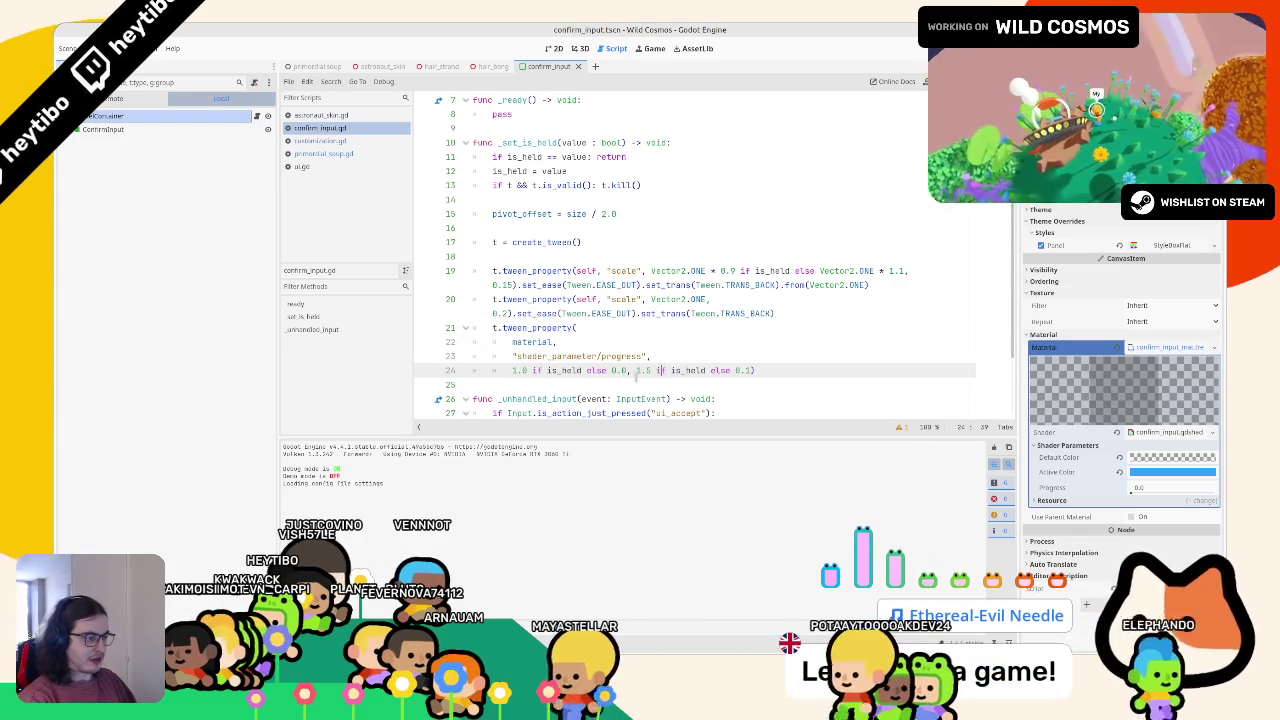
key("Return")
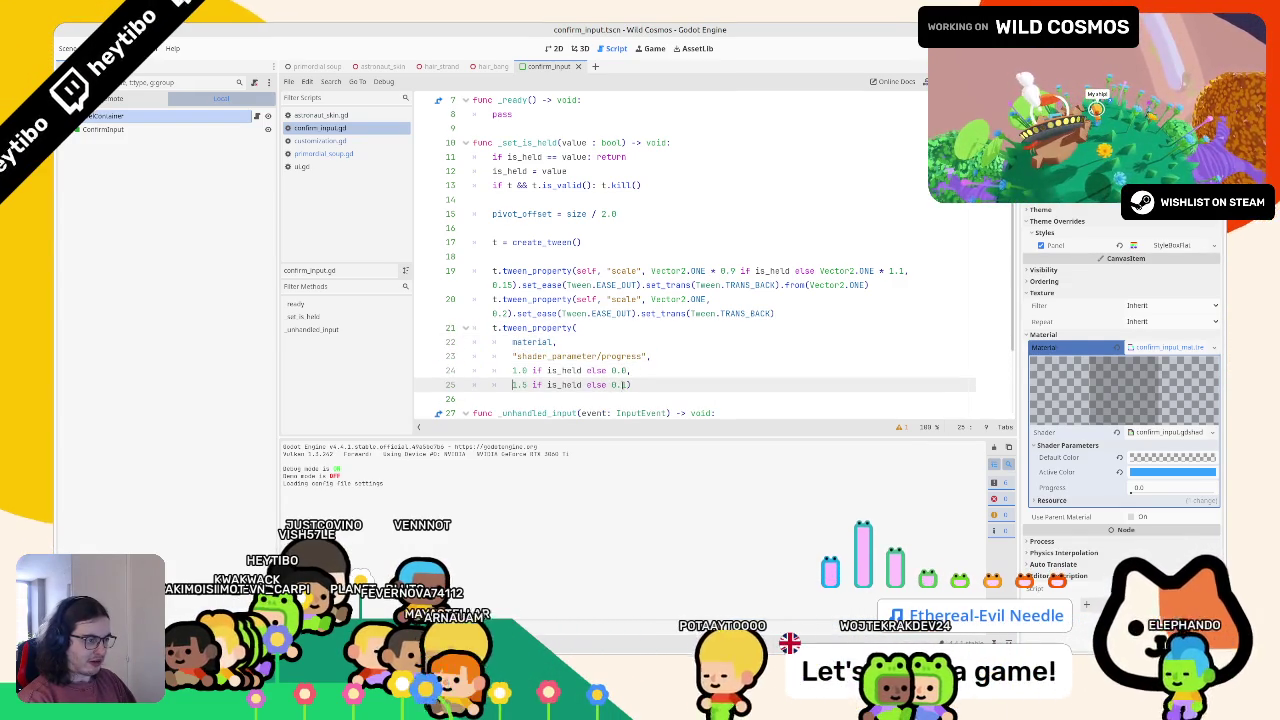
key("End")
key("Left")
key("Return")
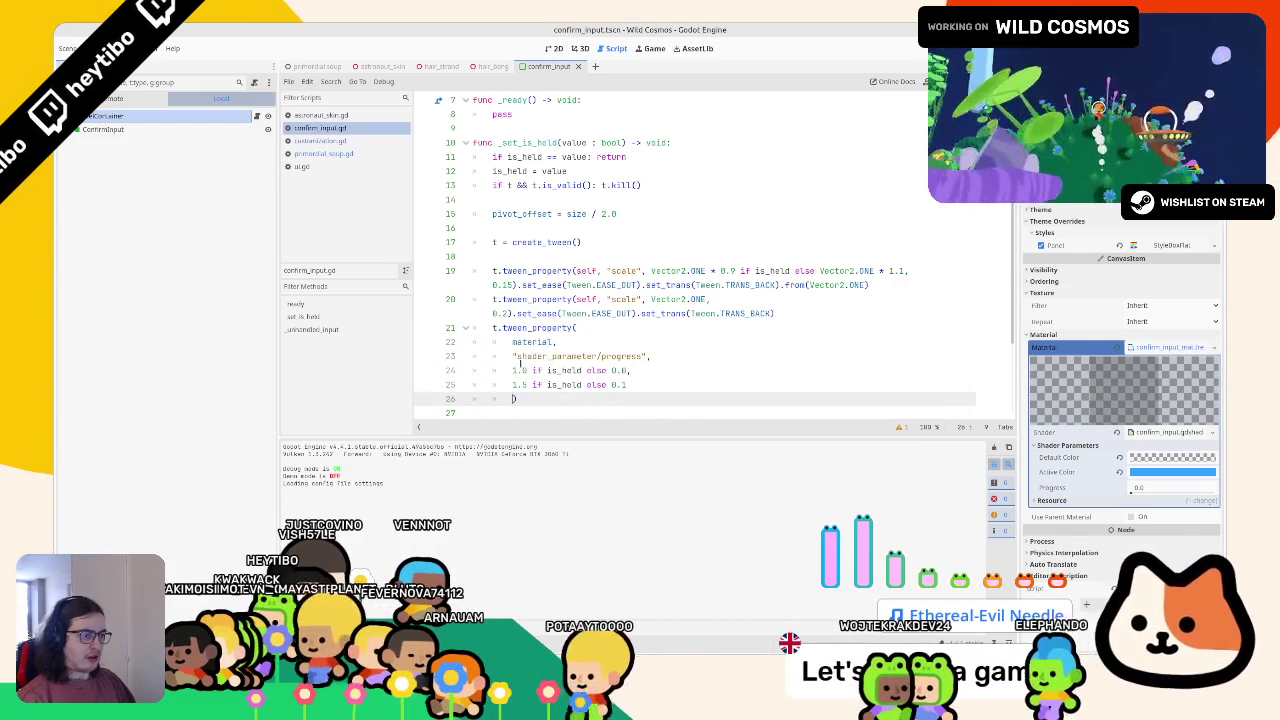
Rejoin material and the progress parameter path onto line 21
left_click_drag(470, 356, 588, 334)
left_click(511, 356)
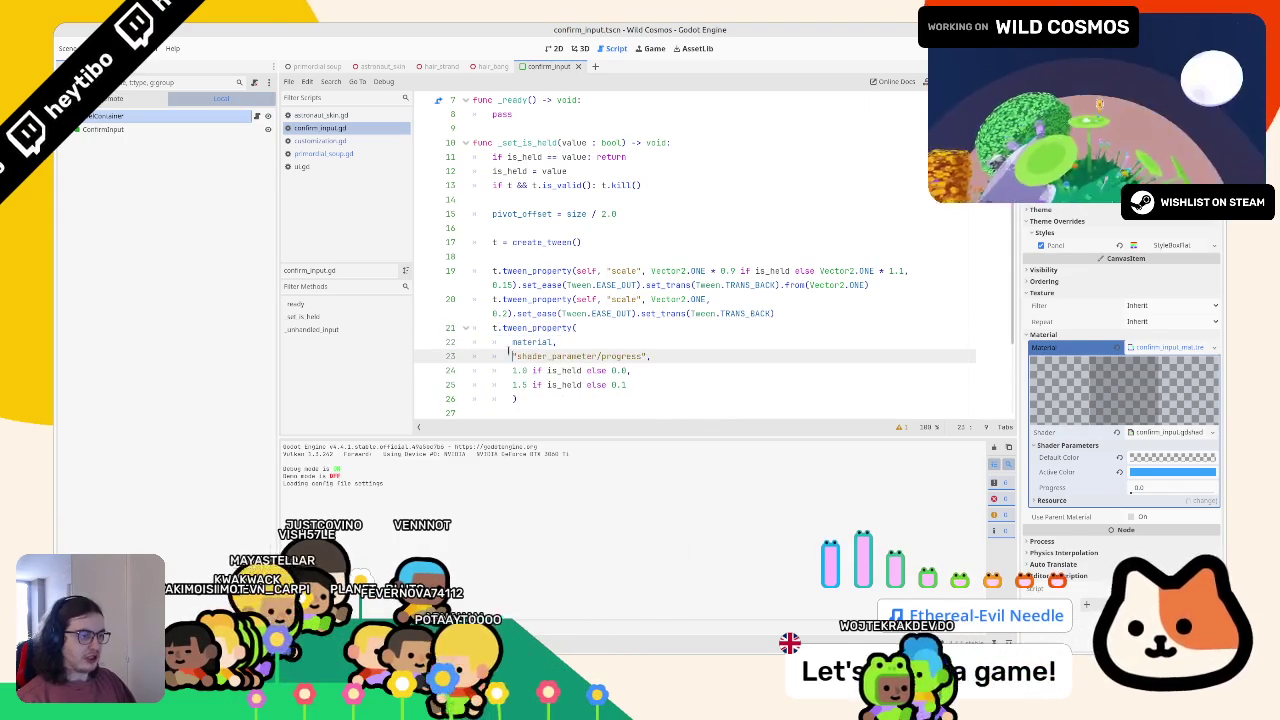
key("BackSpace")
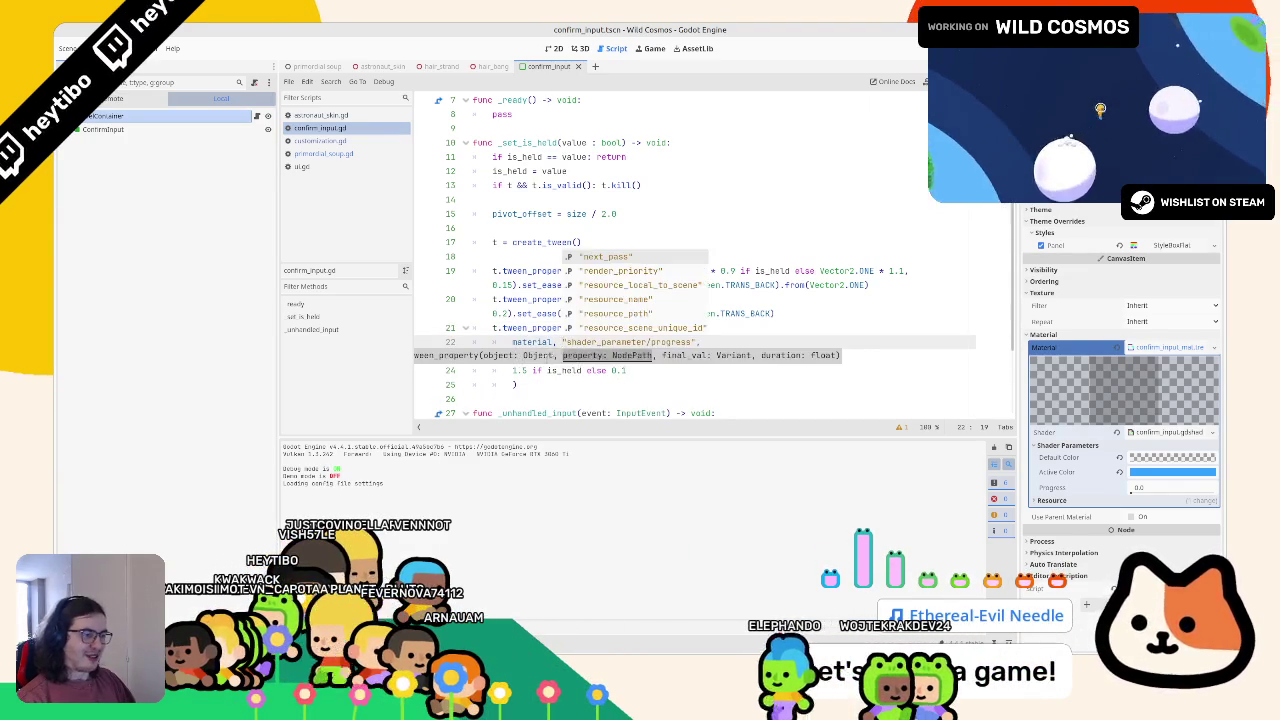
scroll(529, 341, "down", 2)
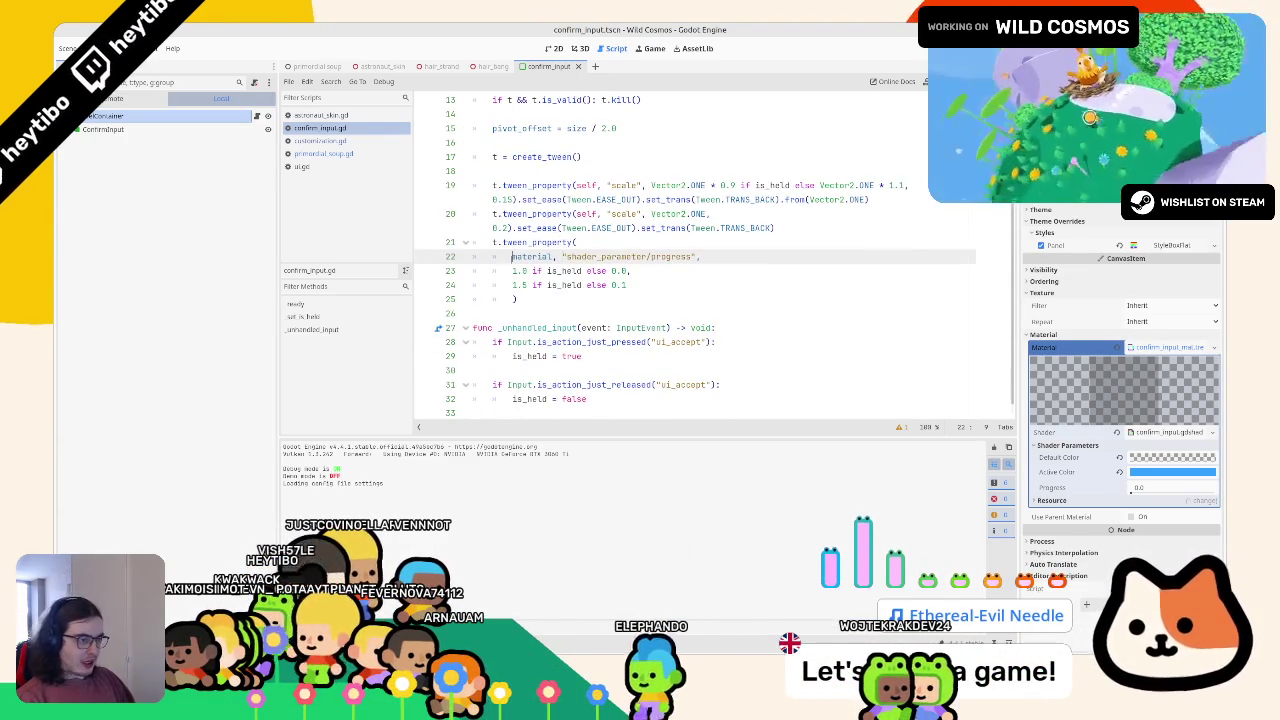
left_click(512, 256)
key("BackSpace")
key("BackSpace")
key("BackSpace")
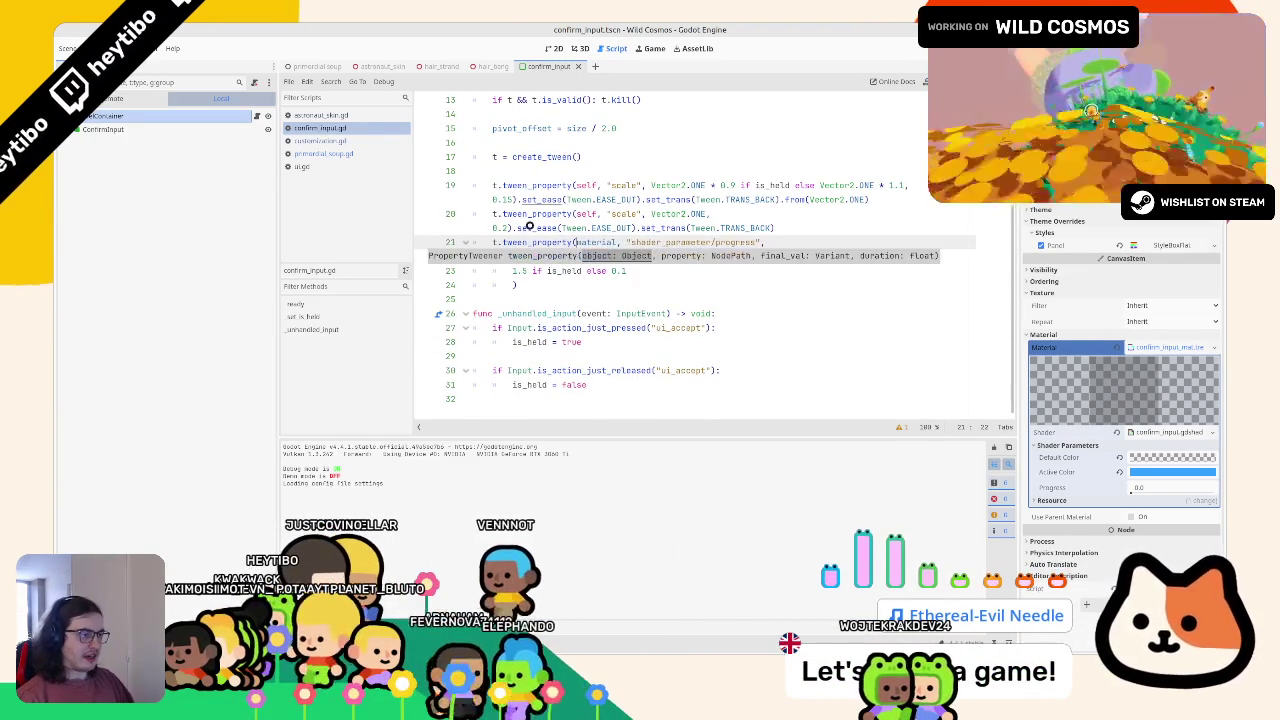
Prefix the progress tween with t.parallel() and run the game
right_click(547, 287)
left_click(493, 242)
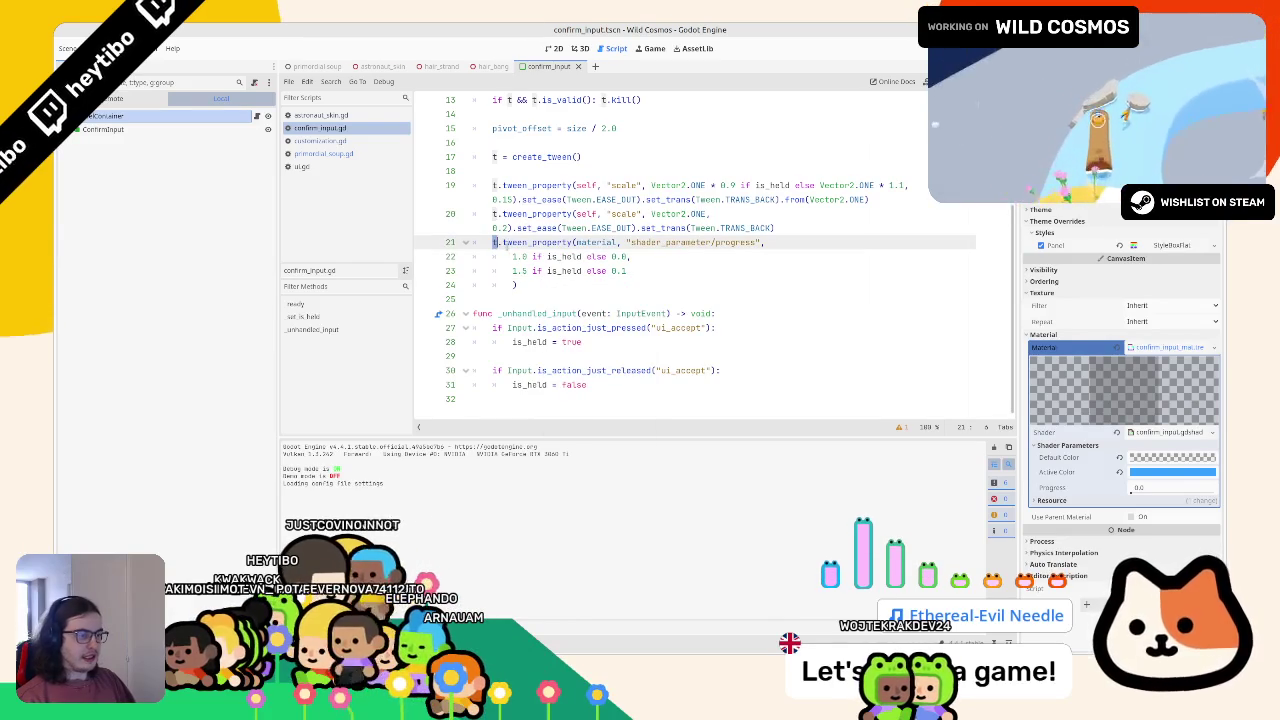
type(".par")
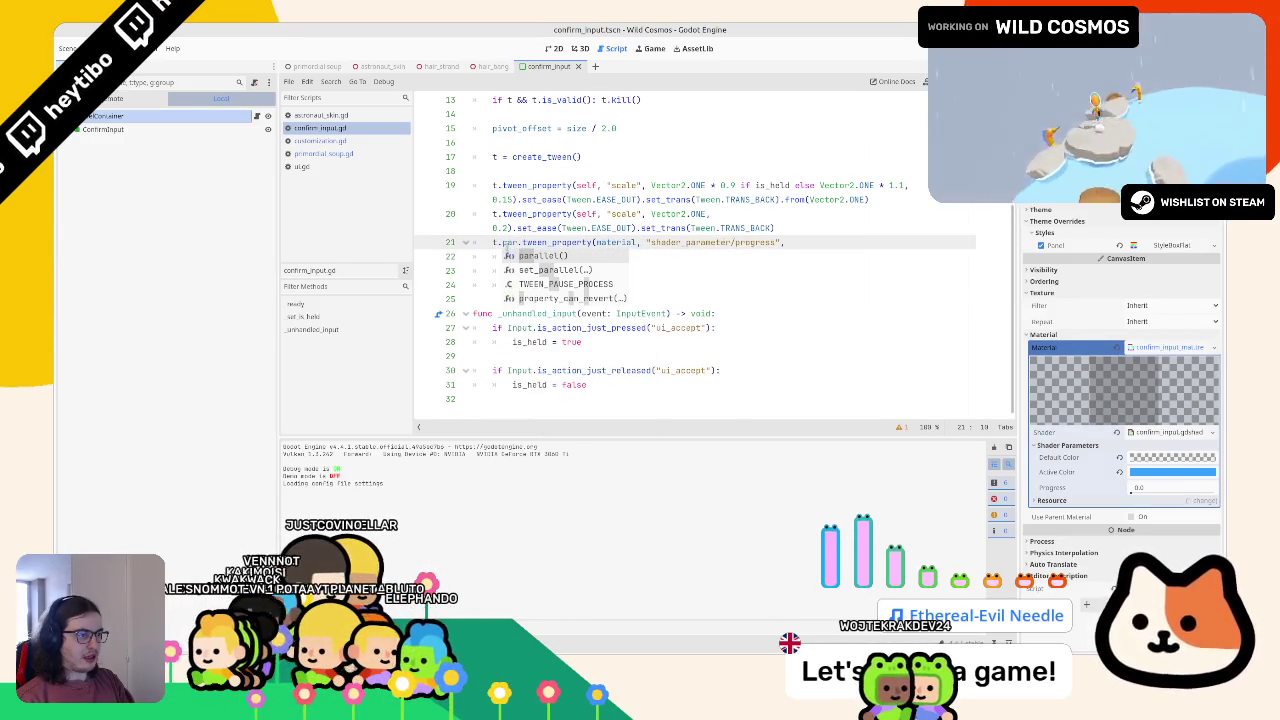
key("Return")
key("F6")
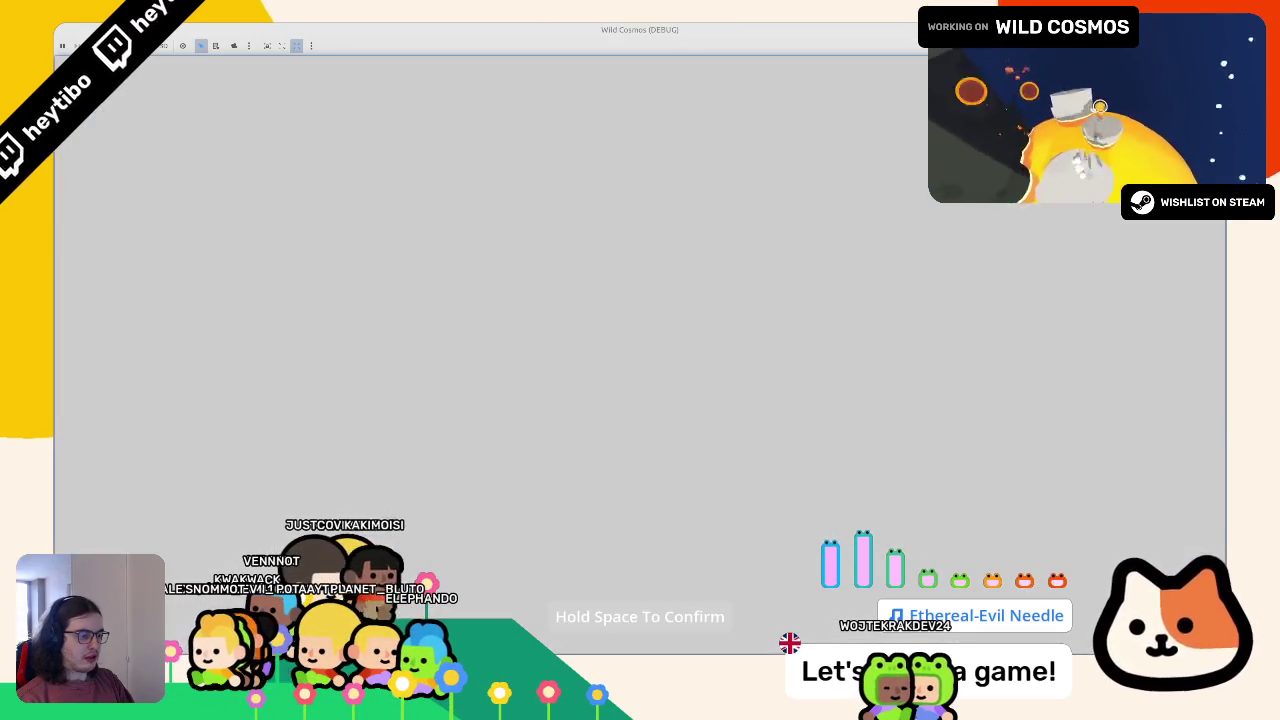